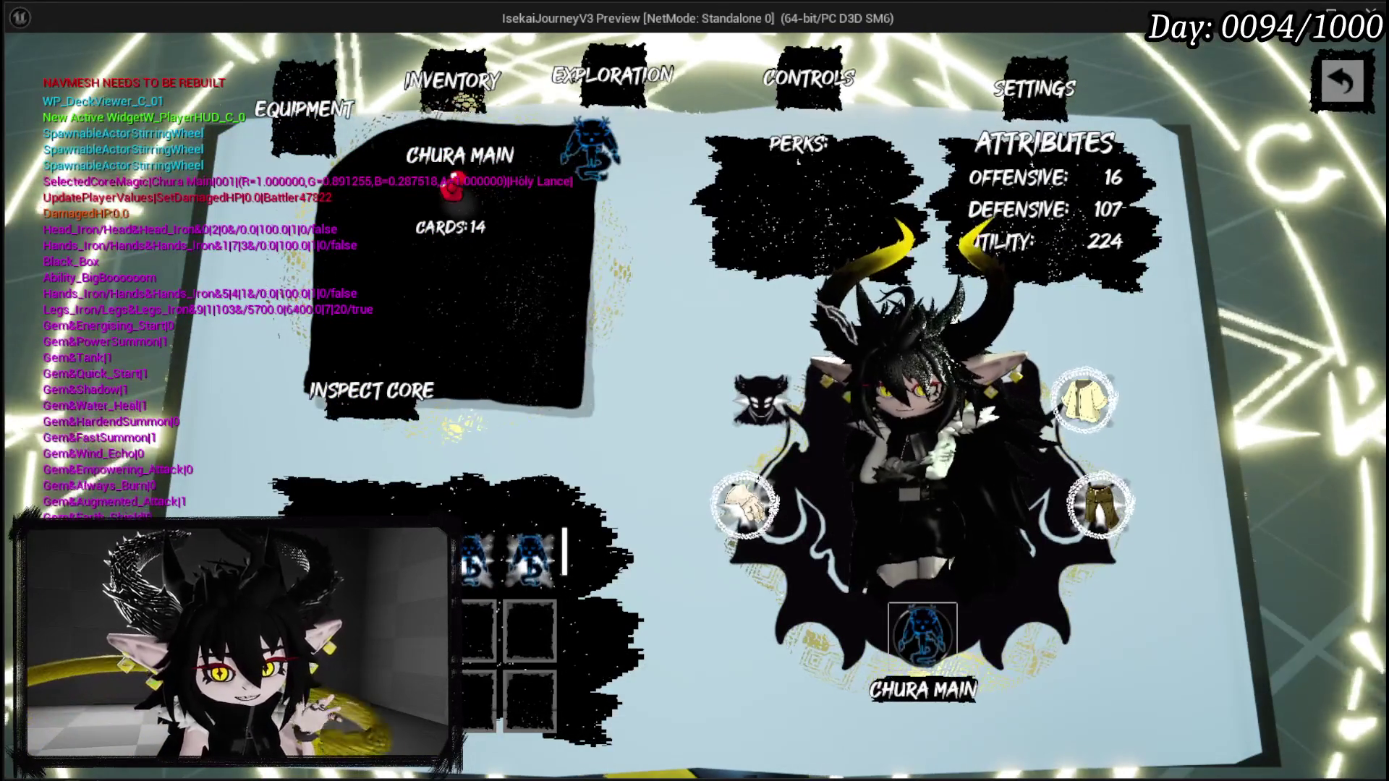
Step: Close the book menu, run the character across the island's grass, and reopen the character book
key("Escape")
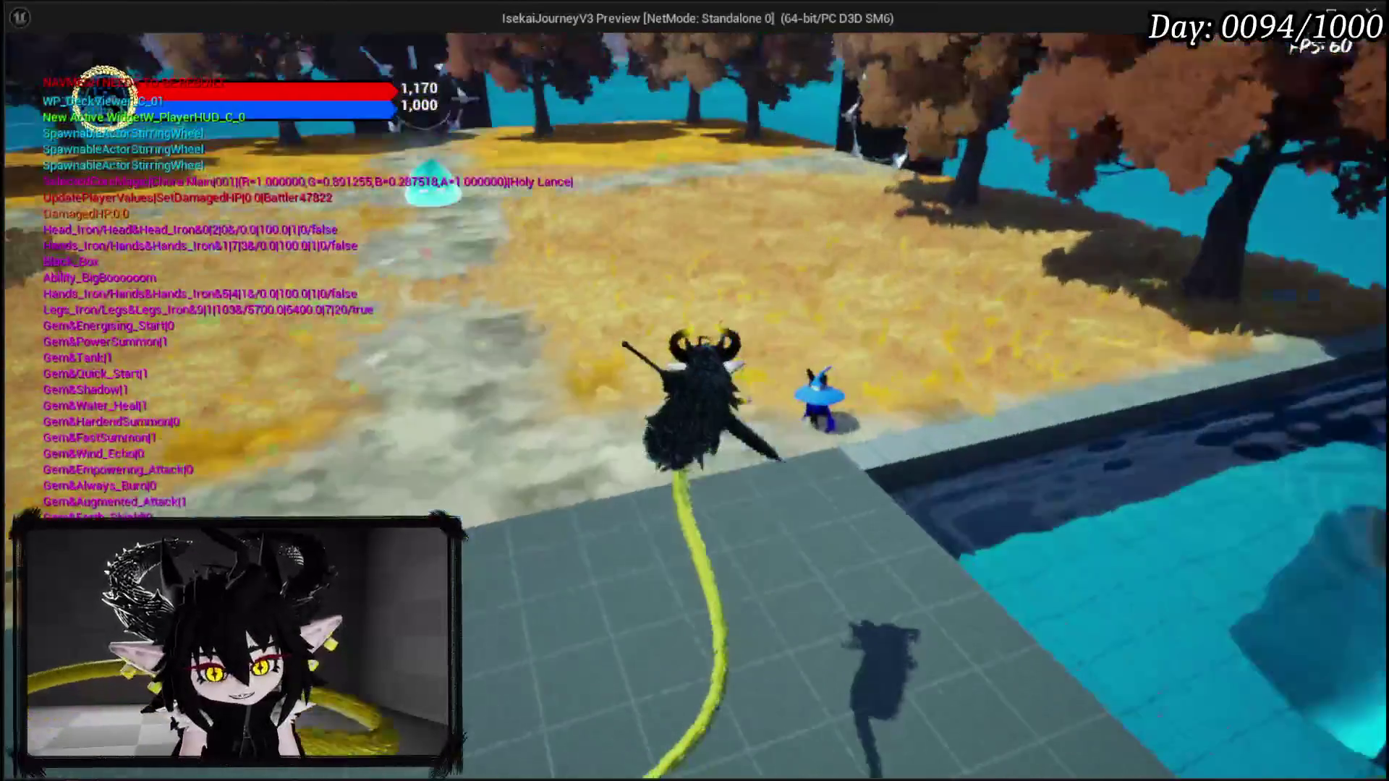
key("w")
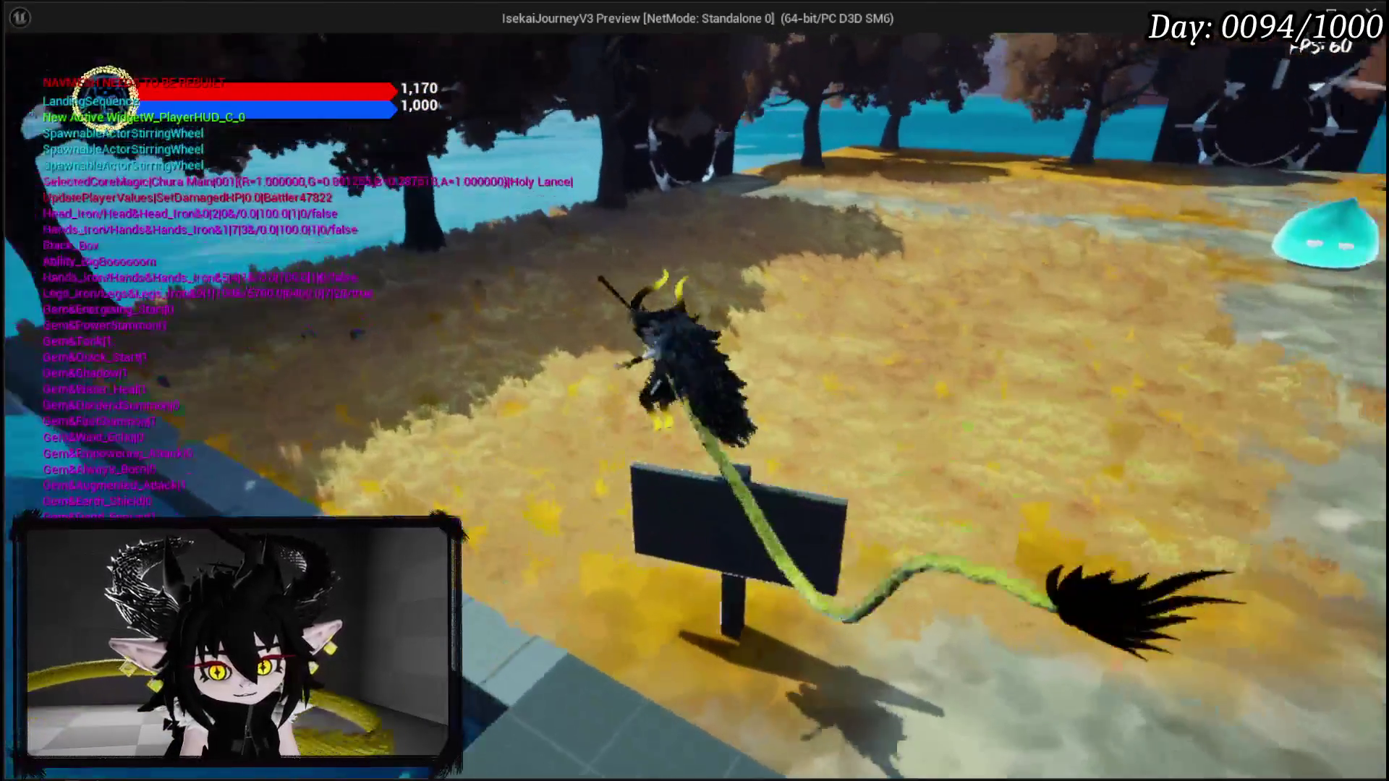
key("w")
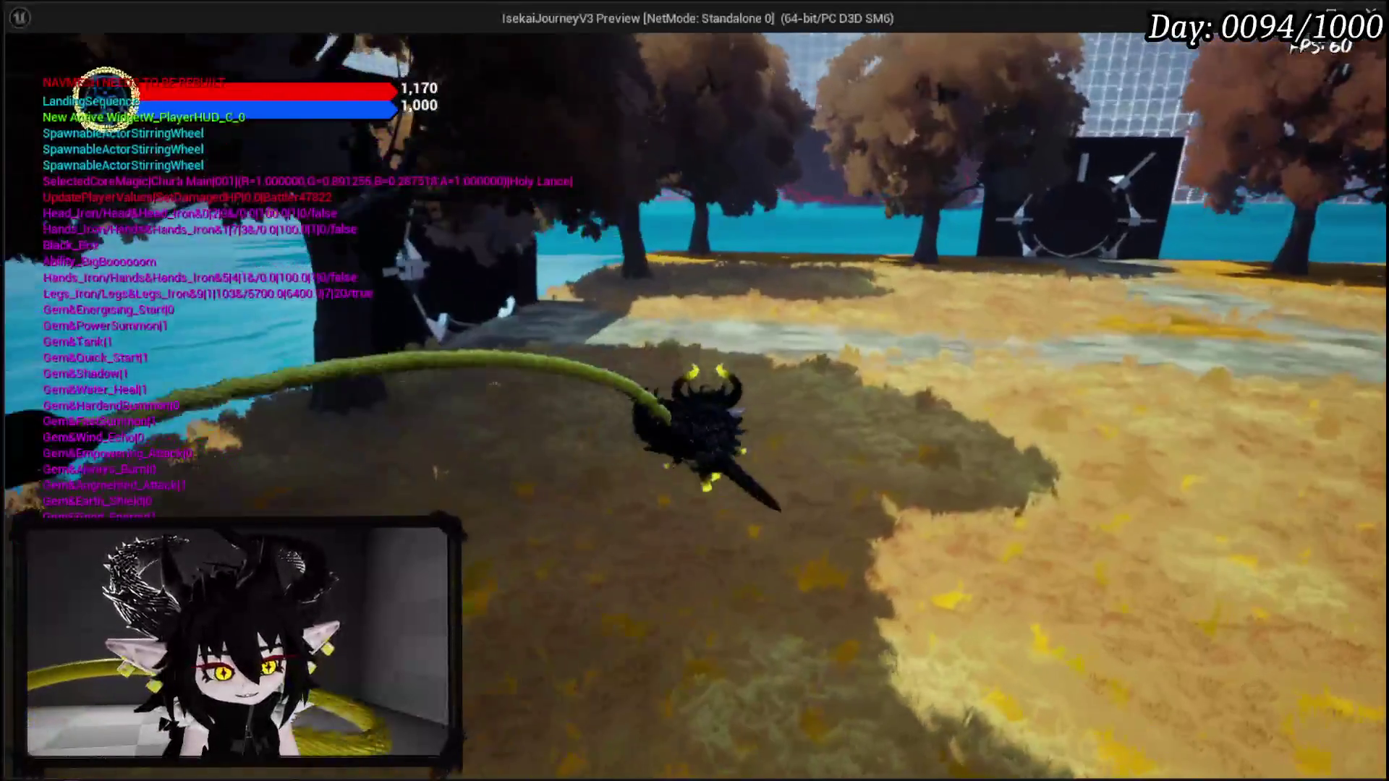
key("w")
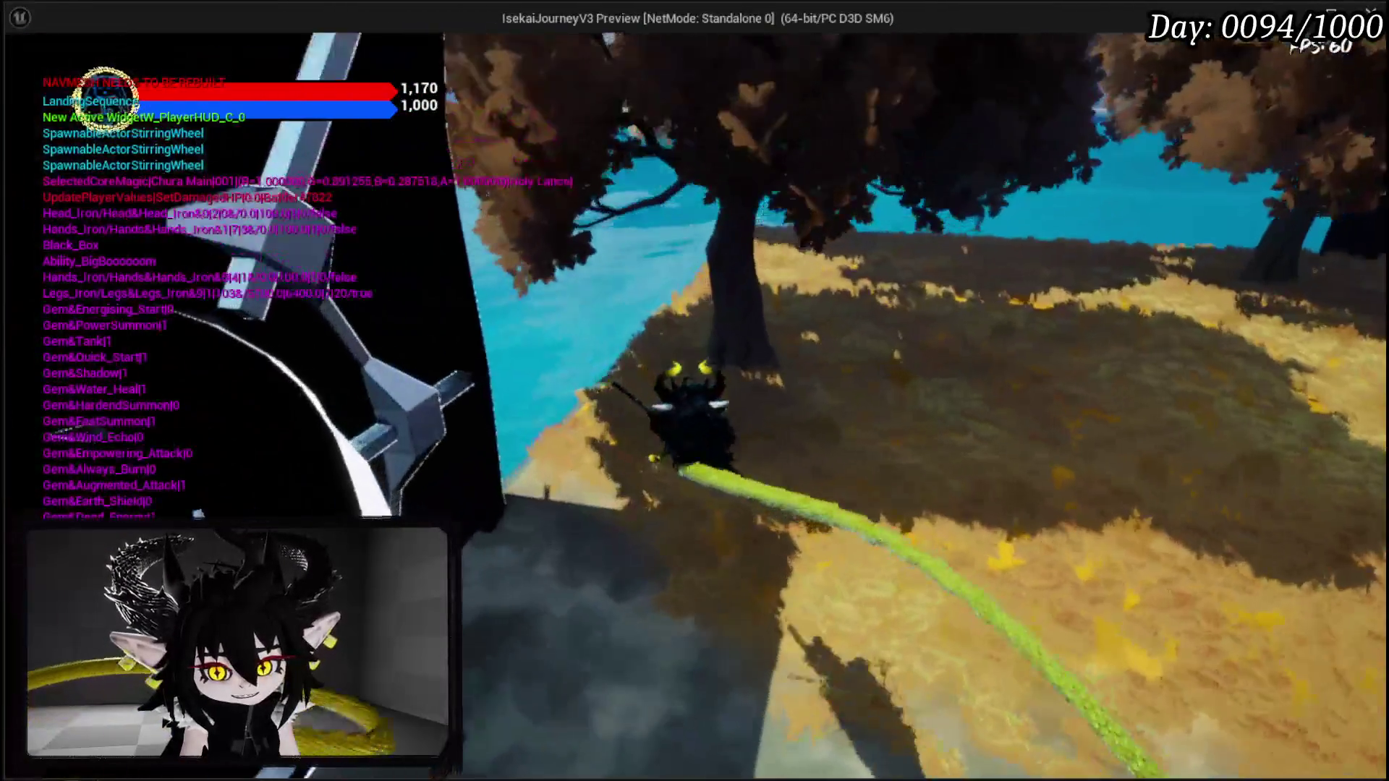
key("w")
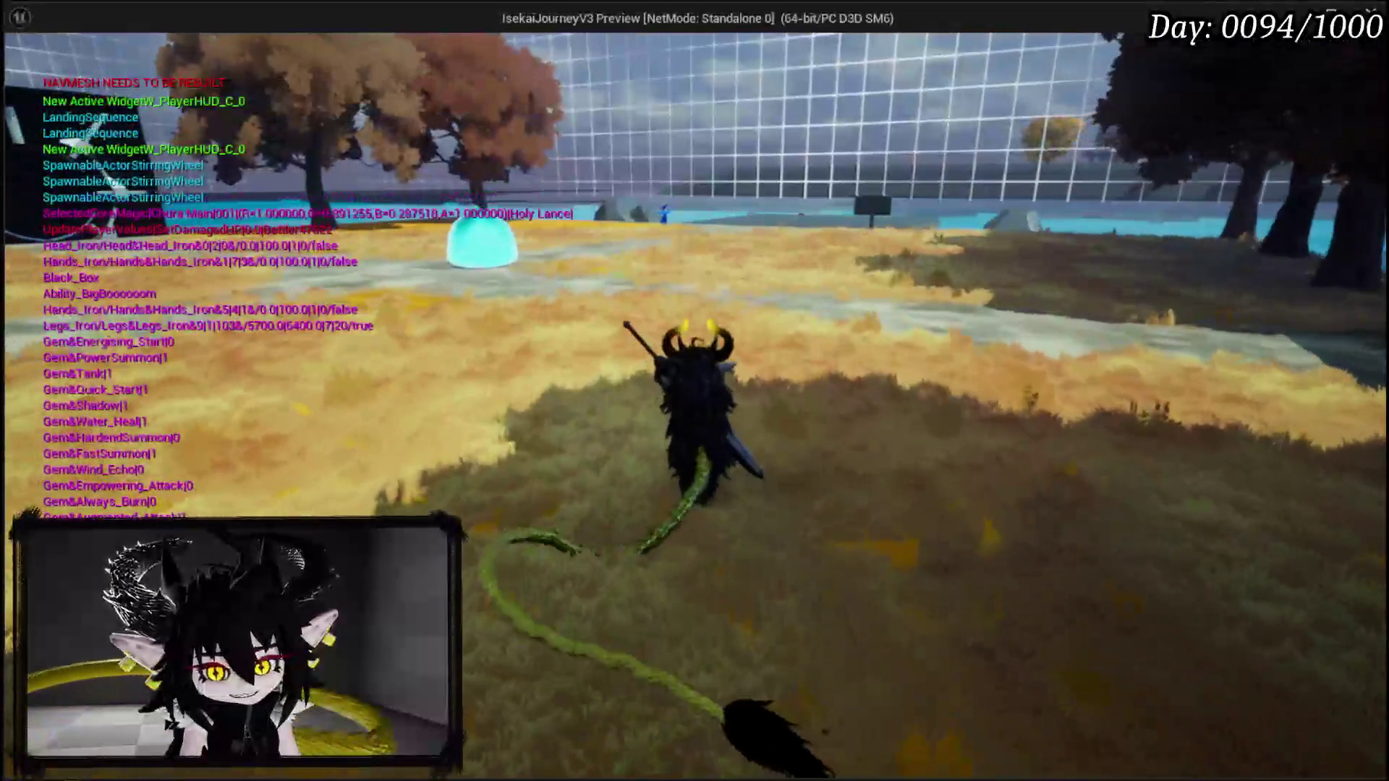
key("Tab")
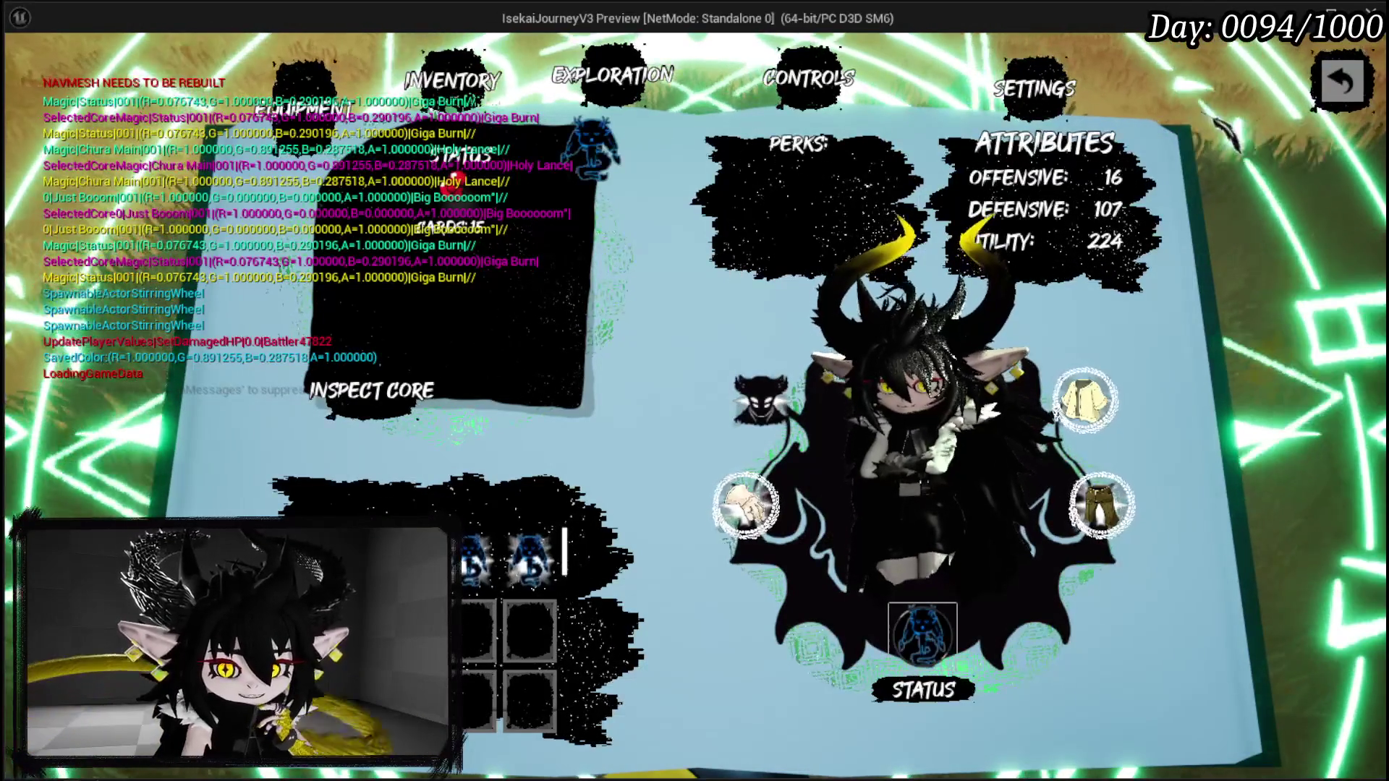
Step: Close the status book, run toward the water and signpost, then end the standalone preview
key("Escape")
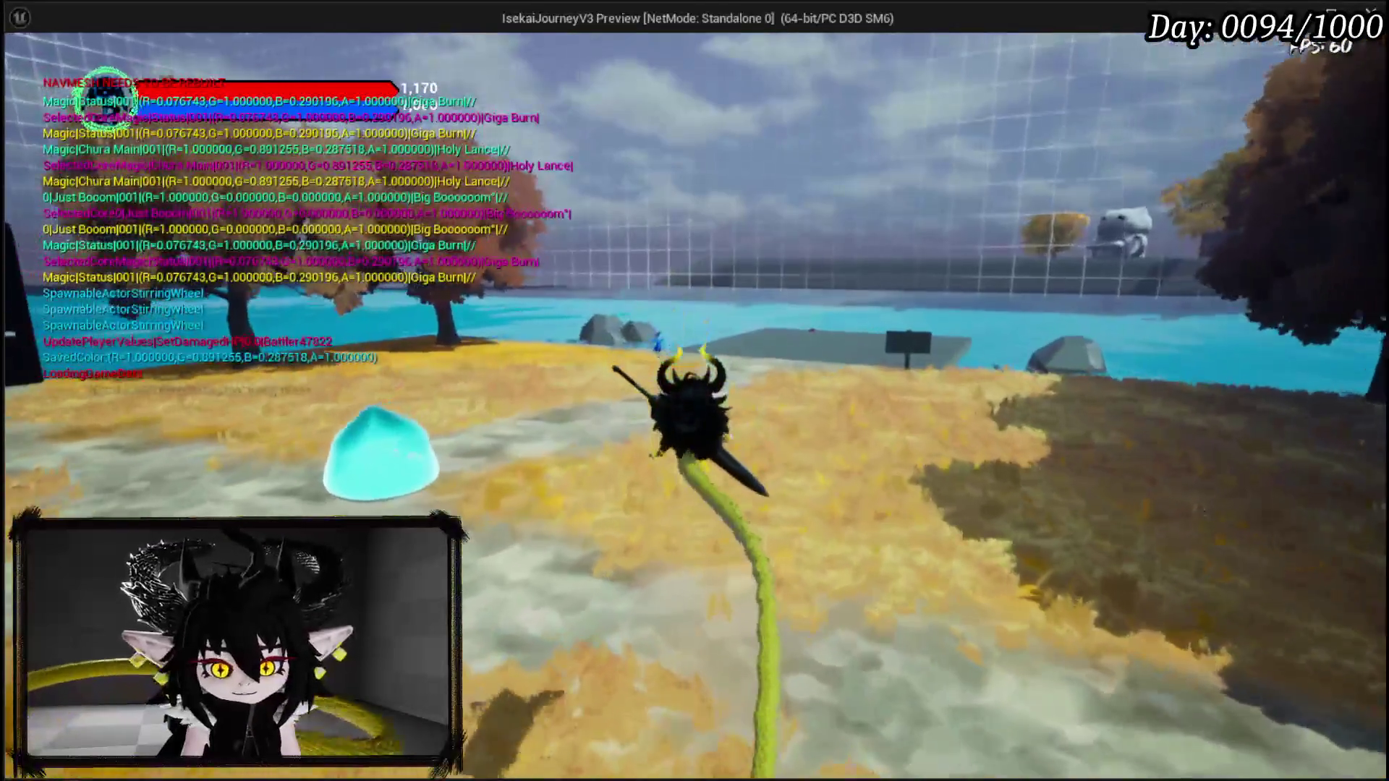
key("w")
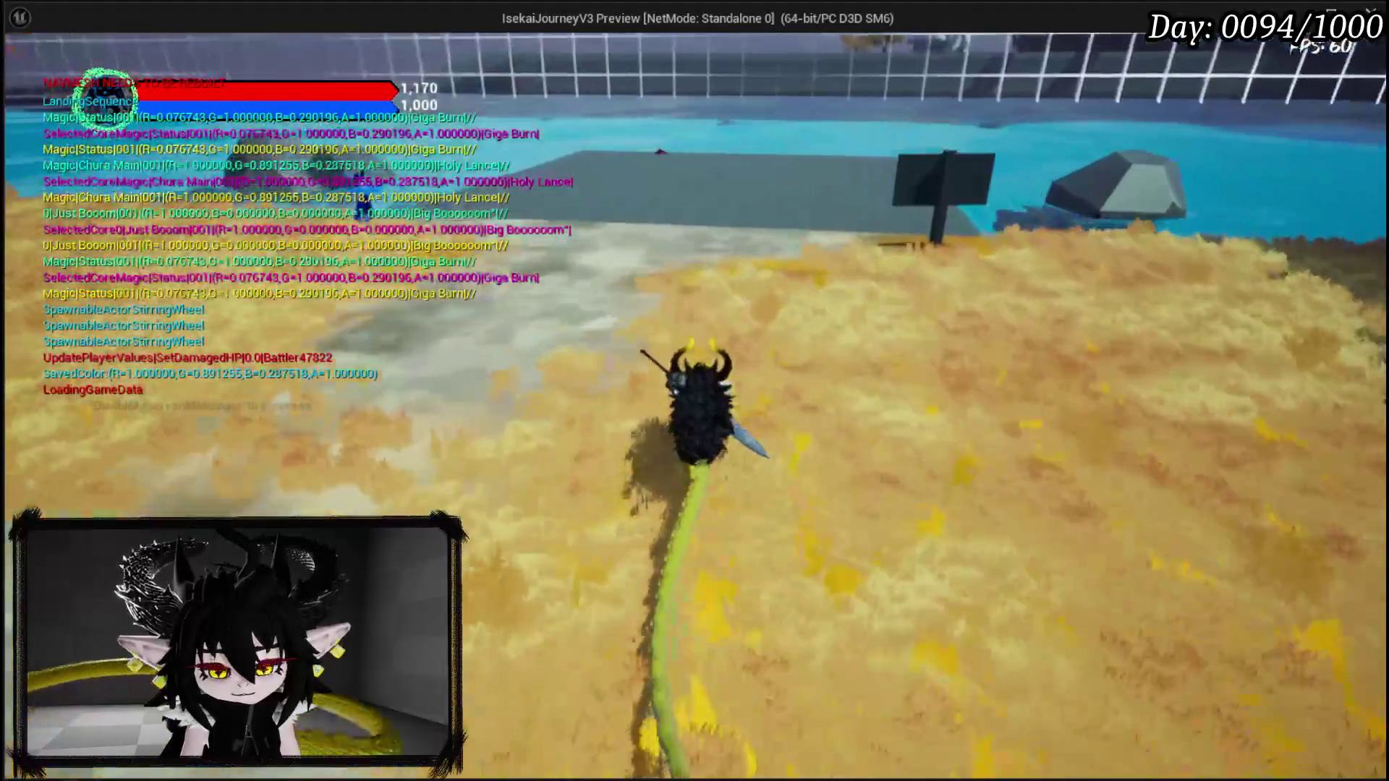
key("a")
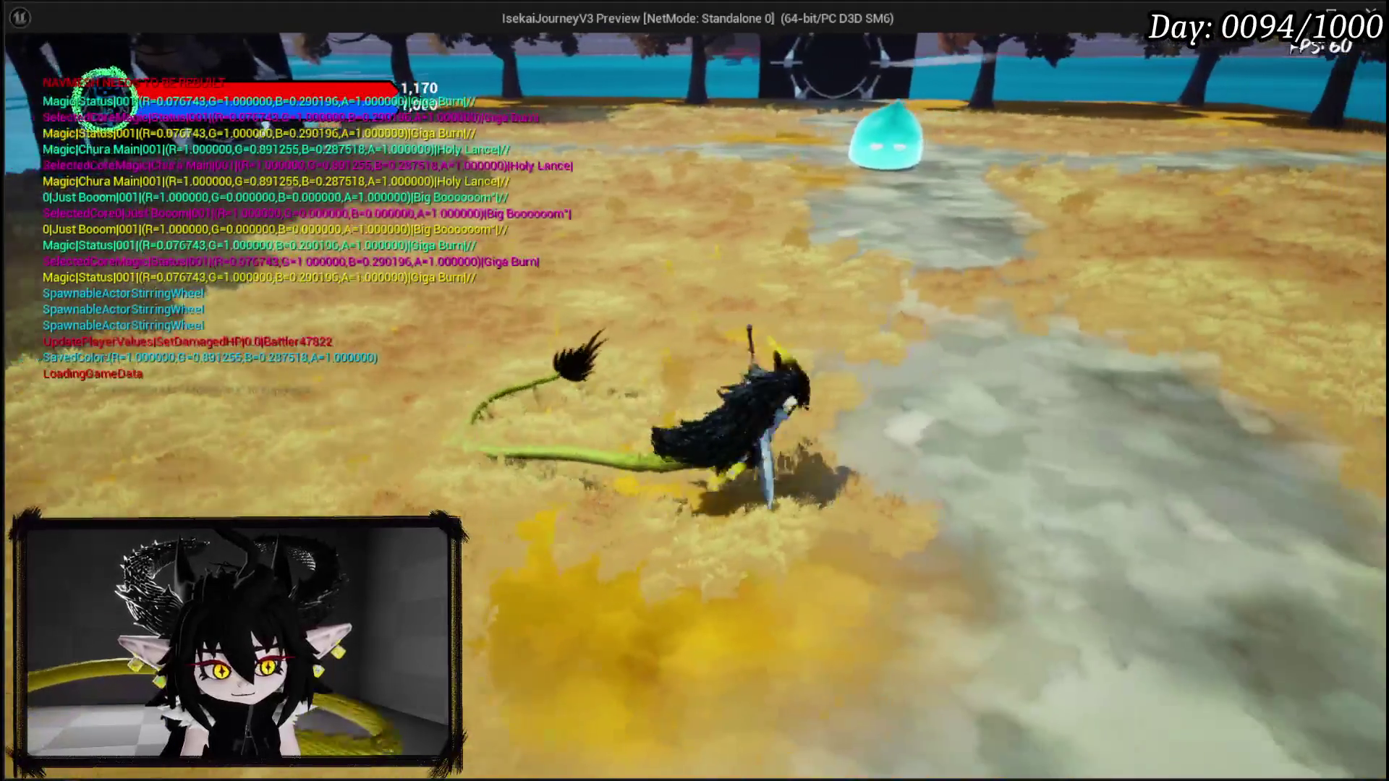
key("d")
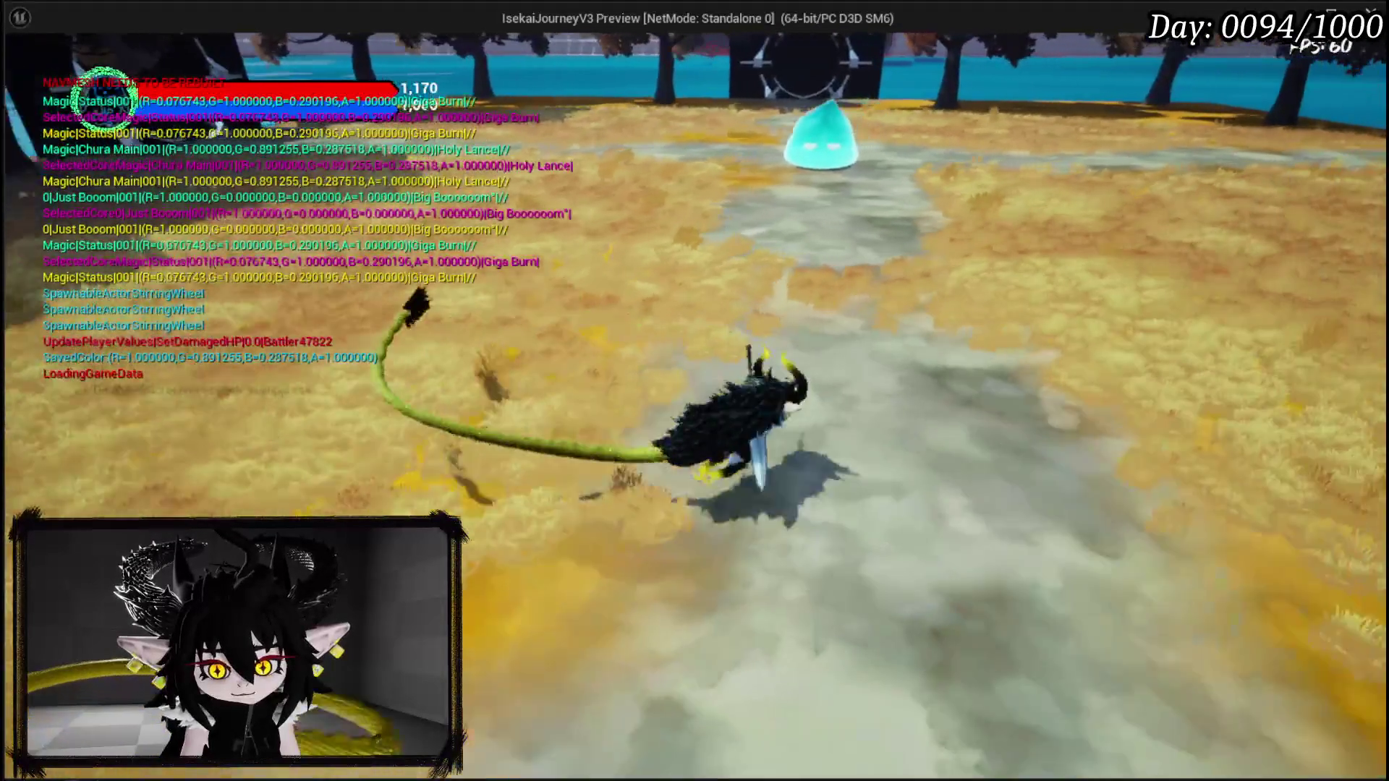
key("Escape")
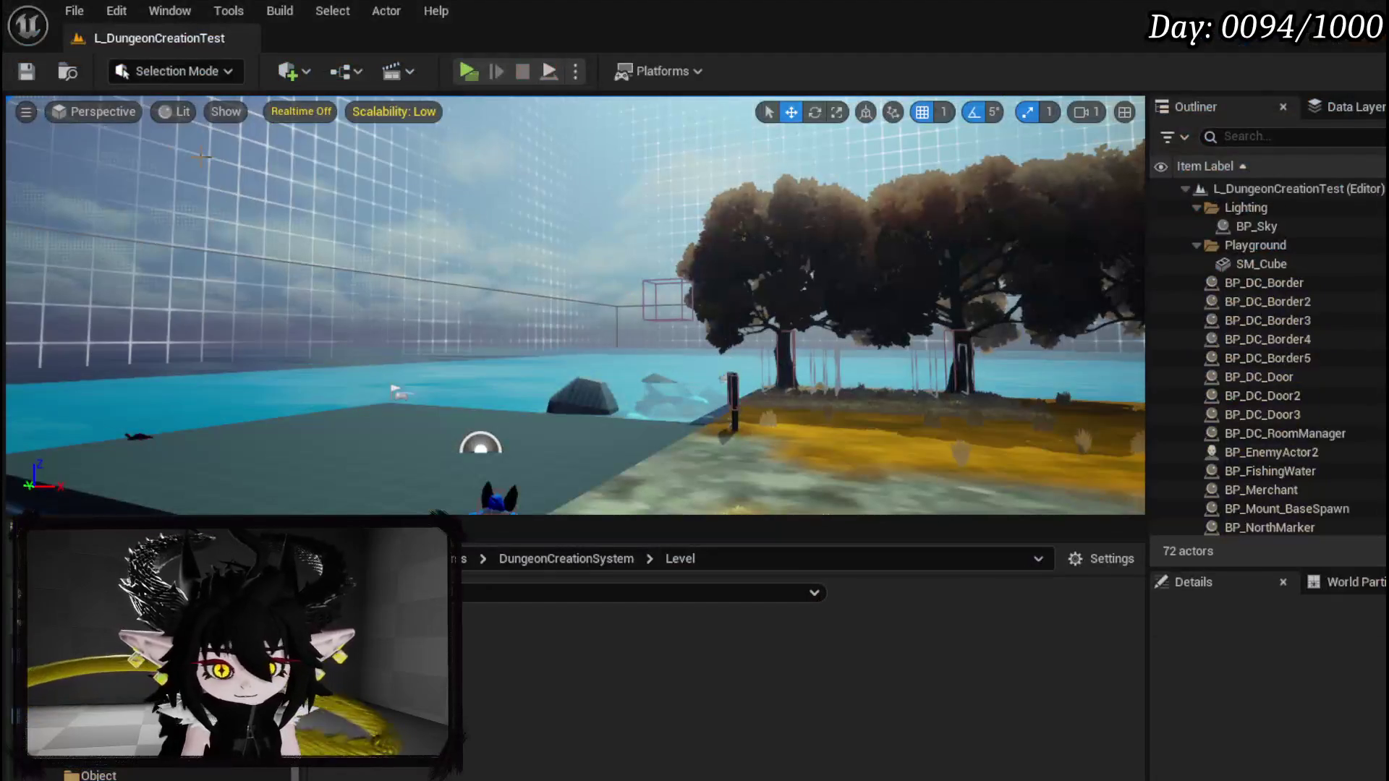
Step: Save the current level and nudge the Sound node in BP_MusicPlayer's StartMusic graph
left_click(27, 71)
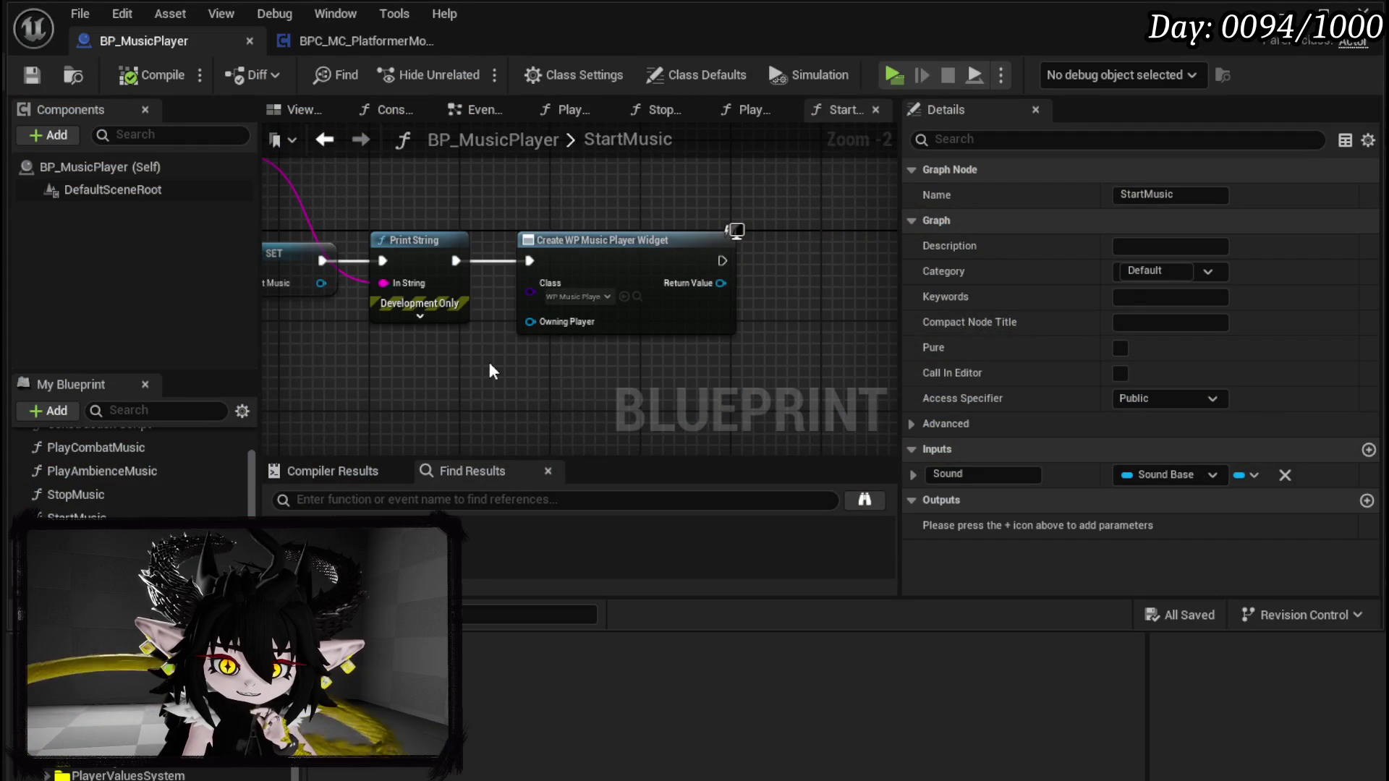
scroll(378, 319, "up", 2)
left_click(539, 304)
left_click_drag(539, 304, 554, 318)
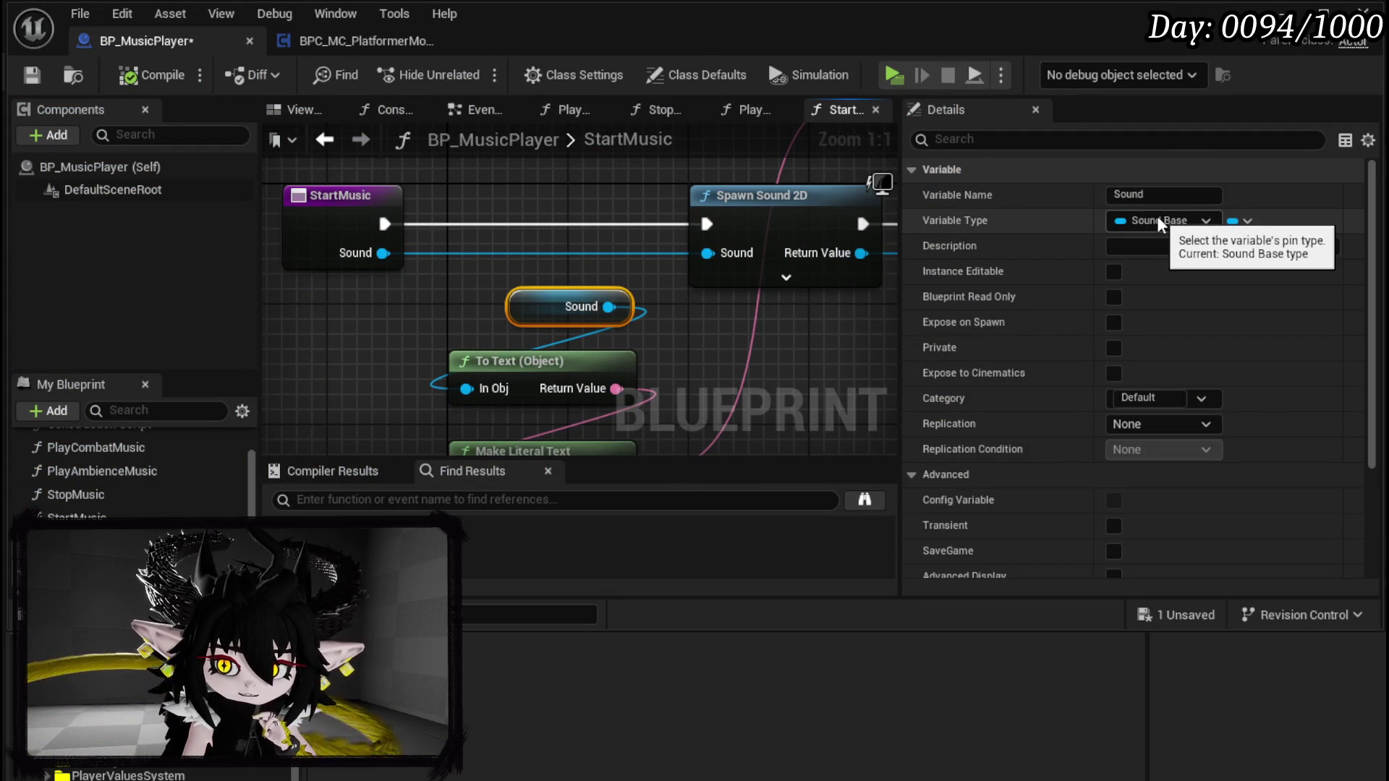
scroll(614, 361, "down", 1)
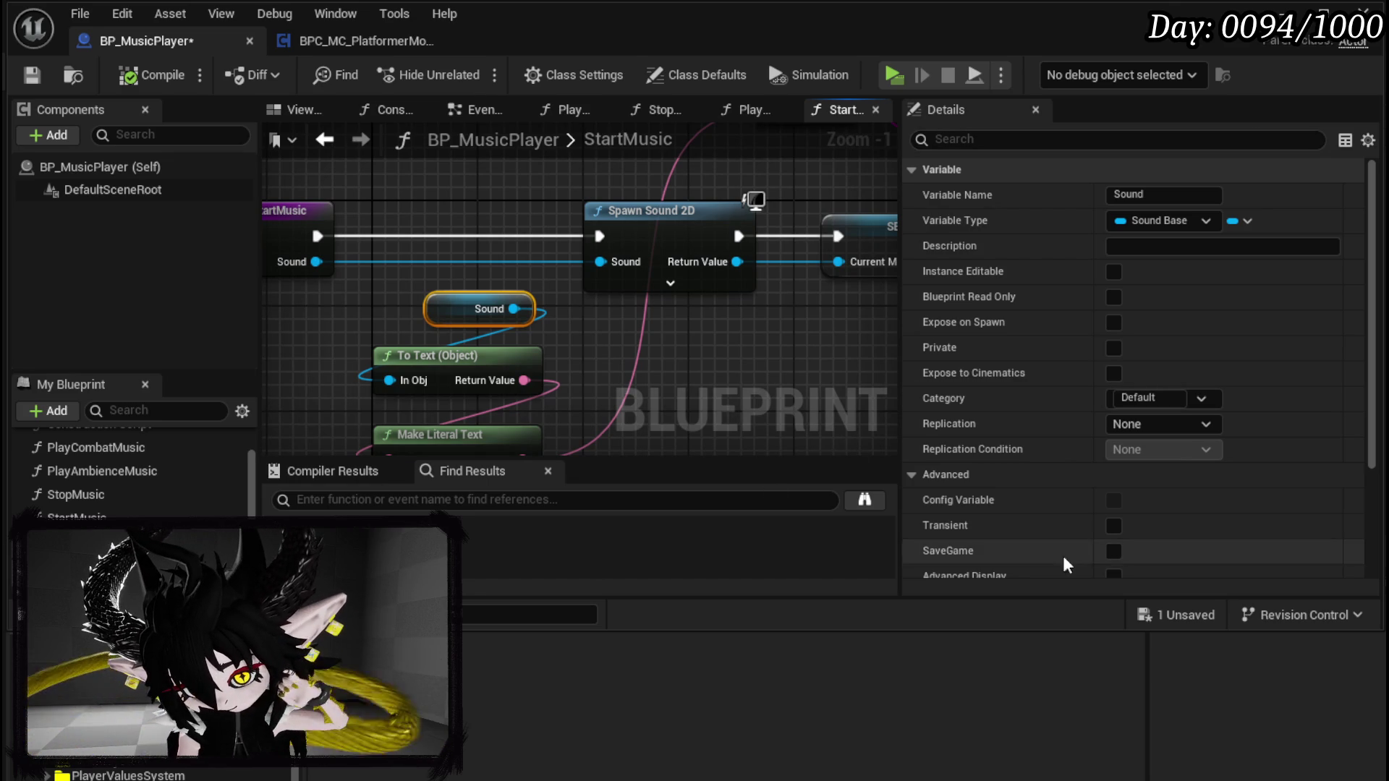
Step: Save BP_MusicPlayer via Save Selected, shift the Sound node left, save again and minimize
left_click(1173, 615)
left_click(1009, 713)
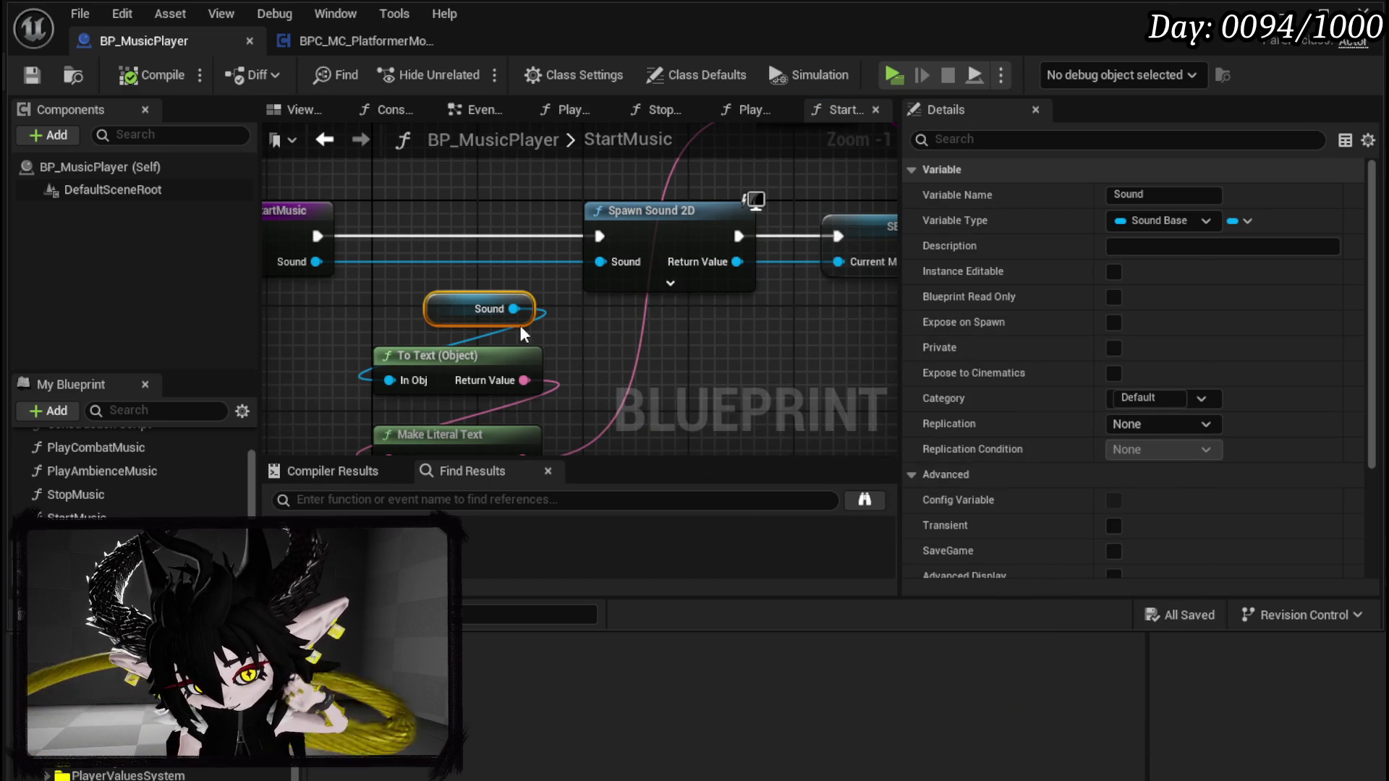
left_click_drag(480, 309, 423, 322)
left_click_drag(599, 351, 470, 369)
mouse_move(608, 384)
left_mouse_down()
mouse_move(796, 342)
mouse_move(558, 384)
mouse_move(683, 398)
left_mouse_up()
scroll(558, 383, "down", 2)
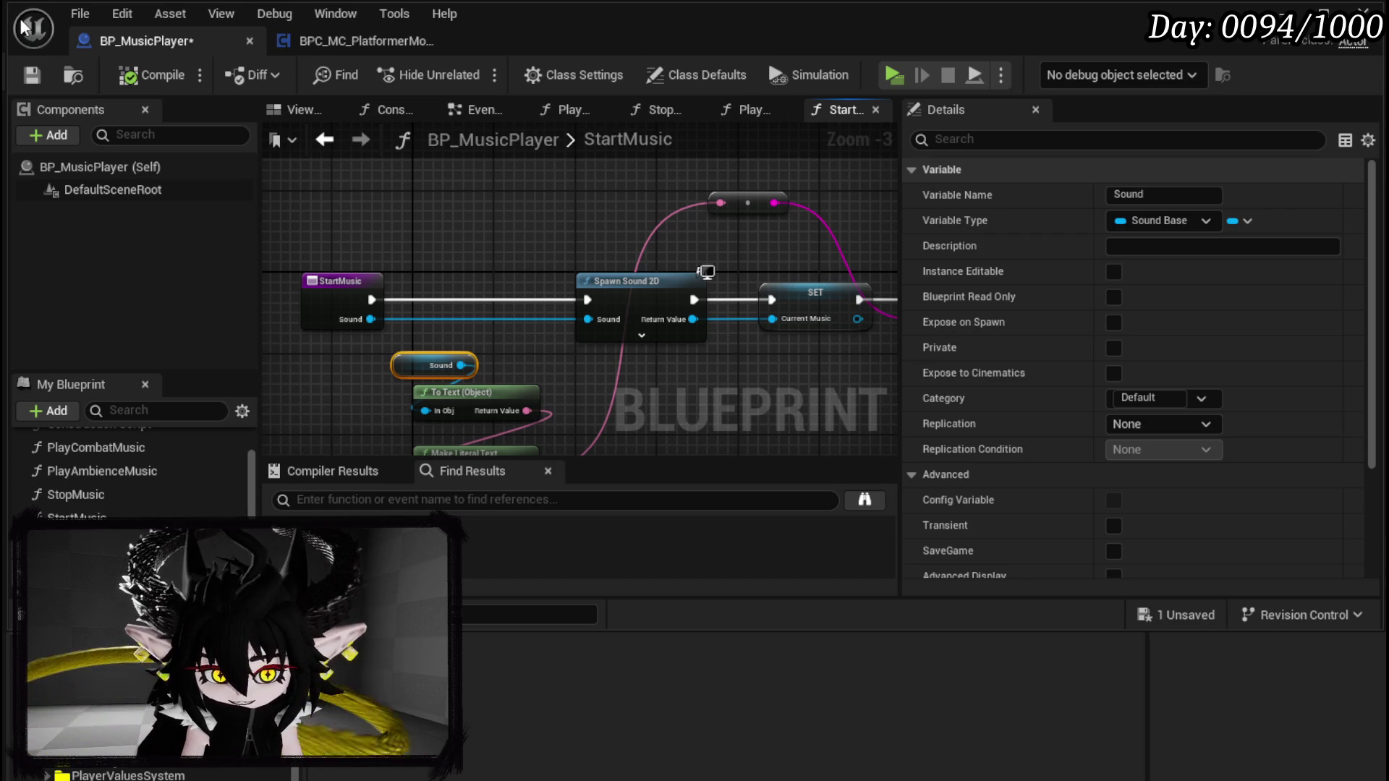
left_click(34, 75)
left_click(1284, 15)
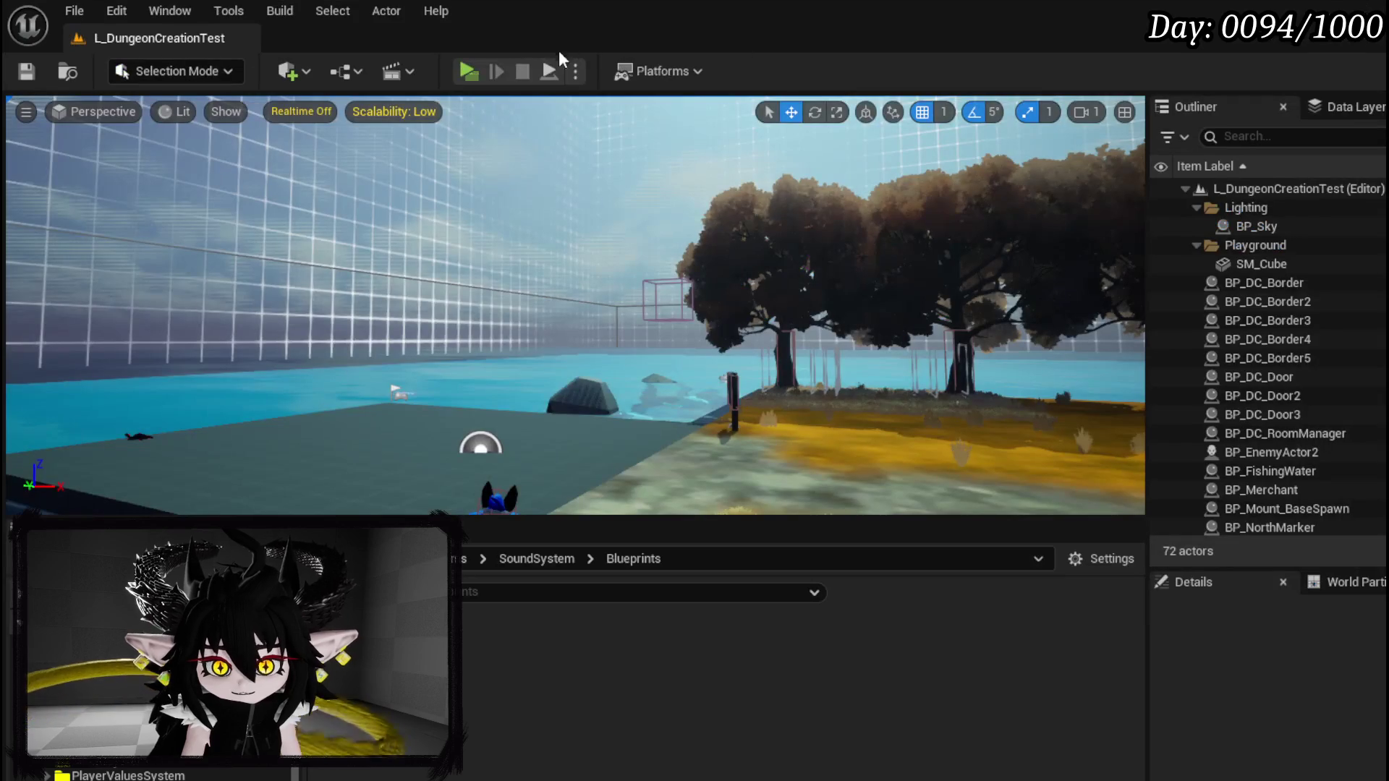
Step: Start a play session and open the book menu's audio settings
left_click(468, 71)
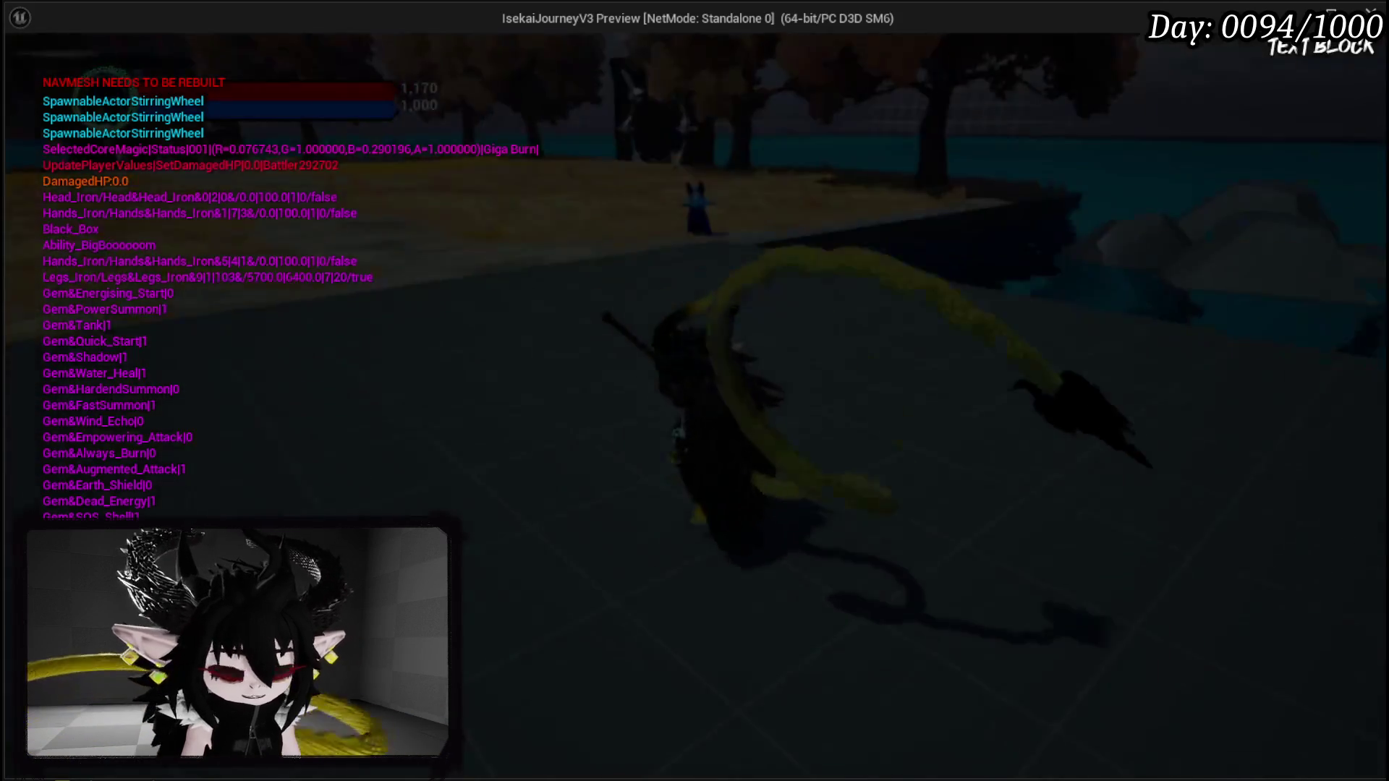
key("Tab")
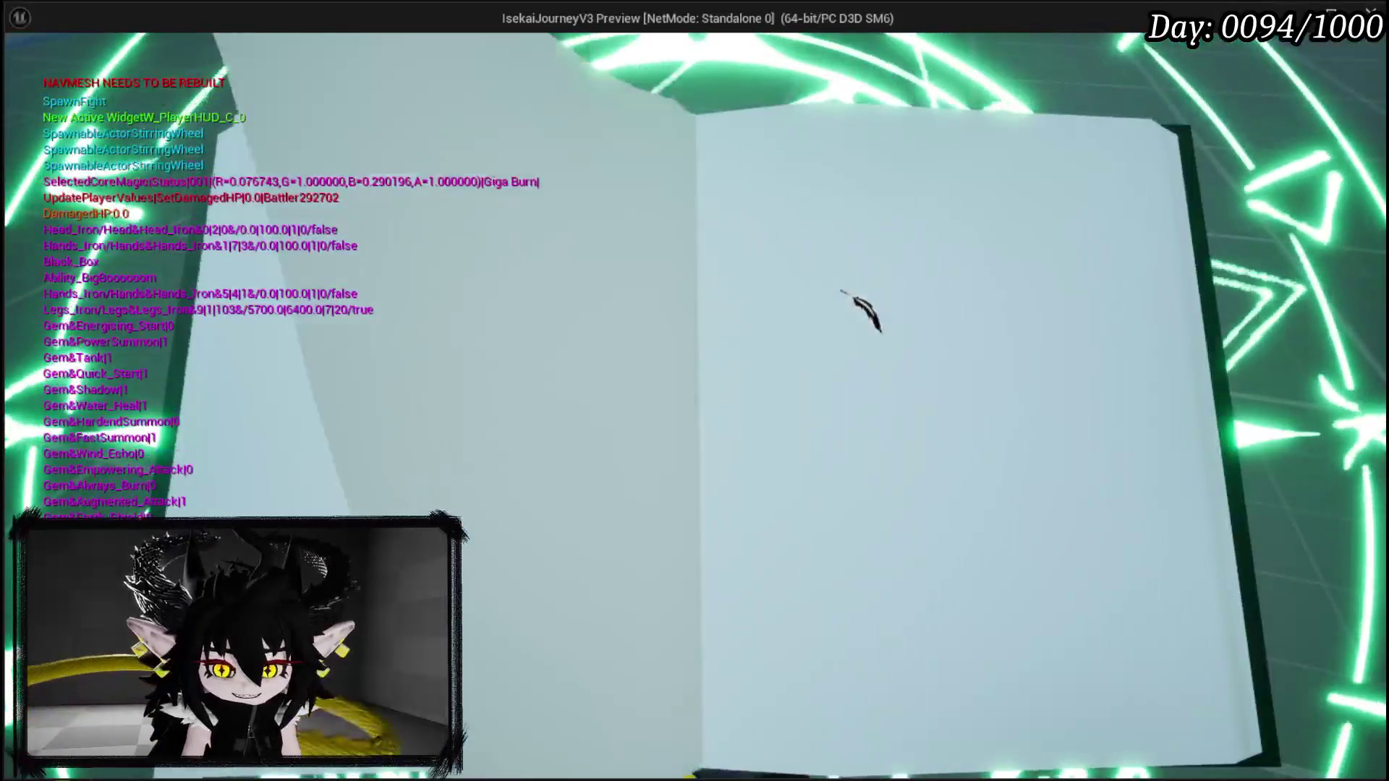
key("Escape")
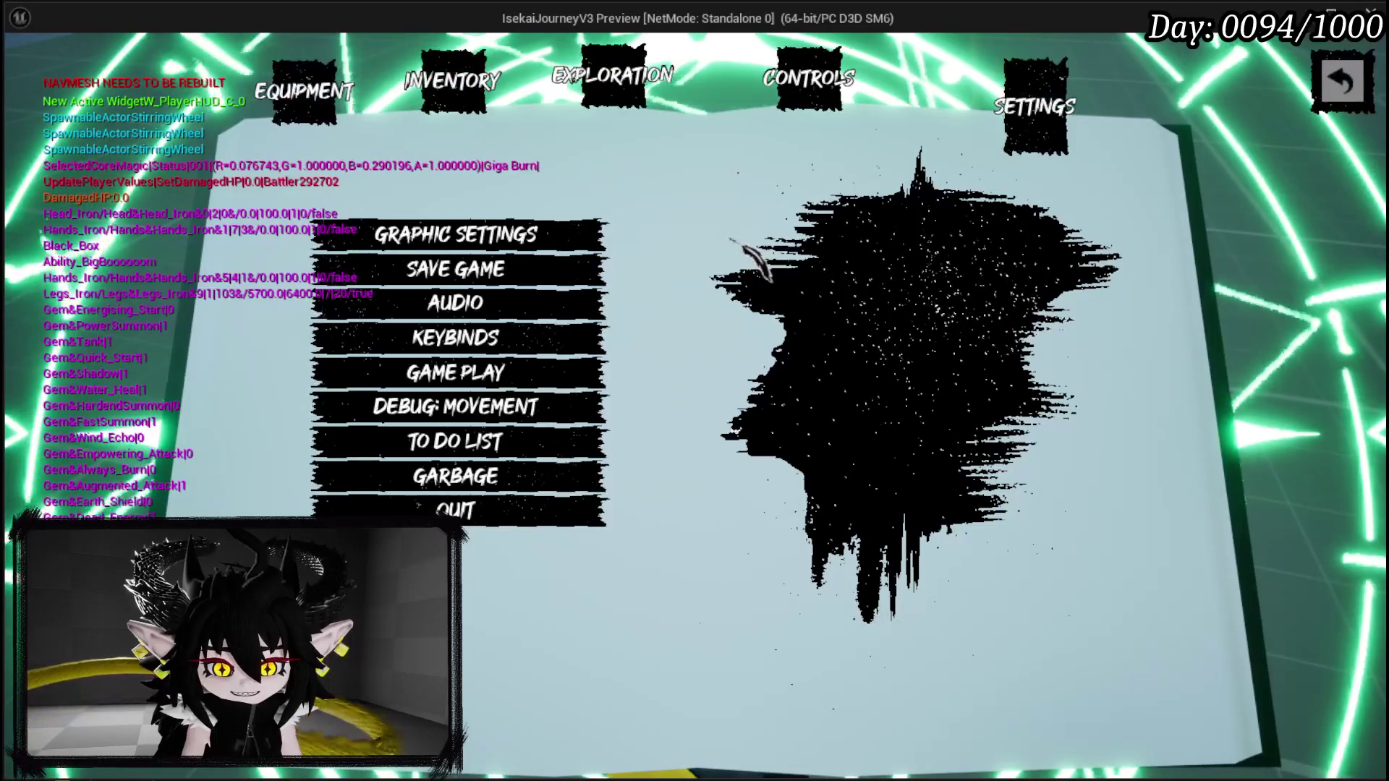
left_click(551, 309)
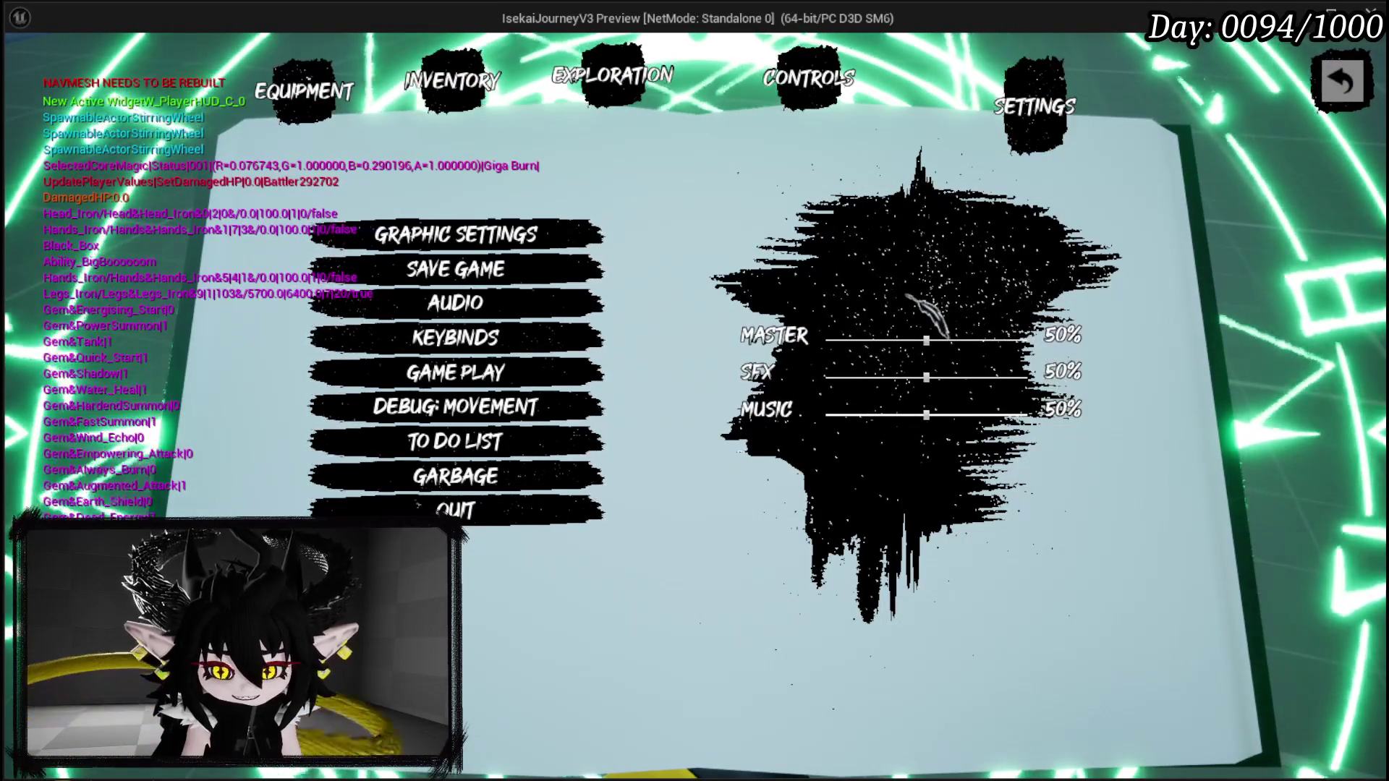
Step: Lower the Master volume to 7% and set the SFX volume to 24%
left_click(872, 340)
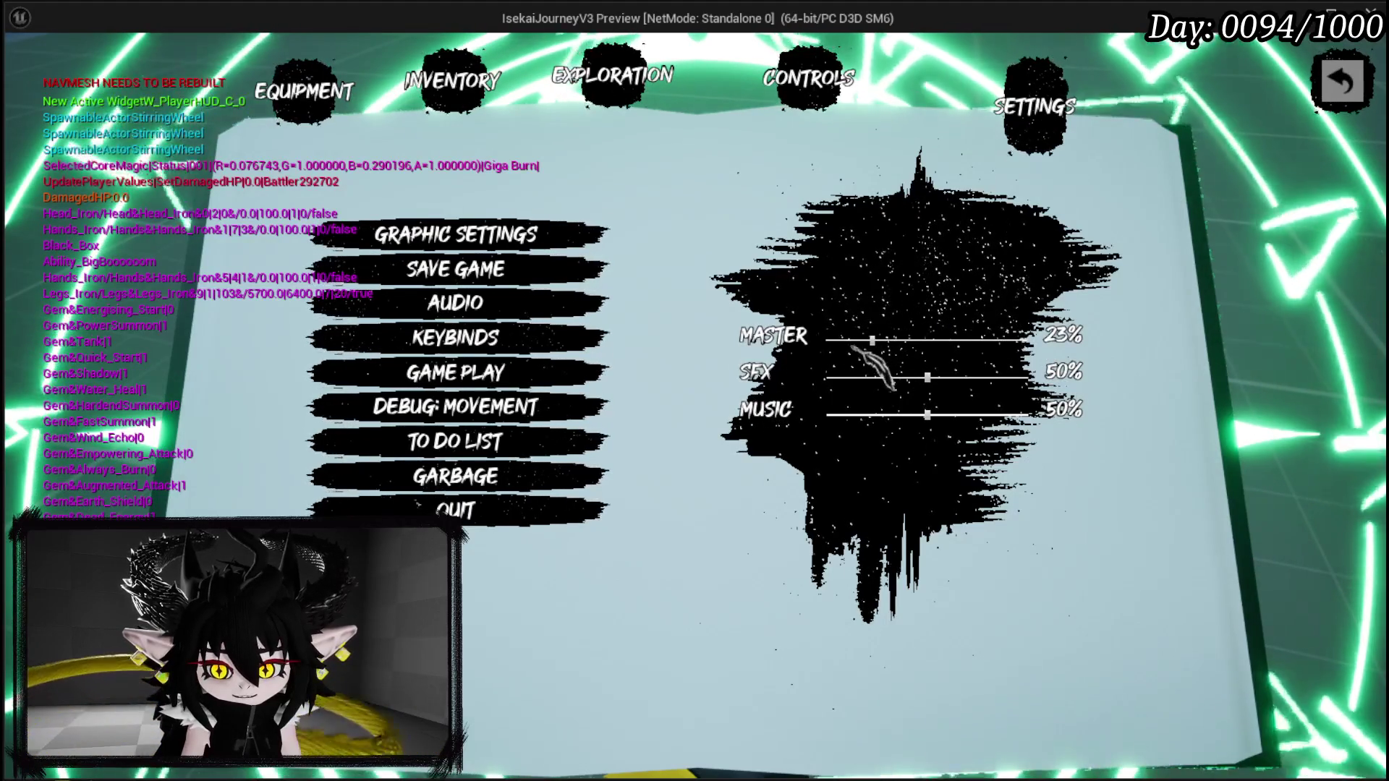
mouse_move(872, 341)
left_mouse_down()
mouse_move(845, 341)
mouse_move(1012, 344)
left_mouse_up()
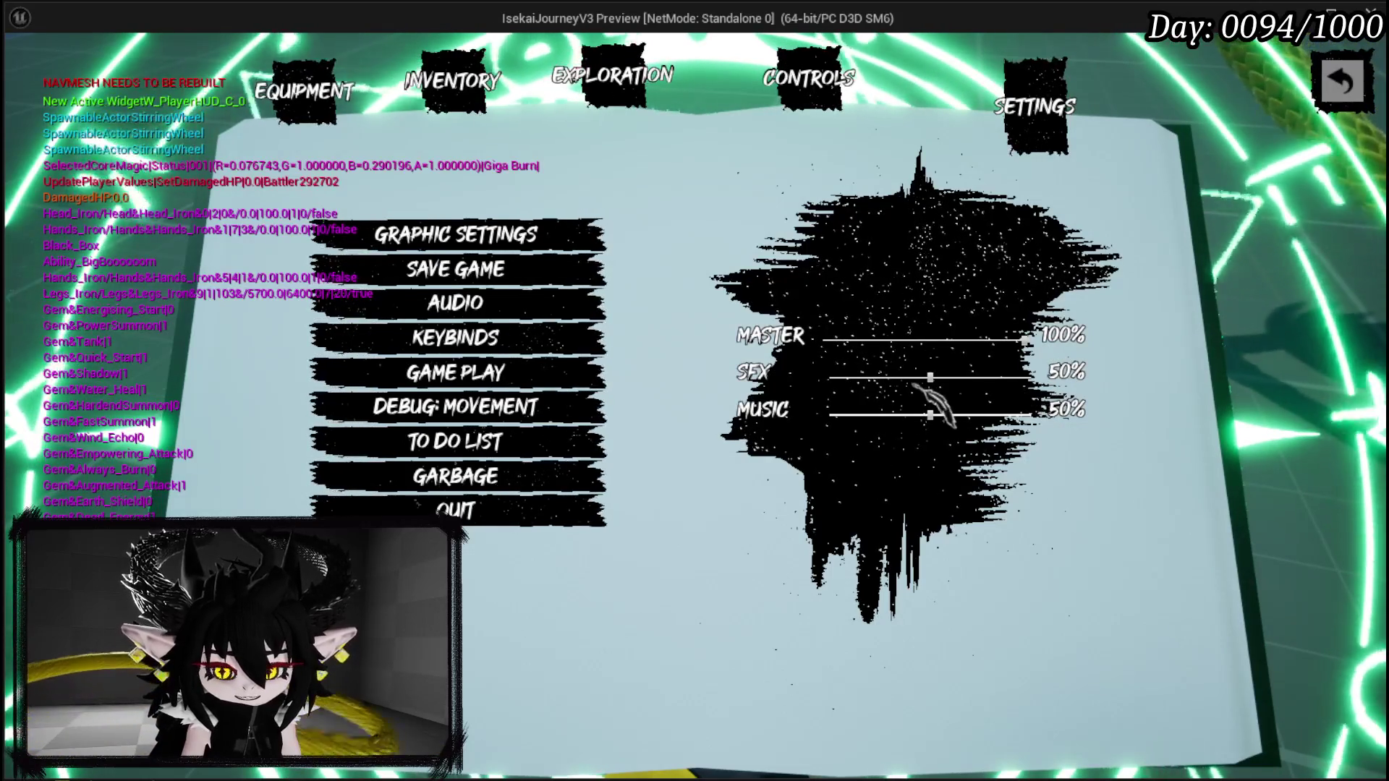
left_click_drag(933, 379, 1153, 403)
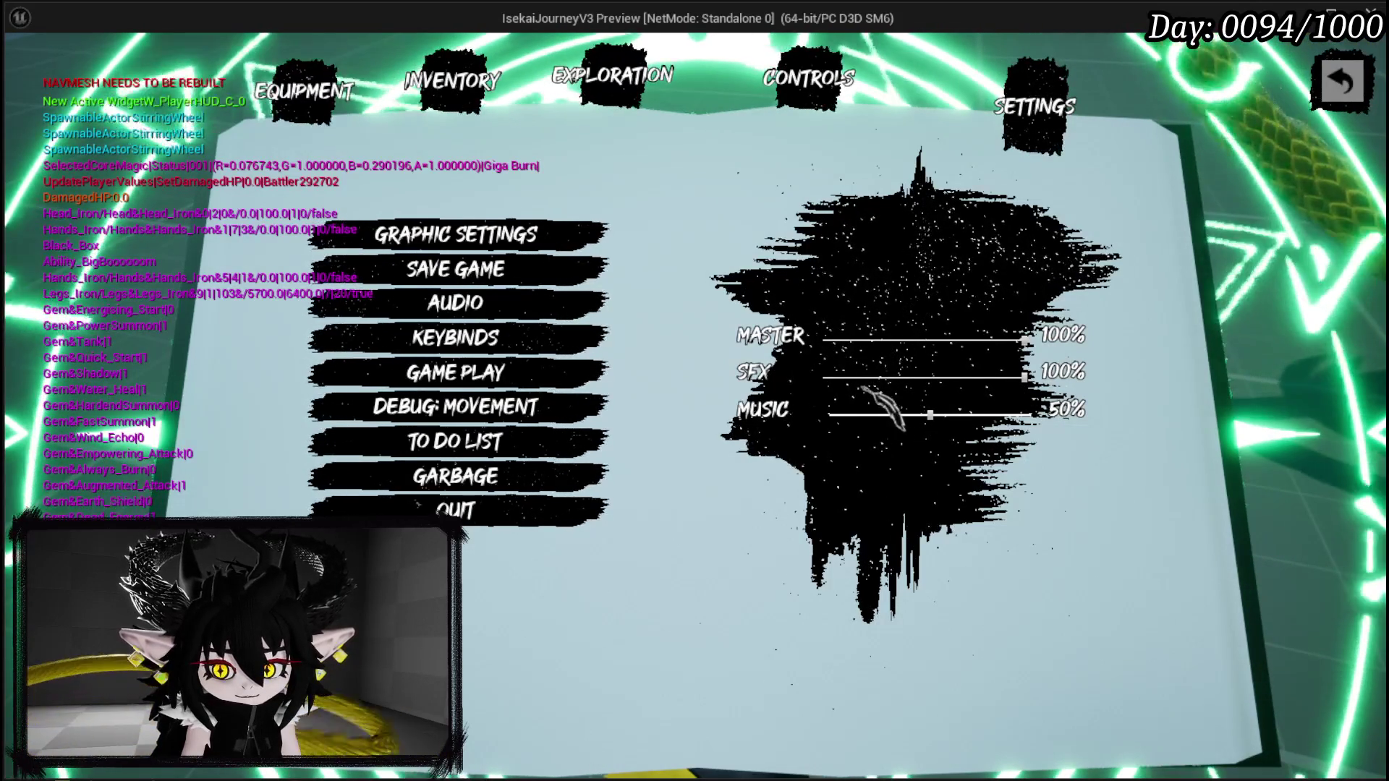
left_click(839, 377)
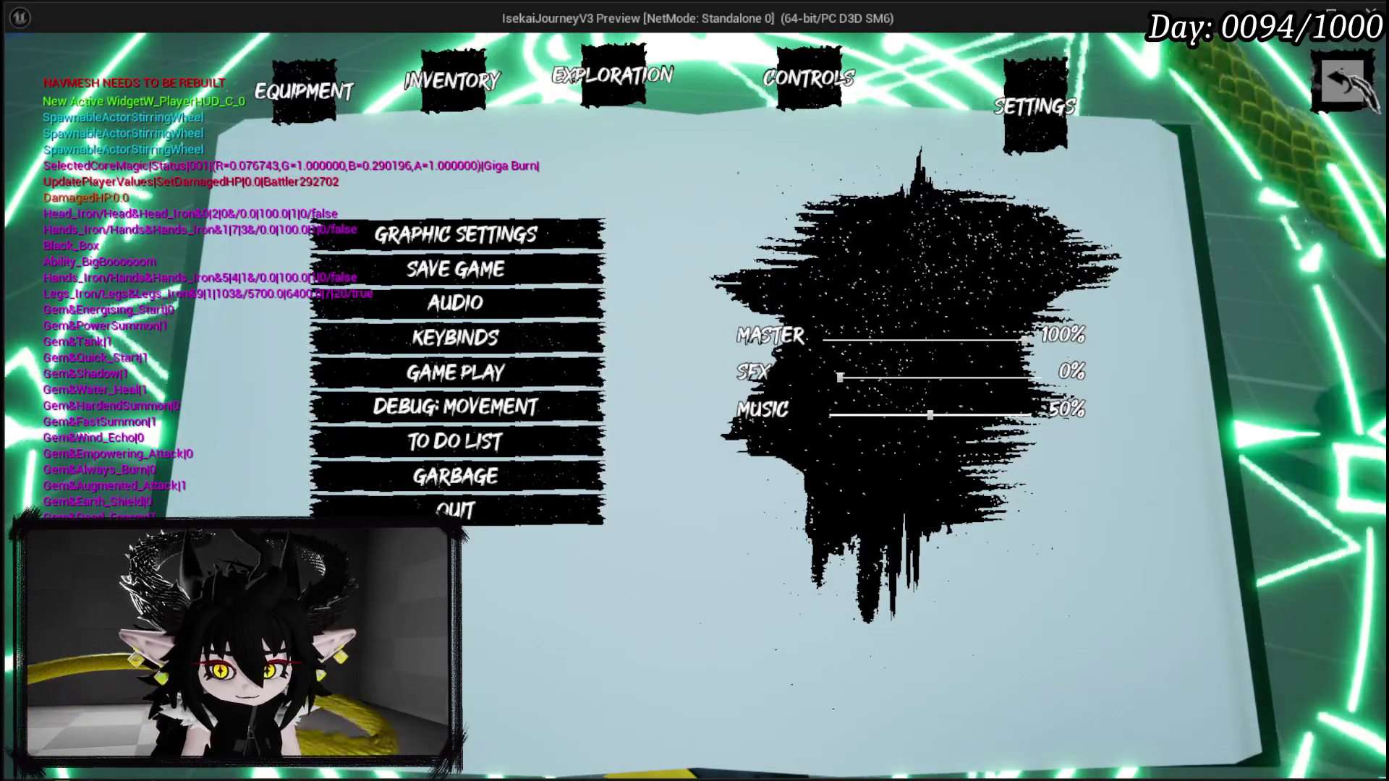
left_click(968, 377)
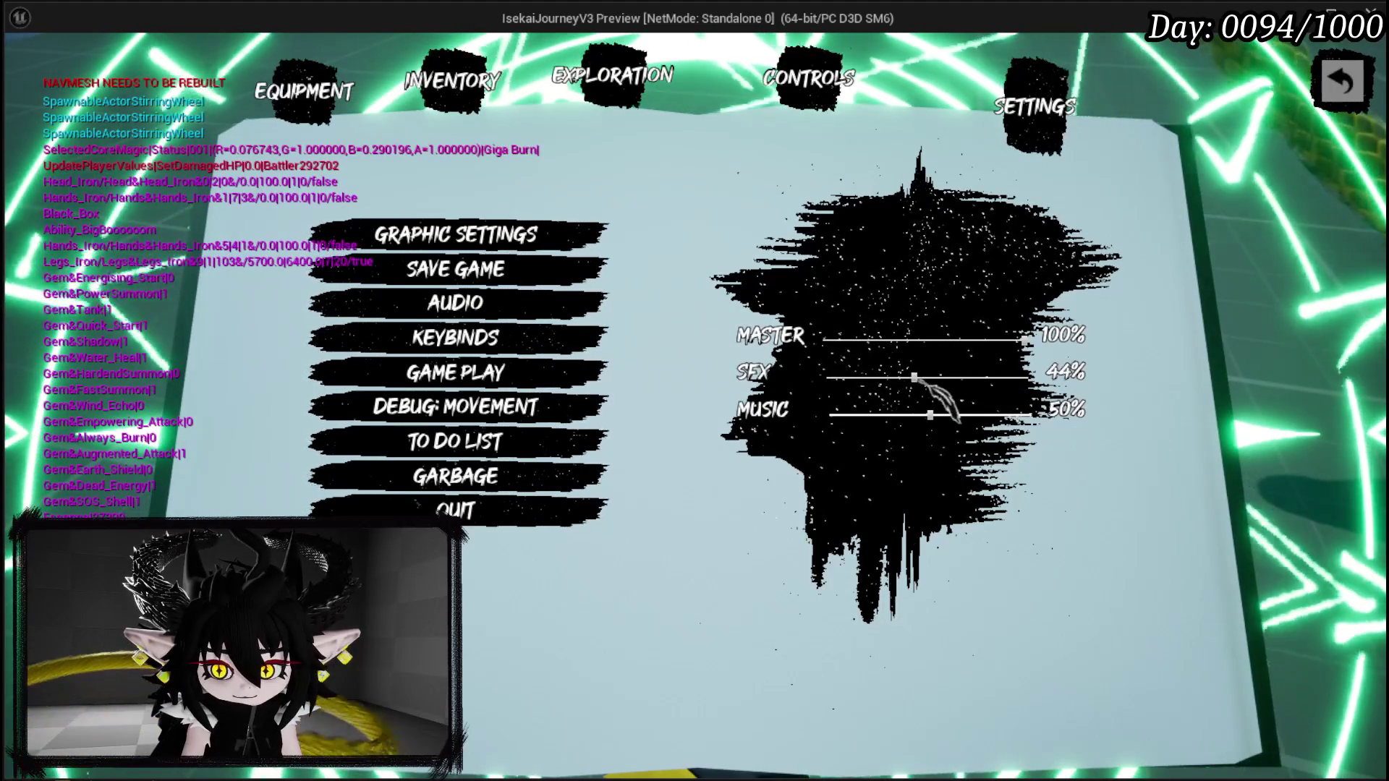
left_click(878, 377)
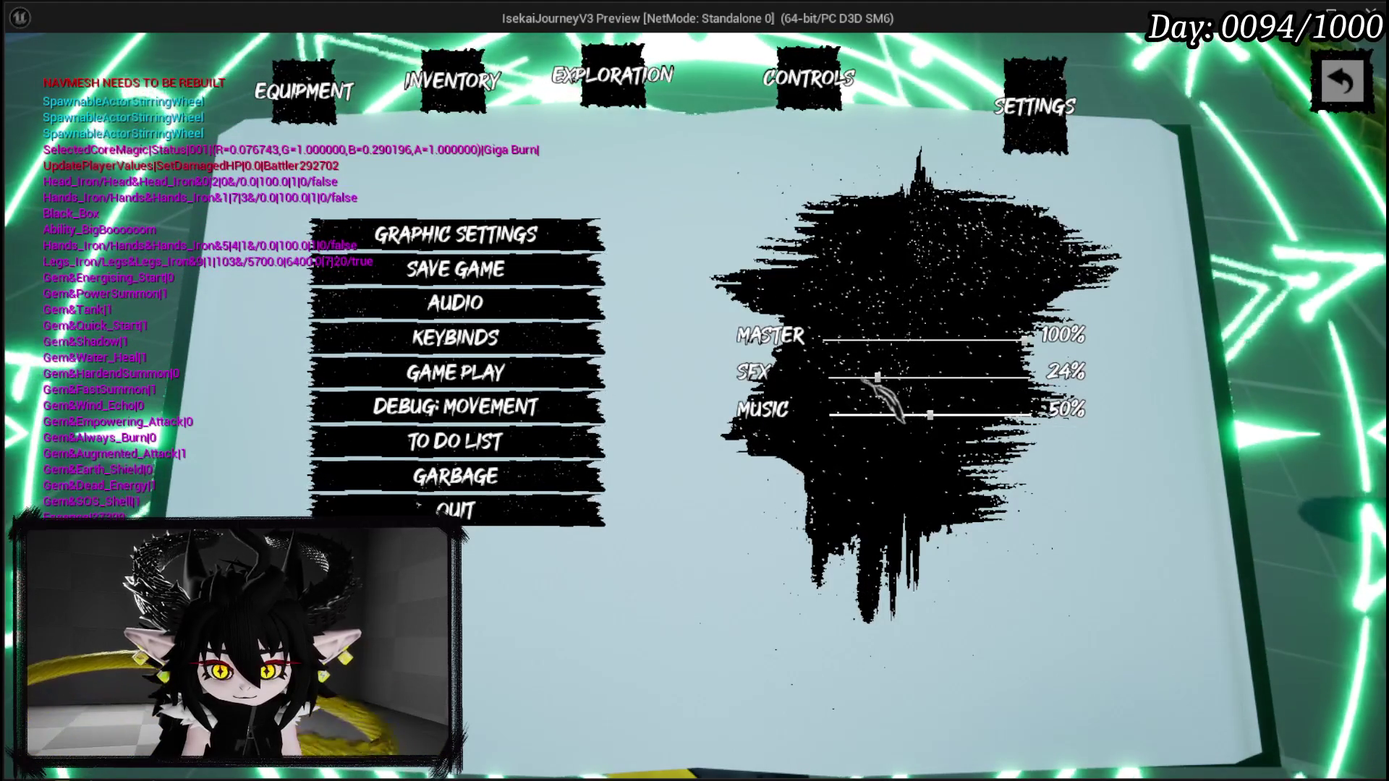
Step: Resume play, cast a fire spell, walk onto the grass, then stop the playtest
key("Escape")
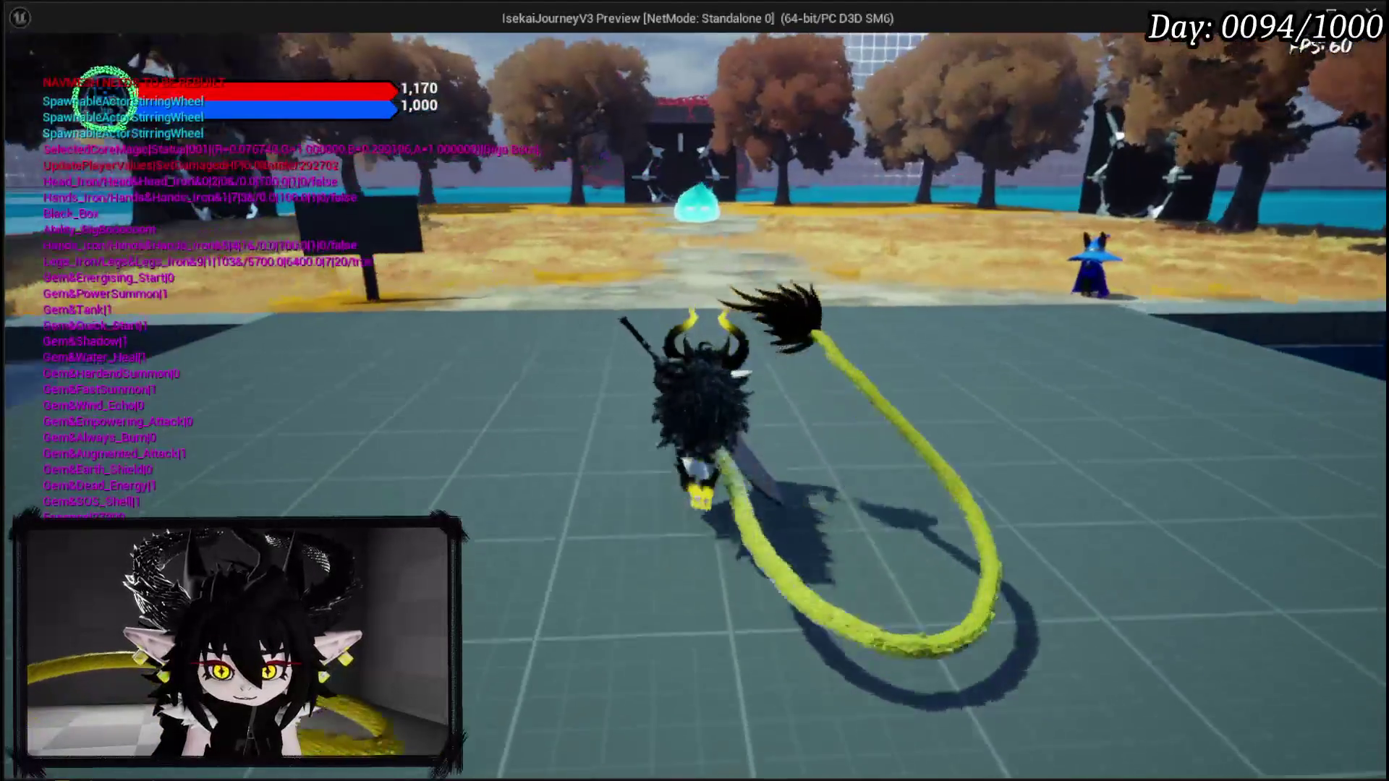
key("q")
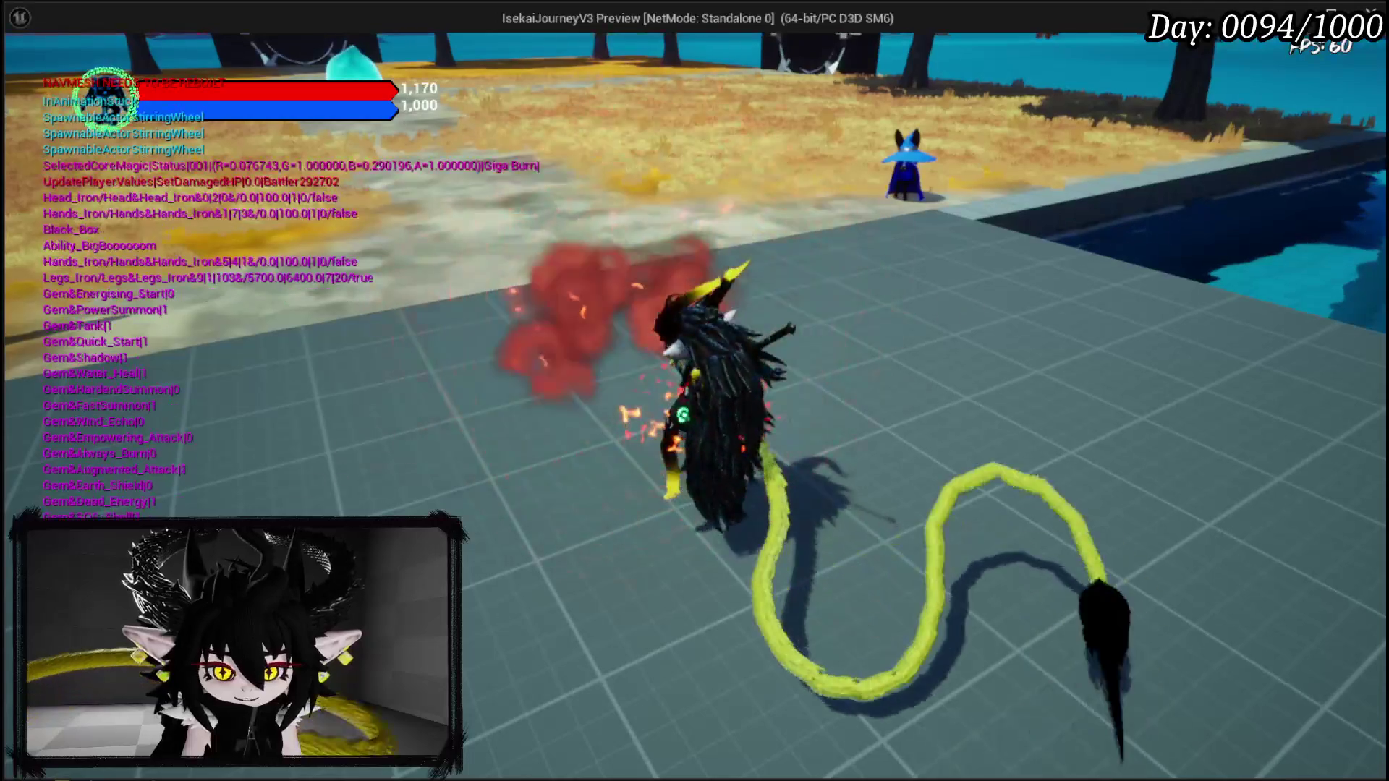
key("w")
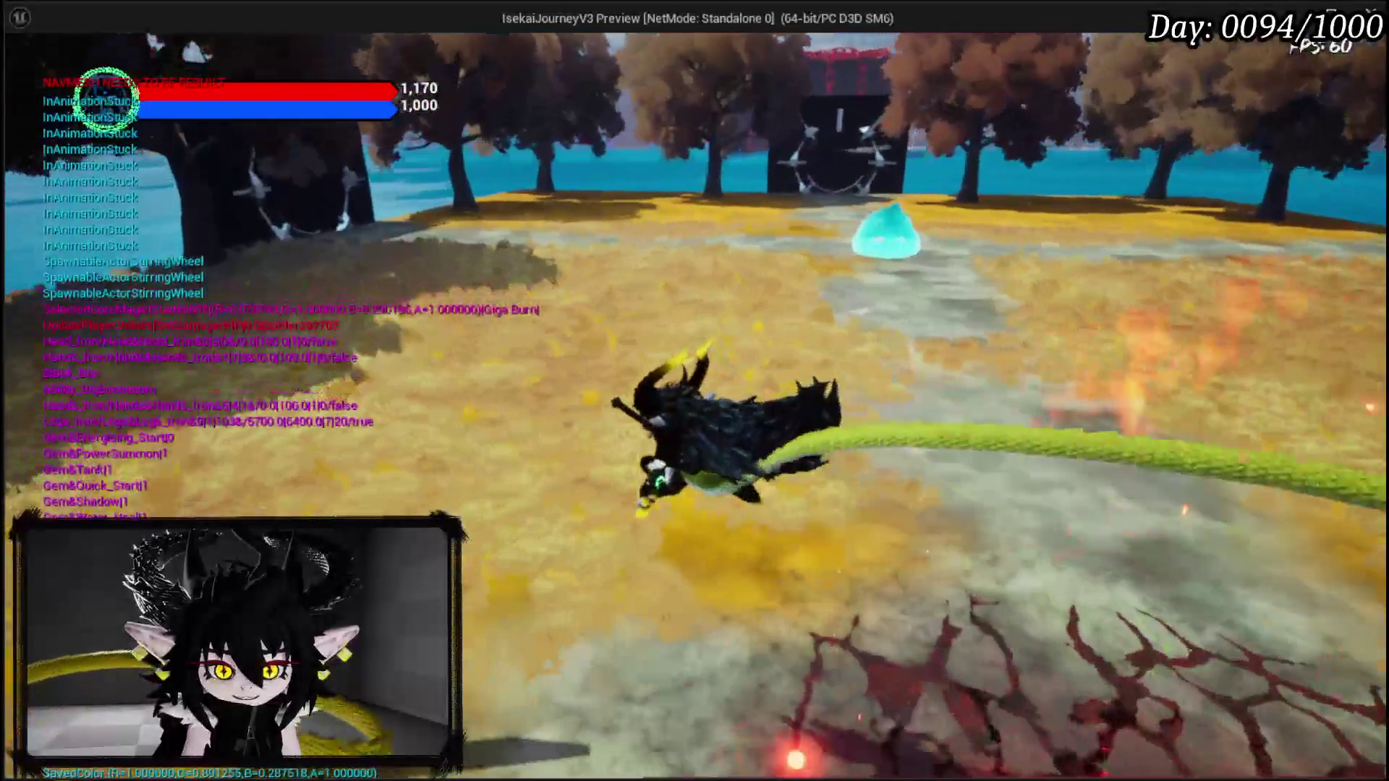
key("Escape")
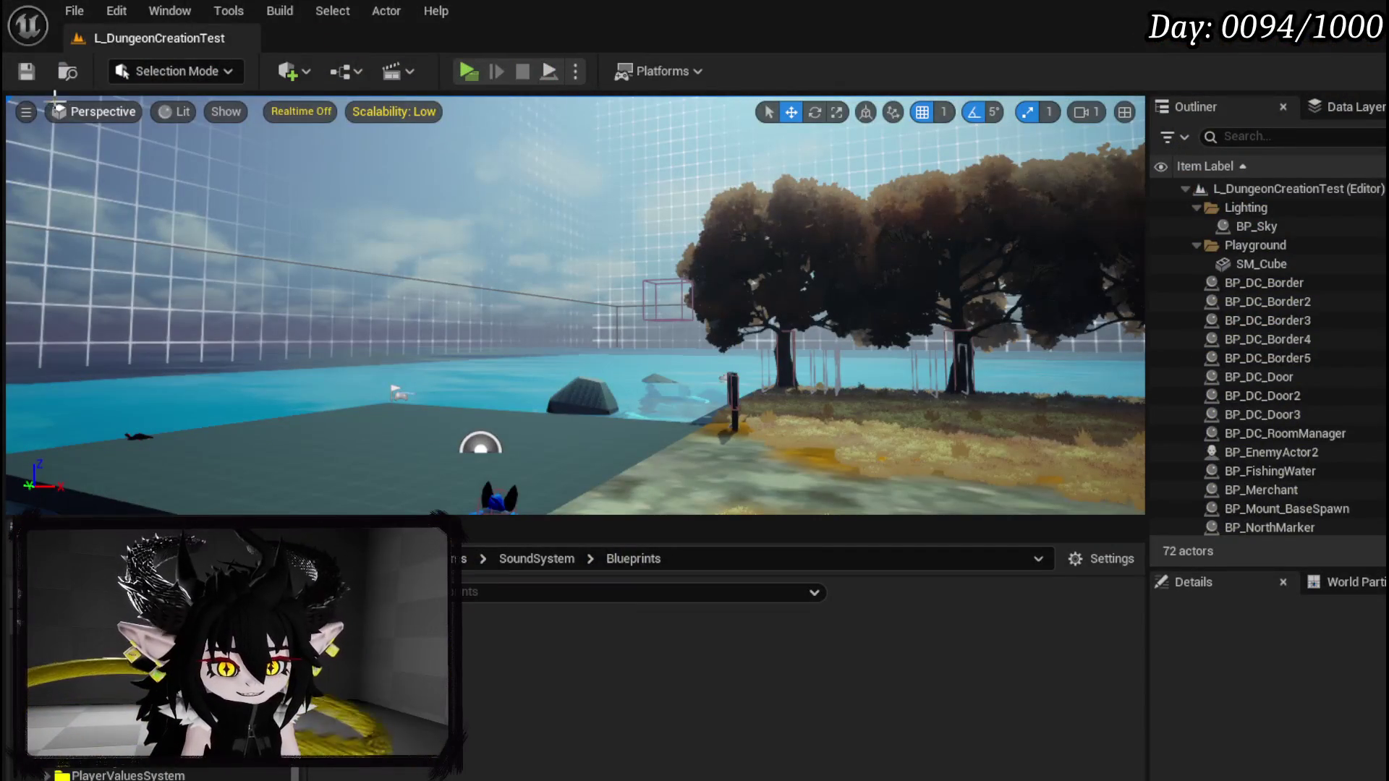
Step: Save the level, open BP_MusicPlayer to inspect StartMusic's Spawn Sound 2D nodes, then switch to the browser
left_click(26, 71)
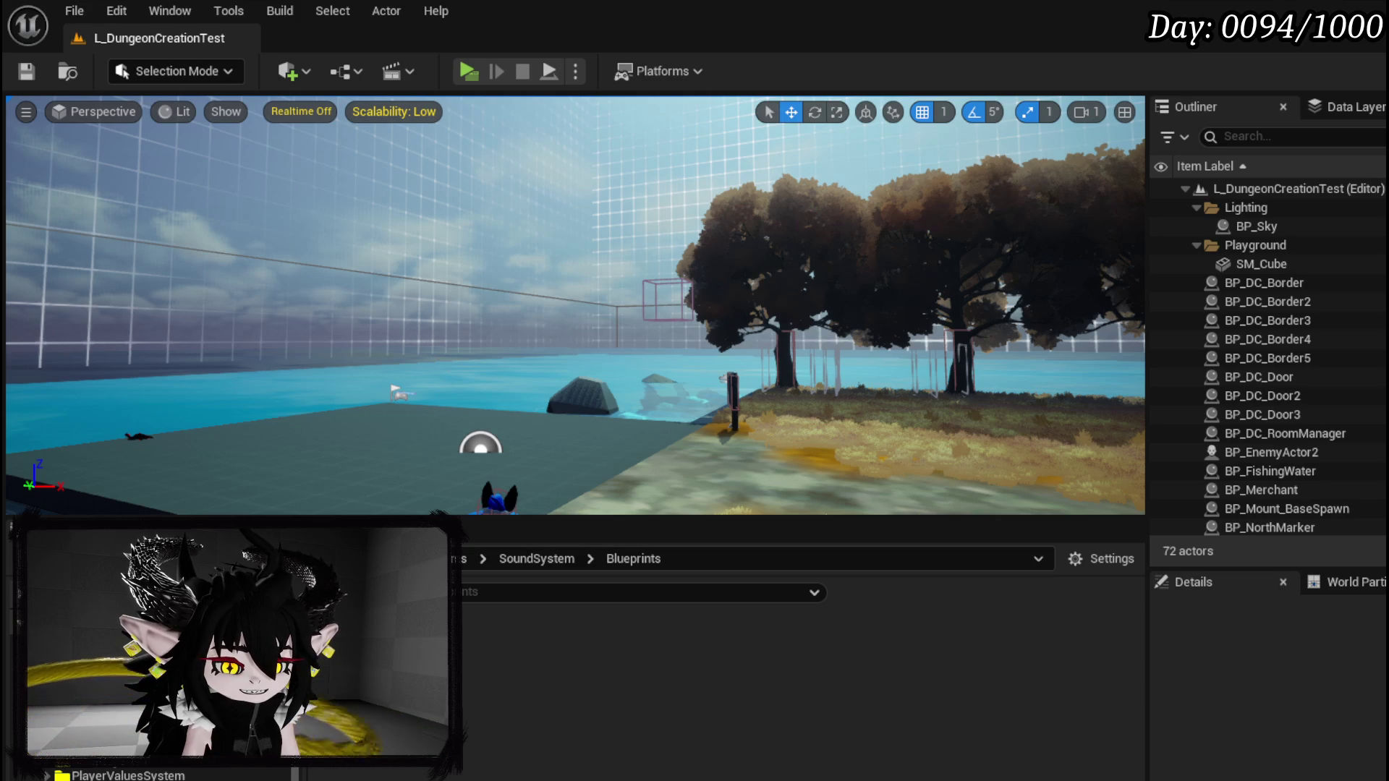
double_click(559, 726)
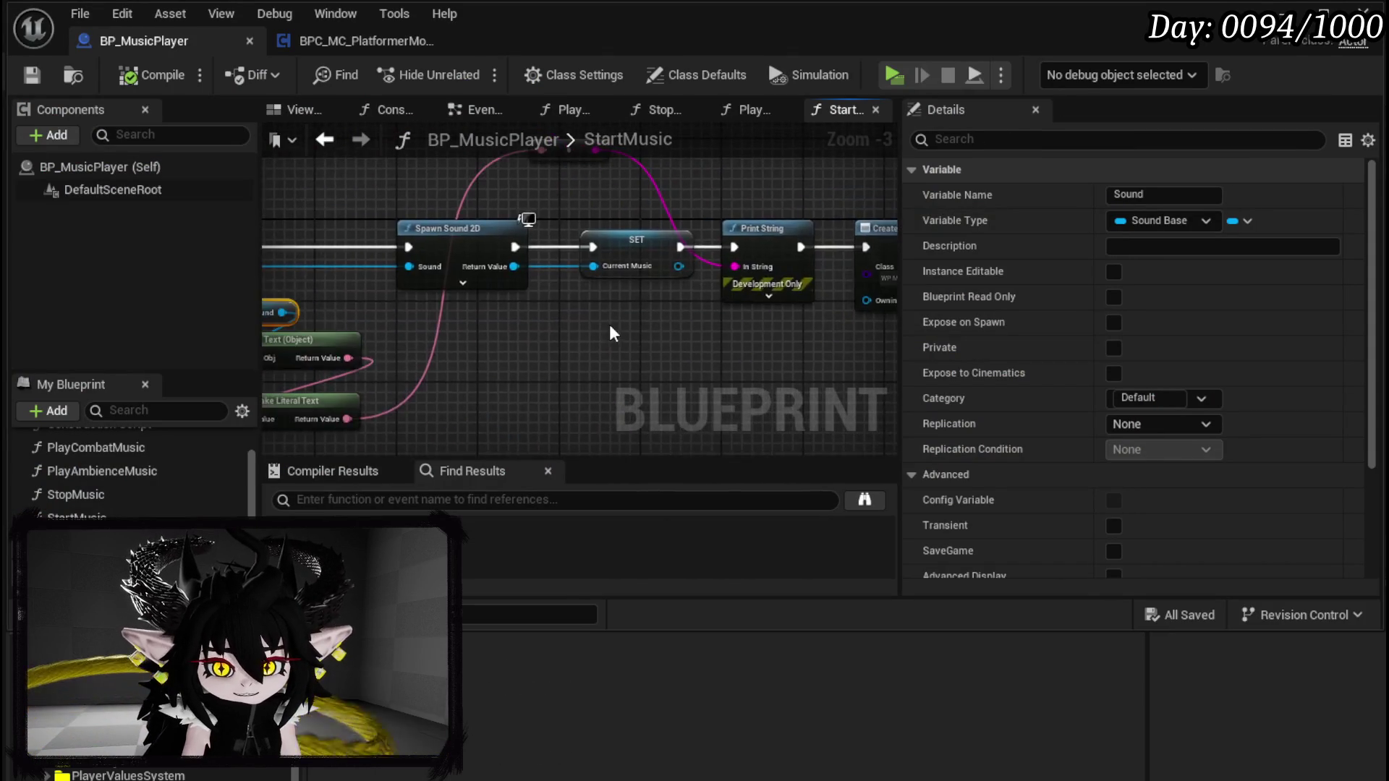
scroll(350, 373, "down", 2)
left_click_drag(350, 374, 839, 197)
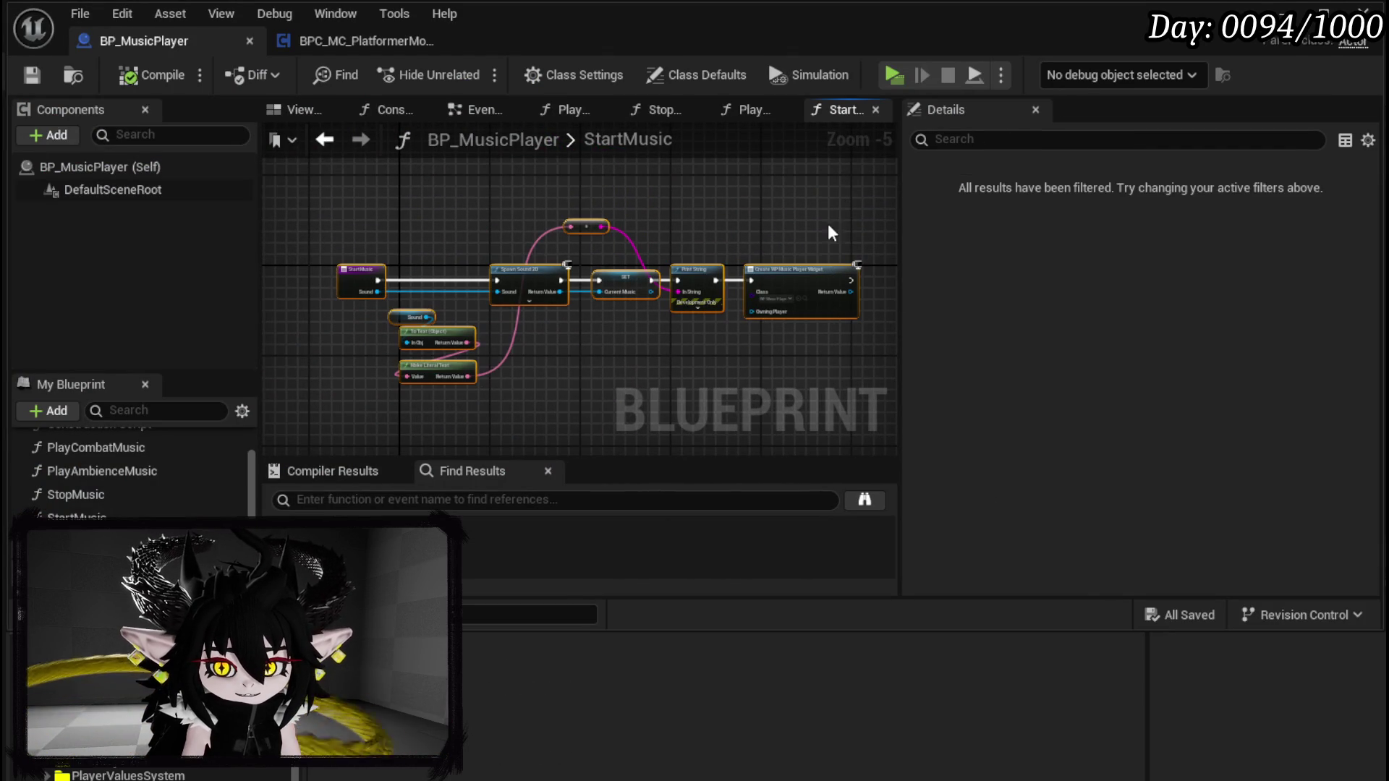
left_click_drag(469, 231, 527, 323)
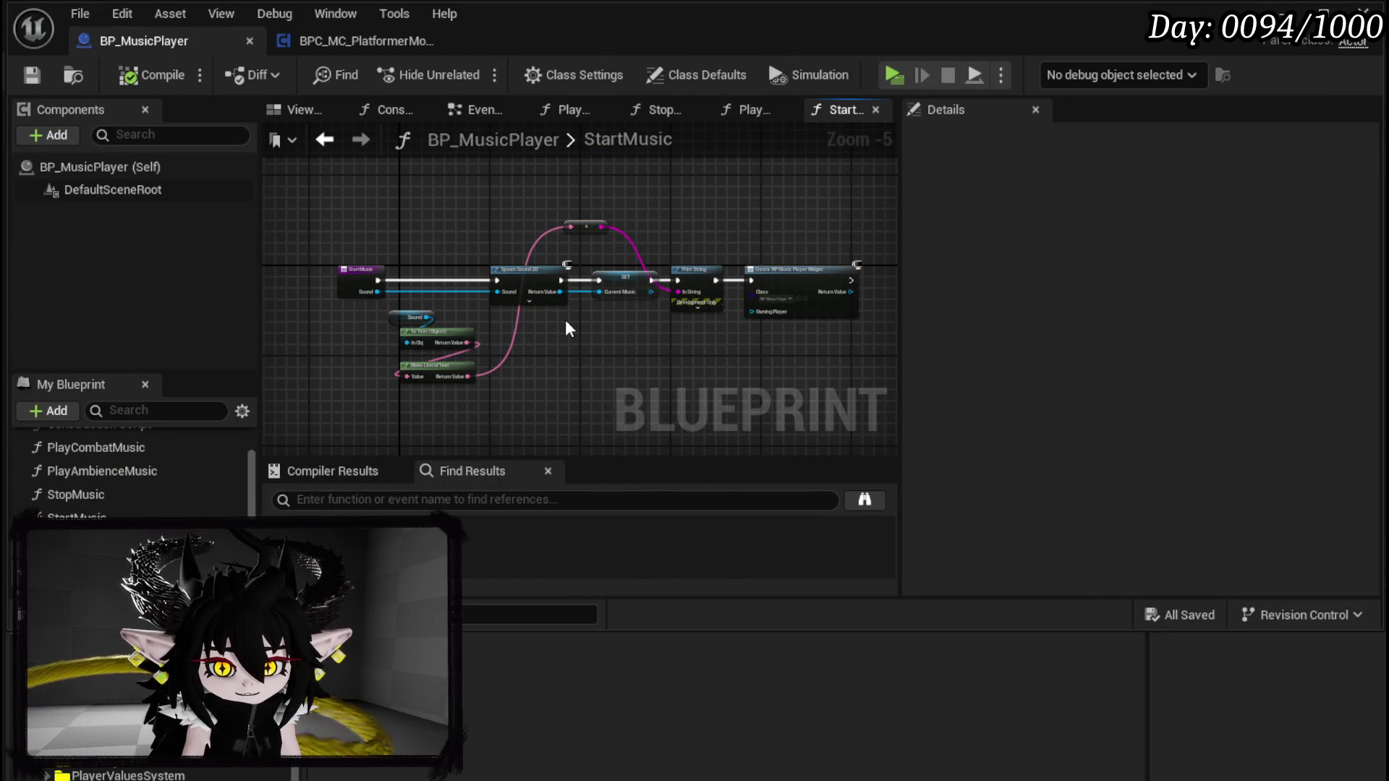
scroll(364, 256, "up", 3)
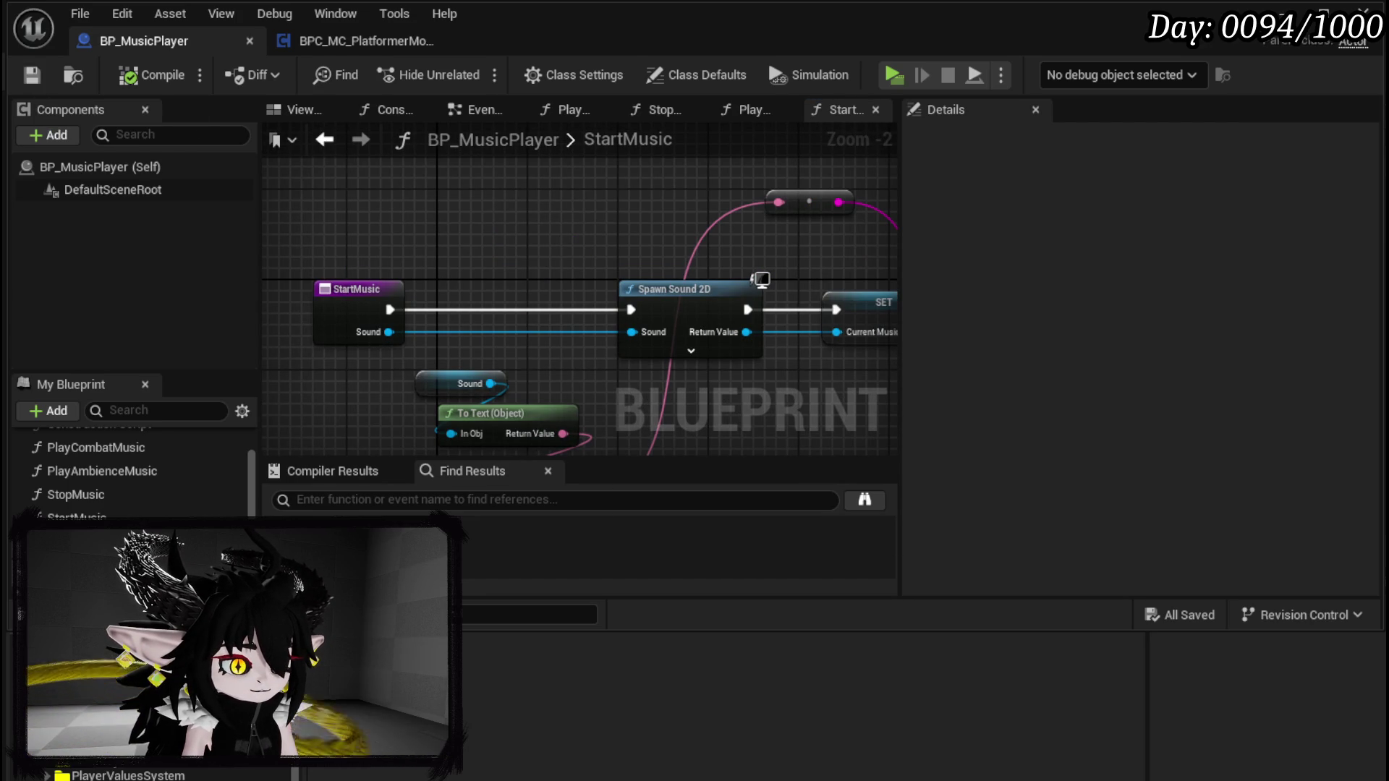
key("alt+Tab")
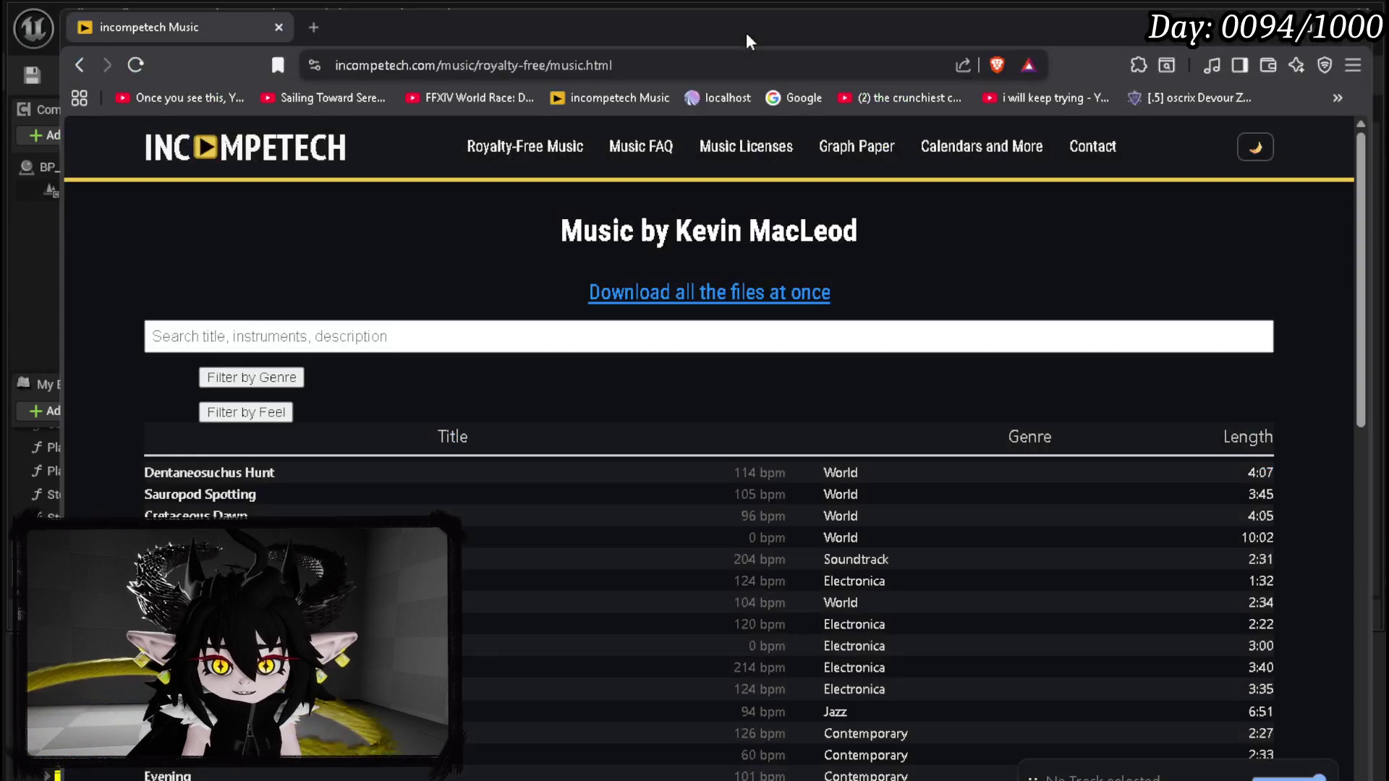
left_click_drag(680, 230, 851, 227)
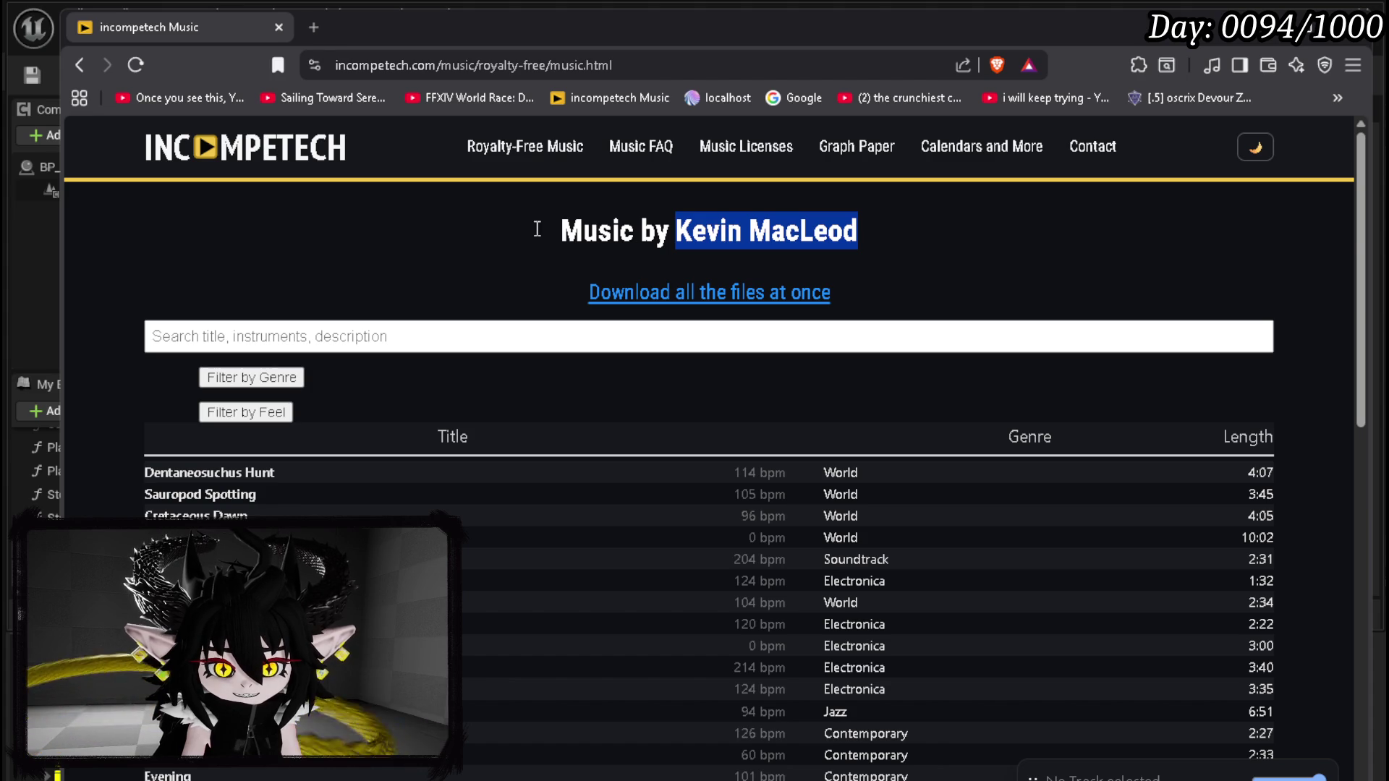
scroll(435, 232, "down", 4)
scroll(458, 217, "up", 3)
scroll(463, 221, "up", 1)
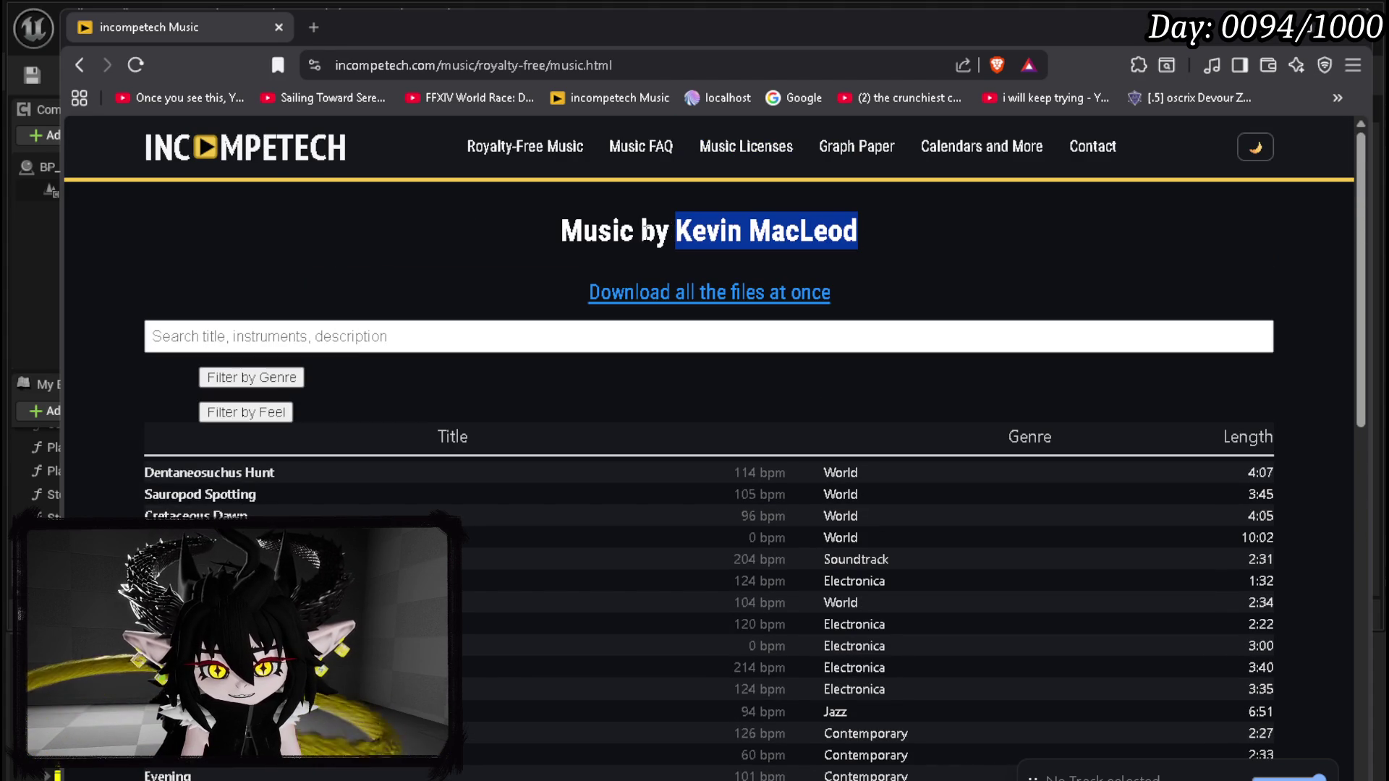
left_click(673, 225)
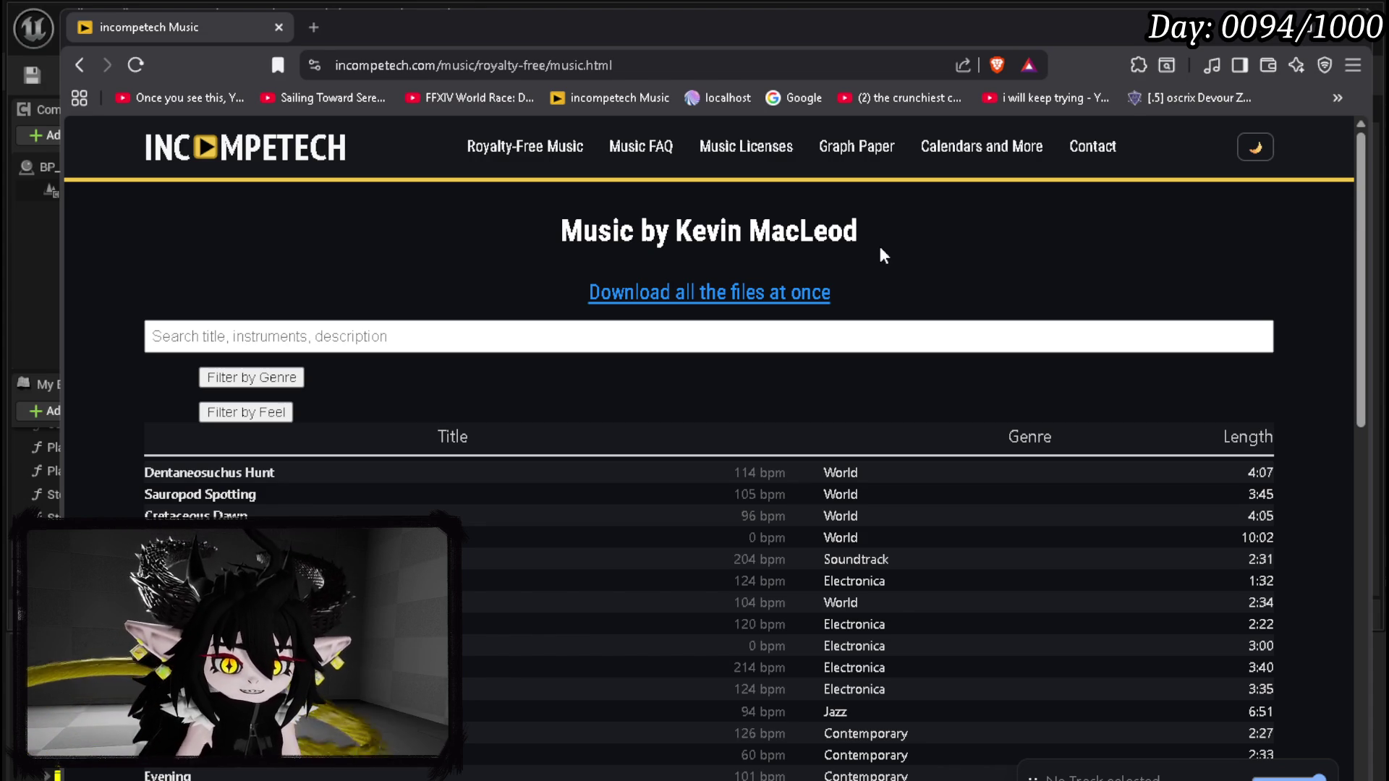
scroll(436, 286, "down", 5)
scroll(490, 322, "down", 5)
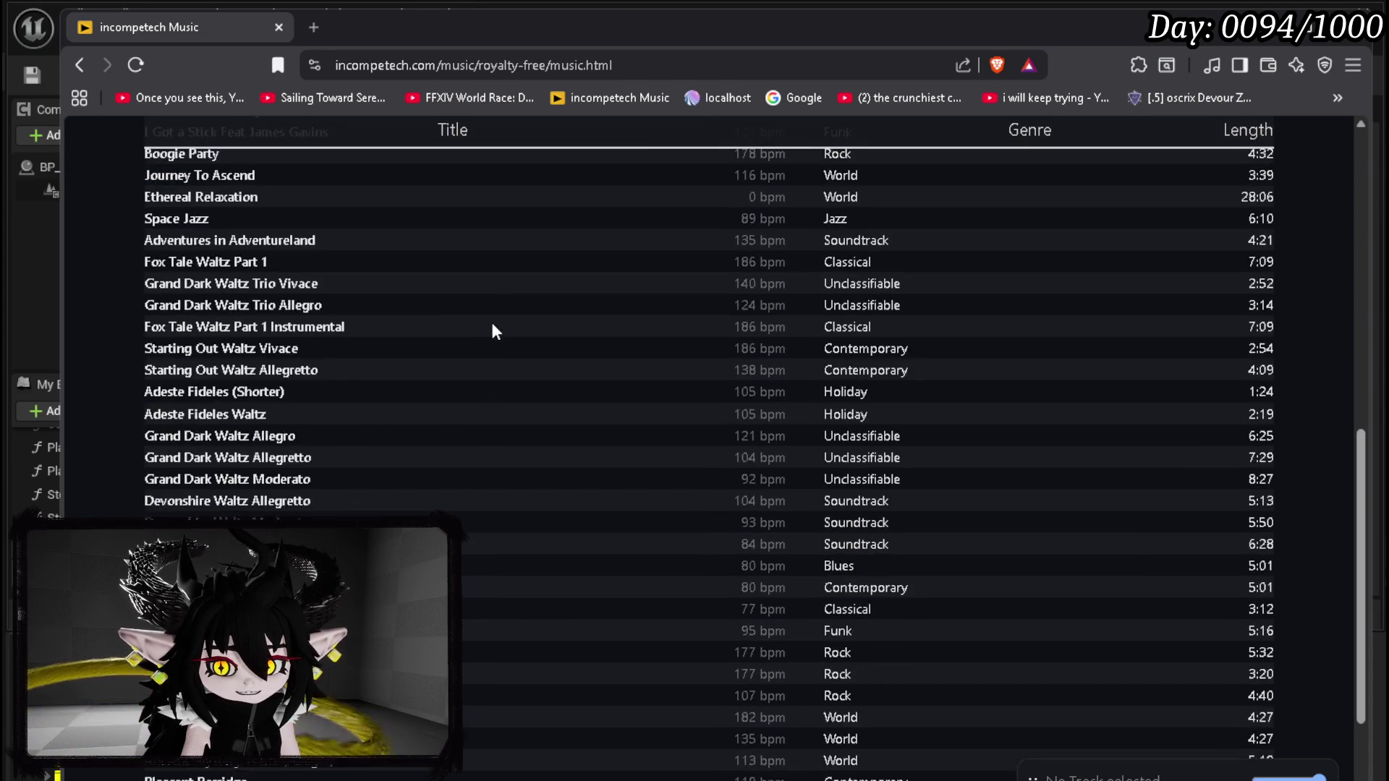
scroll(565, 314, "up", 4)
scroll(564, 313, "up", 5)
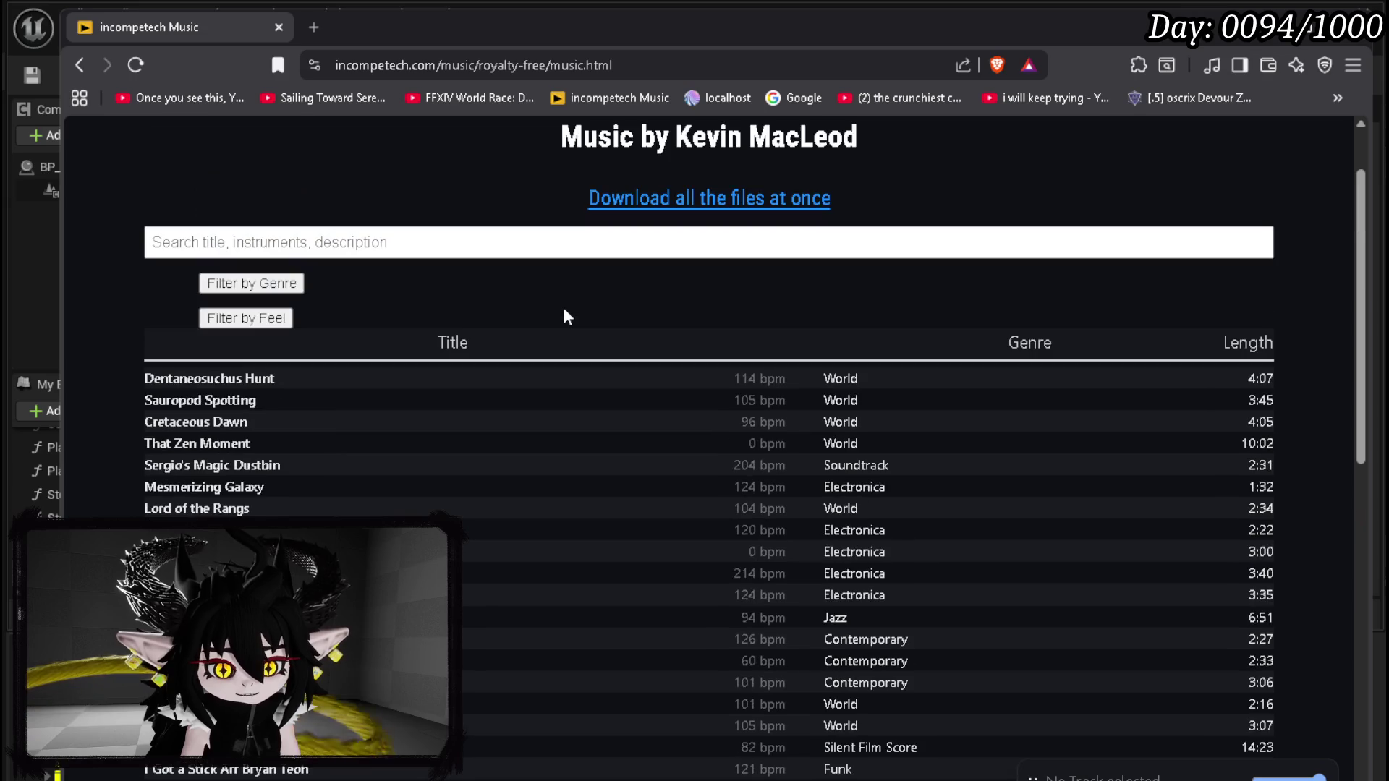
scroll(564, 310, "up", 1)
scroll(562, 306, "down", 10)
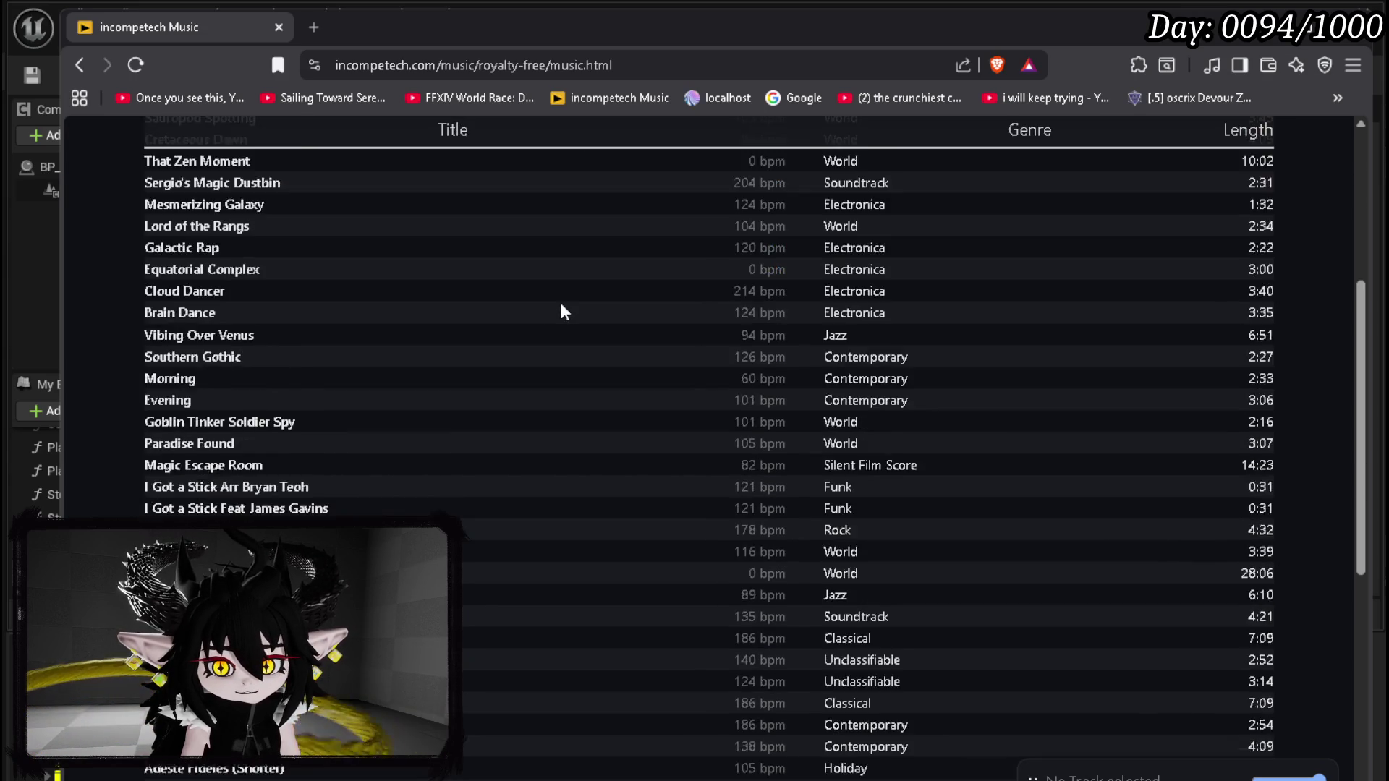
scroll(564, 310, "down", 2)
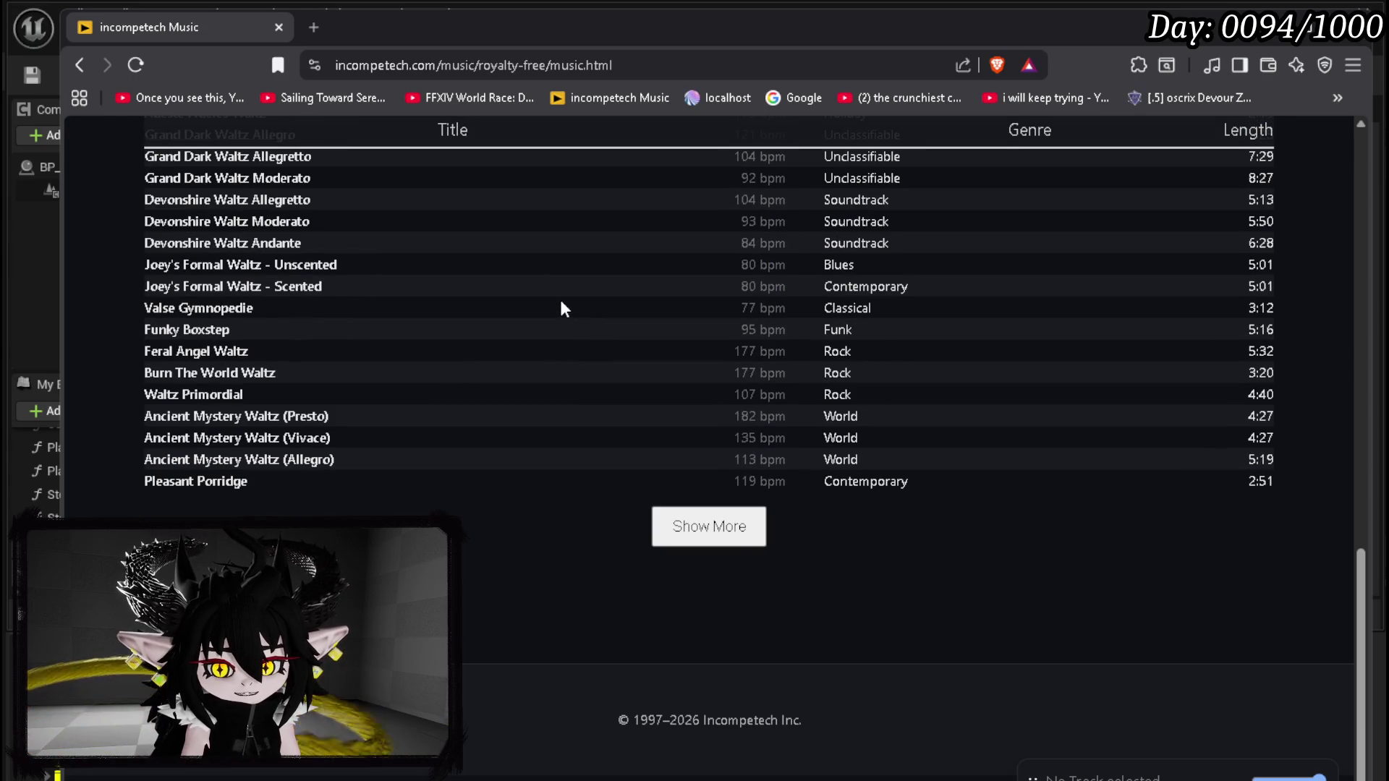
scroll(561, 304, "up", 4)
scroll(342, 293, "up", 5)
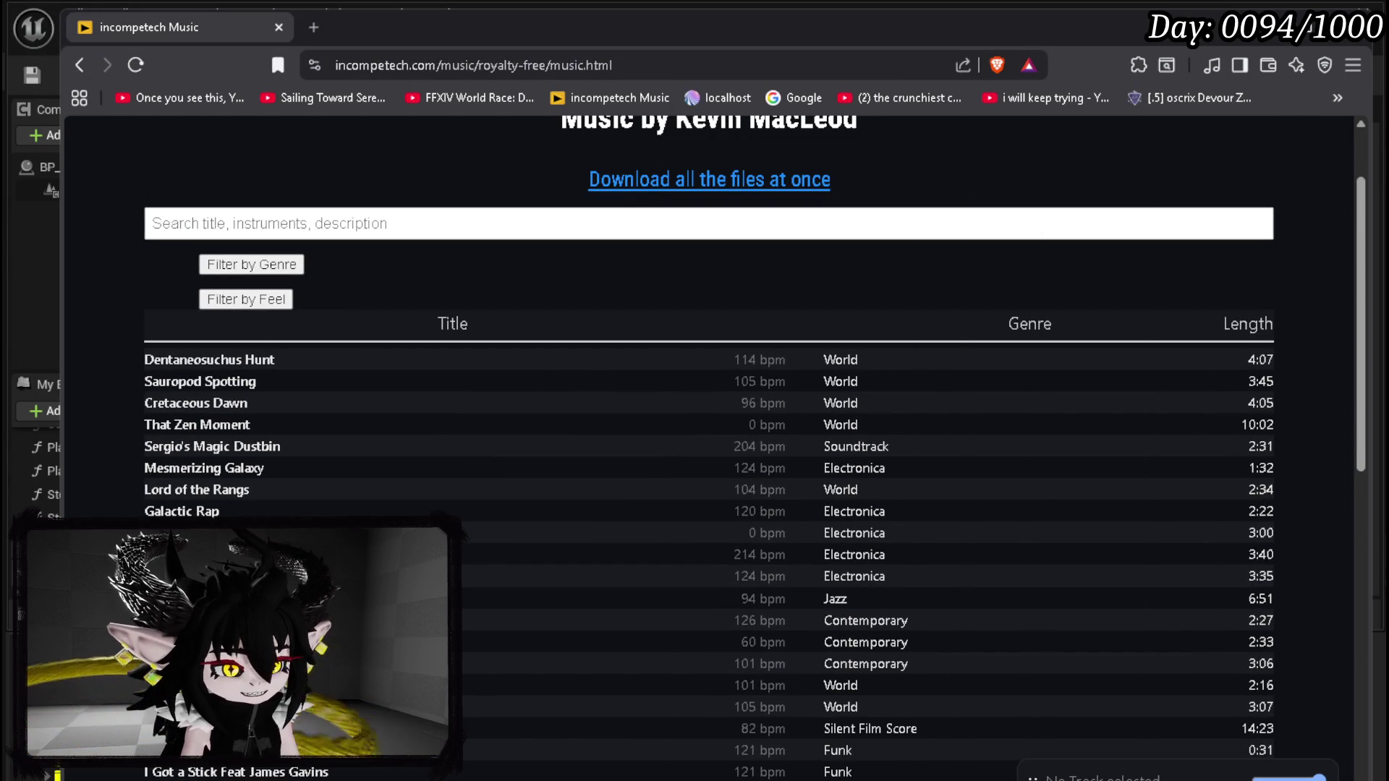
key("alt+Tab")
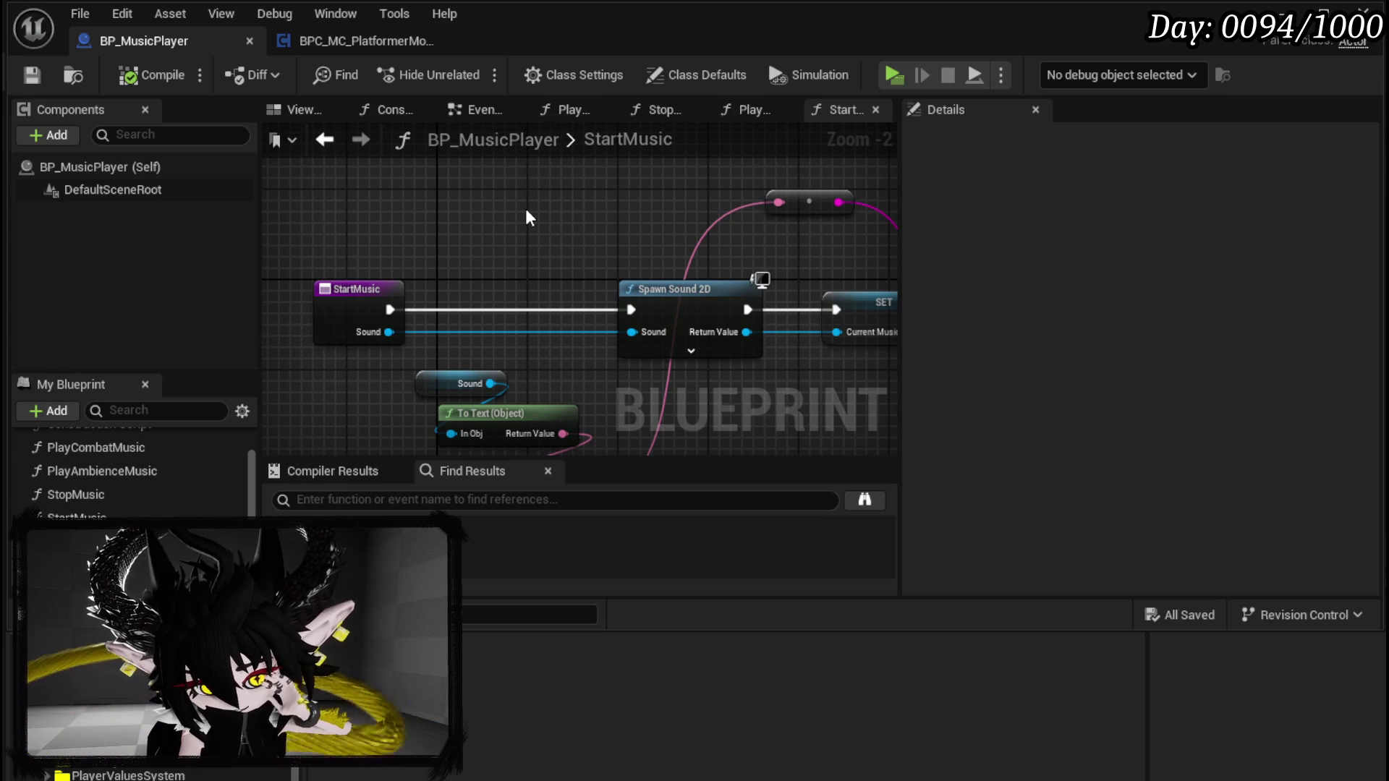
Step: Pan StartMusic past SET, Print String and Create WP Music Player Widget, save BP_MusicPlayer, close it
mouse_move(529, 220)
left_mouse_down()
mouse_move(456, 192)
mouse_move(577, 205)
mouse_move(391, 192)
mouse_move(449, 195)
mouse_move(386, 247)
mouse_move(506, 210)
mouse_move(556, 238)
mouse_move(514, 224)
mouse_move(552, 210)
mouse_move(775, 208)
mouse_move(291, 210)
mouse_move(299, 247)
mouse_move(547, 255)
mouse_move(548, 404)
left_mouse_up()
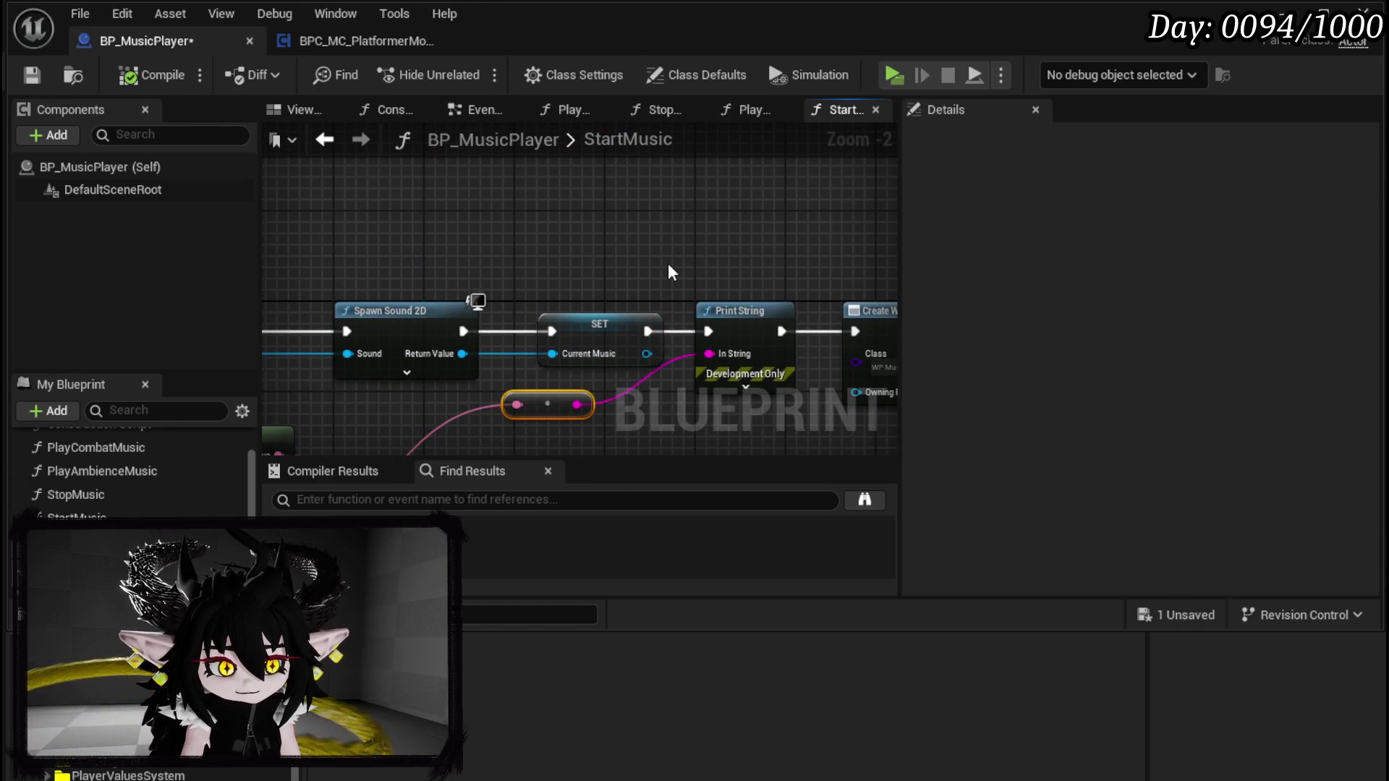
mouse_move(669, 273)
left_mouse_down()
mouse_move(694, 248)
mouse_move(557, 217)
mouse_move(304, 217)
left_mouse_up()
mouse_move(471, 234)
left_mouse_down()
mouse_move(504, 213)
mouse_move(882, 214)
left_mouse_up()
left_click(32, 74)
scroll(644, 192, "down", 4)
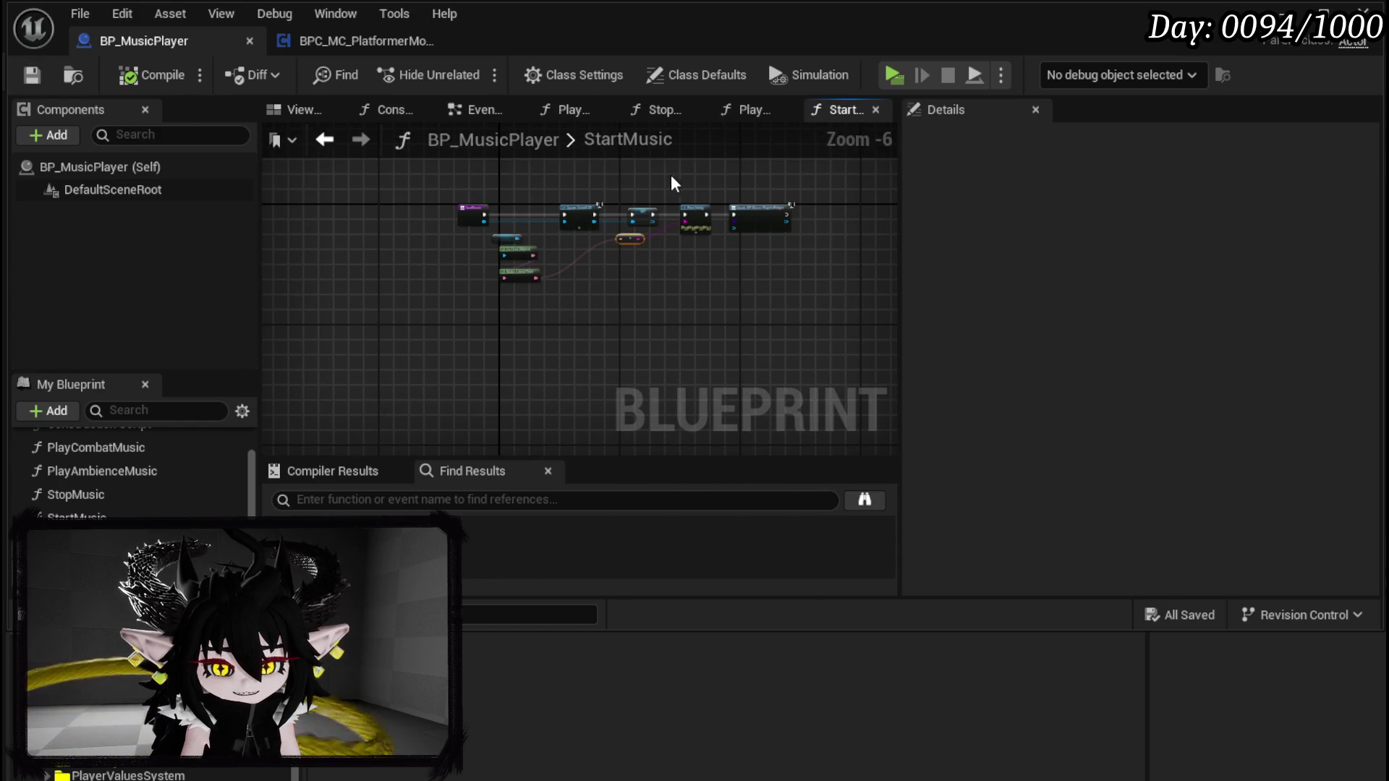
scroll(123, 483, "up", 3)
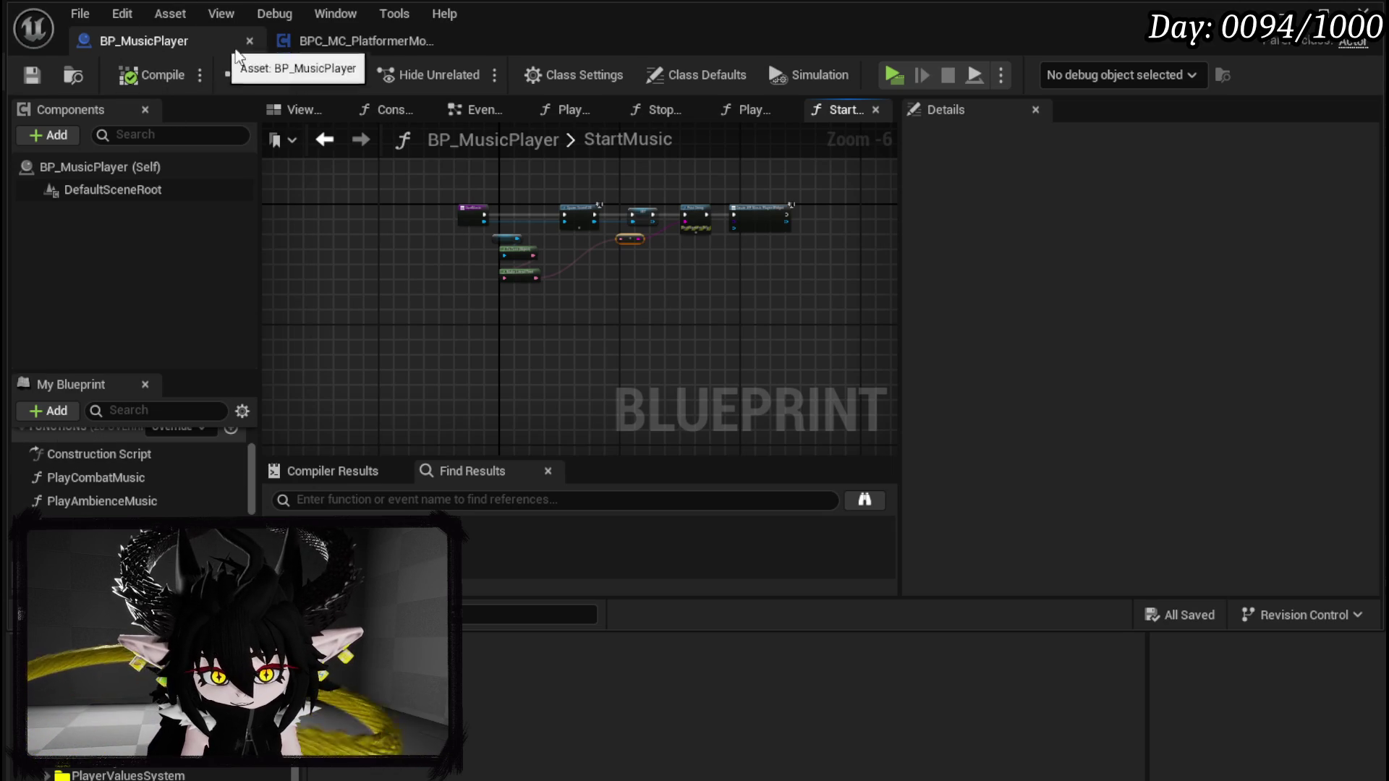
left_click(429, 217)
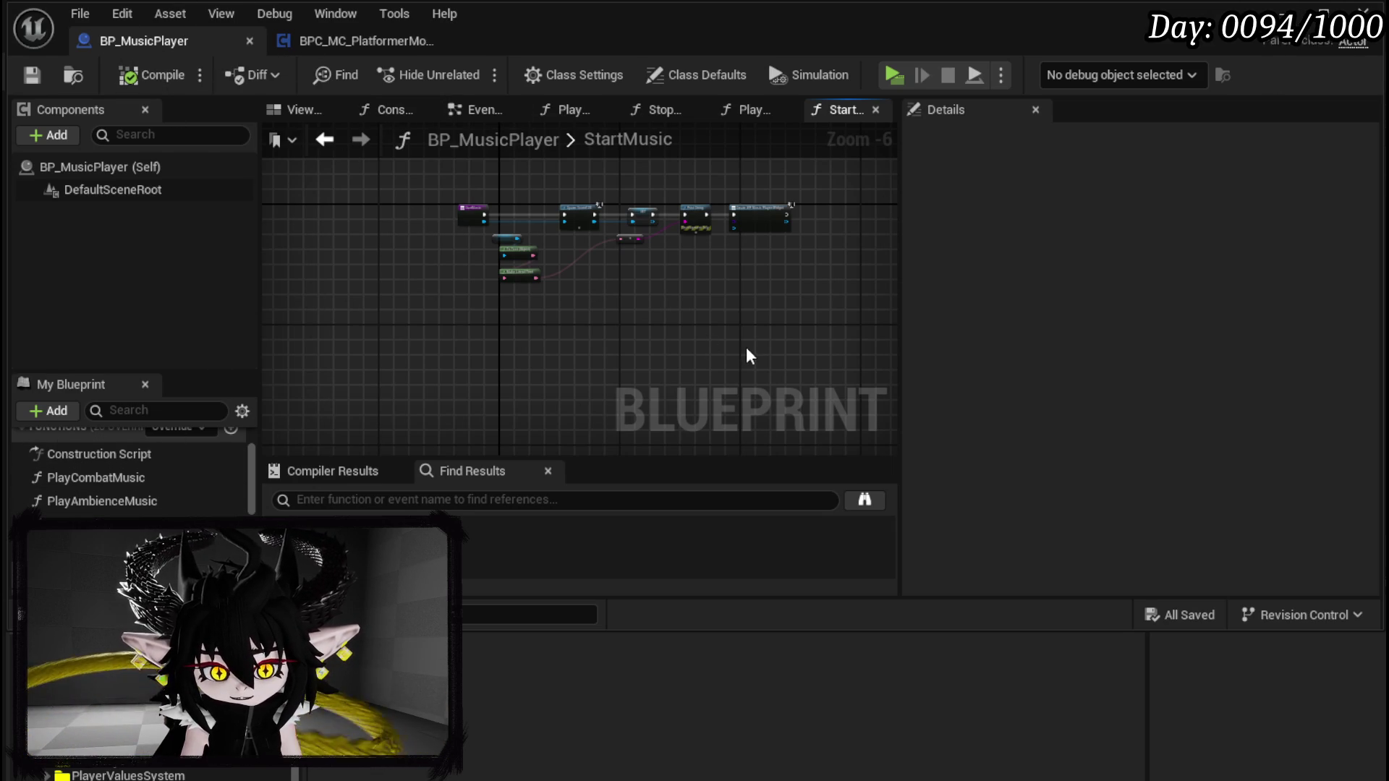
left_click(1285, 11)
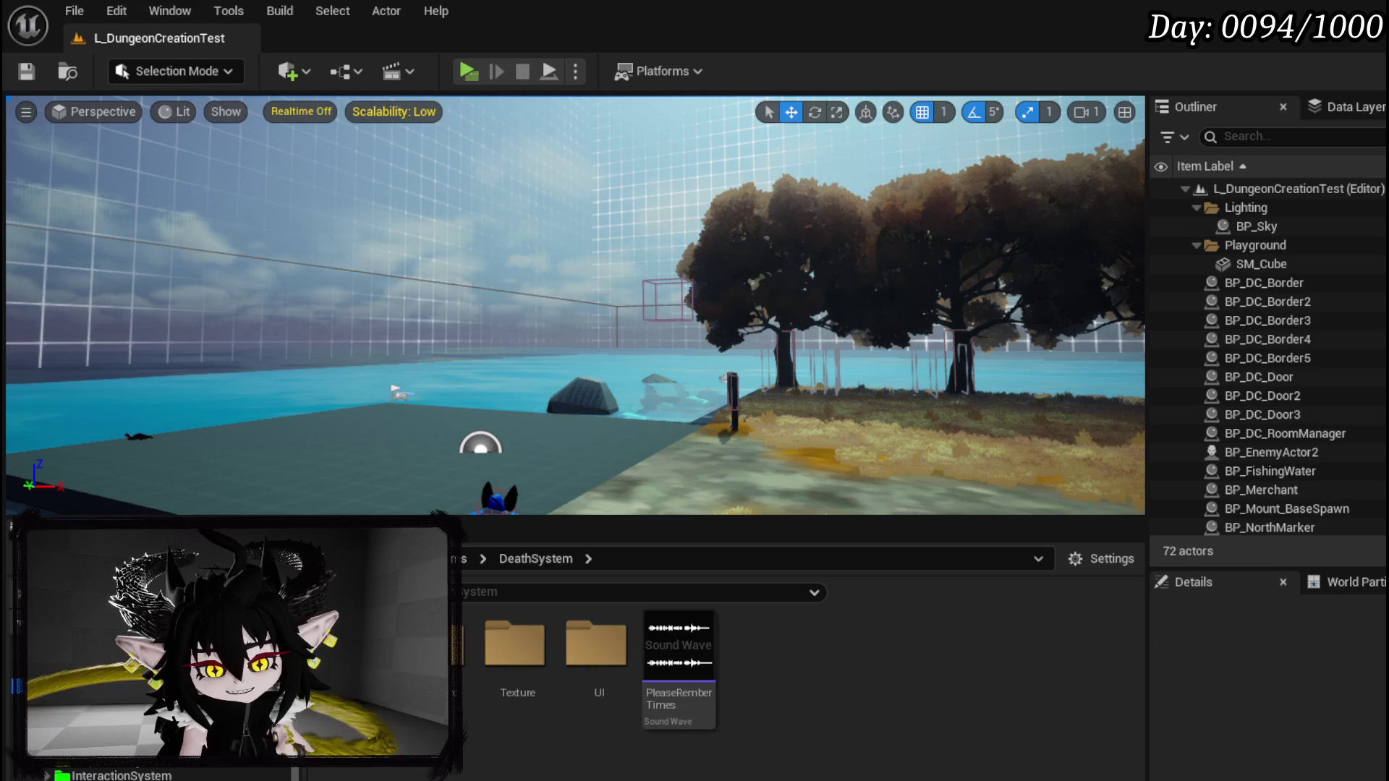
Step: Browse the CombatSystem folder and look through its UI subfolder
left_click(72, 670)
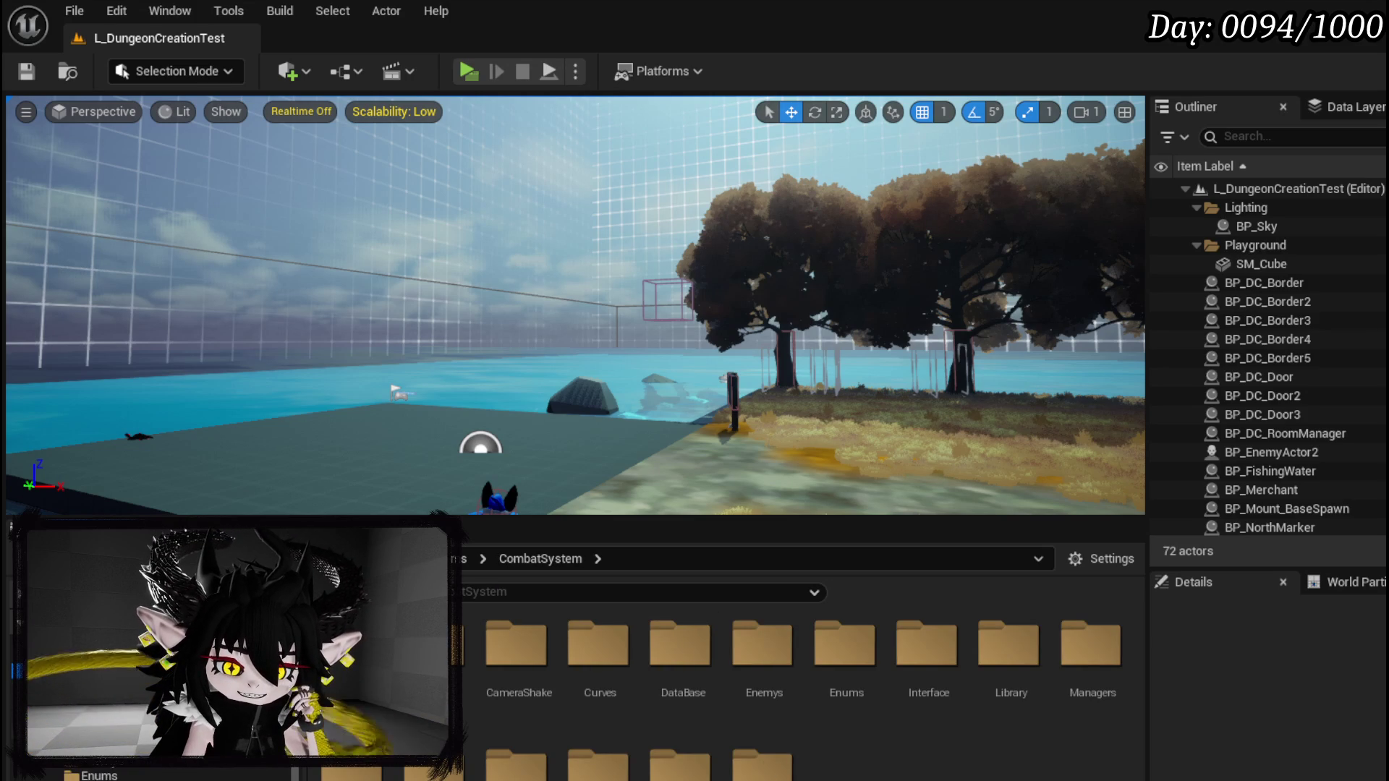
double_click(762, 769)
scroll(658, 716, "down", 2)
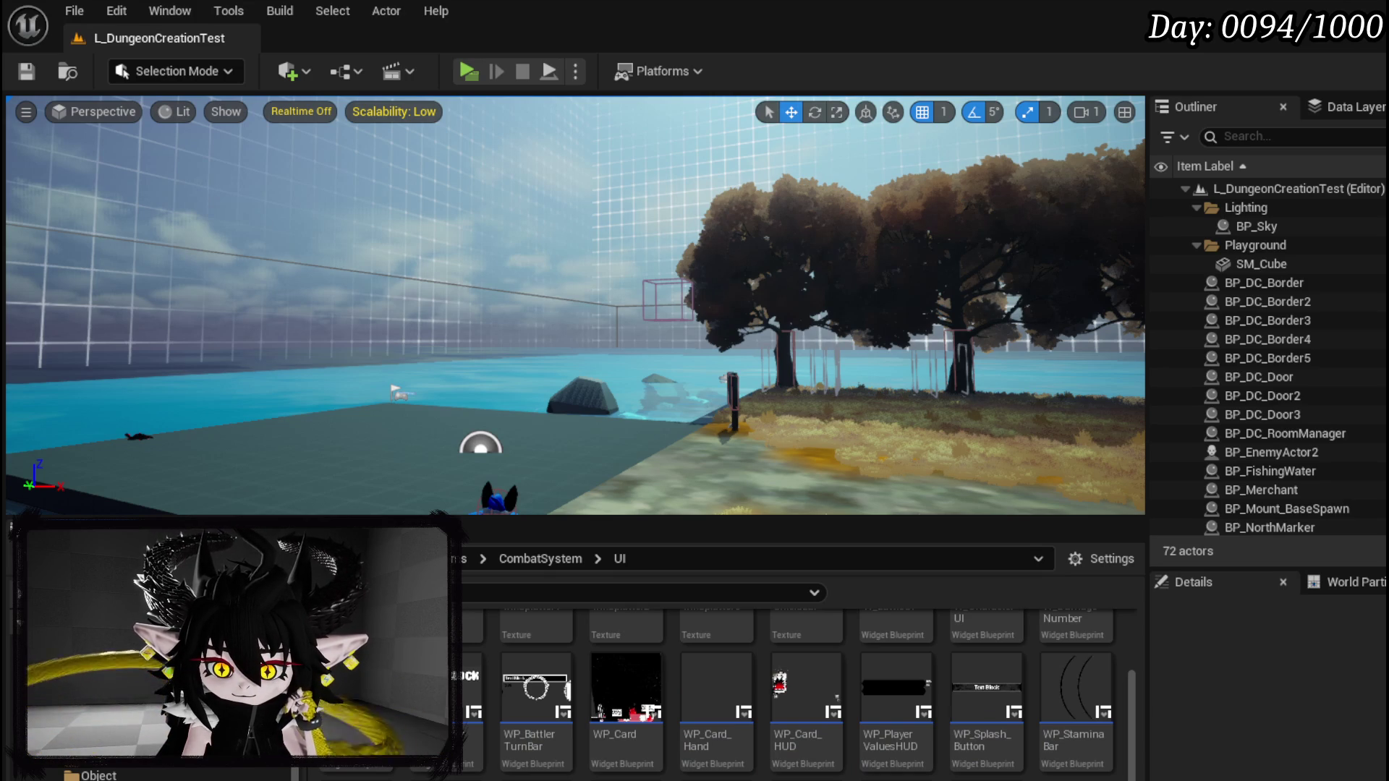
scroll(796, 694, "up", 2)
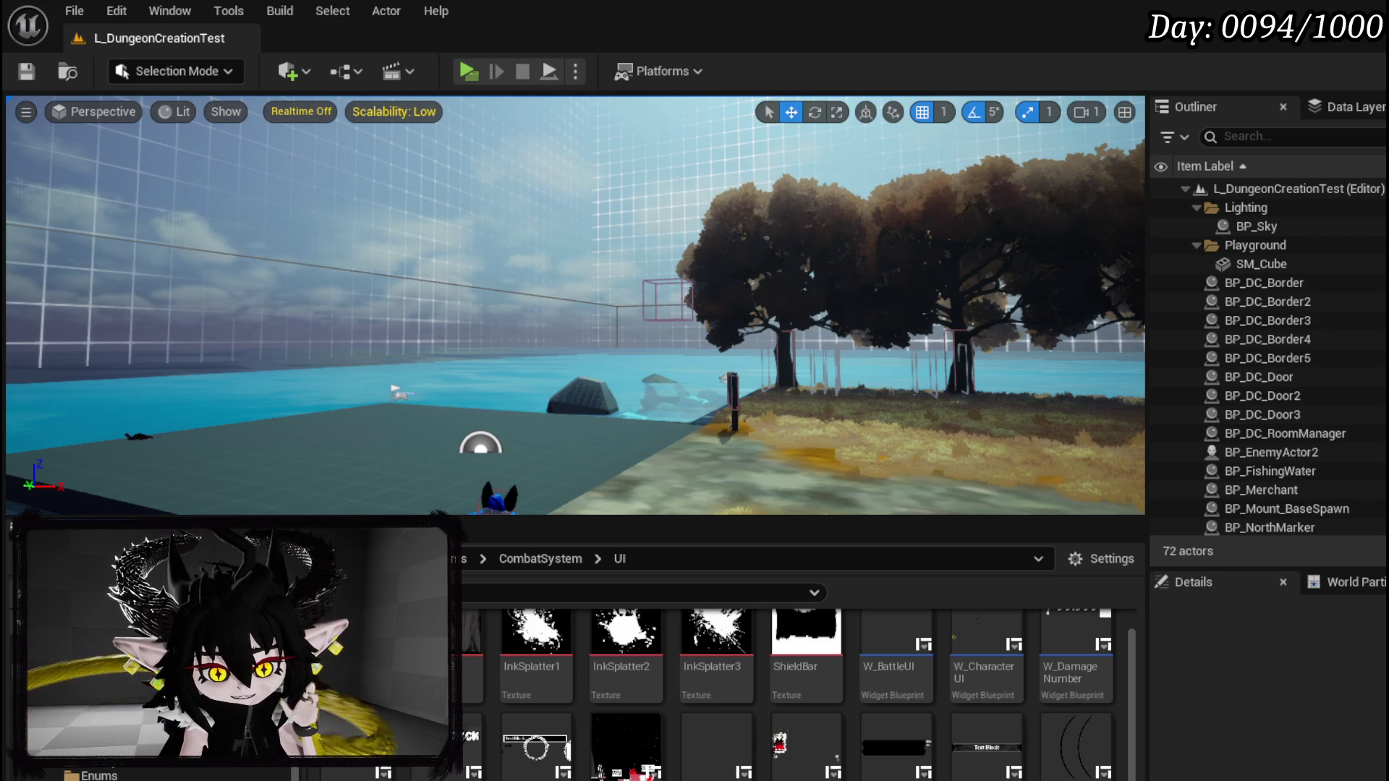
scroll(922, 629, "up", 1)
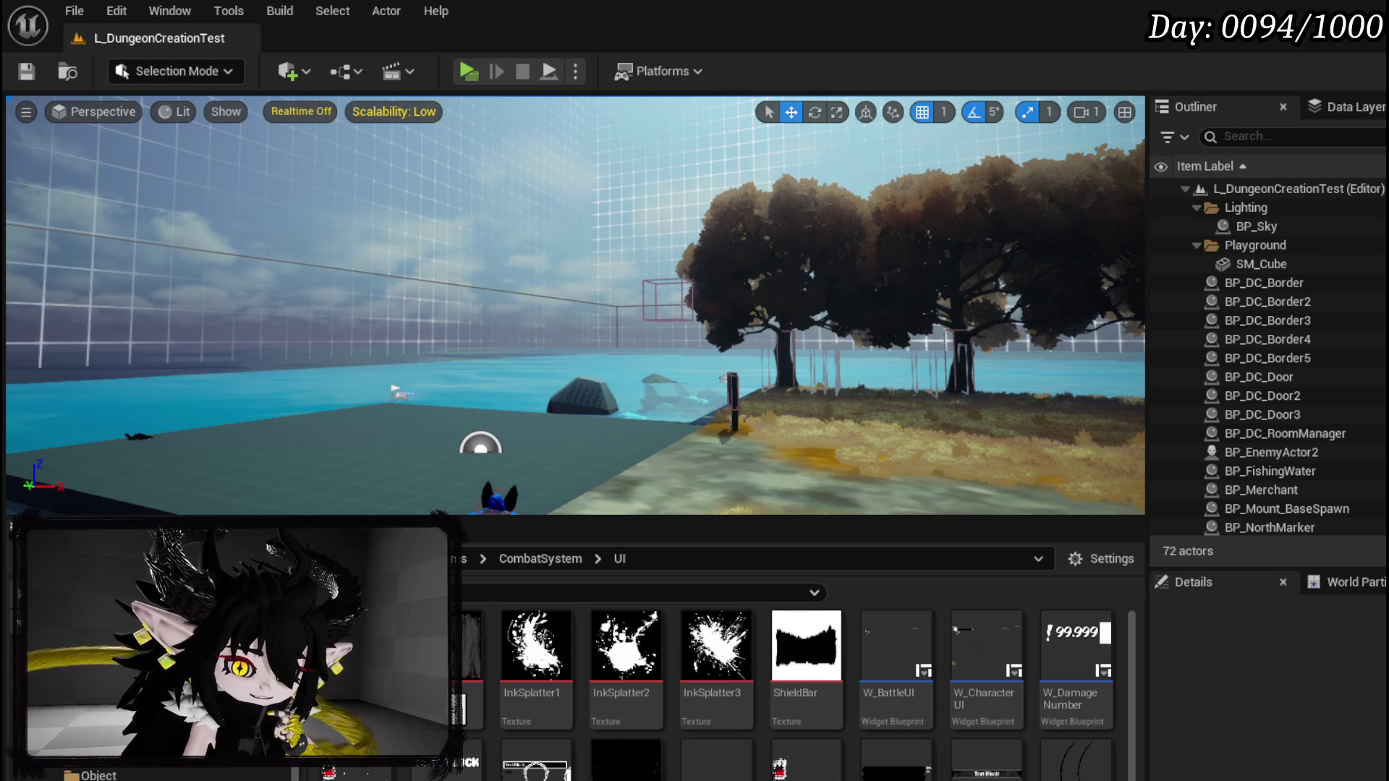
scroll(988, 694, "down", 1)
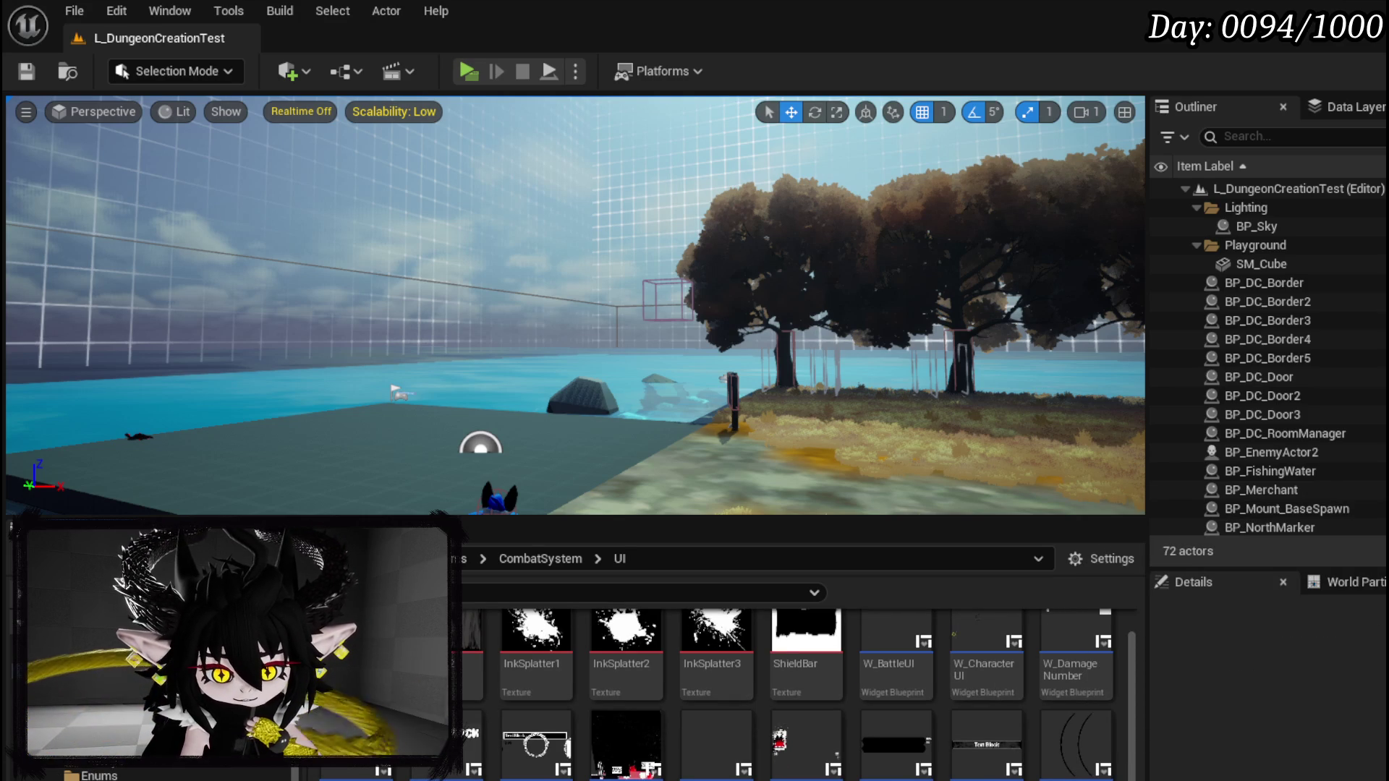
Step: Go back to CombatSystem > Managers and open the Combat_Manager Blueprint
key("alt+Left")
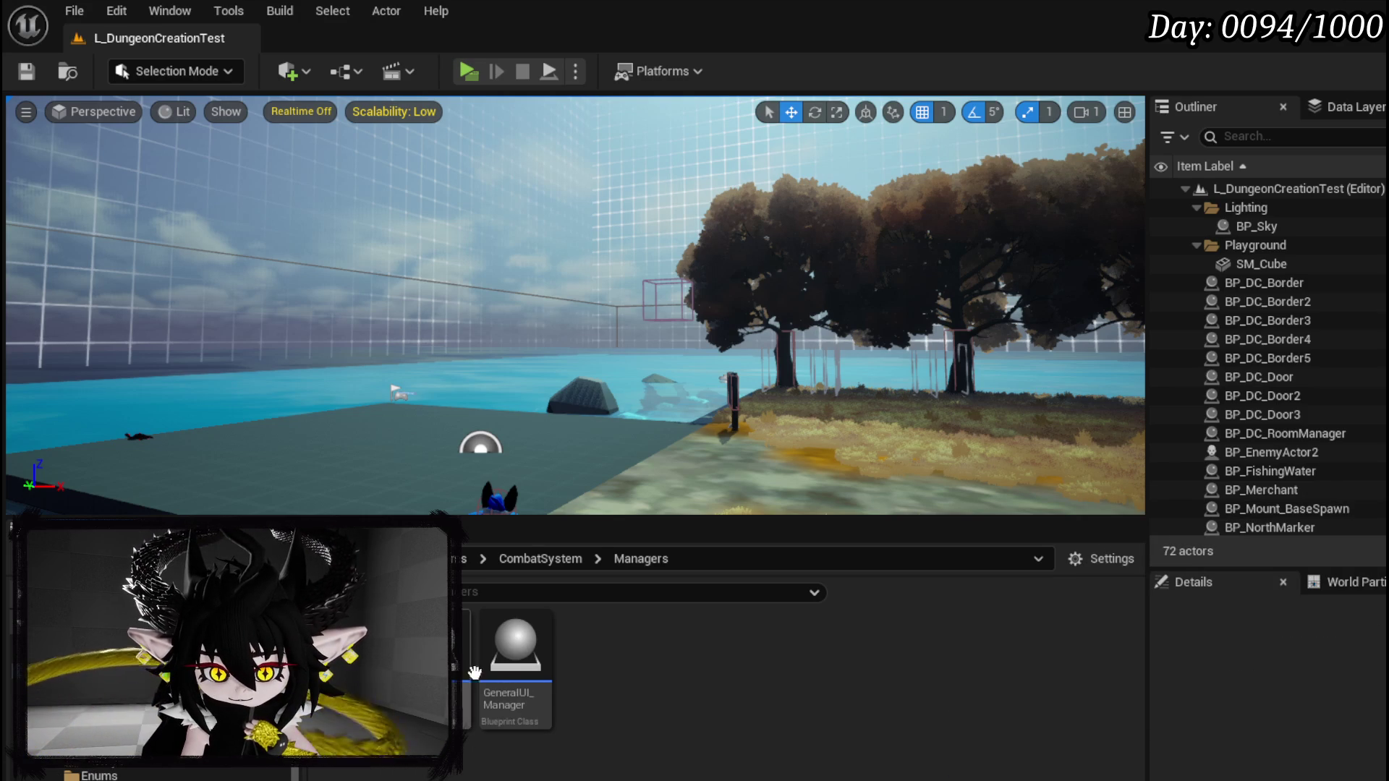
double_click(434, 665)
scroll(510, 398, "down", 3)
scroll(623, 253, "up", 3)
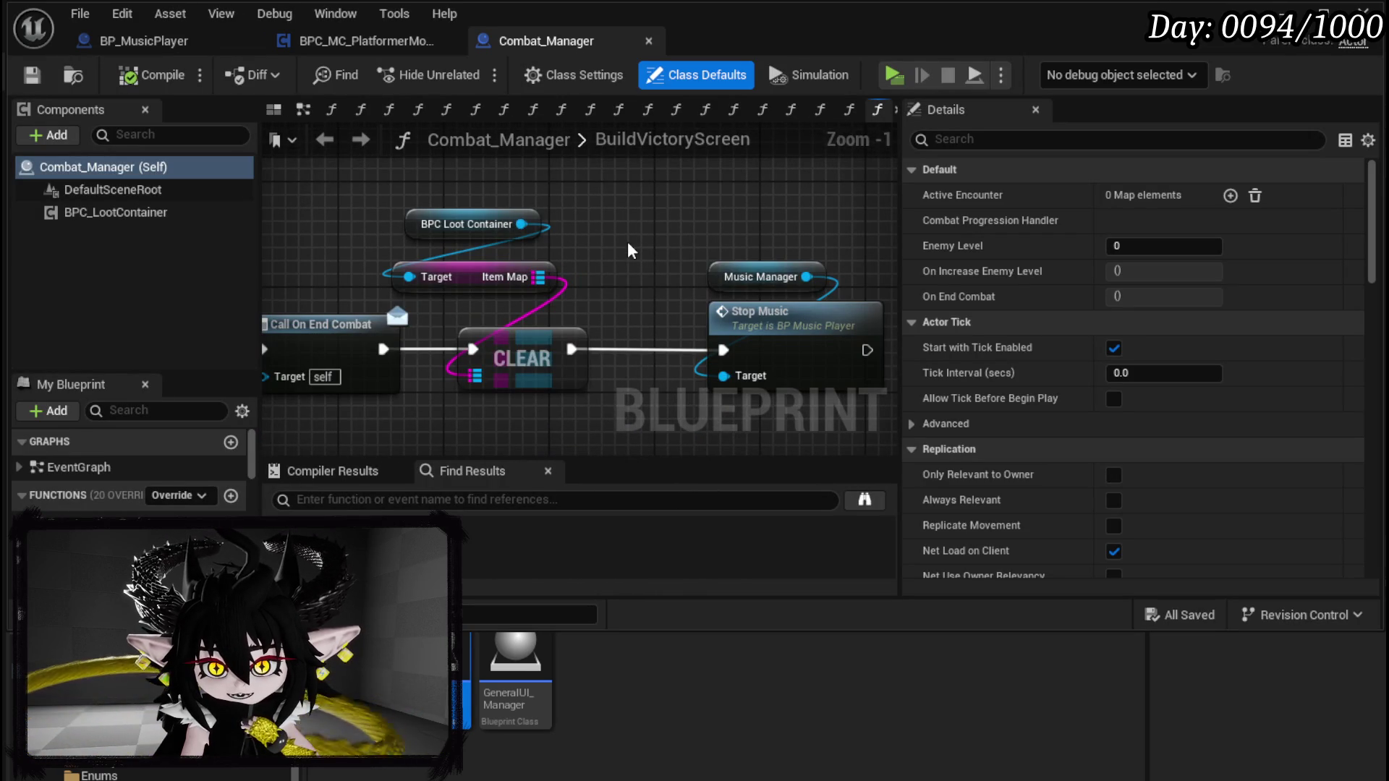
Step: Move the Loot Container, Item Map and CLEAR nodes to the right and enlarge the editor window
left_click_drag(628, 250, 700, 255)
mouse_move(550, 190)
left_mouse_down()
mouse_move(632, 397)
mouse_move(638, 359)
left_mouse_up()
left_click(762, 301)
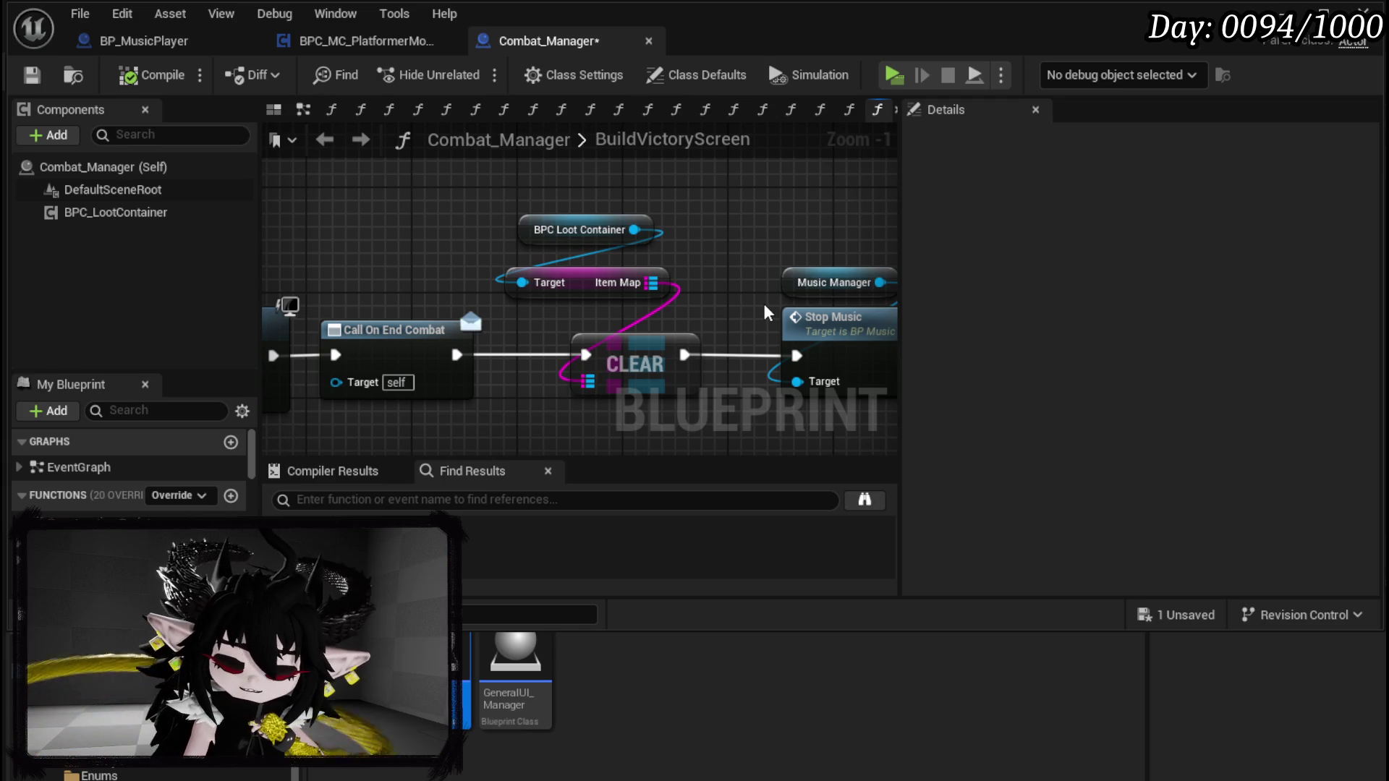
mouse_move(767, 313)
left_mouse_down()
mouse_move(645, 238)
mouse_move(376, 246)
left_mouse_up()
scroll(784, 250, "down", 2)
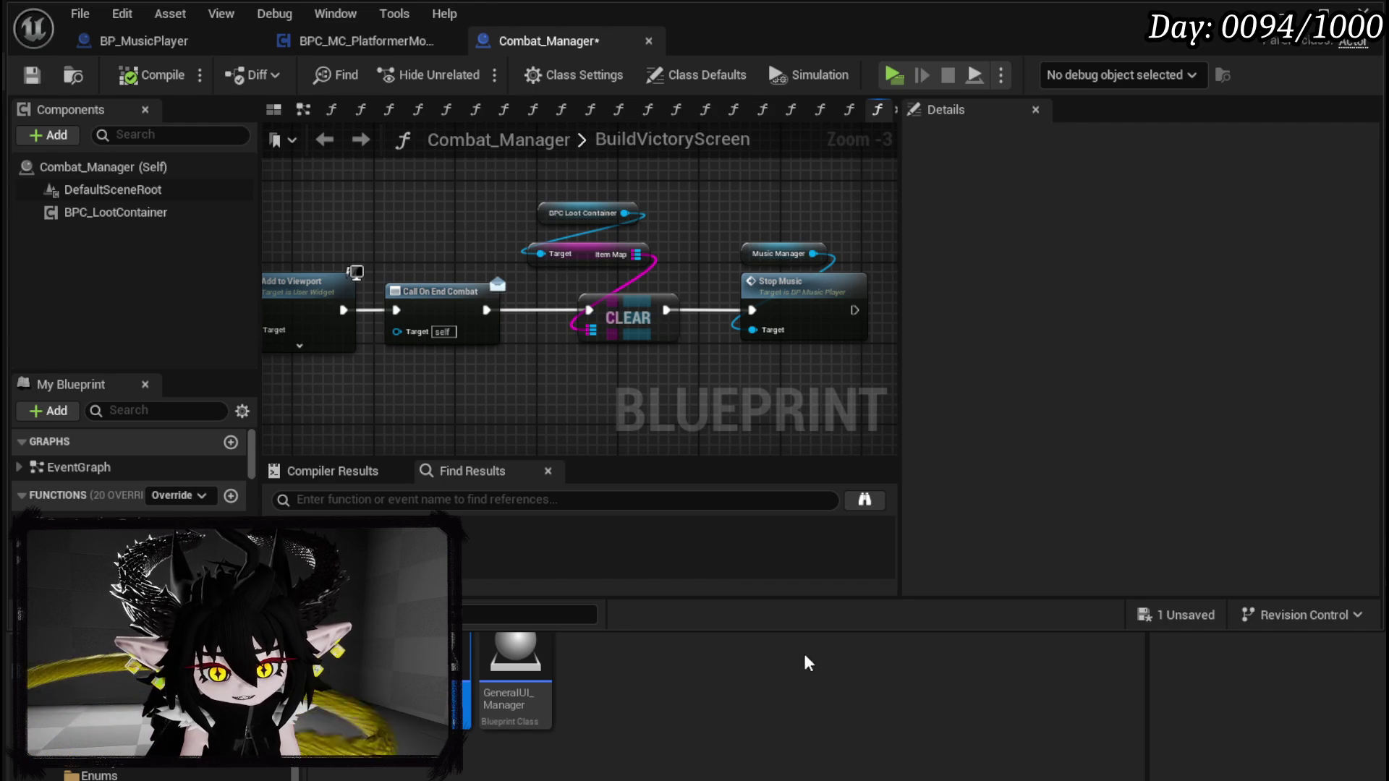
left_click_drag(780, 630, 832, 754)
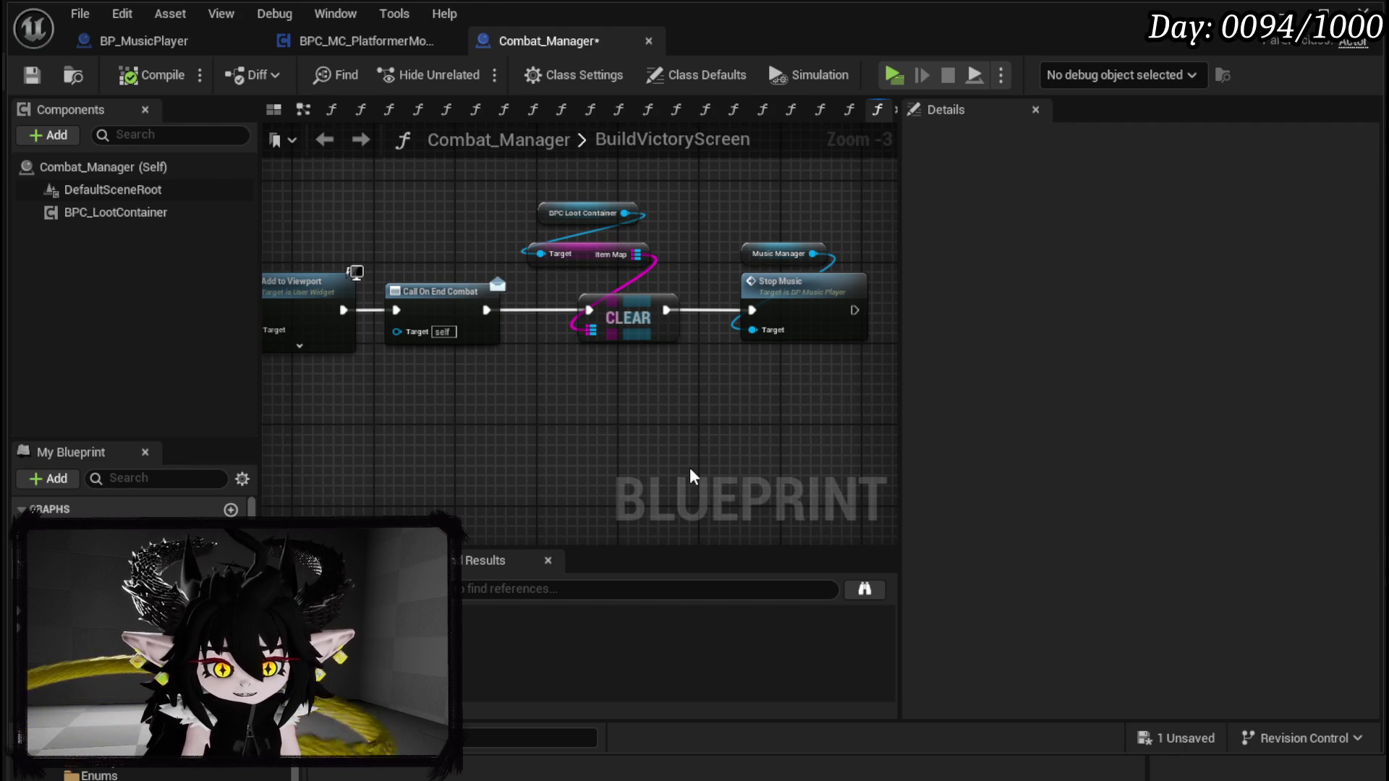
Step: Save Combat_Manager and switch to its EventGraph
left_click(44, 78)
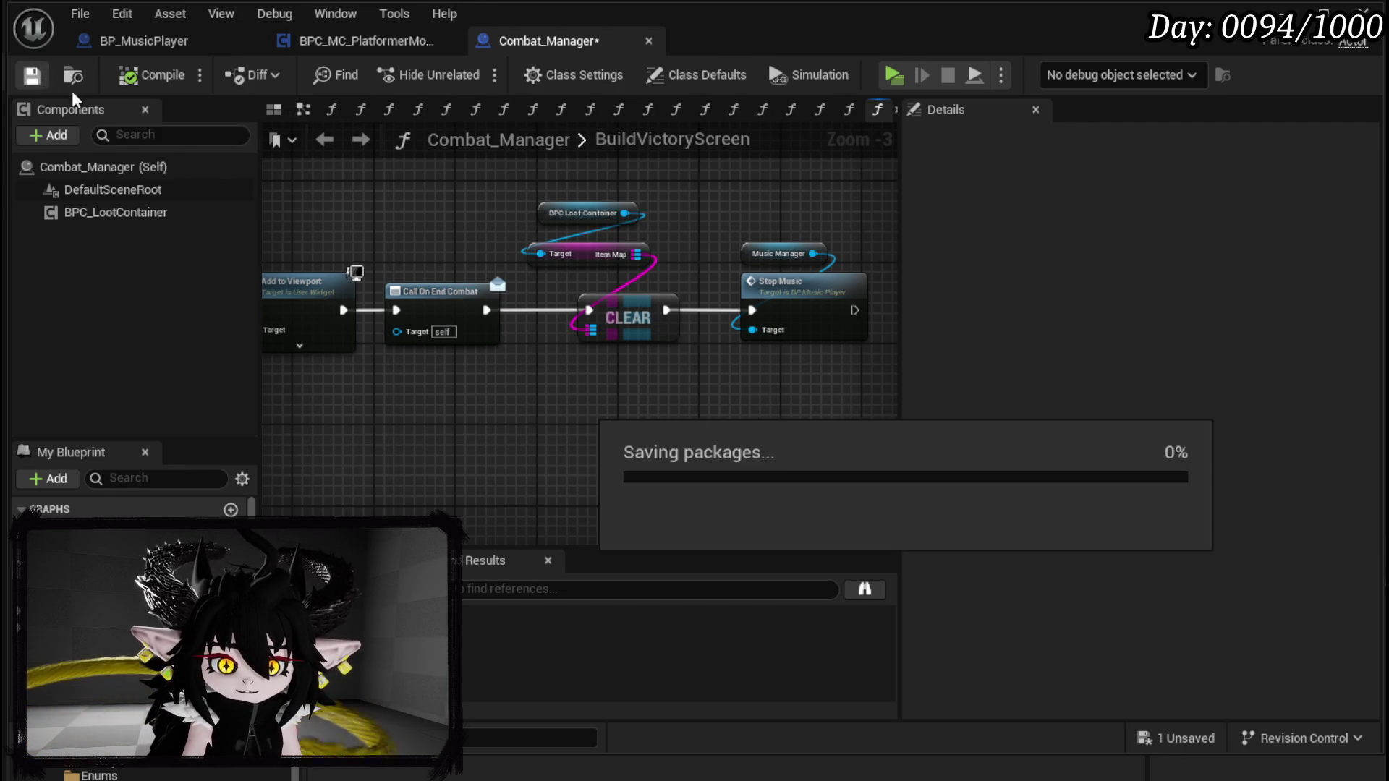
mouse_move(648, 376)
left_mouse_down()
mouse_move(664, 362)
mouse_move(571, 358)
mouse_move(508, 396)
left_mouse_up()
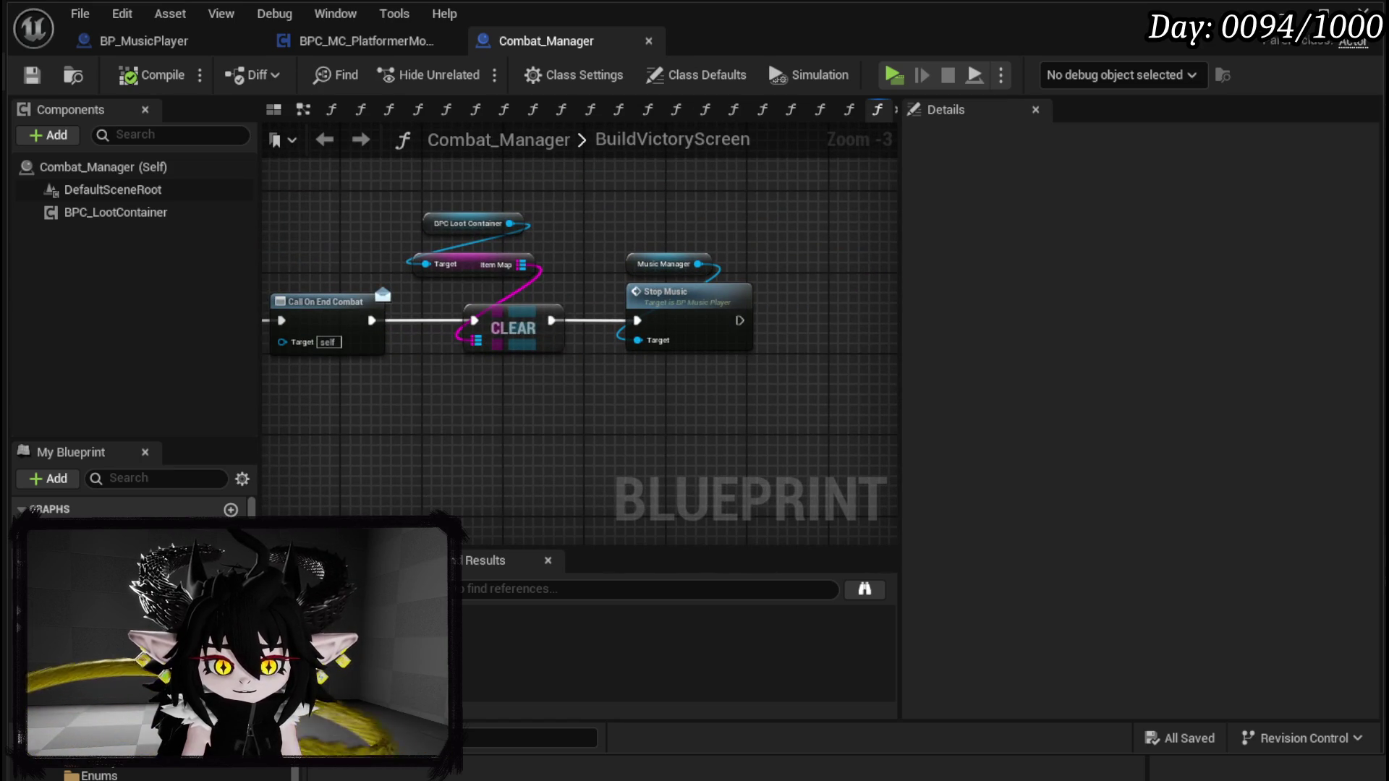
left_click(304, 111)
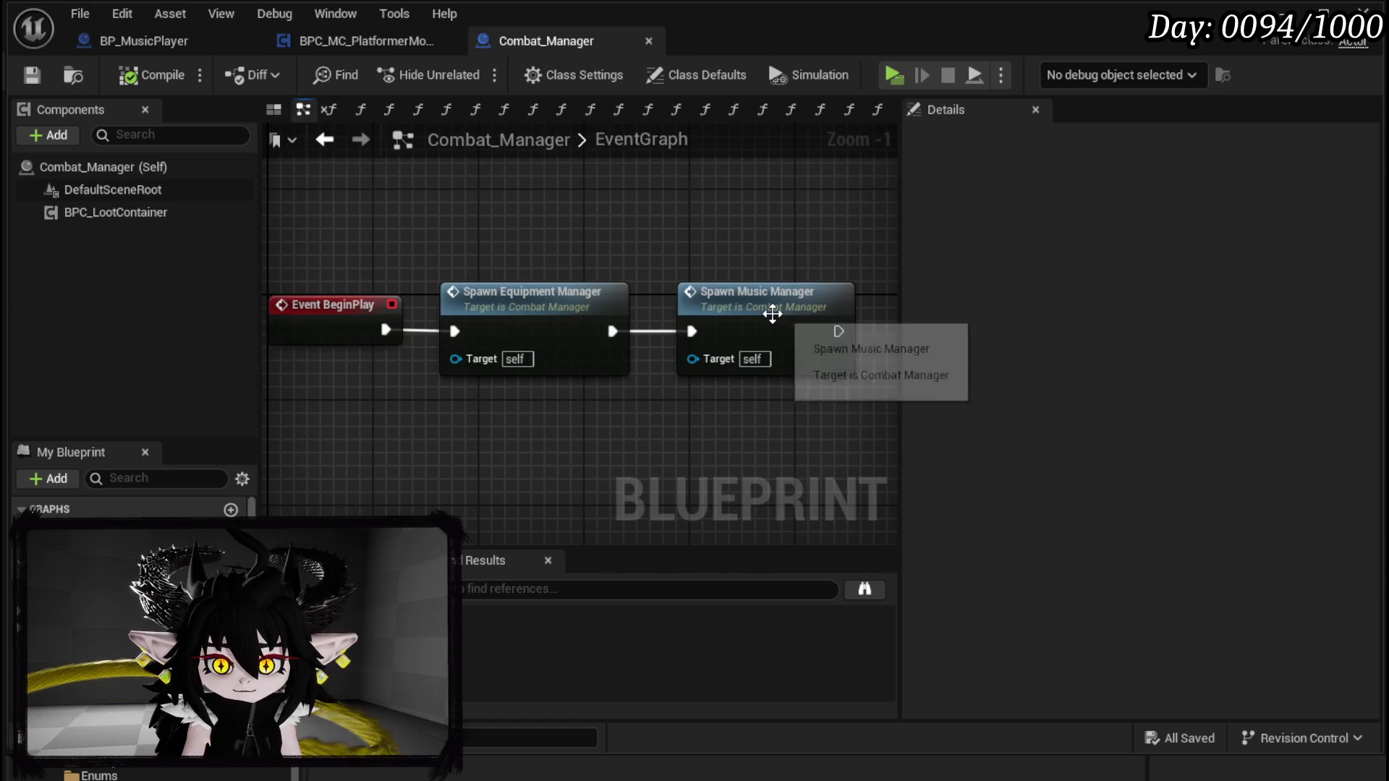
Step: In SpawnMusicManager, add a Get Actor Of Class node after the entry and chain it into SET
double_click(771, 311)
left_click(391, 236)
left_click_drag(390, 236, 390, 196)
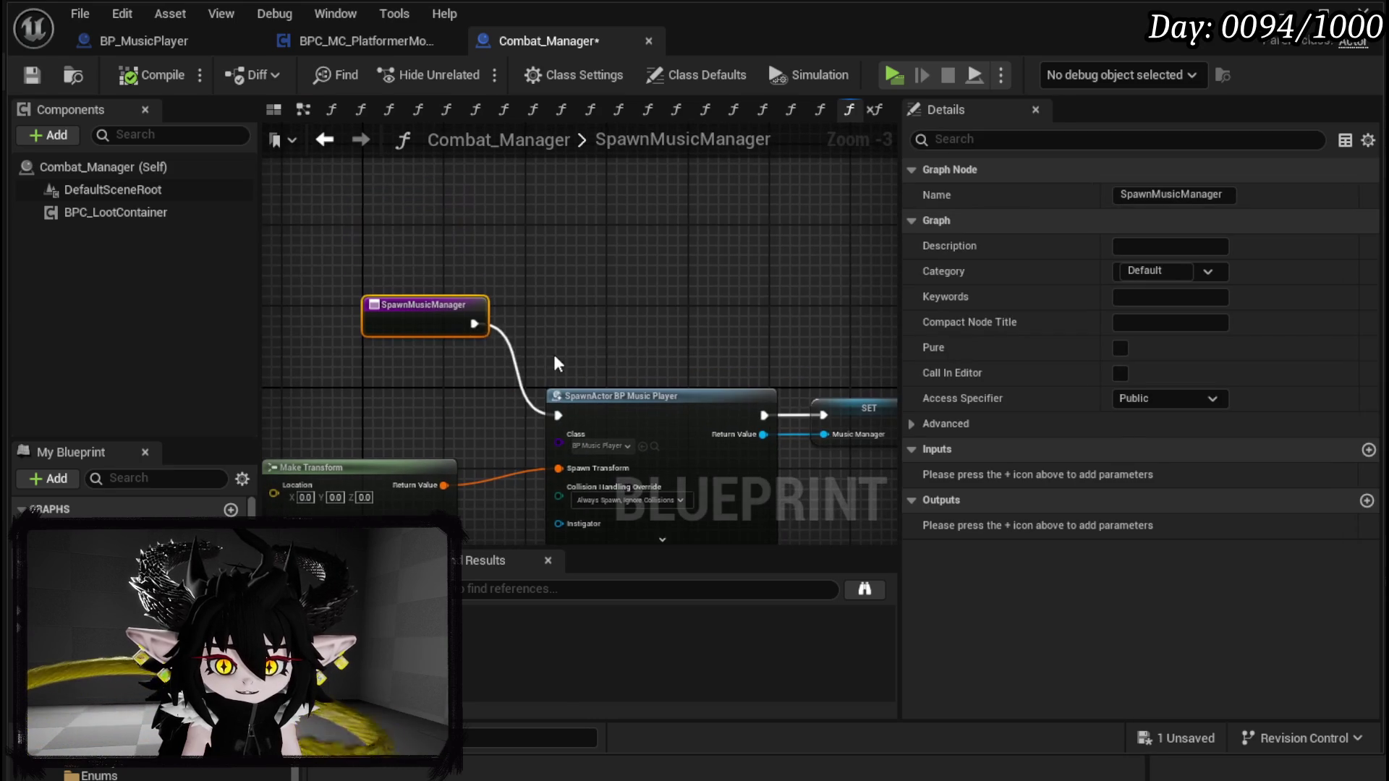
left_click_drag(473, 324, 559, 320)
type("get ac")
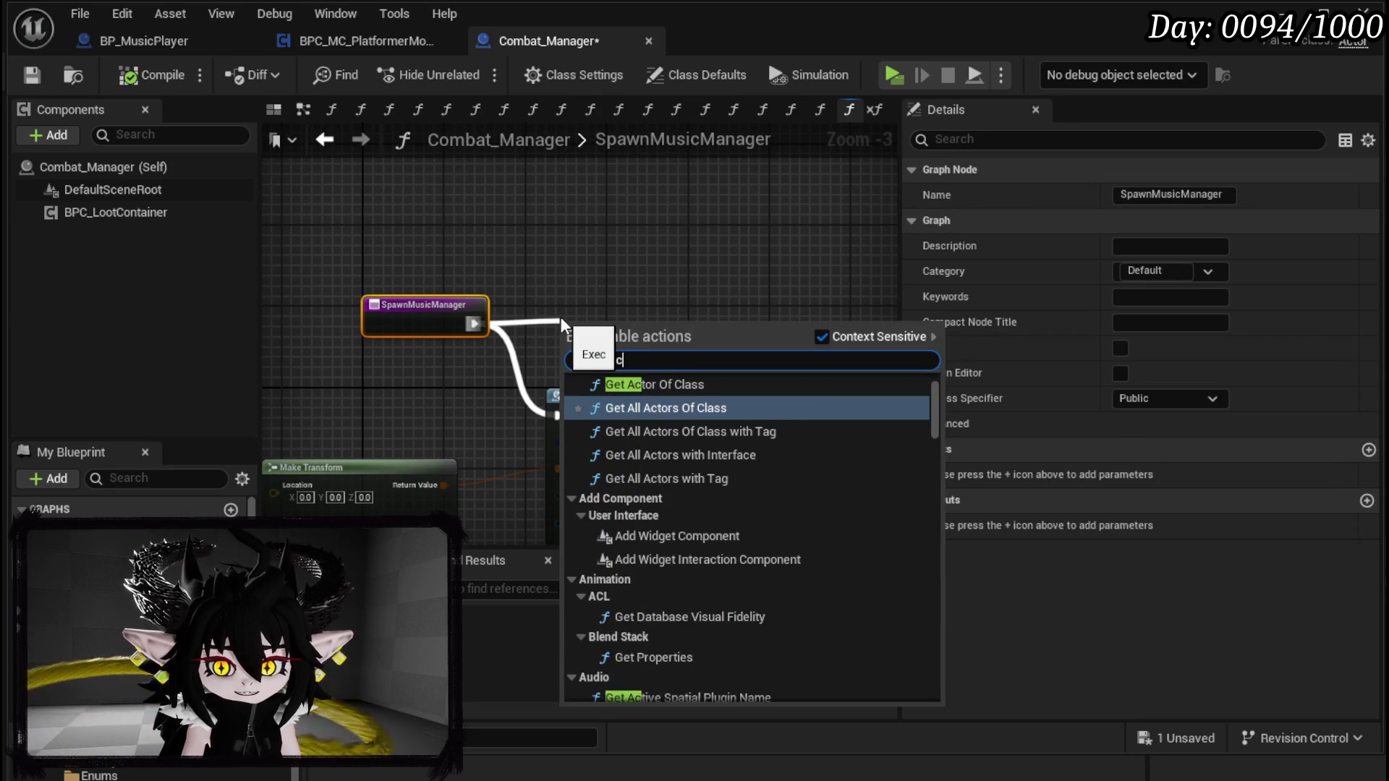
type("tor of cl")
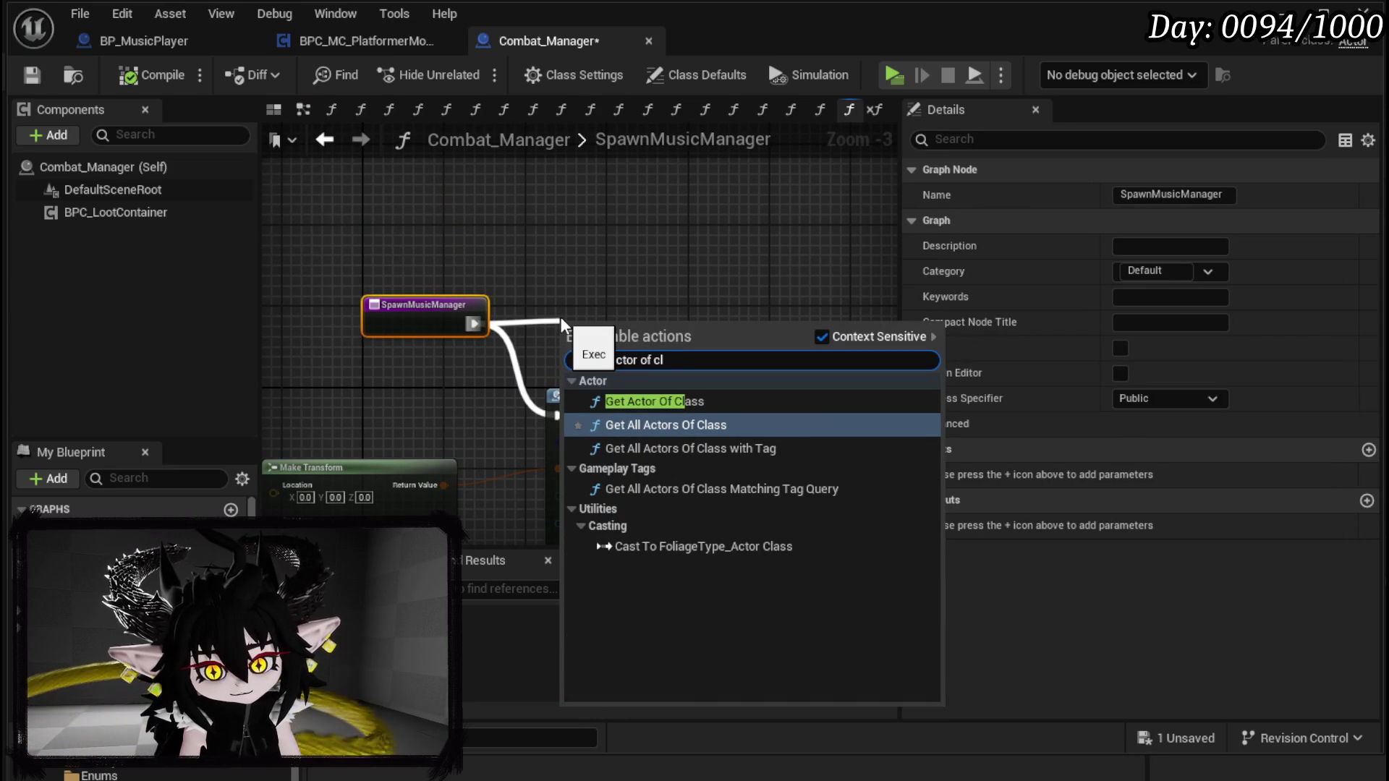
left_click(687, 401)
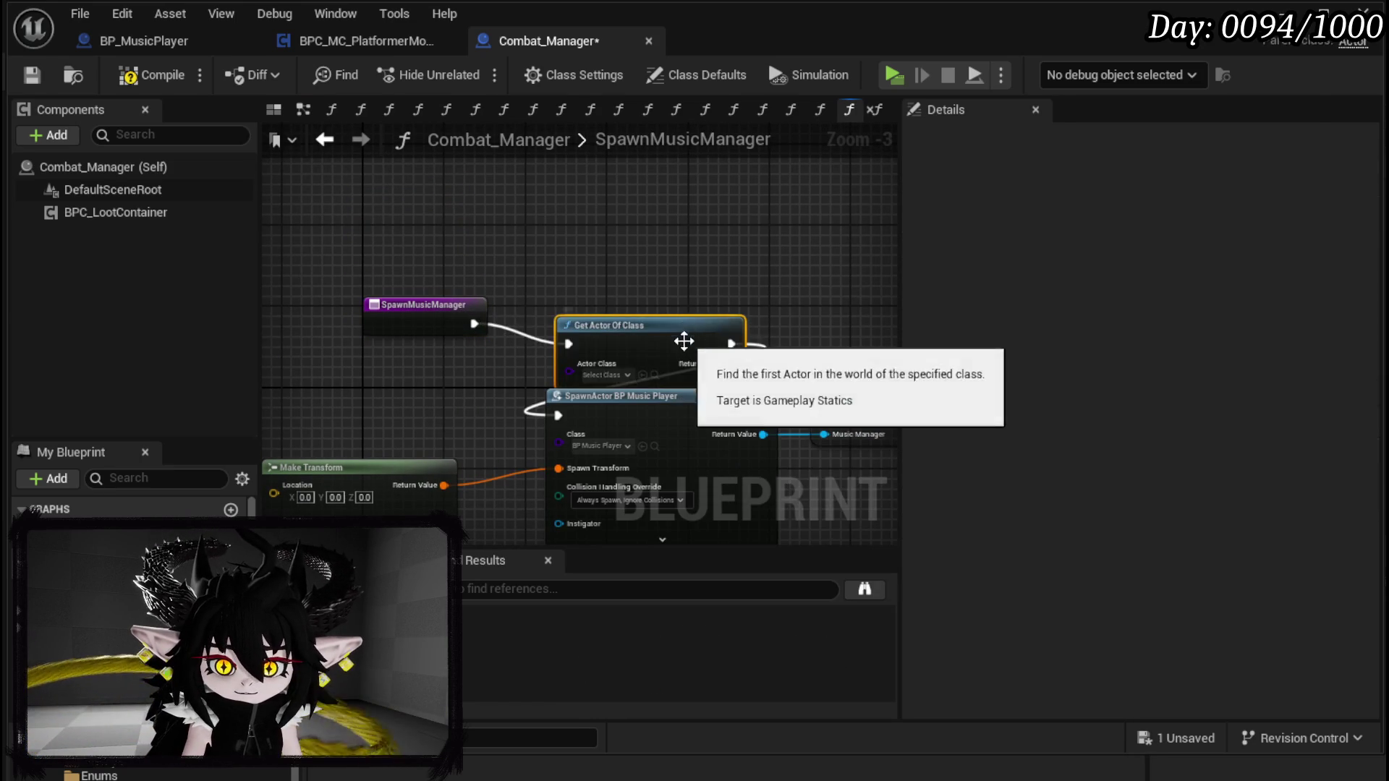
left_click_drag(851, 398, 840, 318)
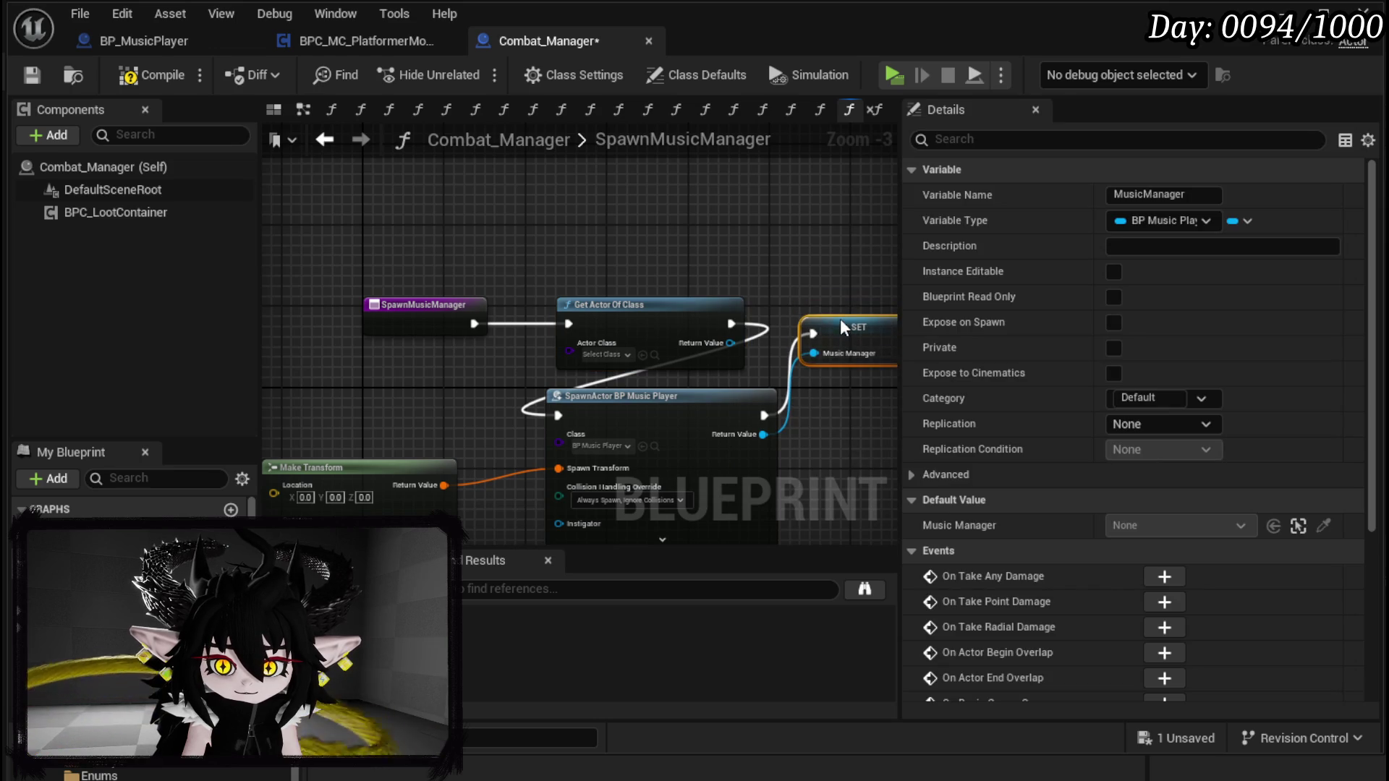
mouse_move(729, 324)
left_mouse_down()
mouse_move(813, 325)
mouse_move(809, 345)
mouse_move(821, 345)
left_mouse_up()
Step: Set its class to BP_MusicPlayer, feed it into Music Manager, and delete SpawnActor and Make Transform
left_click(606, 355)
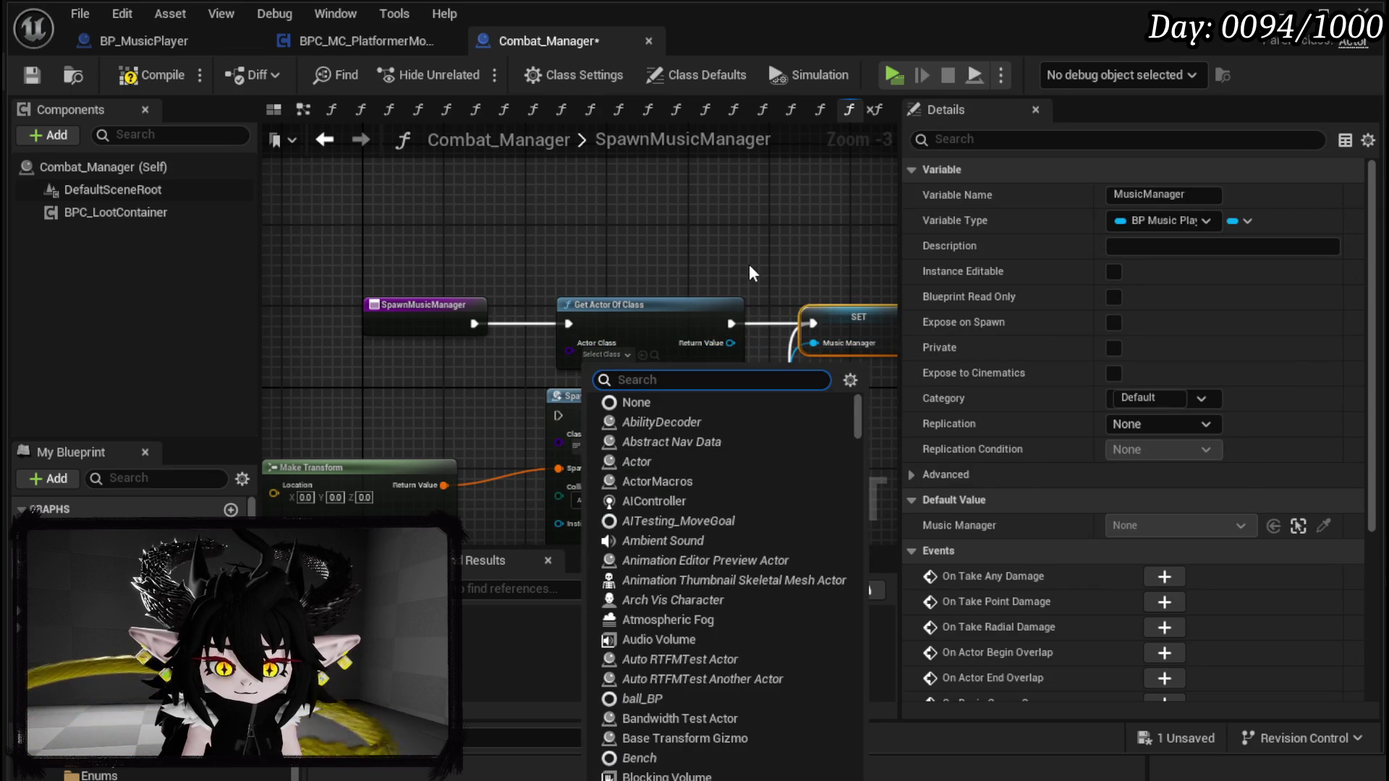
type("Music")
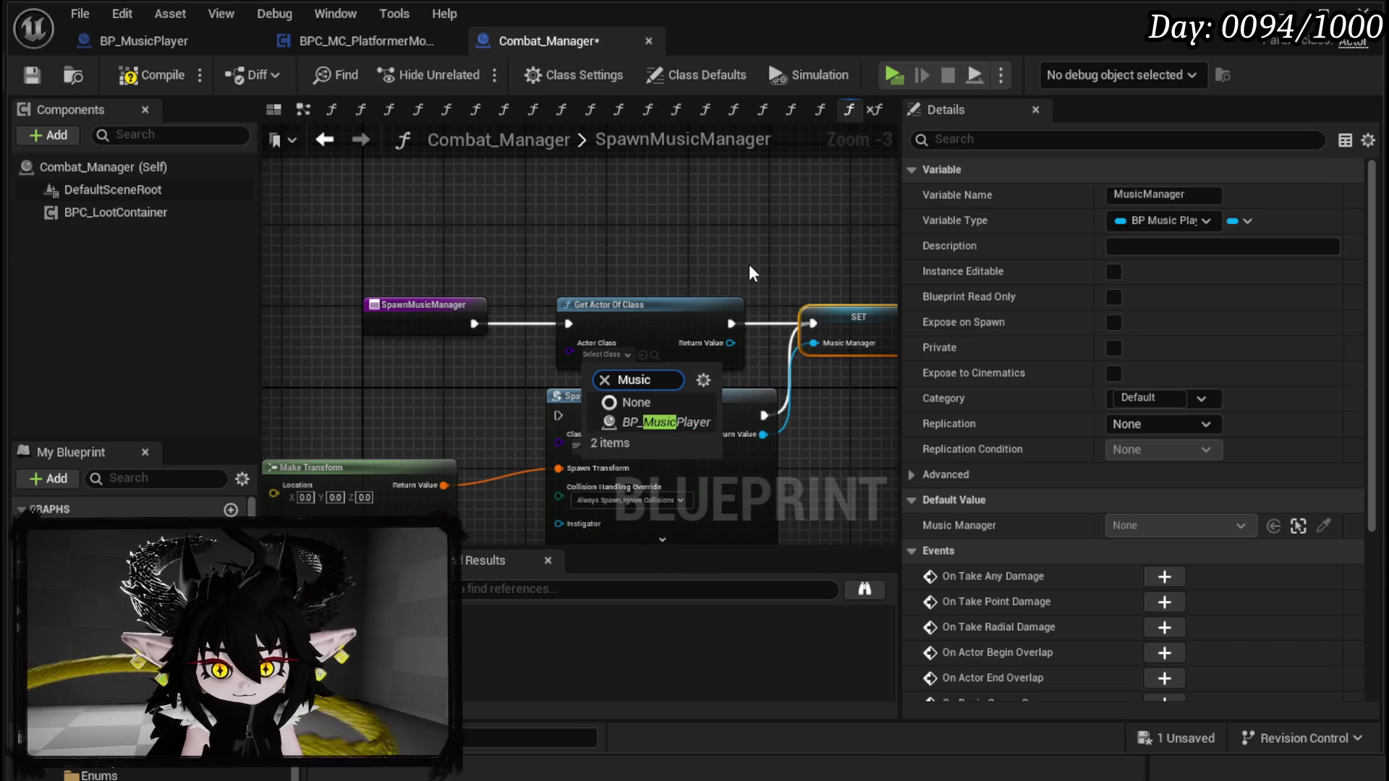
left_click(677, 424)
left_click_drag(731, 344, 814, 343)
left_click_drag(402, 360, 628, 436)
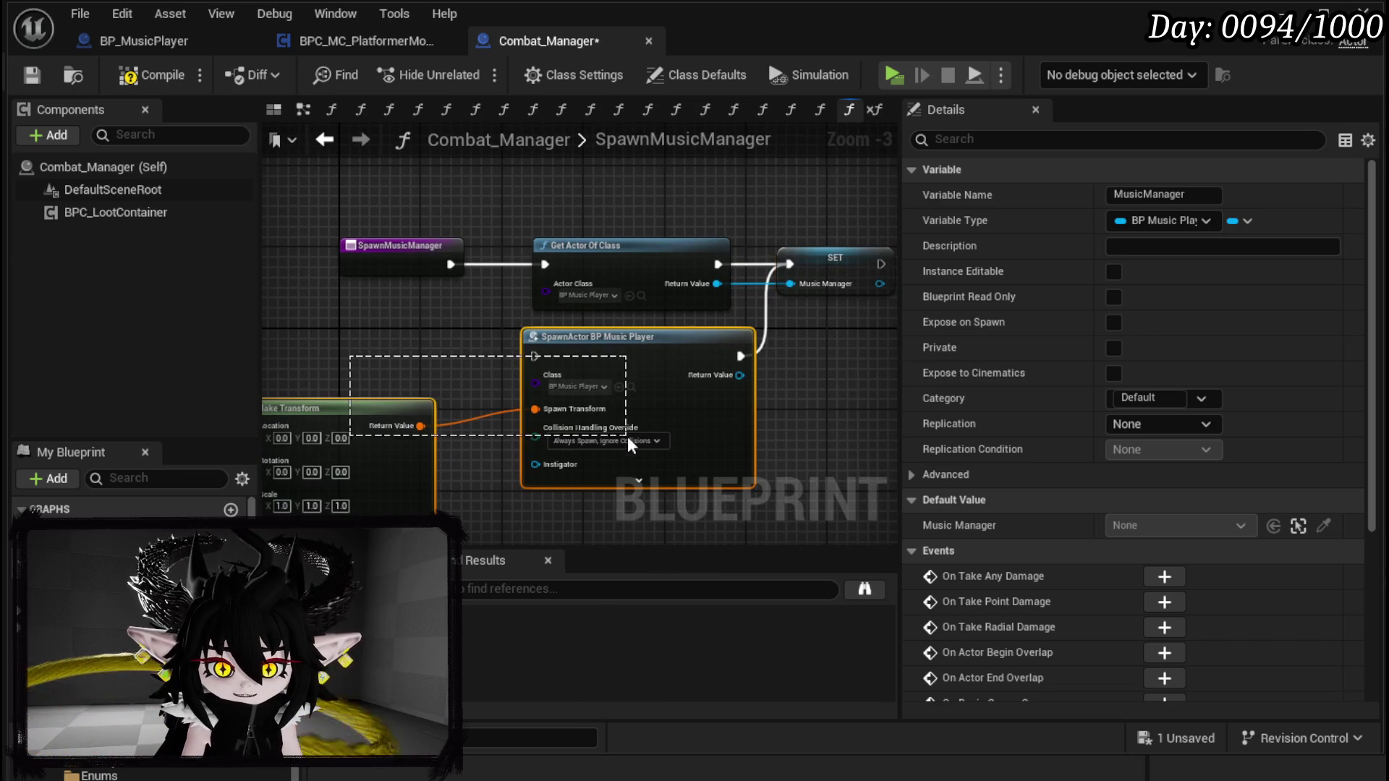
key("Delete")
Step: Compile and save Combat_Manager, then minimize the Blueprint editor
left_click(152, 75)
left_click(39, 73)
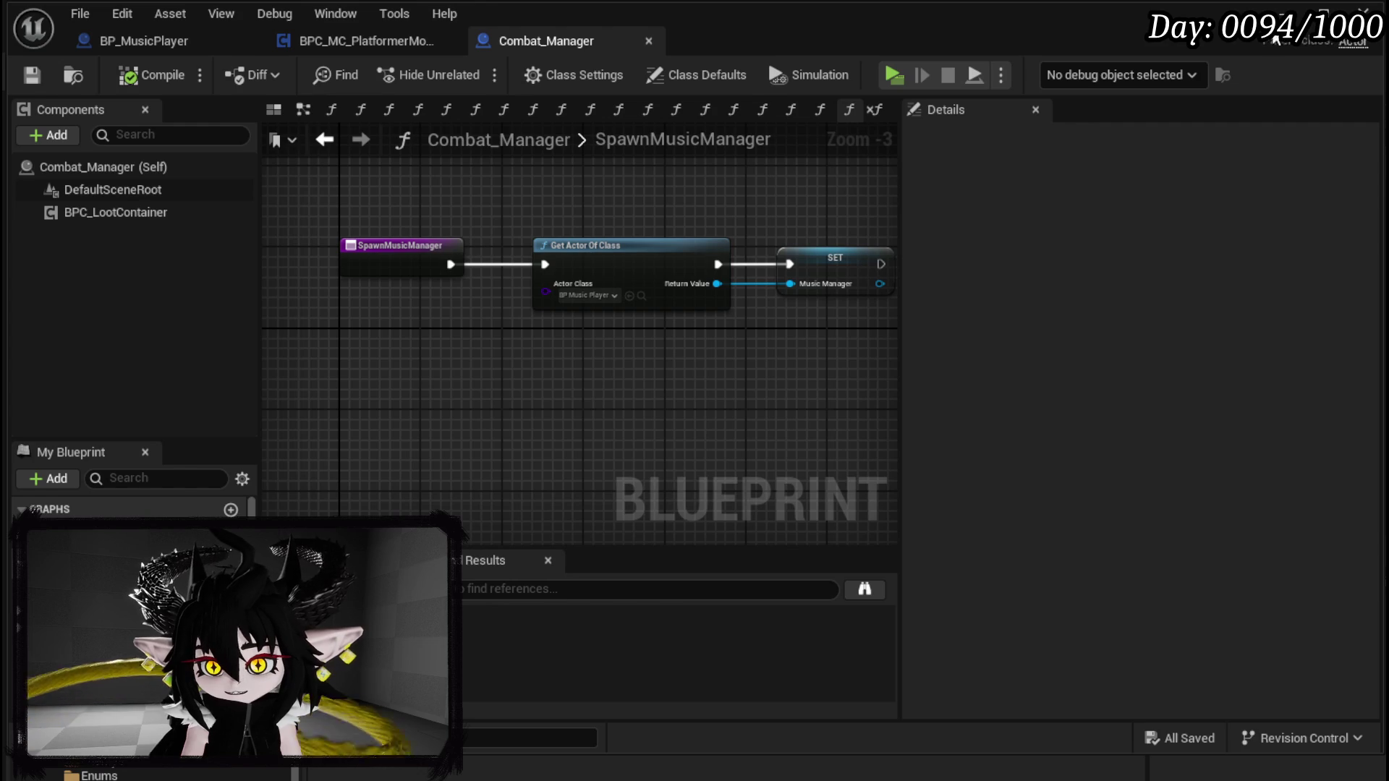
left_click(1284, 13)
scroll(206, 769, "down", 2)
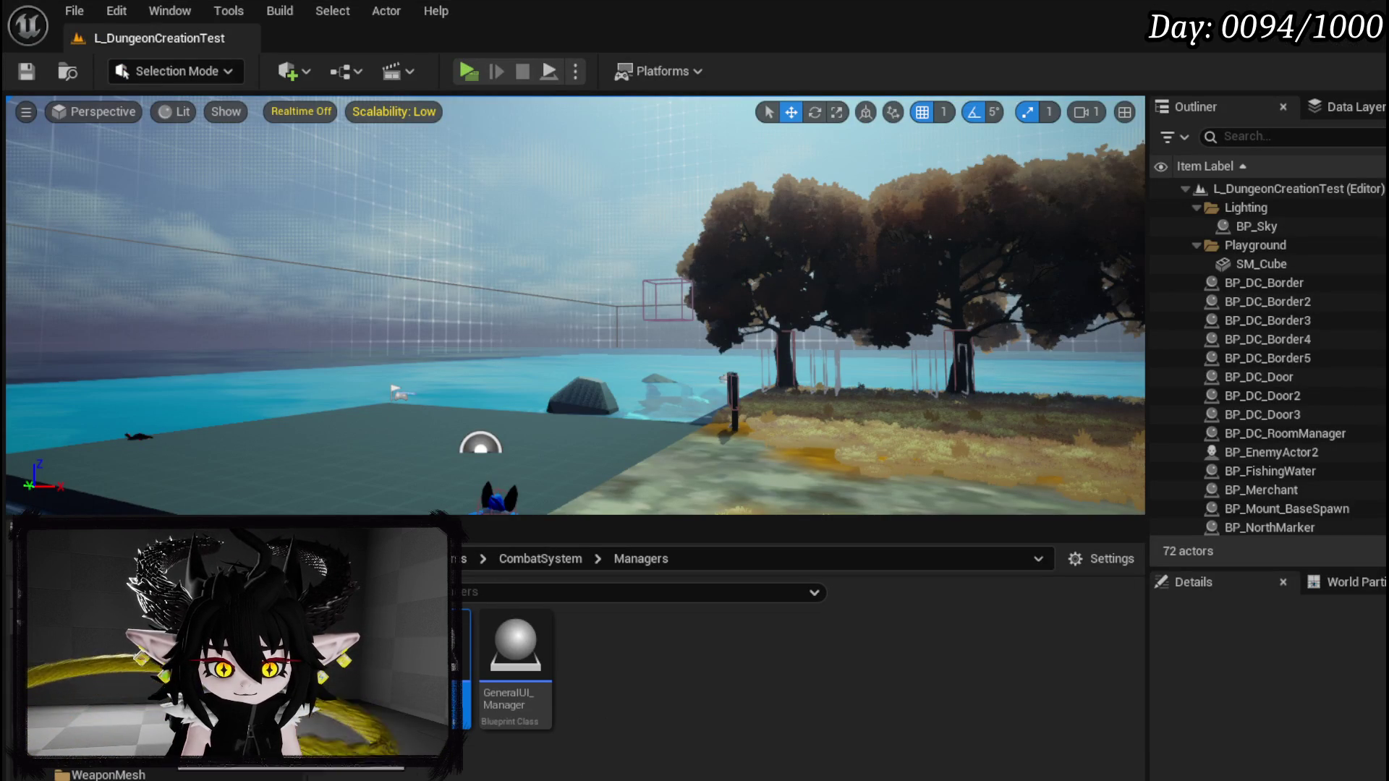
Step: Browse to ThirdPerson > Blueprints and open General_Manager
left_click(130, 695)
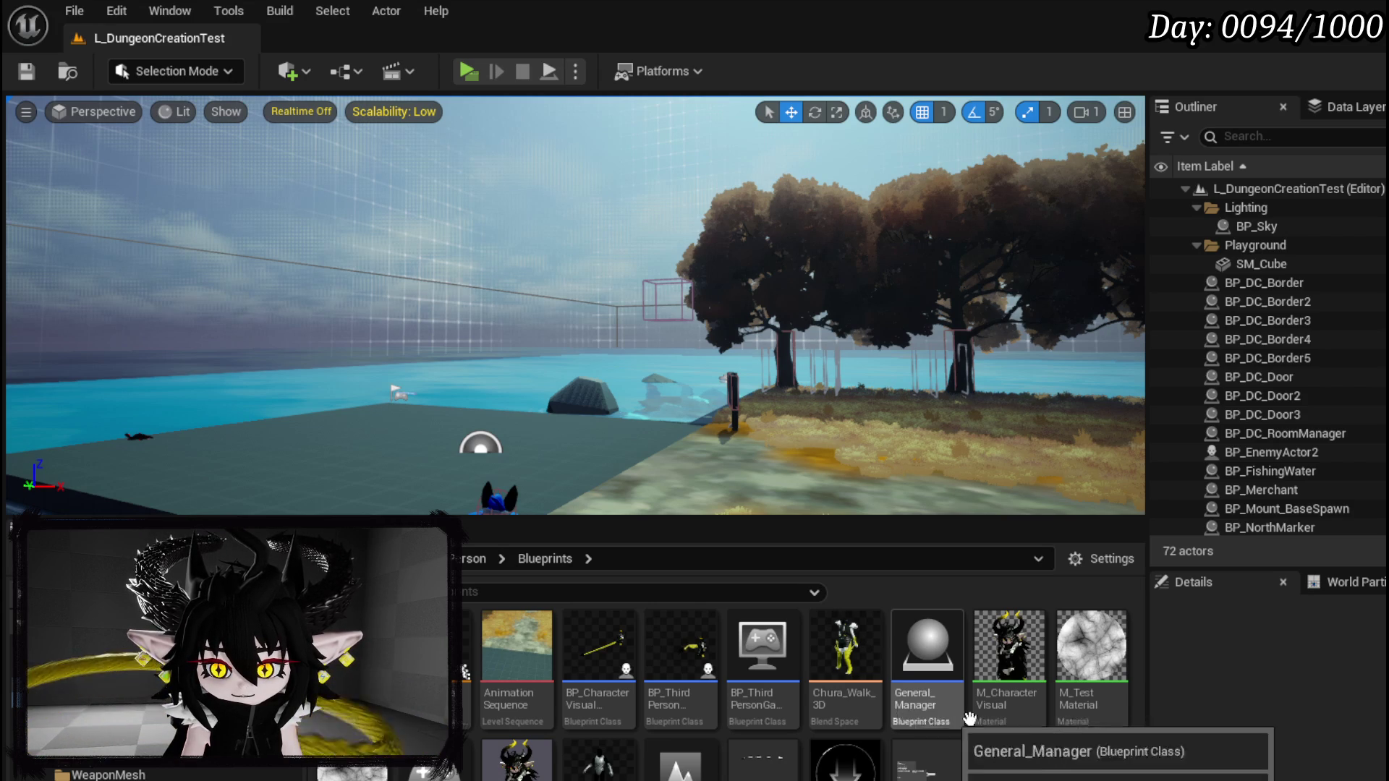
key("Left")
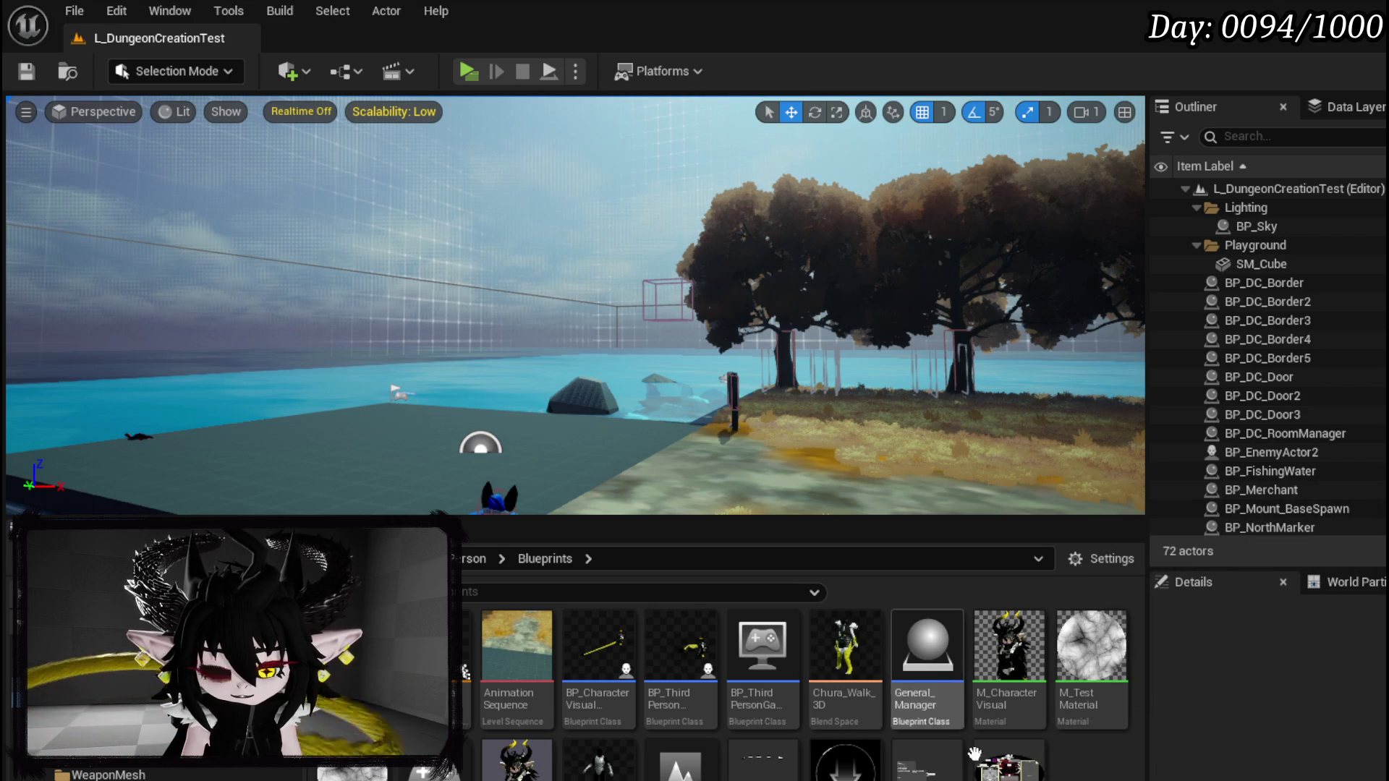
double_click(906, 692)
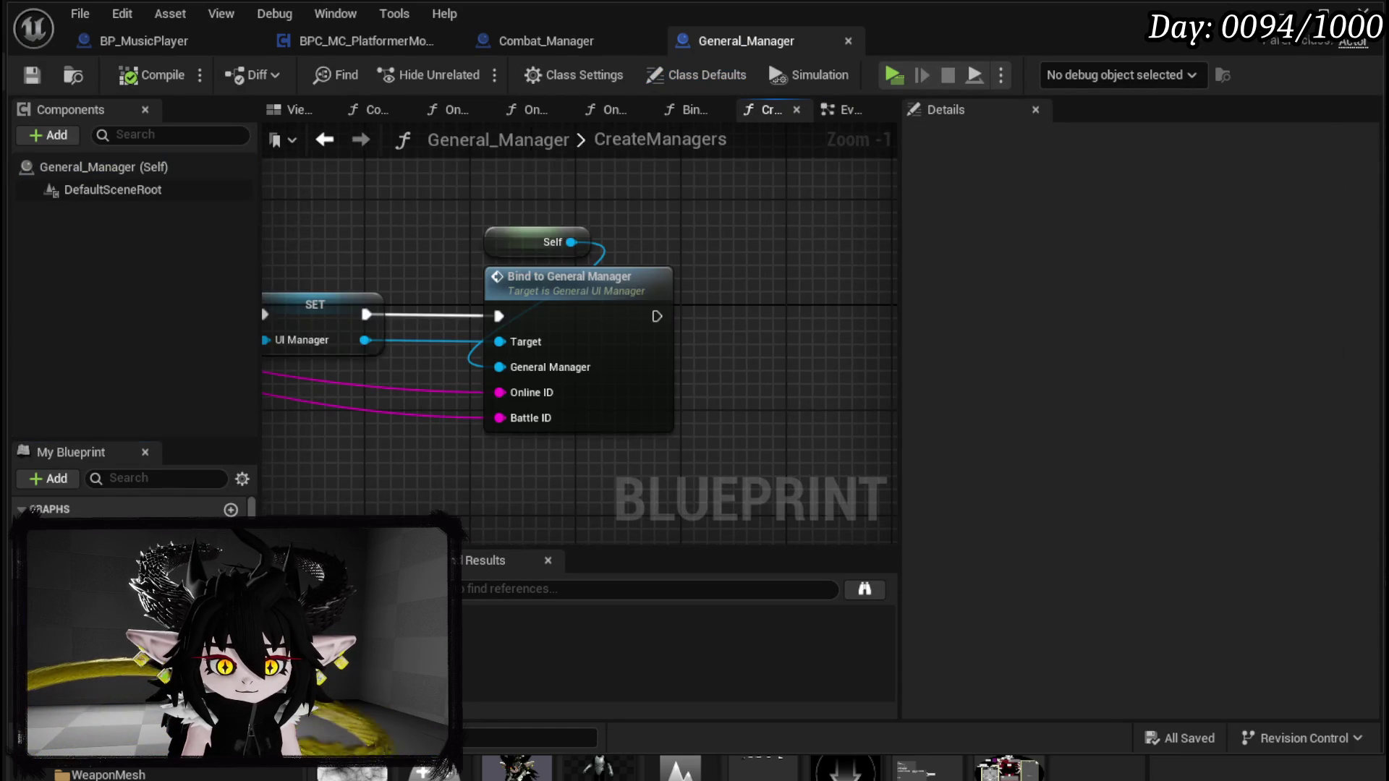
Step: Paste the SpawnActor and Make Transform nodes and wire them after Bind to General Manager
scroll(554, 421, "up", 1)
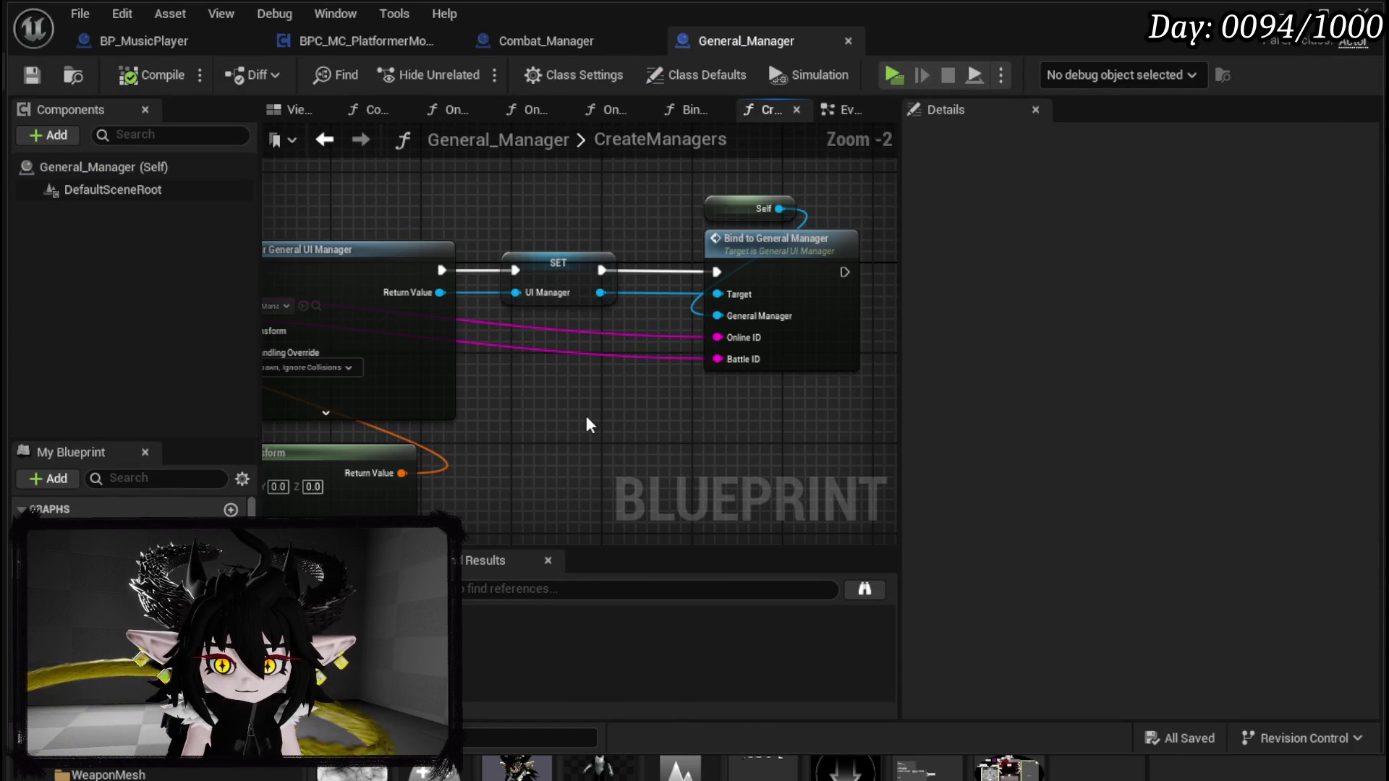
left_click_drag(586, 417, 817, 417)
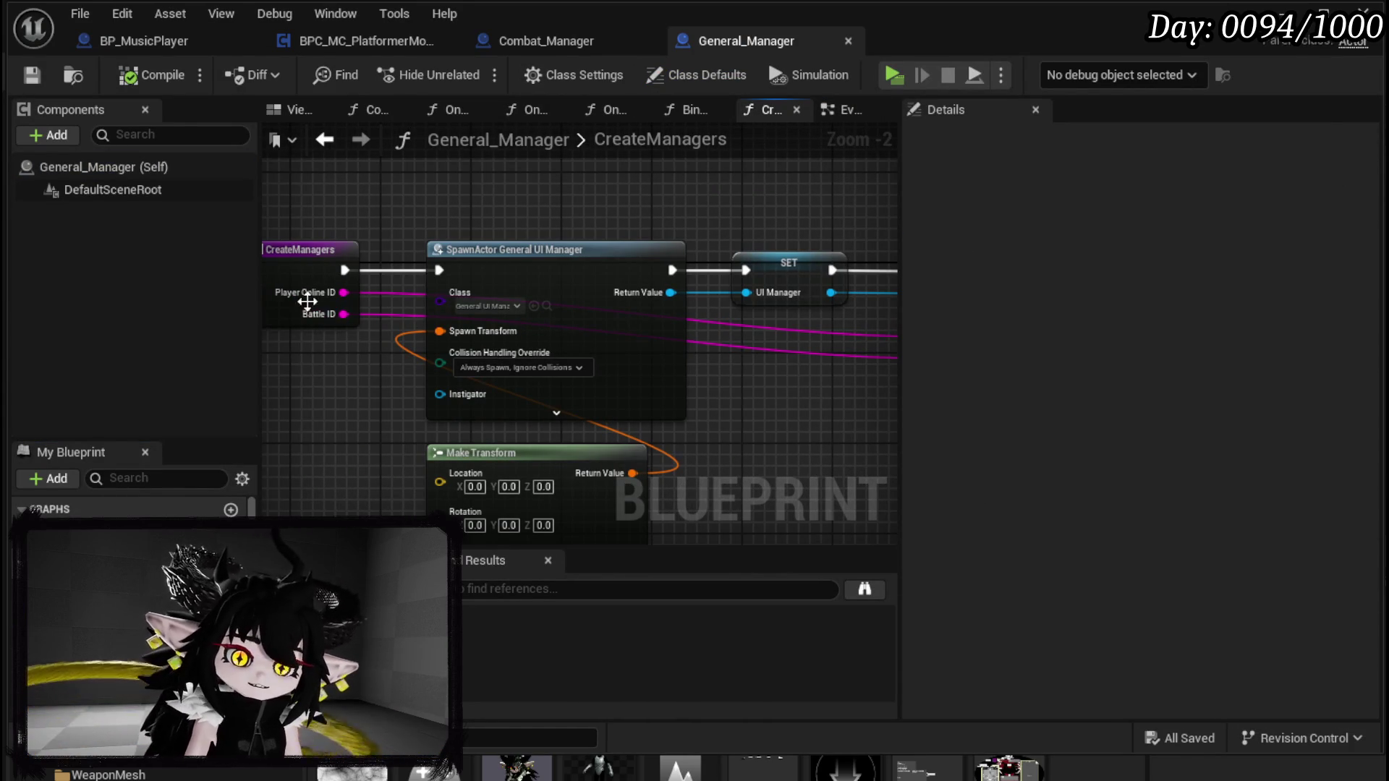
mouse_move(811, 399)
left_mouse_down()
mouse_move(470, 380)
mouse_move(823, 399)
mouse_move(618, 368)
mouse_move(654, 322)
left_mouse_up()
scroll(478, 388, "down", 2)
scroll(822, 398, "up", 1)
scroll(821, 397, "down", 2)
key("ctrl+v")
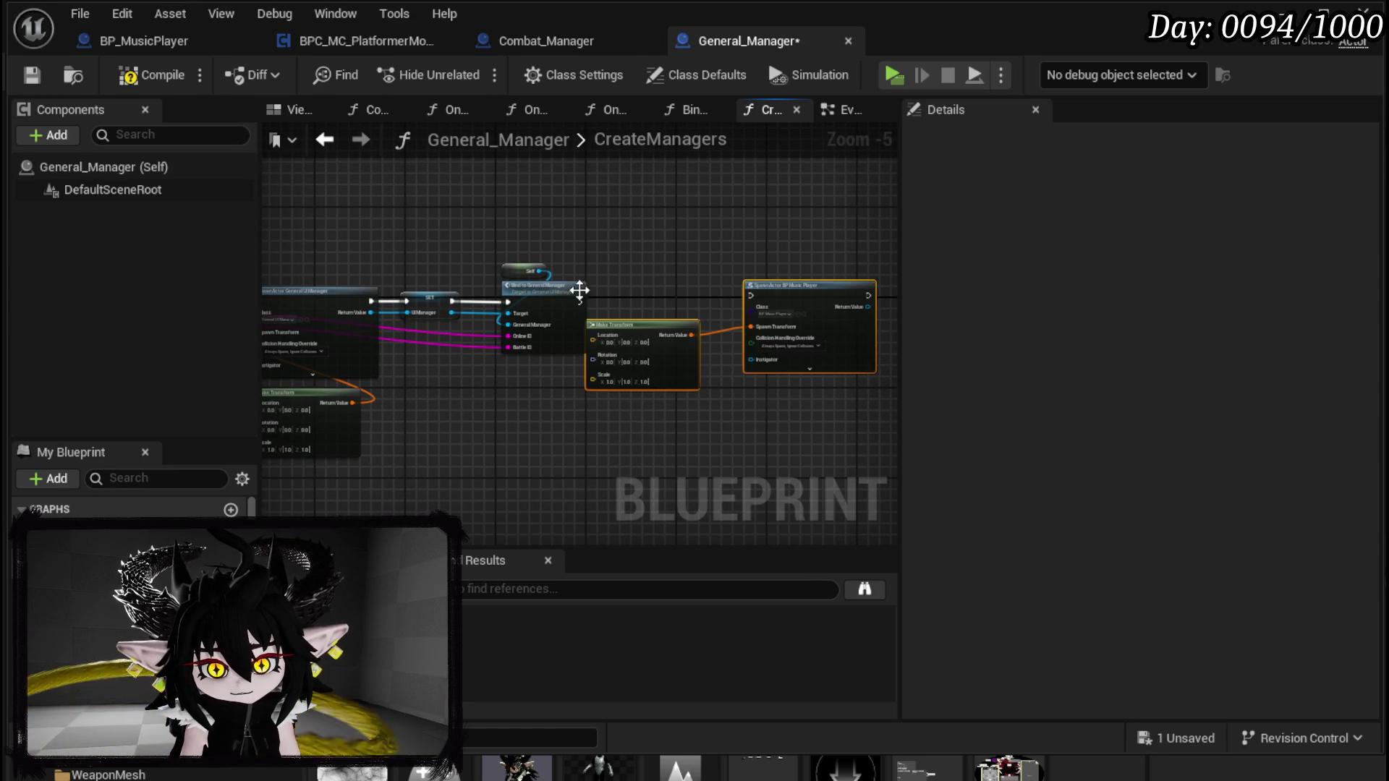
mouse_move(774, 295)
left_mouse_down()
mouse_move(643, 348)
mouse_move(663, 296)
left_mouse_up()
left_click_drag(579, 302, 613, 305)
scroll(756, 294, "up", 3)
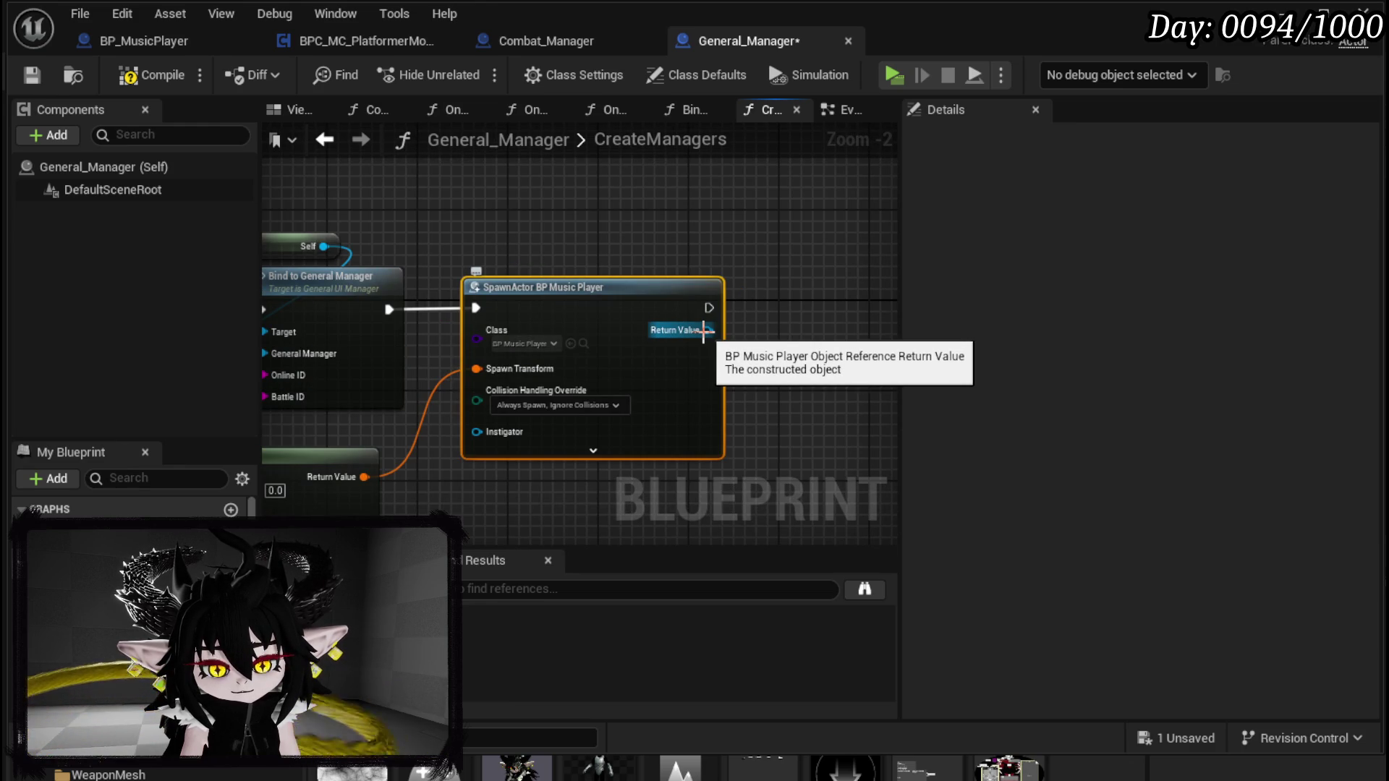
mouse_move(558, 412)
left_mouse_down()
mouse_move(604, 429)
mouse_move(589, 412)
mouse_move(294, 430)
left_mouse_up()
Step: Promote the spawned actor's Return Value to a MusicManager variable, then compile and save
right_click(666, 309)
left_click(716, 363)
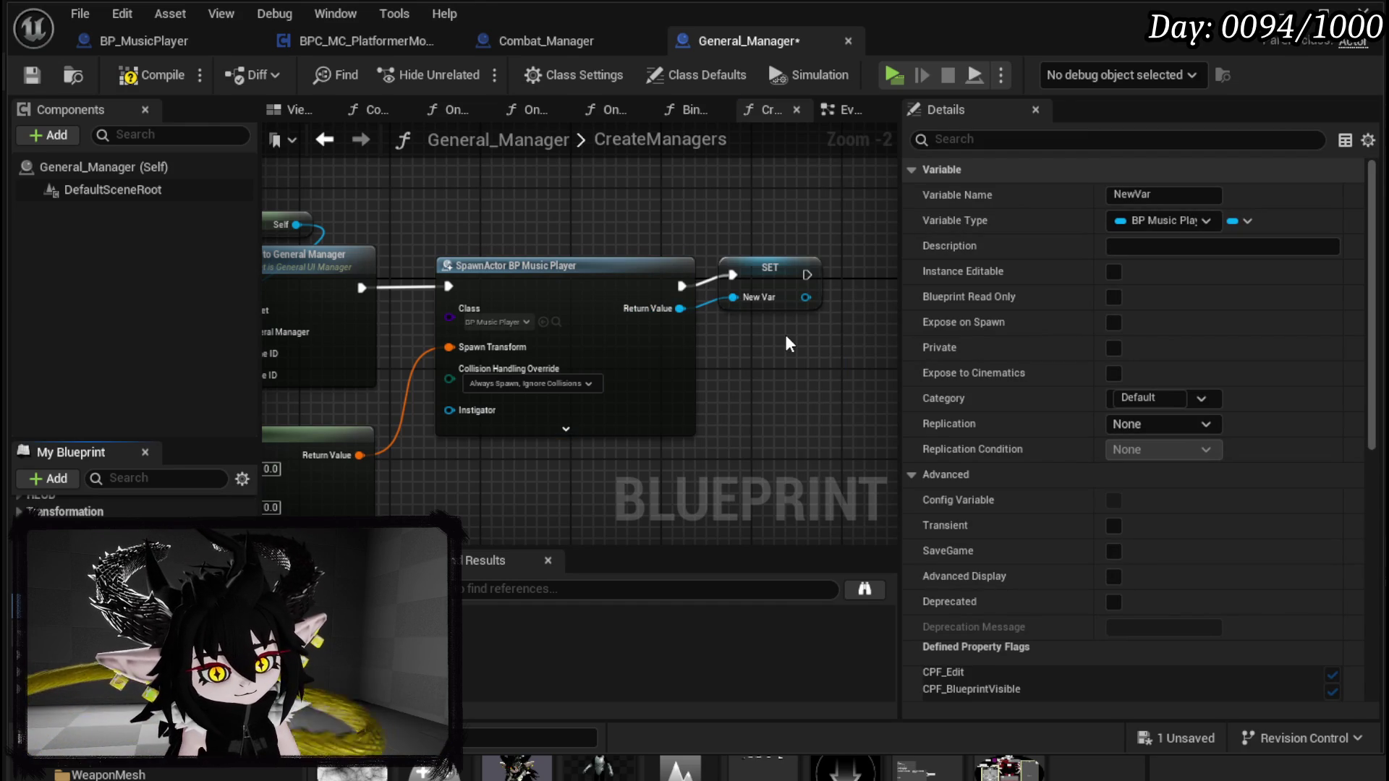
type("MusicManager")
key("Return")
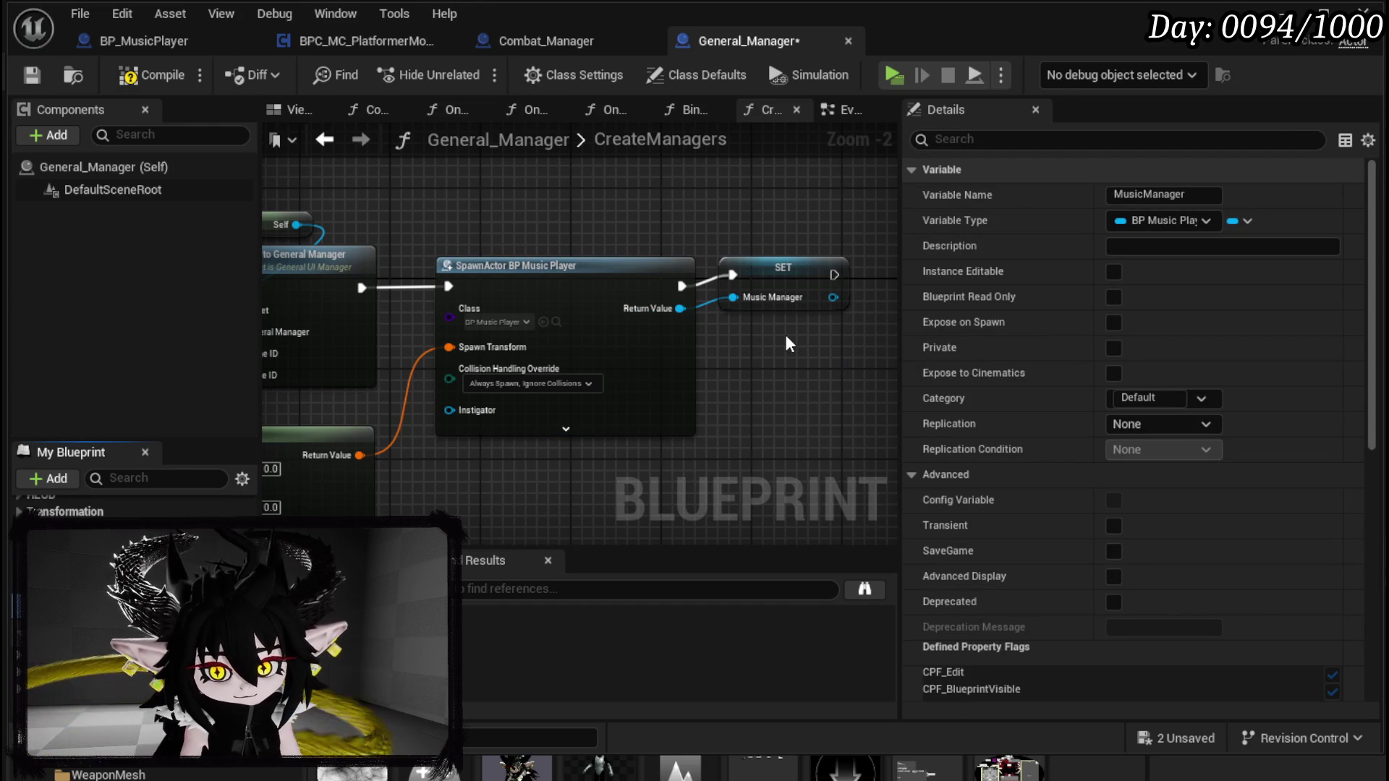
left_click_drag(790, 268, 793, 272)
left_click(760, 211)
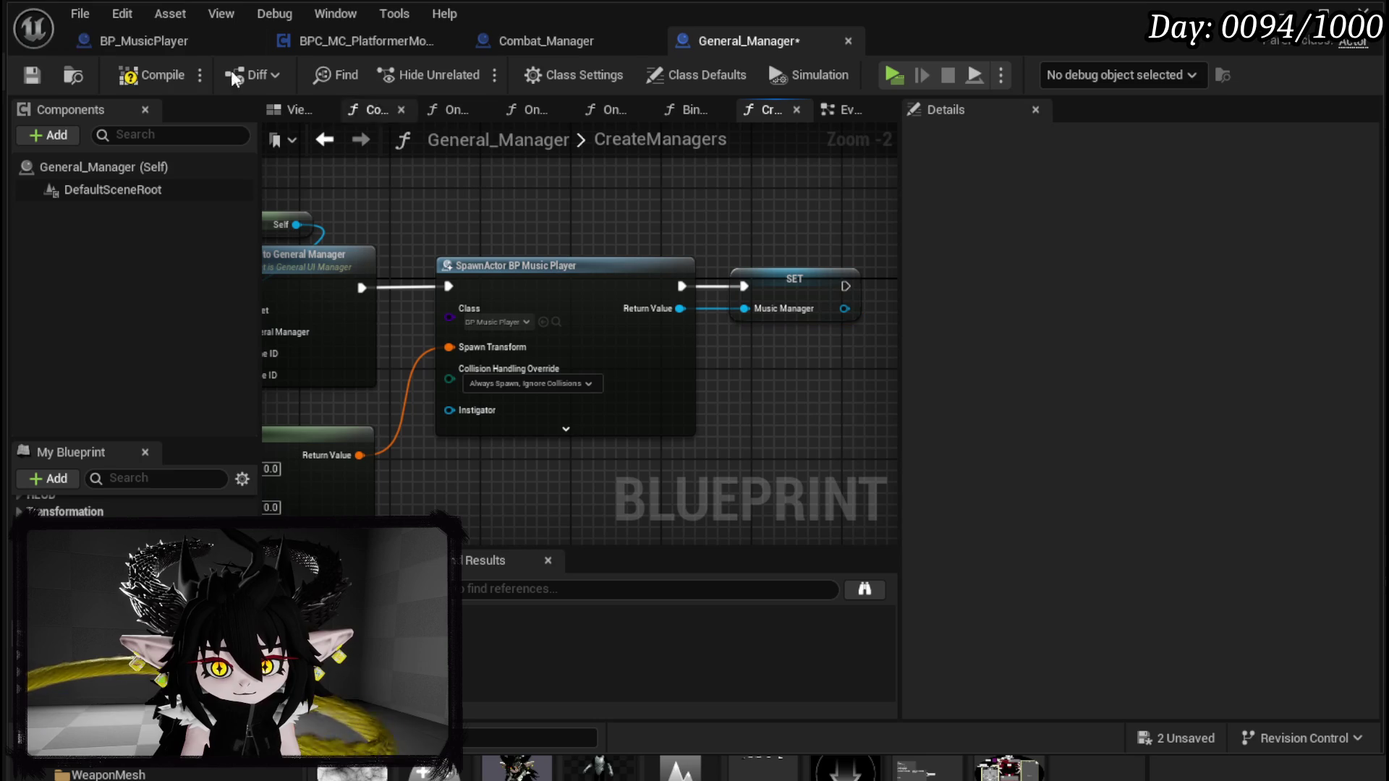
left_click(127, 72)
left_click(32, 75)
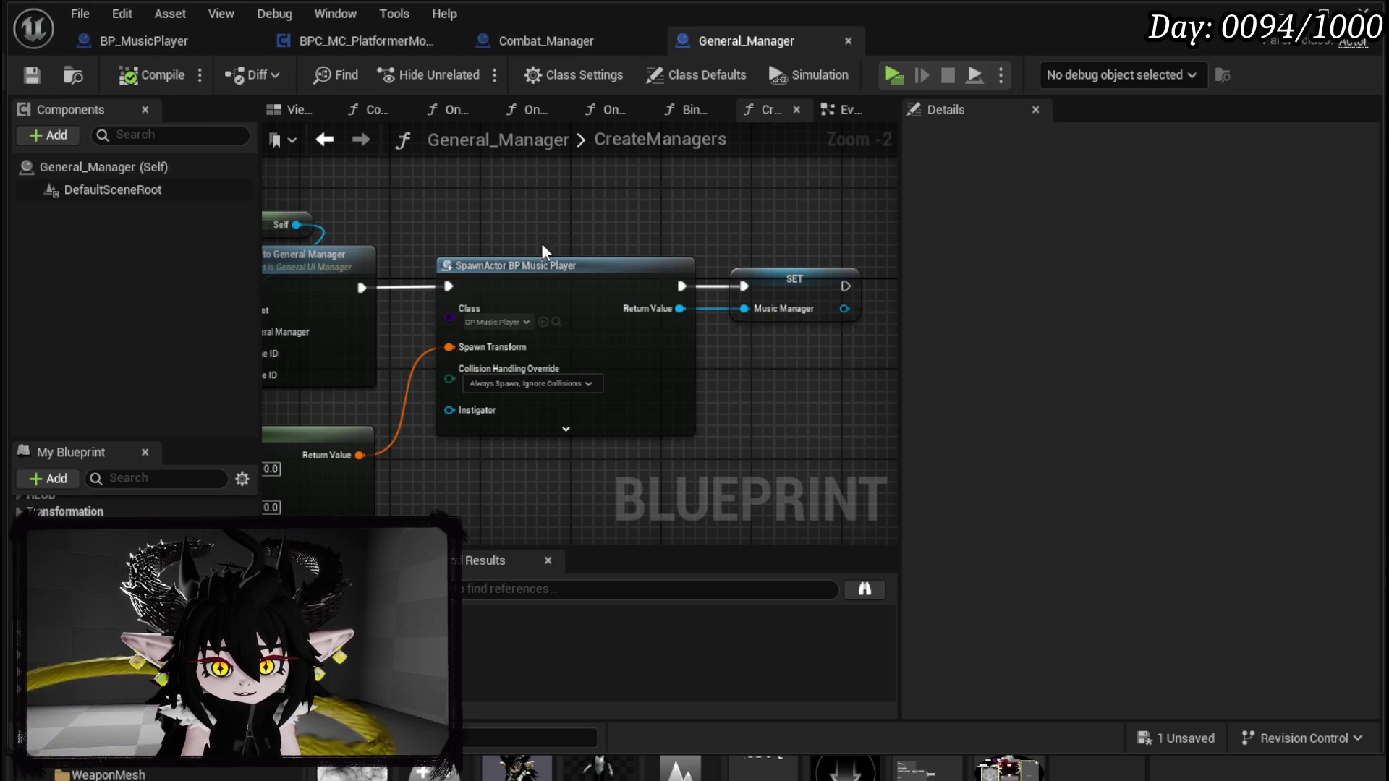
Step: Frame all the CreateManagers nodes in view, then return to the Combat_Manager Blueprint
left_click_drag(459, 207, 740, 193)
scroll(741, 201, "down", 4)
left_click_drag(397, 177, 837, 348)
left_click(800, 319)
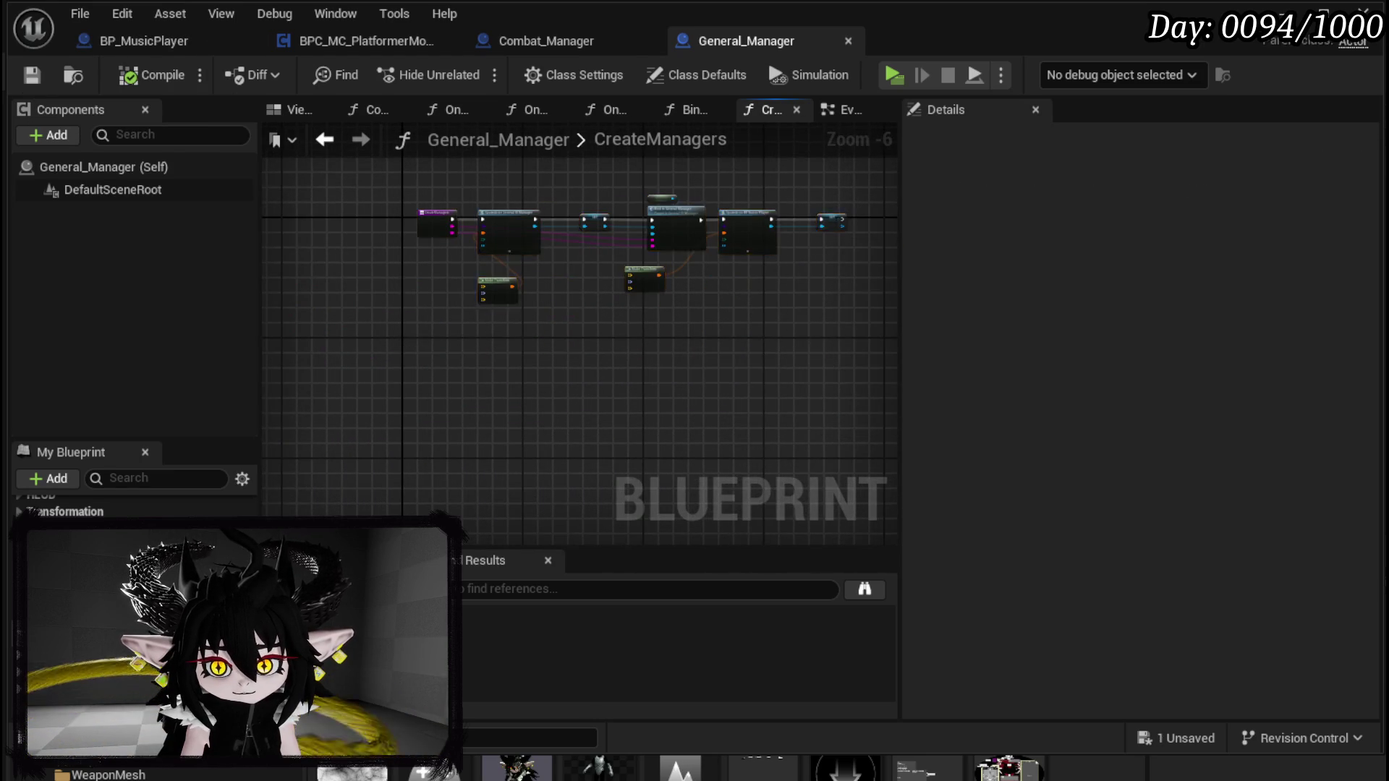
key("Home")
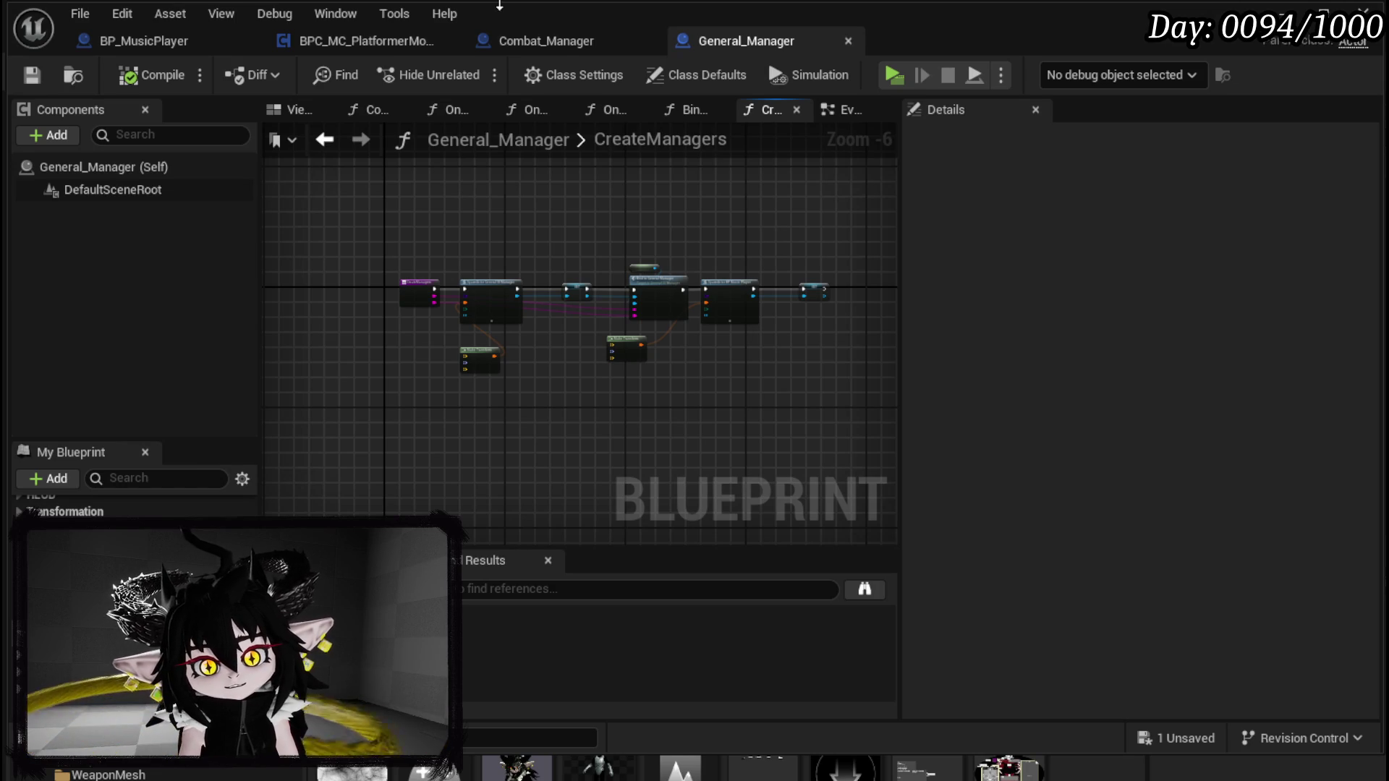
left_click(536, 46)
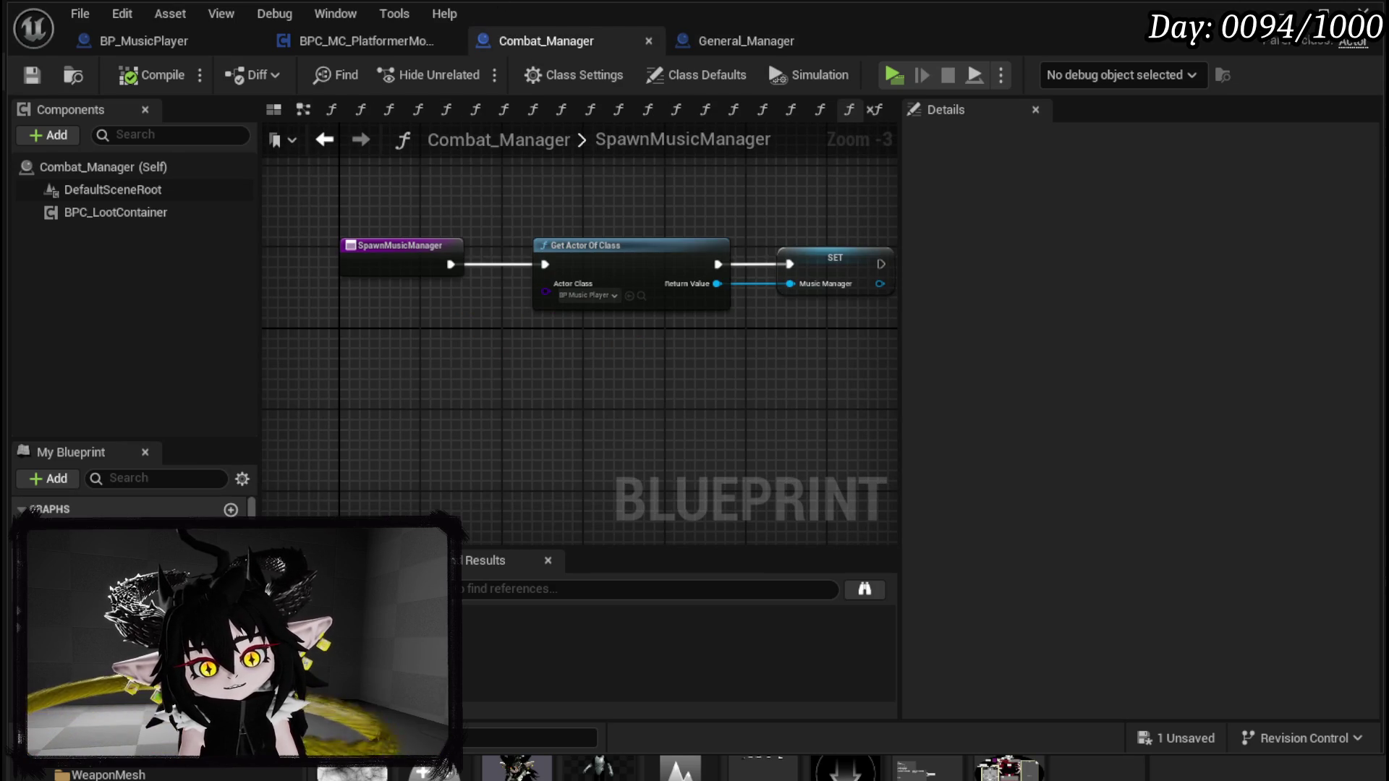
Step: In StartEncounter, select Music Manager and Play Combat Music, then open the PlayCombatMusic function graph
left_click(705, 110)
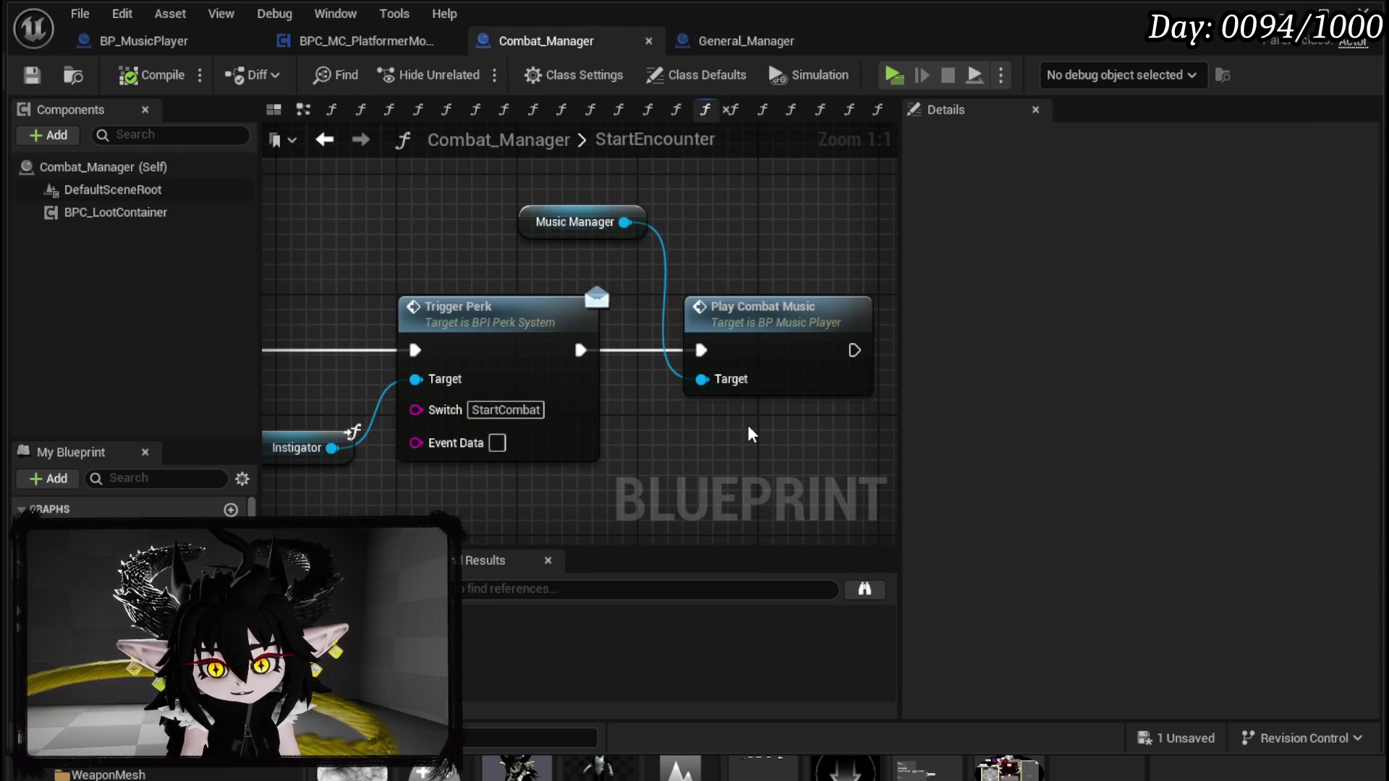
left_click_drag(576, 222, 749, 251)
left_click(778, 378)
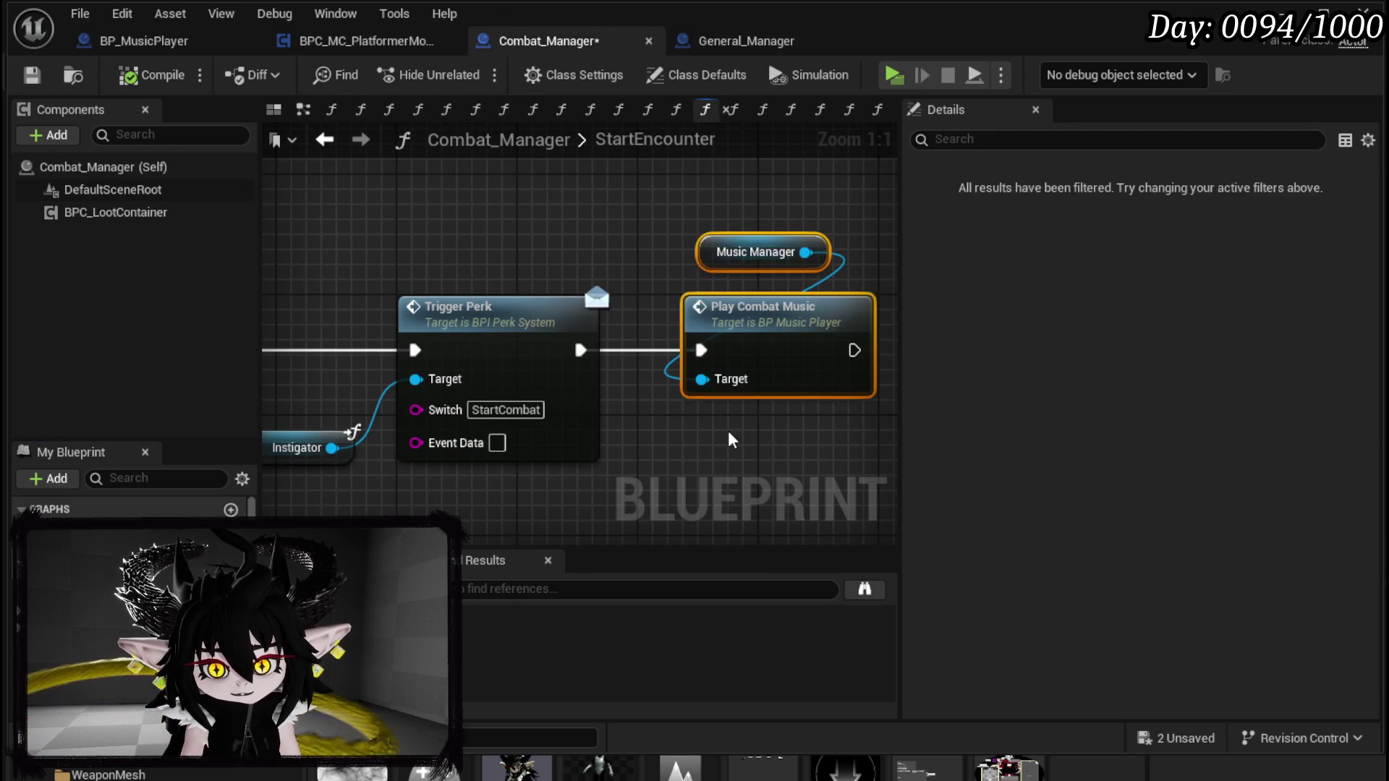
left_click(729, 434)
left_click_drag(680, 365, 832, 193)
mouse_move(651, 207)
left_mouse_down()
mouse_move(806, 207)
mouse_move(815, 411)
left_mouse_up()
double_click(772, 347)
scroll(564, 318, "up", 4)
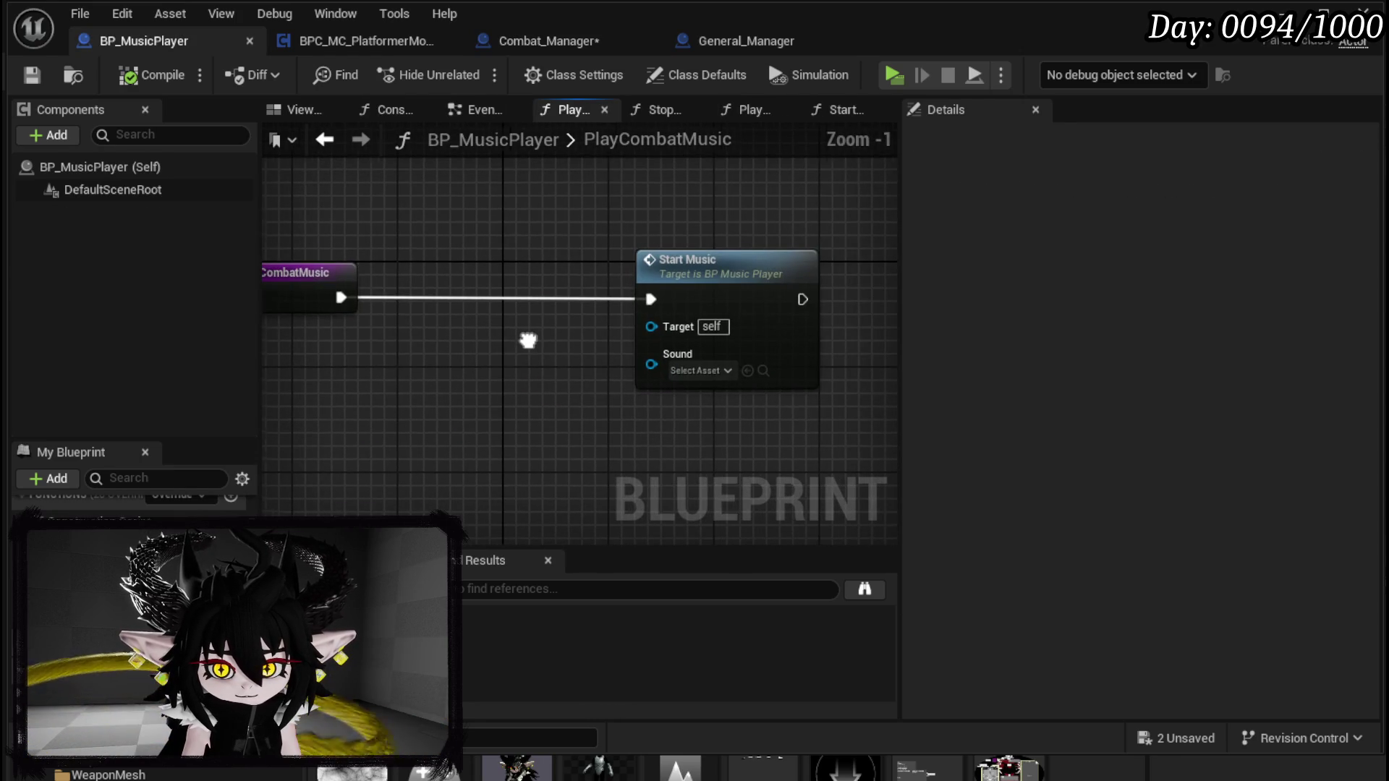
Step: Move Start Music nearer the PlayCombatMusic entry node and minimize the Blueprint editor
mouse_move(526, 211)
left_mouse_down()
mouse_move(692, 437)
mouse_move(715, 432)
left_mouse_up()
mouse_move(458, 420)
left_mouse_down()
mouse_move(695, 229)
mouse_move(614, 323)
mouse_move(471, 416)
mouse_move(745, 186)
left_mouse_up()
scroll(714, 367, "down", 2)
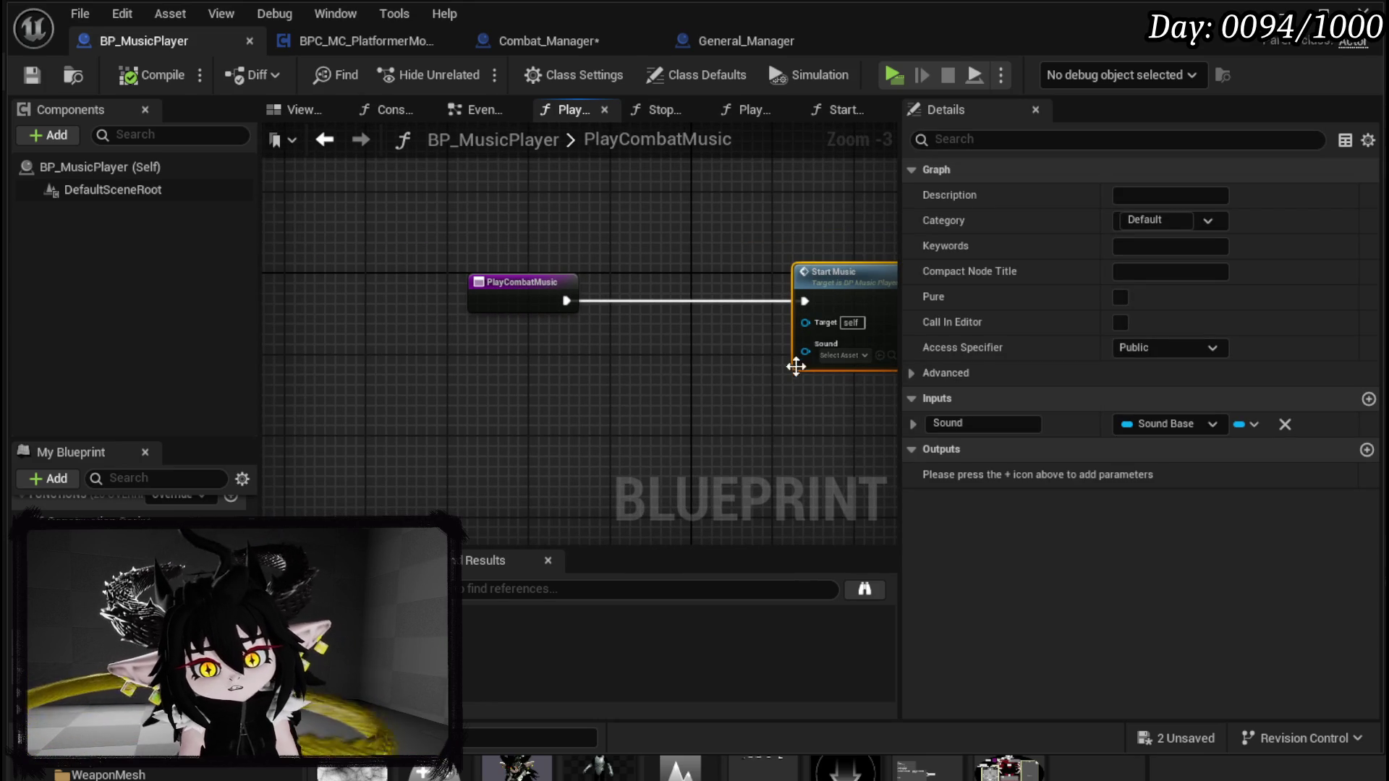
mouse_move(801, 360)
left_mouse_down()
mouse_move(623, 366)
mouse_move(709, 280)
left_mouse_up()
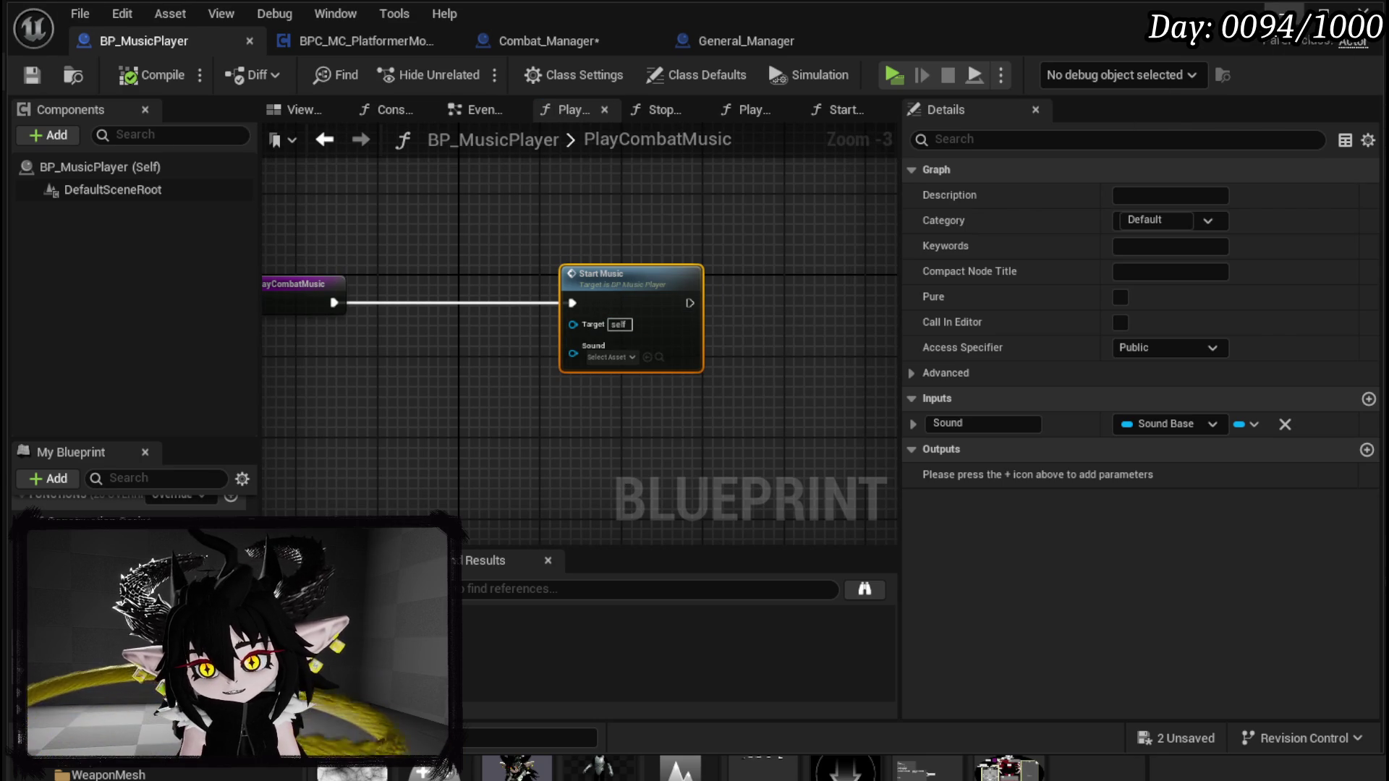
left_click(1284, 13)
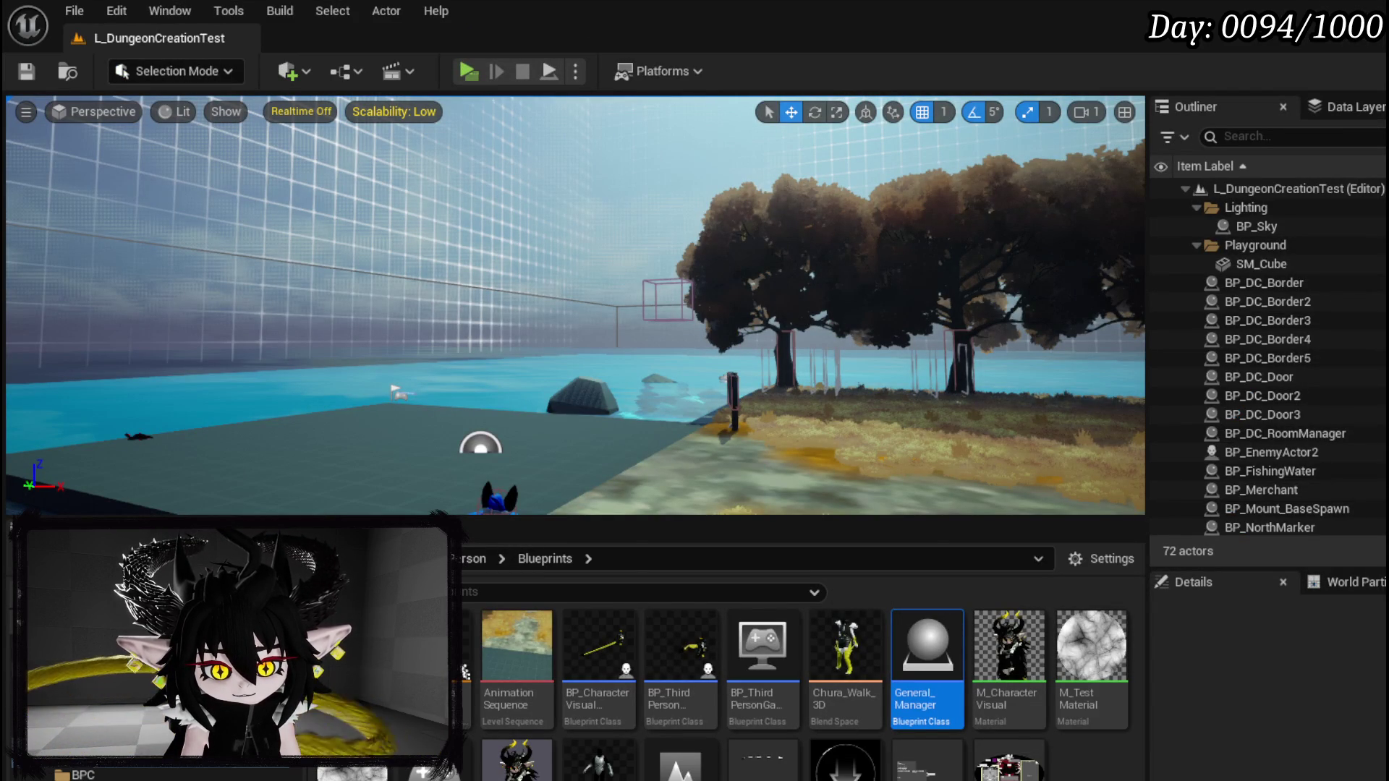
Step: Create Corneria_Cue from the Corneria track in SoundSystem > Sound > Music and save all assets
left_click(144, 756)
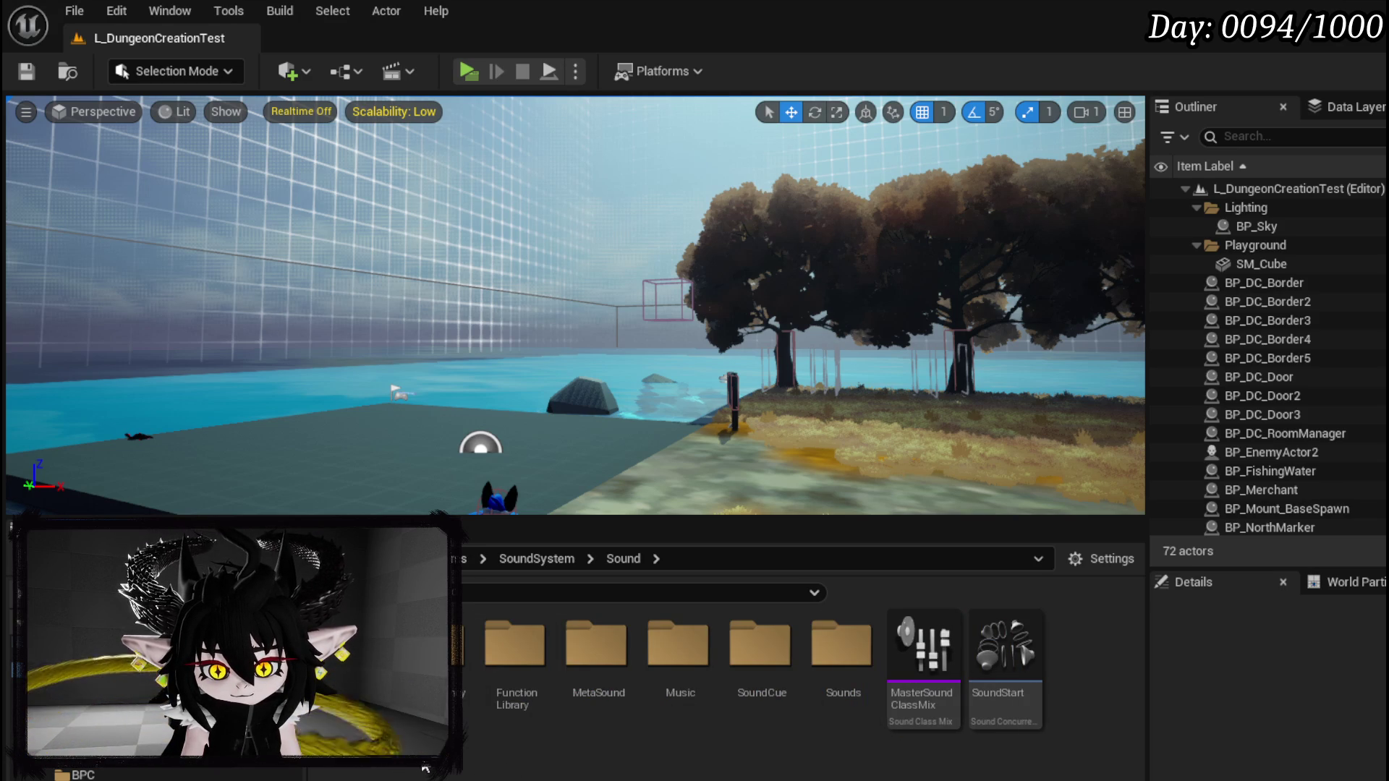
double_click(766, 651)
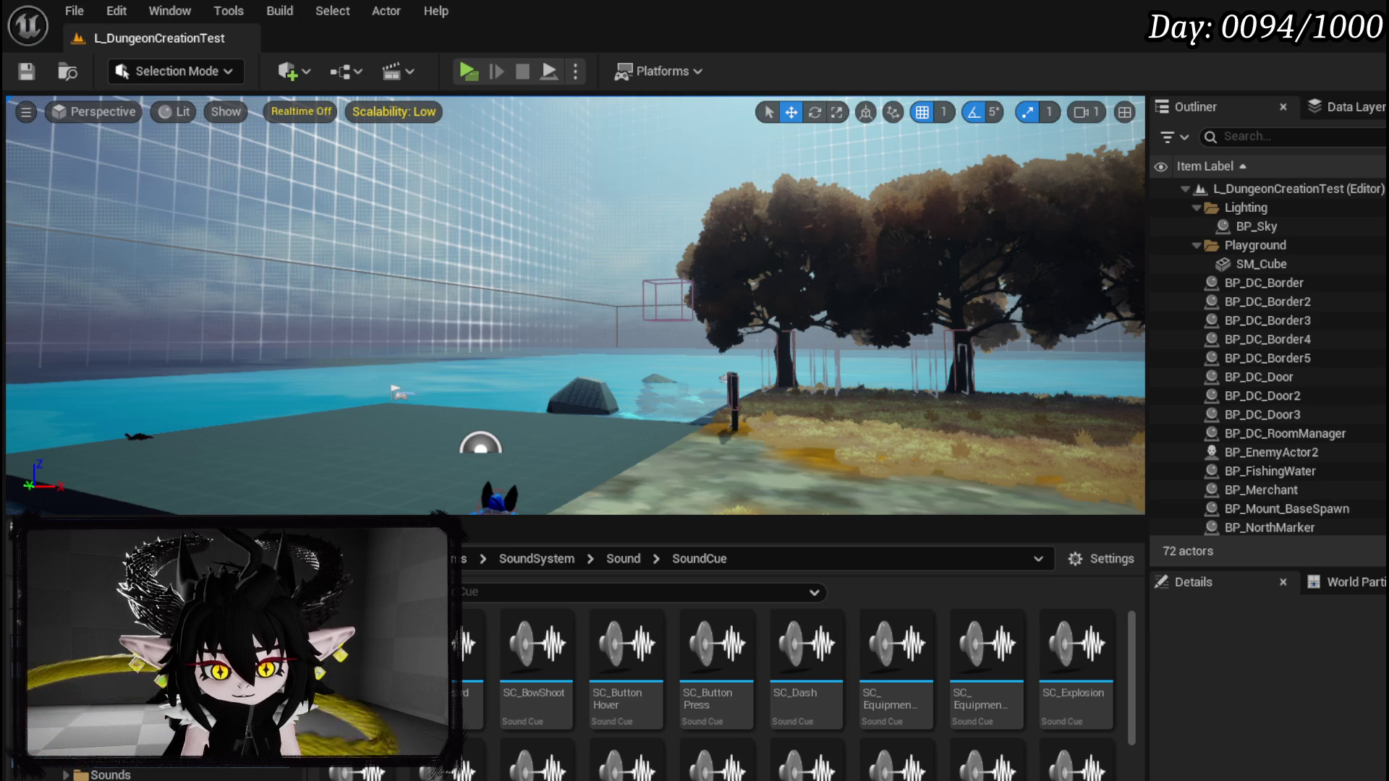
left_click(109, 723)
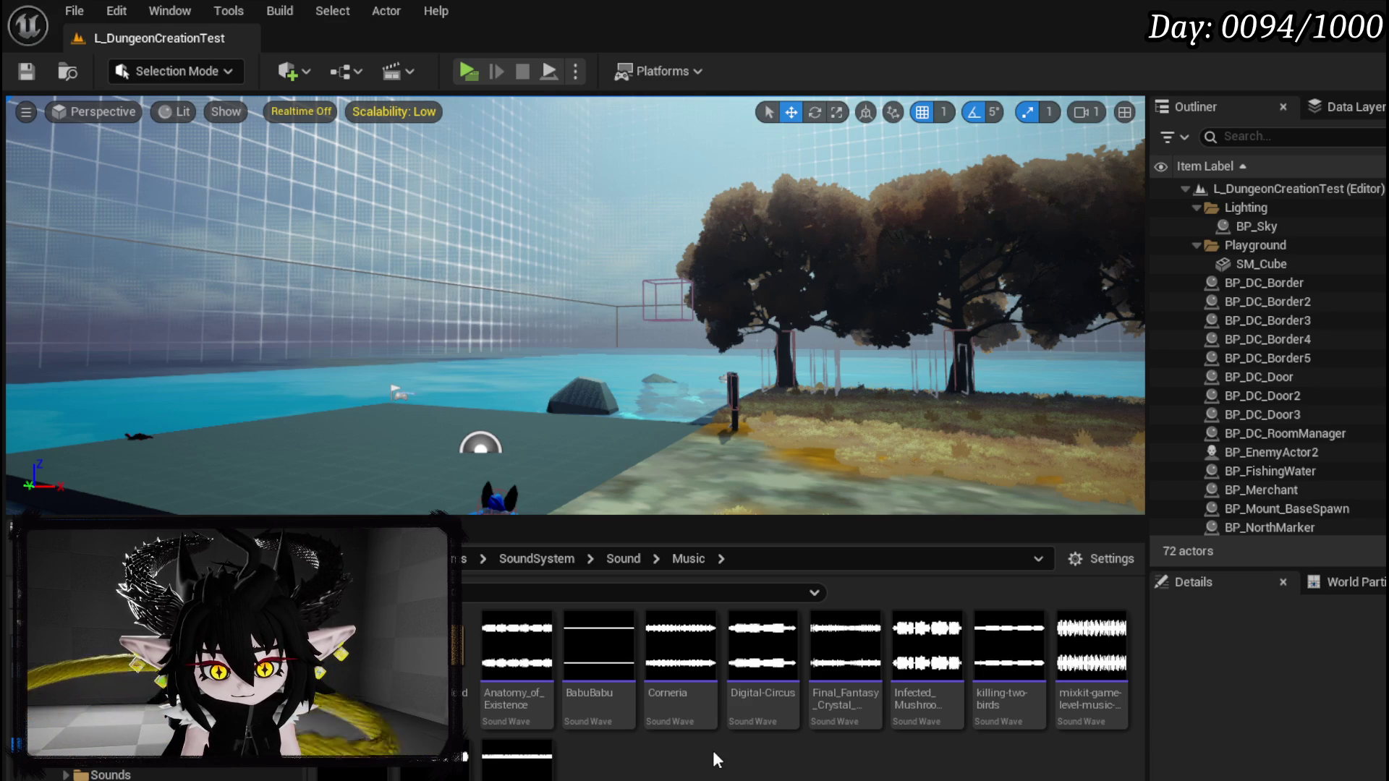
right_click(678, 705)
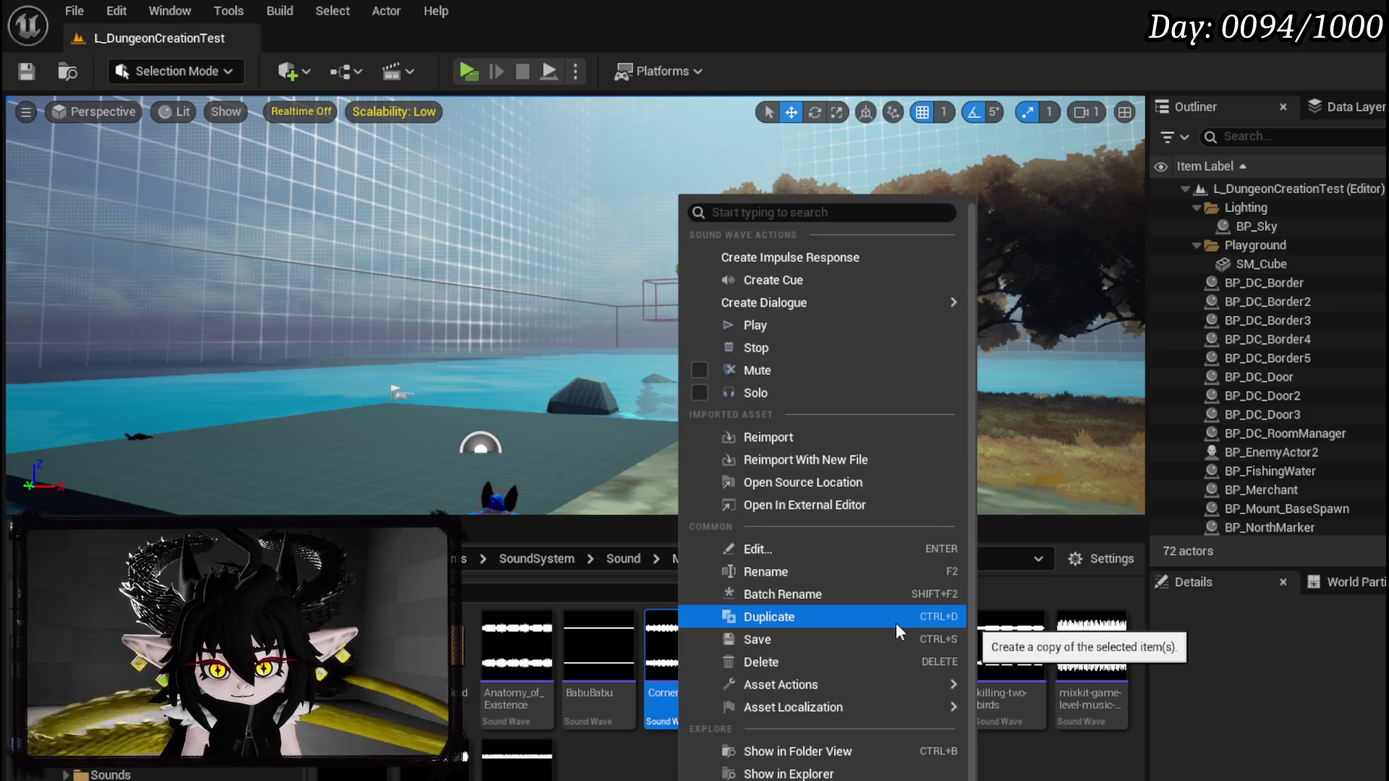
left_click(770, 280)
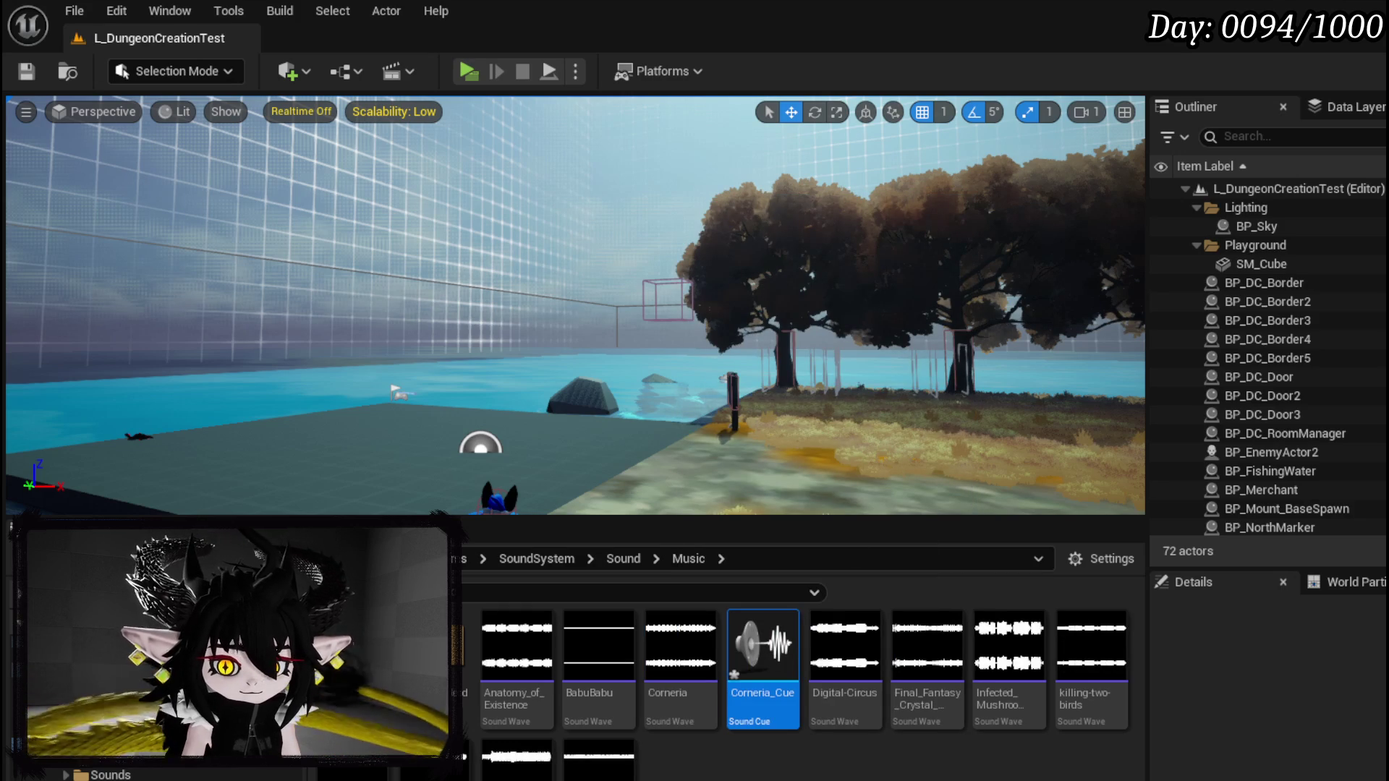
key("ctrl+shift+s")
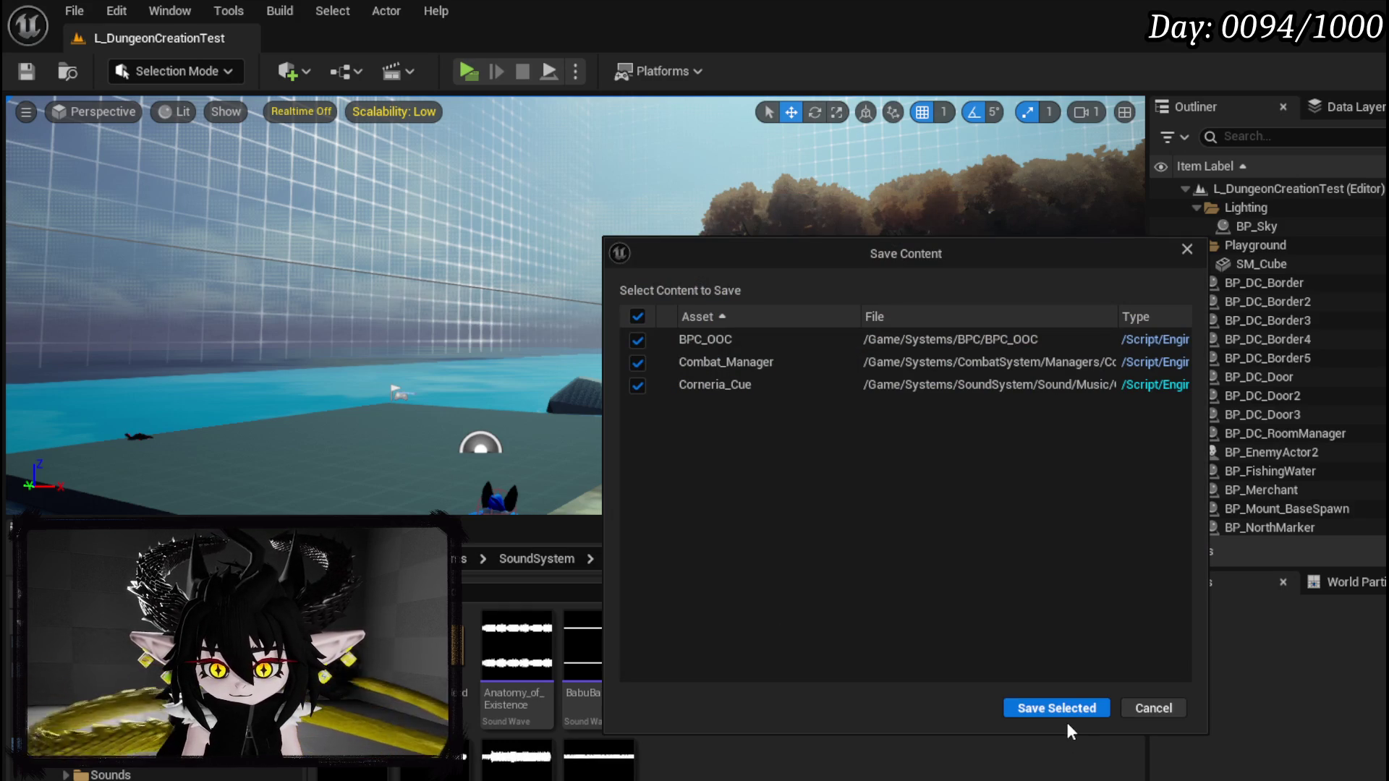
Step: Save BPC_OOC, Combat_Manager and Corneria_Cue, then open Corneria_Cue in the cue editor
left_click(1065, 716)
double_click(763, 695)
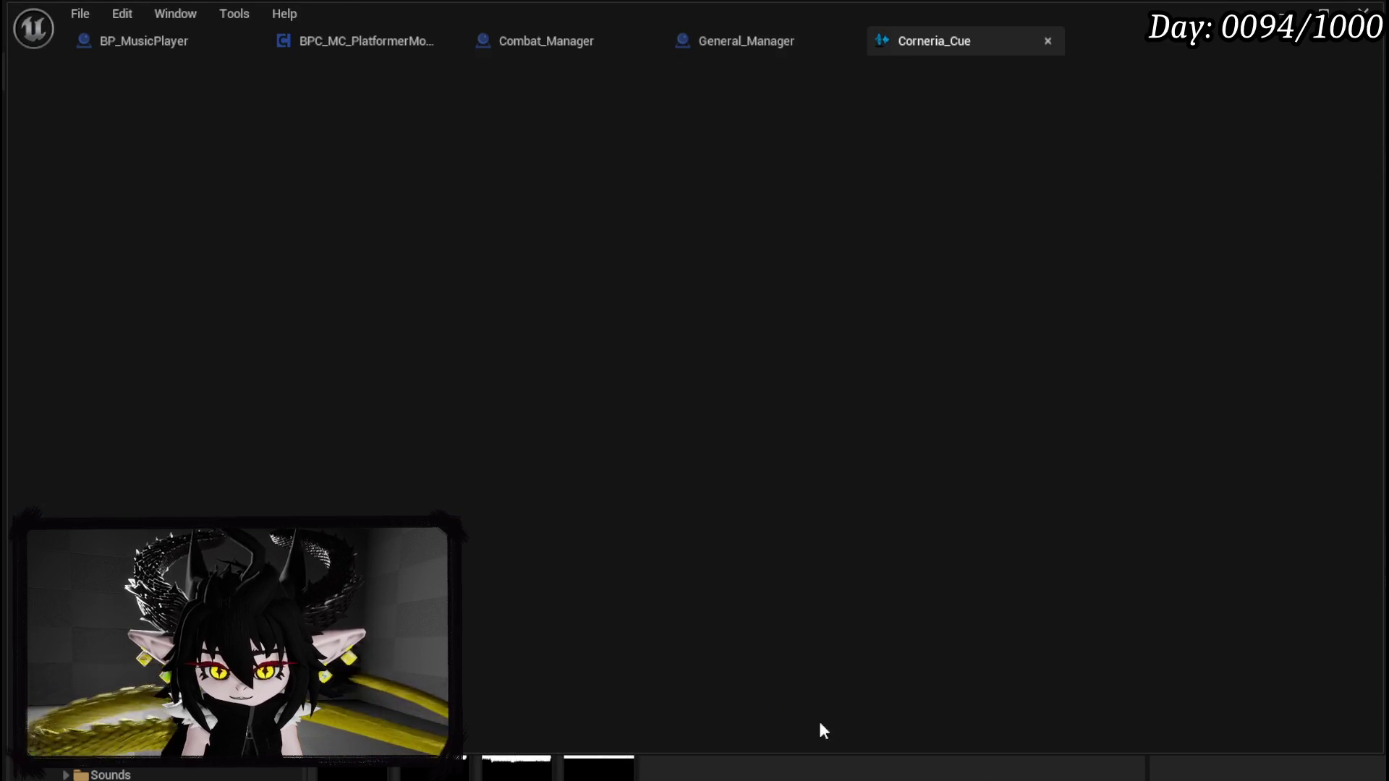
left_click_drag(622, 307, 667, 390)
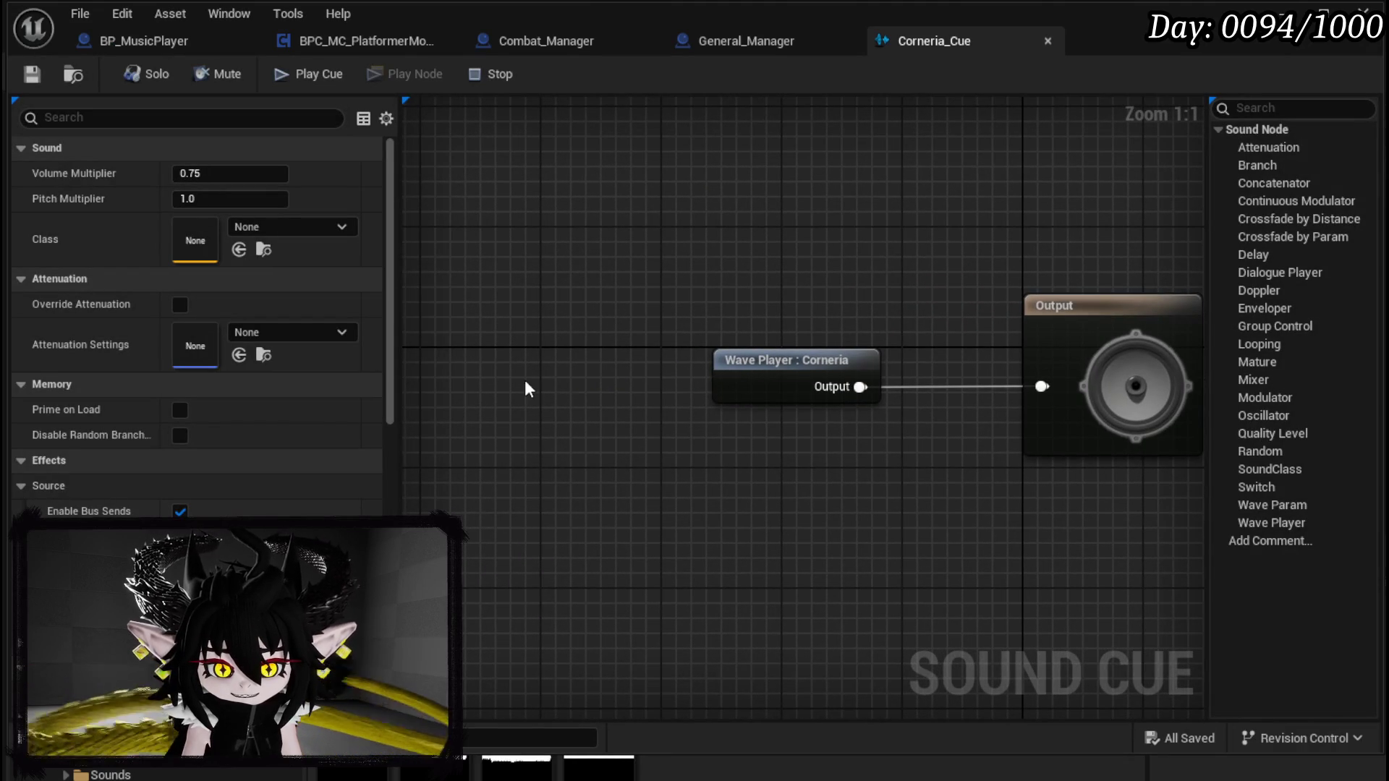
Step: Give Corneria_Cue the Music sound class and volume multiplier 1.0, then save it
left_click(299, 229)
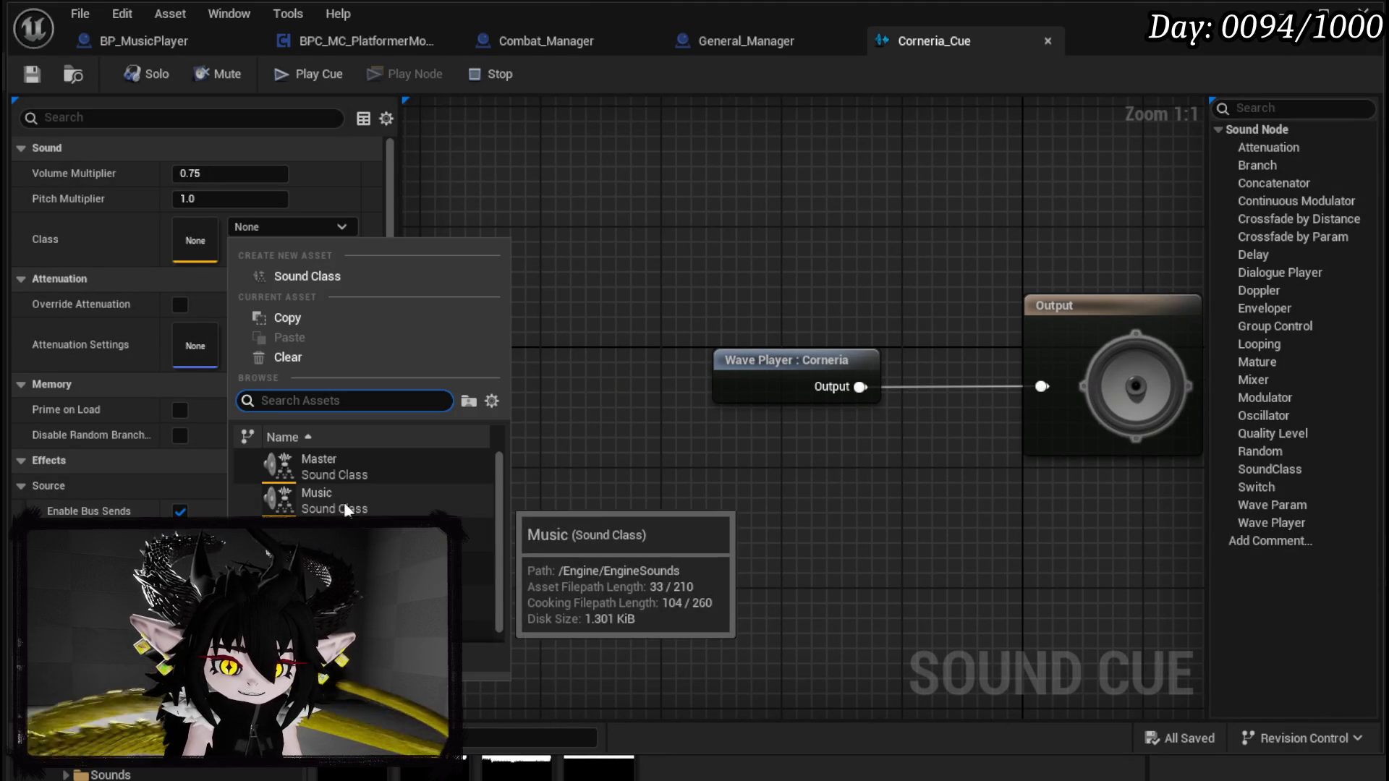
left_click(325, 499)
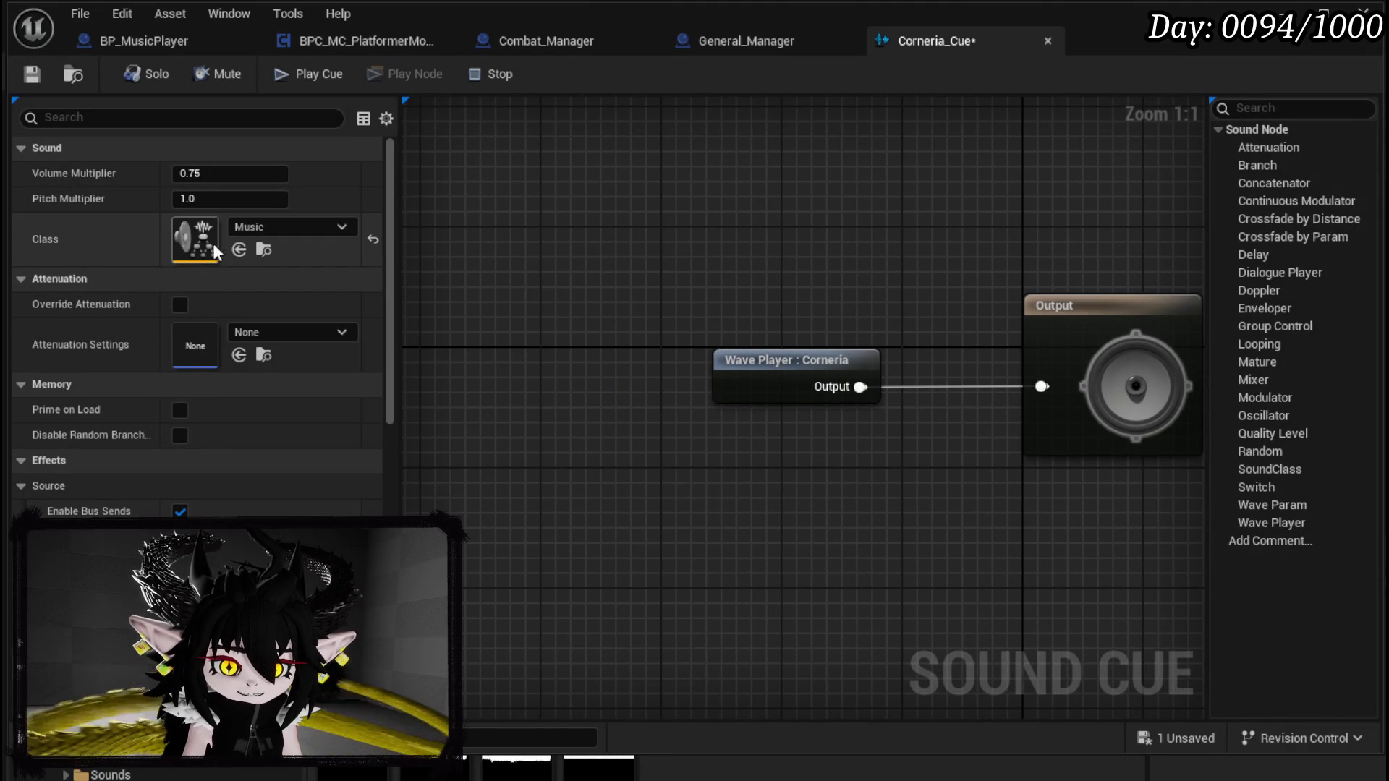
left_click(230, 173)
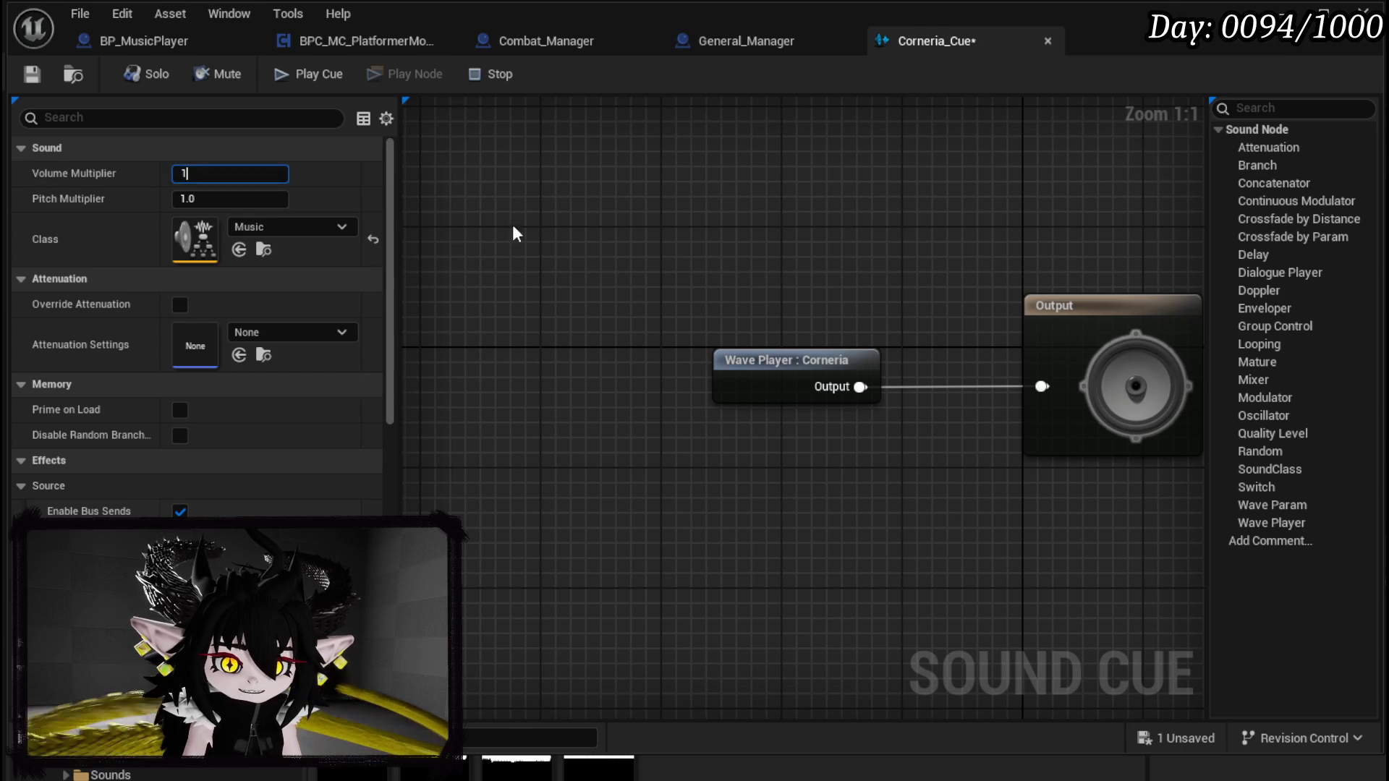
type("1")
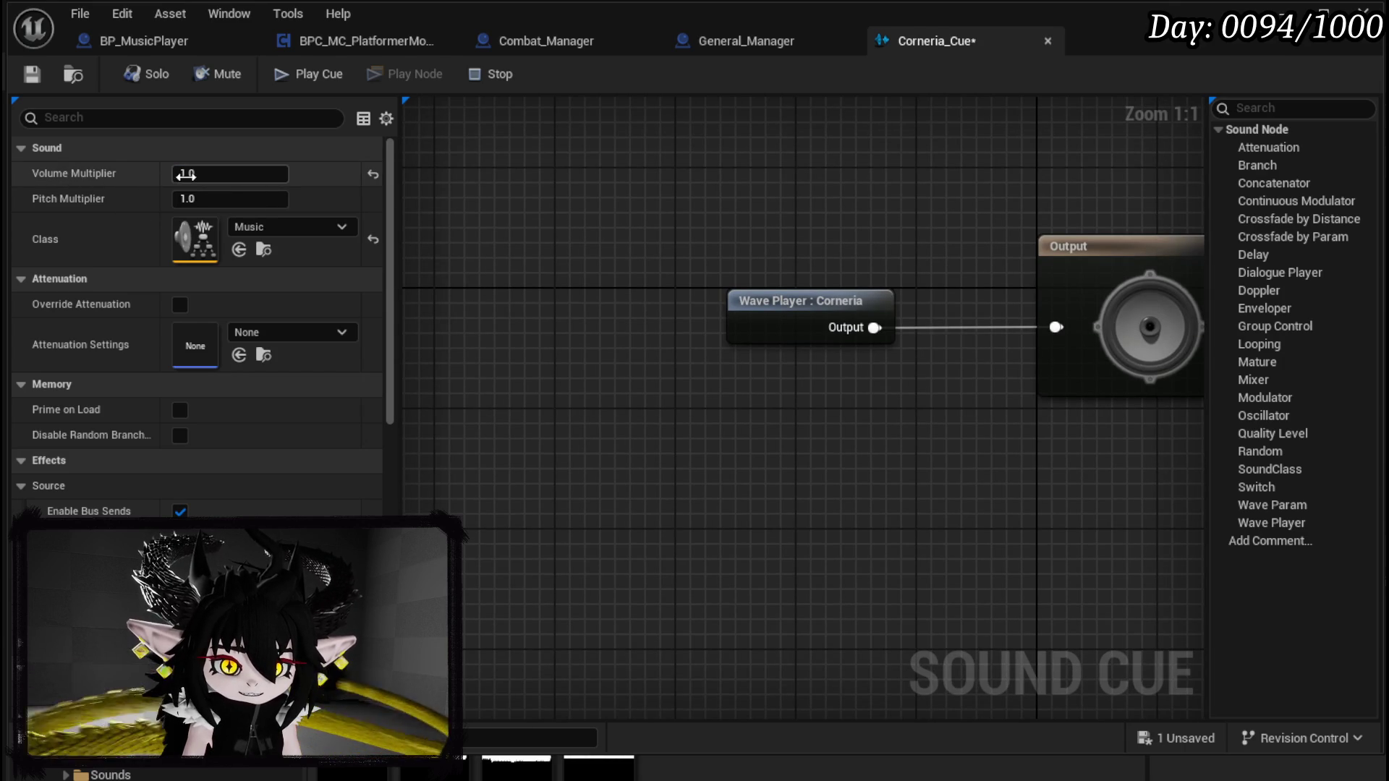
mouse_move(527, 210)
left_mouse_down()
mouse_move(537, 252)
mouse_move(525, 248)
left_mouse_up()
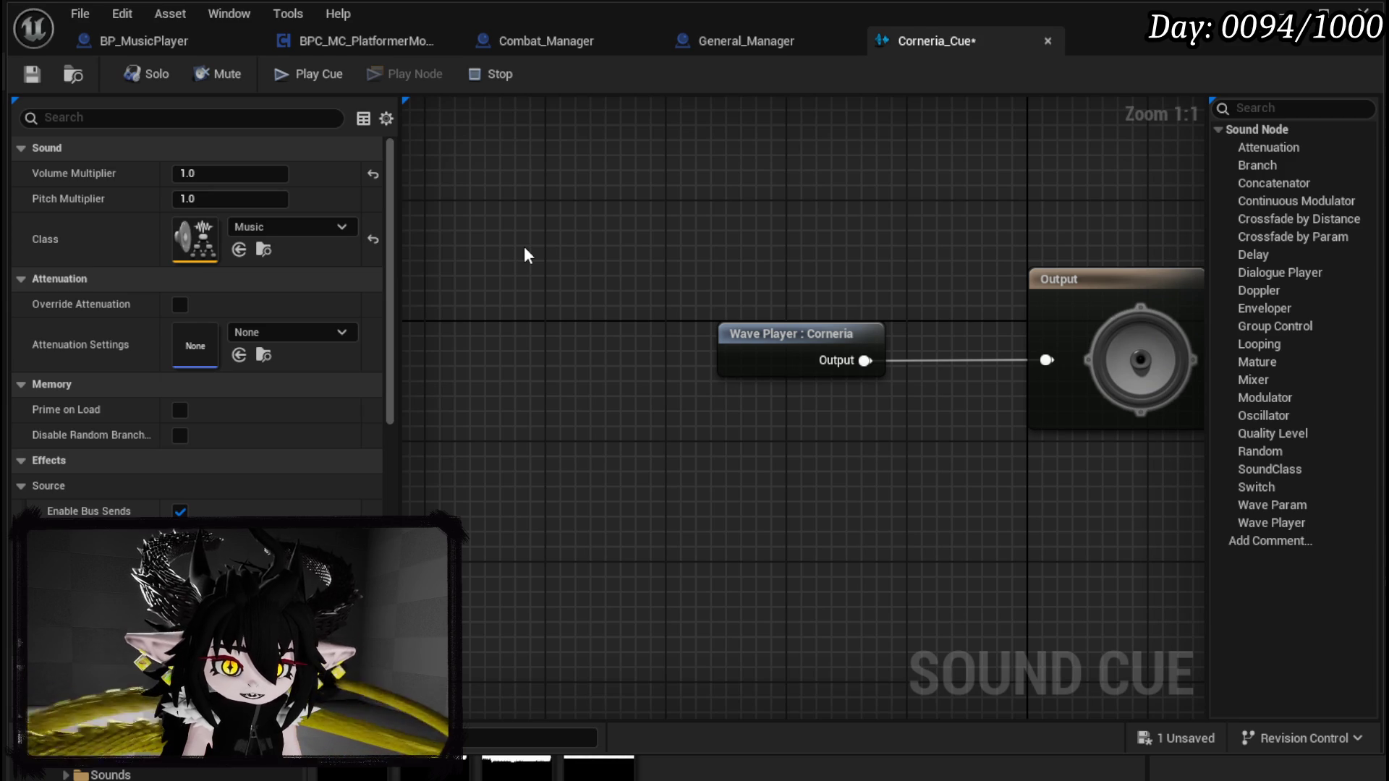
scroll(153, 271, "down", 15)
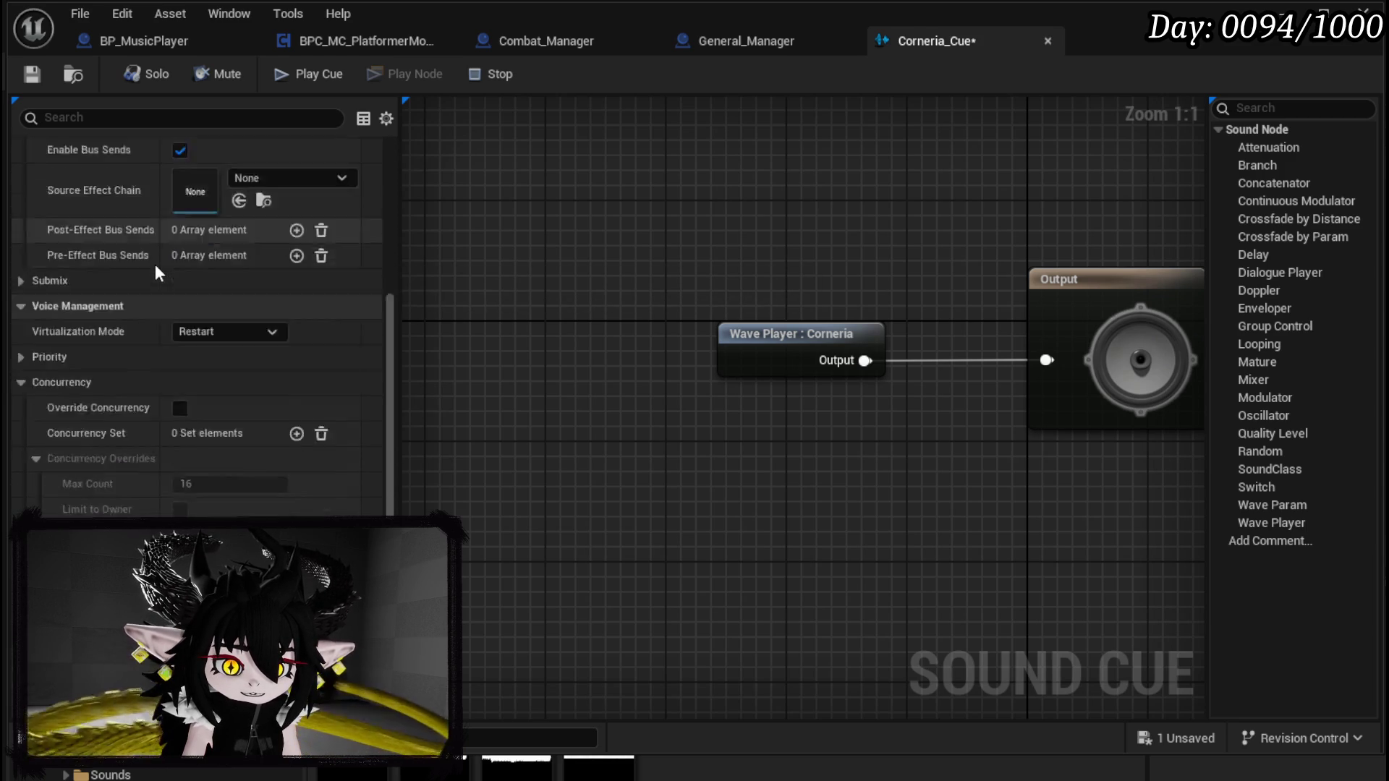
scroll(156, 272, "up", 10)
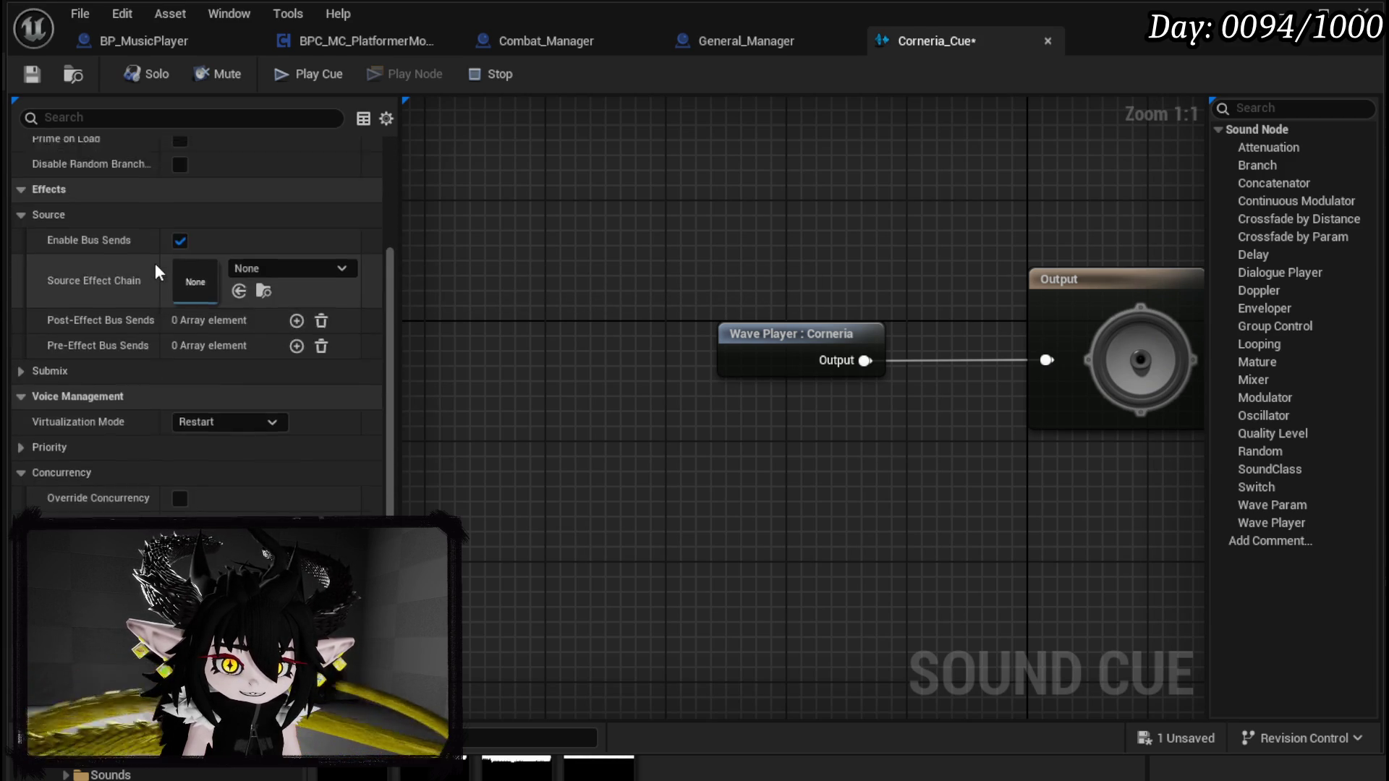
scroll(155, 263, "up", 4)
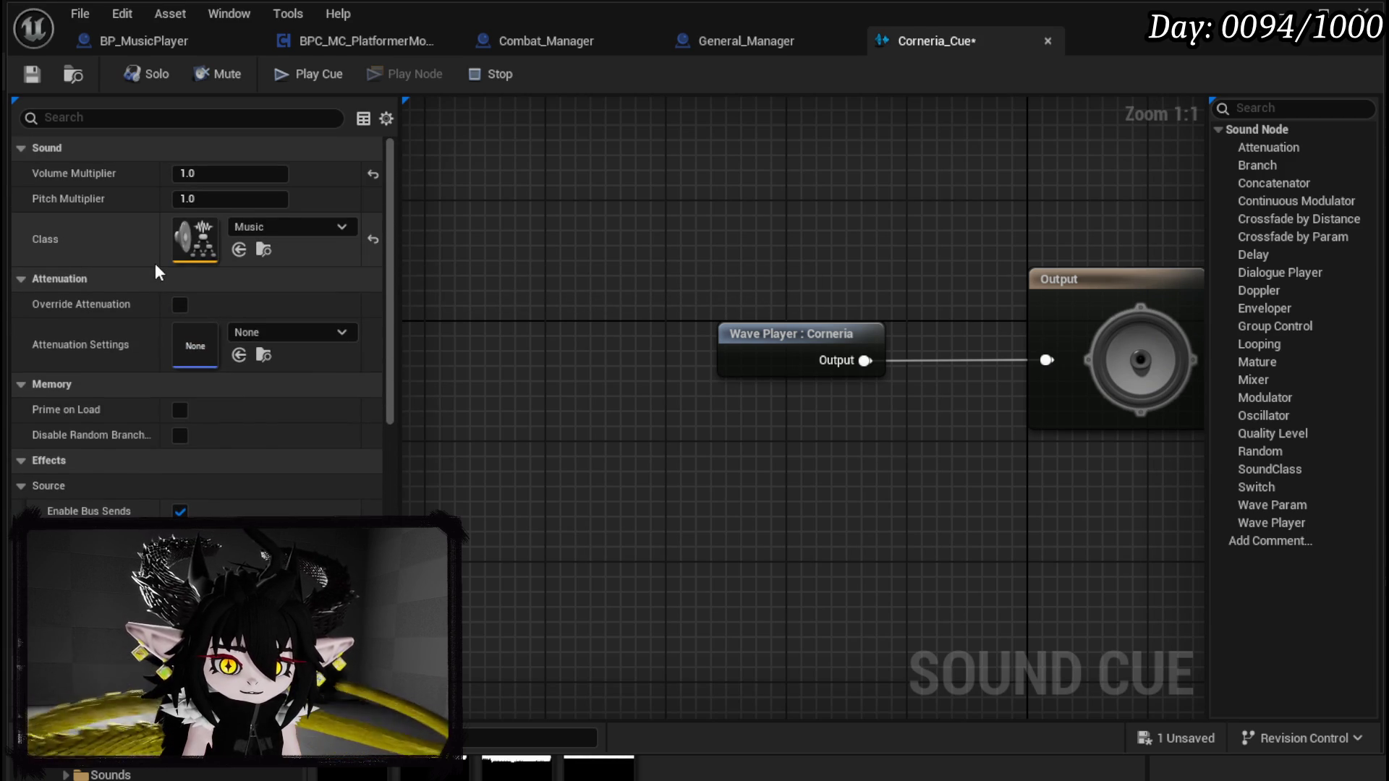
left_click(37, 73)
mouse_move(687, 283)
left_mouse_down()
mouse_move(466, 315)
mouse_move(987, 458)
left_mouse_up()
left_click(792, 485)
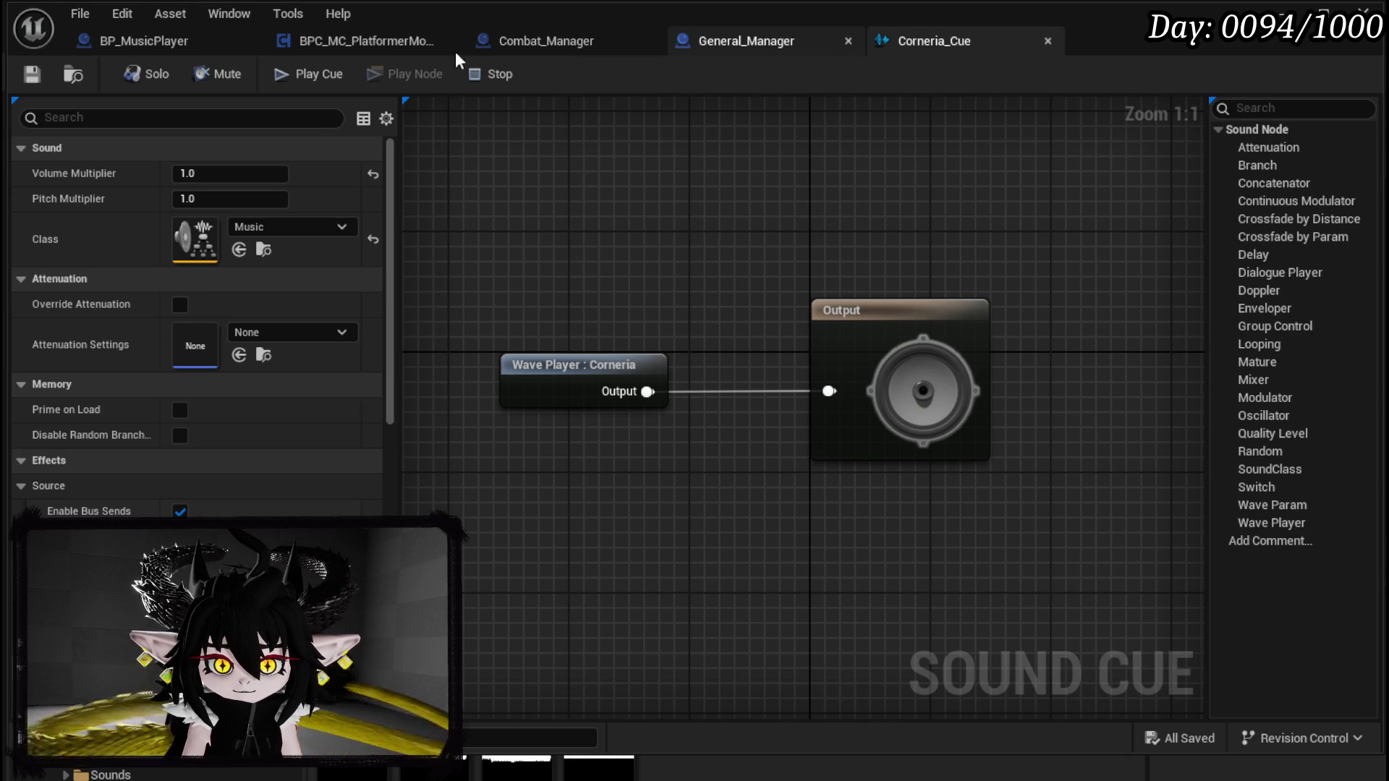
Step: In BP_MusicPlayer, try an Add Audio Component node for Corneria_Cue, then delete it
left_click(848, 41)
left_click(171, 52)
left_click_drag(540, 233, 625, 197)
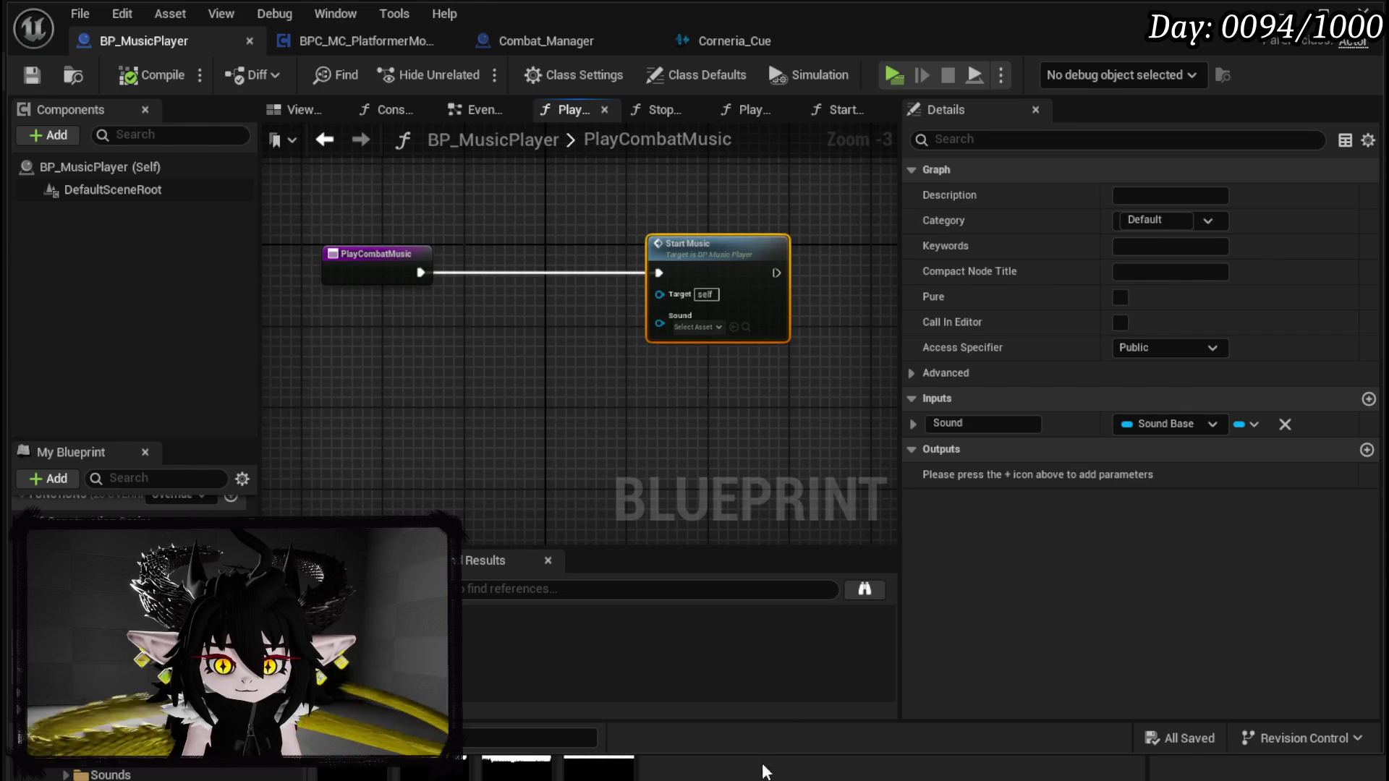
mouse_move(761, 752)
left_mouse_down()
mouse_move(761, 607)
mouse_move(481, 405)
mouse_move(543, 365)
left_mouse_up()
left_click(543, 366)
scroll(543, 365, "up", 3)
mouse_move(631, 353)
left_mouse_down()
mouse_move(664, 252)
mouse_move(670, 271)
left_mouse_up()
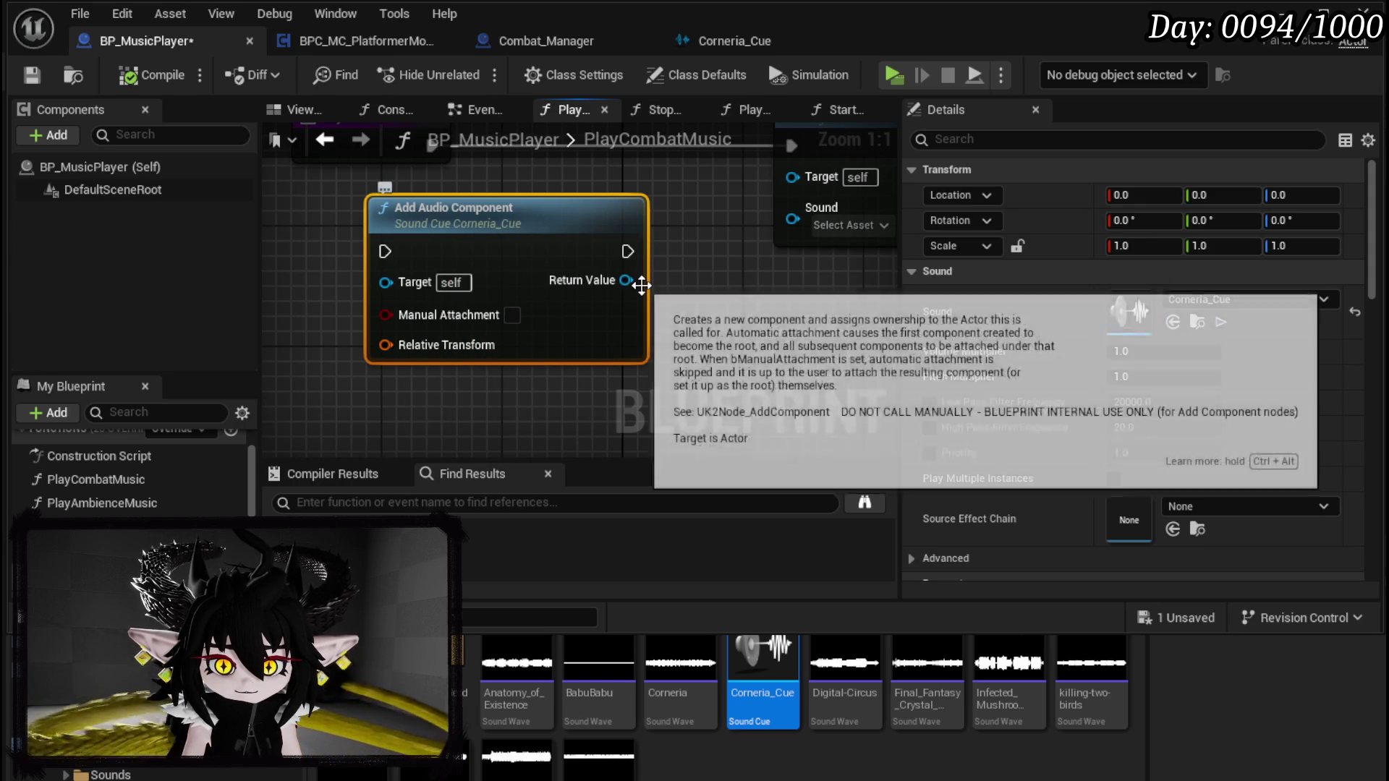
left_click_drag(623, 280, 793, 219)
left_click_drag(685, 272, 624, 322)
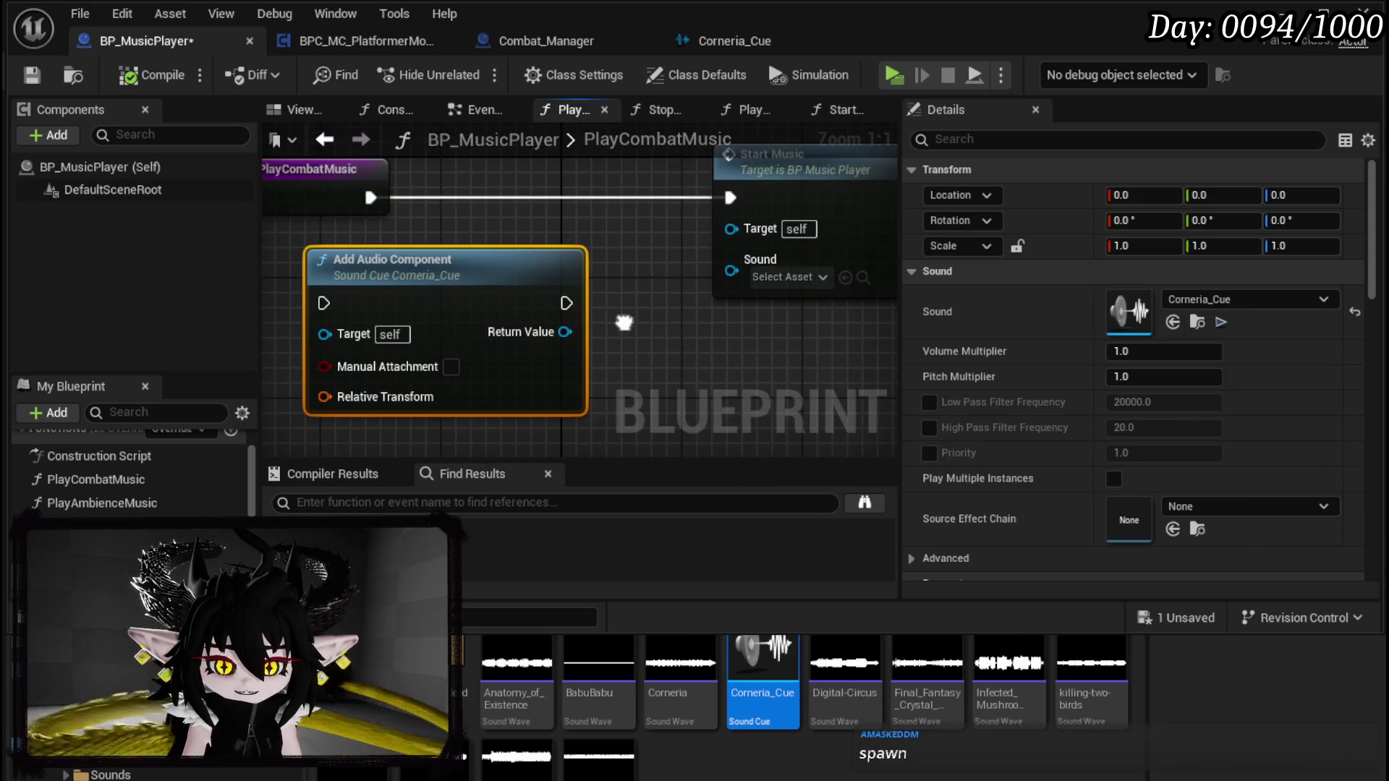
scroll(627, 330, "down", 2)
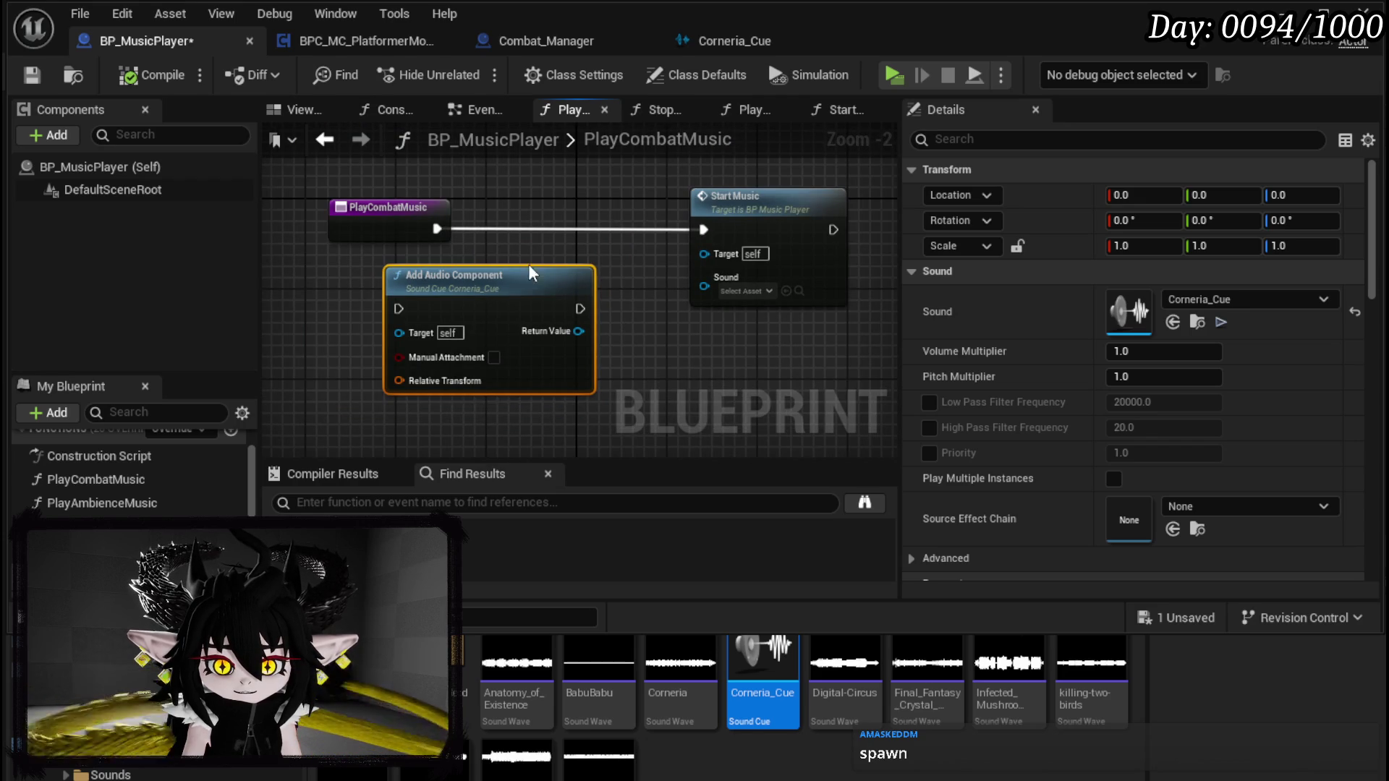
key("Delete")
Step: Set Corneria_Cue as the Start Music sound in PlayCombatMusic and save BP_MusicPlayer
right_click(477, 330)
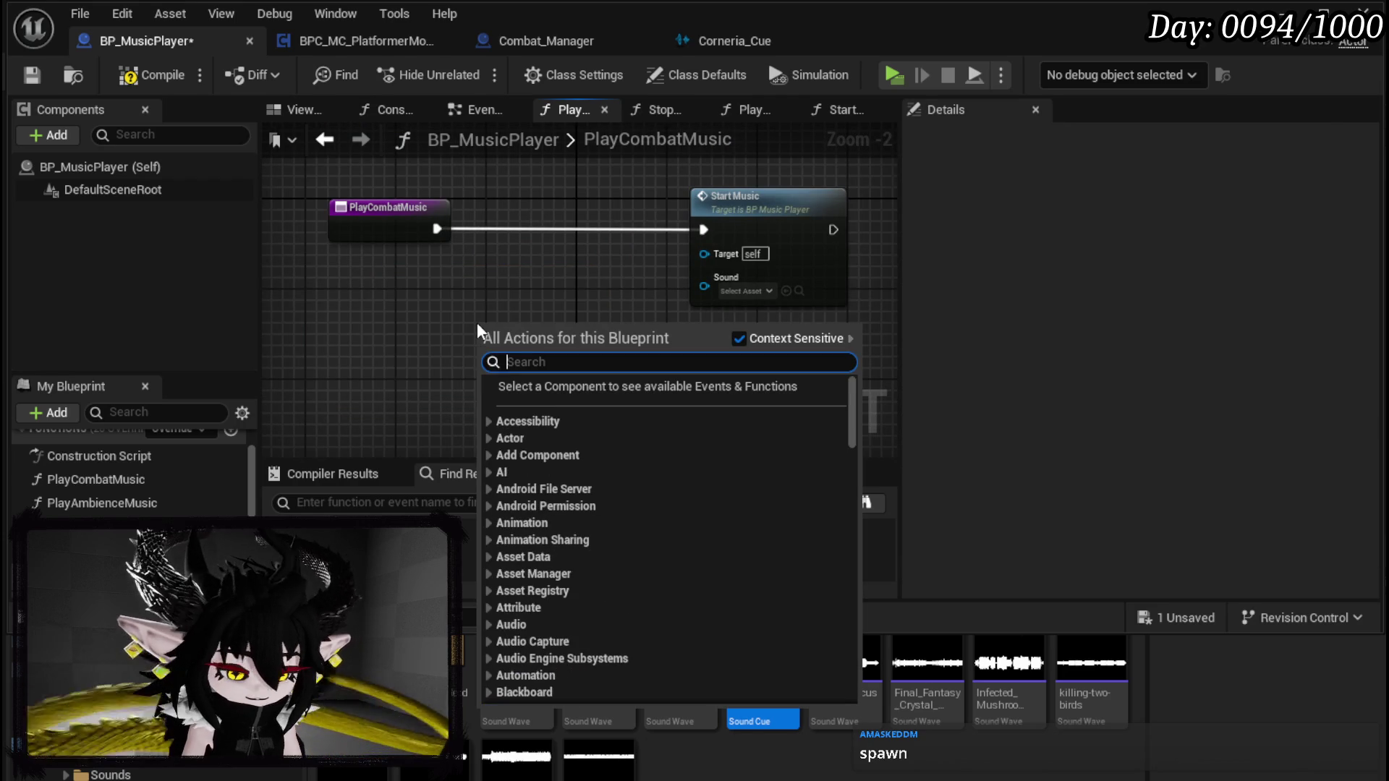
type("play sound")
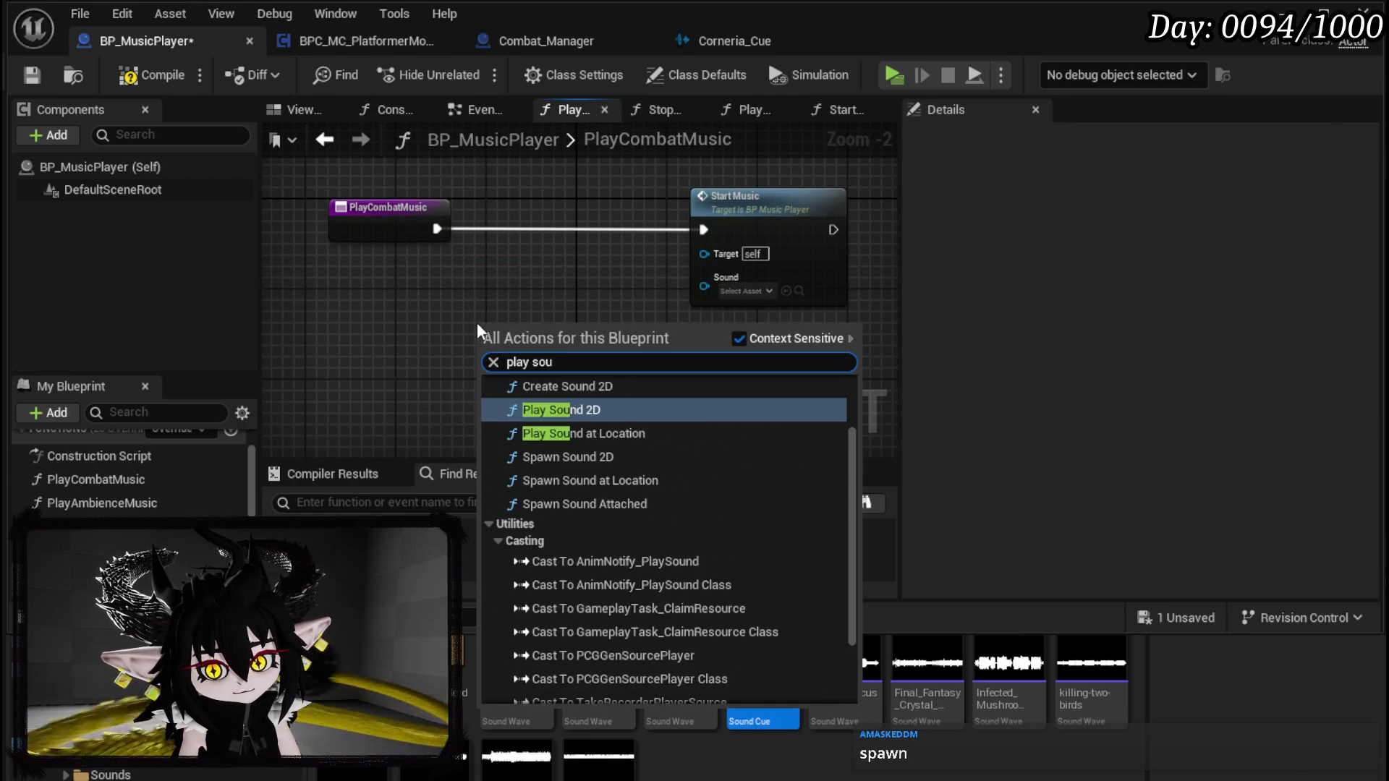
key("Escape")
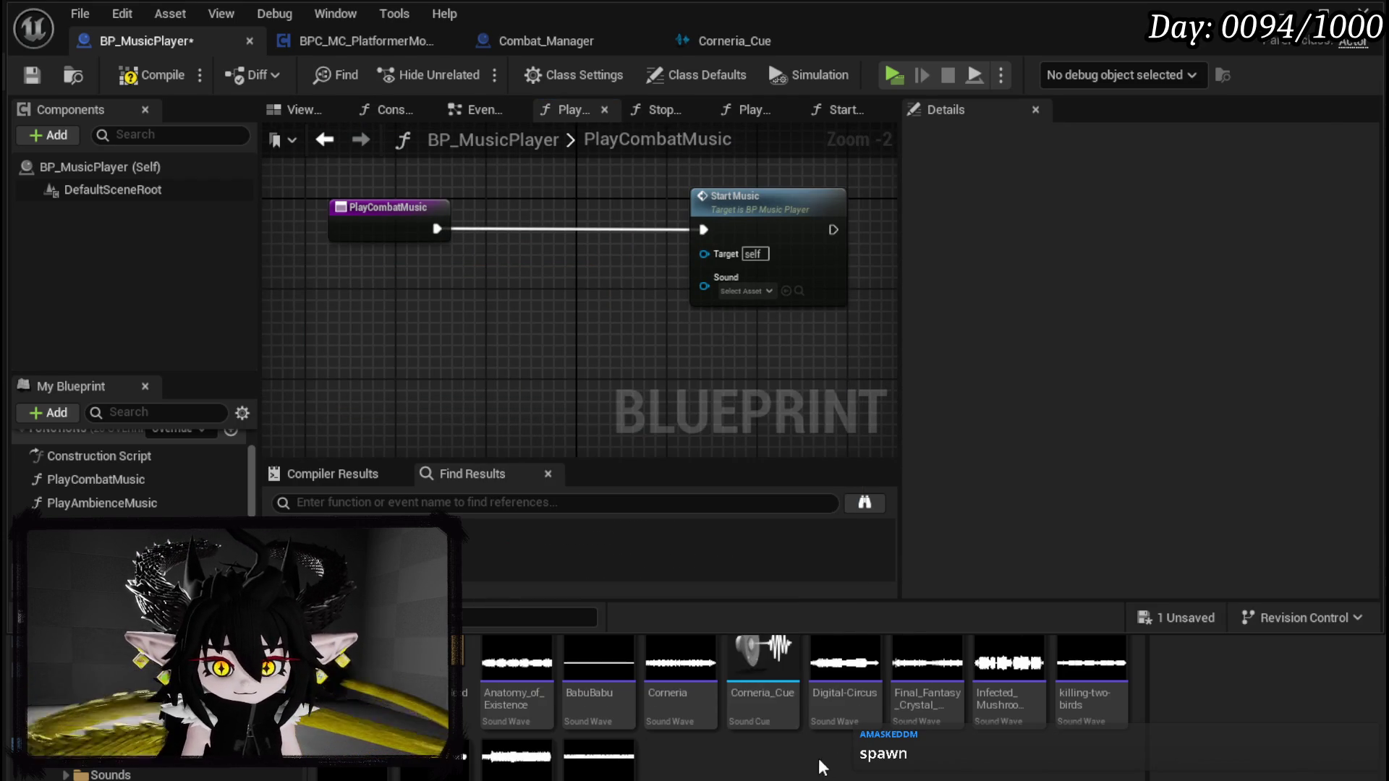
mouse_move(761, 665)
left_mouse_down()
mouse_move(691, 411)
mouse_move(724, 270)
mouse_move(708, 288)
left_mouse_up()
scroll(738, 334, "up", 2)
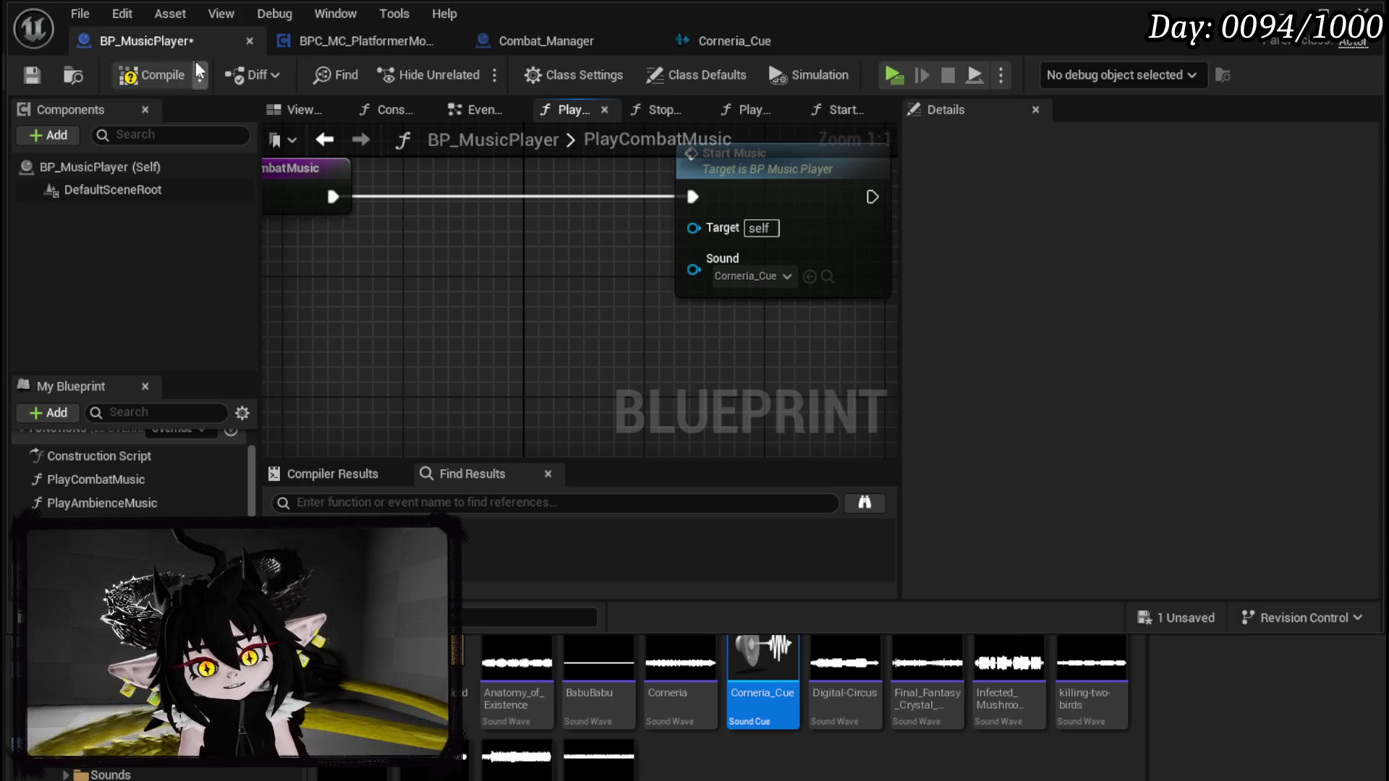
key("ctrl+s")
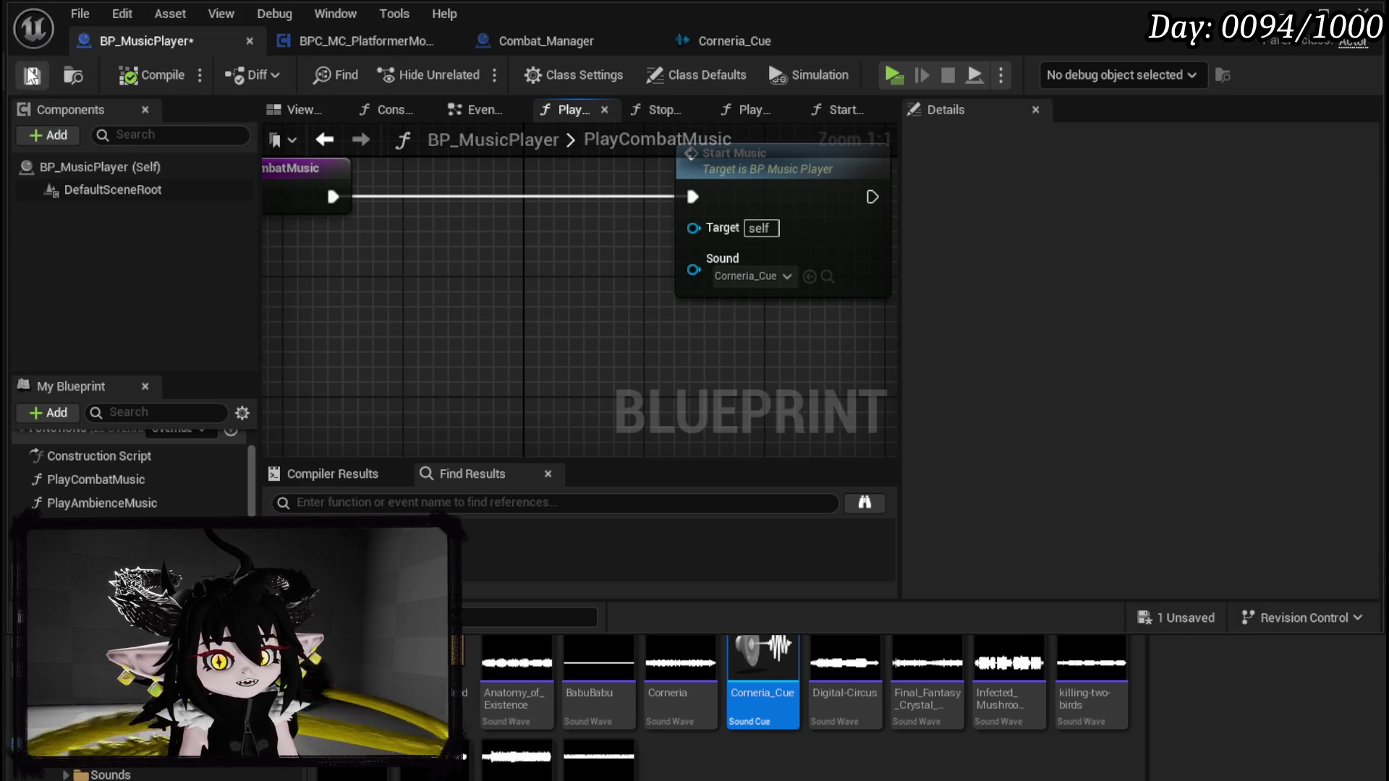
scroll(549, 293, "down", 2)
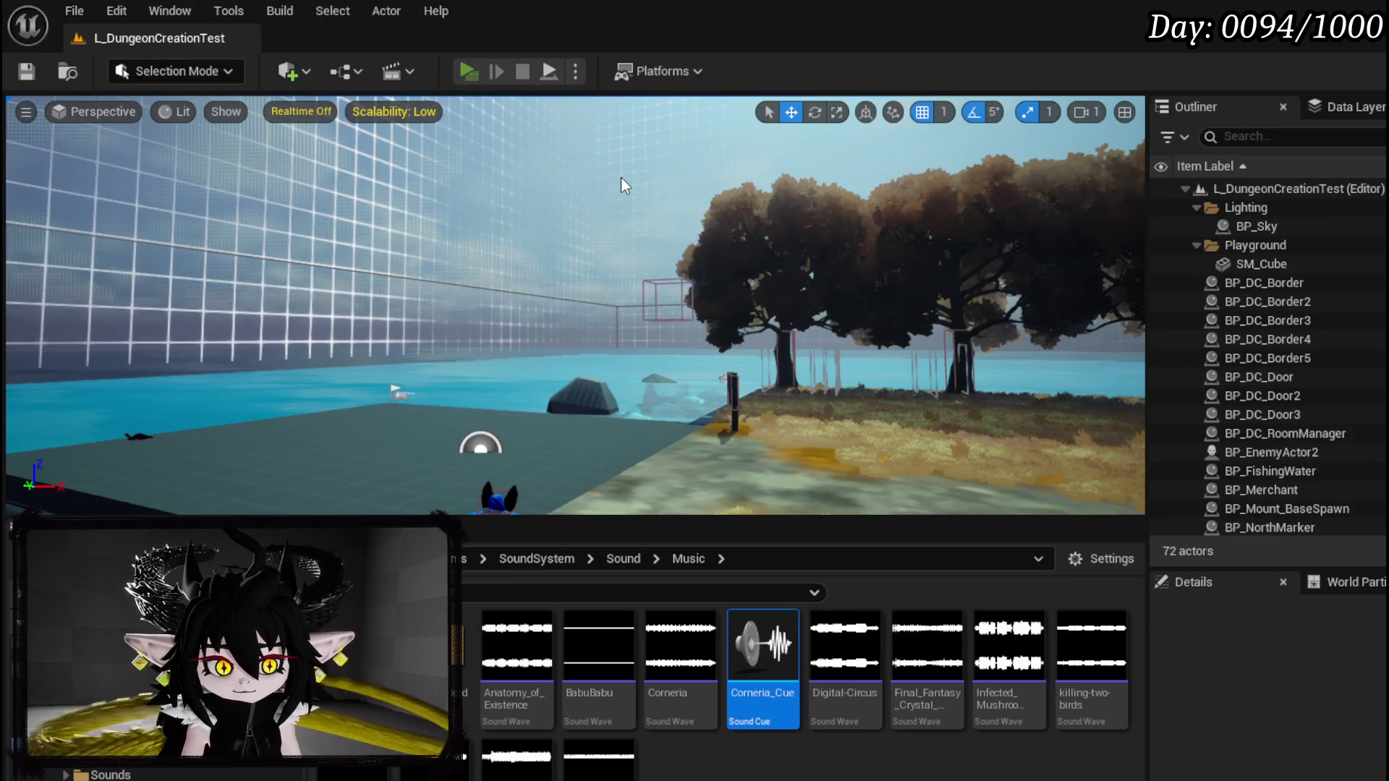
Step: Playtest a combat against the water slime, stop, and open Corneria_Cue from the Content Browser
key("alt+p")
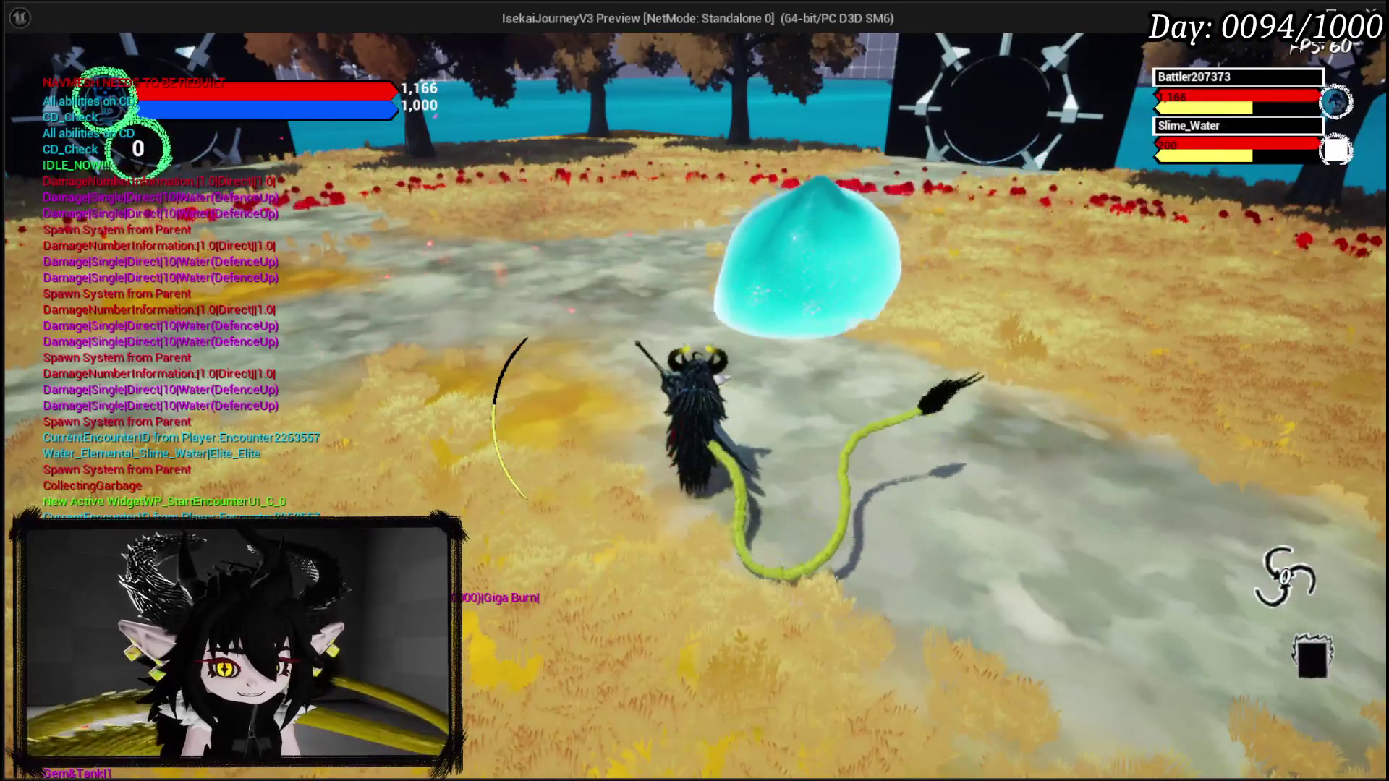
key("Escape")
left_click(757, 717)
double_click(757, 717)
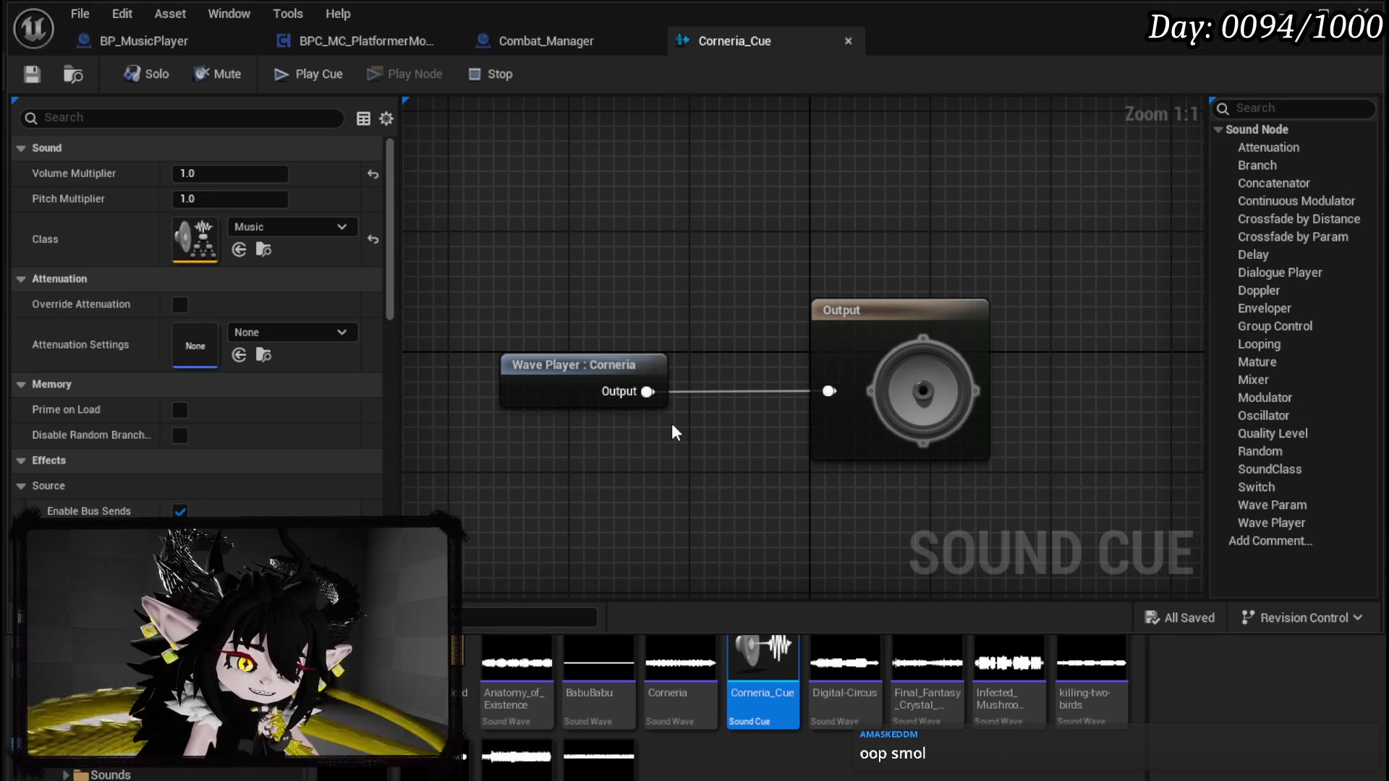
mouse_move(671, 423)
left_mouse_down()
mouse_move(697, 372)
mouse_move(766, 323)
mouse_move(697, 371)
mouse_move(803, 400)
mouse_move(866, 391)
left_mouse_up()
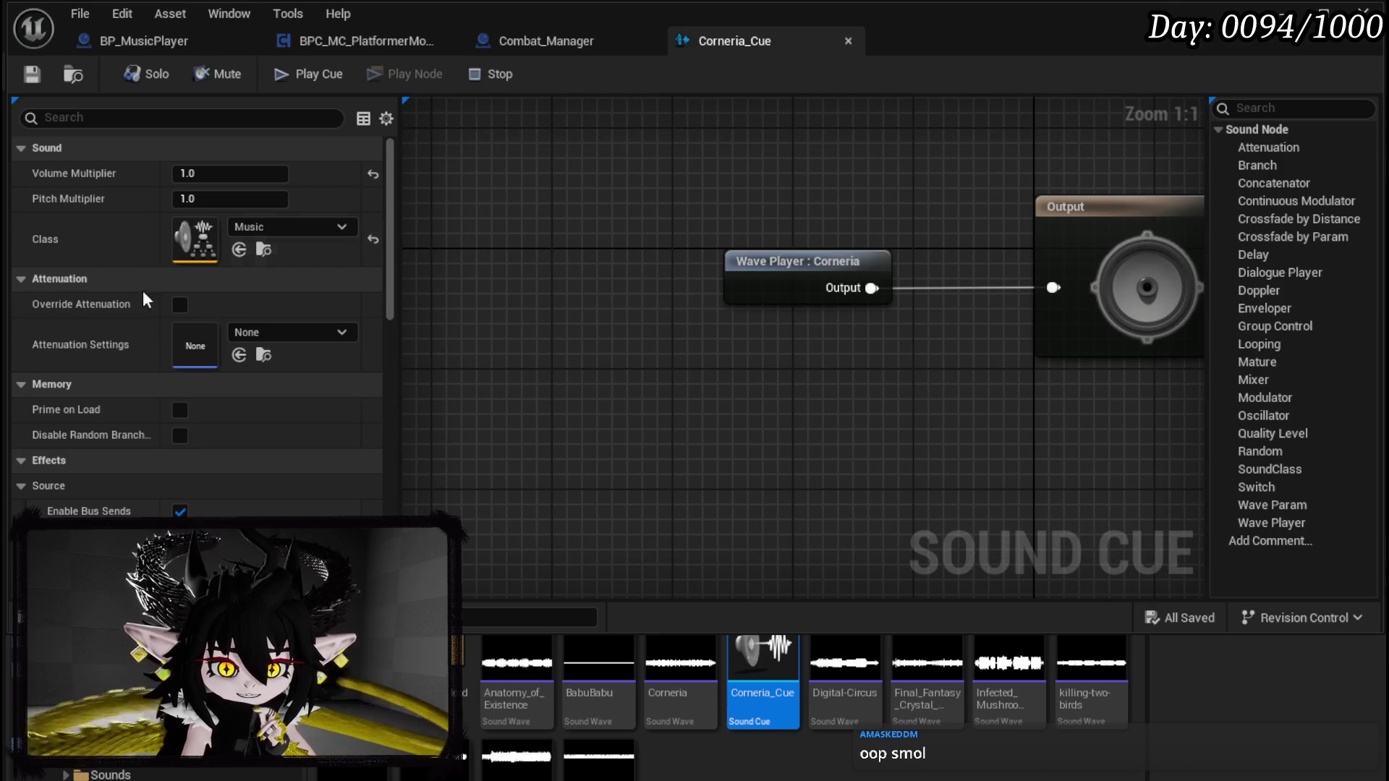
scroll(102, 390, "down", 3)
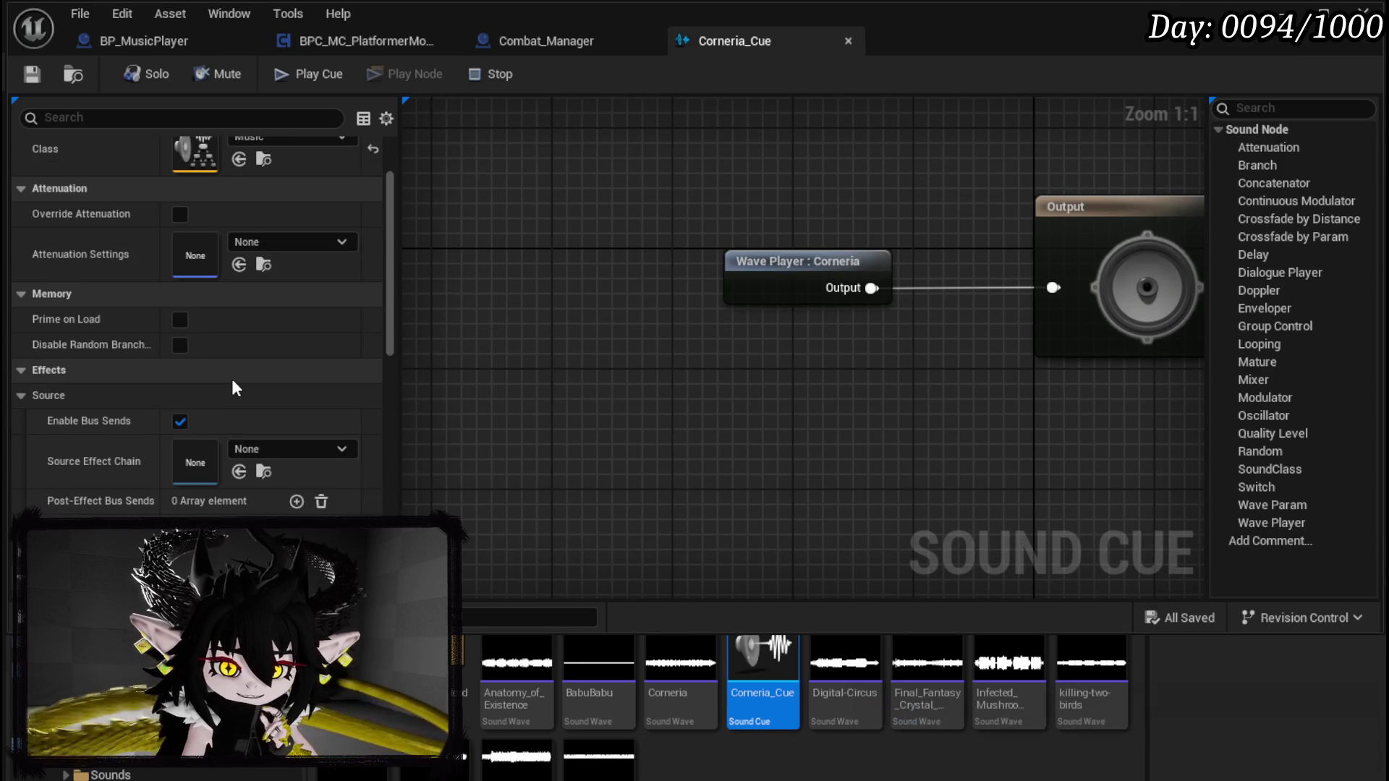
scroll(231, 379, "down", 2)
scroll(233, 387, "down", 7)
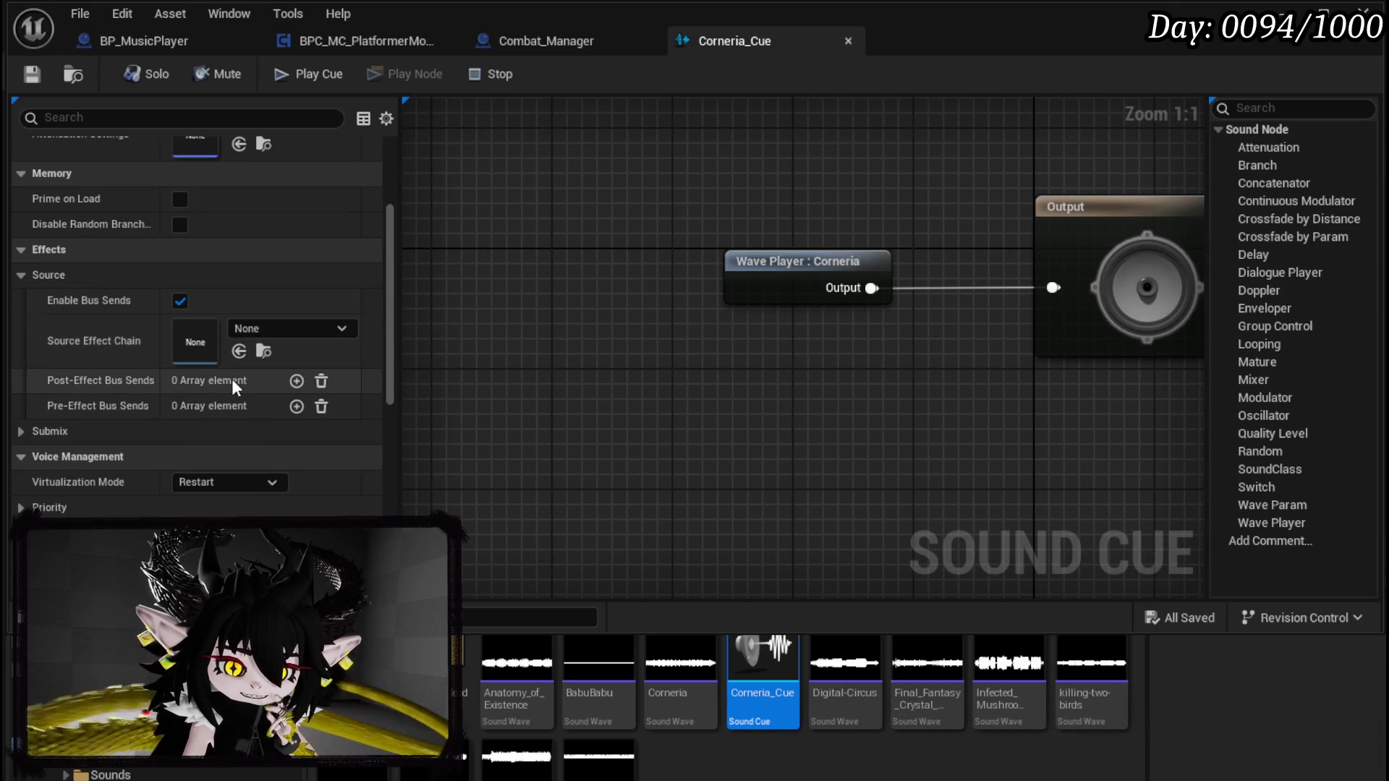
scroll(232, 379, "down", 5)
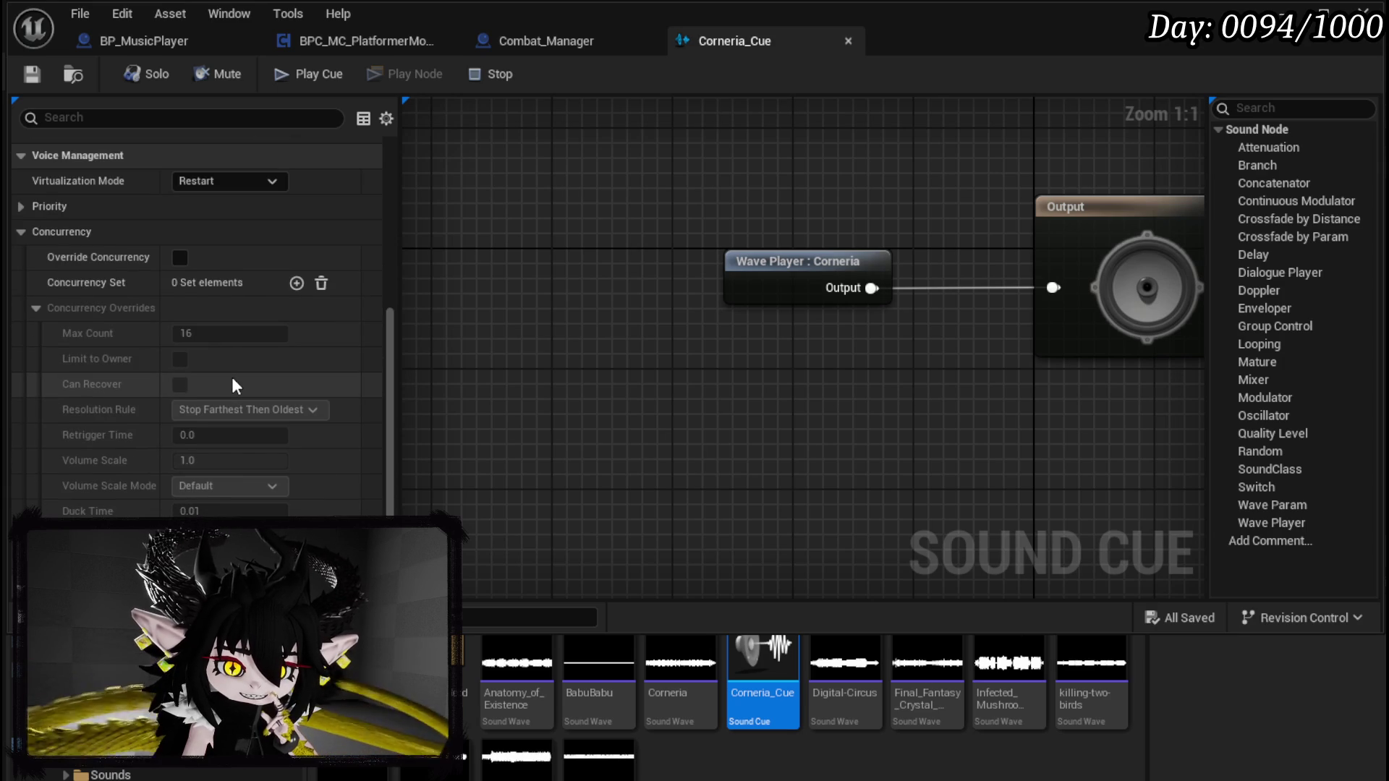
scroll(232, 376, "down", 4)
scroll(233, 385, "down", 2)
scroll(232, 381, "up", 15)
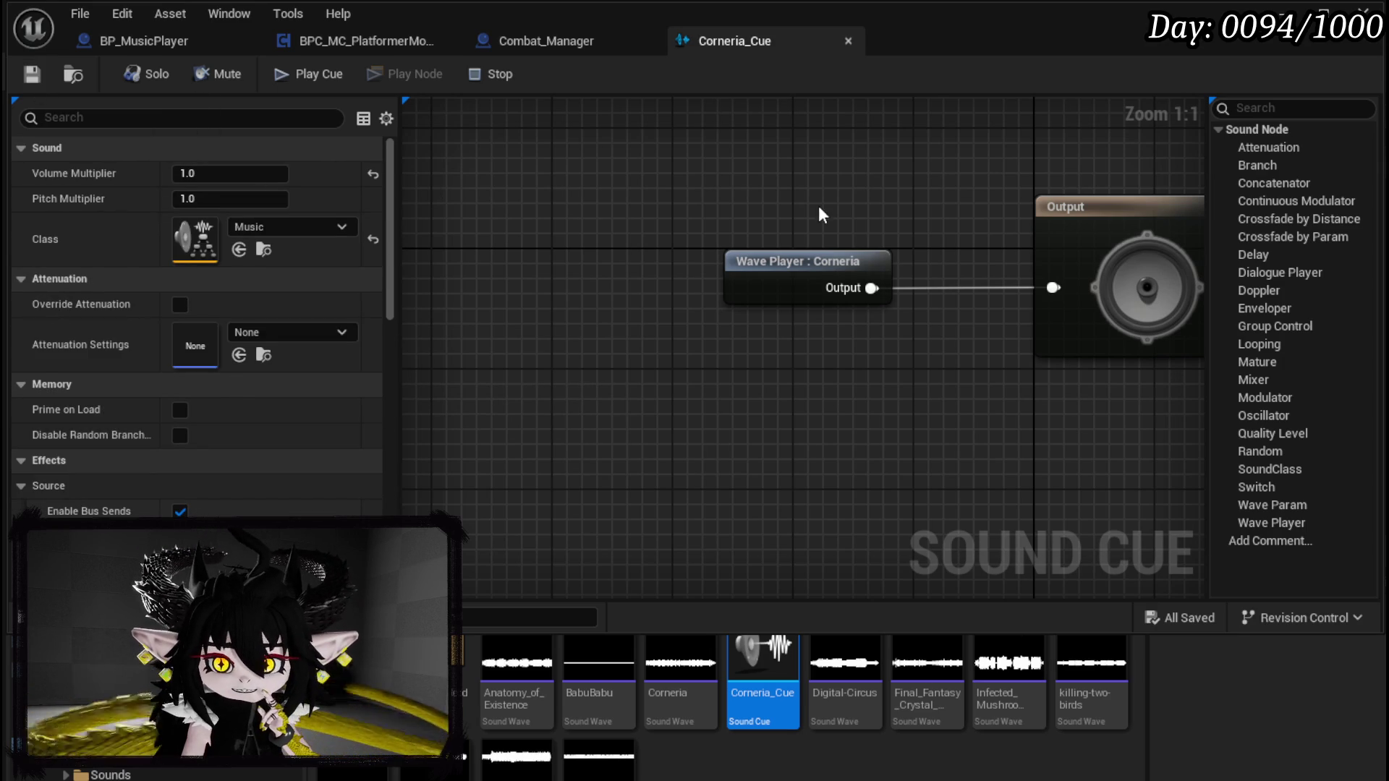
left_click_drag(808, 214, 834, 224)
left_click(590, 253)
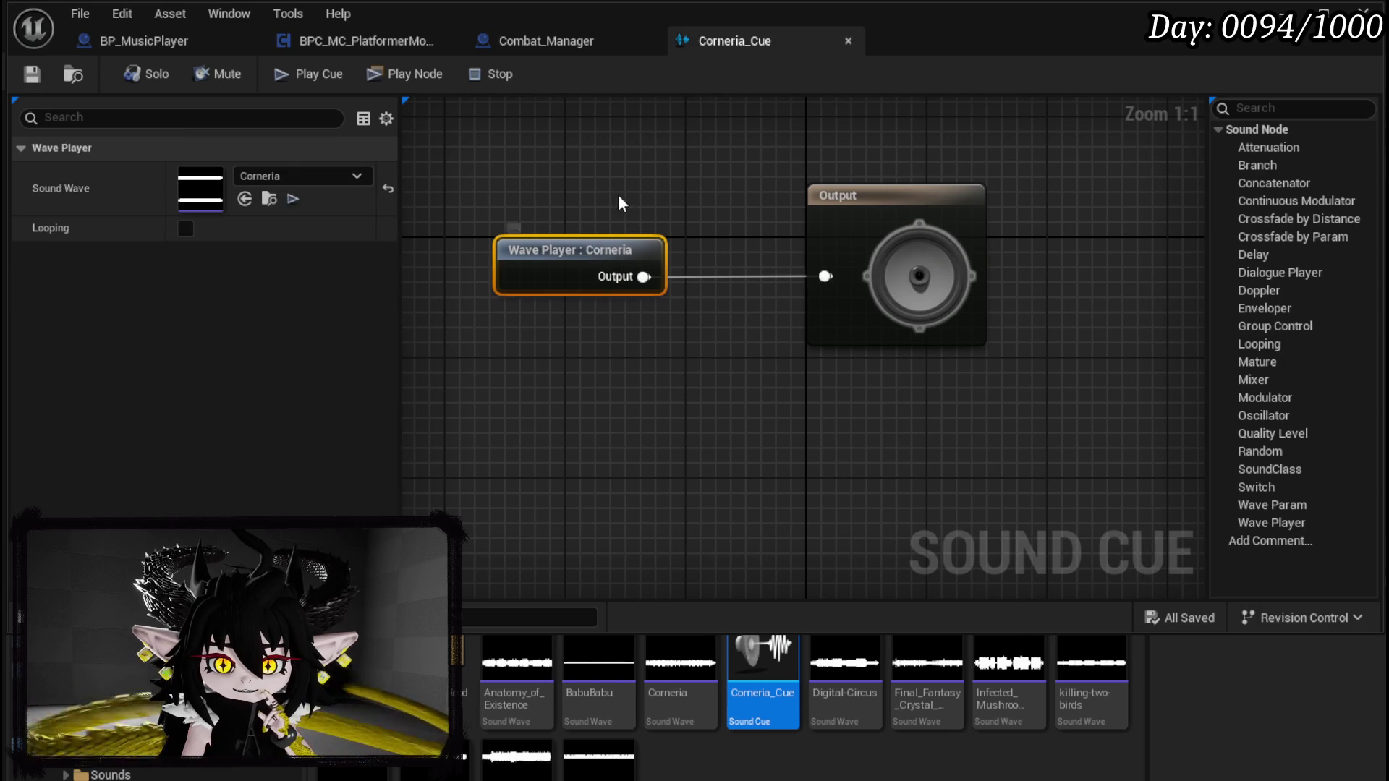
left_click(905, 197)
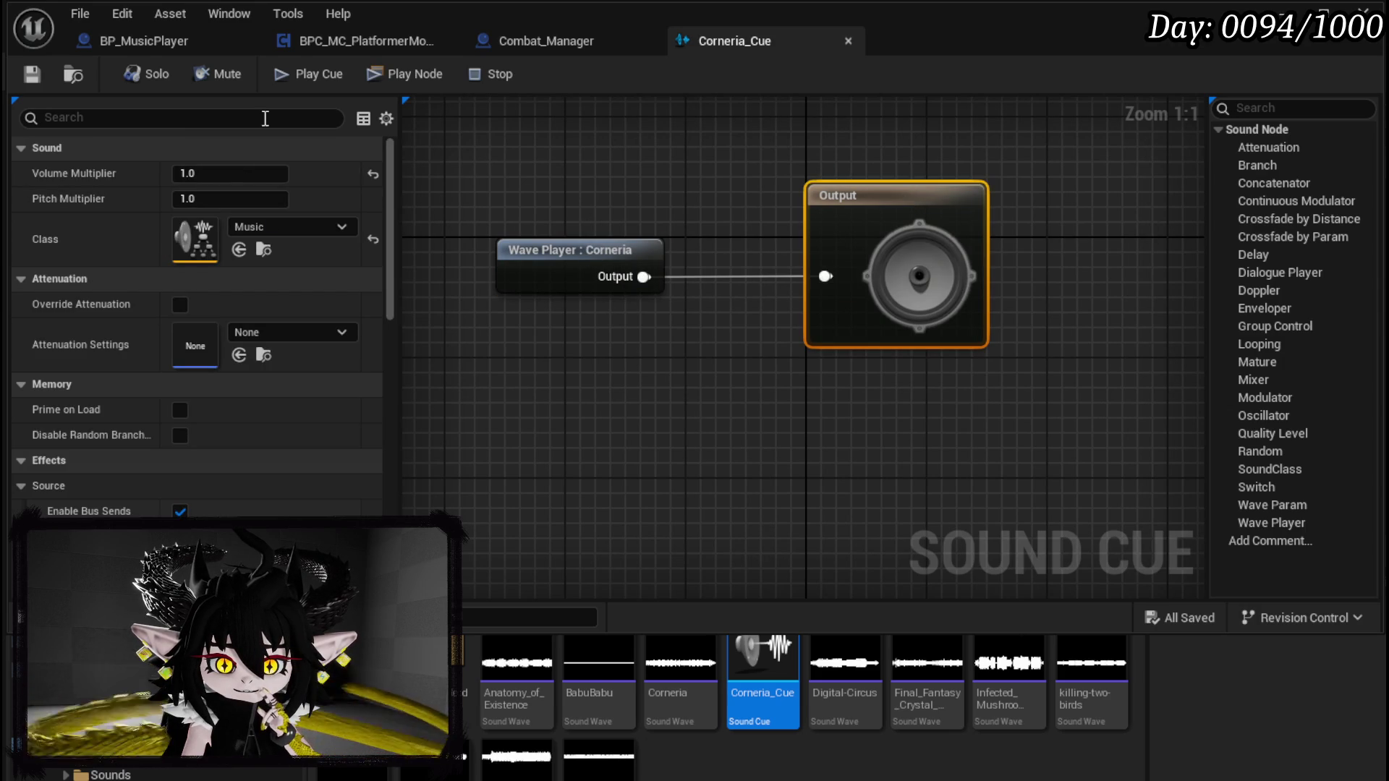
left_click(309, 77)
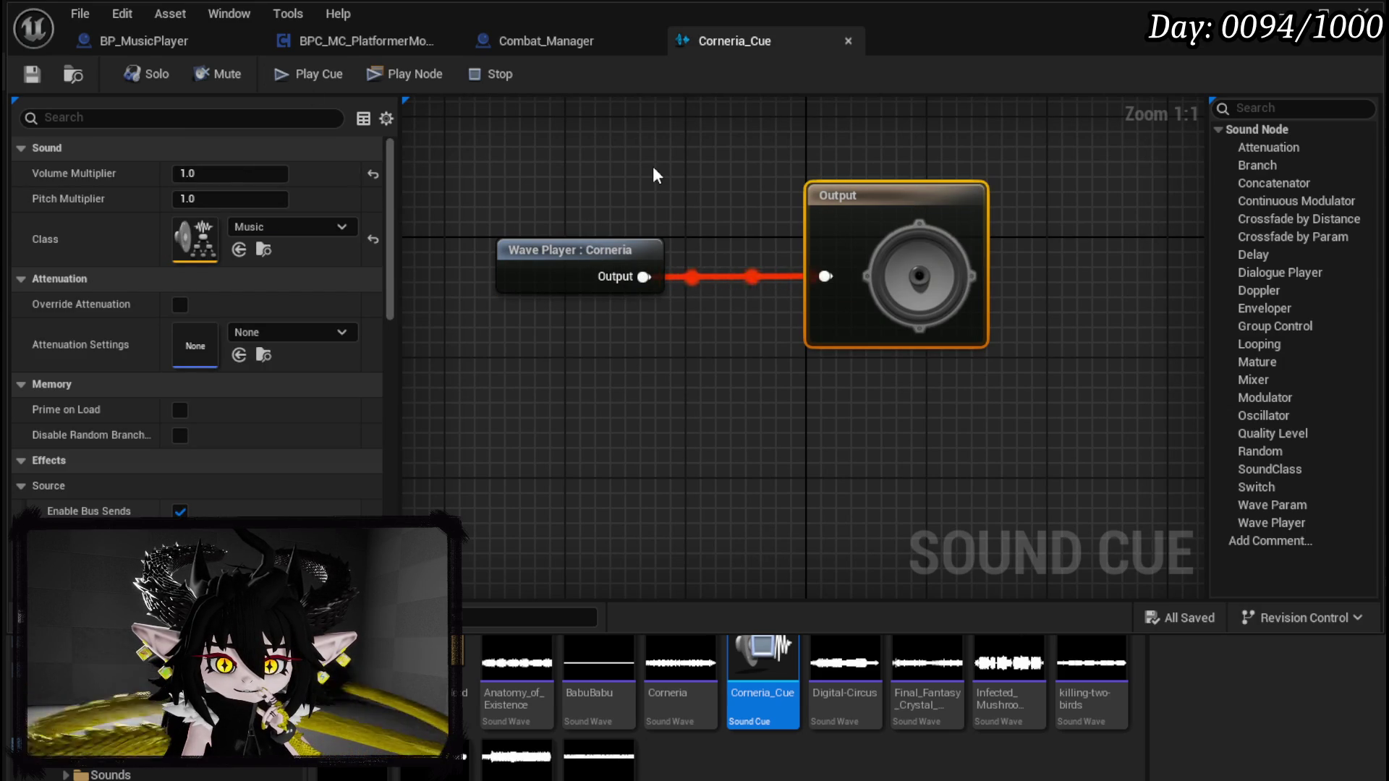
left_click(309, 73)
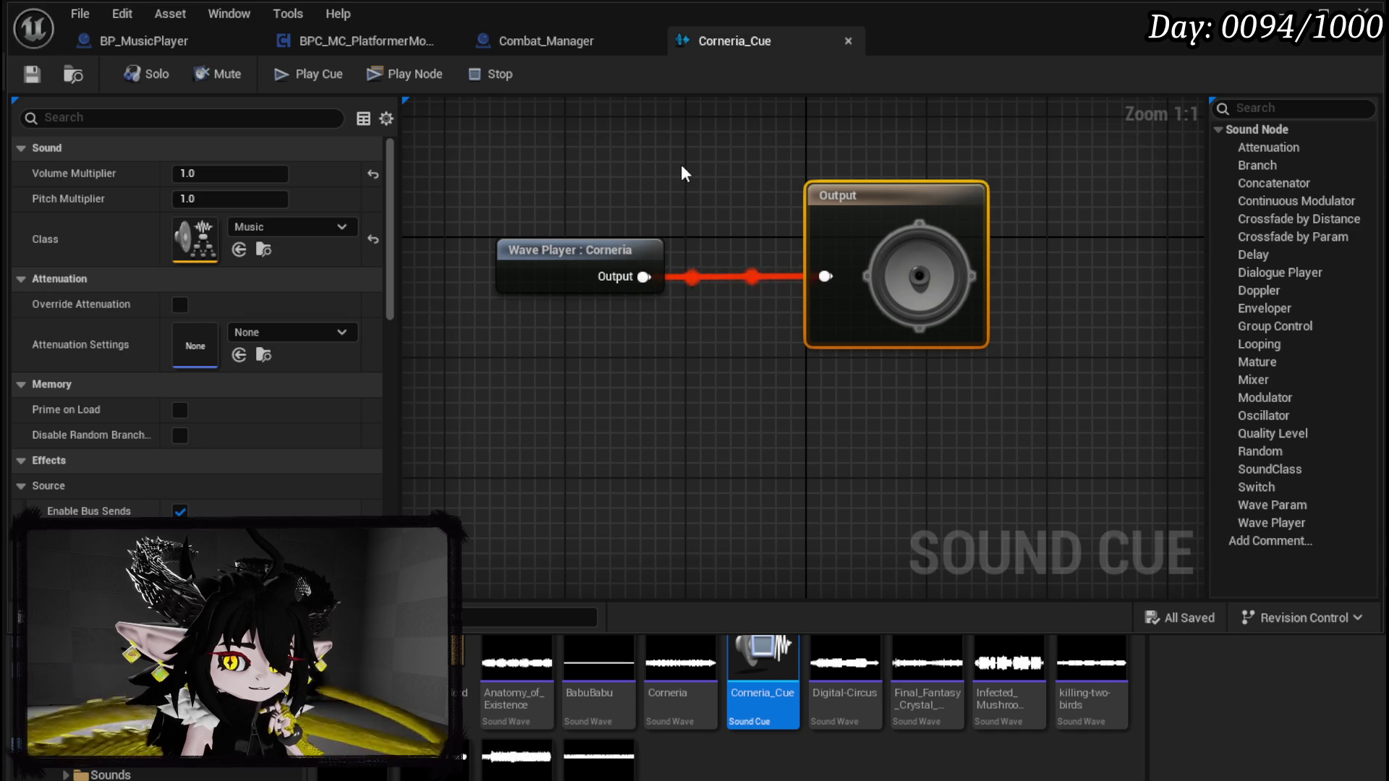
left_click(499, 72)
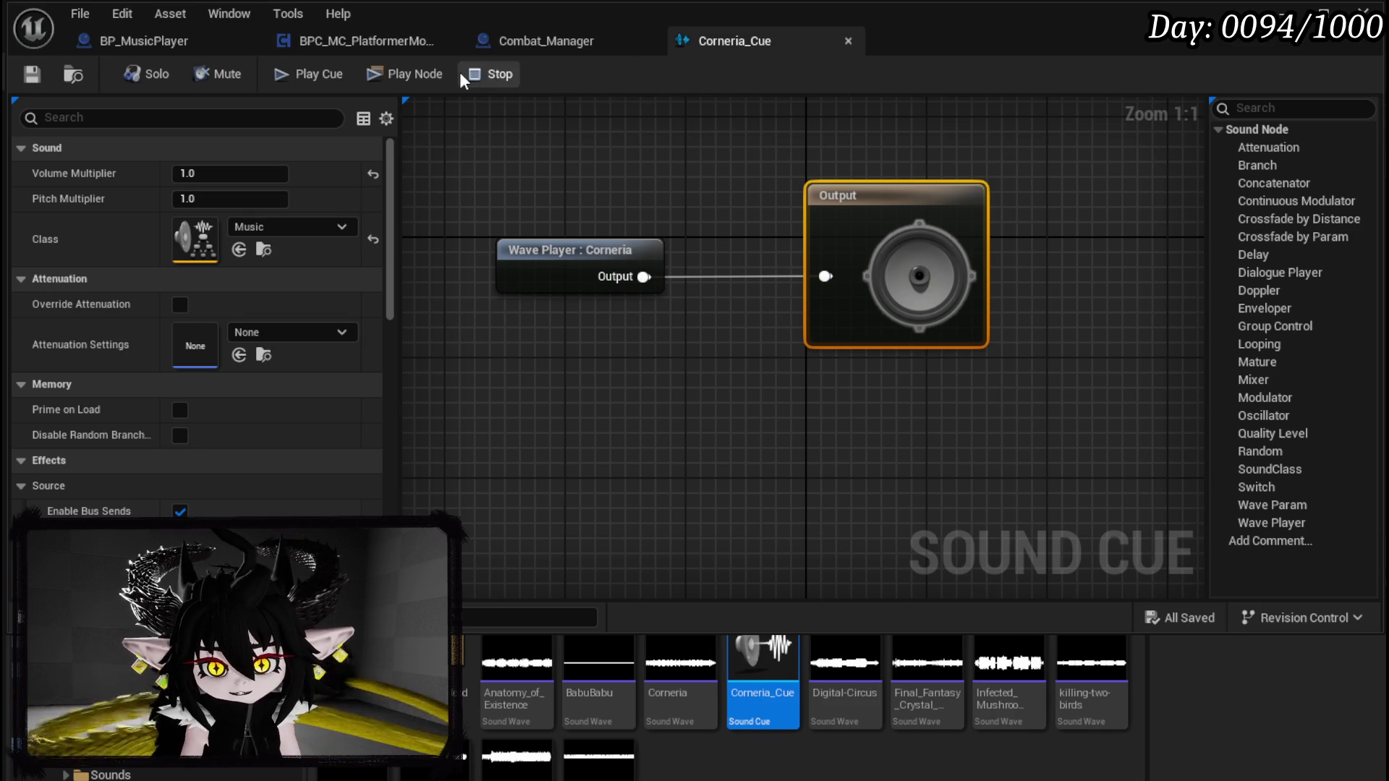
Step: Add a breakpoint on Play Combat Music in Combat_Manager's StartEncounter graph
left_click(506, 47)
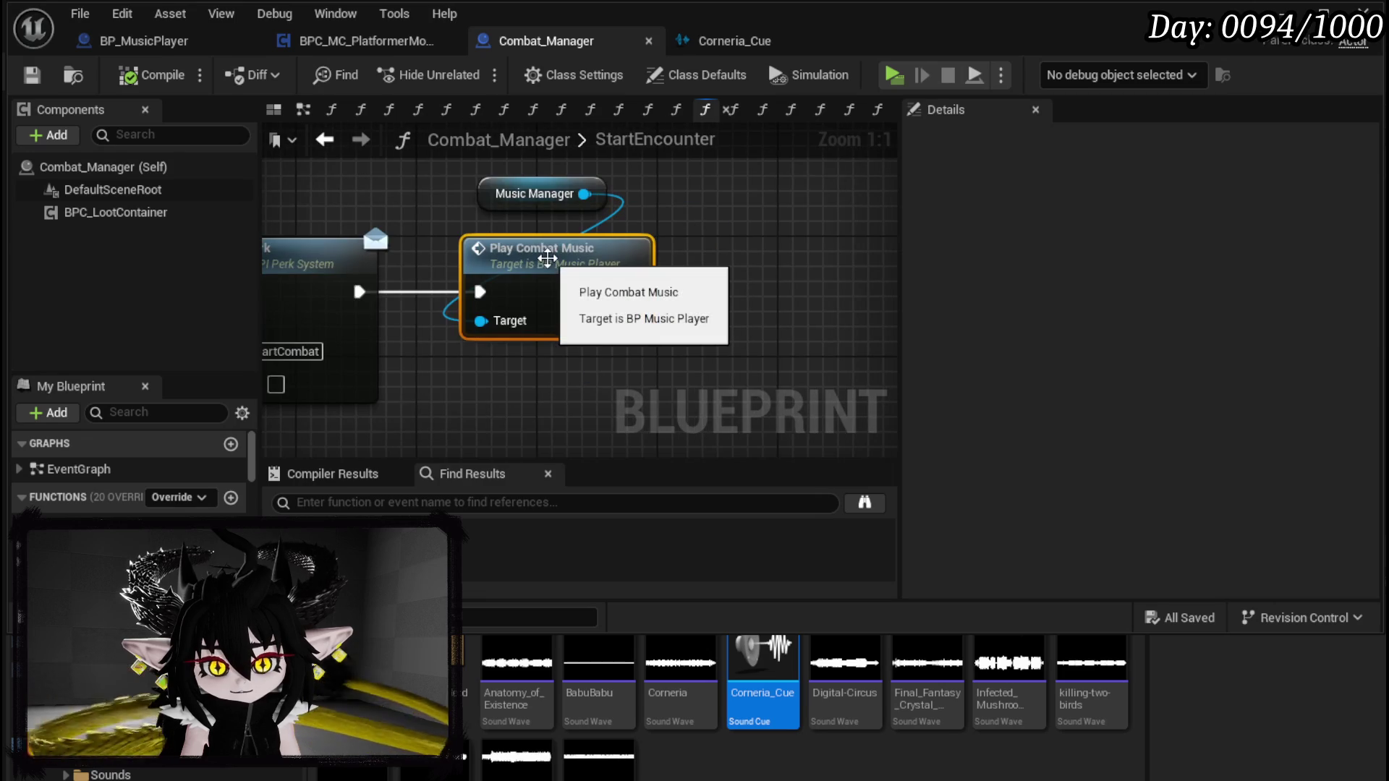
right_click(547, 259)
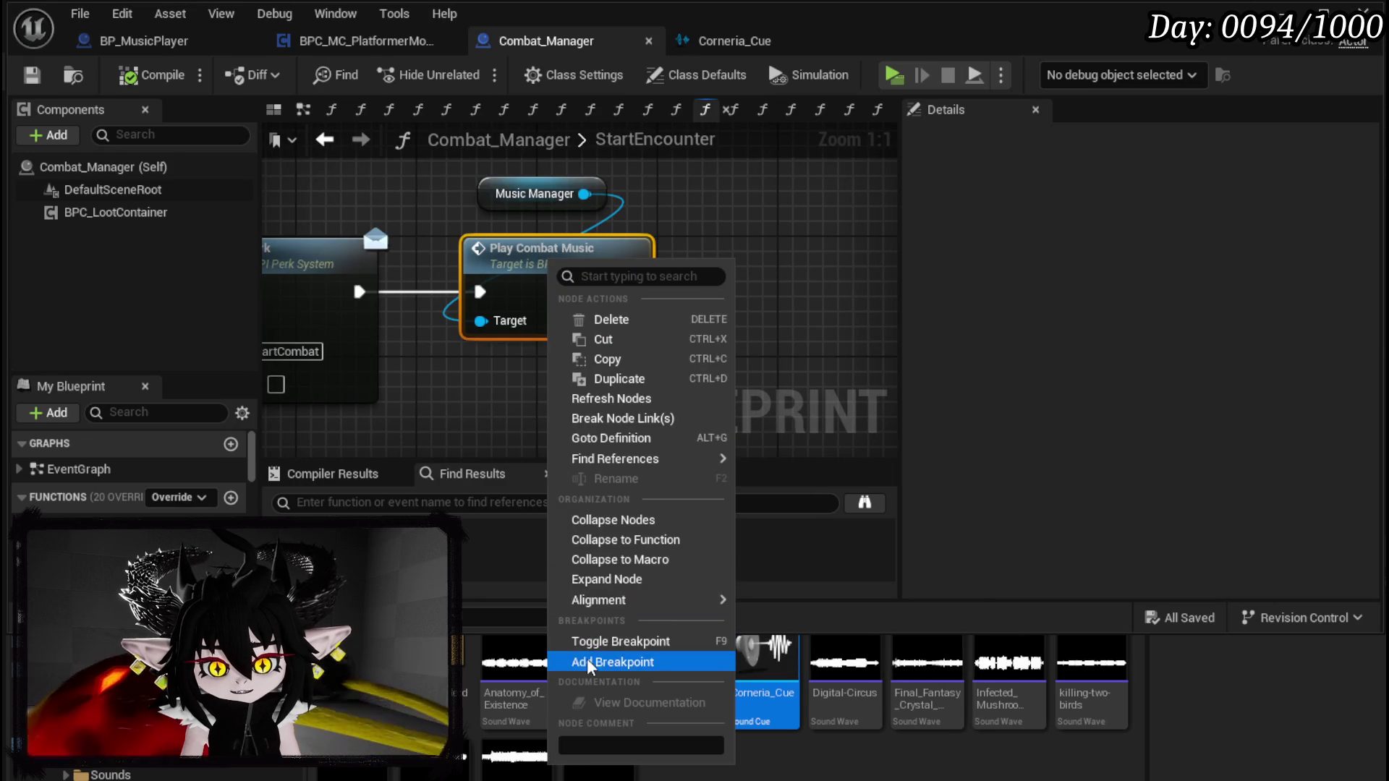
left_click(589, 661)
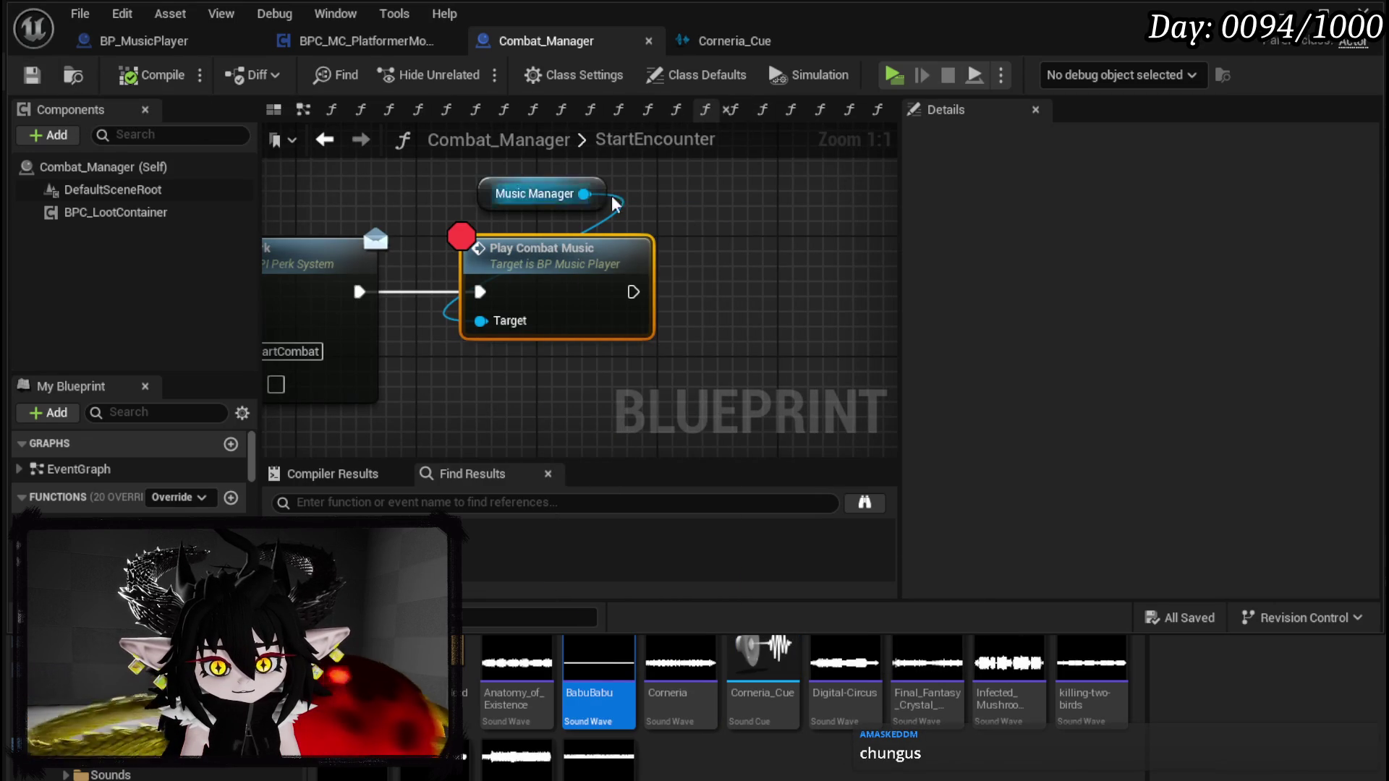
Step: Playtest until the breakpoint hits, step into the call, then resume the game
left_click(1284, 14)
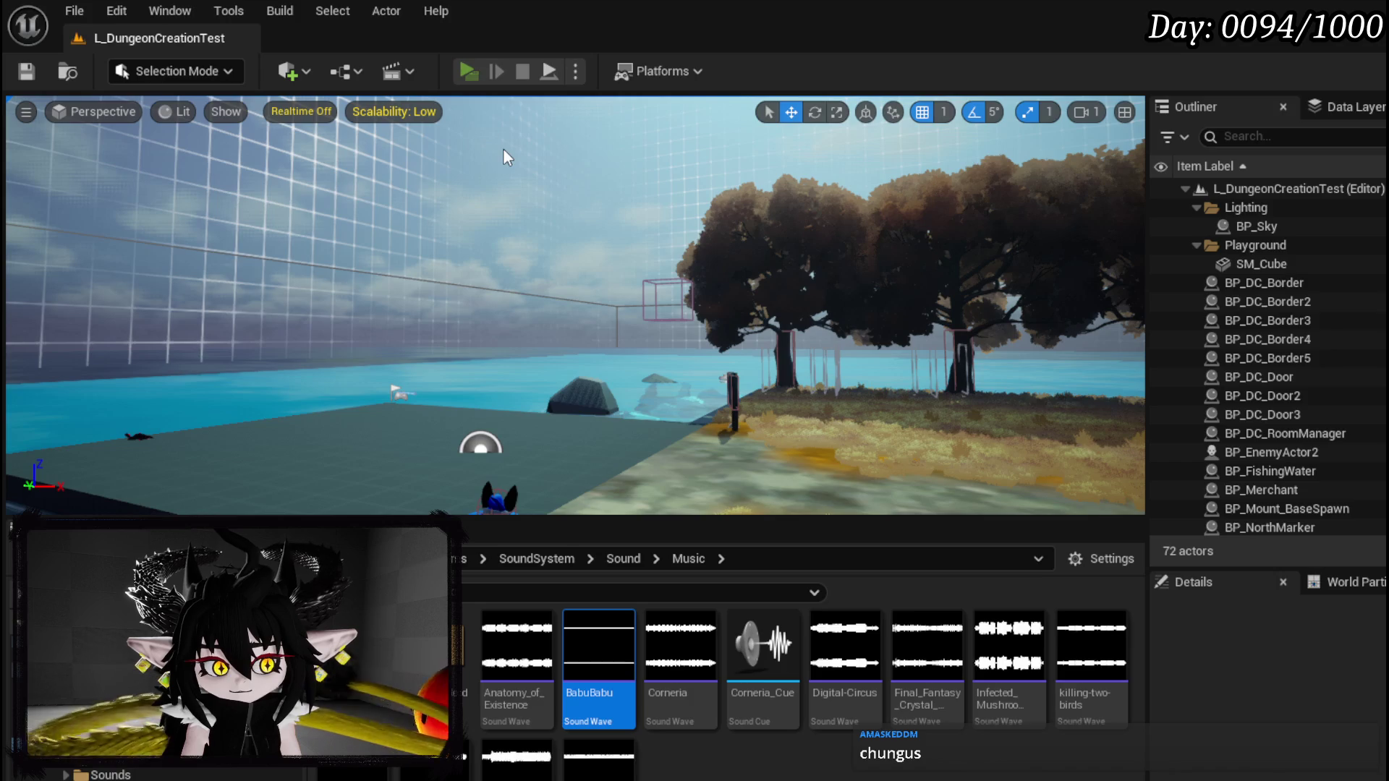
key("alt+p")
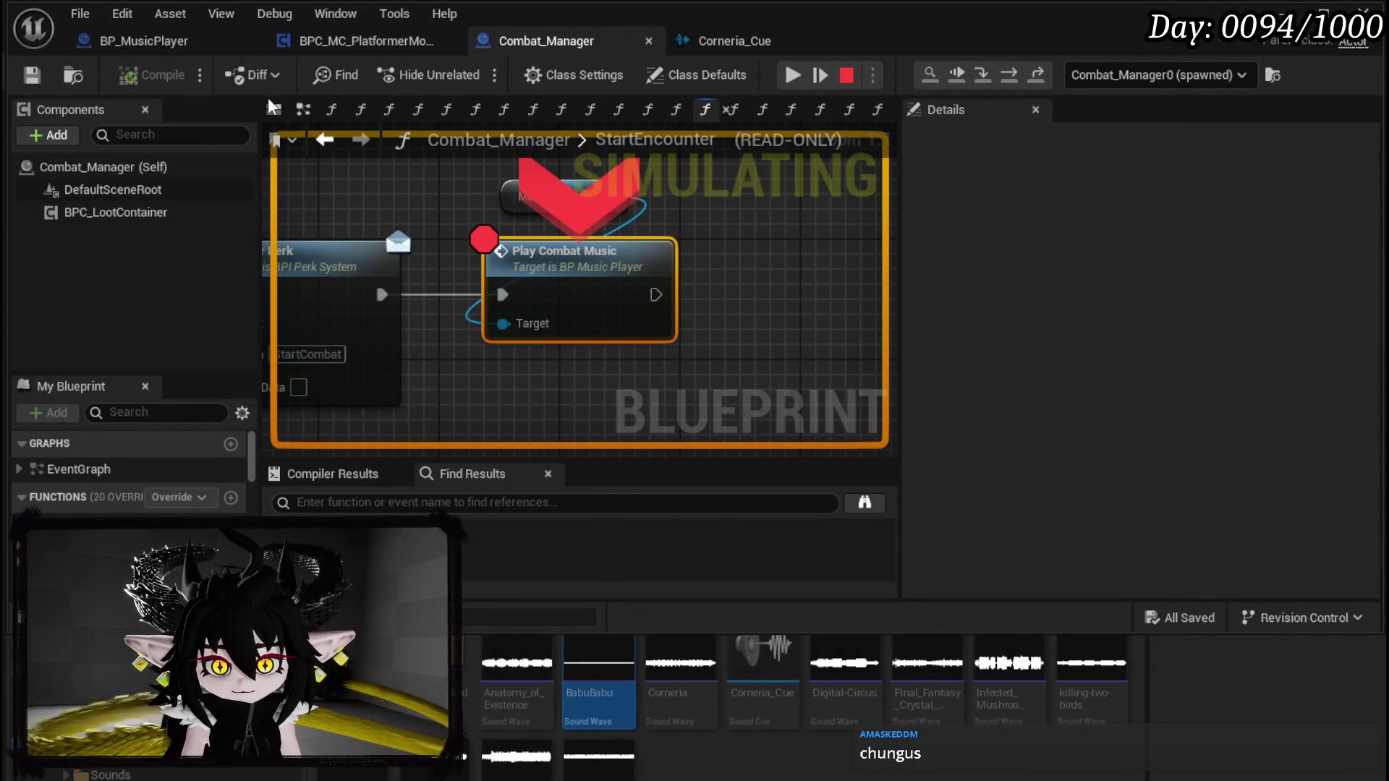
left_click(976, 77)
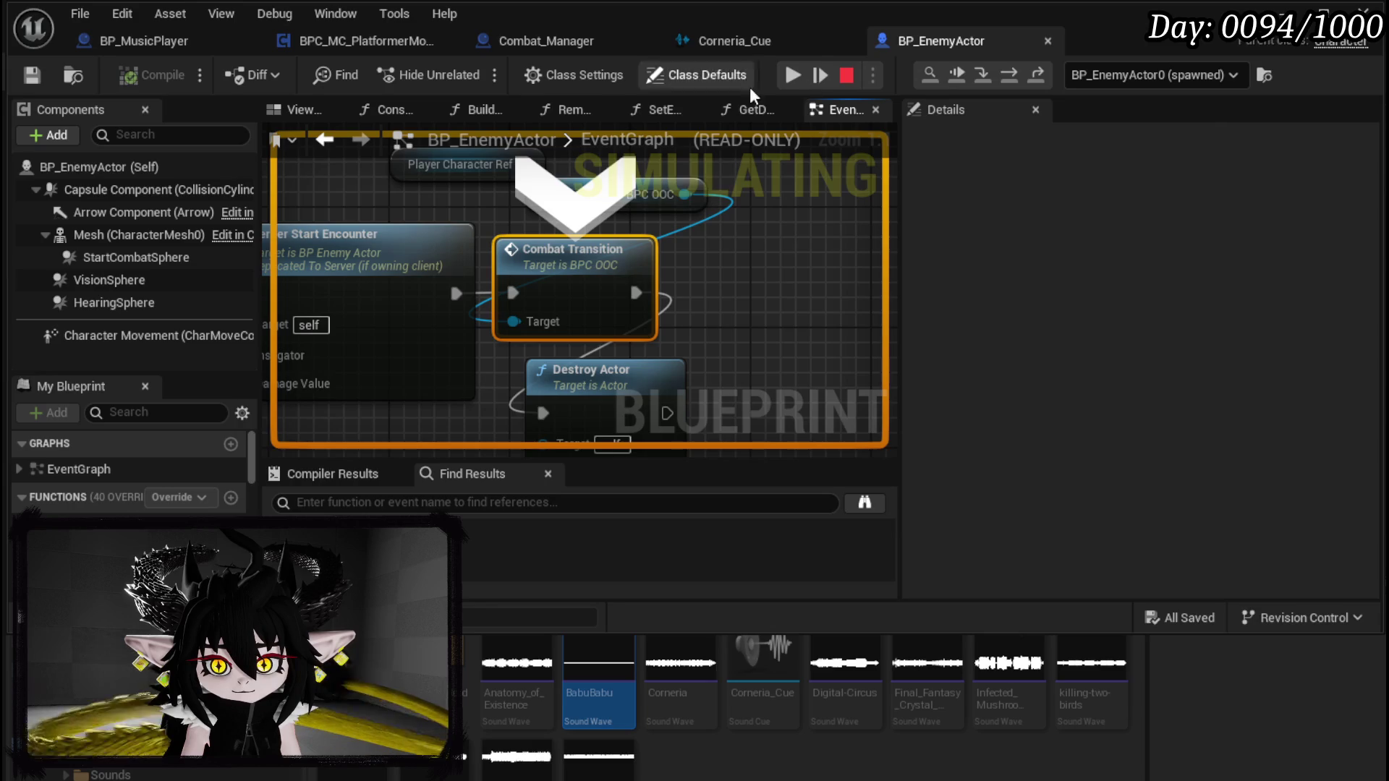
left_click(794, 78)
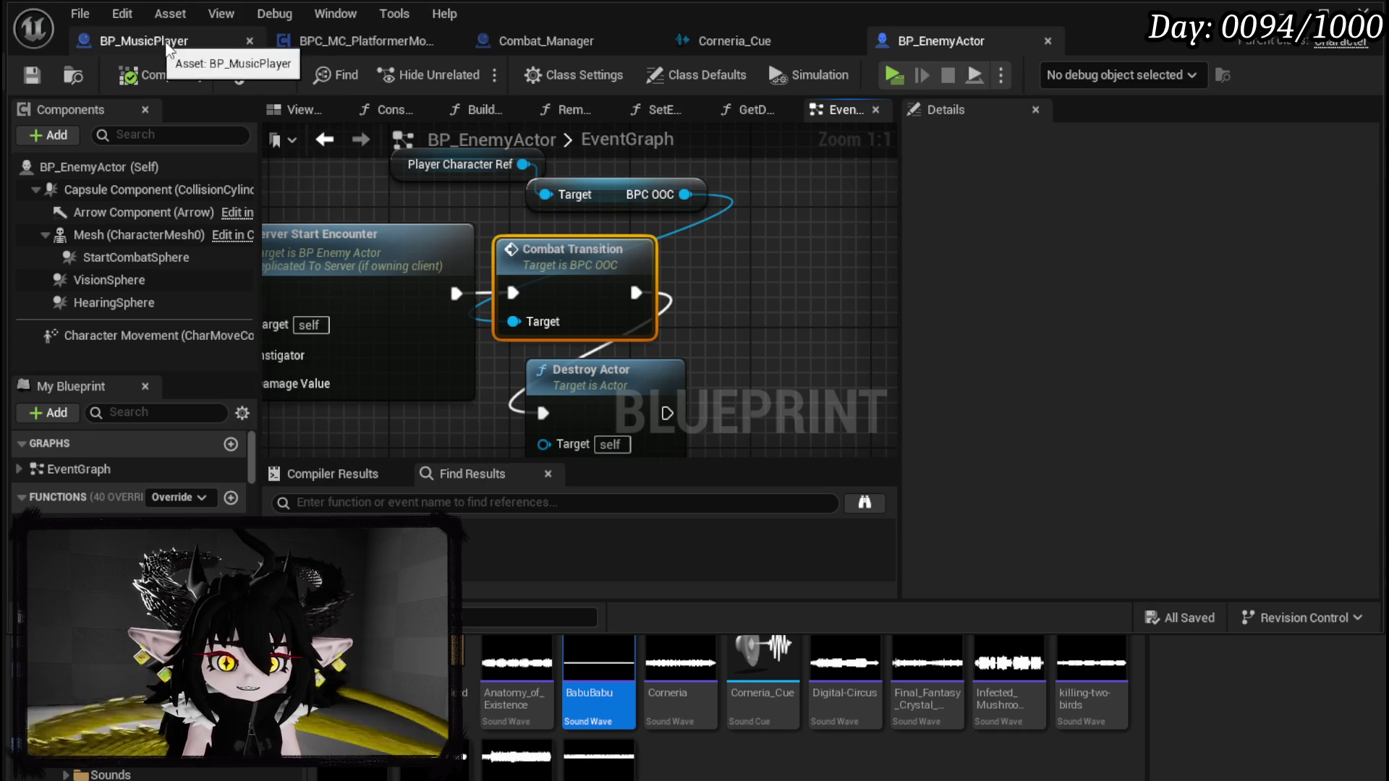
Step: Switch back to Combat_Manager and marquee-select Music Manager and Play Combat Music
left_click(149, 43)
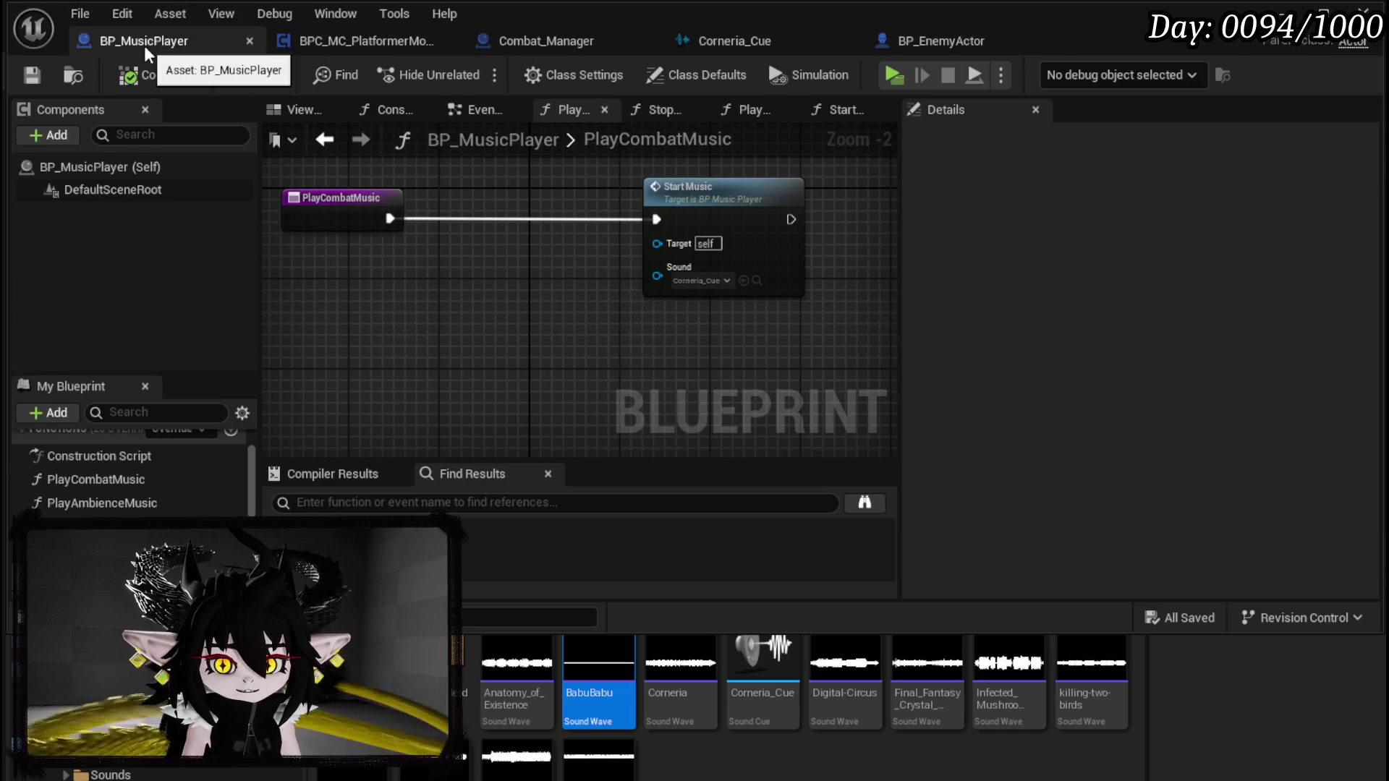
left_click(530, 51)
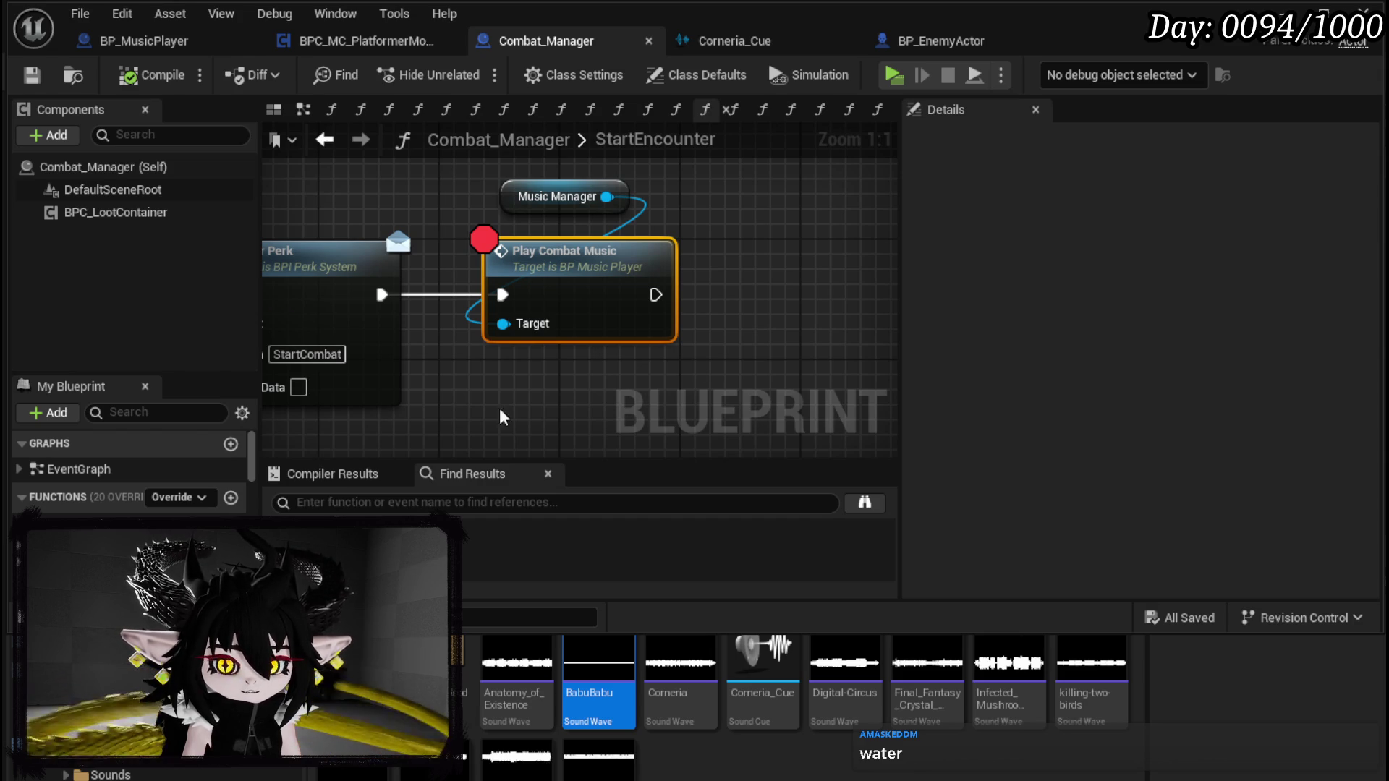
left_click_drag(471, 172, 634, 225)
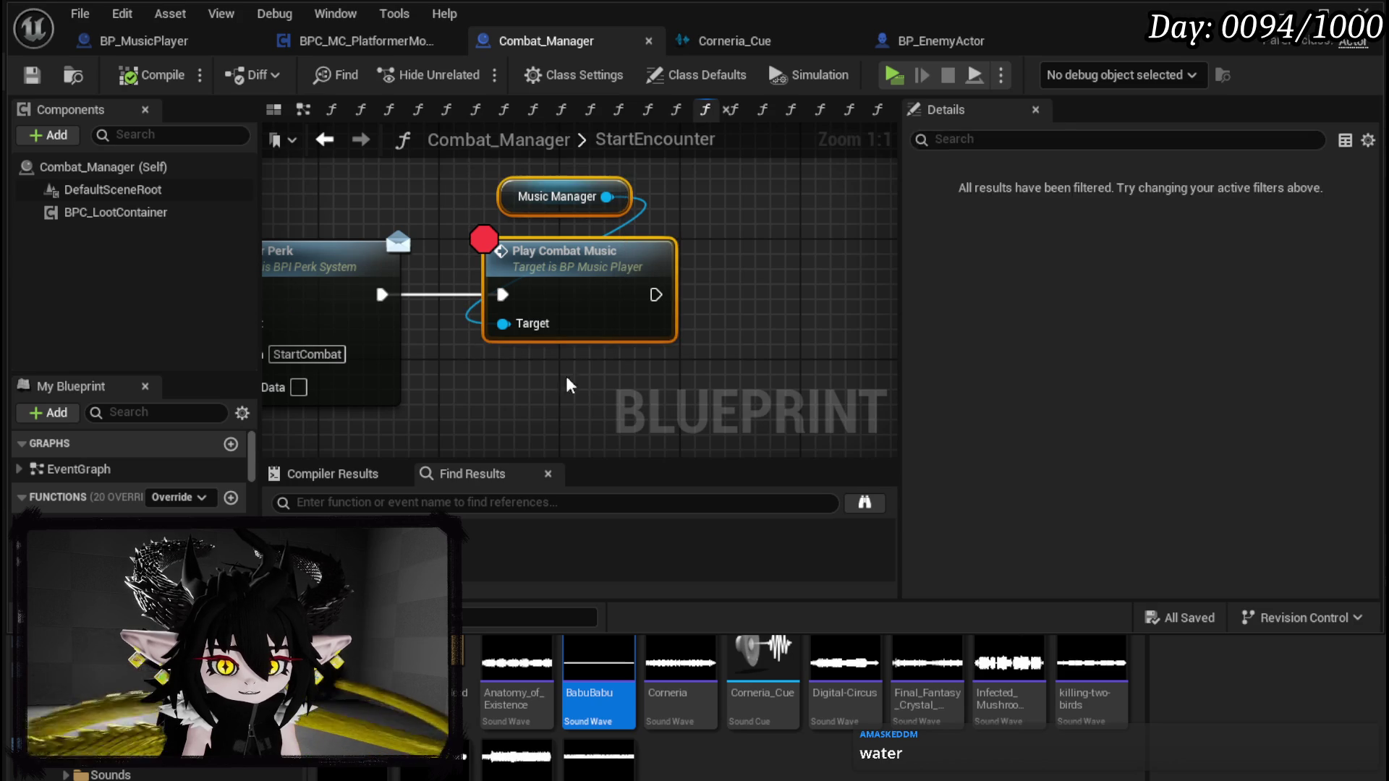
left_click_drag(506, 393, 713, 180)
Step: Create a BindMusicManager function in Combat_Manager, removing the unused NewParam input
scroll(130, 470, "down", 2)
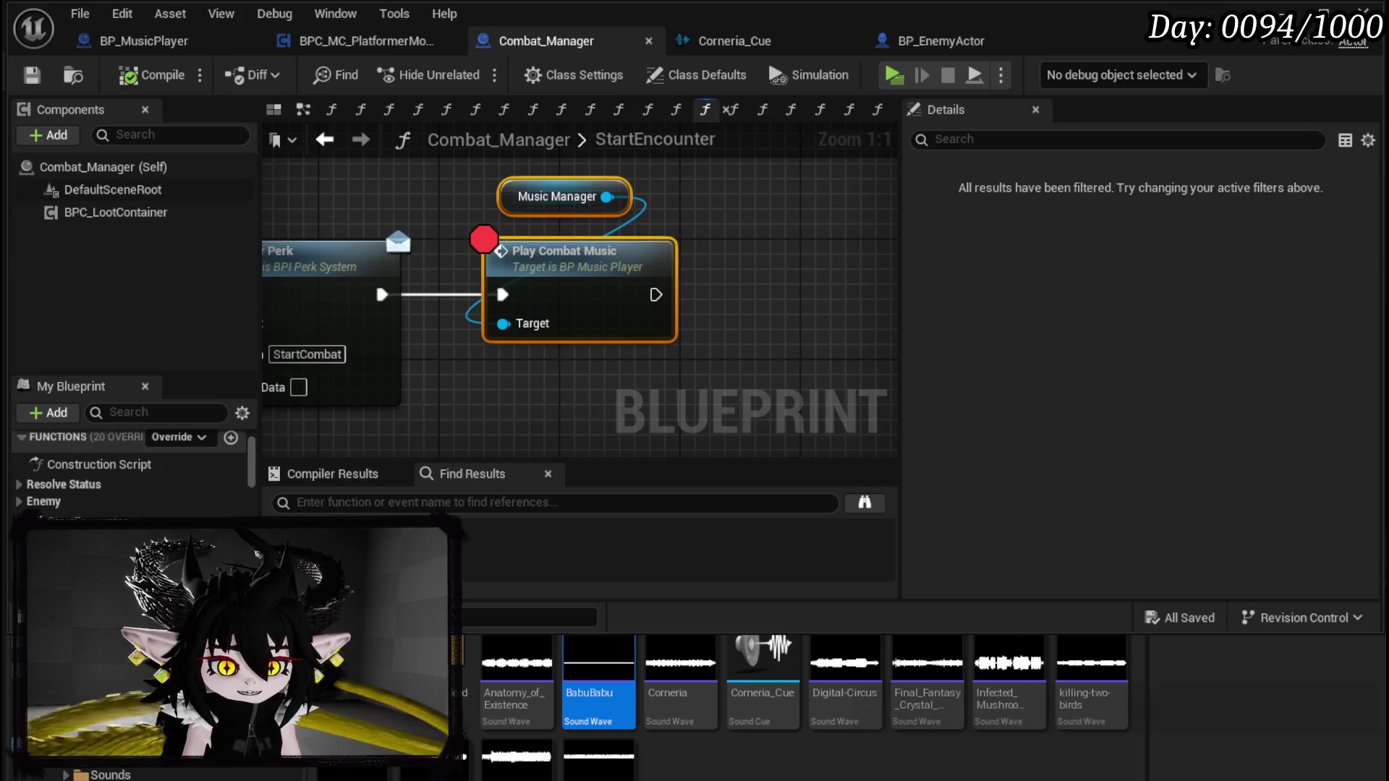
scroll(130, 470, "up", 1)
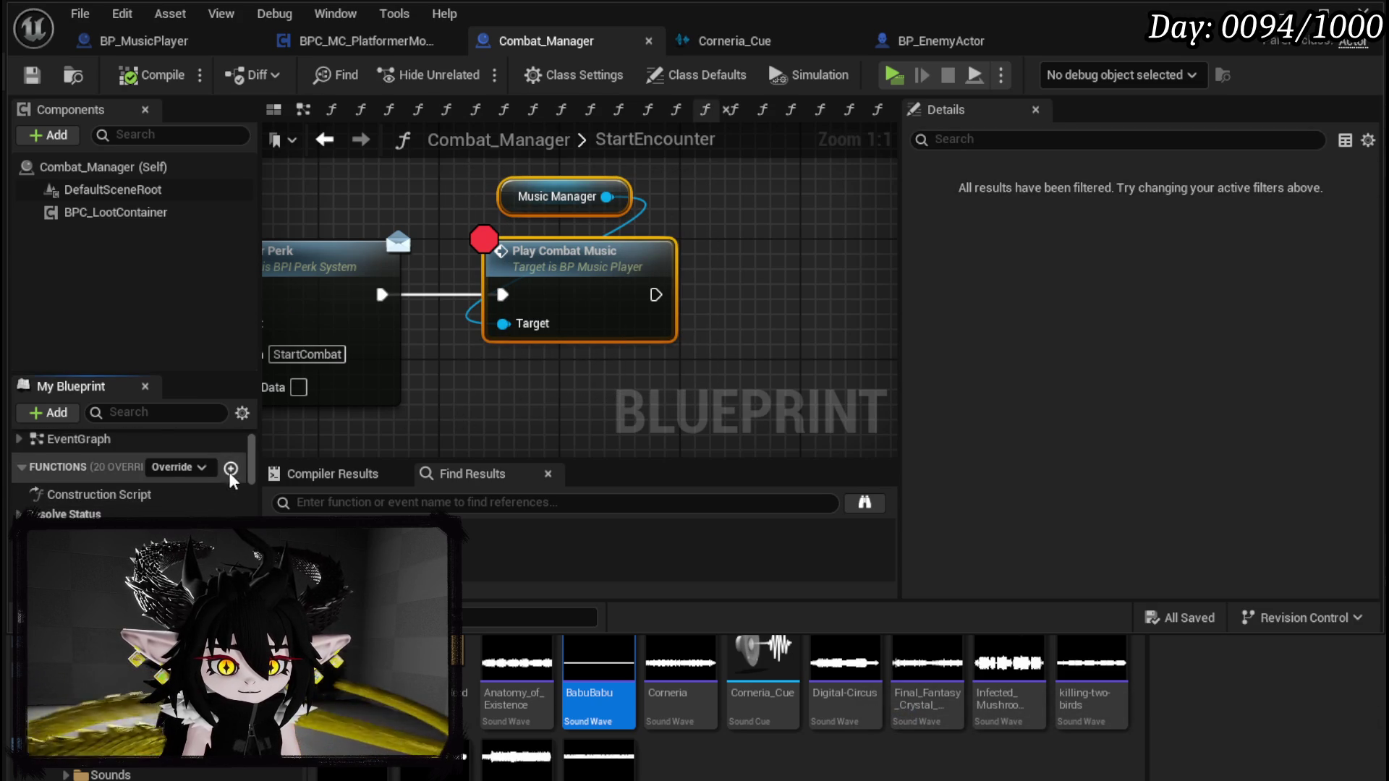
left_click(231, 467)
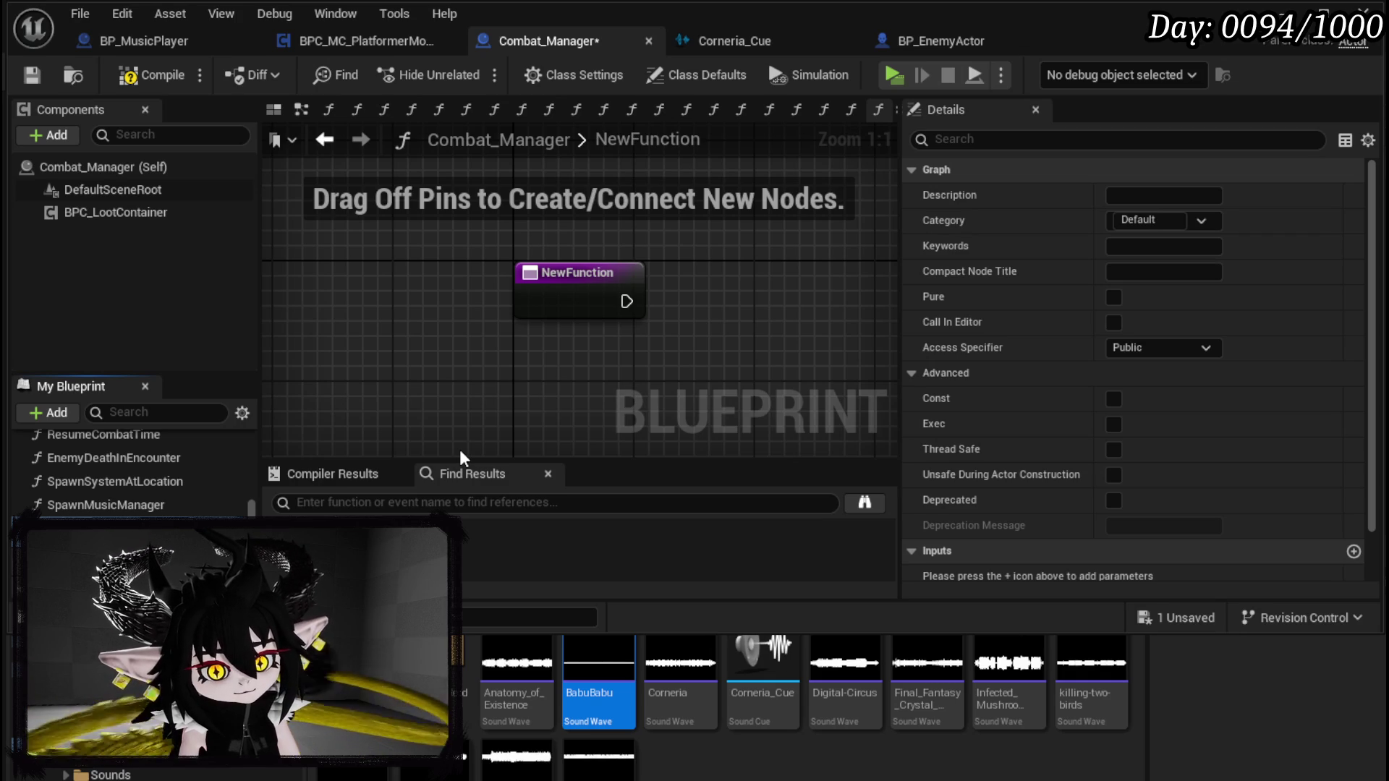
key("Return")
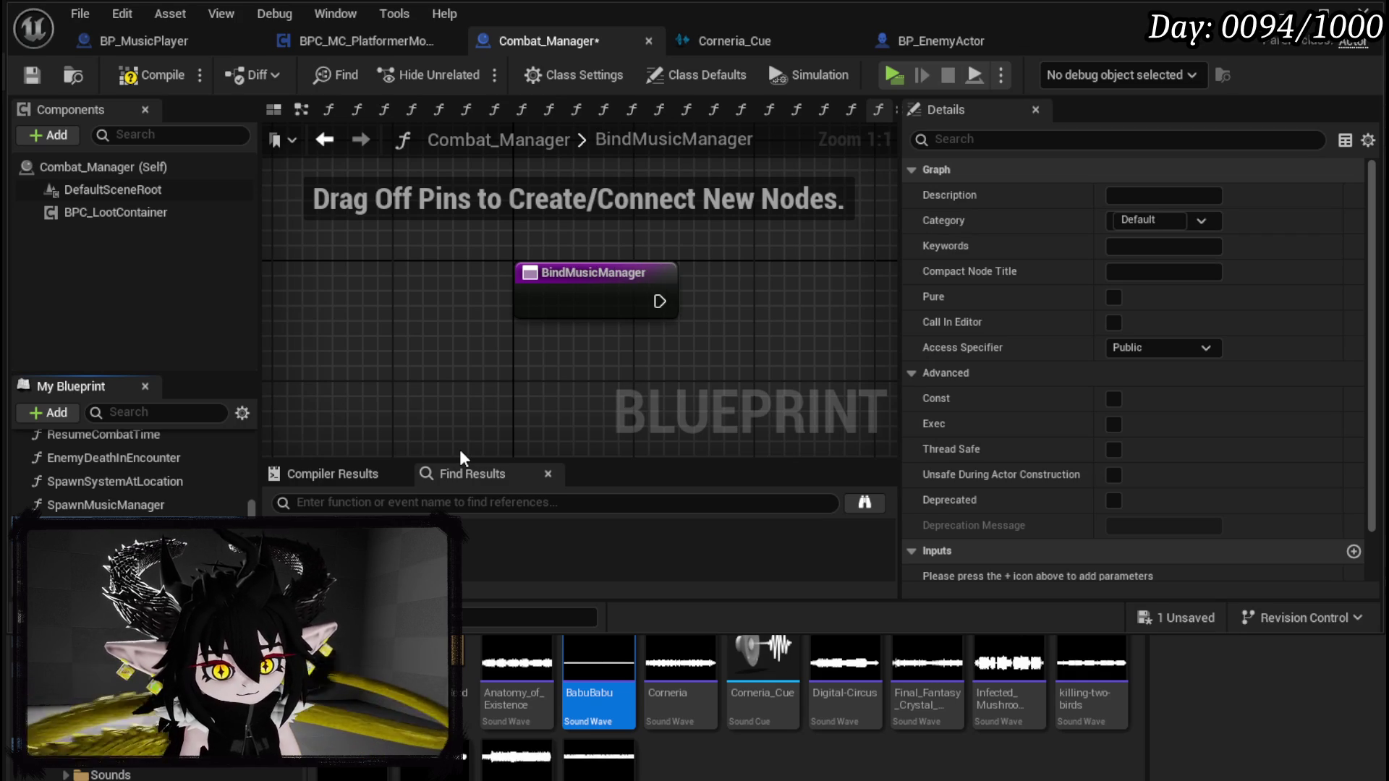
left_click(622, 300)
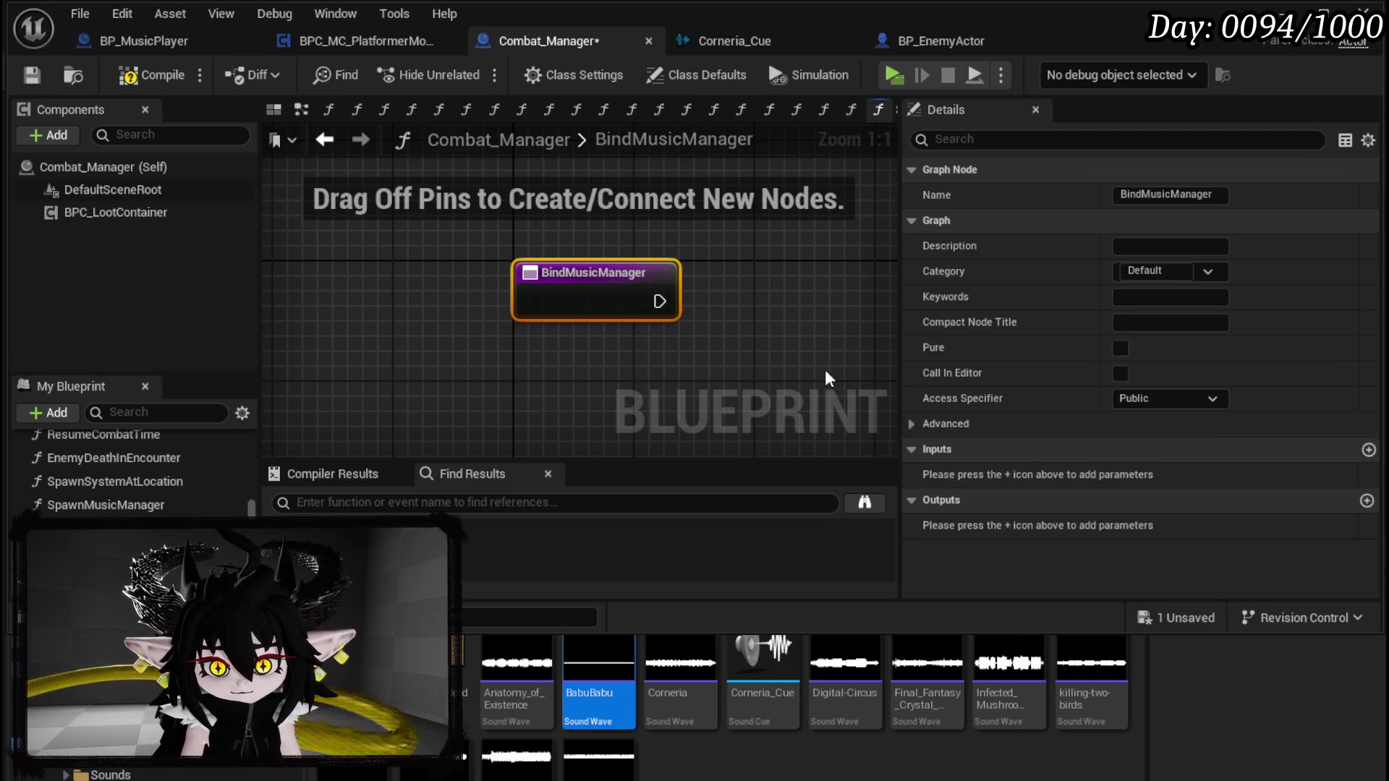
left_click(1366, 451)
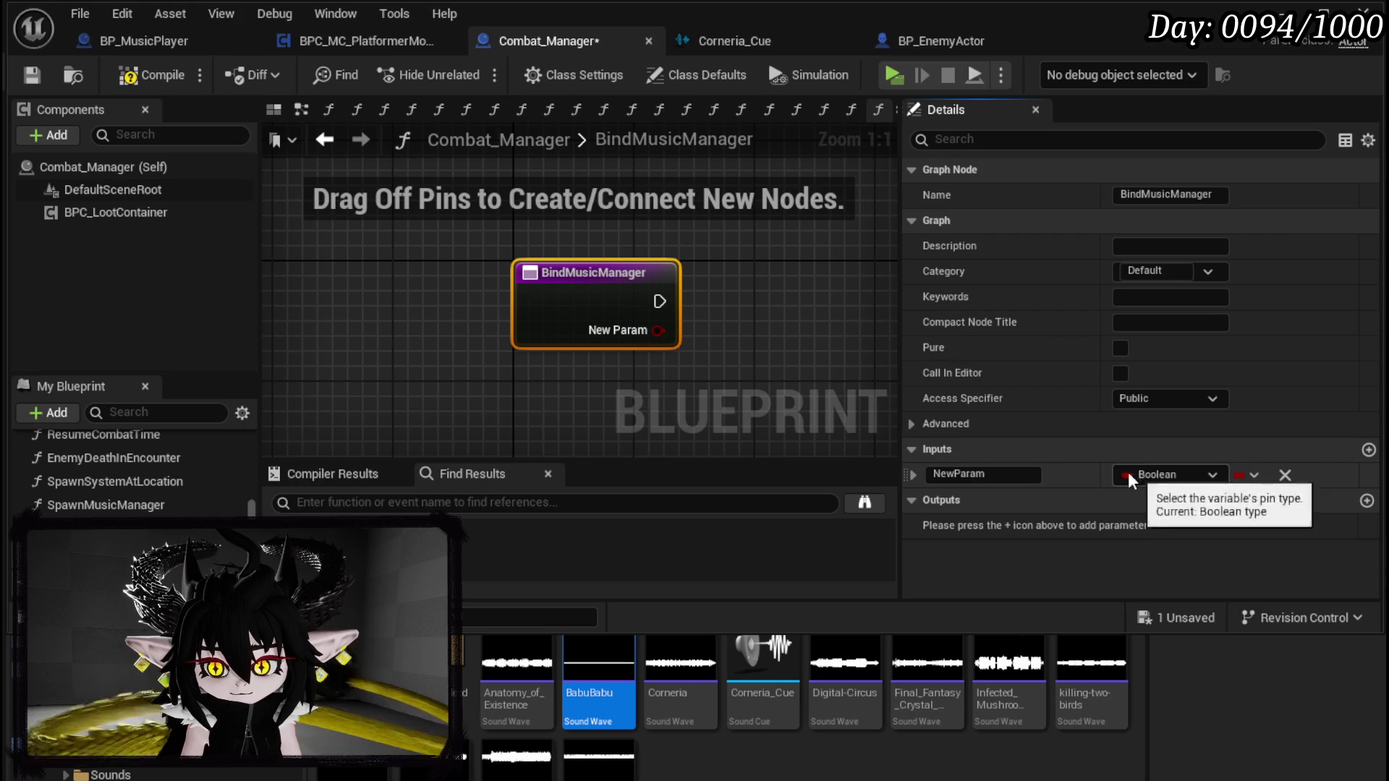
left_click(1285, 474)
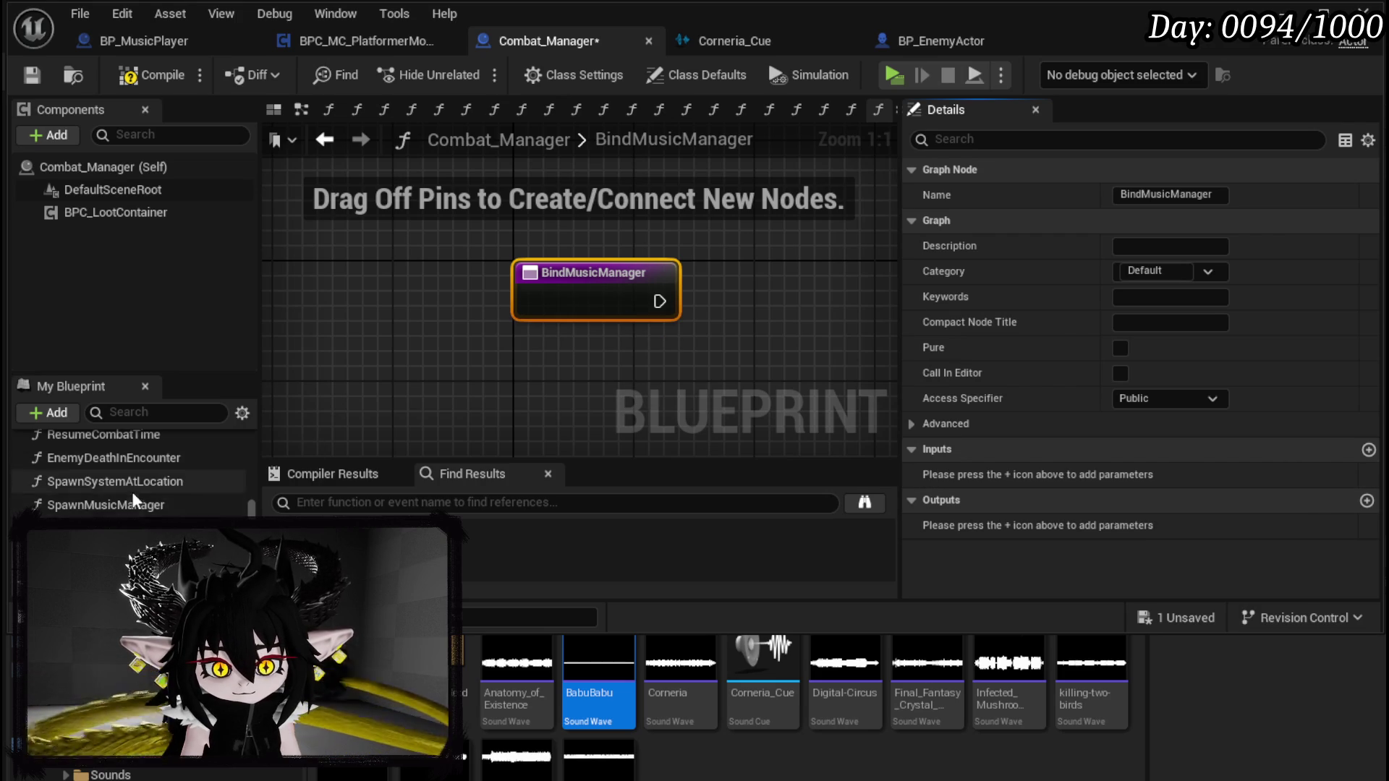
scroll(135, 496, "down", 5)
Step: Set MusicManager from a Music Manager function input, compile and save, then minimize the editor
mouse_move(66, 522)
left_mouse_down()
mouse_move(720, 276)
mouse_move(716, 305)
mouse_move(729, 300)
mouse_move(615, 282)
left_mouse_up()
left_click(742, 337)
left_click(350, 261)
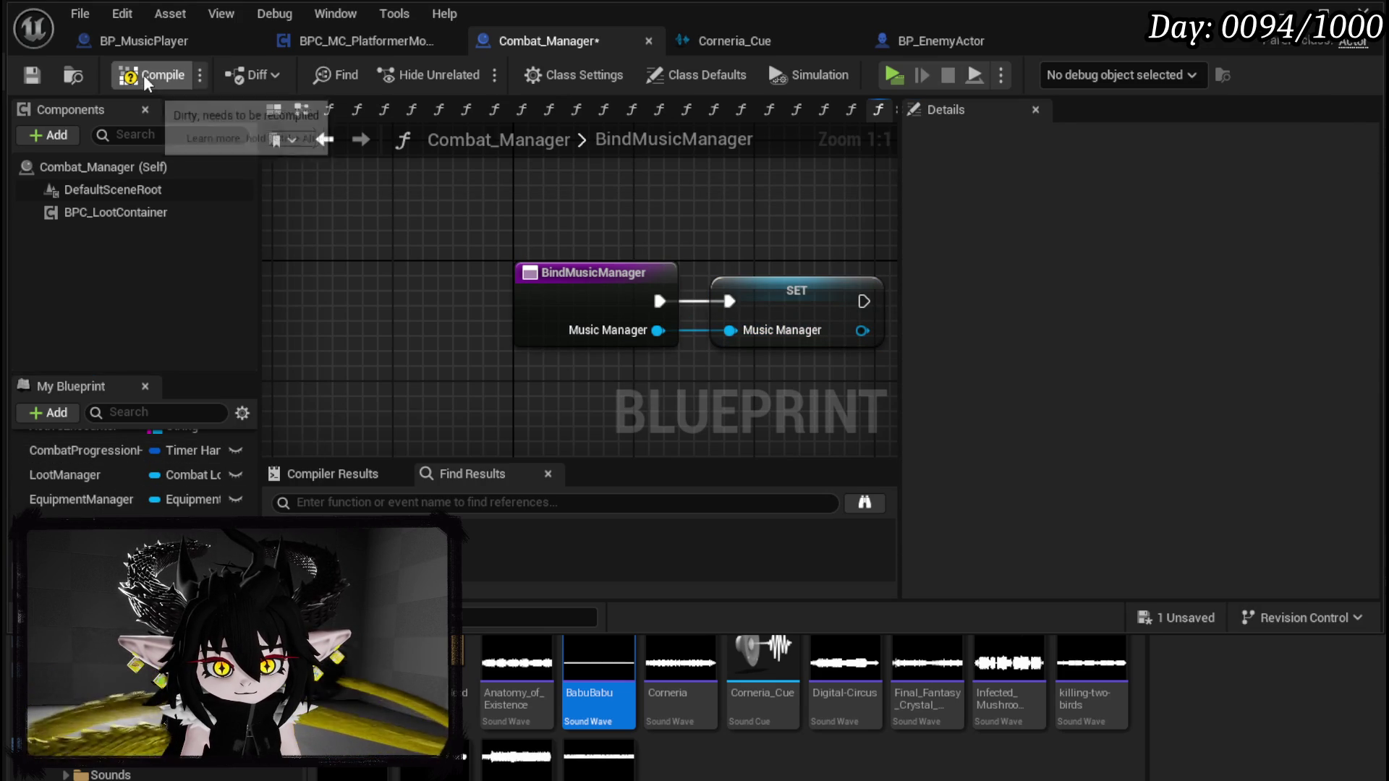
left_click(30, 76)
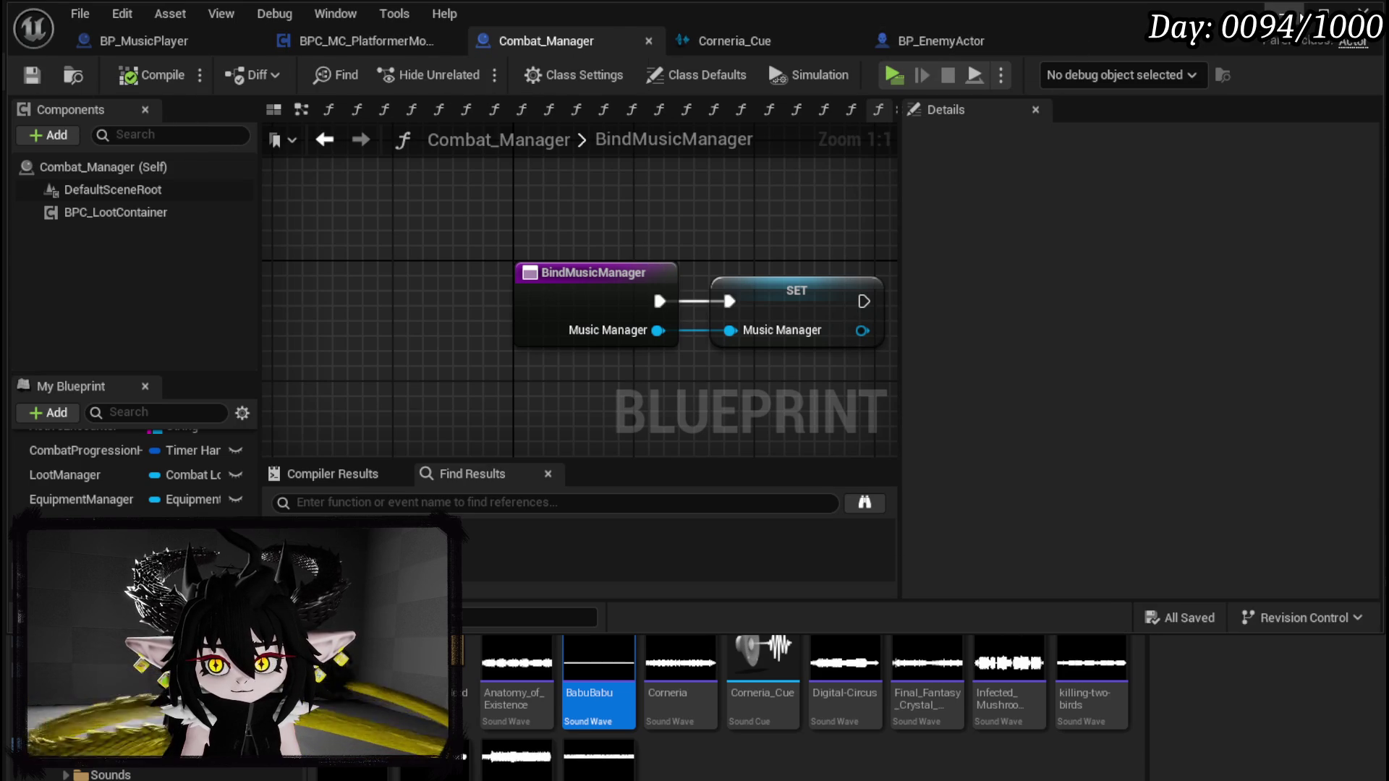
left_click(1285, 10)
scroll(145, 687, "up", 3)
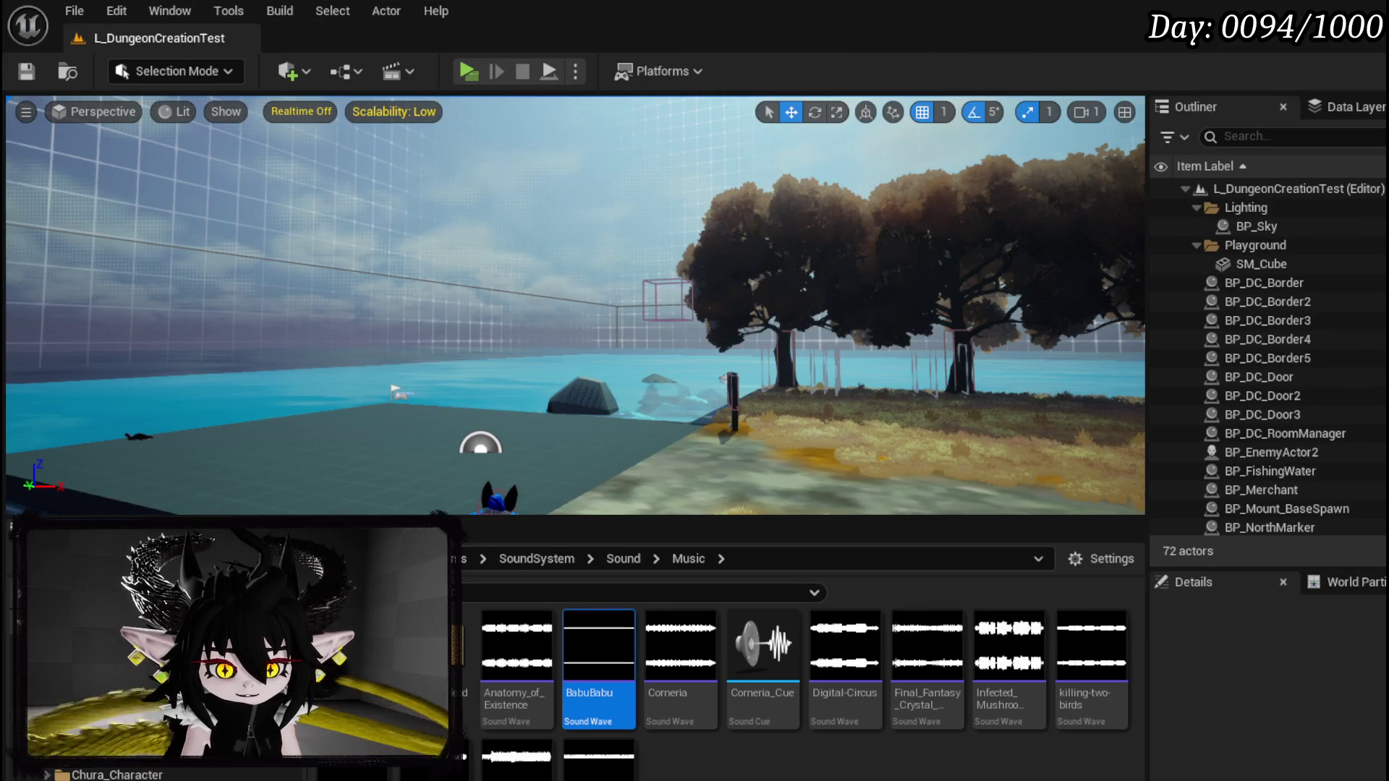
Step: In General_Manager's CreateManagers, add Get Actor Of Class for Combat_Manager after the SET node
left_click(65, 756)
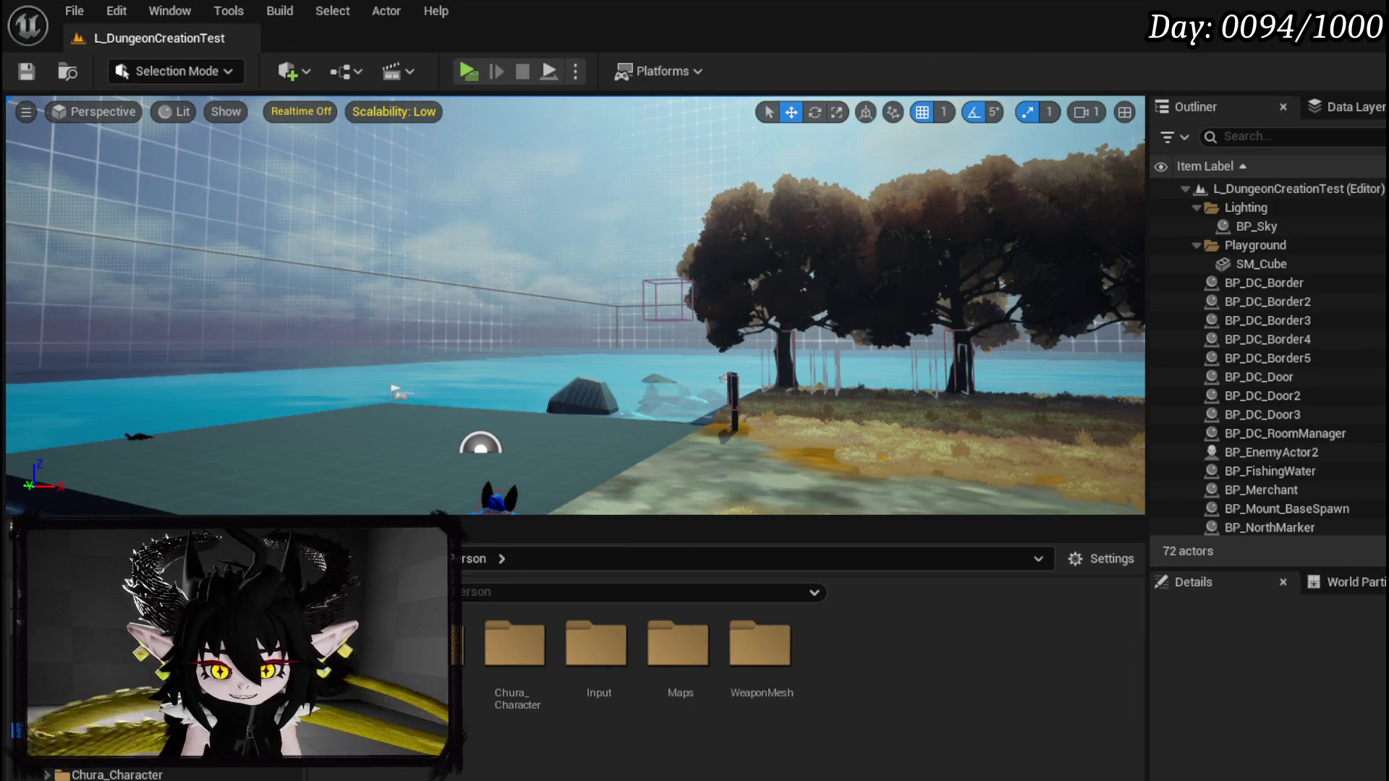
double_click(927, 665)
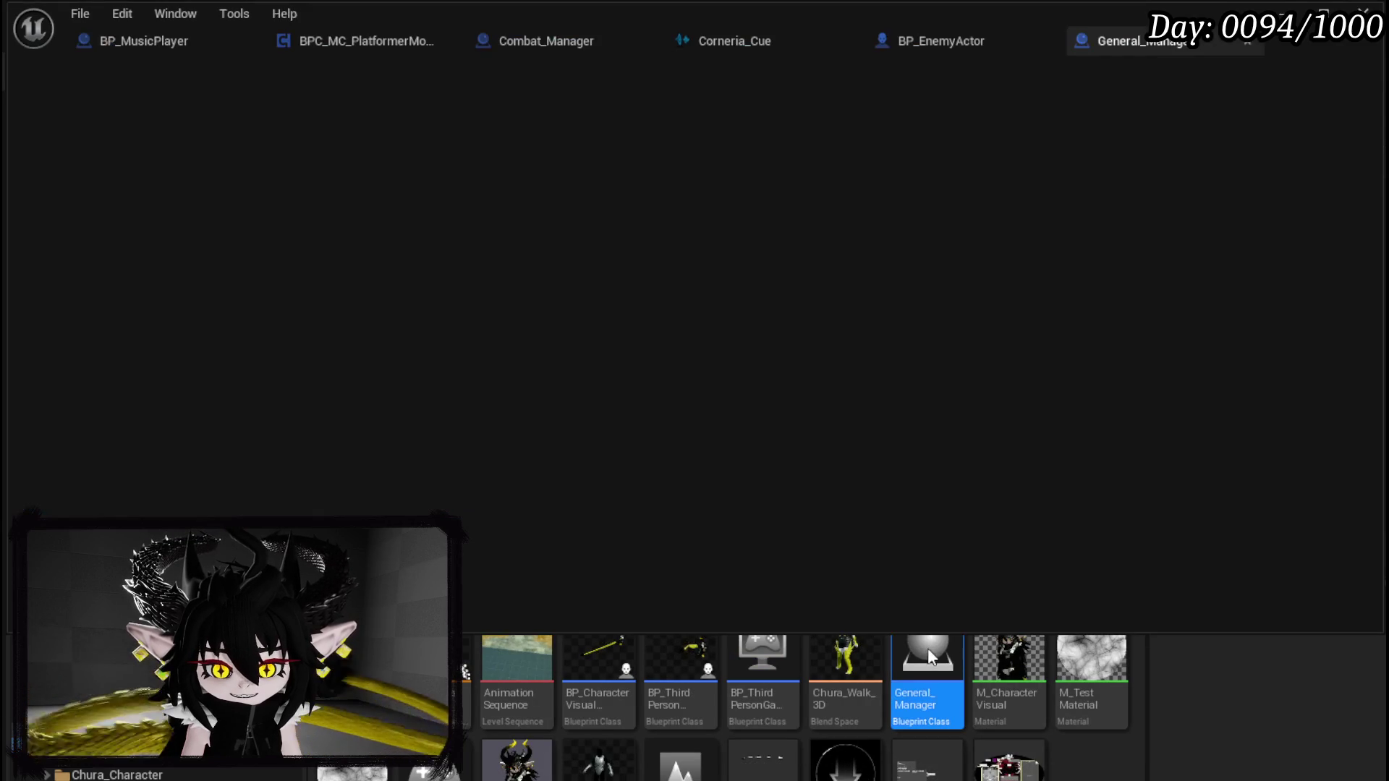
scroll(564, 354, "up", 5)
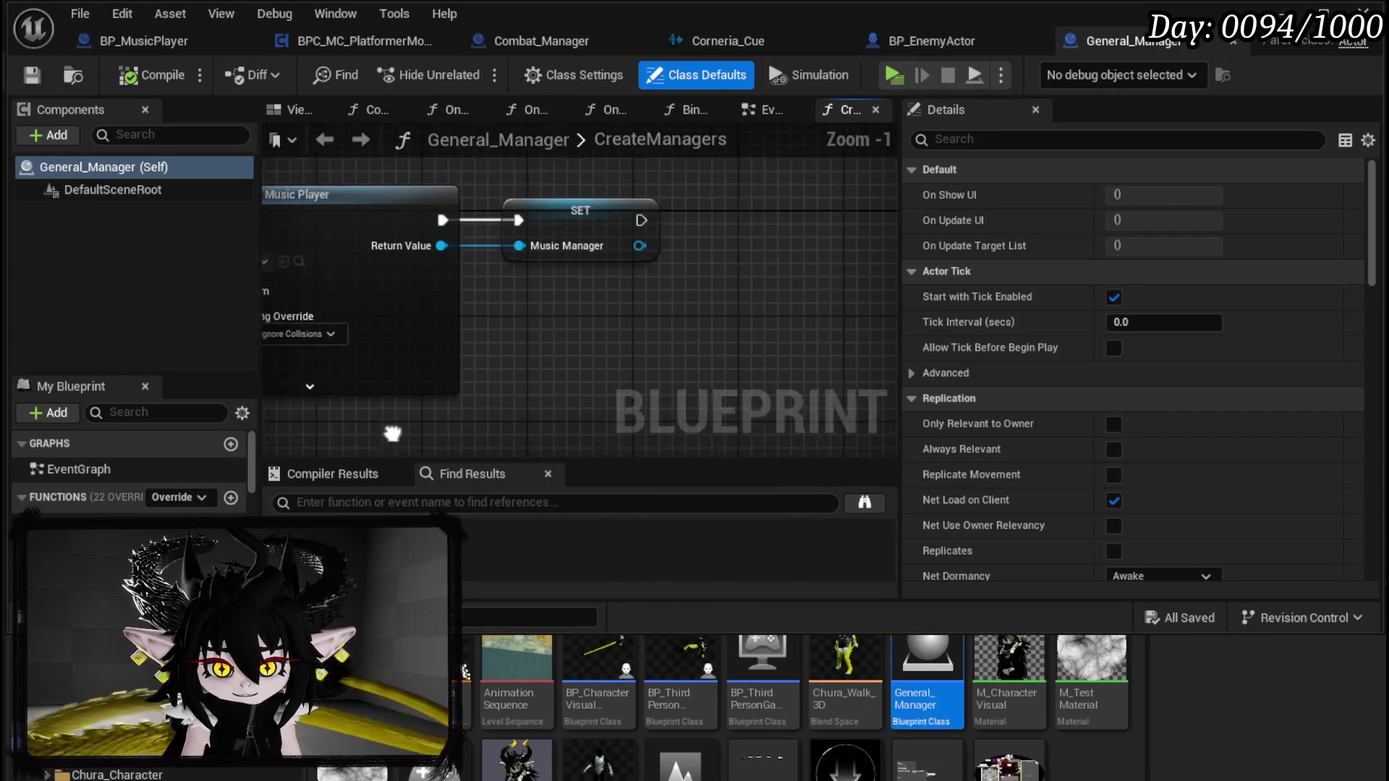
right_click(506, 240)
type("g")
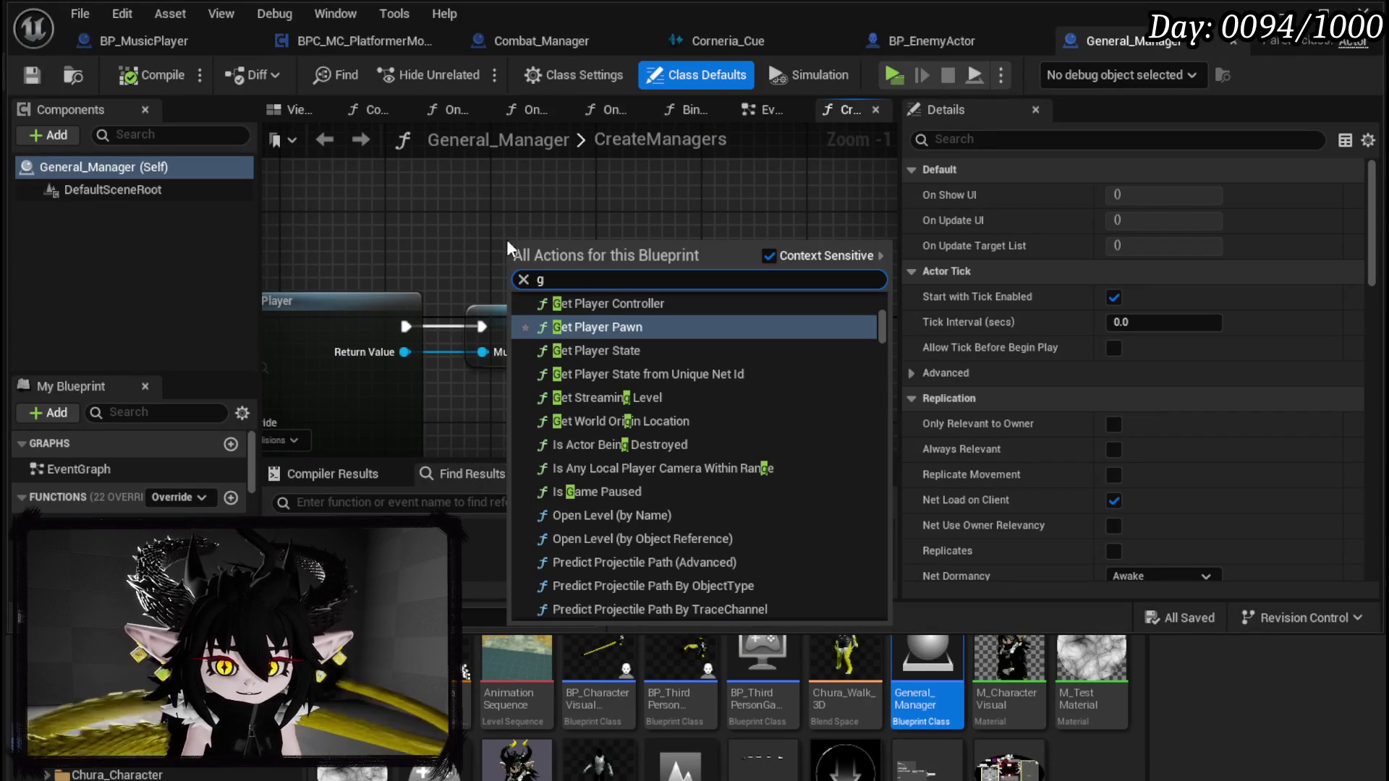
type("et actor ")
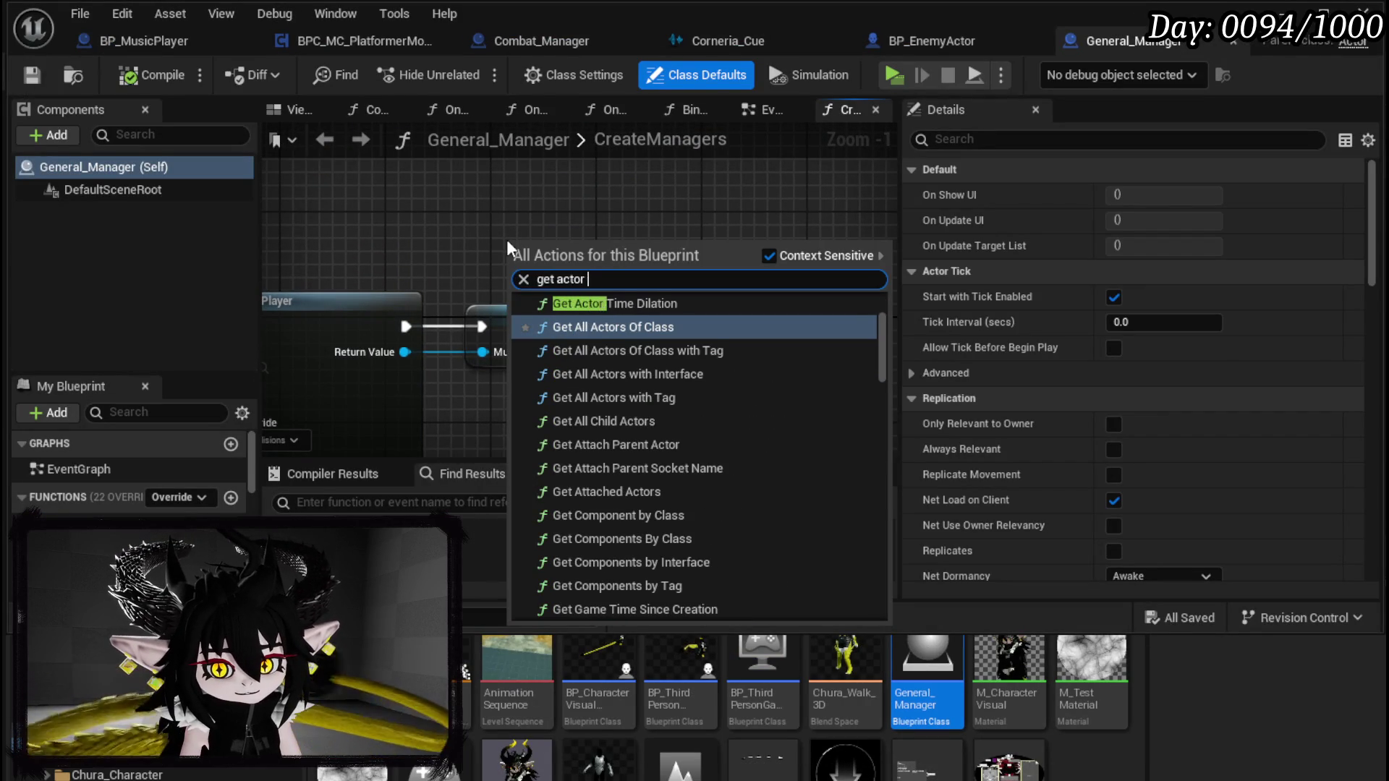
type("of cl")
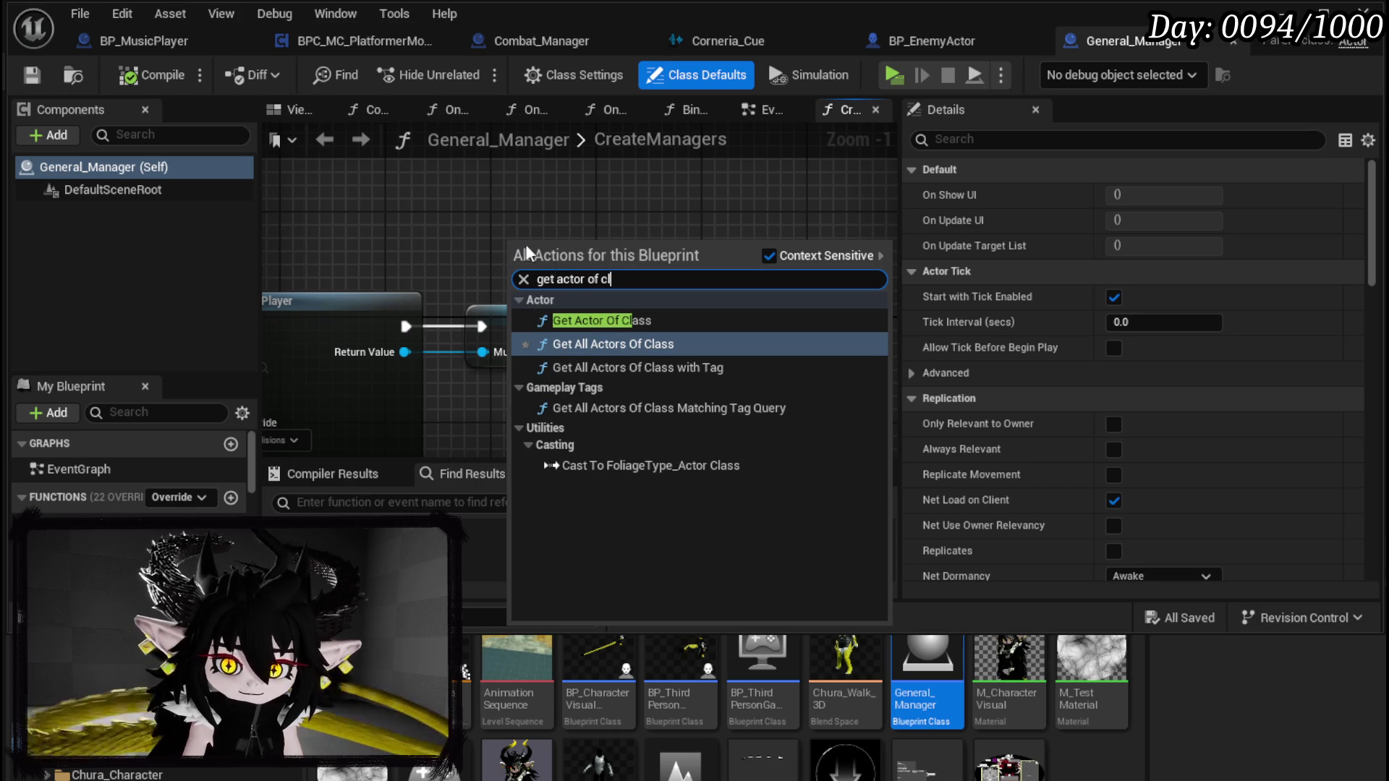
left_click(612, 320)
mouse_move(605, 326)
left_mouse_down()
mouse_move(692, 323)
mouse_move(659, 333)
left_mouse_up()
left_click(440, 353)
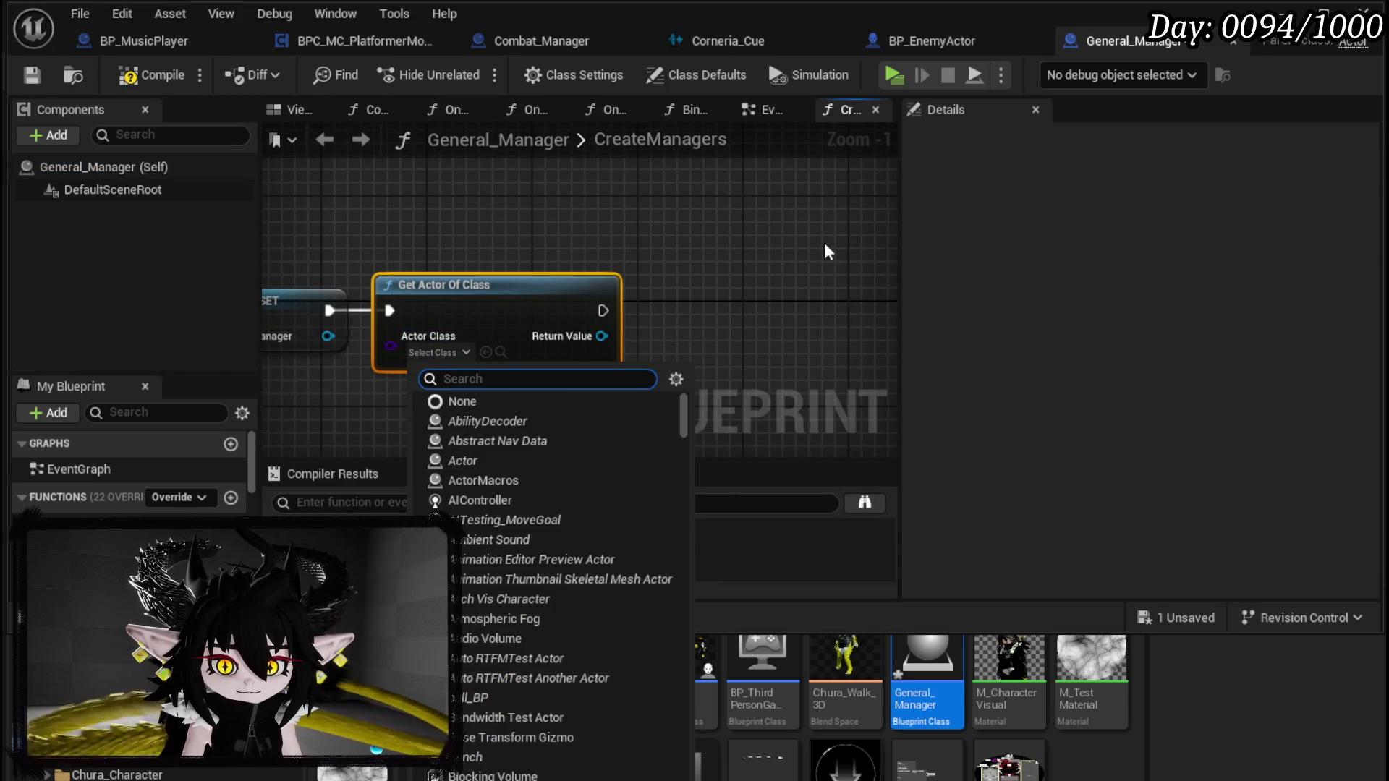
type("combat")
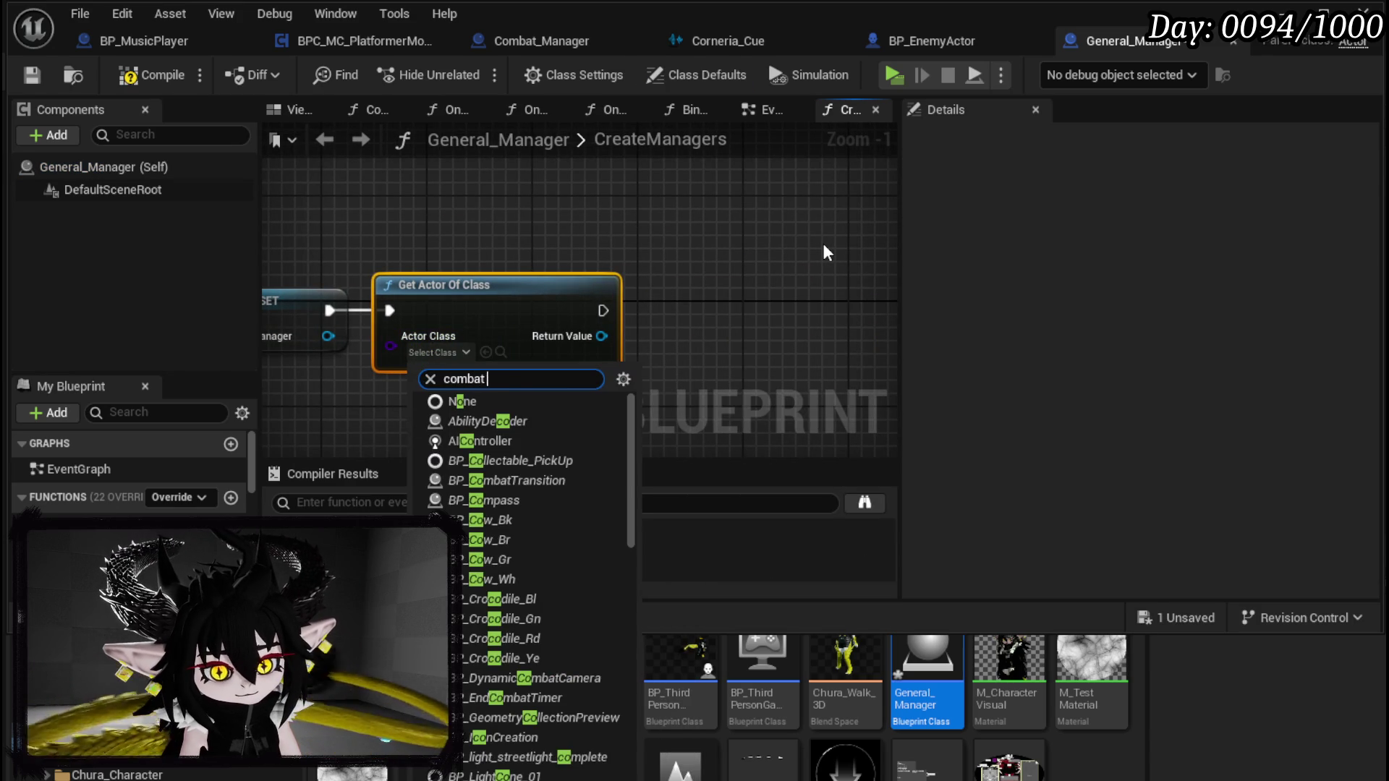
type(" manager")
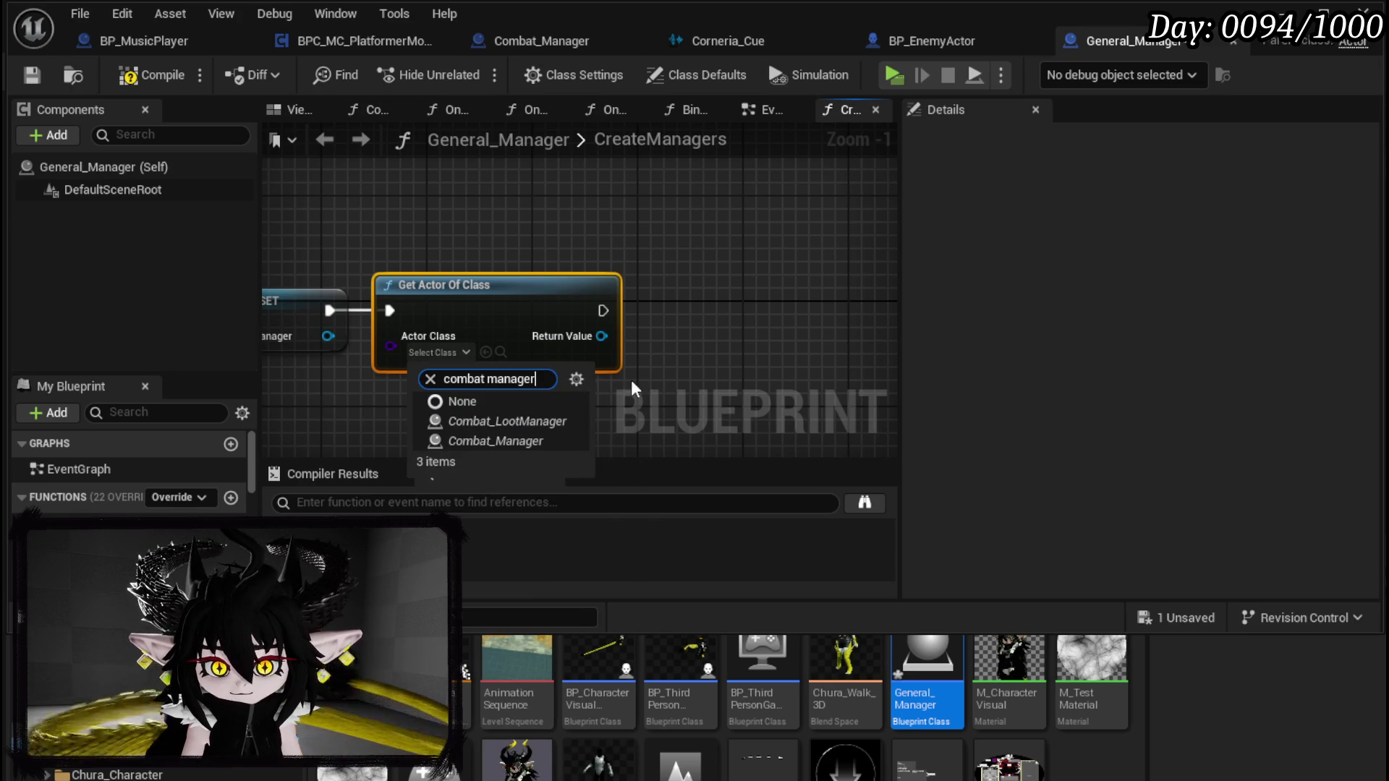
left_click(500, 438)
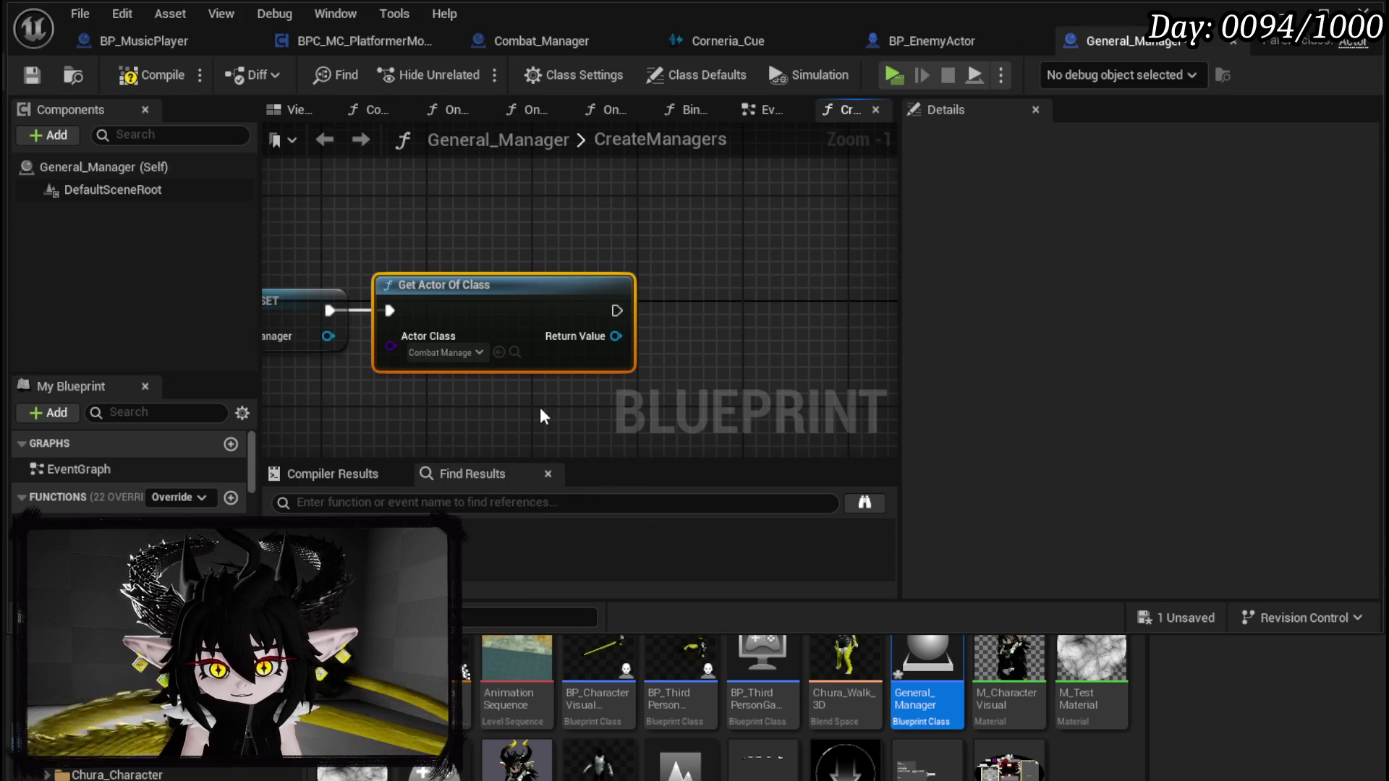
Step: Call Bind Music Manager on Combat_Manager with Music Manager, compile, save, and minimize the editor
left_click_drag(539, 407, 478, 418)
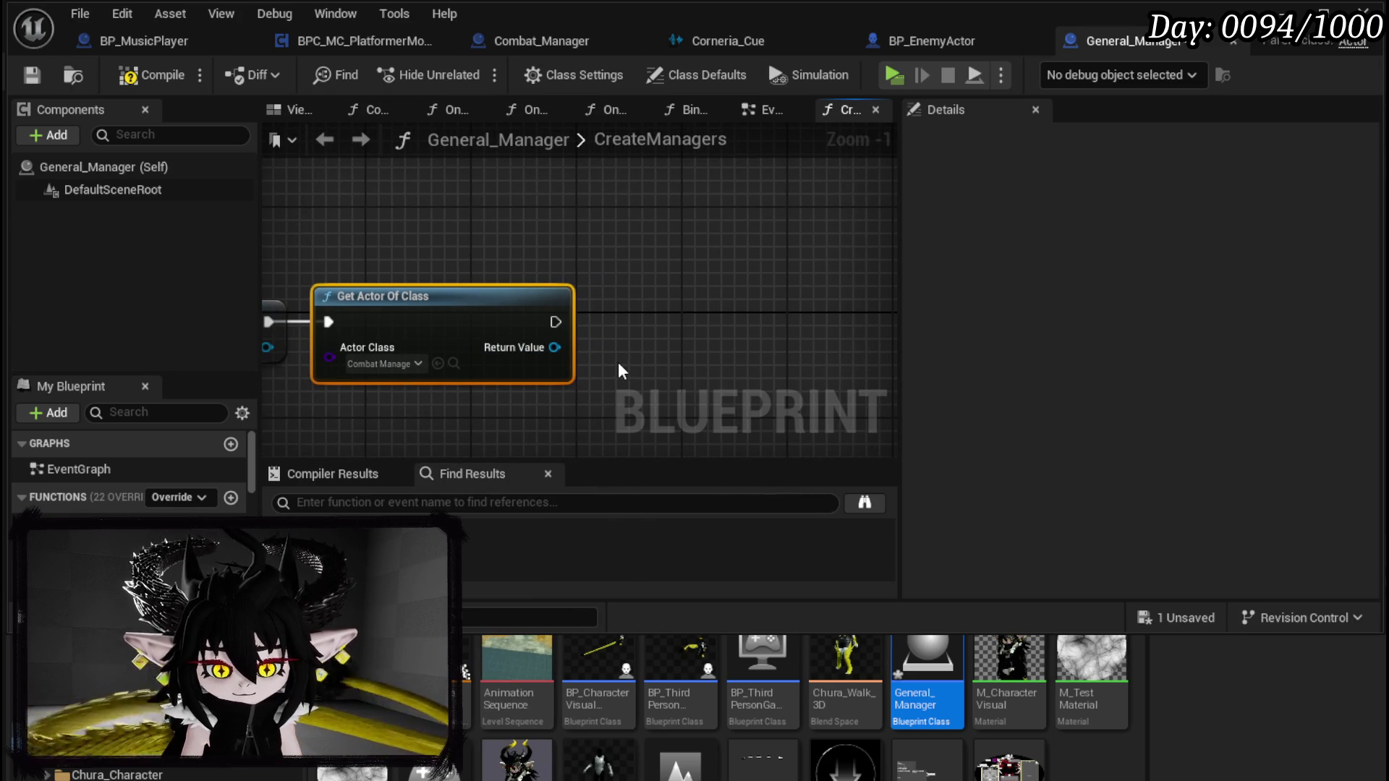
left_click_drag(554, 347, 606, 344)
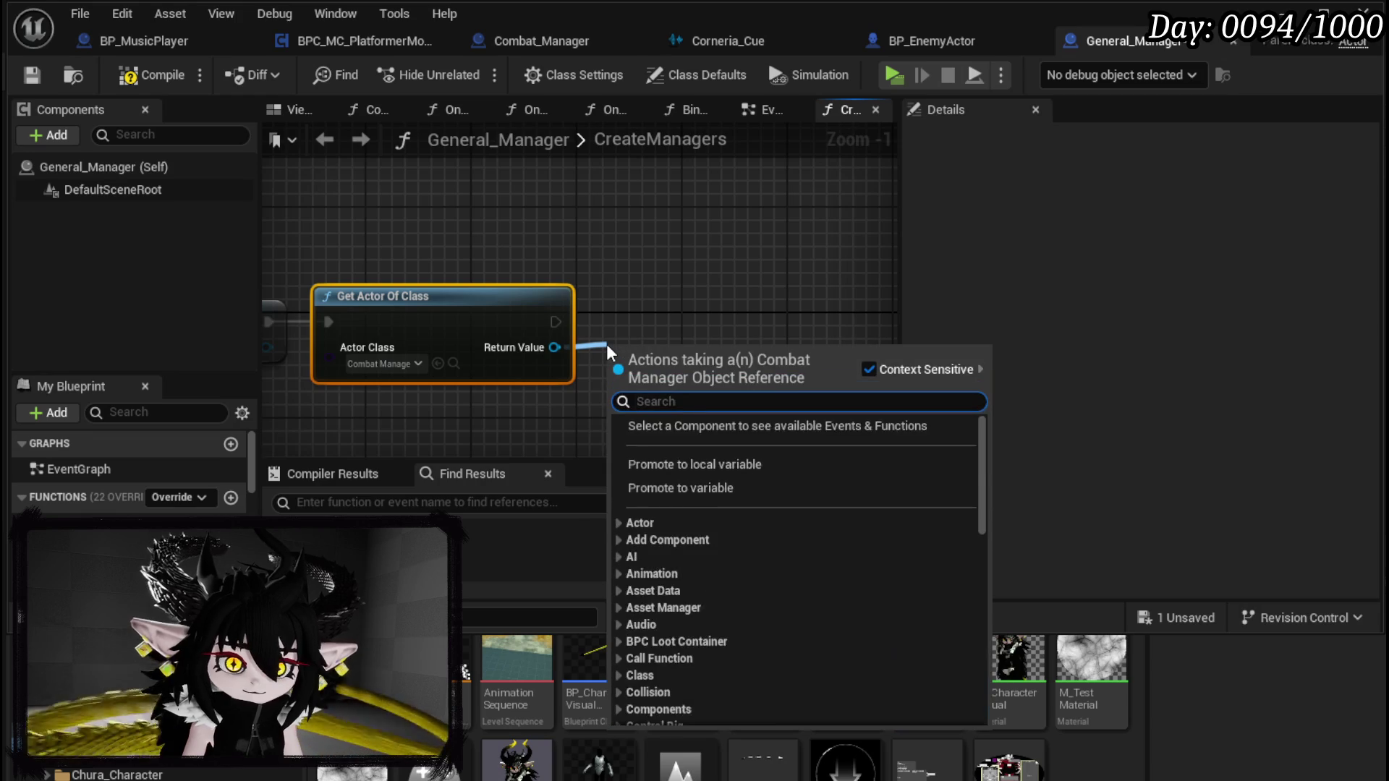
type("Bind mus")
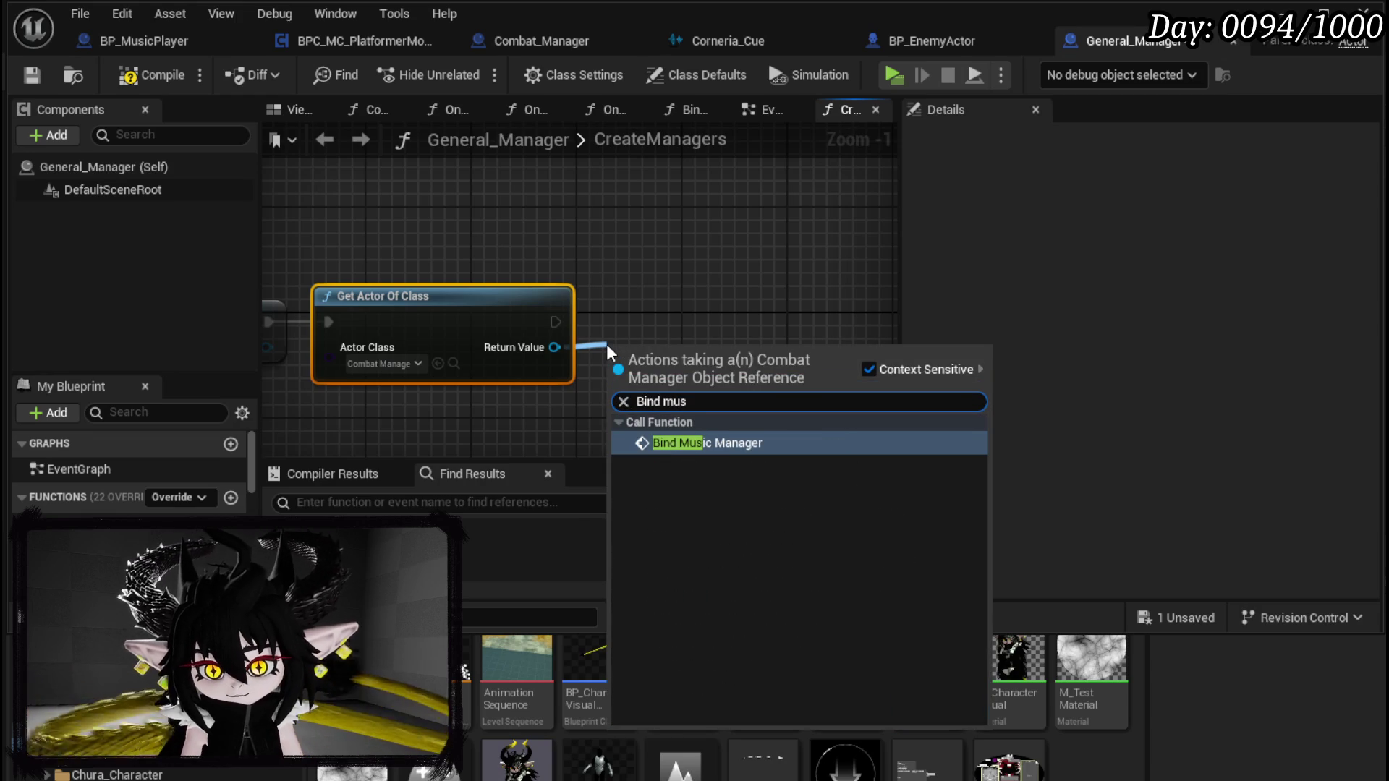
left_click(699, 443)
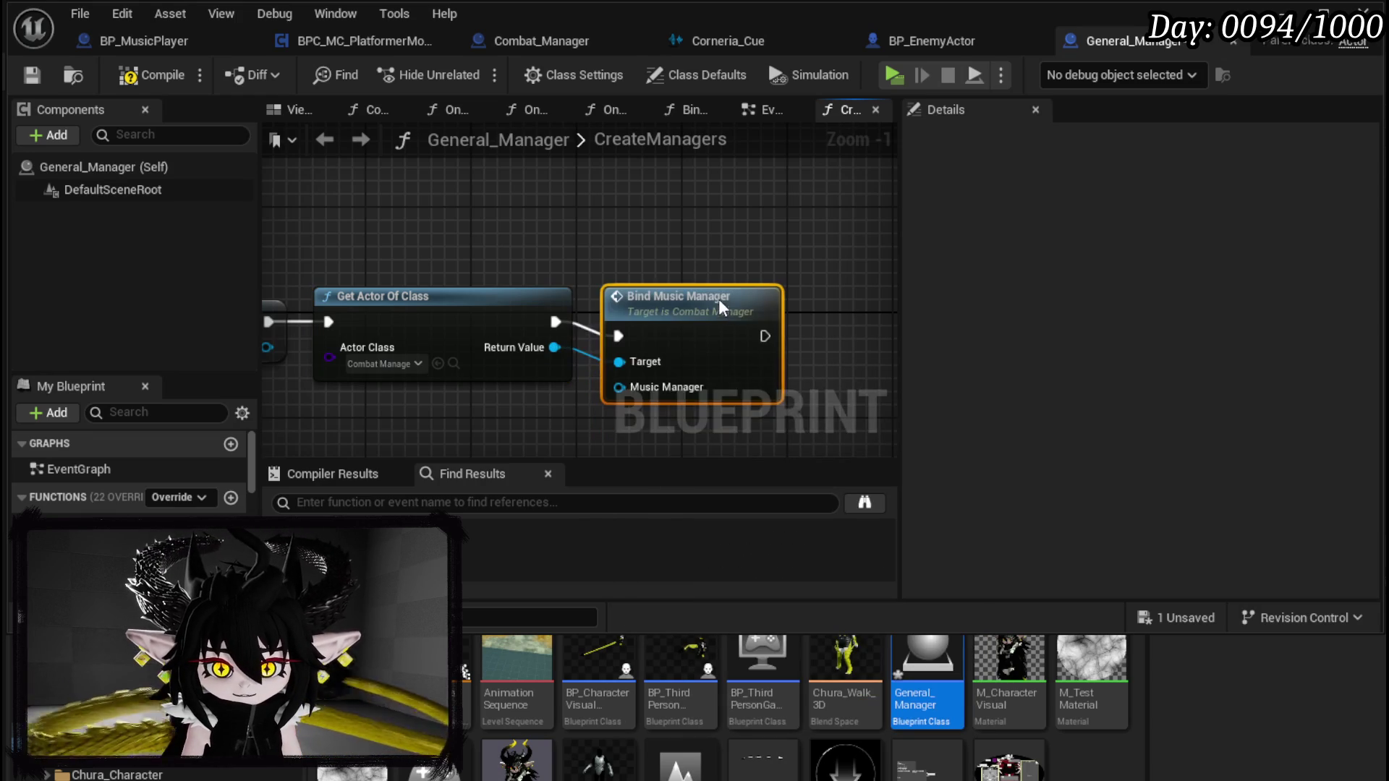
left_click_drag(719, 279, 621, 330)
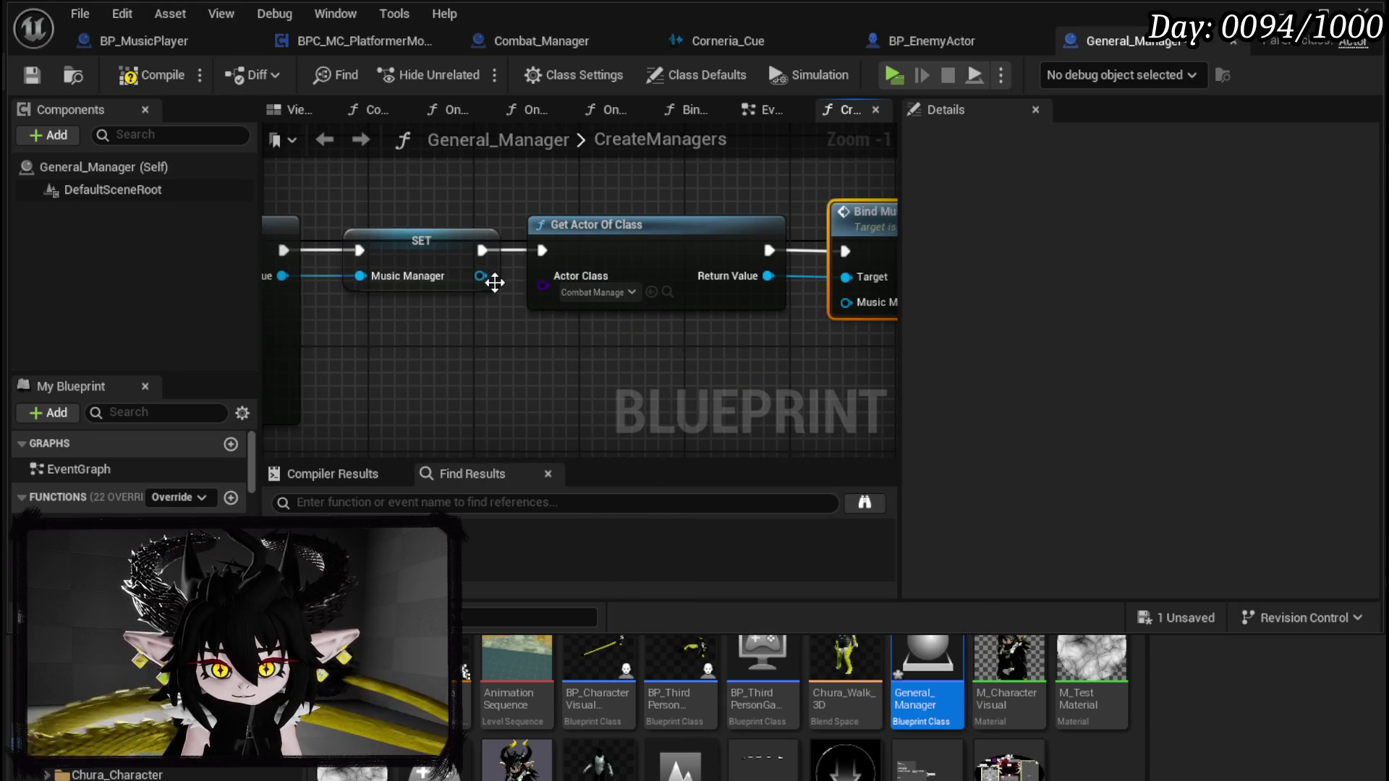
left_click(474, 269)
mouse_move(480, 276)
left_mouse_down()
mouse_move(482, 287)
mouse_move(845, 301)
left_mouse_up()
left_click(740, 358)
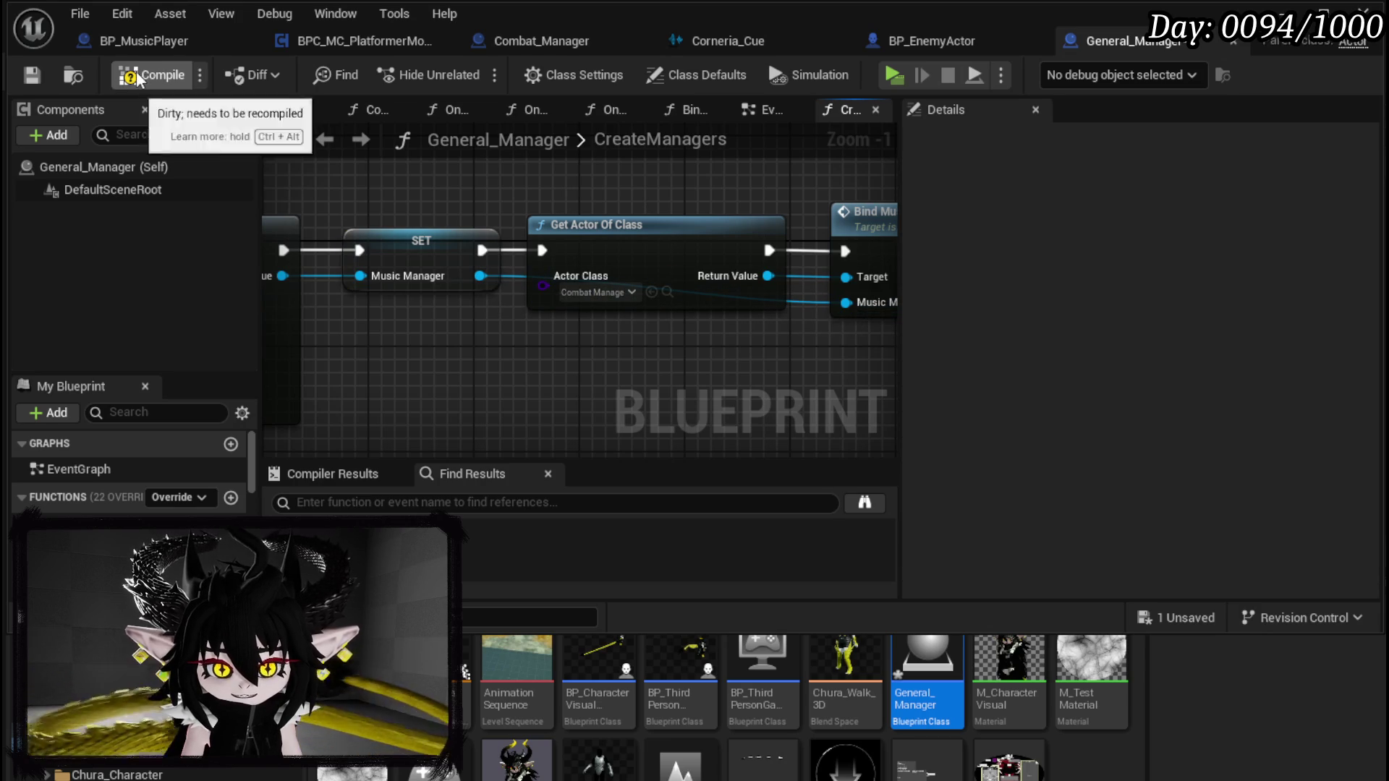
left_click(136, 72)
left_click(26, 77)
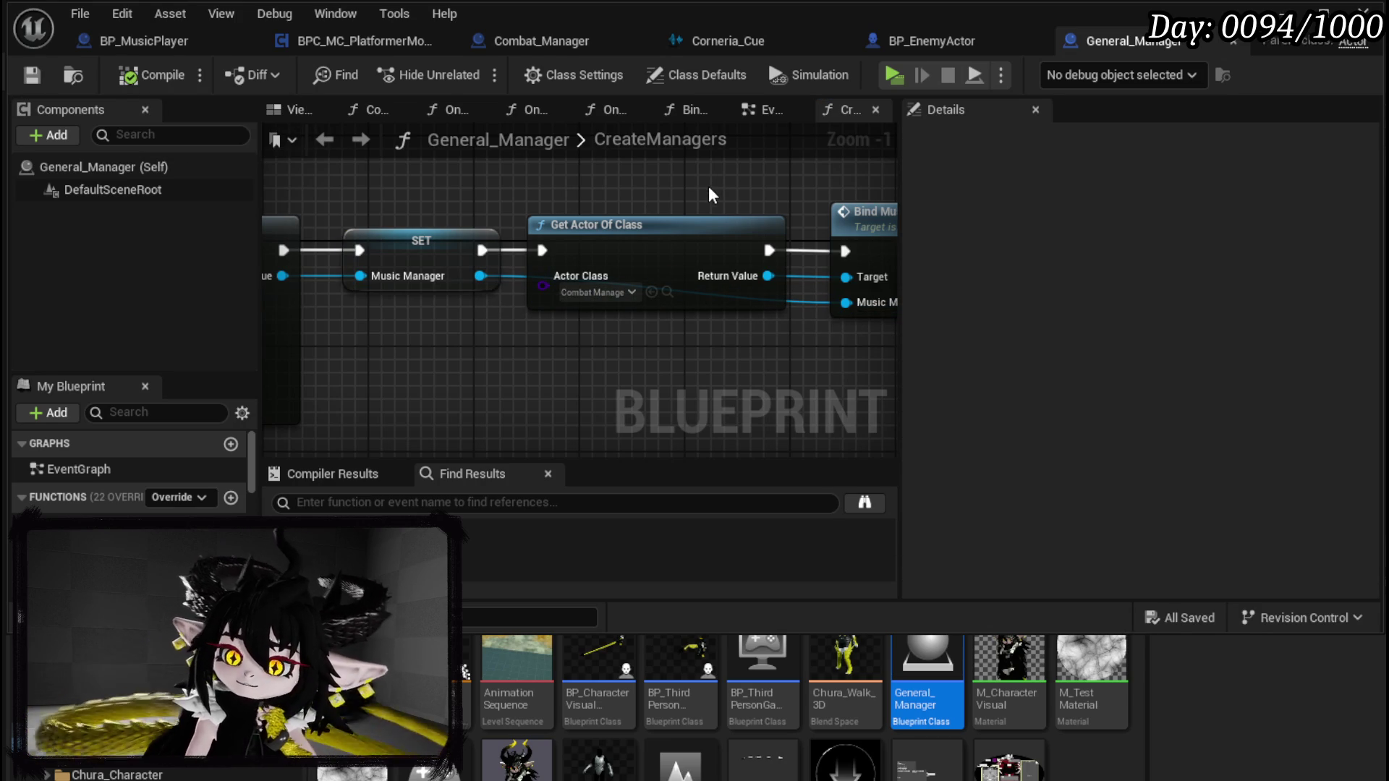
left_click(1299, 12)
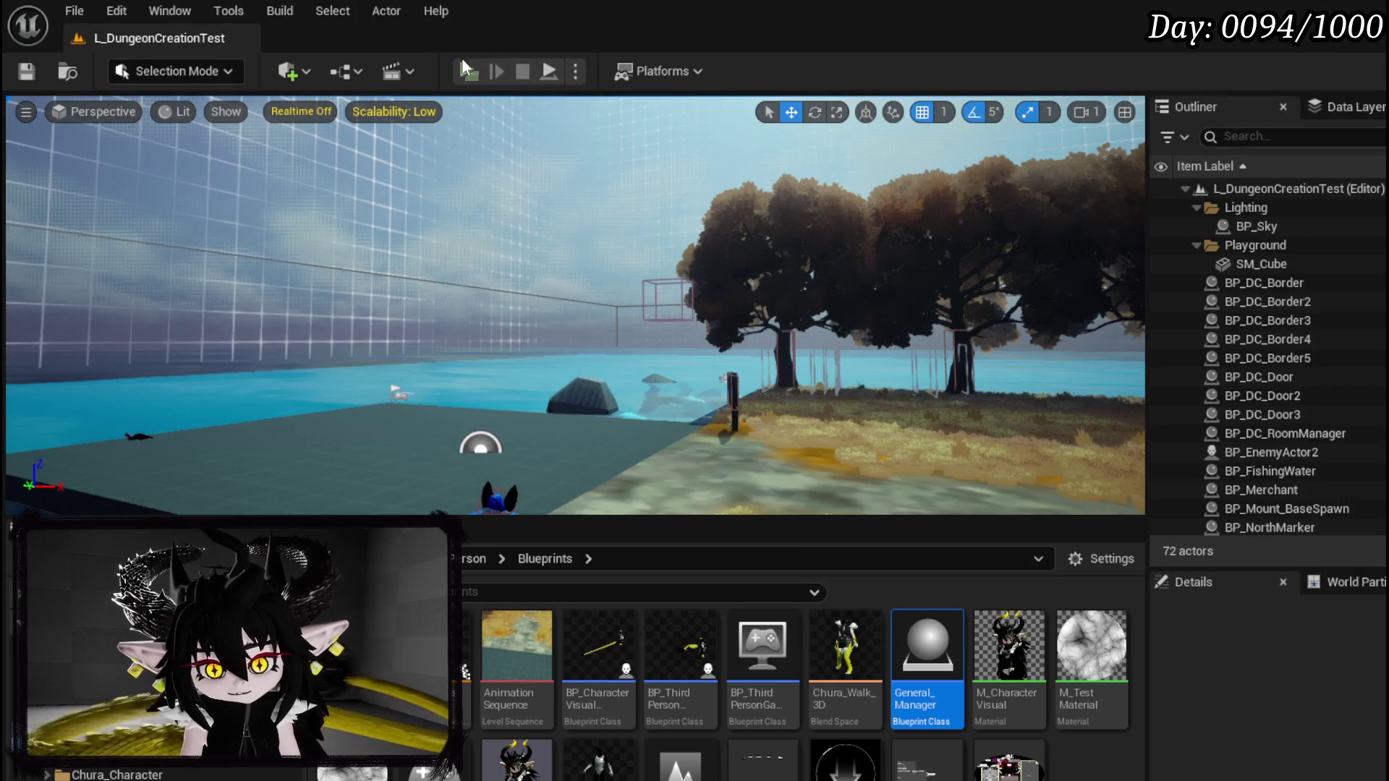
Step: Play-test the level and step from the combat-music breakpoint into StartMusic, confirming Corneria_Cue is passed
left_click(475, 71)
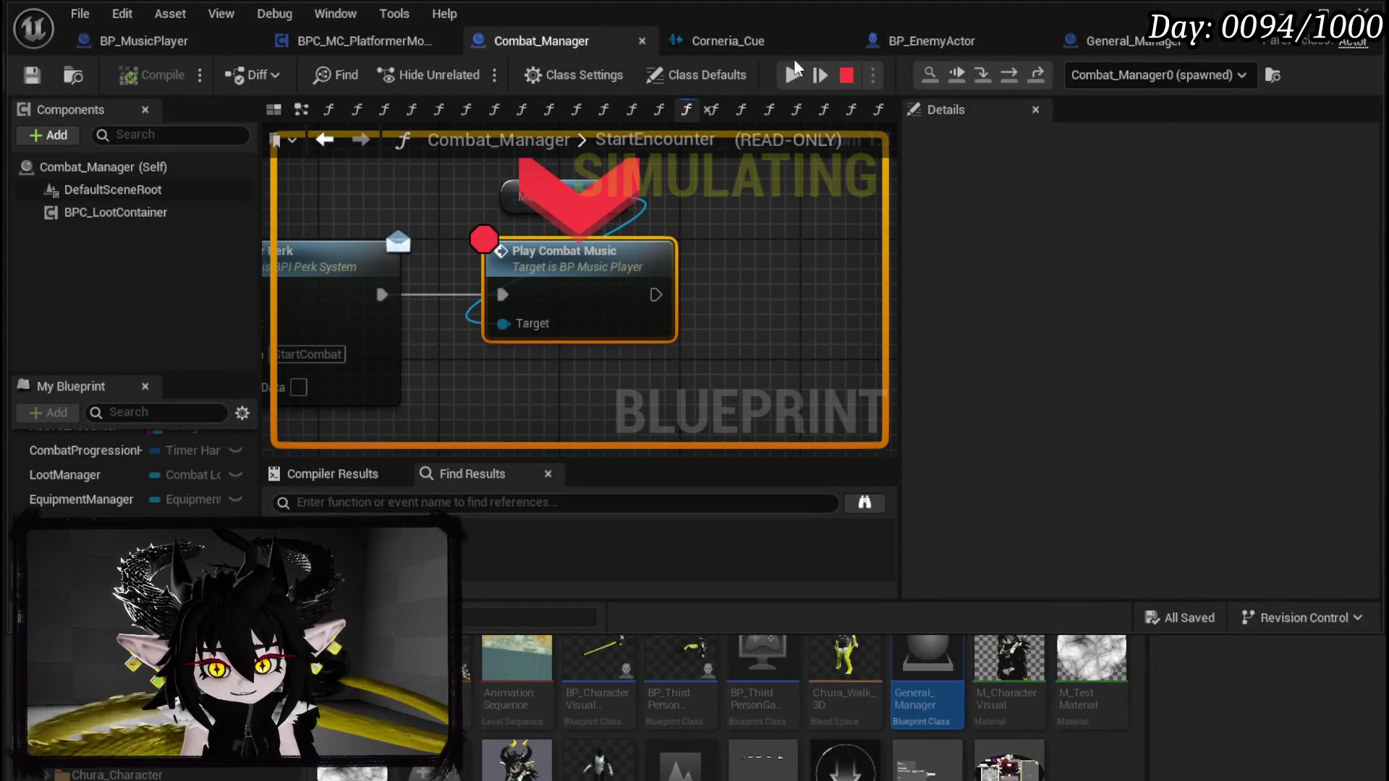
left_click(981, 74)
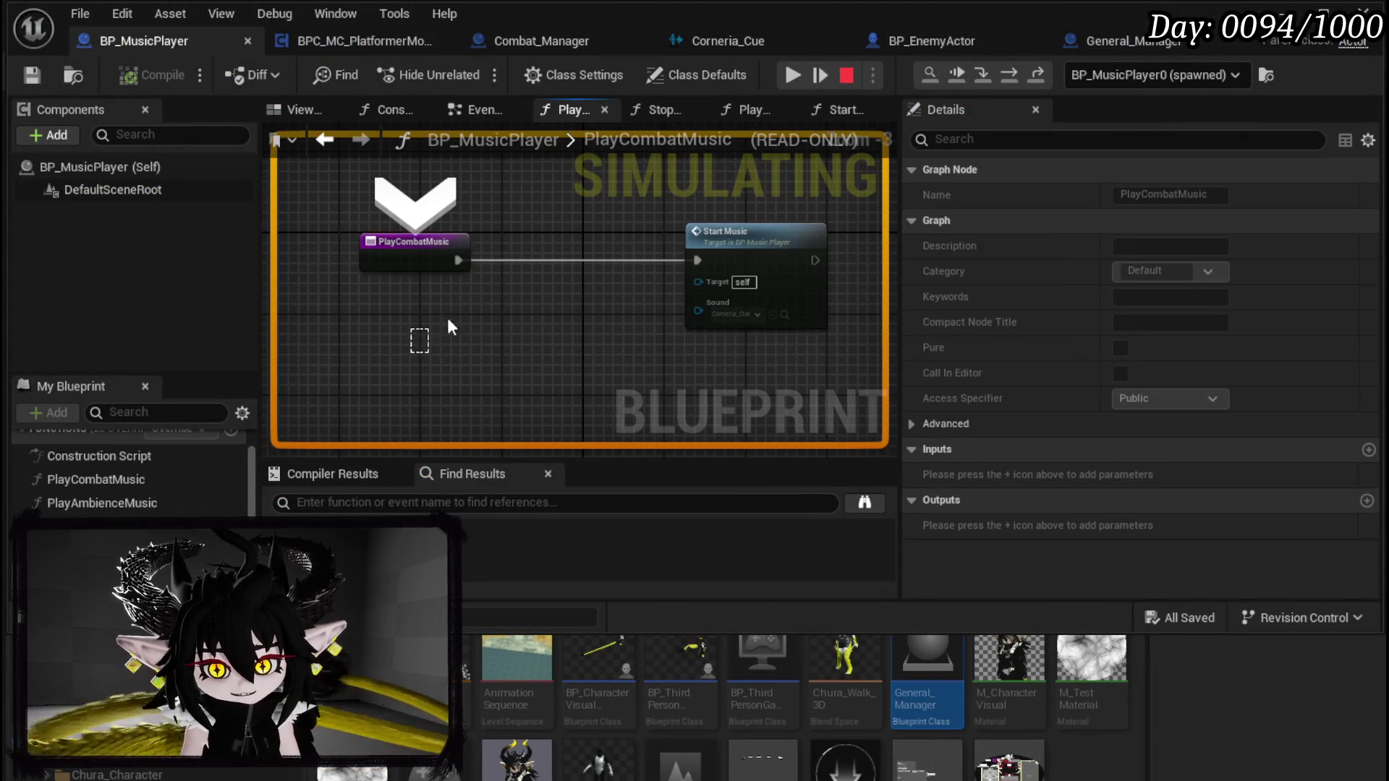
left_click(1008, 77)
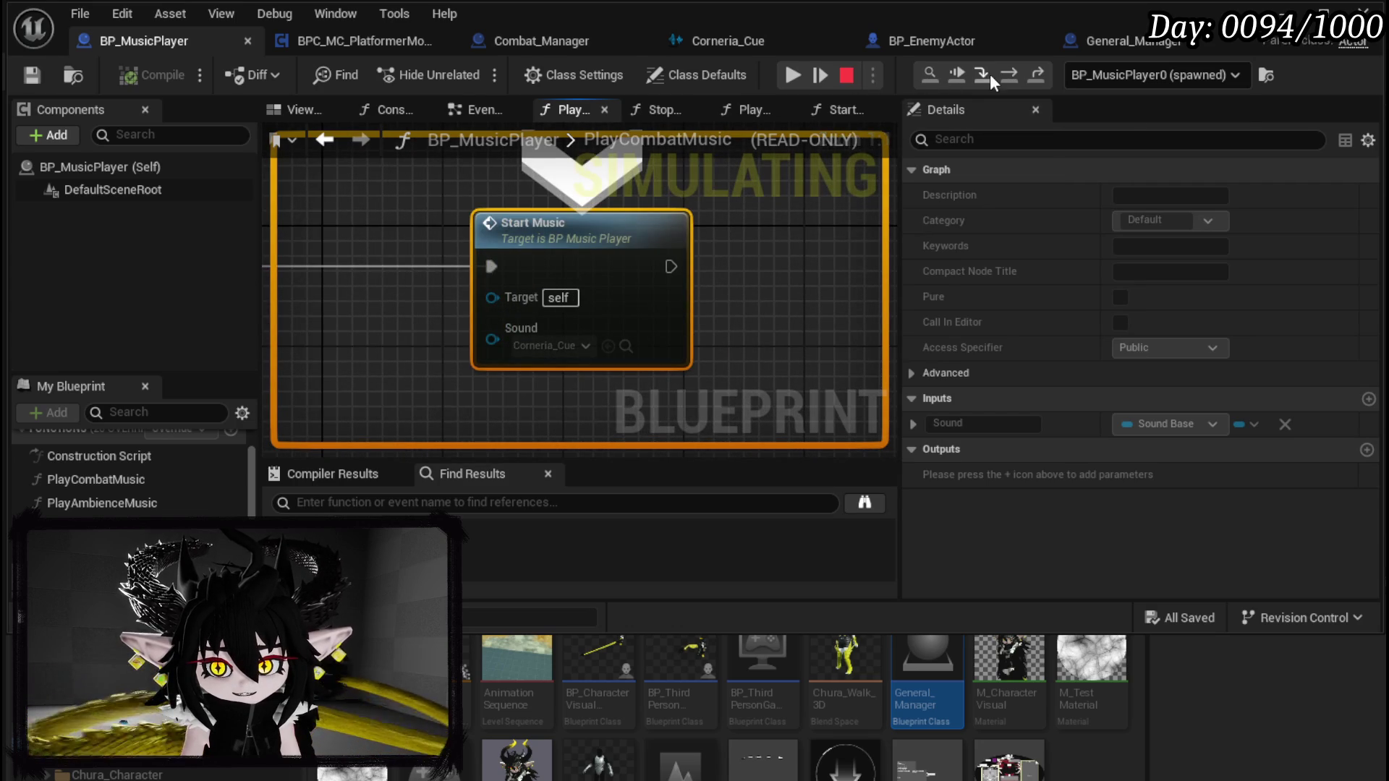
left_click(980, 73)
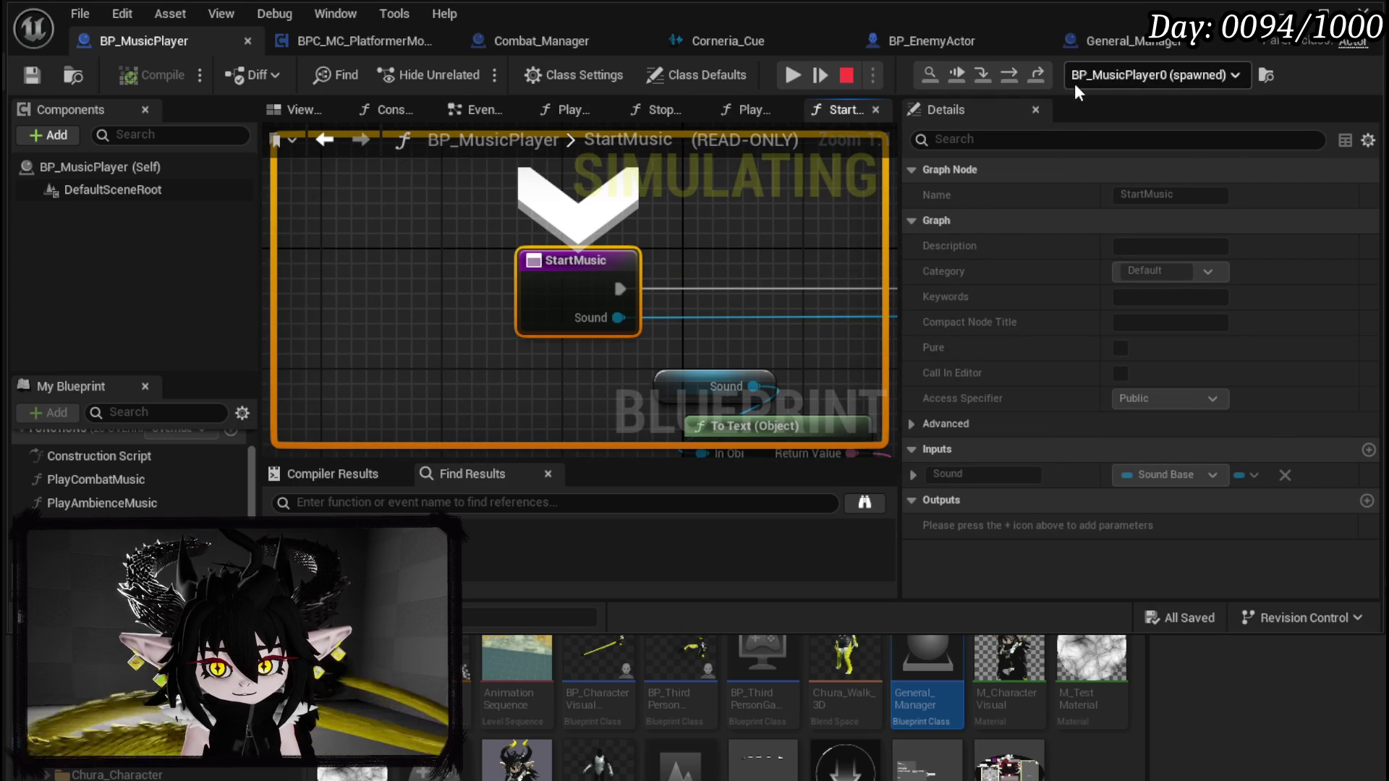
left_click(795, 81)
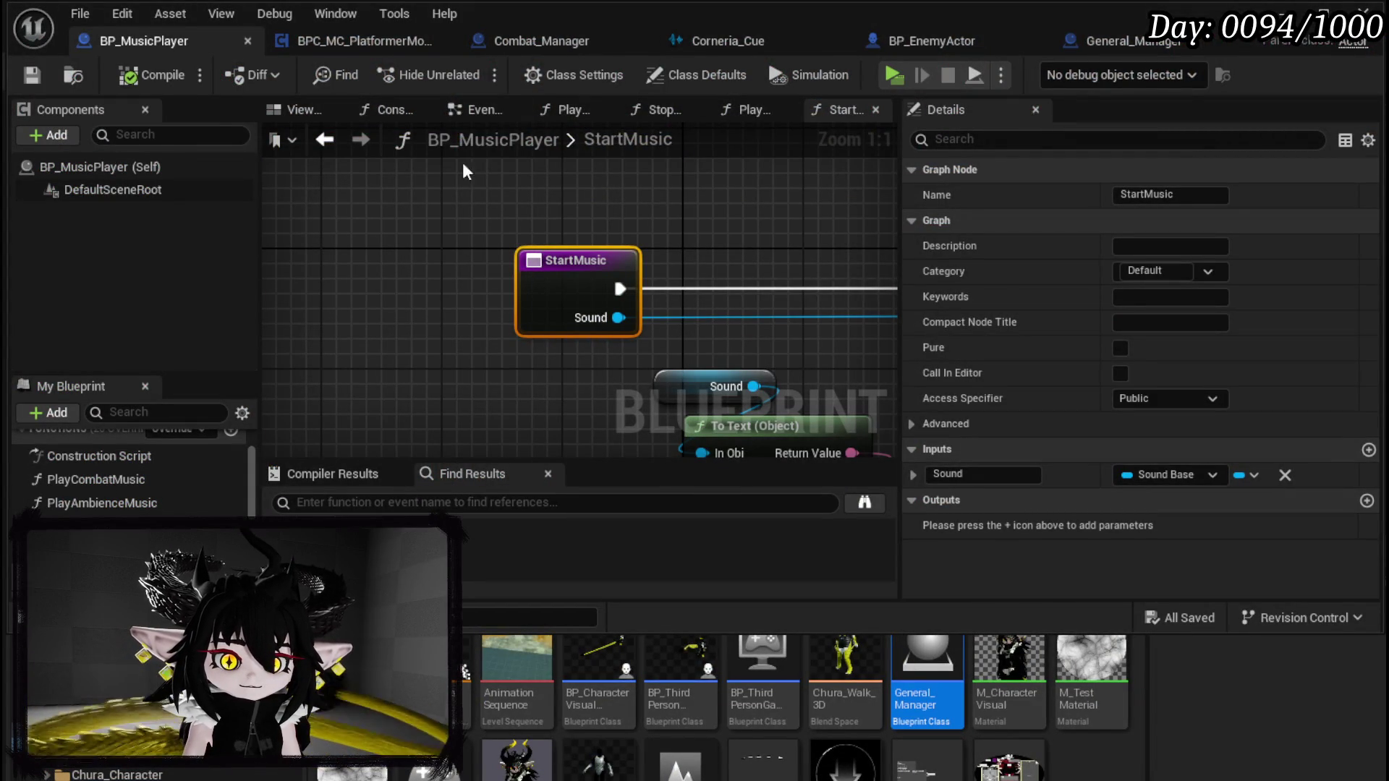
left_click(518, 46)
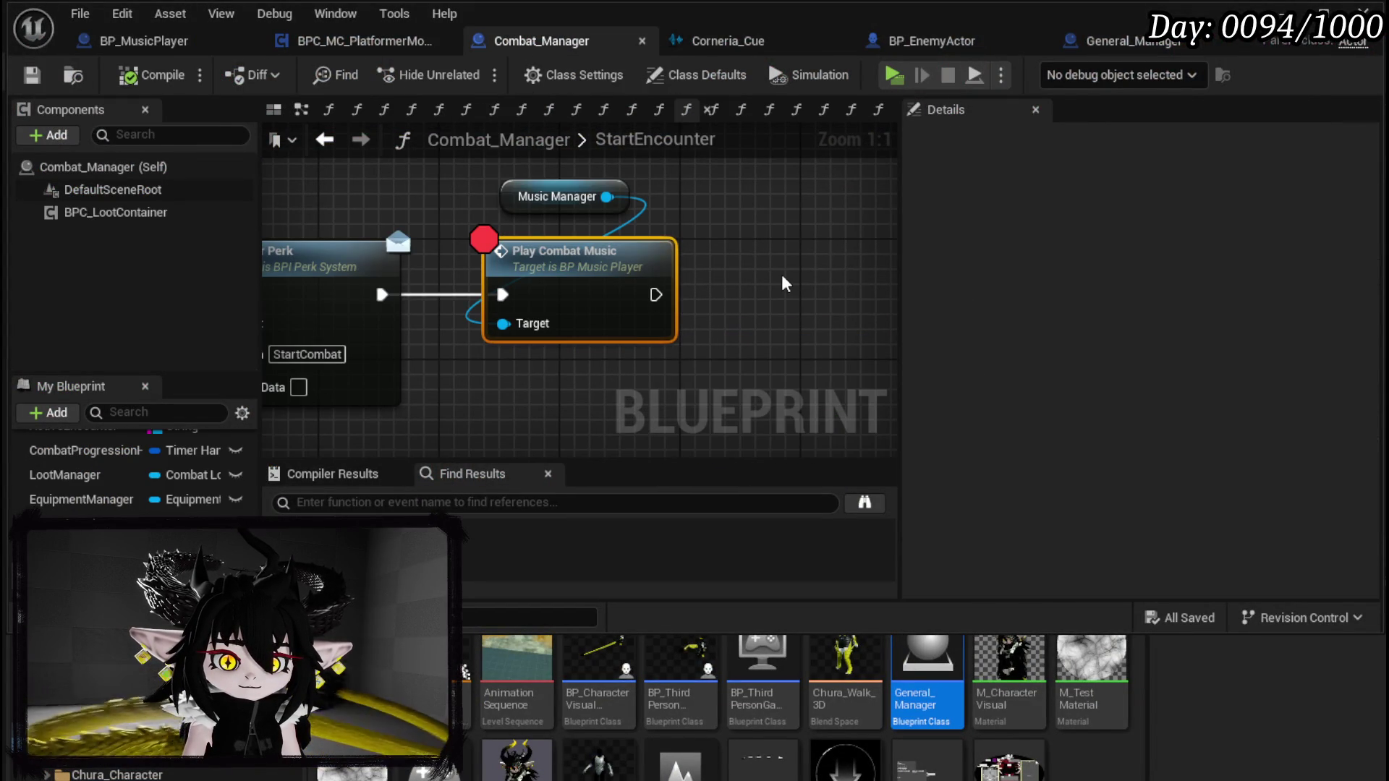
scroll(785, 268, "down", 3)
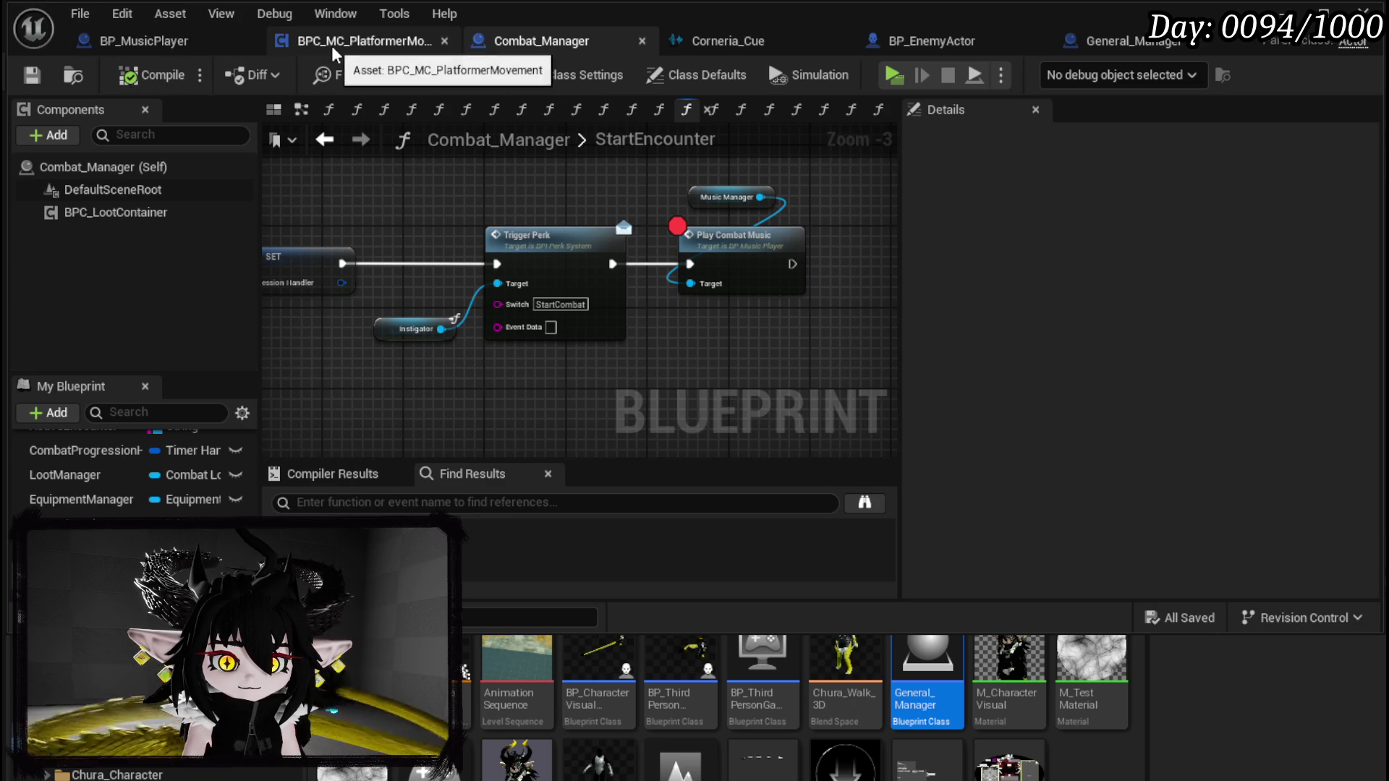
left_click(1143, 48)
mouse_move(617, 359)
left_mouse_down()
mouse_move(397, 322)
mouse_move(531, 318)
mouse_move(487, 360)
mouse_move(527, 314)
left_mouse_up()
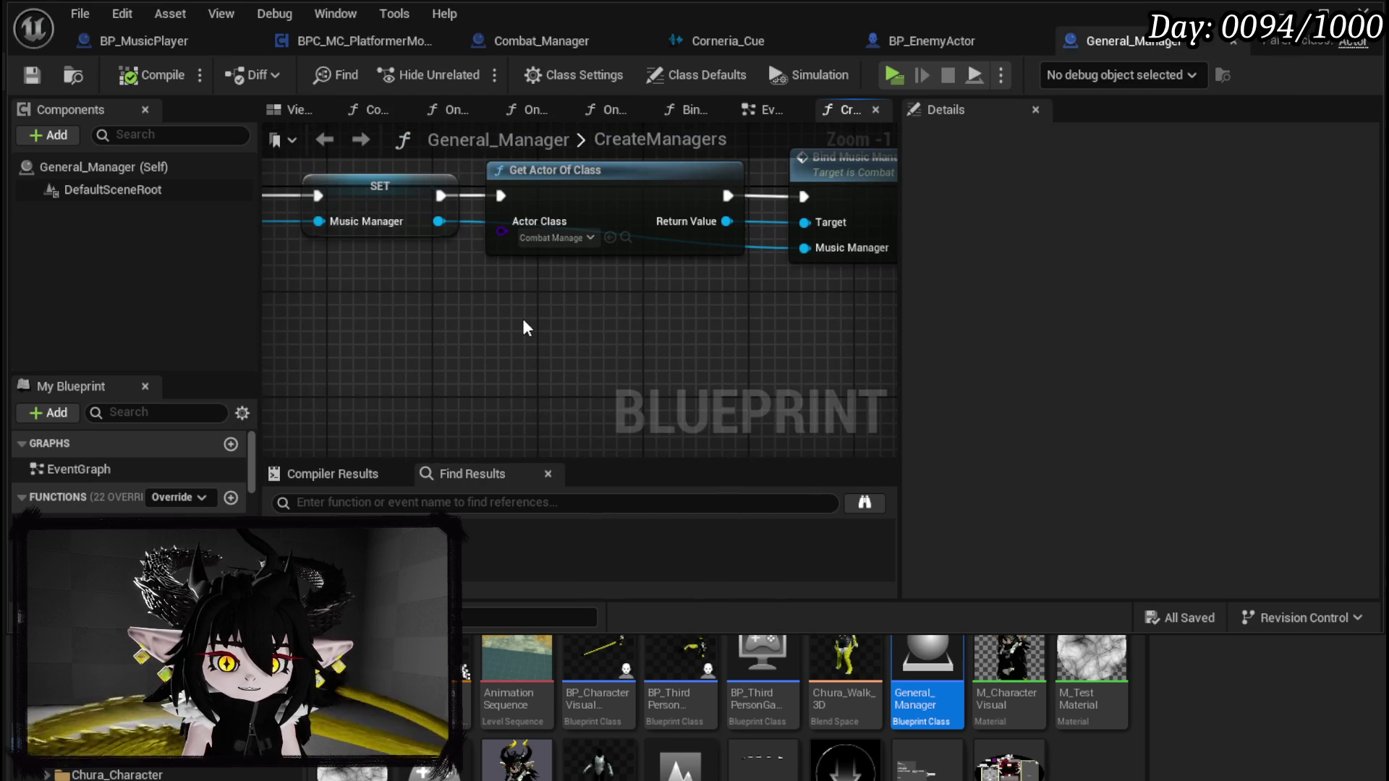
right_click(525, 315)
type("get ")
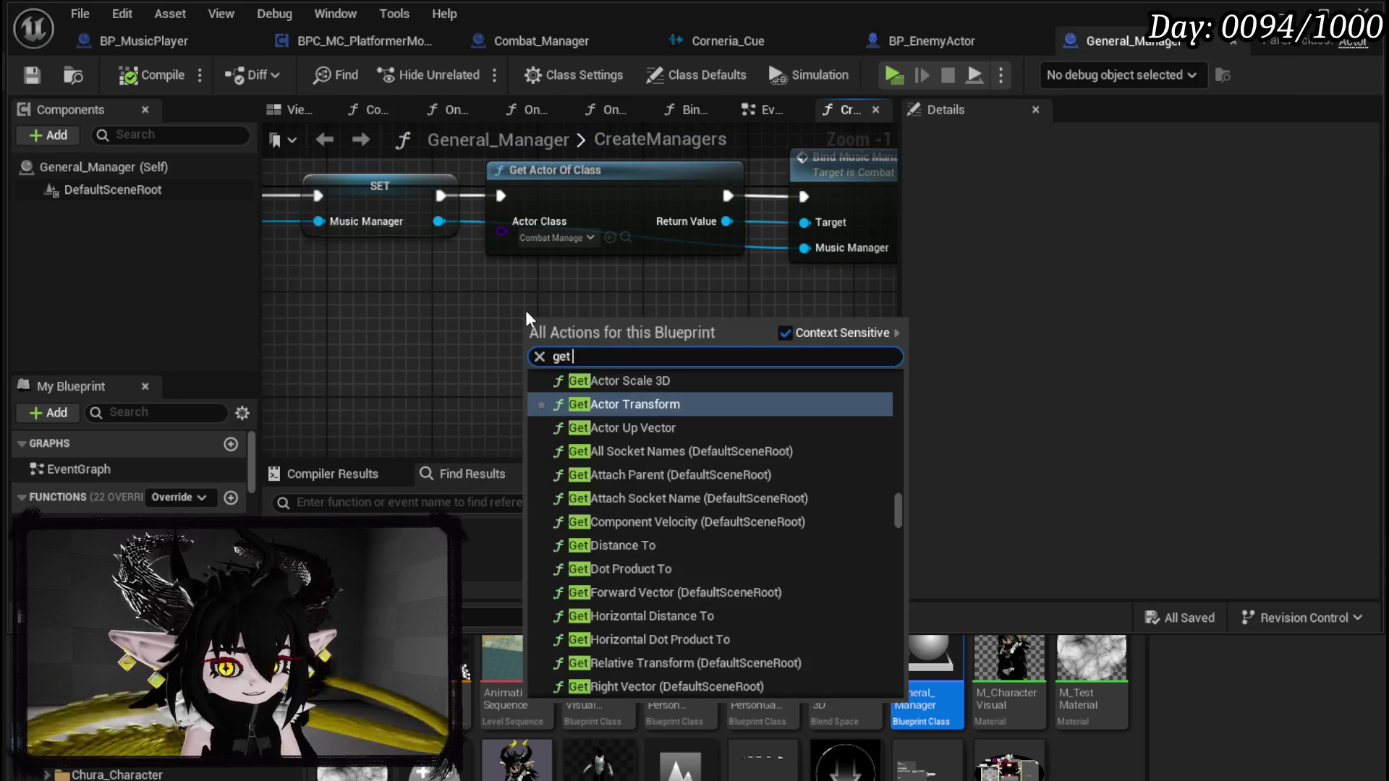
type("levelst")
key("BackSpace")
key("BackSpace")
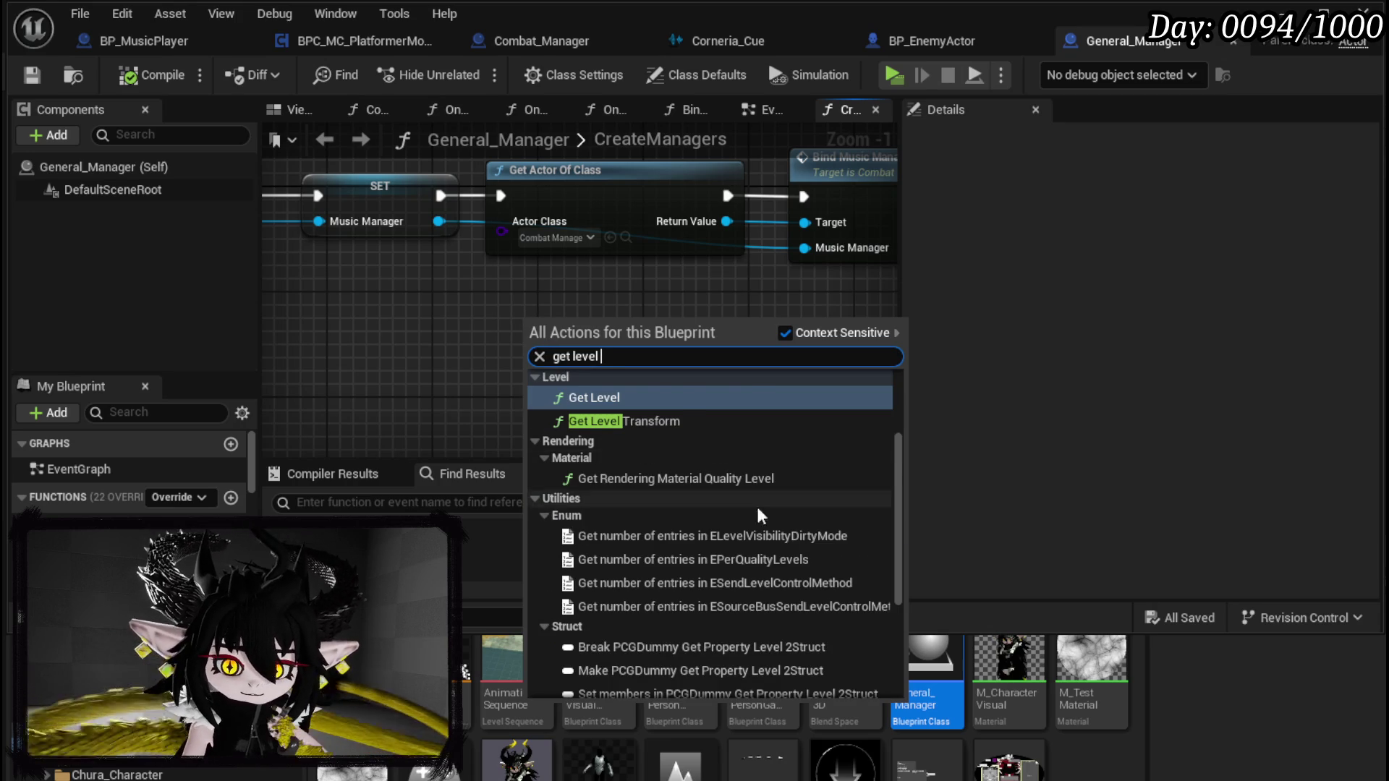
scroll(800, 497, "down", 3)
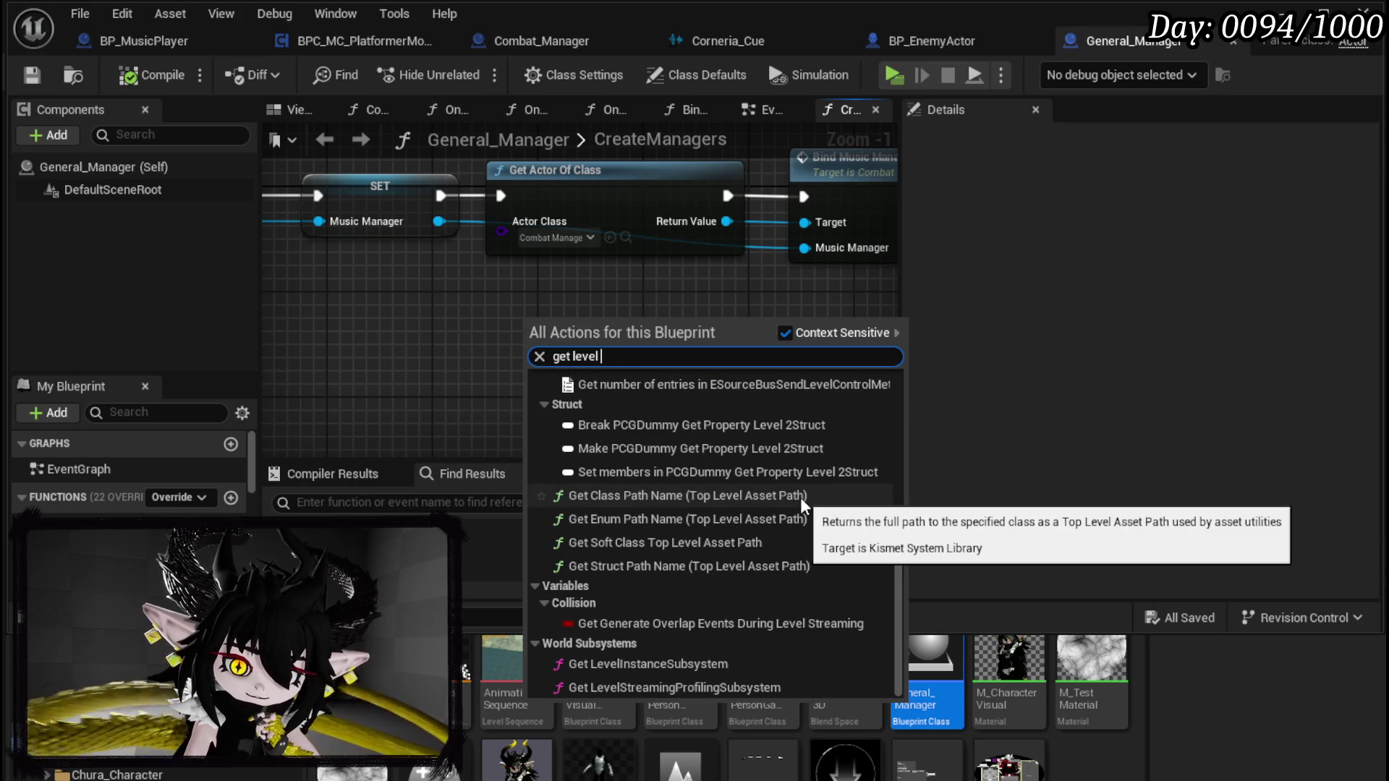
scroll(800, 497, "up", 5)
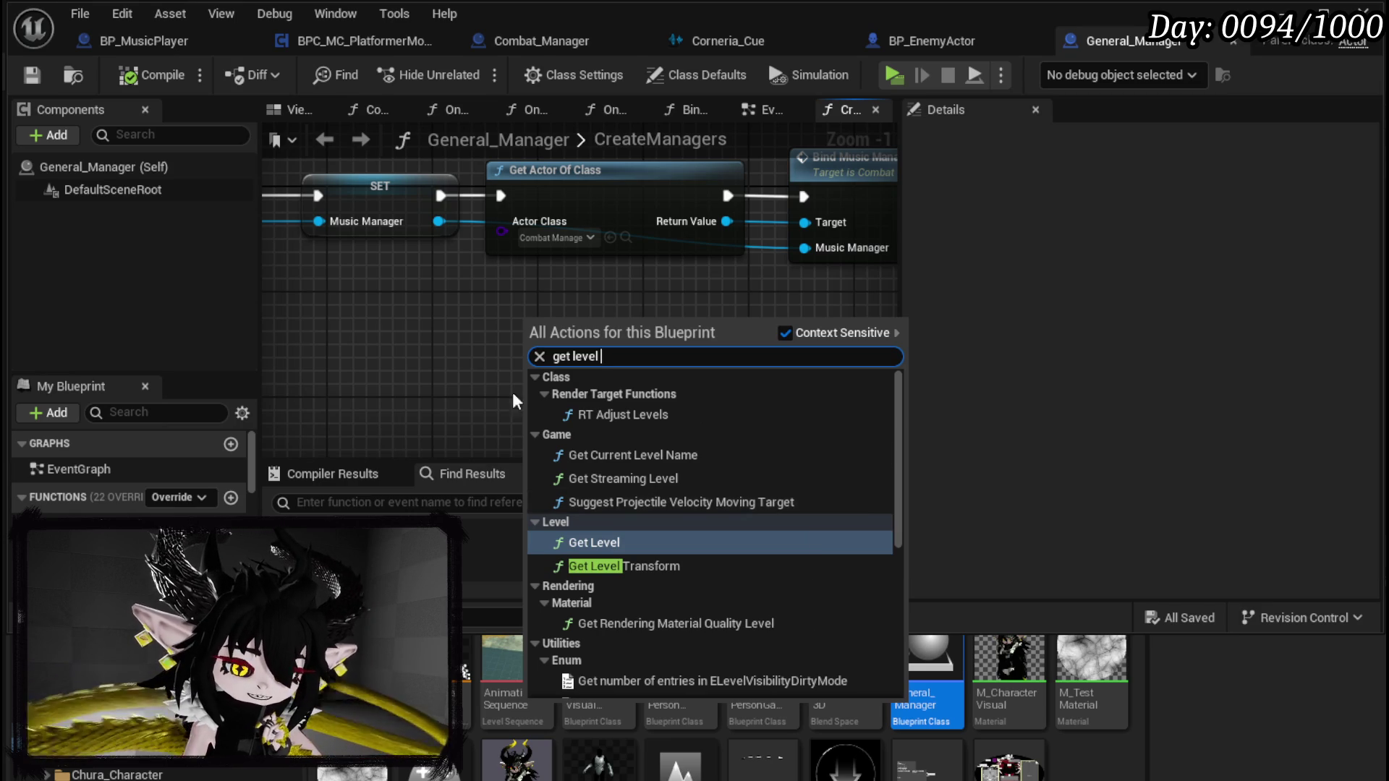
left_click(492, 360)
scroll(532, 362, "down", 1)
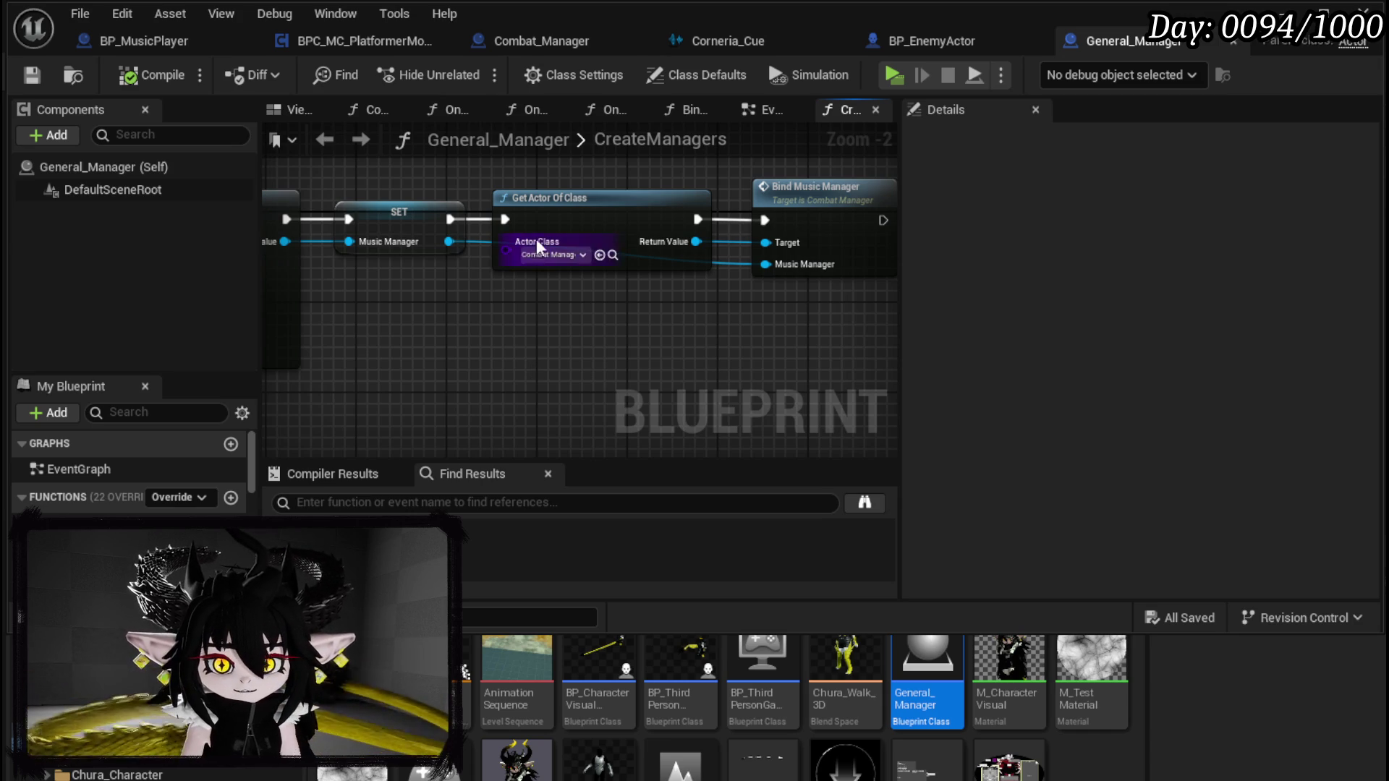
Step: Open BP_MusicPlayer's PlayAmbienceMusic function and add a Start Music call
left_click(100, 49)
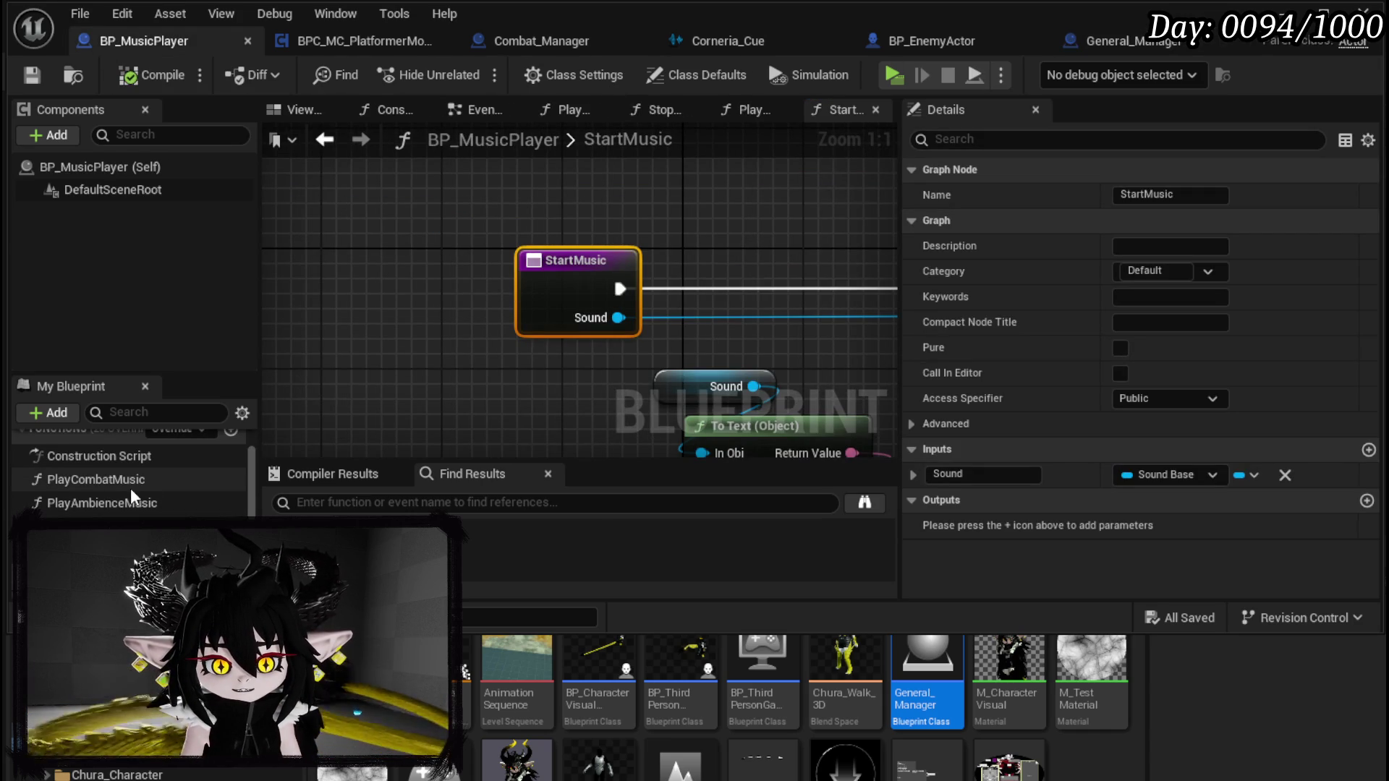
double_click(116, 503)
left_click_drag(465, 271, 418, 256)
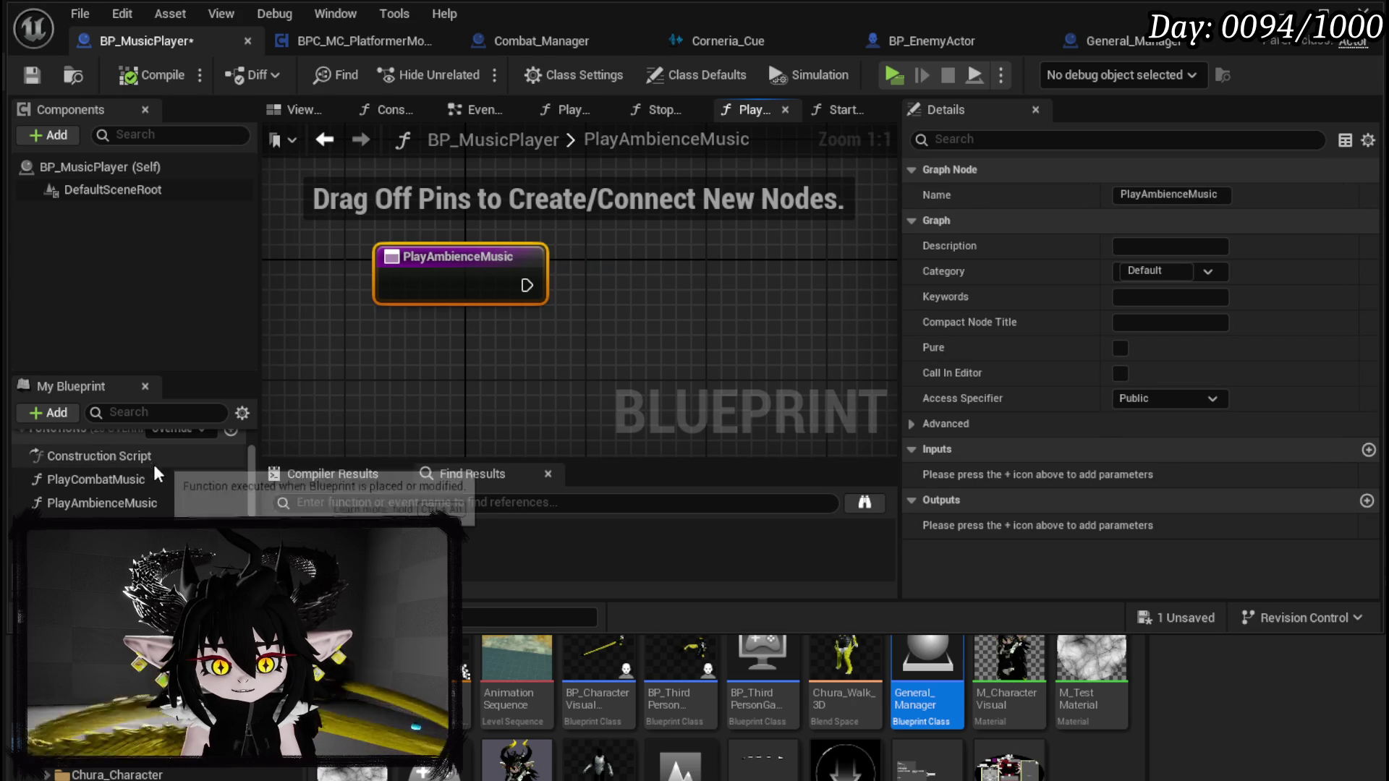
left_click_drag(92, 527, 846, 250)
scroll(350, 298, "down", 2)
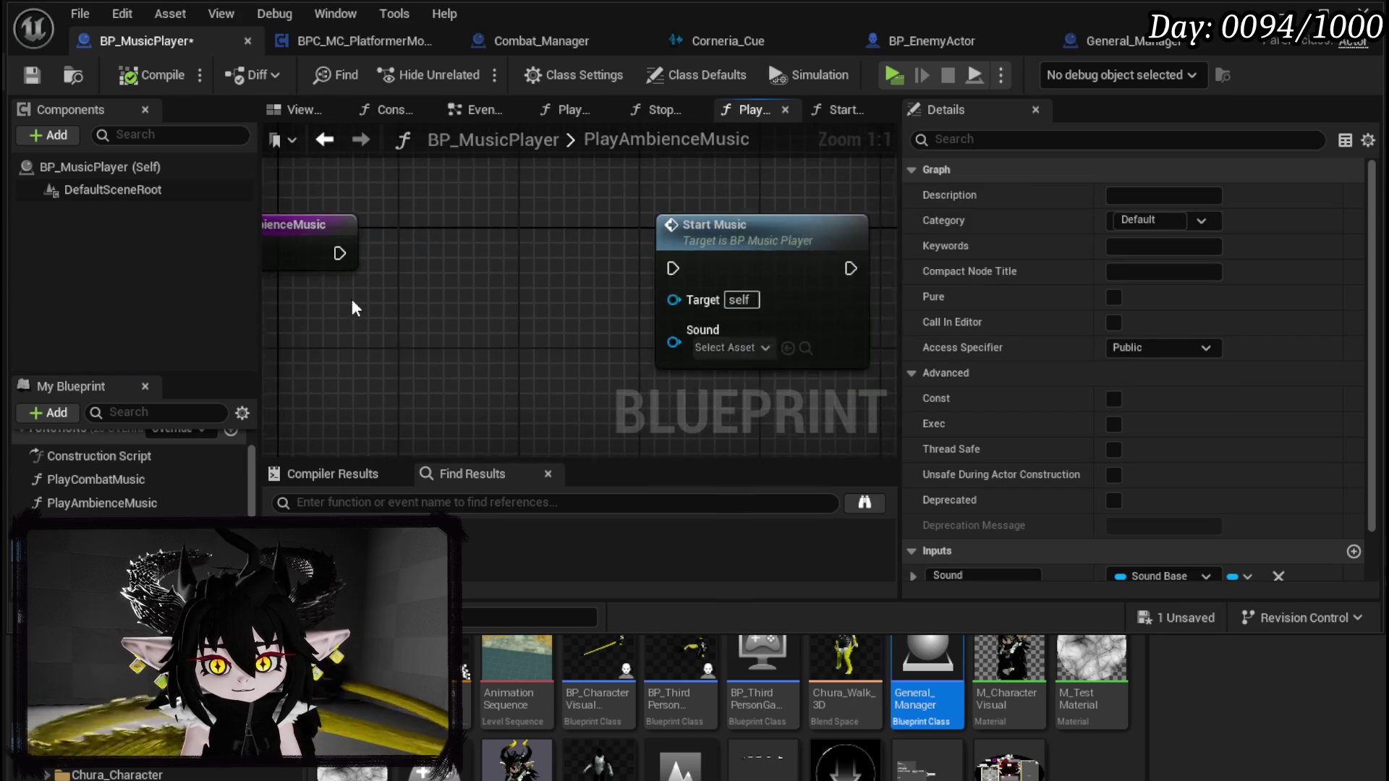
Step: Attach a Switch on String node to the entry's exec output, then search for Get Current Level Name
left_click_drag(347, 265, 429, 272)
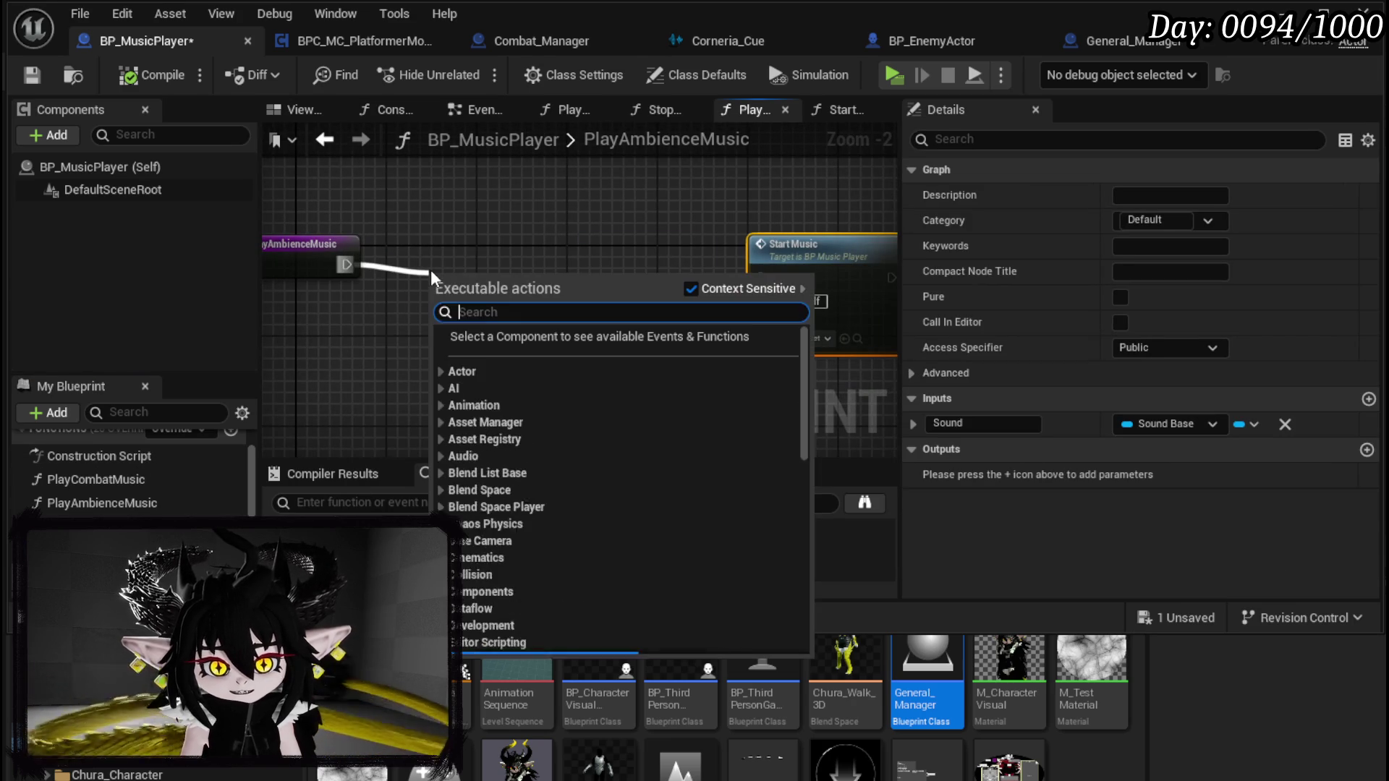
type("sw")
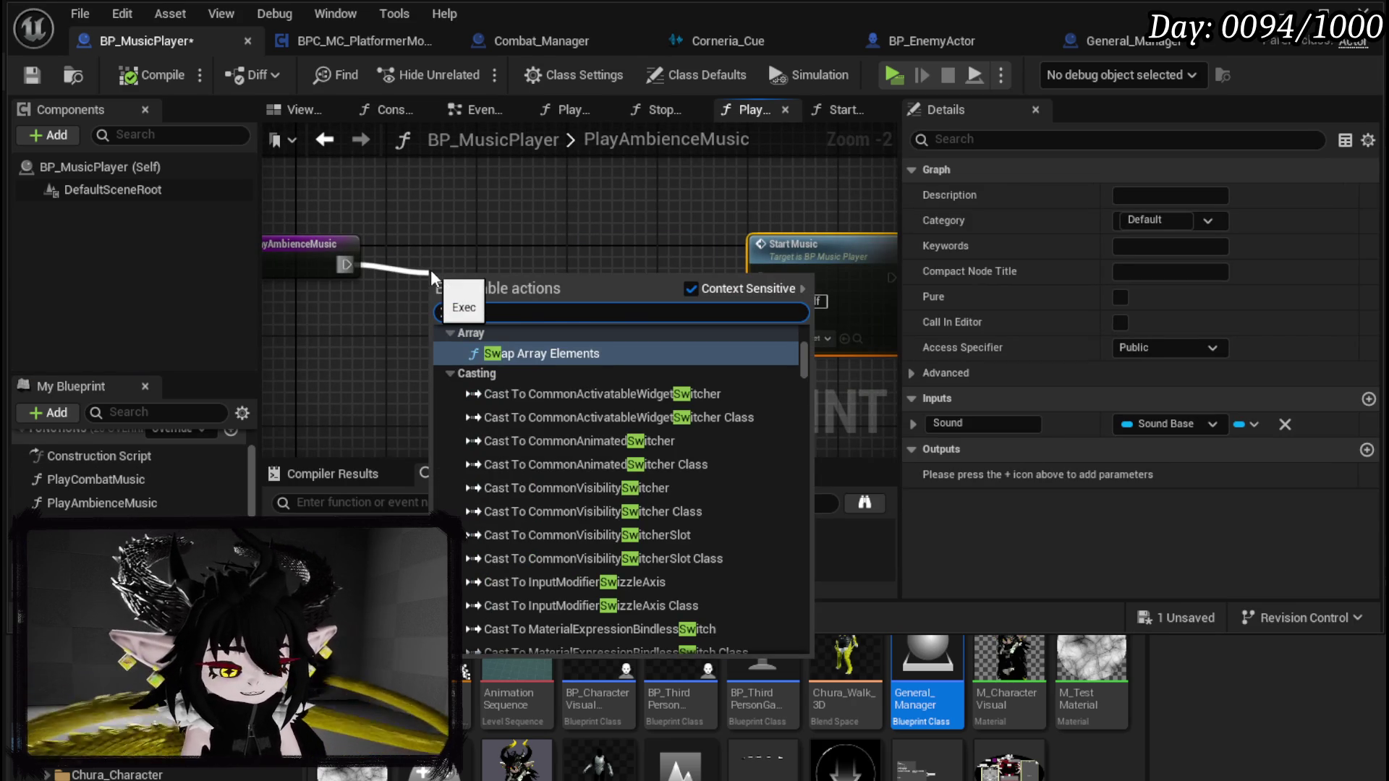
type("itch on string")
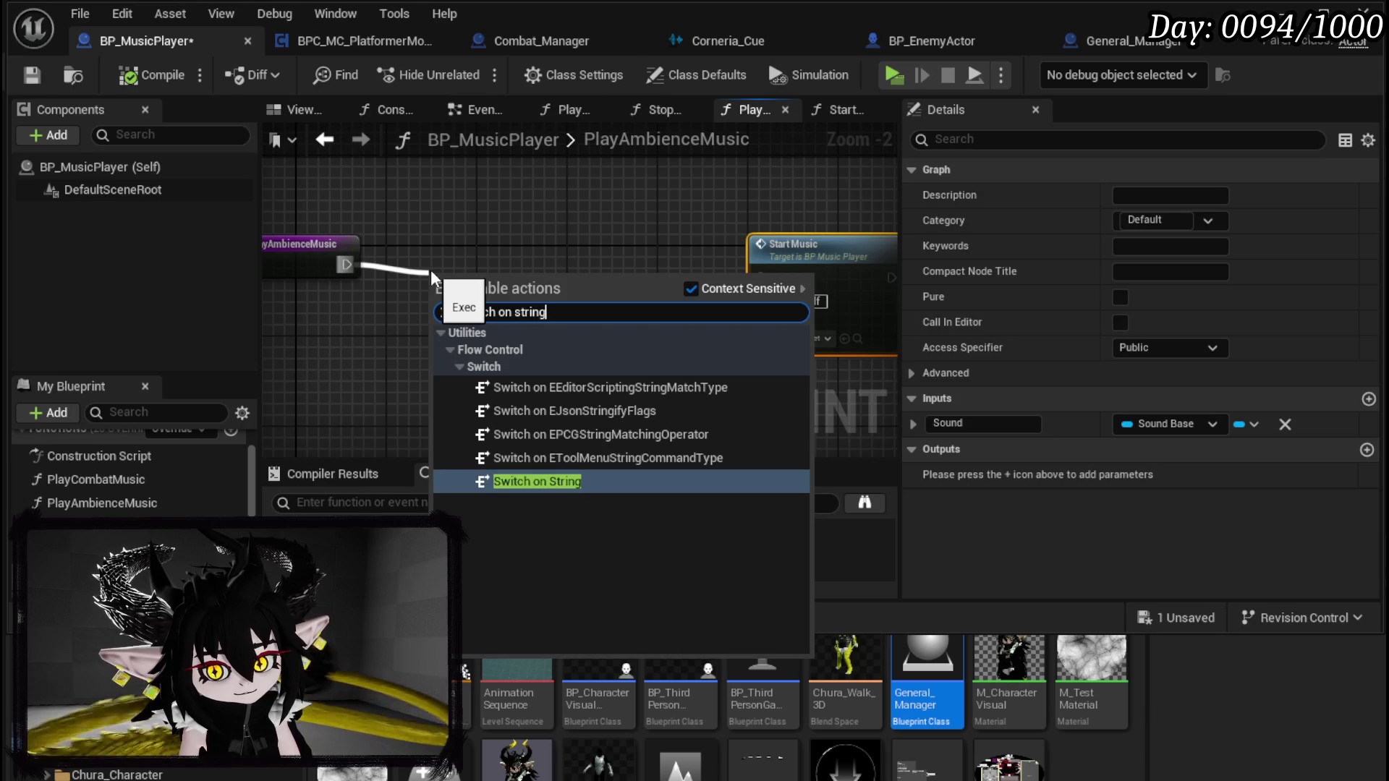
key("Return")
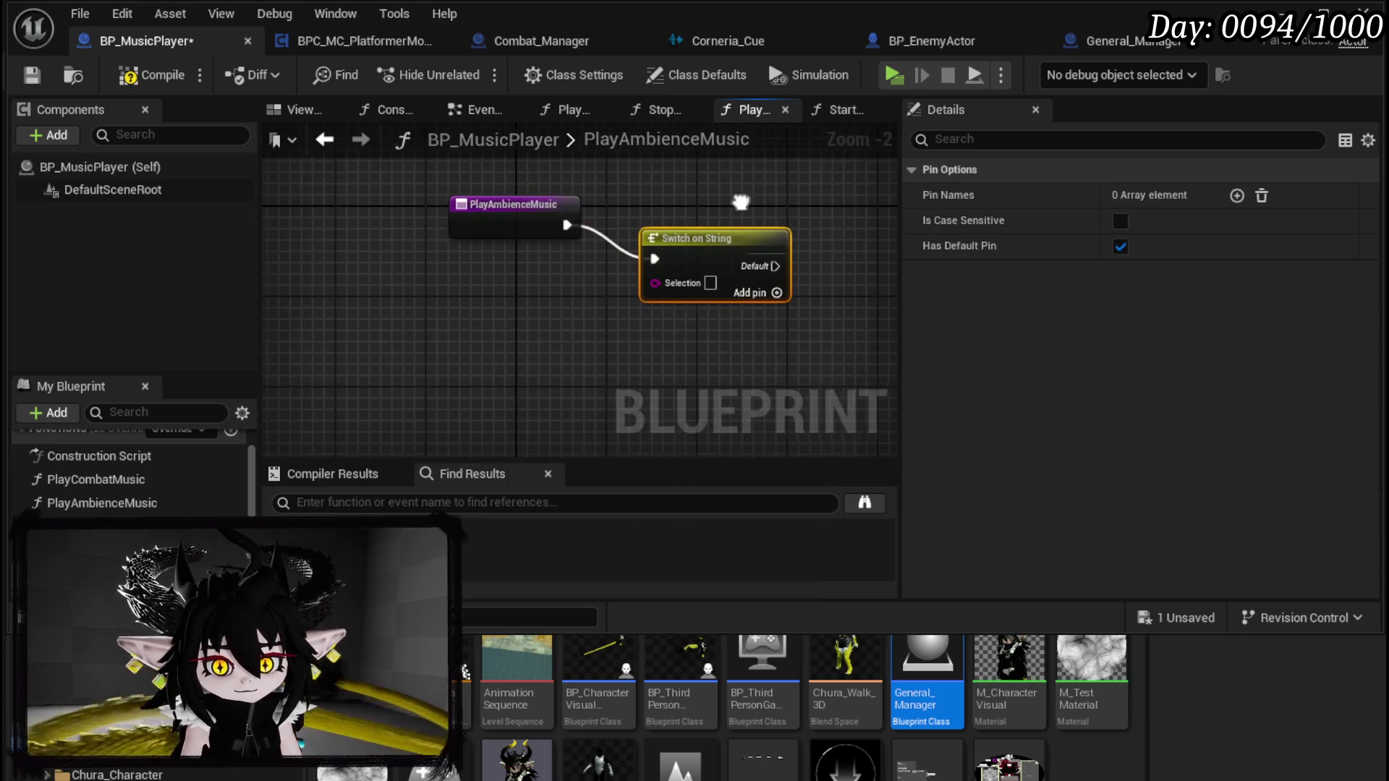
right_click(362, 310)
type("get ")
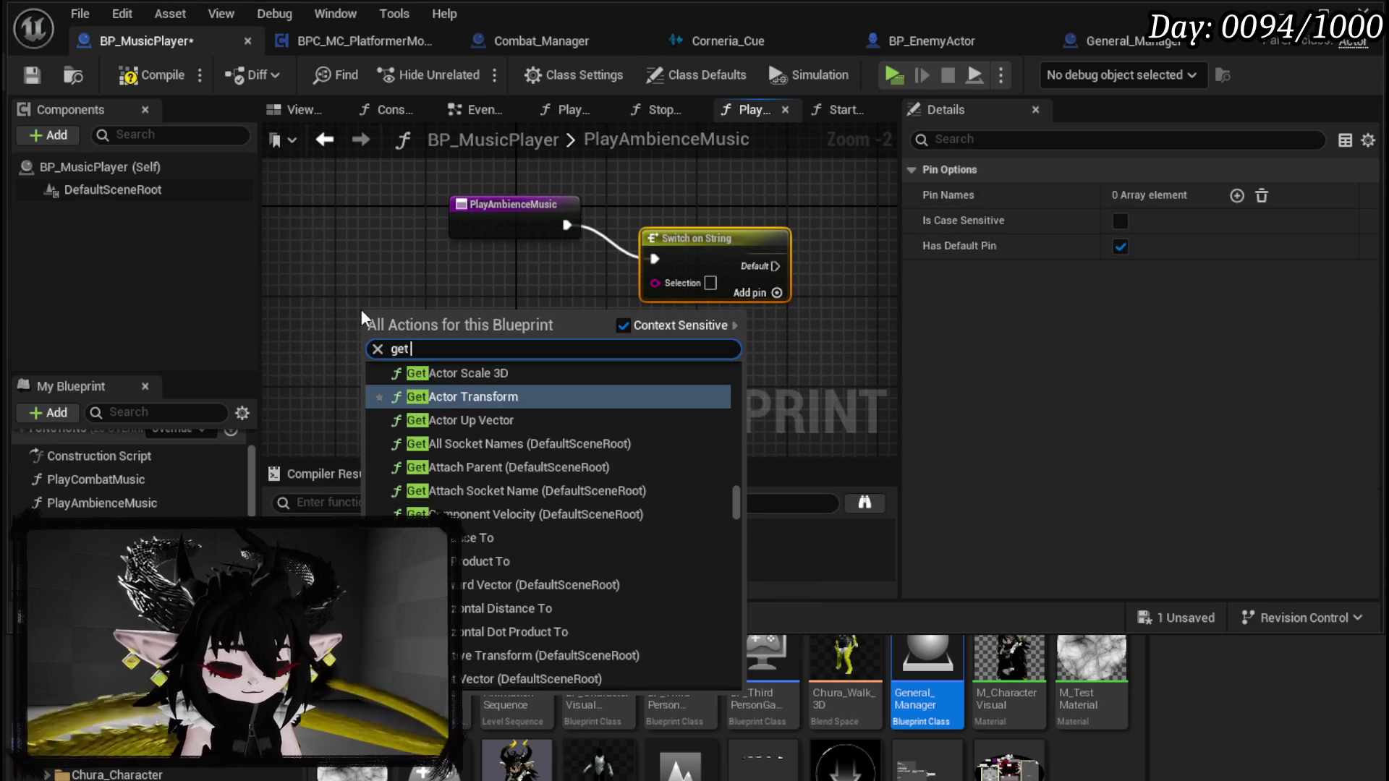
type("level na")
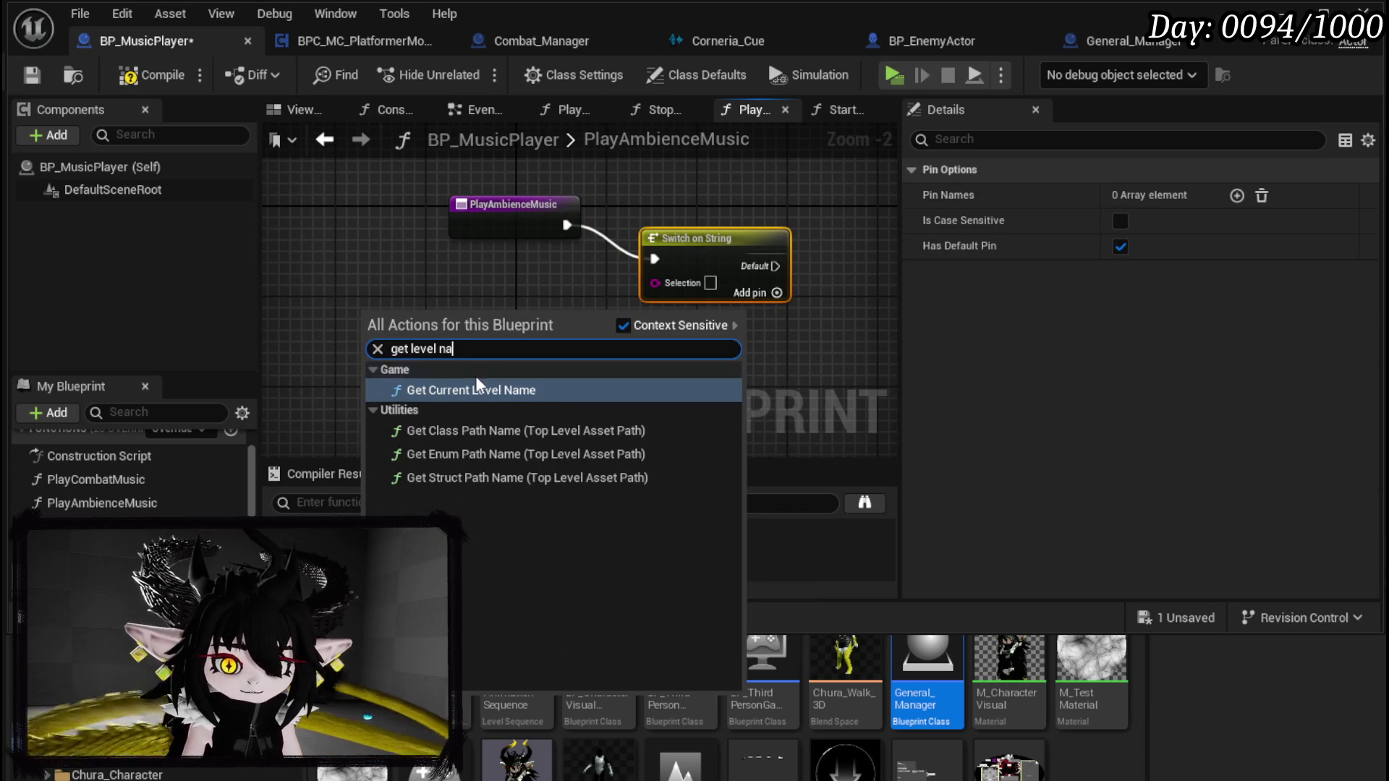
Step: Insert a Get Current Level Name node between the PlayAmbienceMusic entry and Switch on String
left_click(492, 389)
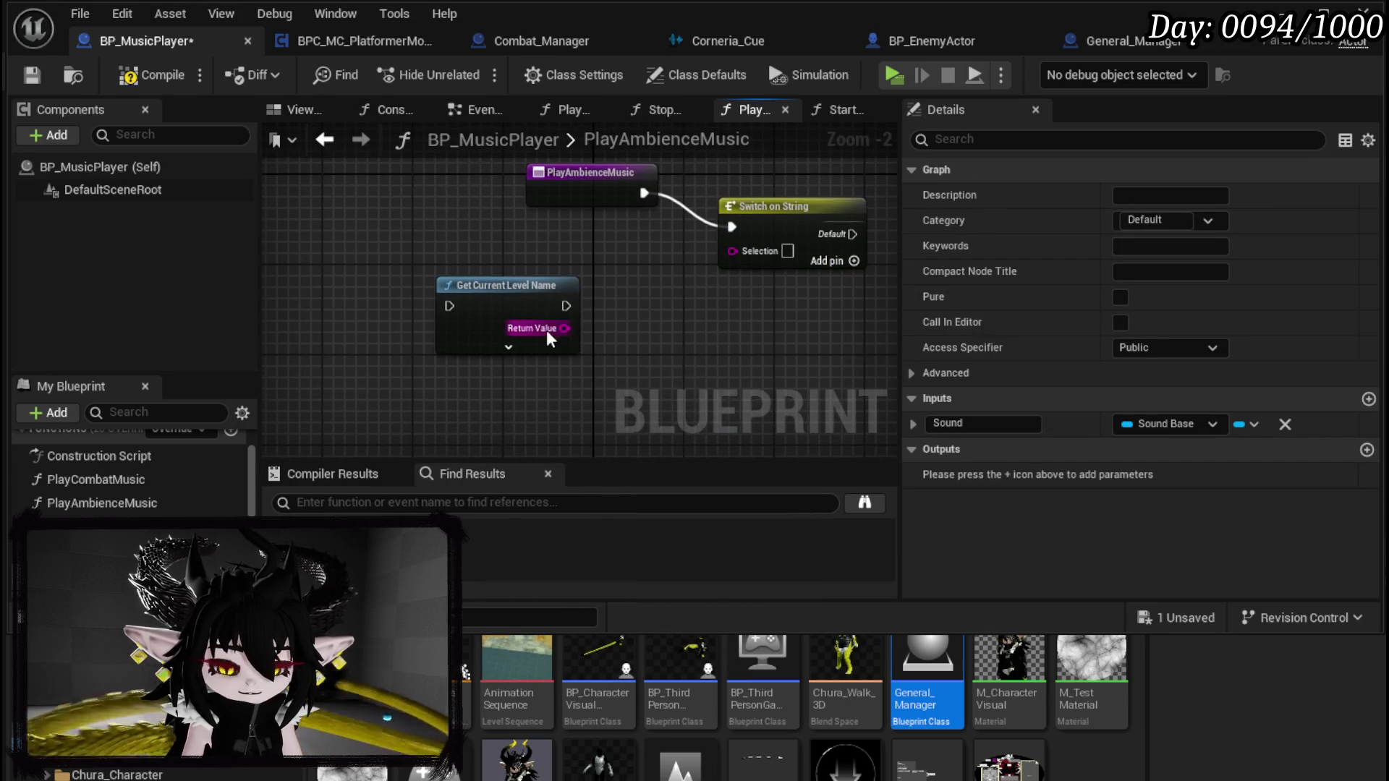
left_click(508, 347)
left_click_drag(615, 184, 364, 217)
mouse_move(478, 305)
left_mouse_down()
mouse_move(507, 238)
mouse_move(479, 239)
mouse_move(500, 235)
left_mouse_up()
left_click_drag(396, 227, 472, 237)
left_click_drag(659, 238, 732, 227)
Step: Tidy the node layout and save BP_MusicPlayer
left_click(714, 307)
left_click_drag(714, 307, 416, 314)
left_click_drag(498, 233, 624, 233)
left_click_drag(495, 273, 519, 276)
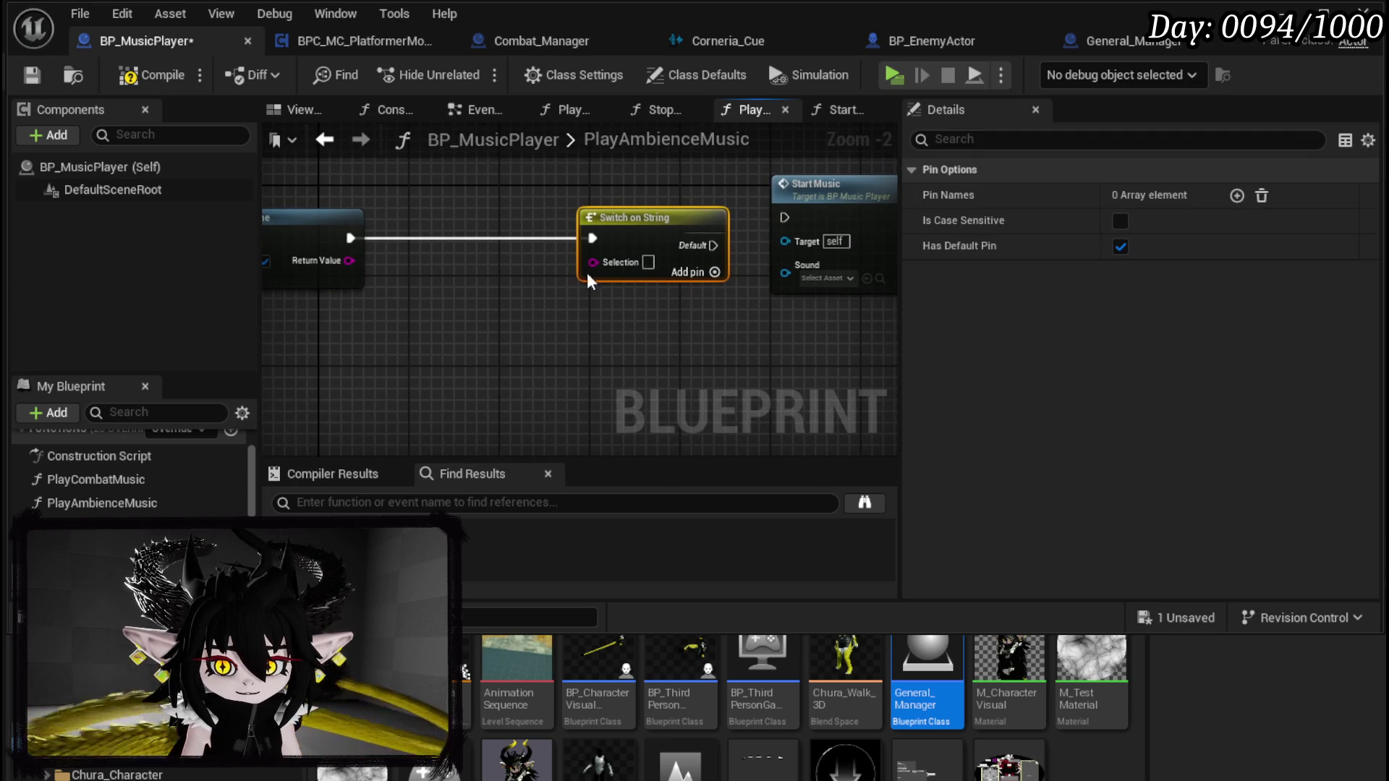
left_click_drag(622, 304, 637, 309)
left_click(637, 309)
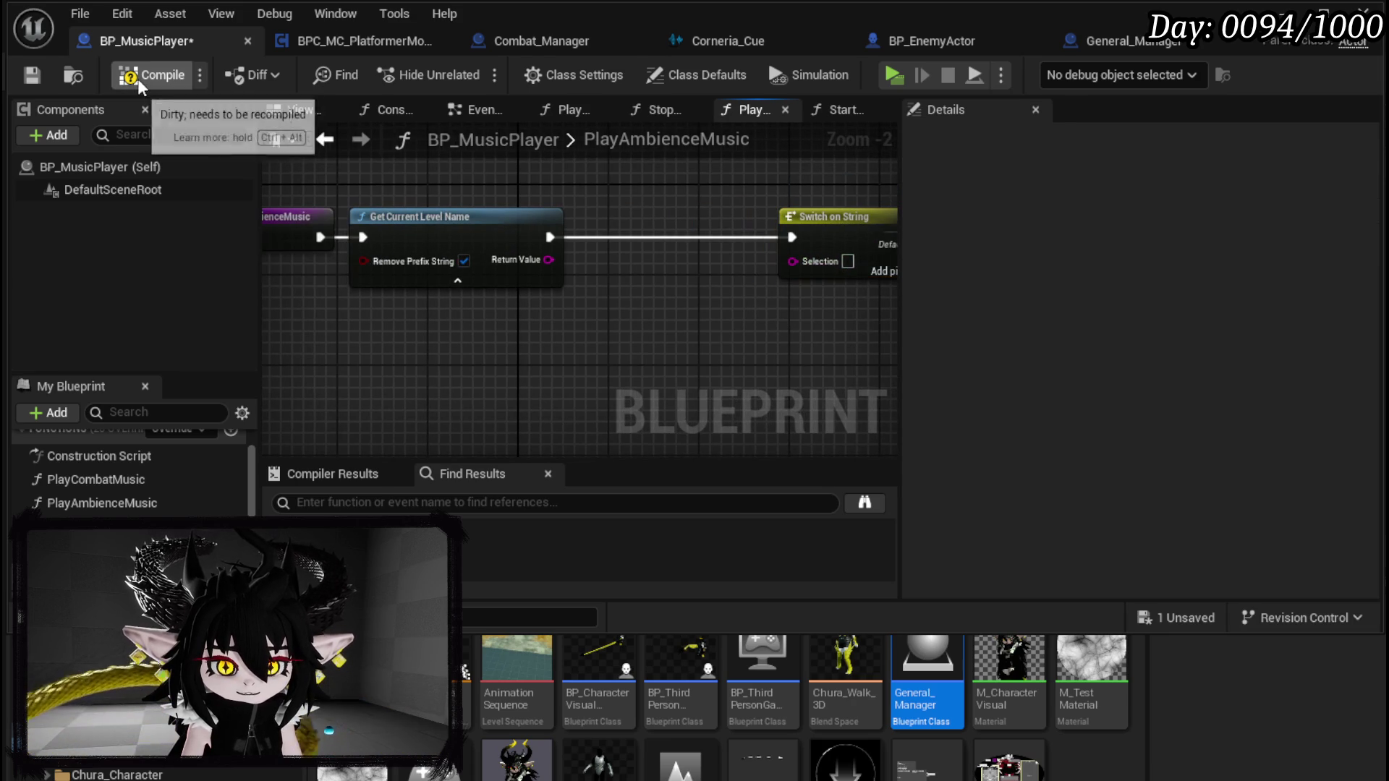
left_click(26, 79)
mouse_move(756, 296)
left_mouse_down()
mouse_move(735, 312)
mouse_move(638, 307)
left_mouse_up()
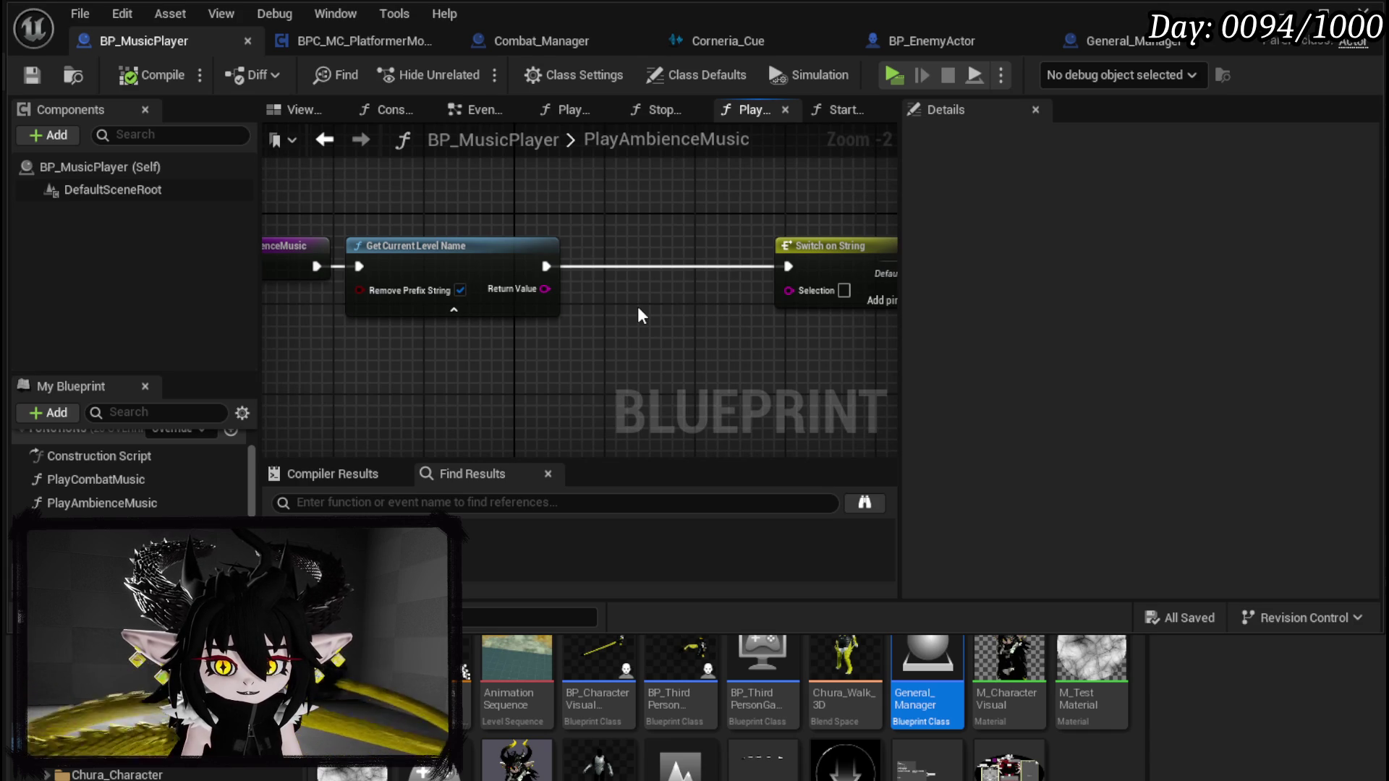
left_click_drag(537, 262, 602, 267)
Step: Add a Print String showing the level name for 70 seconds in magenta
type("Print String")
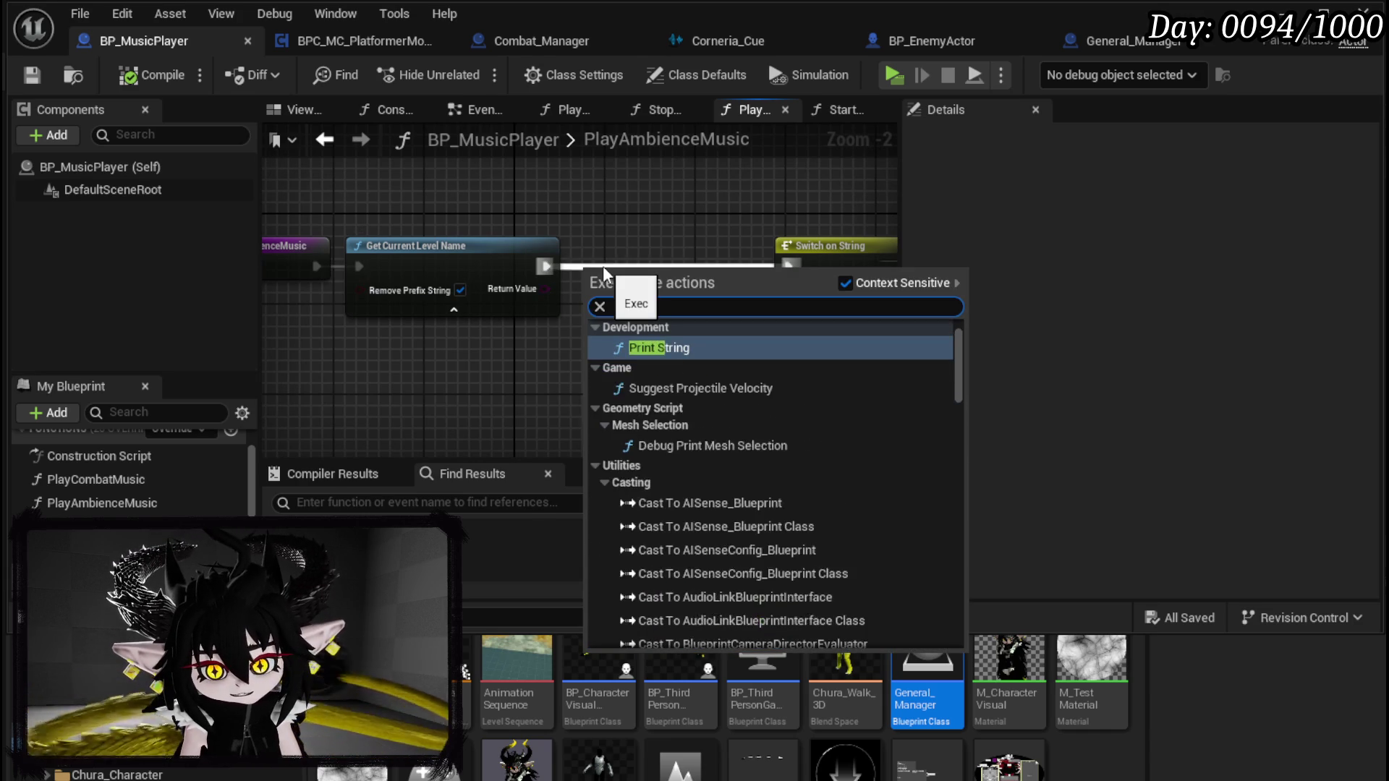
key("Return")
mouse_move(545, 289)
left_mouse_down()
mouse_move(601, 311)
mouse_move(527, 288)
mouse_move(615, 320)
mouse_move(637, 296)
left_mouse_up()
left_click(661, 323)
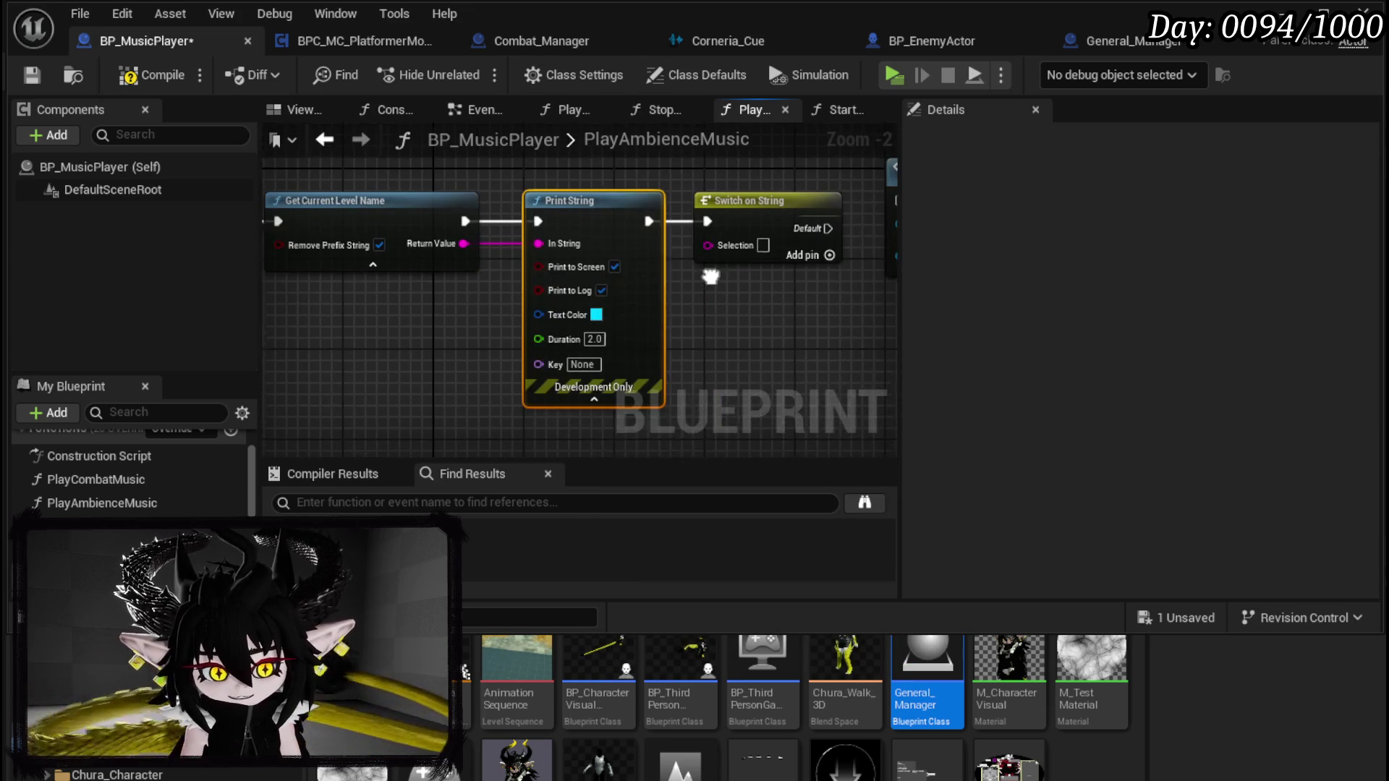
left_click(599, 340)
type("70")
left_click(670, 341)
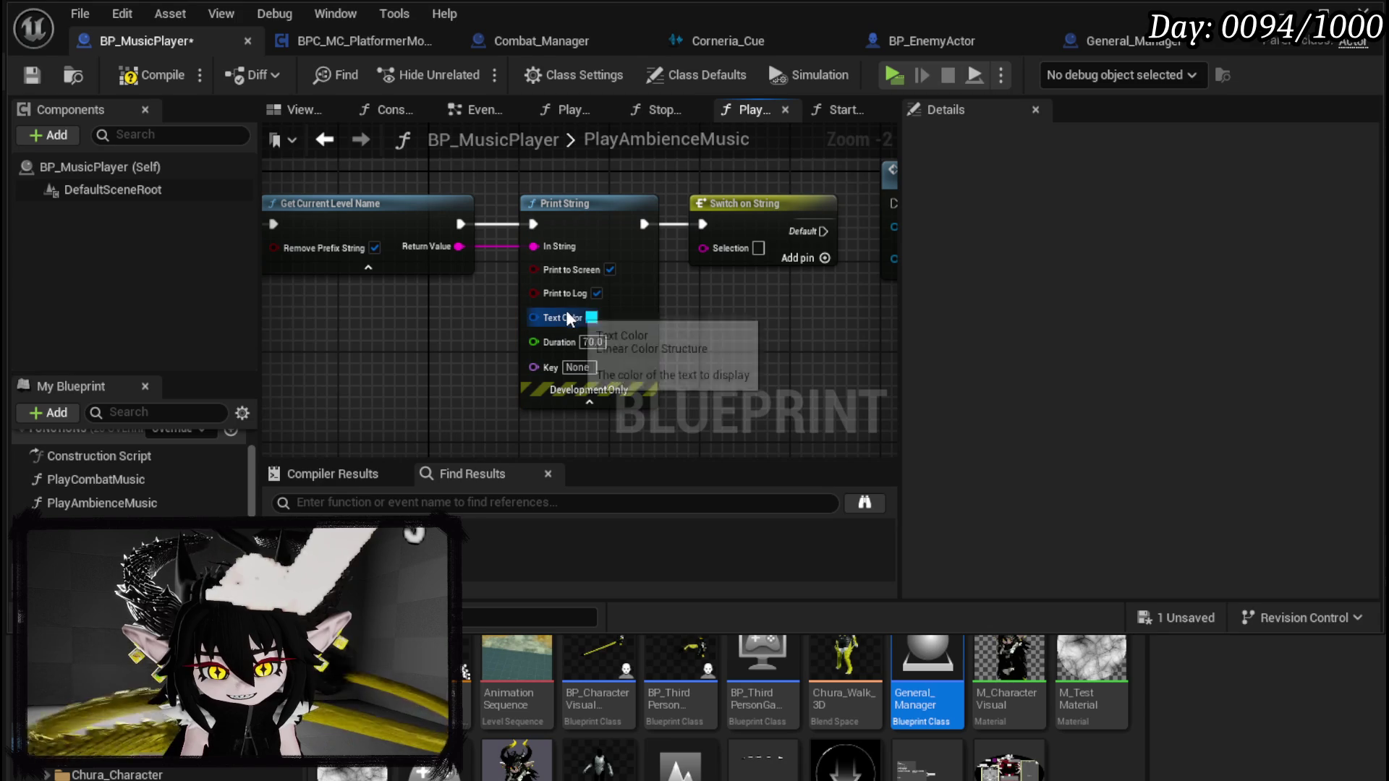
left_click(592, 319)
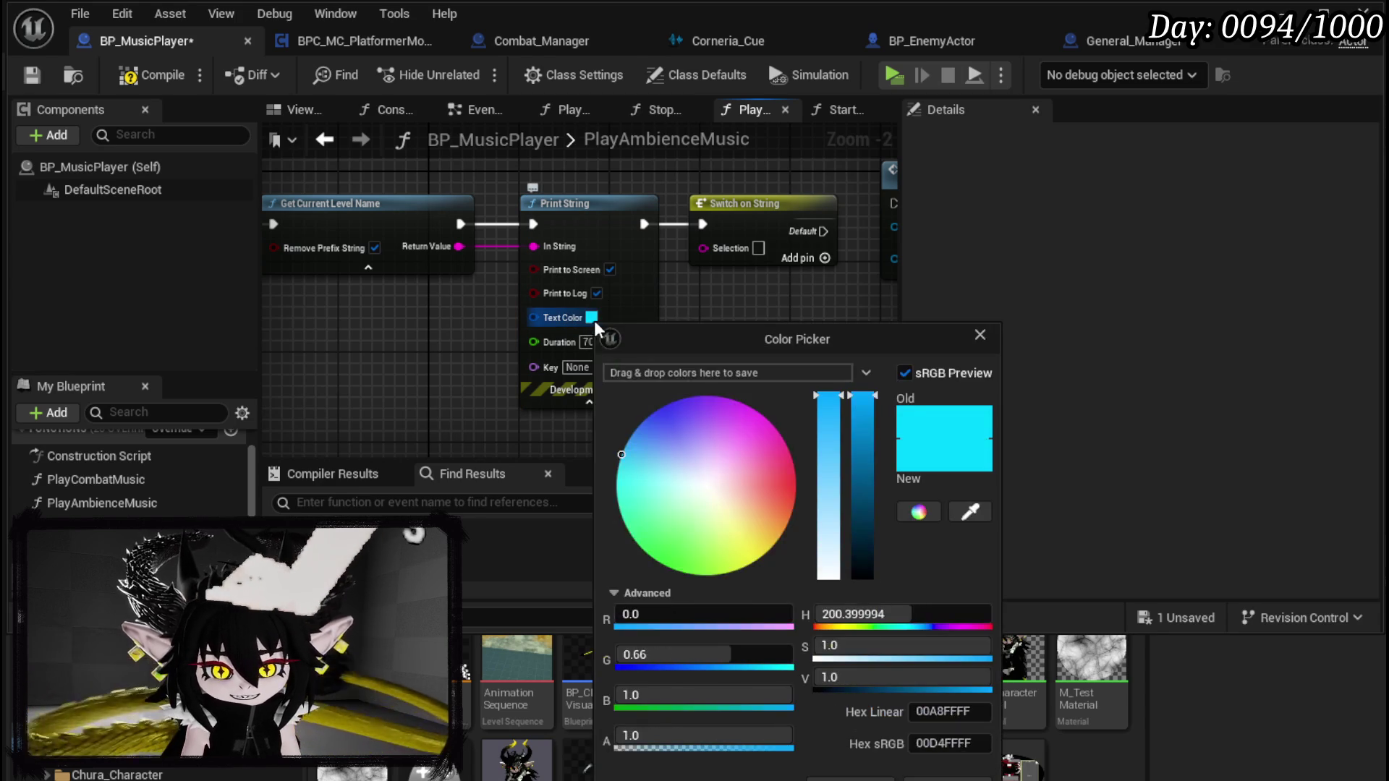
left_click(753, 409)
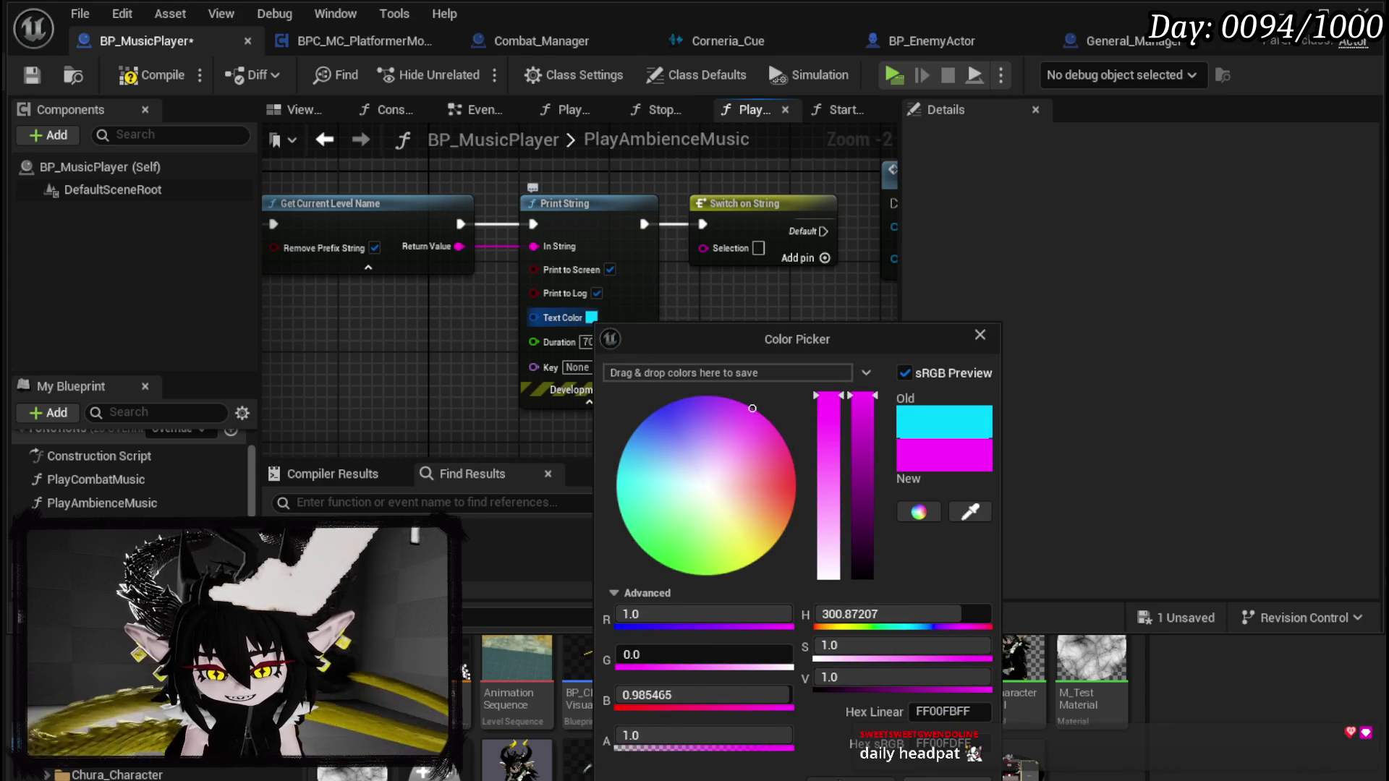
key("Return")
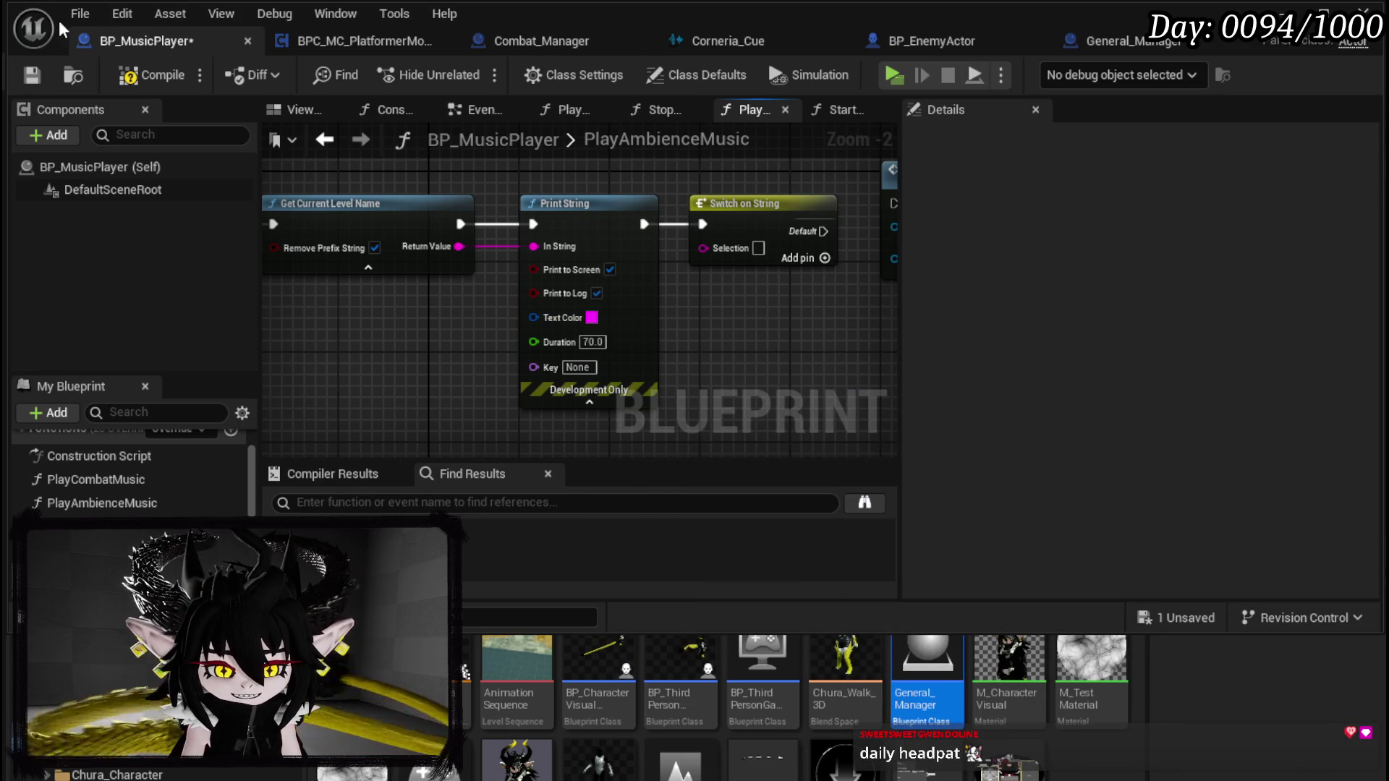
Step: Compile and save BP_MusicPlayer, then move Event BeginPlay into clear space in the EventGraph
left_click(103, 75)
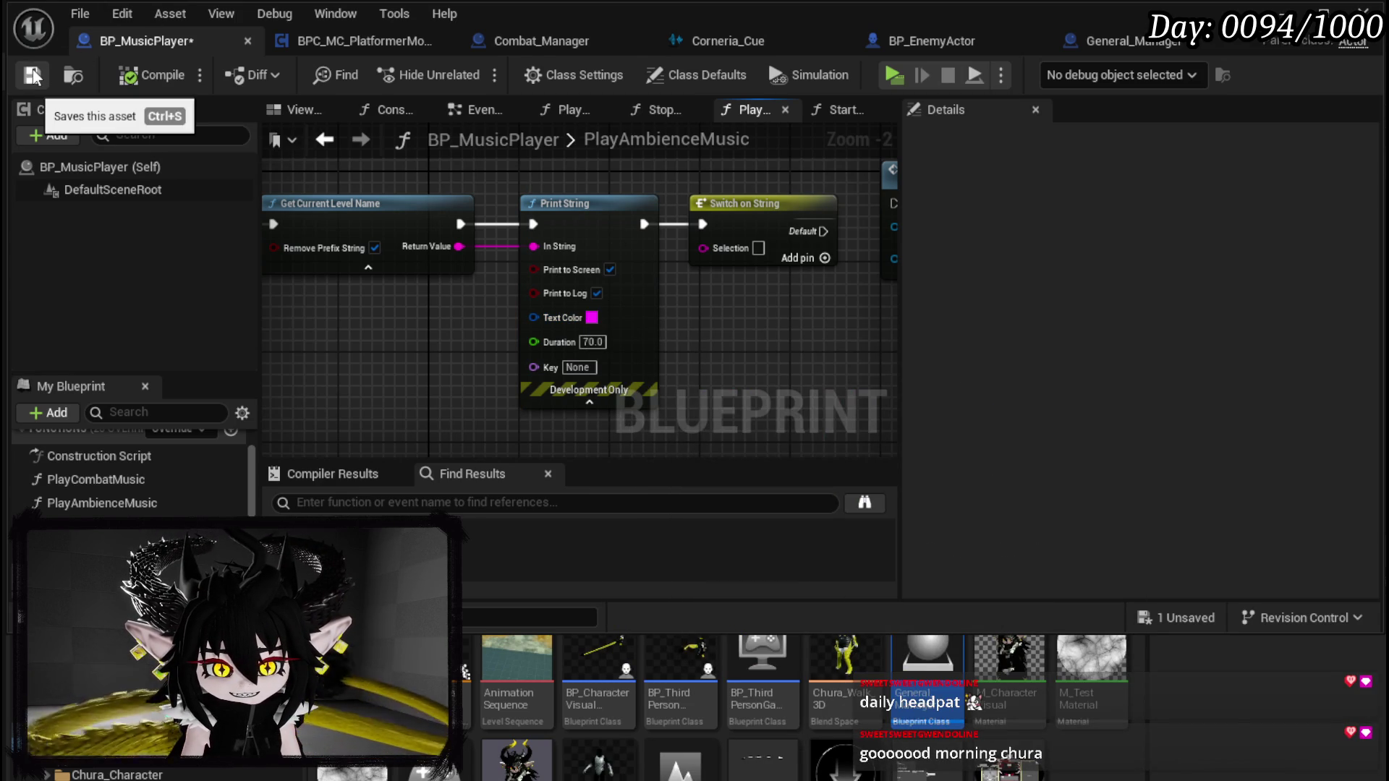
left_click(32, 75)
mouse_move(587, 180)
left_mouse_down()
mouse_move(487, 189)
mouse_move(855, 214)
left_mouse_up()
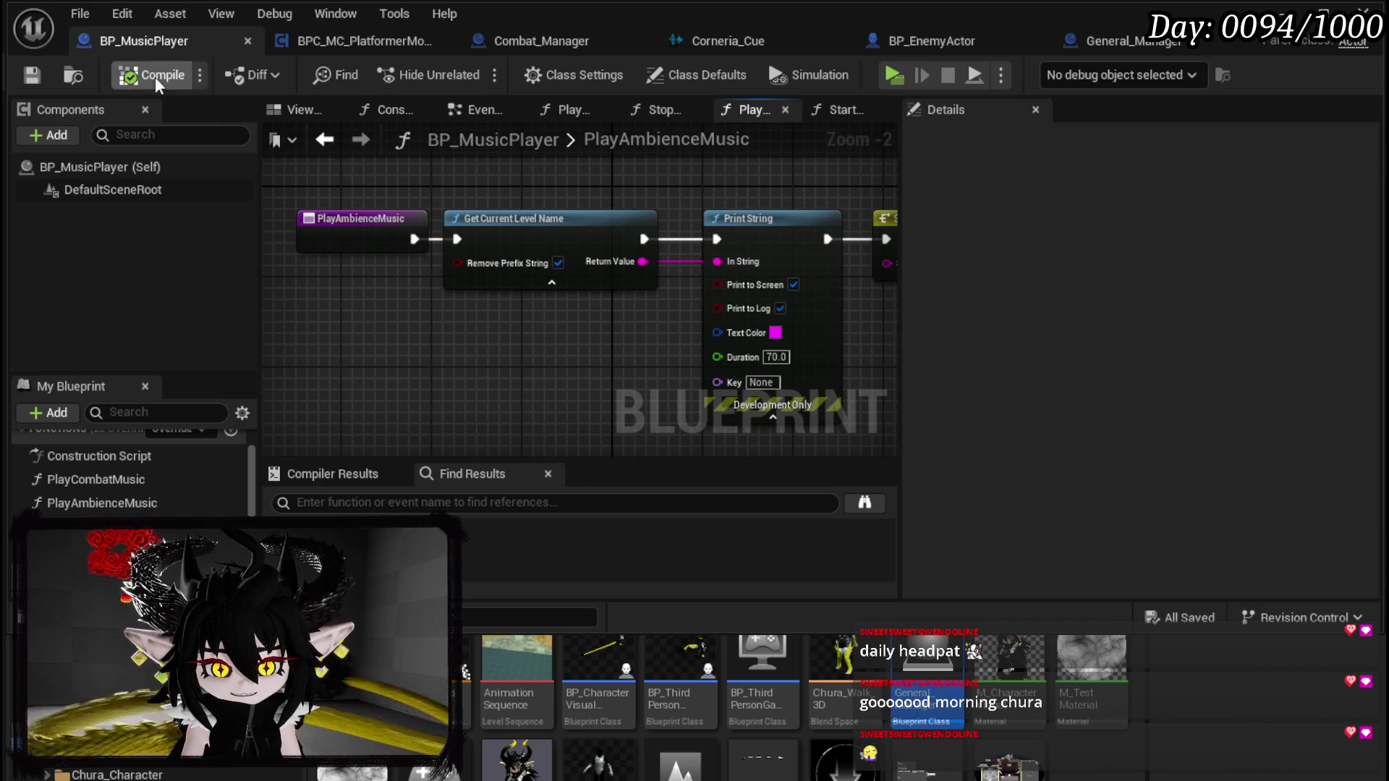
left_click(470, 109)
left_click_drag(550, 250, 362, 410)
left_click_drag(442, 337, 417, 254)
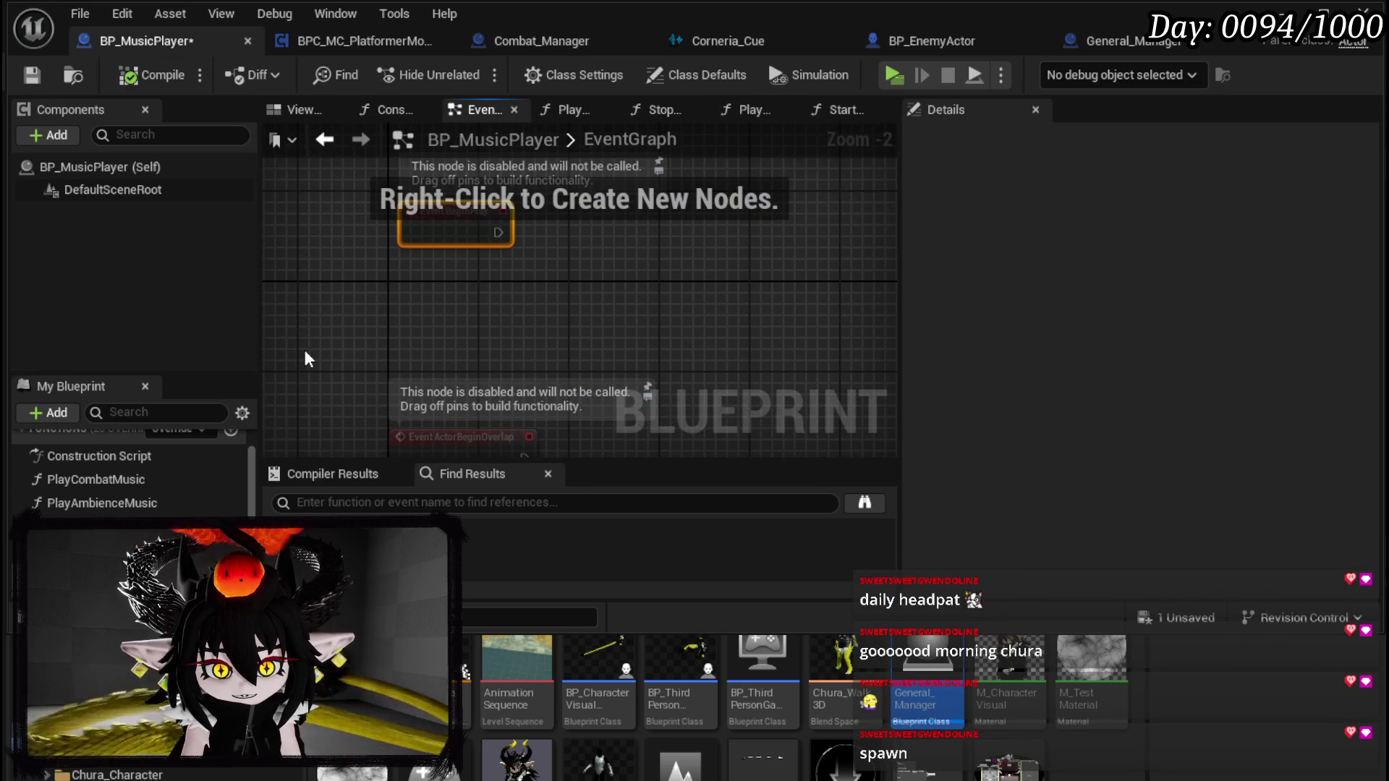
Step: Call Play Ambience Music from Event BeginPlay, compile and save, then play the level
mouse_move(101, 503)
left_mouse_down()
mouse_move(577, 206)
mouse_move(579, 244)
left_mouse_up()
left_click(156, 74)
left_click(32, 75)
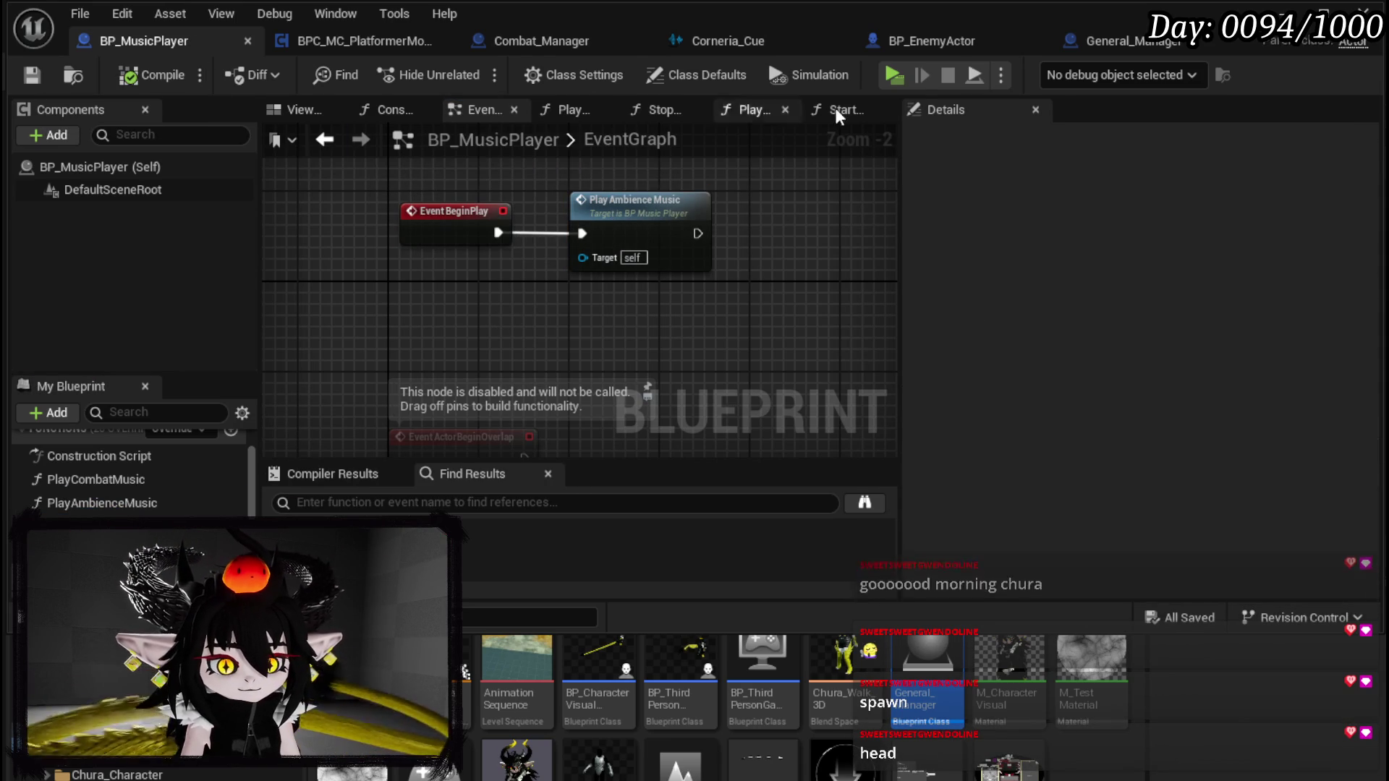
left_click(1284, 13)
left_click(463, 73)
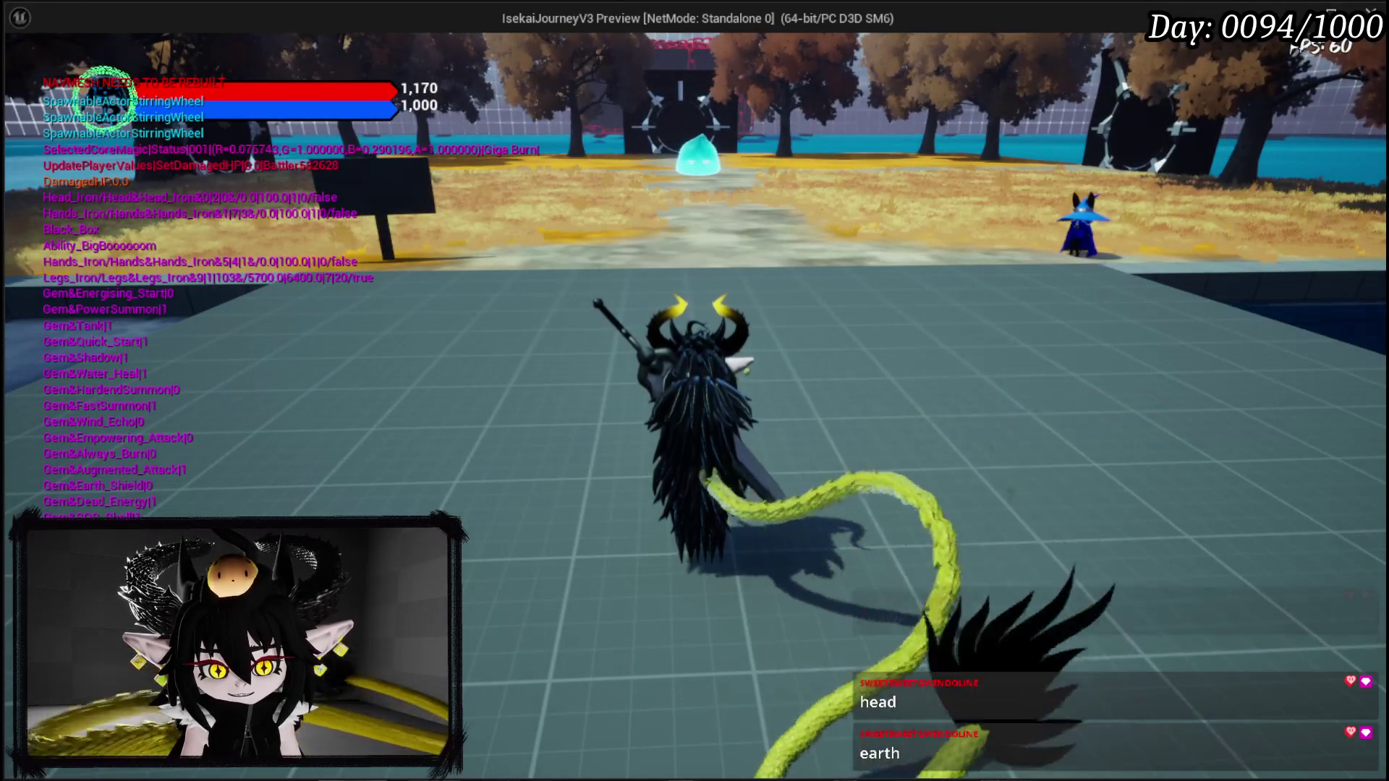
Step: Move the character briefly, end the game preview, and return to BP_MusicPlayer's EventGraph
key("a")
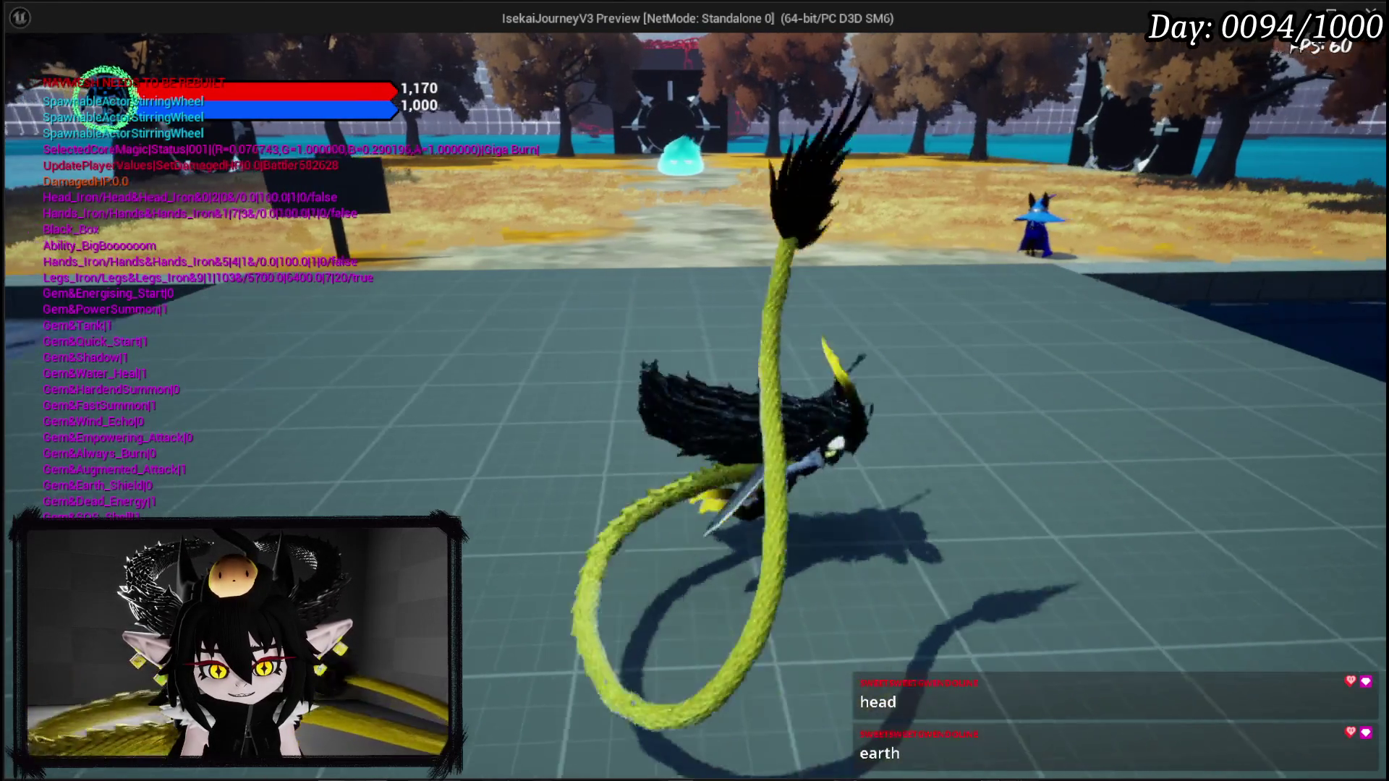
key("w")
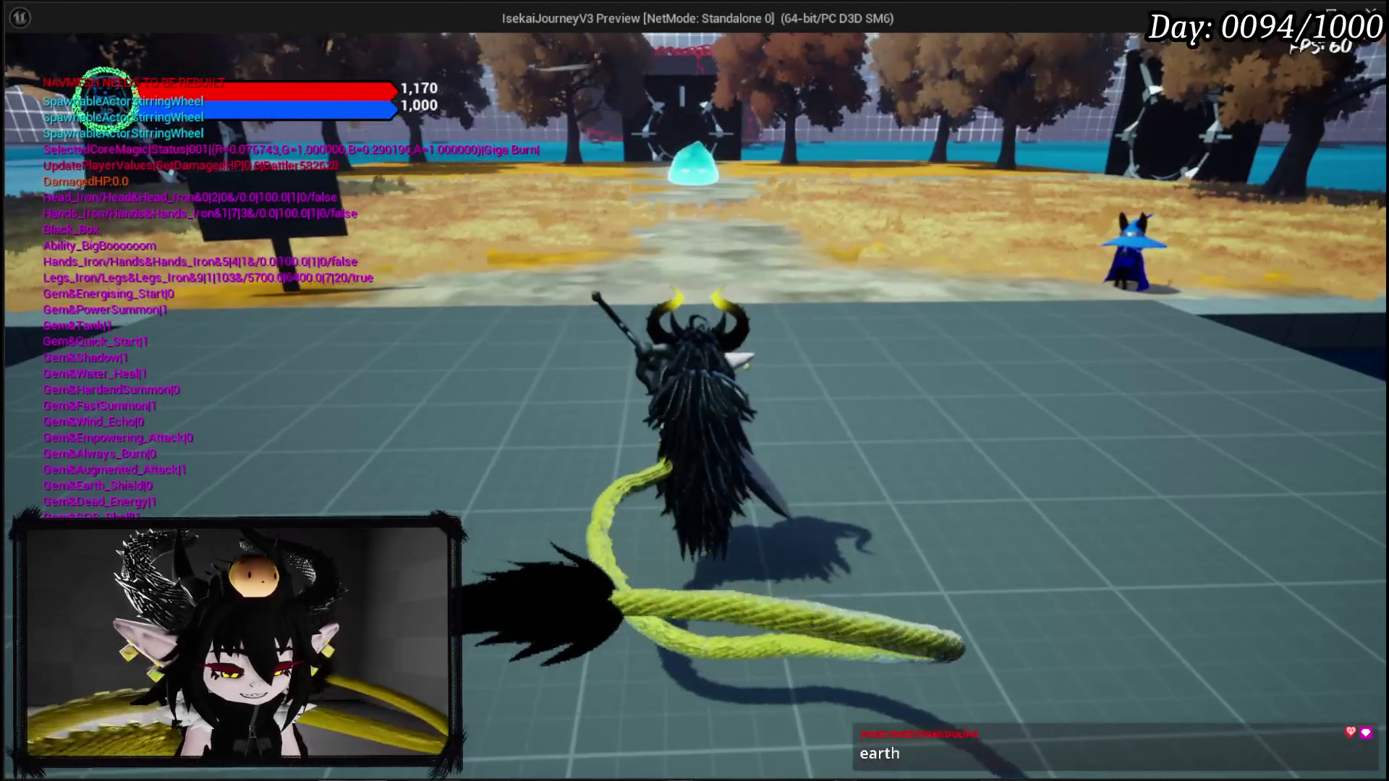
key("Escape")
key("ctrl+s")
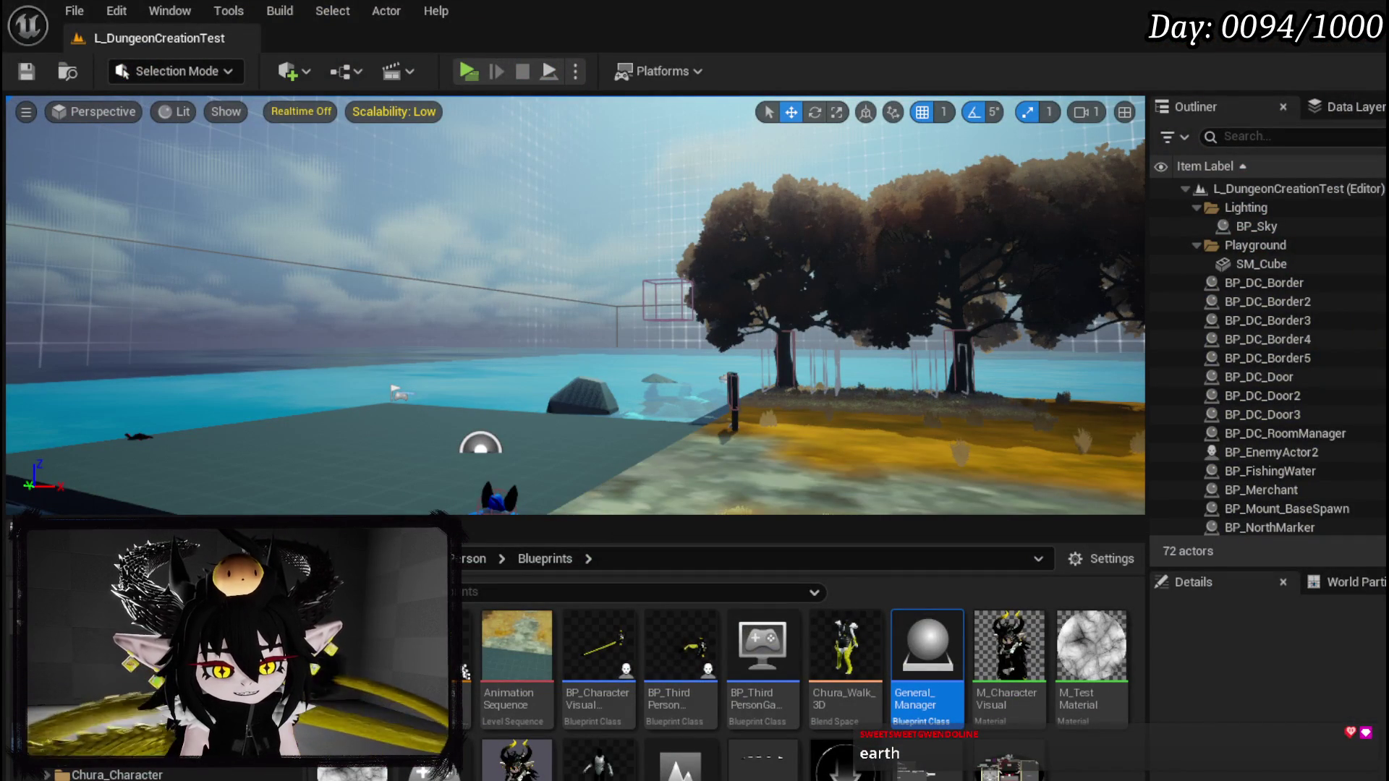
key("alt+Tab")
left_click_drag(559, 280, 454, 288)
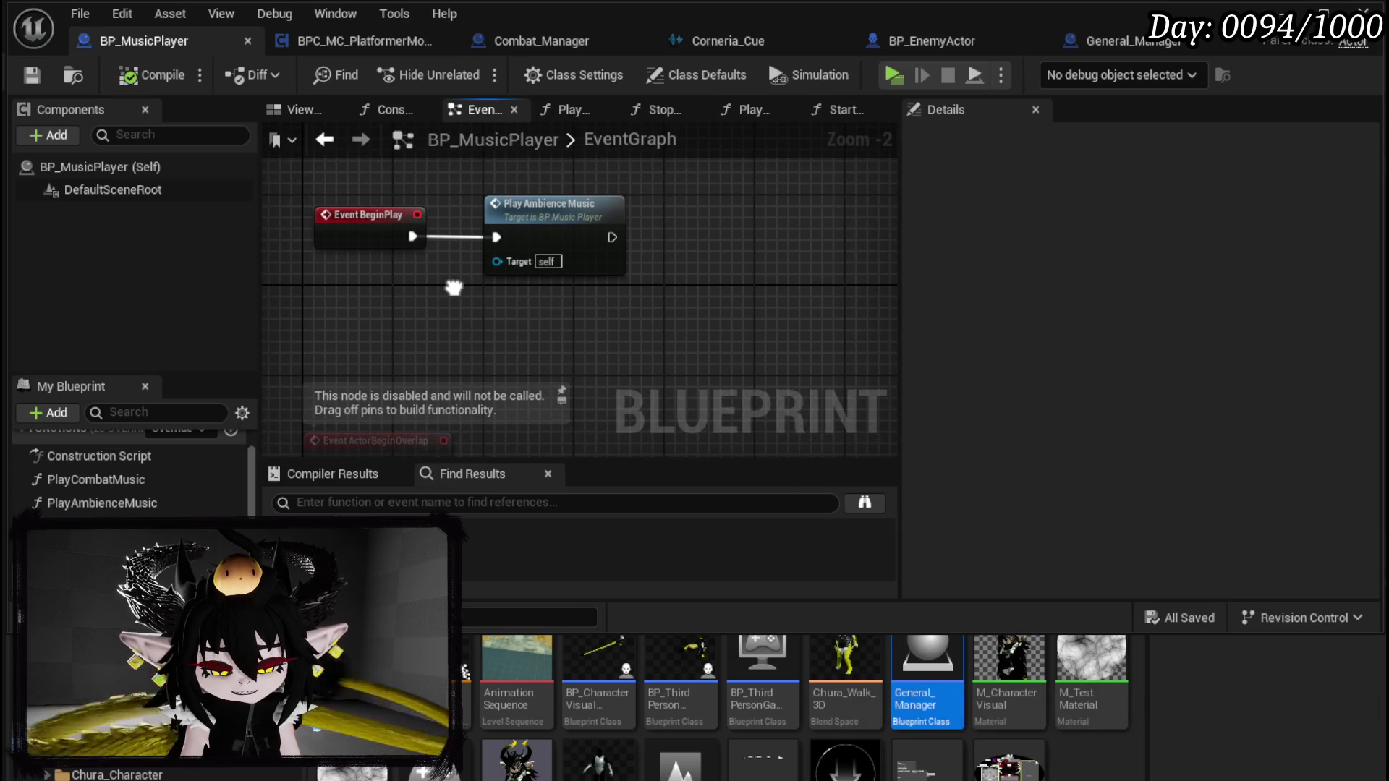
Step: Add two case pins to Switch on String and name the first L_DungeonCreationTest
double_click(487, 274)
left_click_drag(606, 319, 428, 316)
left_click(745, 236)
left_click_drag(745, 236, 534, 288)
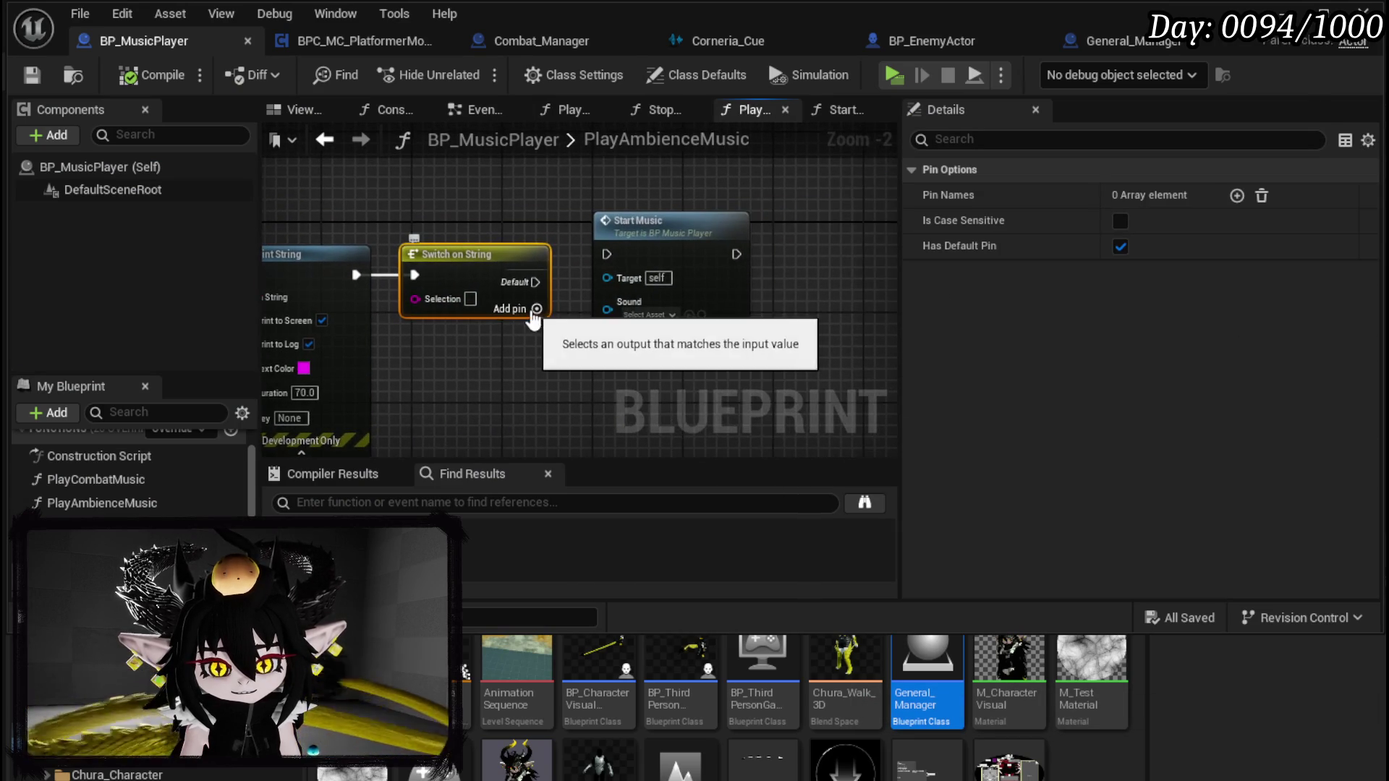
left_click(536, 316)
left_click(536, 331)
left_click(1150, 220)
type("L")
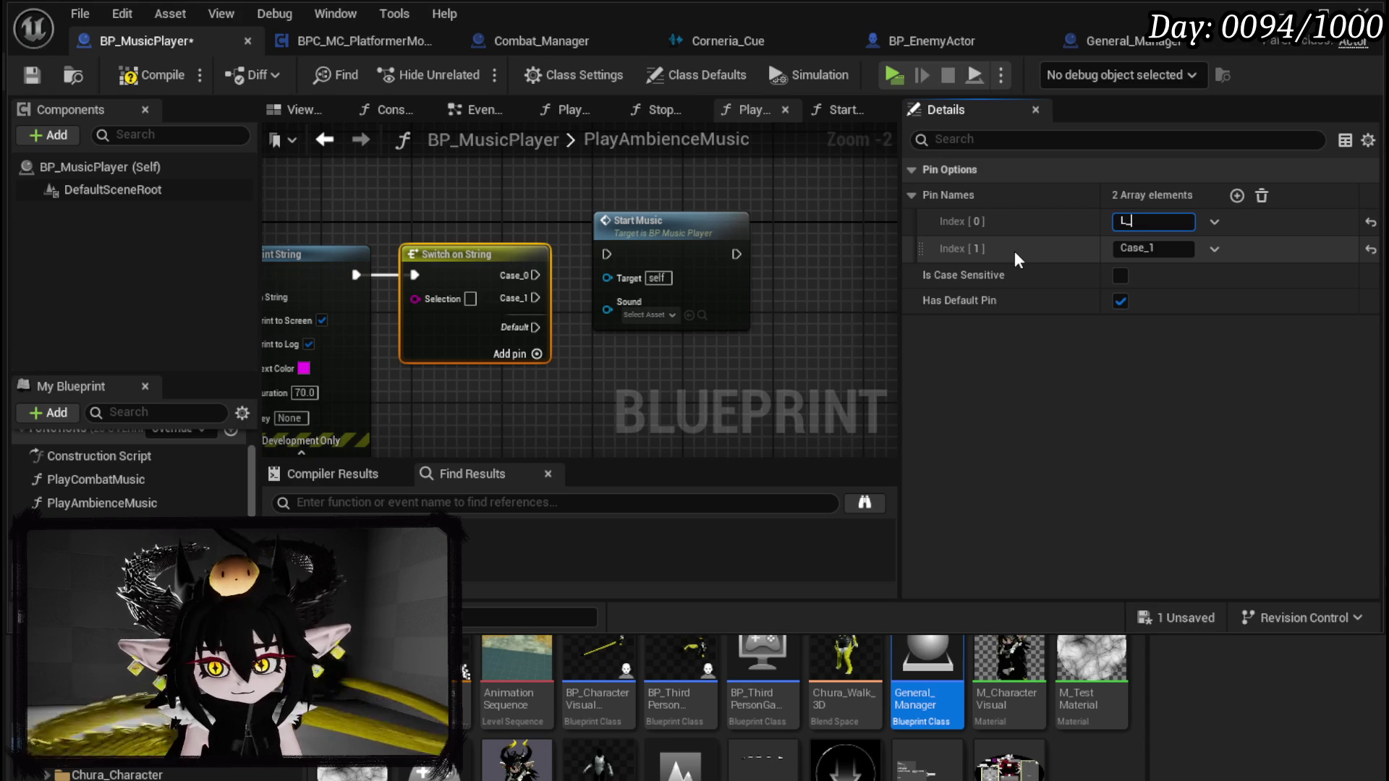
type("_DungeonCr")
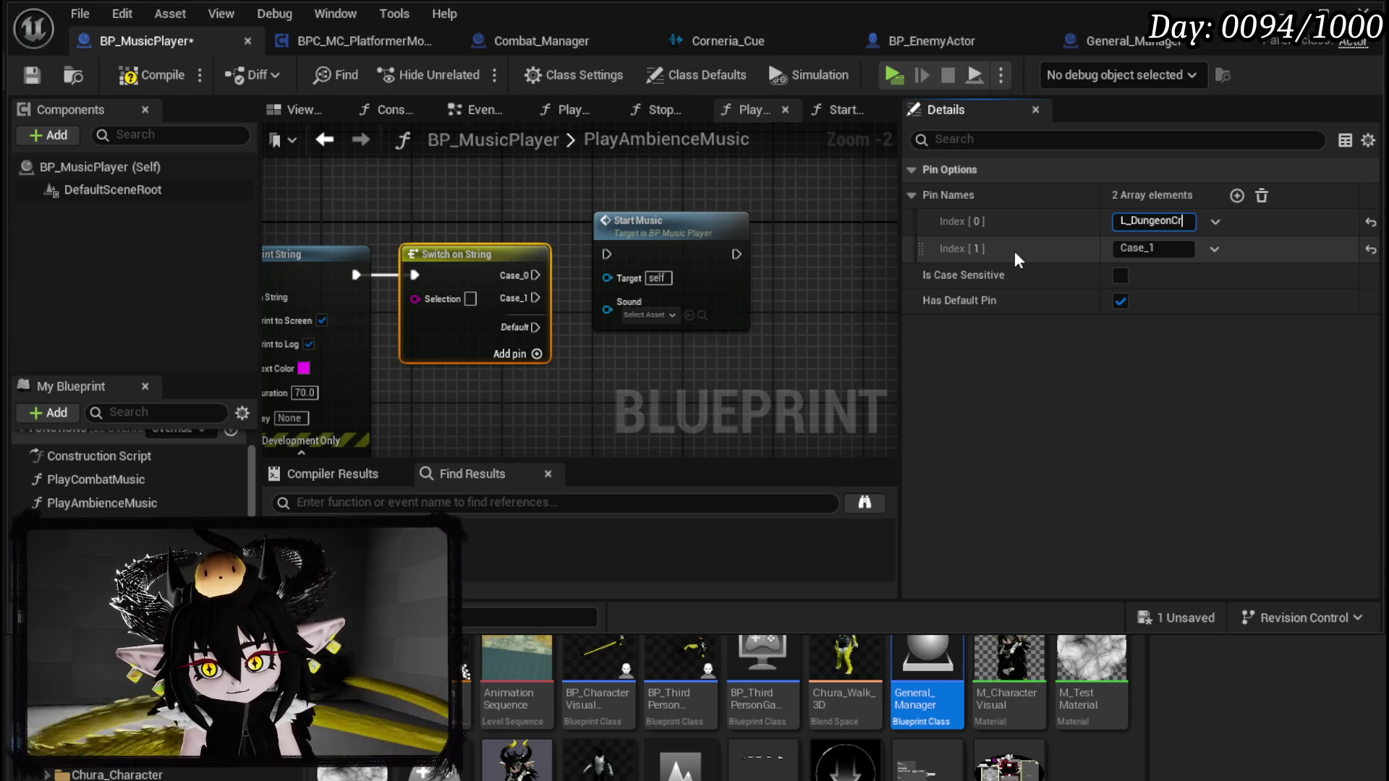
type("eationTest")
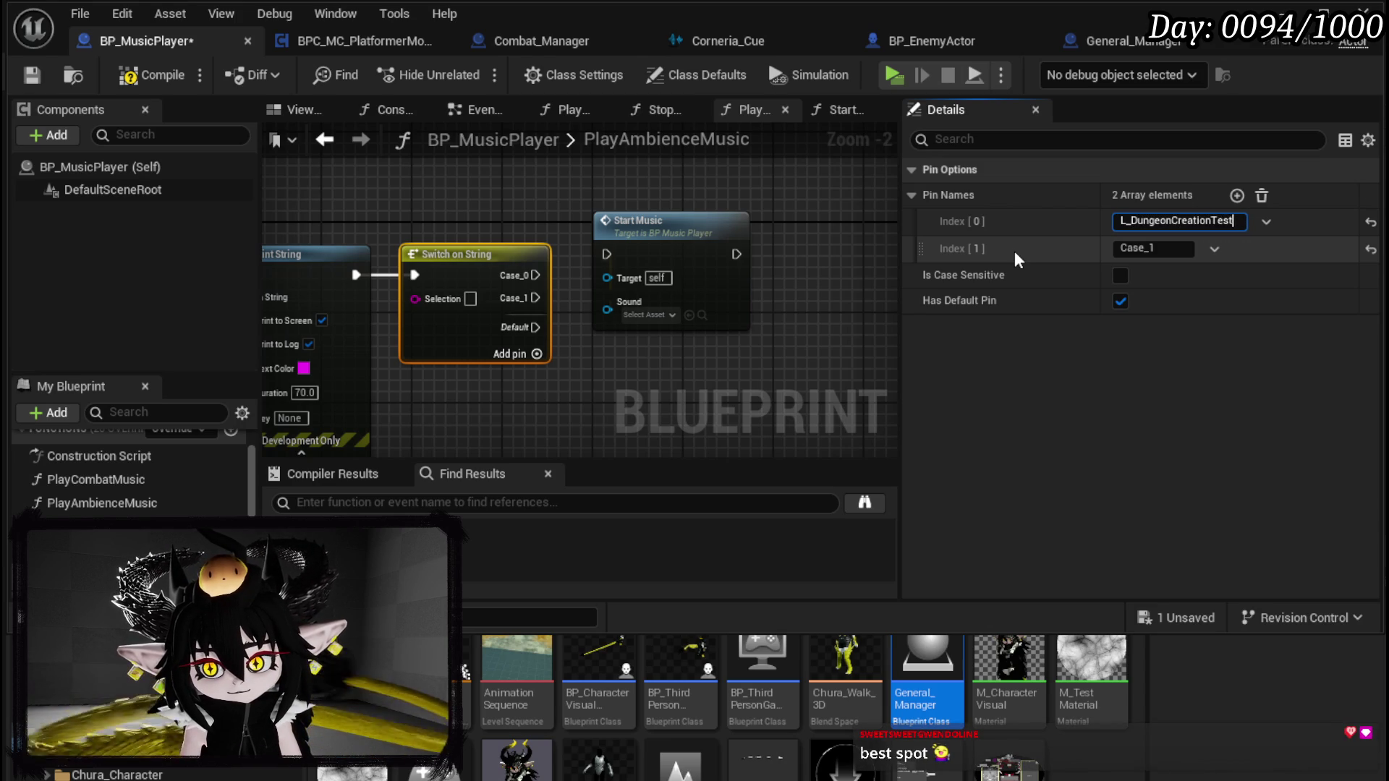
key("Return")
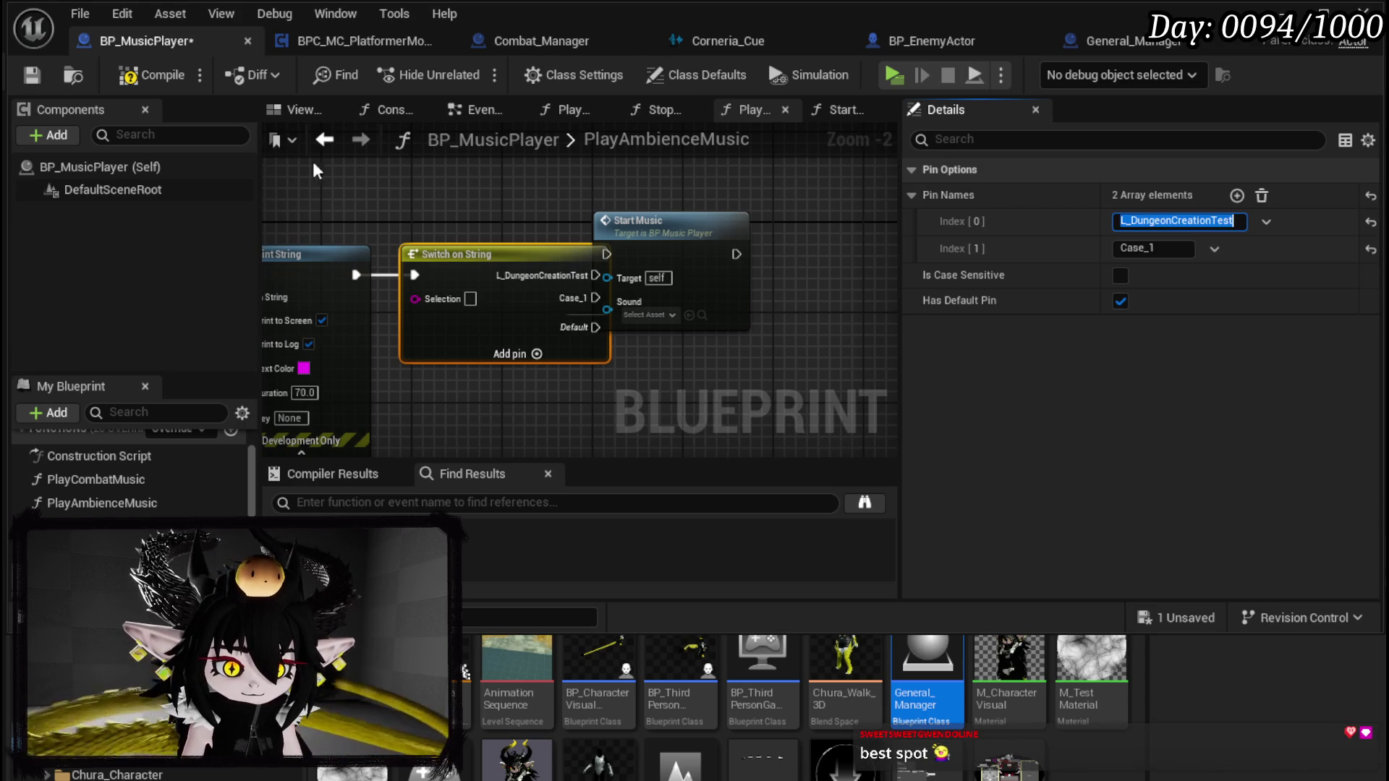
Step: Wire the level name into the switch Selection and Print String's exec into the switch, then compile and save
left_click_drag(651, 217, 806, 183)
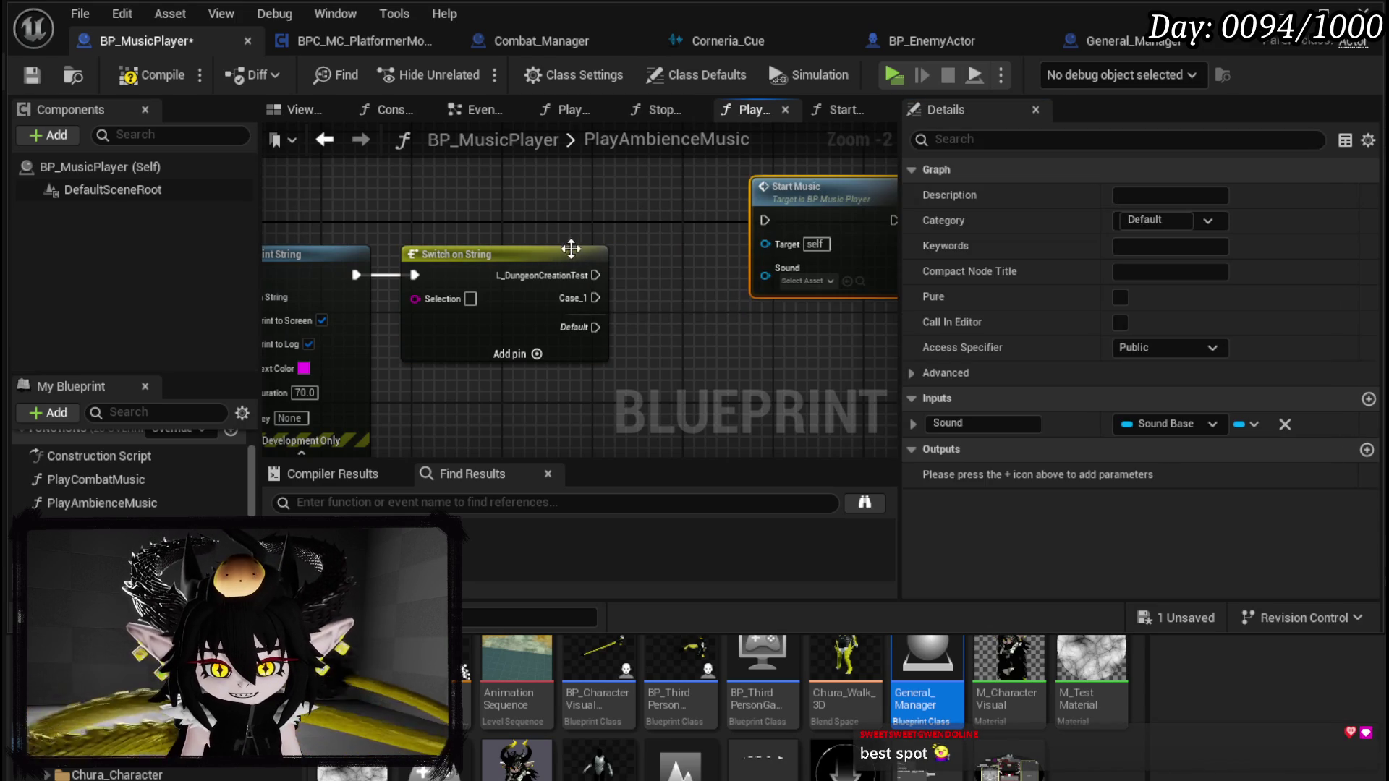
left_click_drag(527, 233, 677, 171)
left_click(134, 67)
left_click(39, 77)
left_click_drag(321, 235, 587, 236)
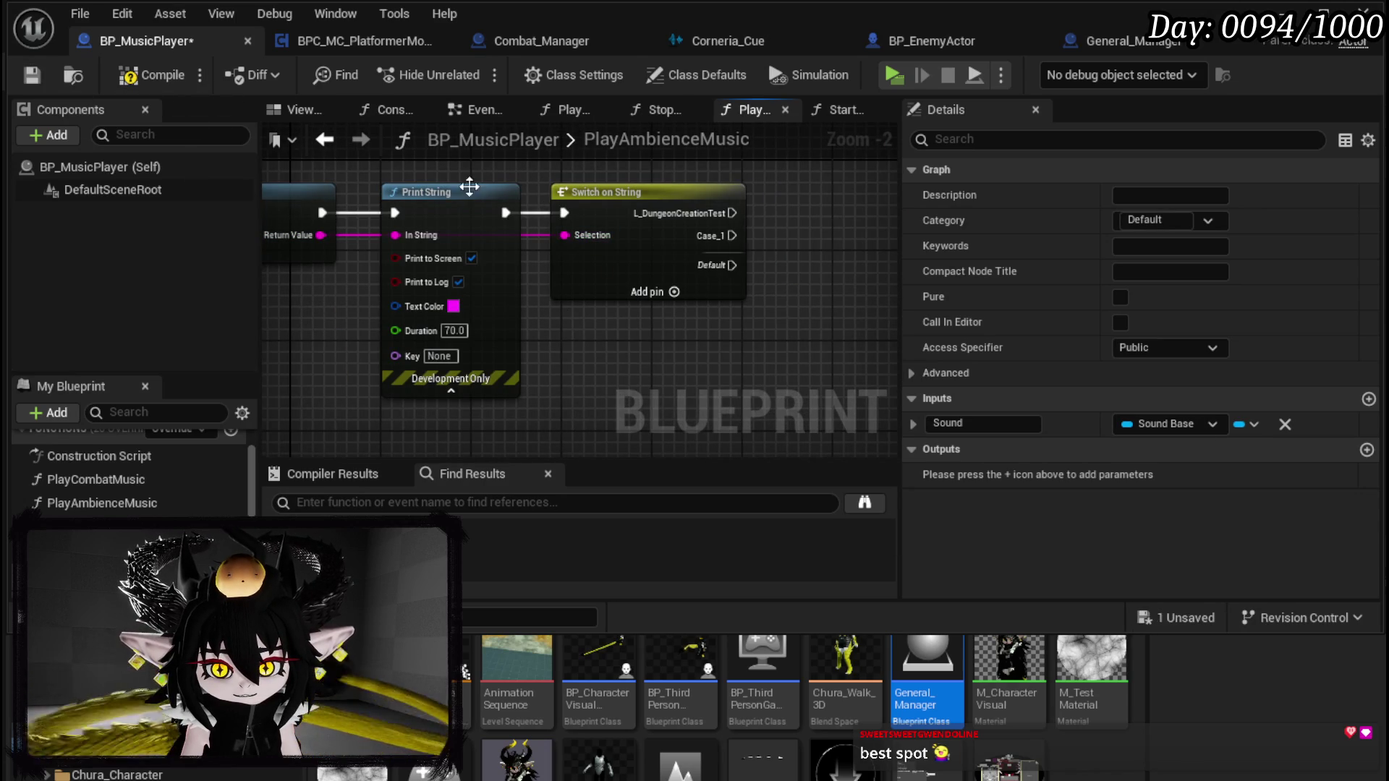
left_click_drag(316, 210, 394, 212)
left_click_drag(505, 212, 564, 212)
left_click(134, 76)
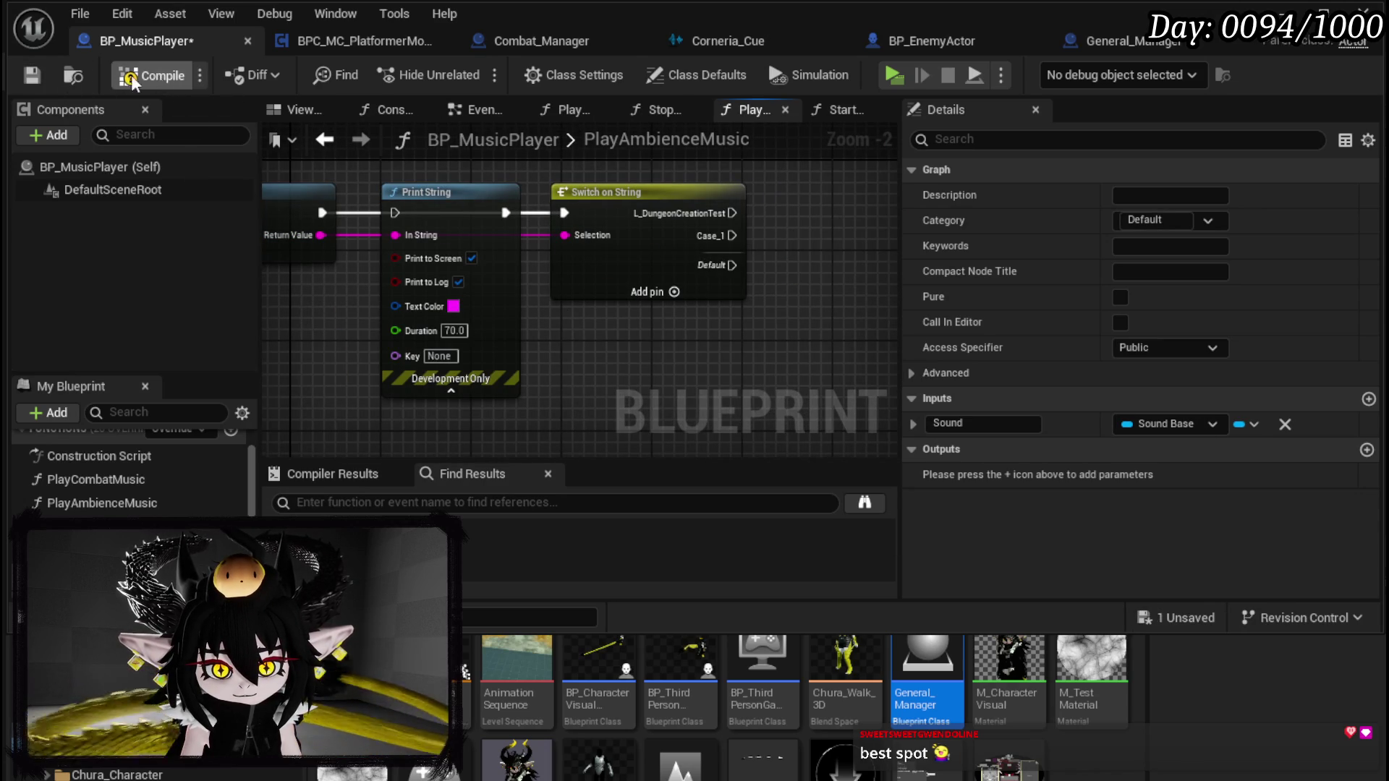
left_click(32, 75)
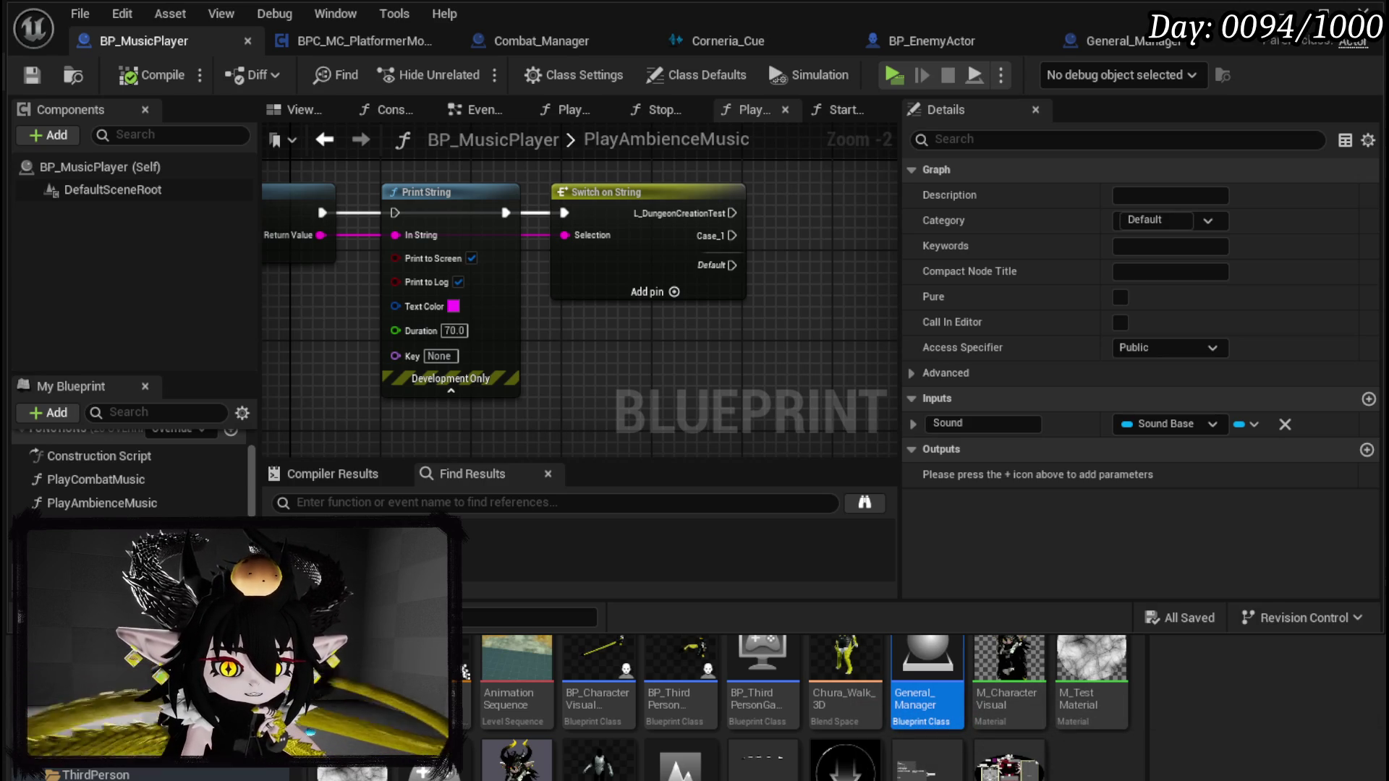
left_click(463, 717)
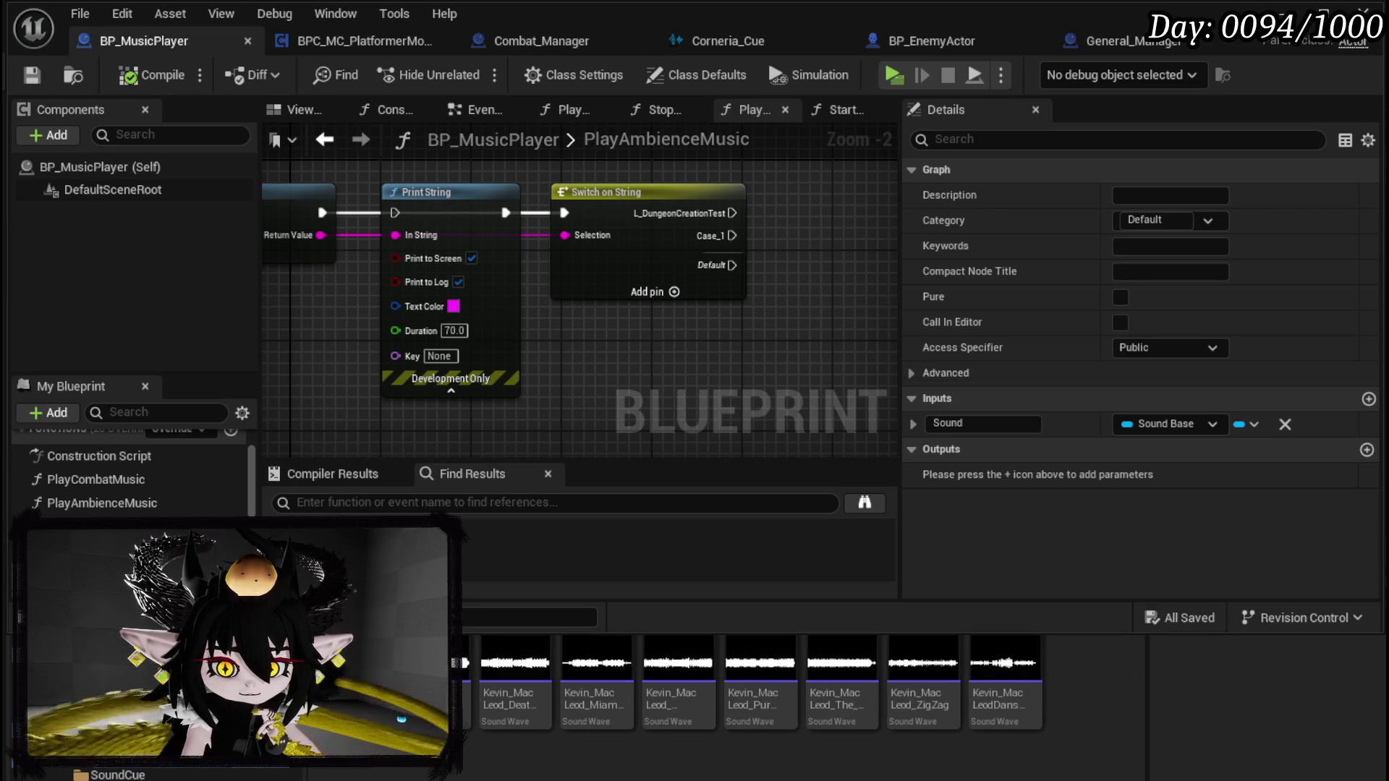
Step: Preview the music tracks and create a sound cue from Danse Morialta
mouse_move(1005, 665)
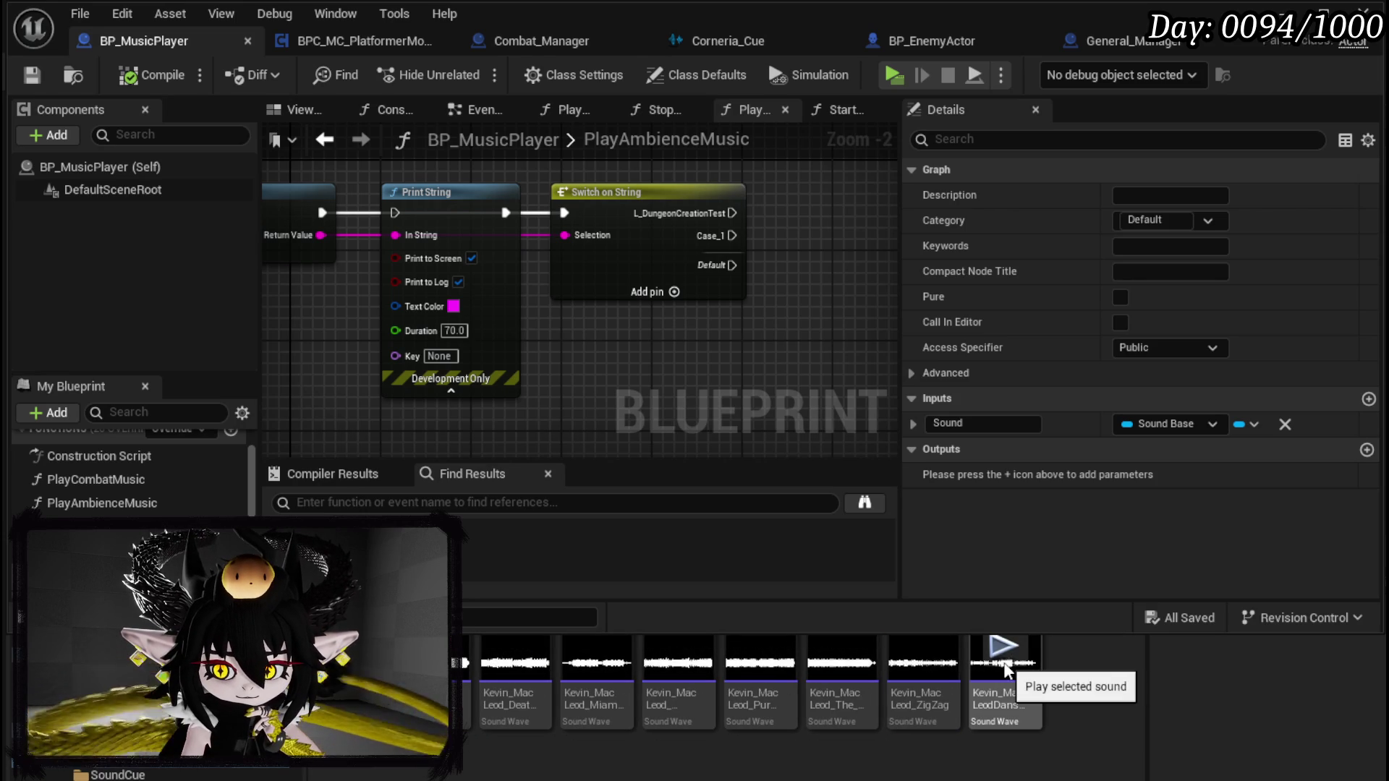
left_click(1005, 662)
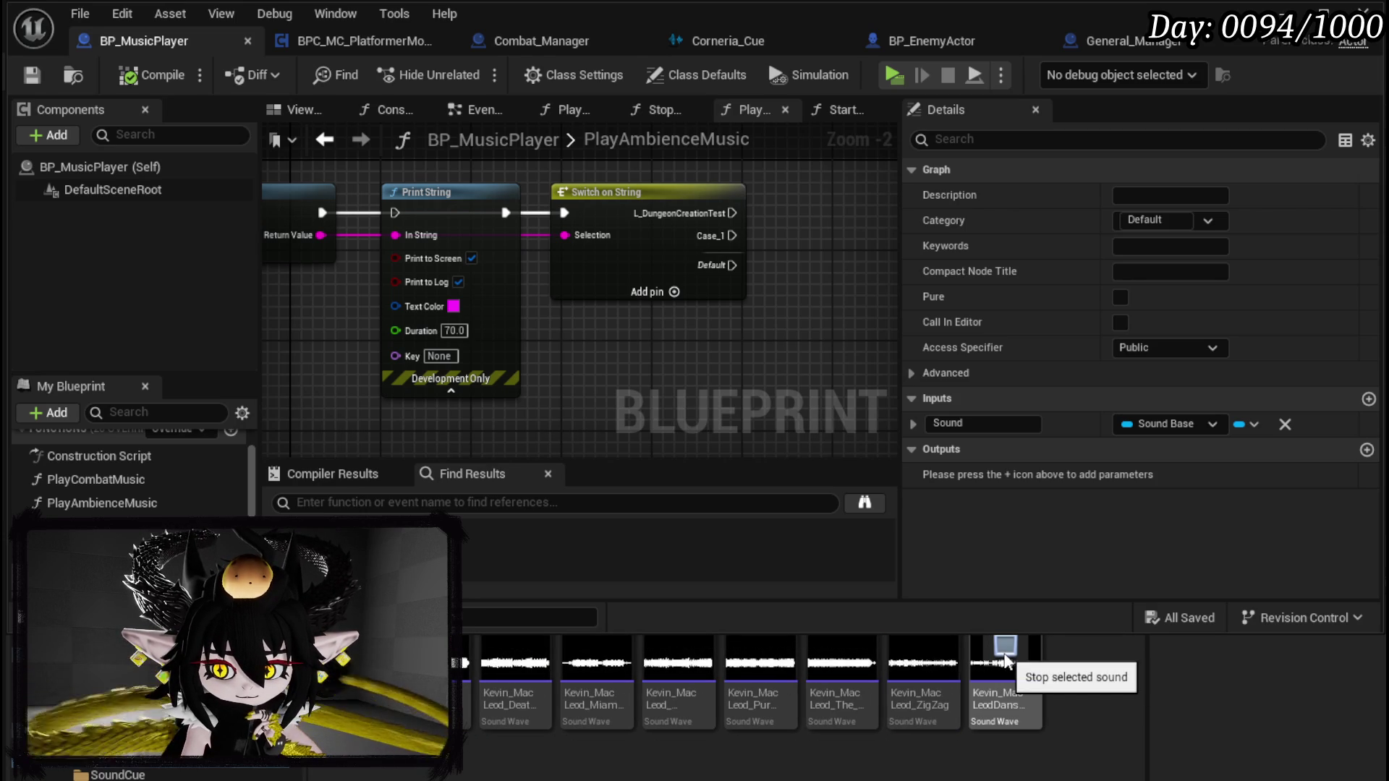
left_click(838, 654)
left_click(995, 680)
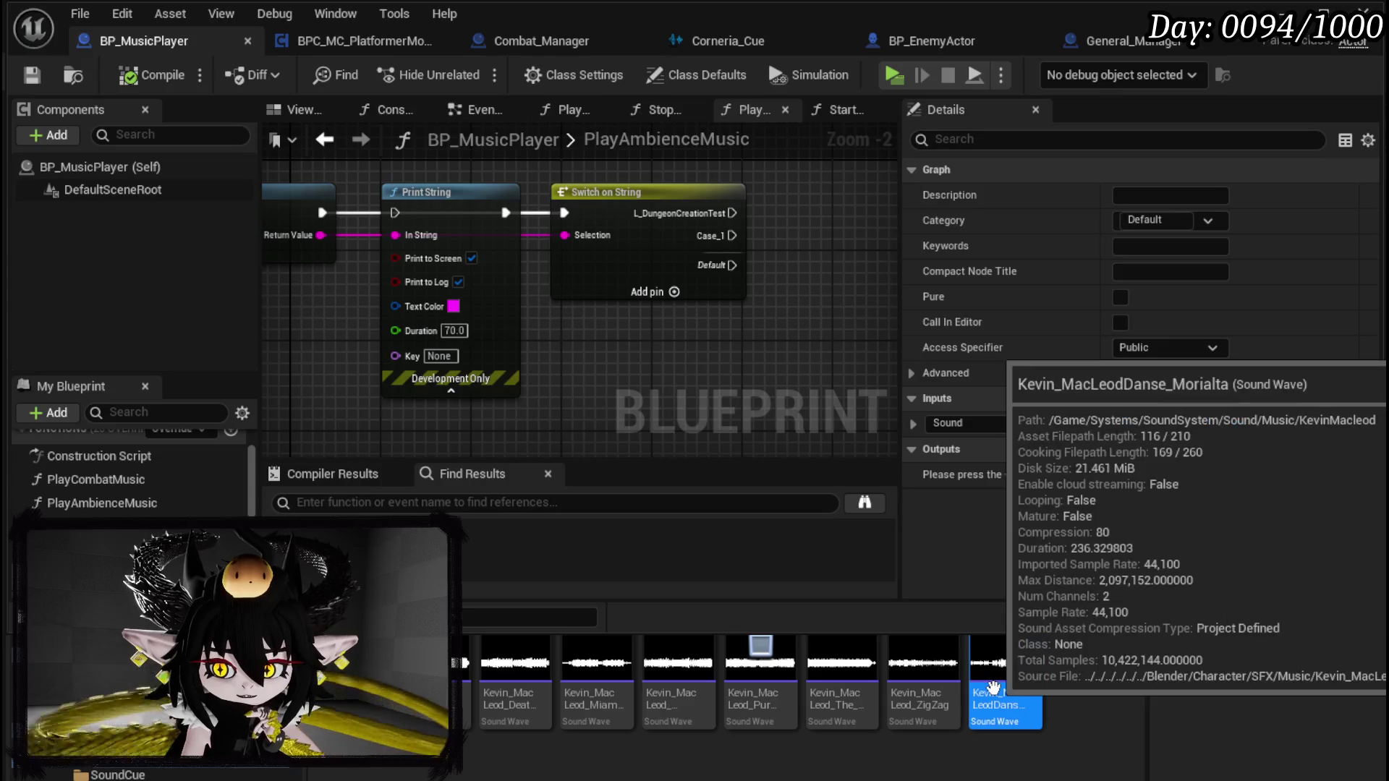
right_click(995, 680)
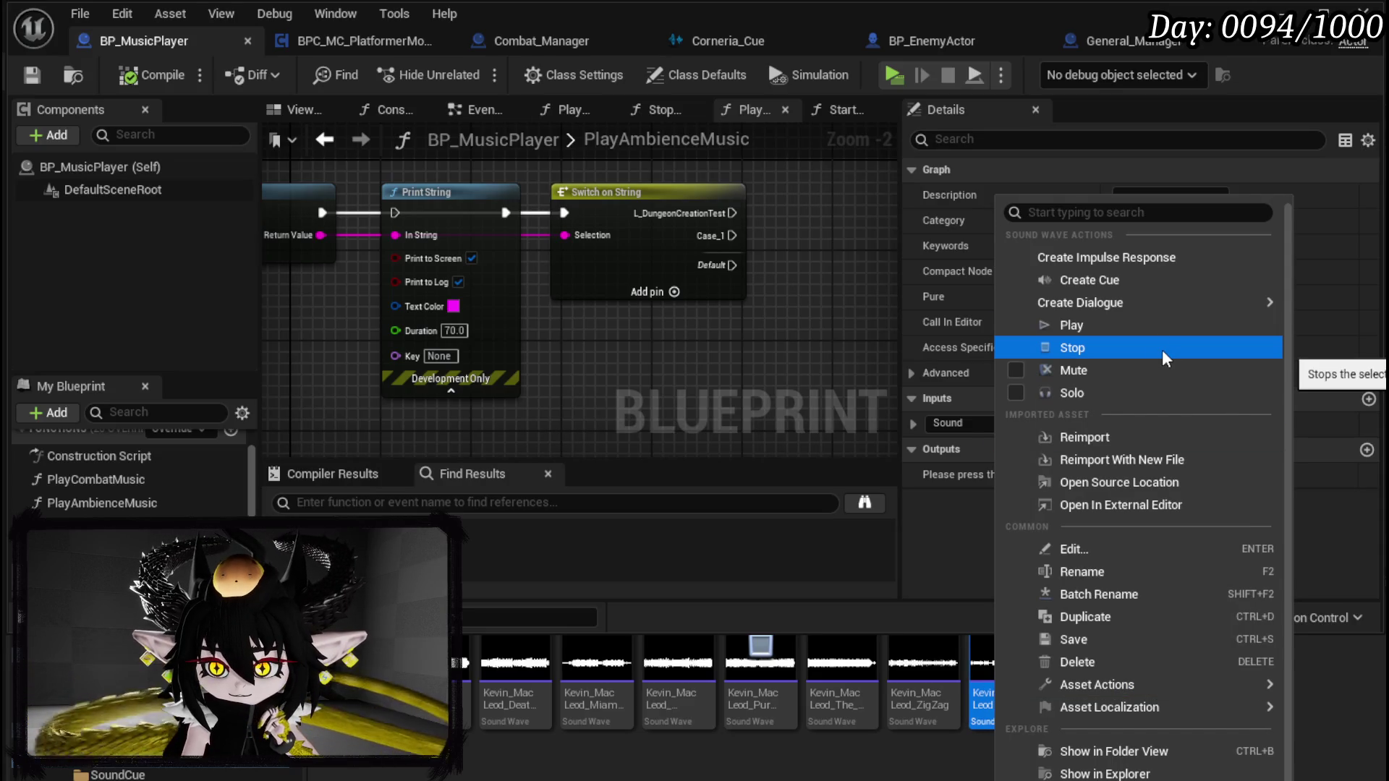
left_click(1113, 282)
key("Return")
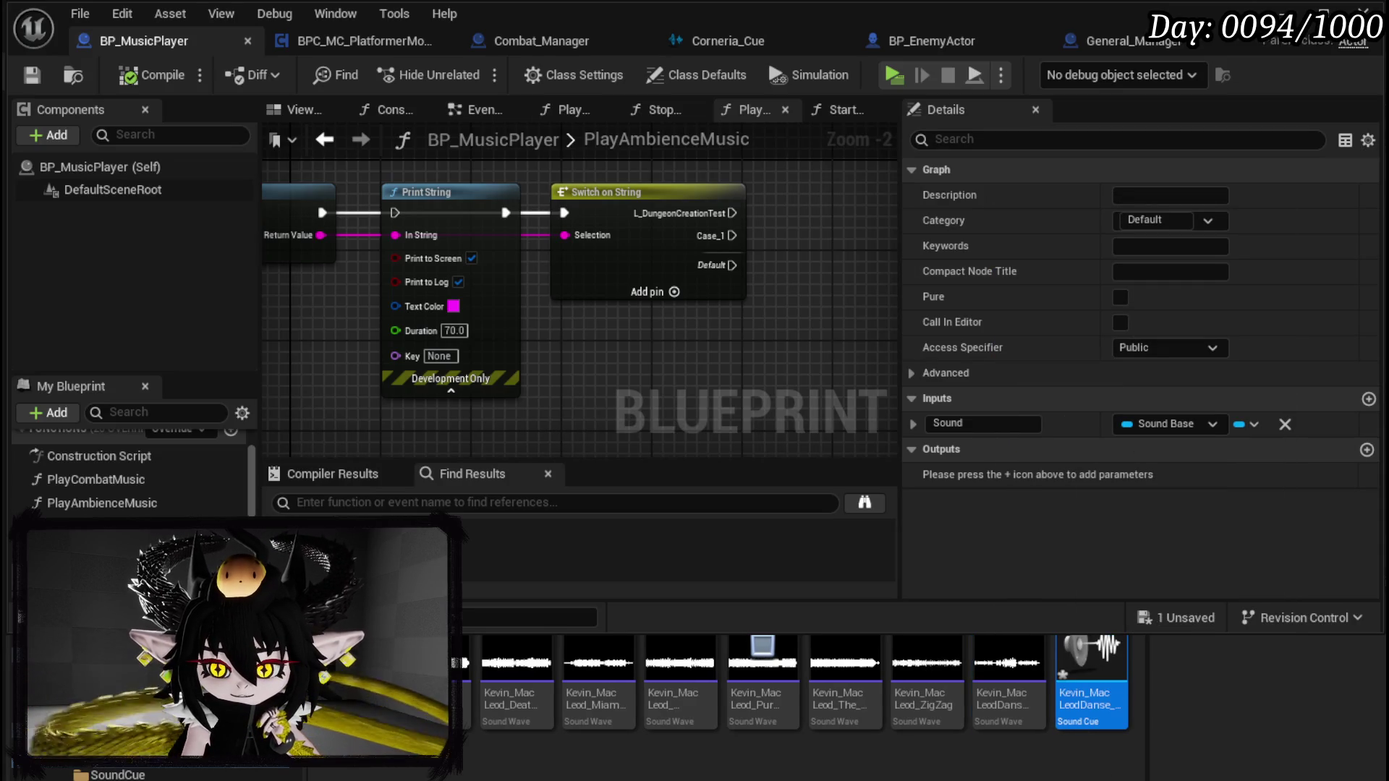
Step: Assign the Danse Morialta cue to Start Music, driven by the L_DungeonCreationTest case, and compile
mouse_move(729, 354)
left_mouse_down()
mouse_move(441, 420)
mouse_move(445, 441)
left_mouse_up()
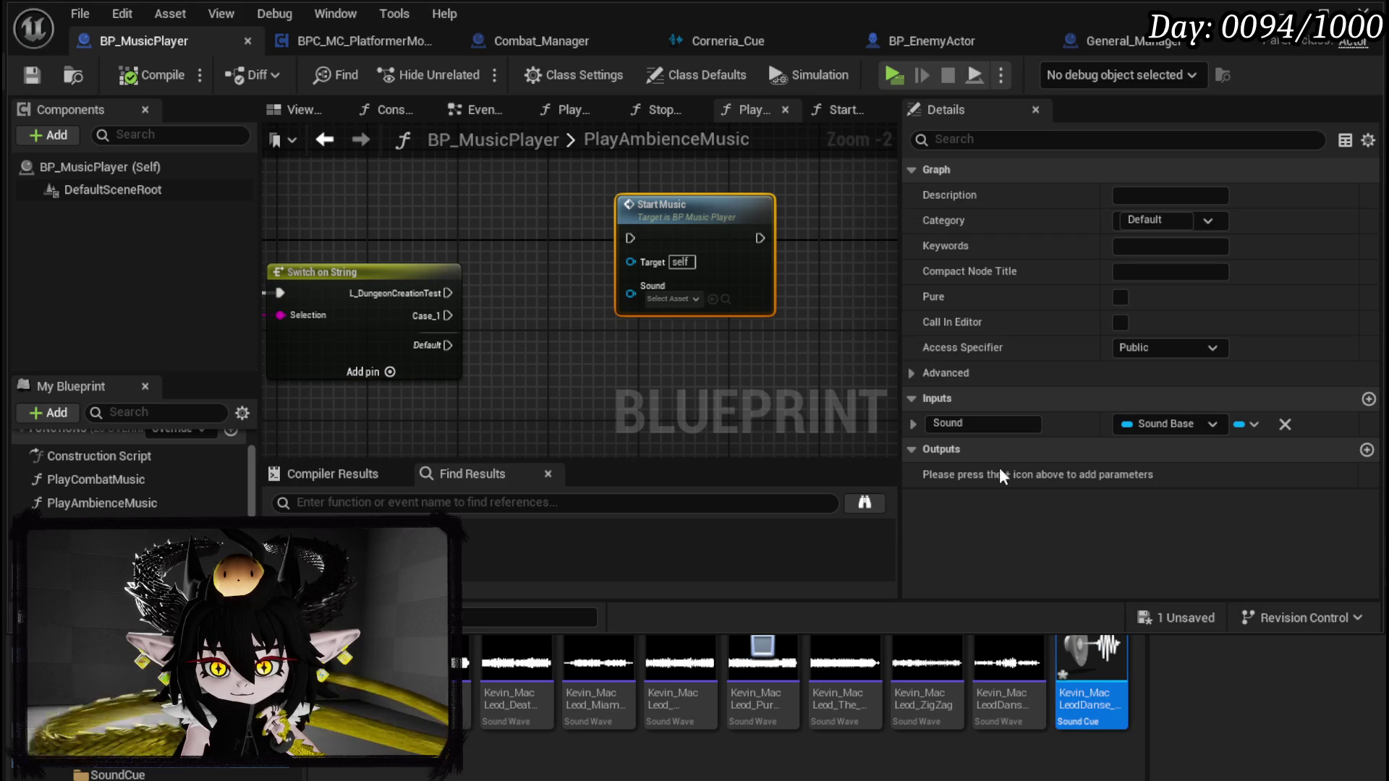
mouse_move(1065, 716)
left_mouse_down()
mouse_move(1081, 723)
mouse_move(697, 348)
mouse_move(665, 299)
left_mouse_up()
left_click_drag(687, 216, 665, 193)
mouse_move(449, 293)
left_mouse_down()
mouse_move(563, 223)
mouse_move(610, 217)
left_mouse_up()
mouse_move(603, 343)
left_mouse_down()
mouse_move(744, 359)
mouse_move(619, 310)
left_mouse_up()
left_click(131, 81)
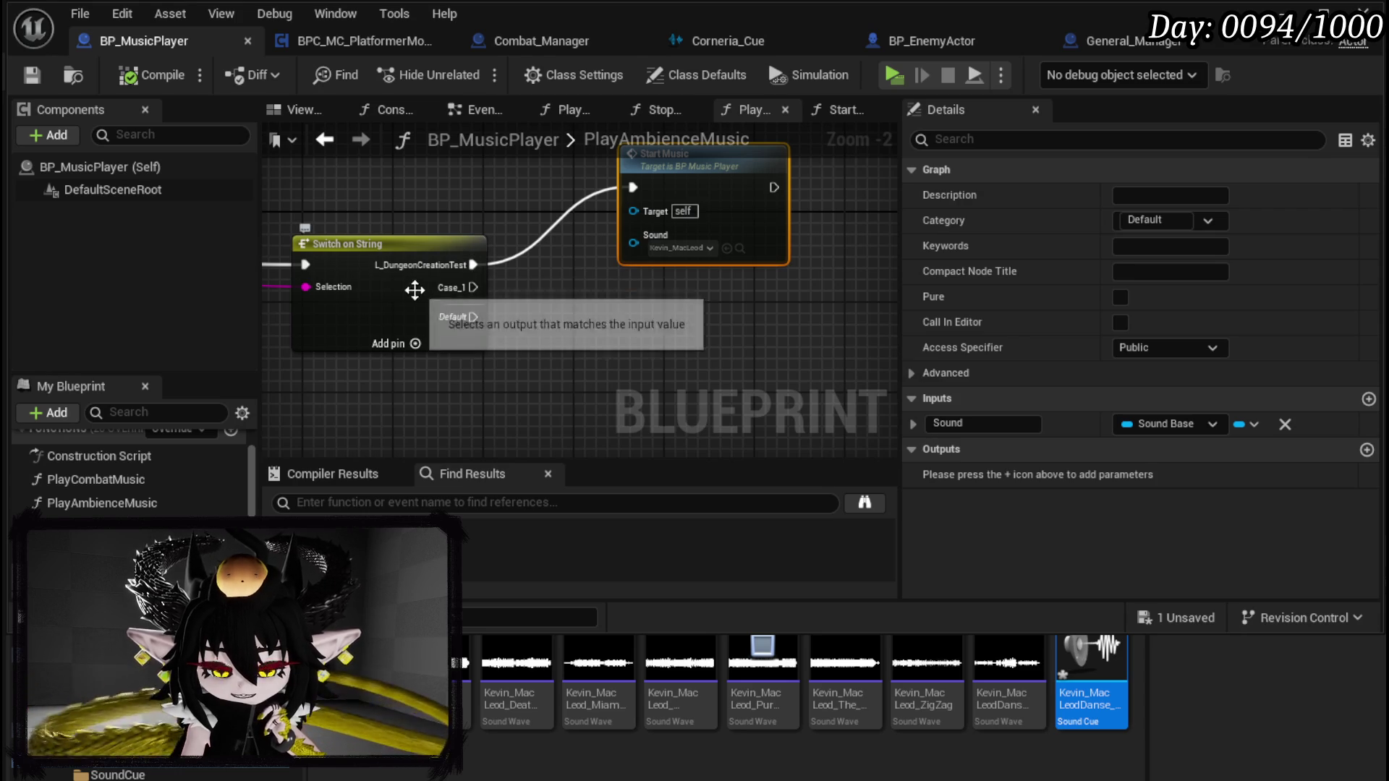
Step: Paste a second Start Music node and connect Case_1 to it
left_click_drag(618, 353, 624, 353)
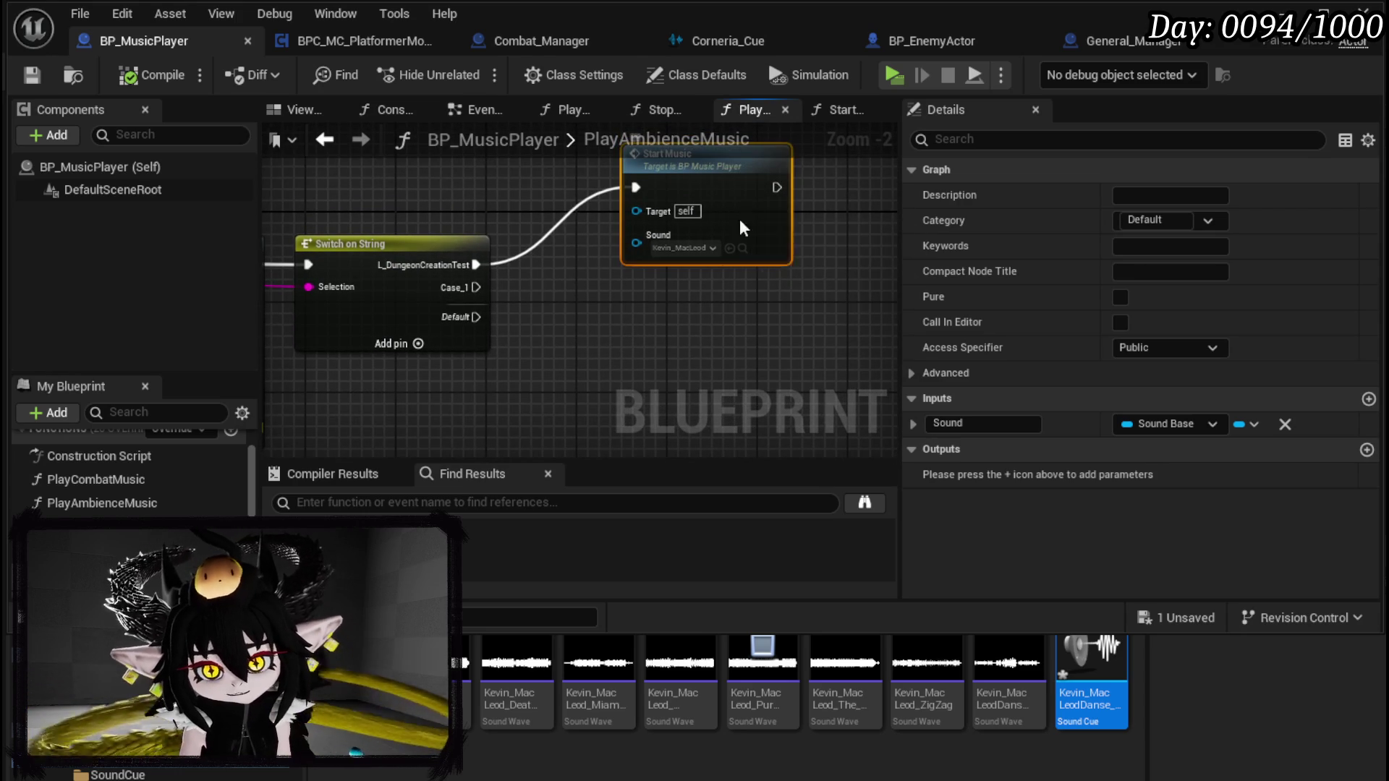
left_click_drag(735, 214, 736, 158)
left_click(641, 255)
key("ctrl+v")
left_click_drag(476, 287, 649, 283)
Step: Create a Pure Attitude sound cue, assign it to the second Start Music, and save everything
right_click(759, 684)
mouse_move(836, 692)
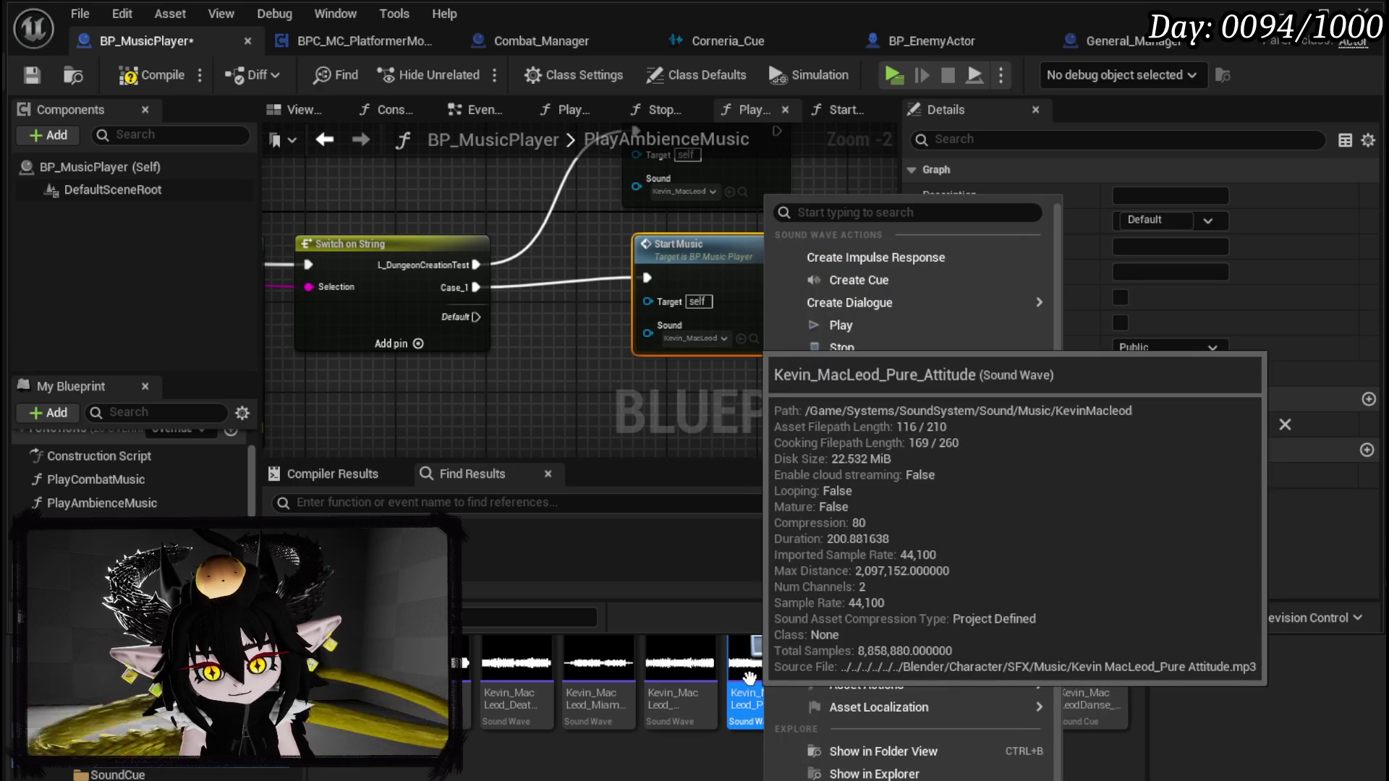
left_click(966, 276)
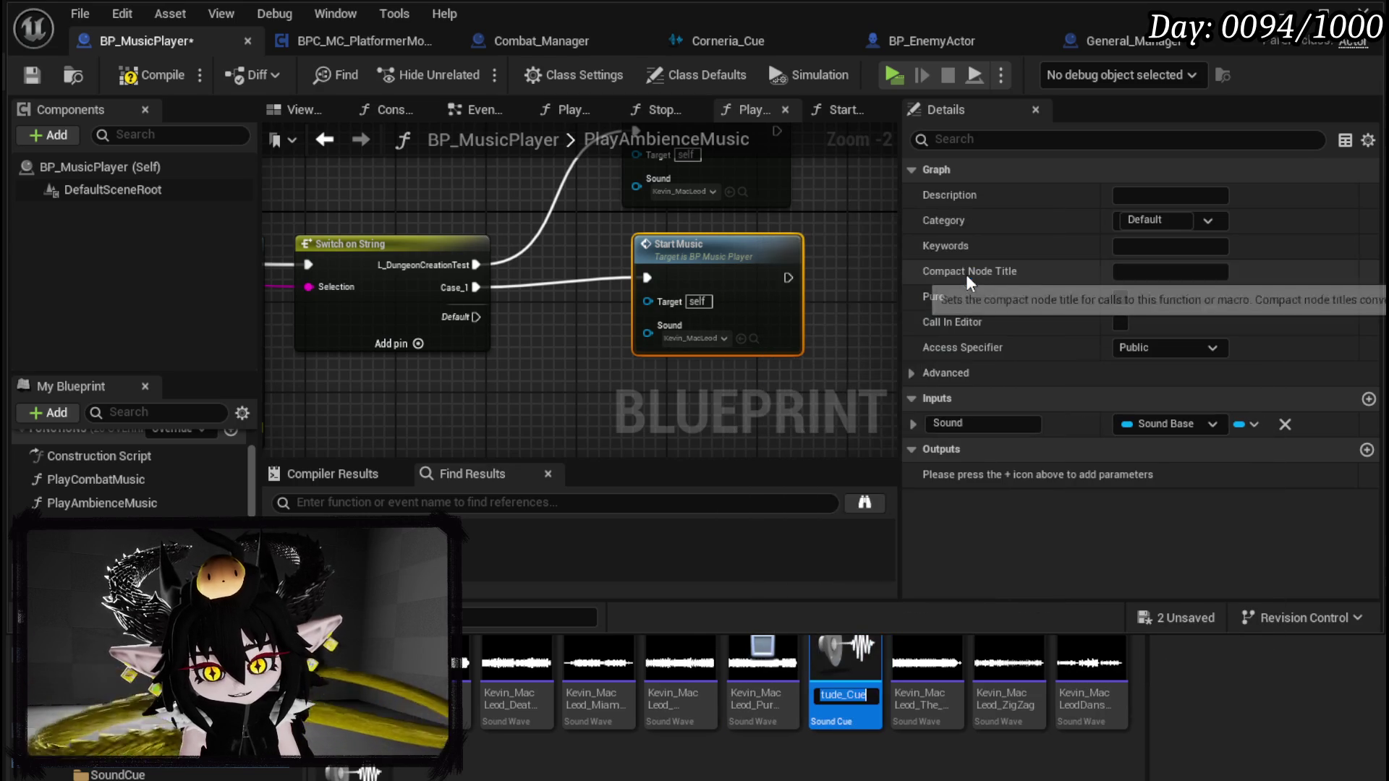
key("Return")
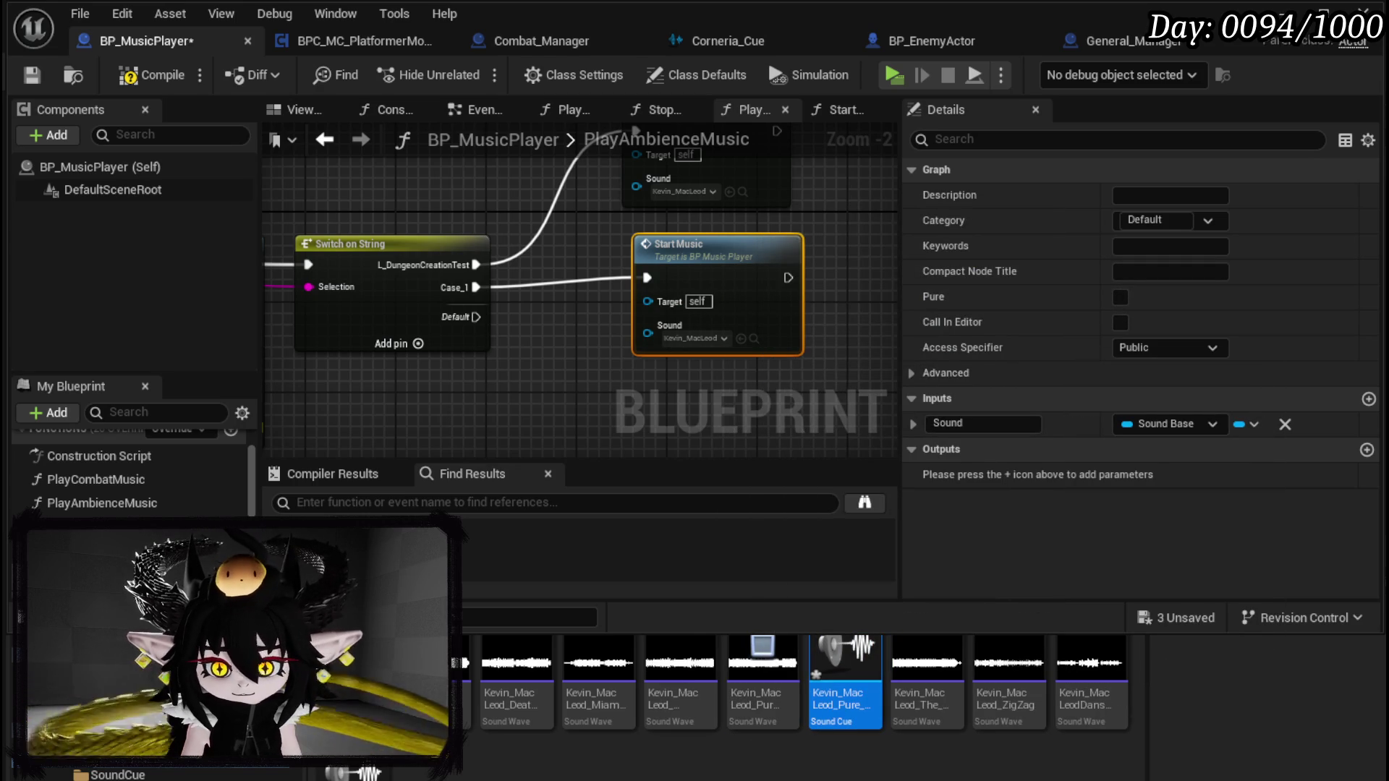
key("ctrl+shift+s")
left_click(1089, 734)
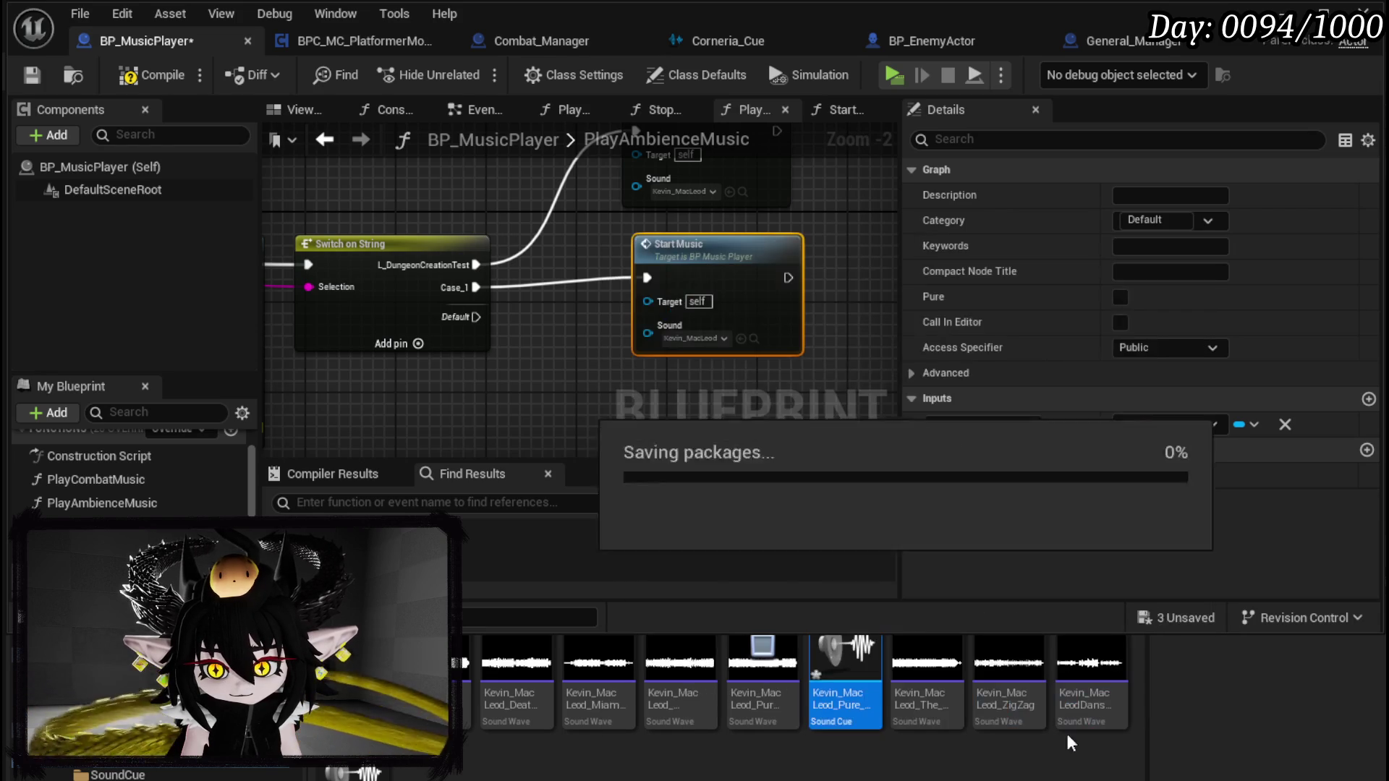
mouse_move(816, 696)
left_mouse_down()
mouse_move(1085, 745)
mouse_move(695, 349)
left_mouse_up()
left_click(153, 74)
left_click(32, 74)
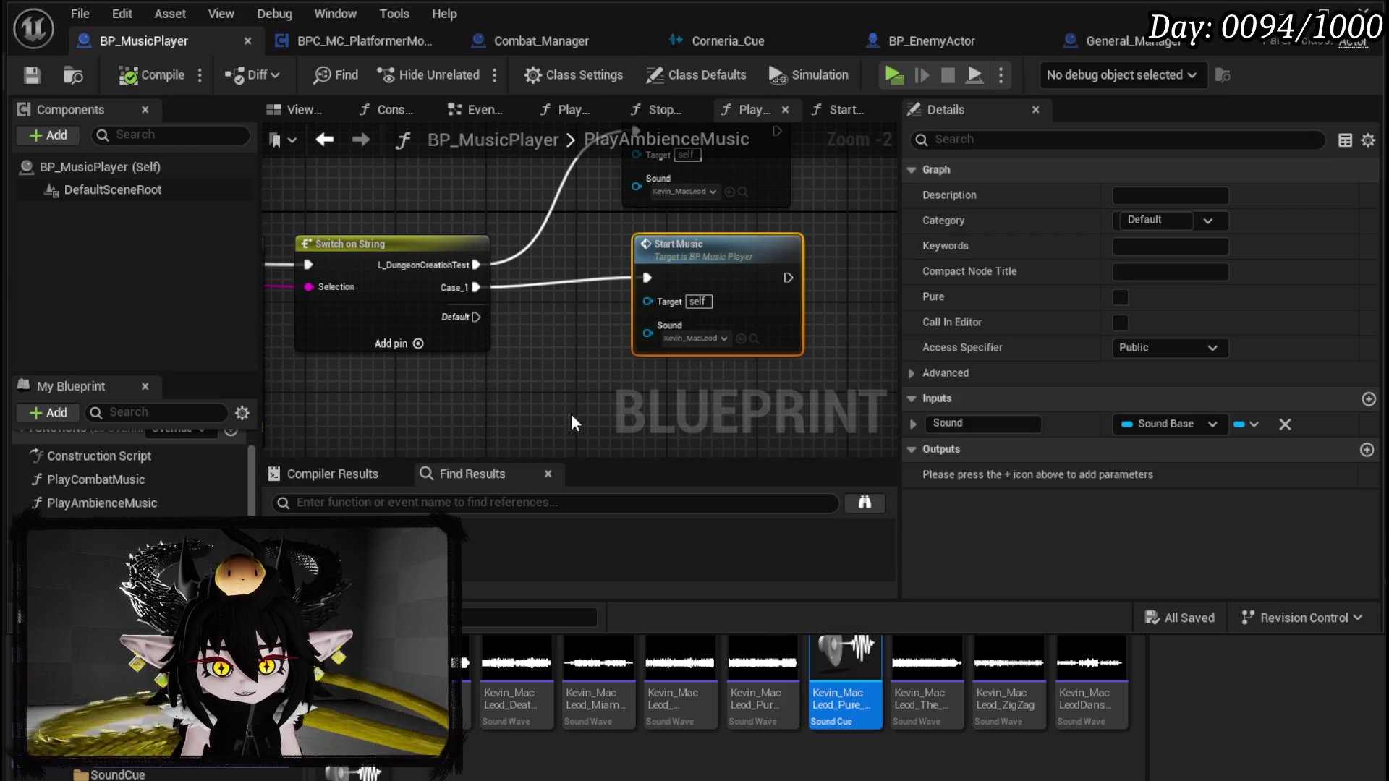
Step: Set the Pure Attitude cue's Volume Multiplier to 1.0 and save it
double_click(849, 715)
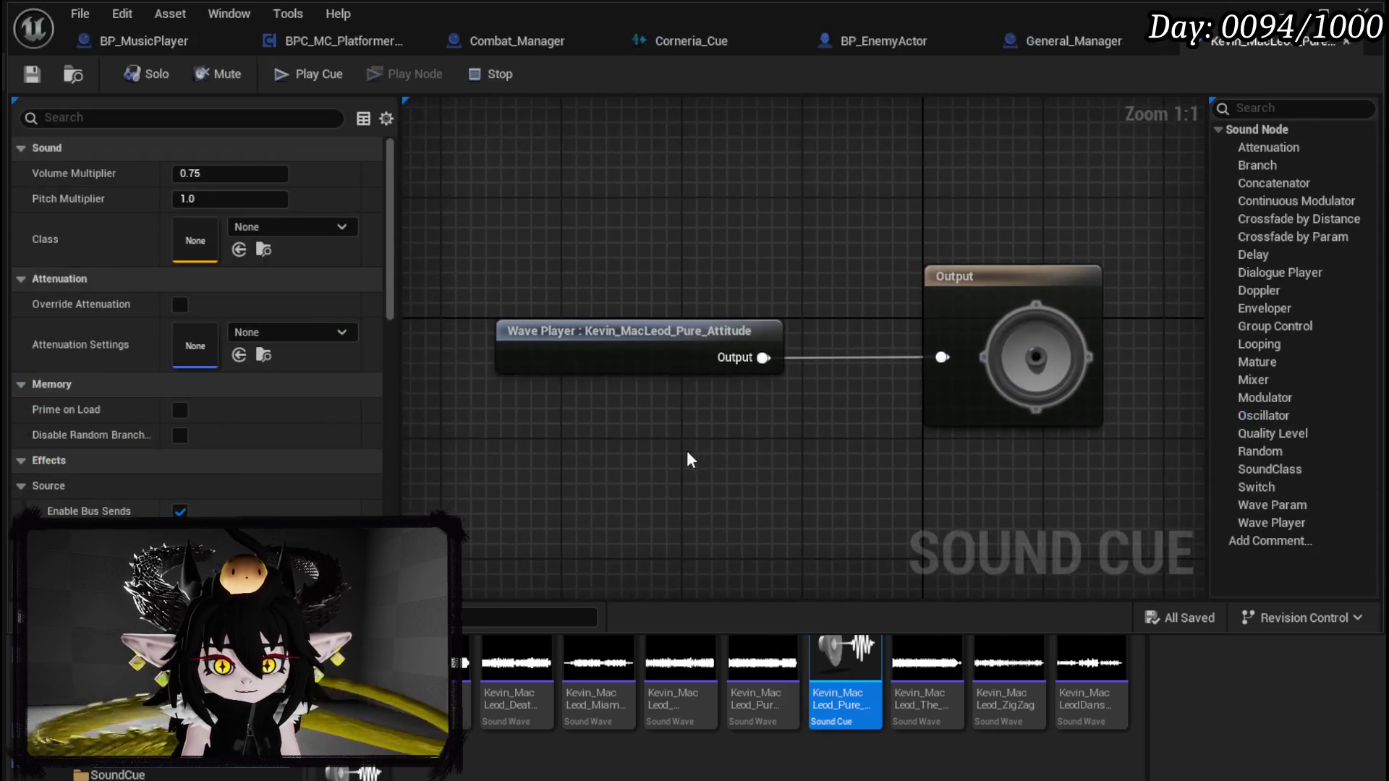
left_click(211, 173)
type("1")
key("Return")
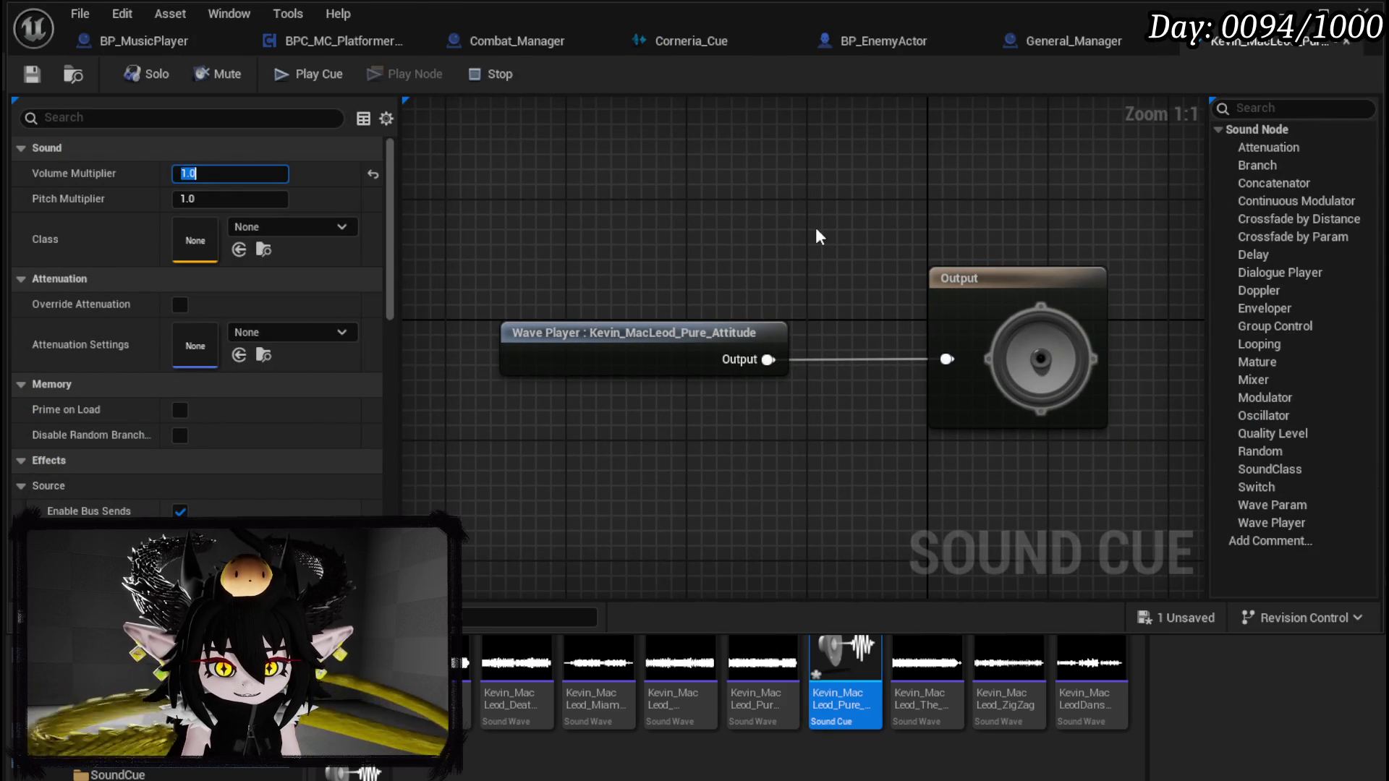
left_click(32, 73)
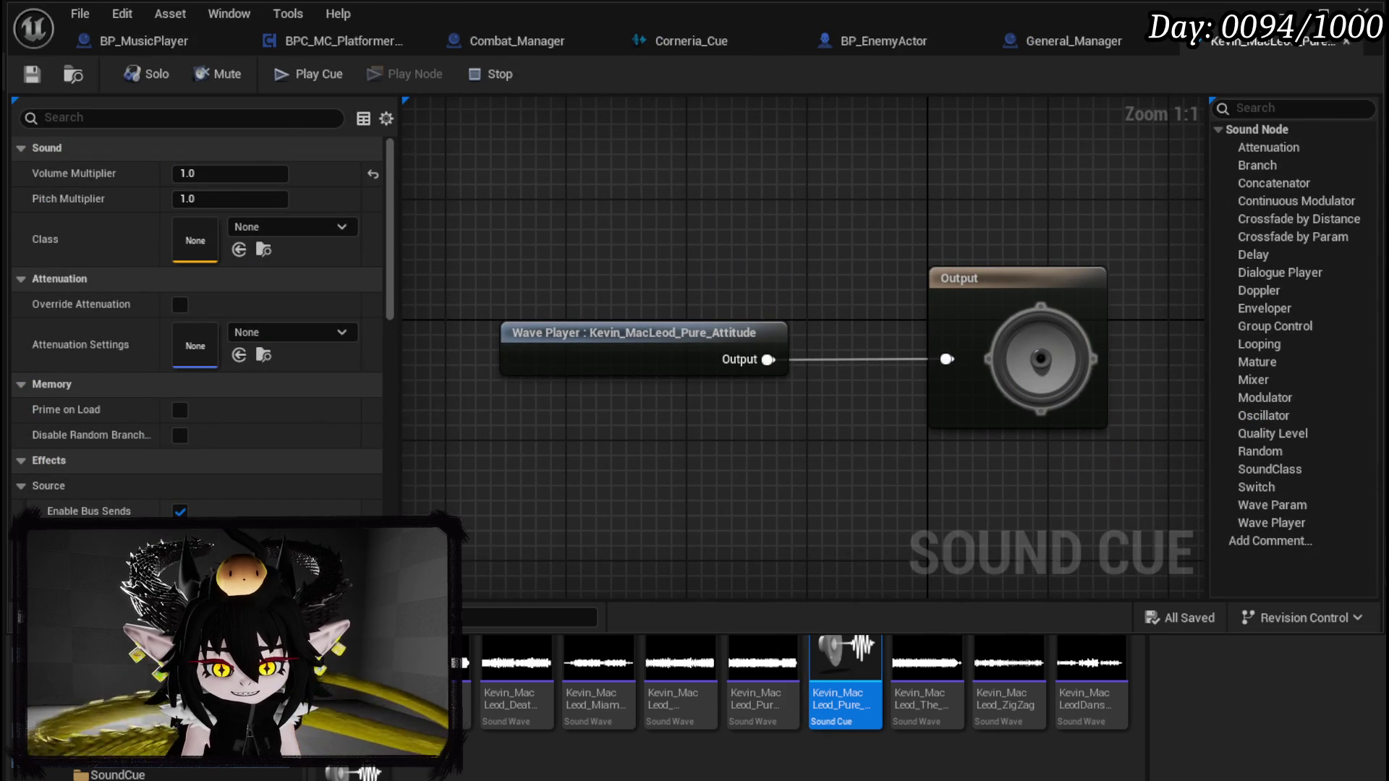
Step: Set the Danse Morialta cue's Volume Multiplier to 1.0 and save it
double_click(351, 774)
left_click(212, 173)
type("1")
key("Return")
left_click(32, 73)
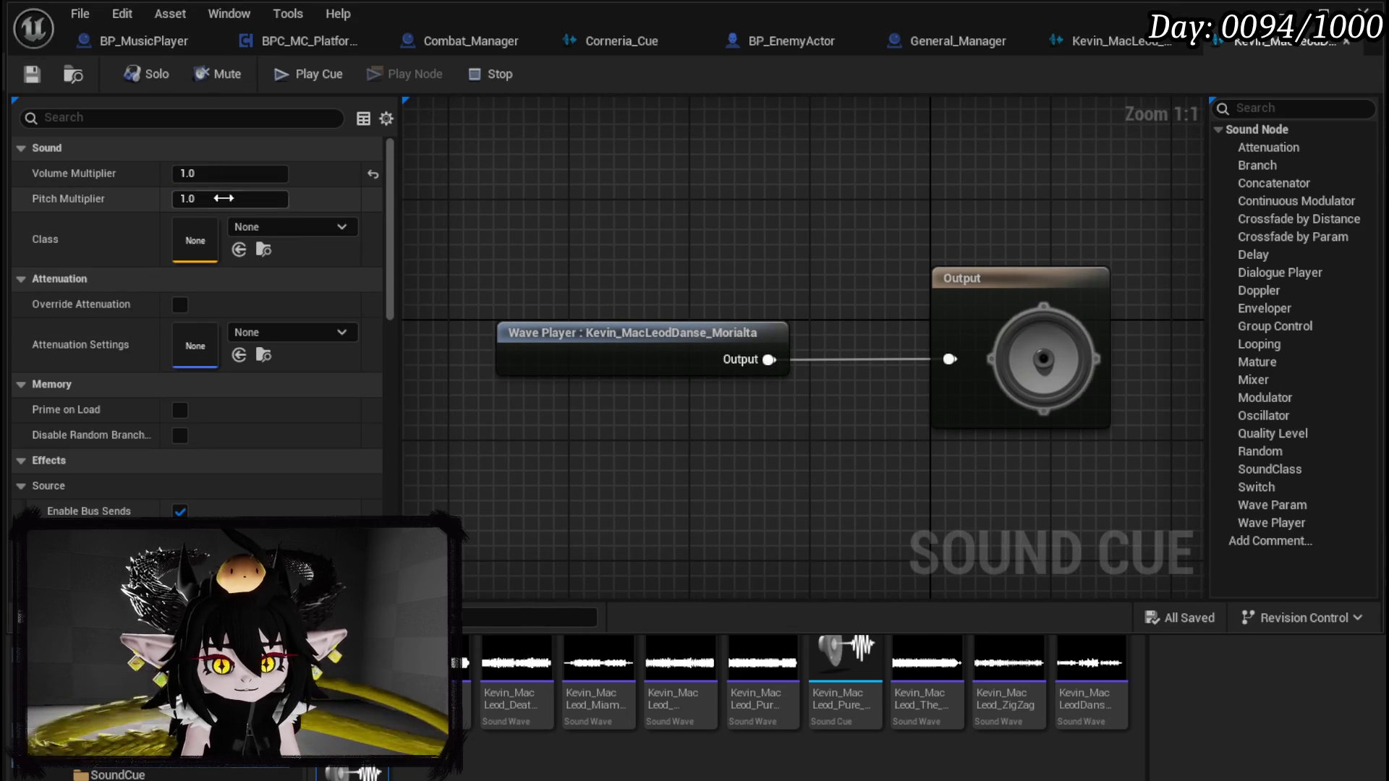
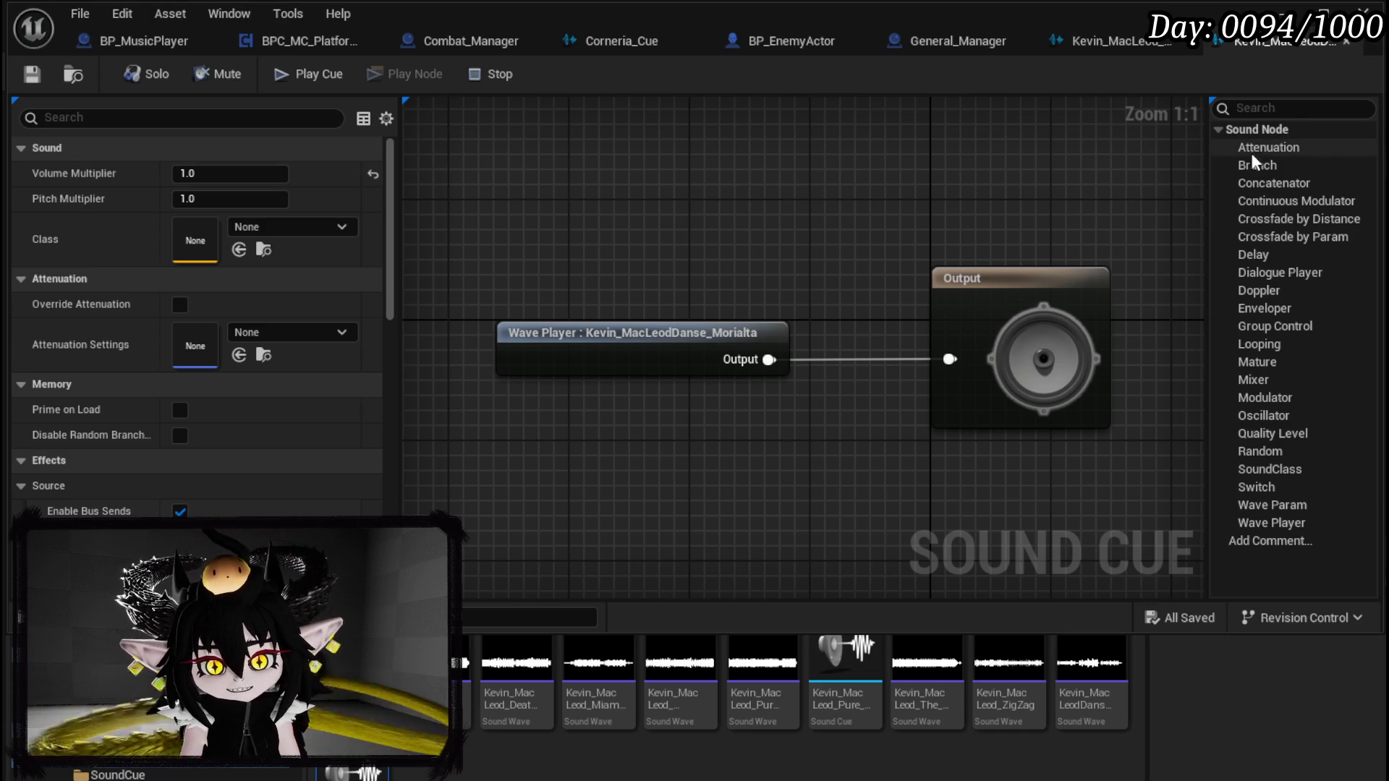
Step: Inspect General_Manager's CreateManagers graph, then switch to BP_MusicPlayer's PlayAmbienceMusic function
left_click(949, 42)
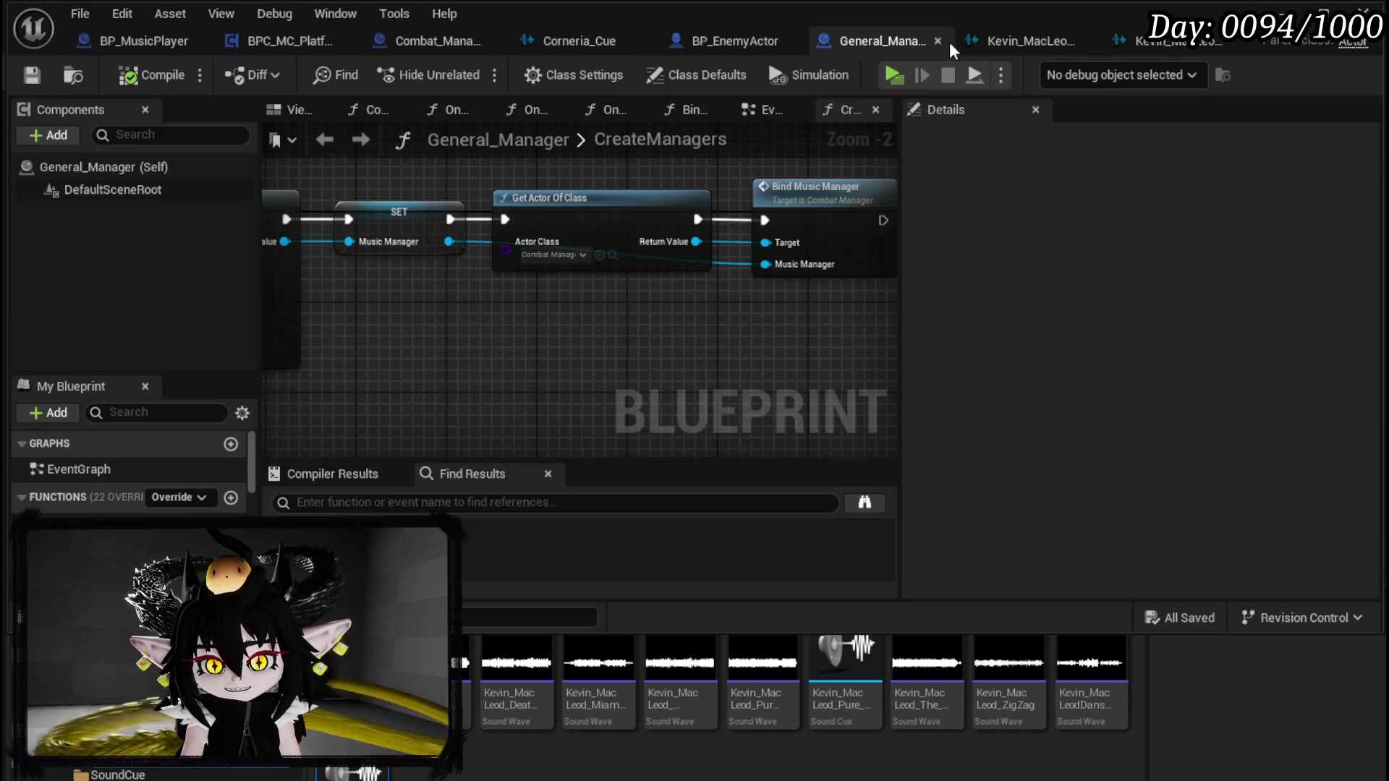
left_click_drag(510, 310, 934, 329)
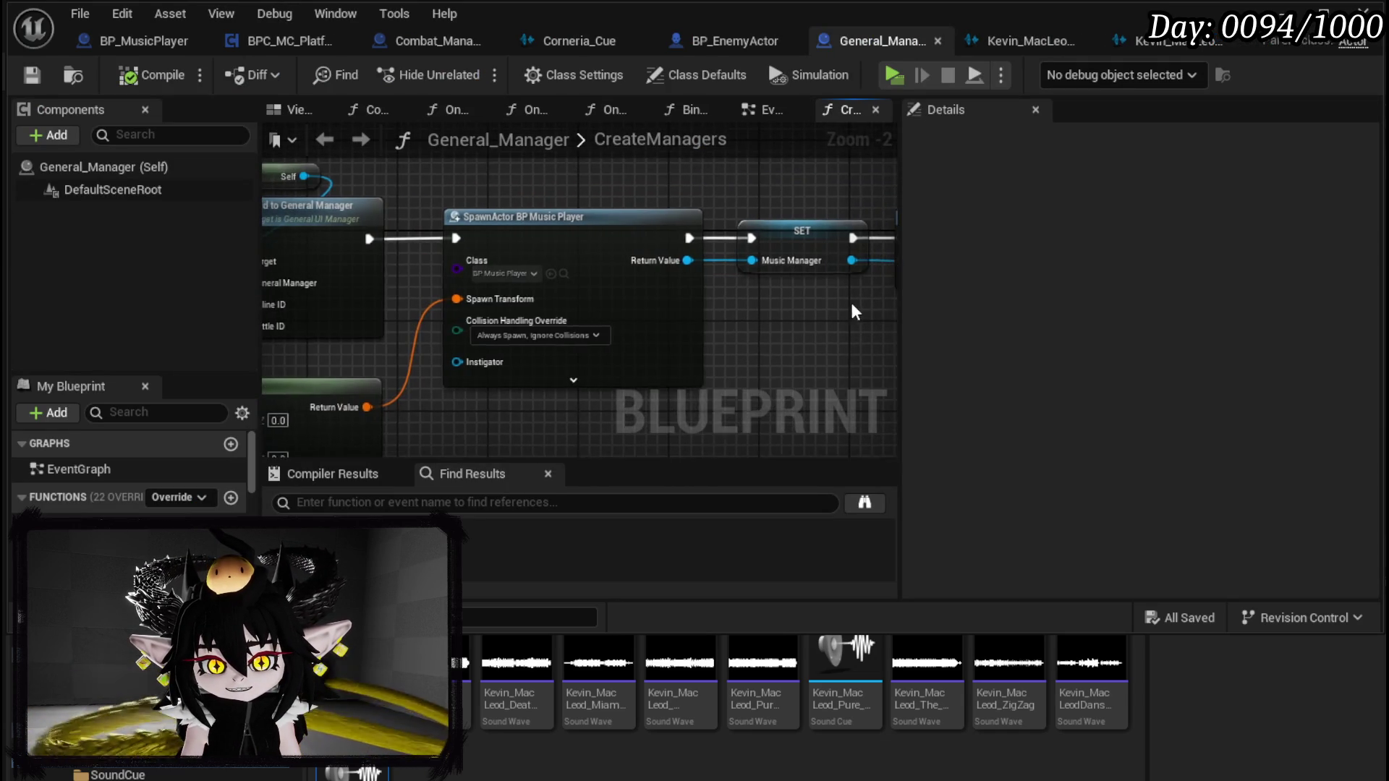
scroll(844, 297, "down", 3)
left_click_drag(844, 296, 551, 278)
scroll(586, 299, "up", 4)
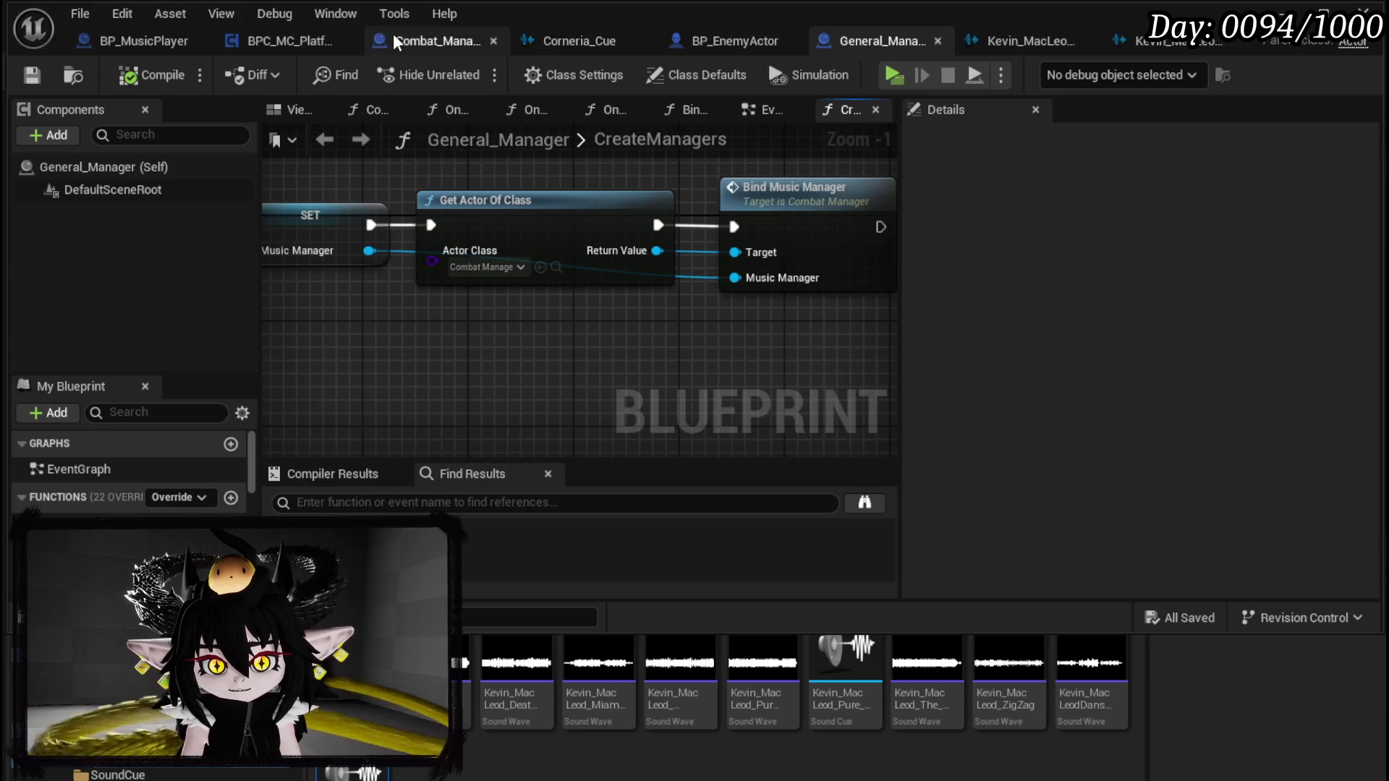
left_click(145, 42)
left_click_drag(549, 204, 766, 220)
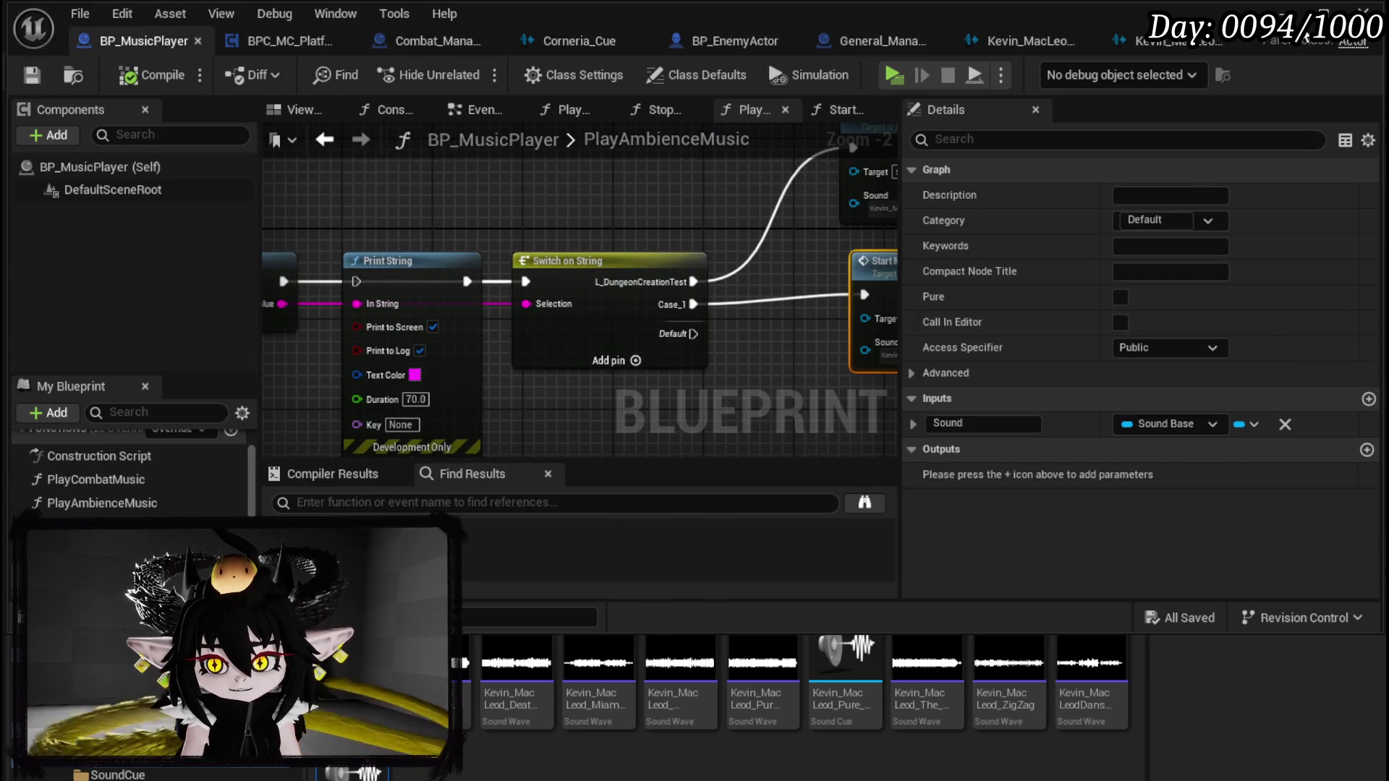
Step: Check the level editor's list of recent levels
left_click(1284, 11)
left_click(73, 11)
mouse_move(139, 146)
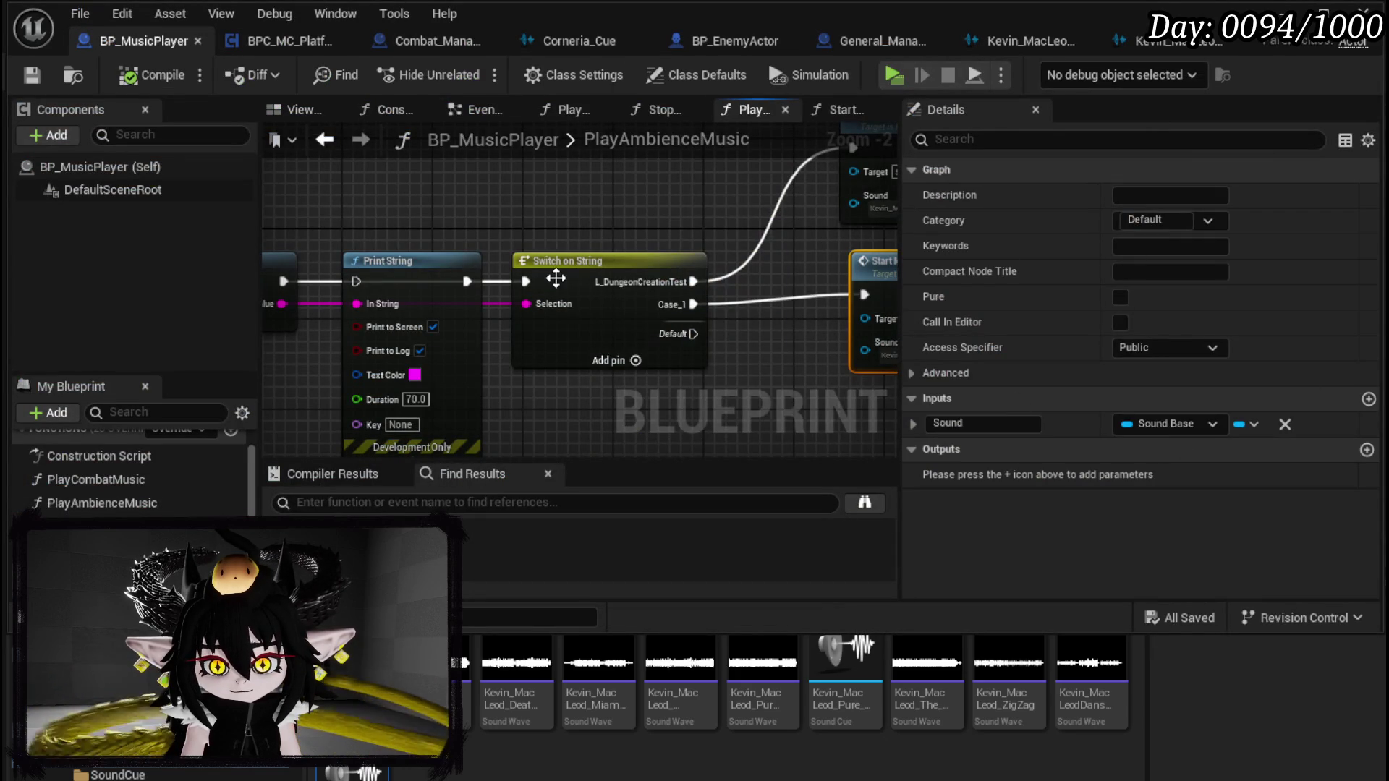
Step: Rename the Switch on String's second case to L_StartGameHUD, then compile and save
left_click(556, 277)
left_click(1183, 246)
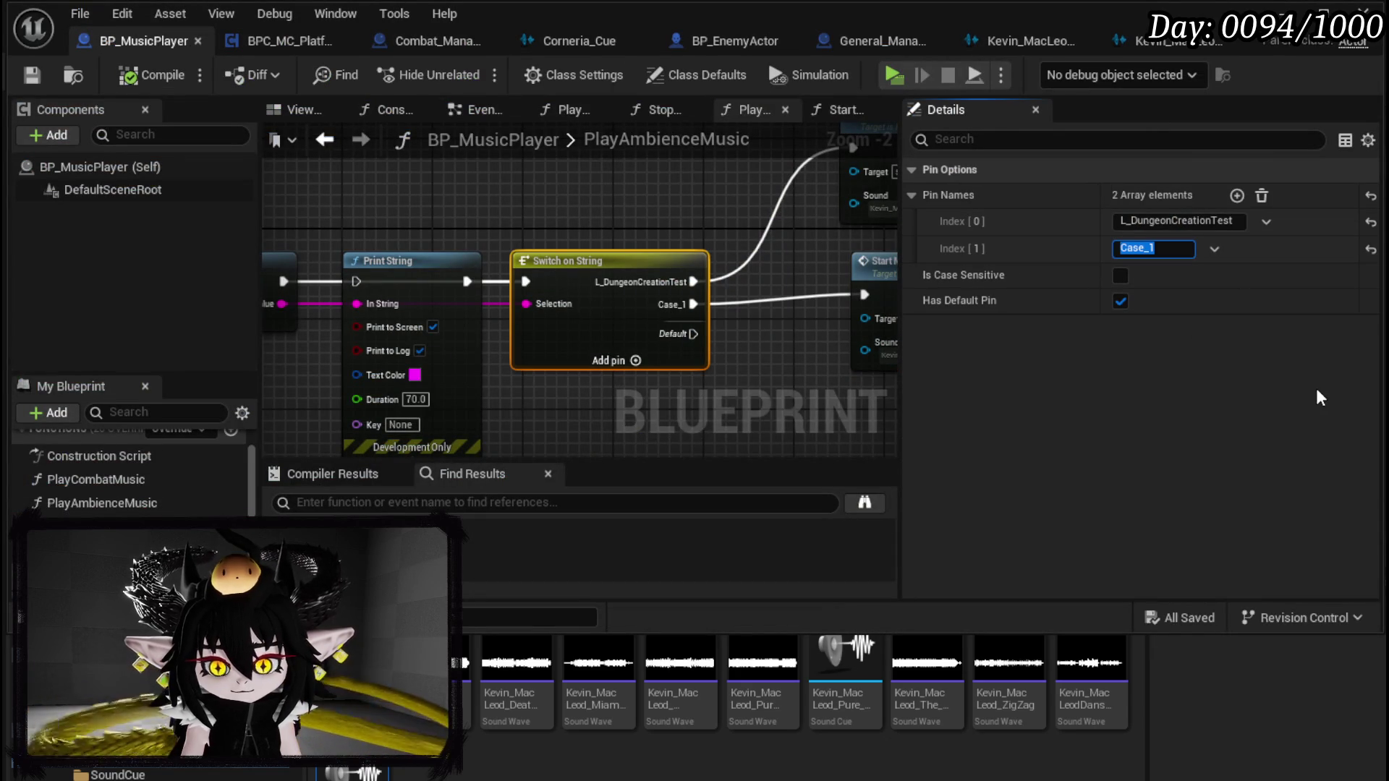
type("Ö")
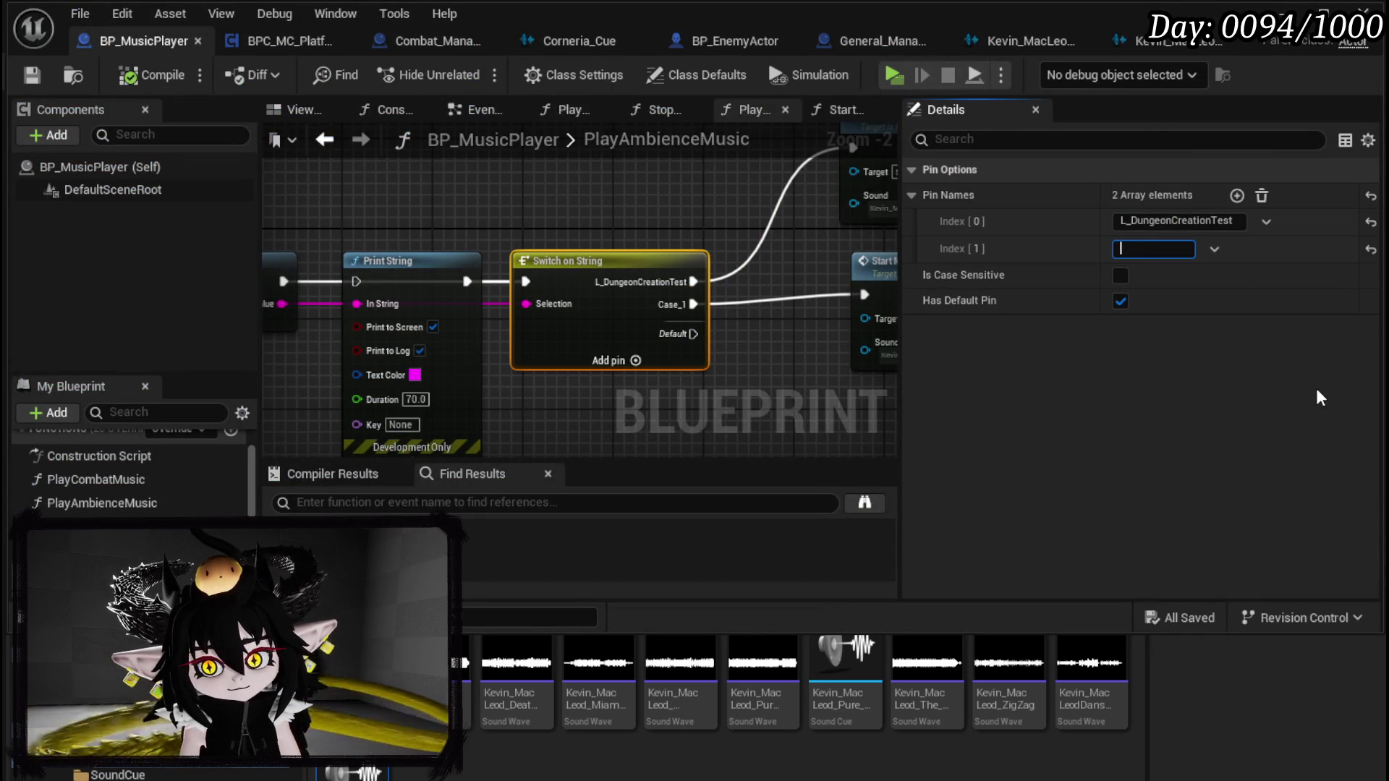
type("St")
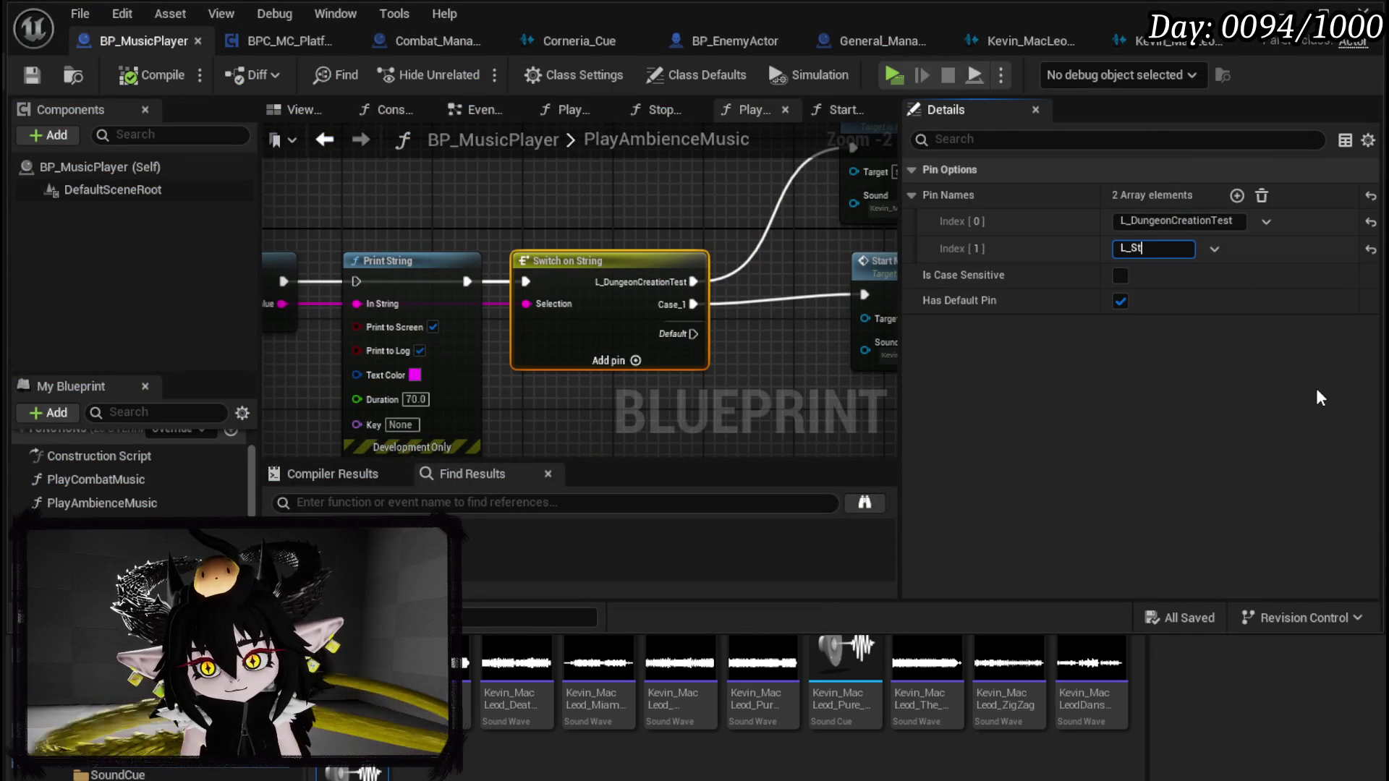
type("artGameHUD")
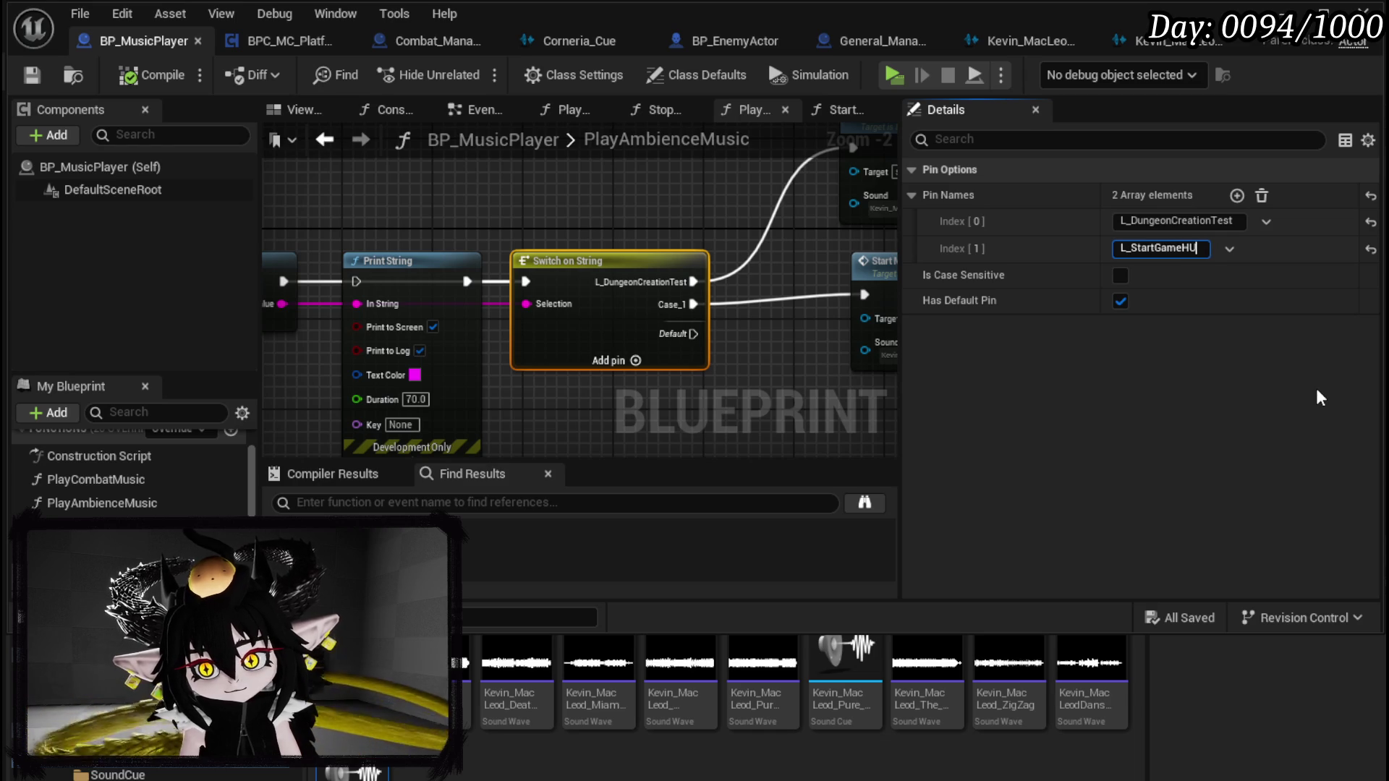
key("Return")
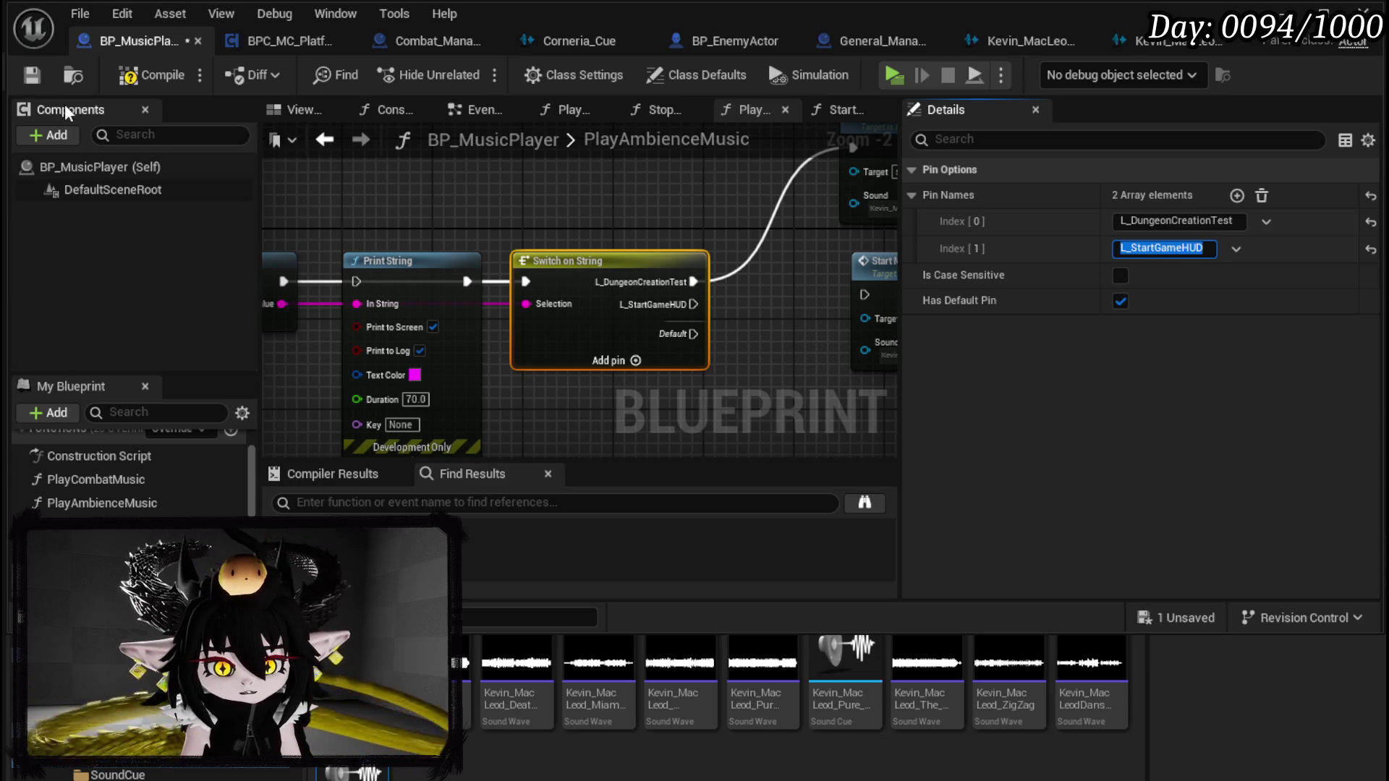
left_click(152, 75)
left_click(34, 76)
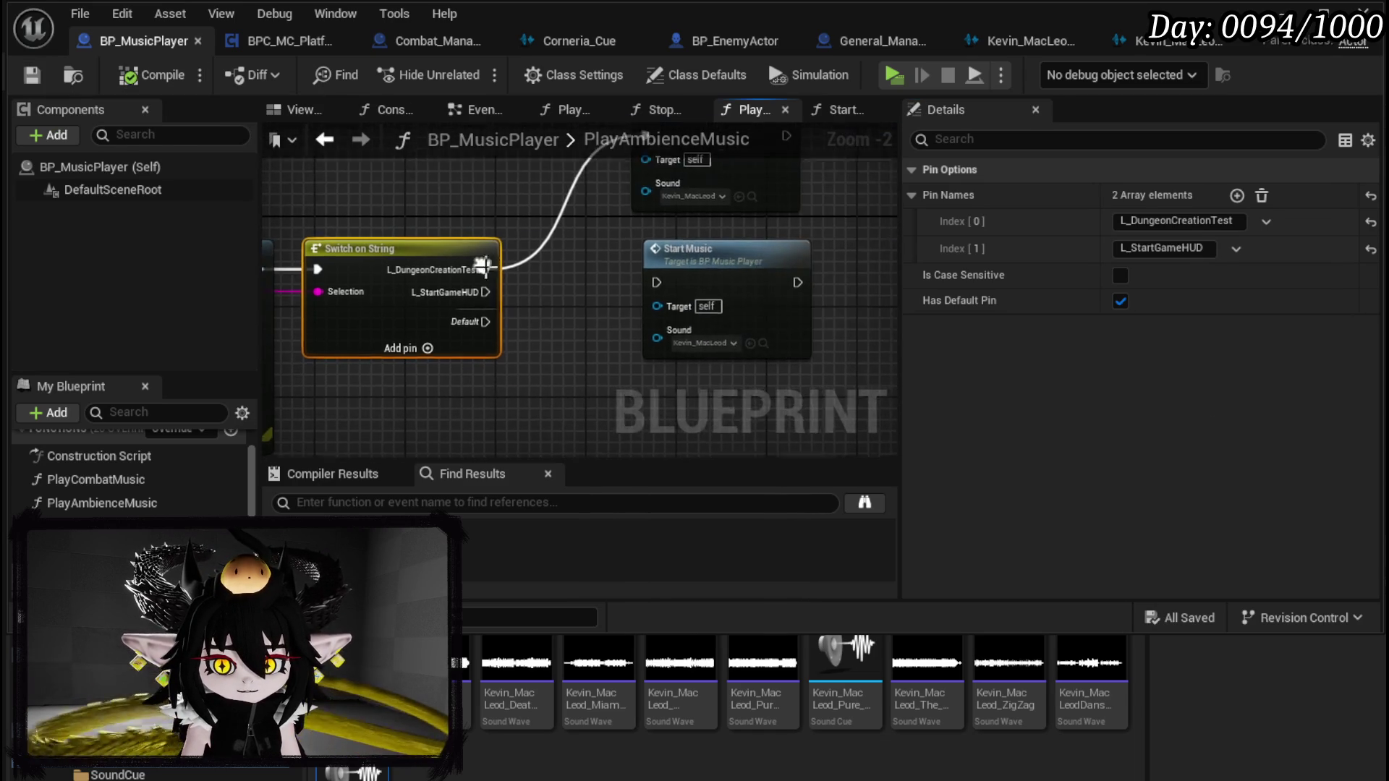
Step: Wire the L_StartGameHUD case to Start Music, save, and start a play session
left_click_drag(487, 294, 680, 272)
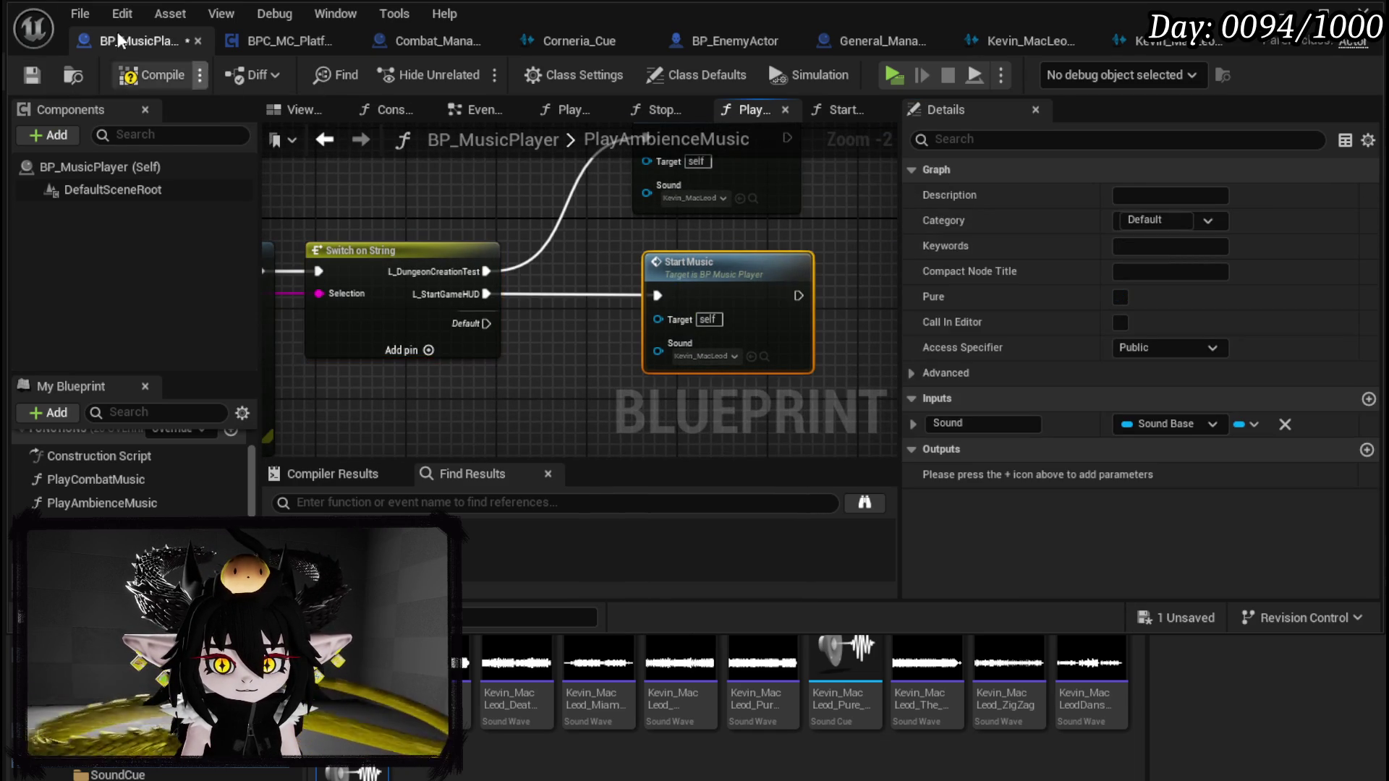
left_click(32, 75)
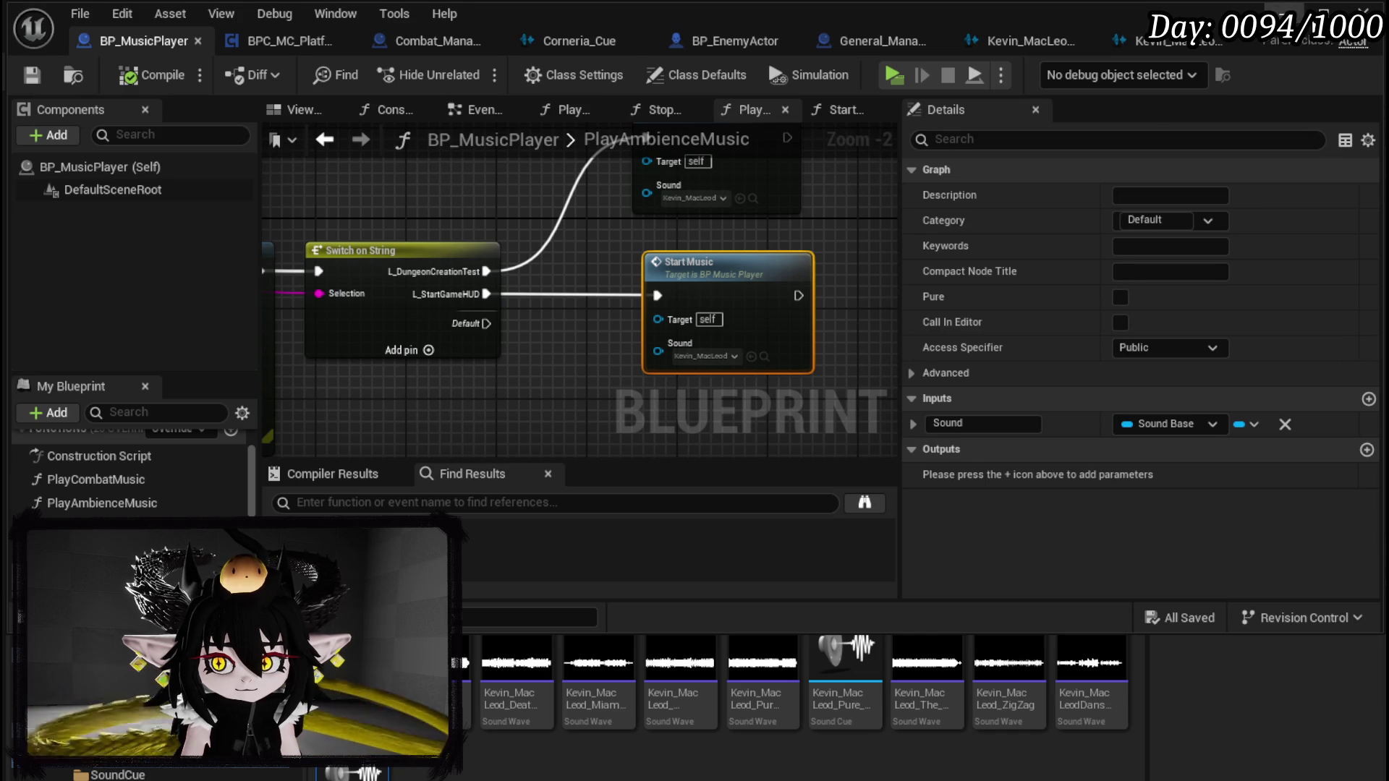
key("alt+Tab")
left_click(463, 70)
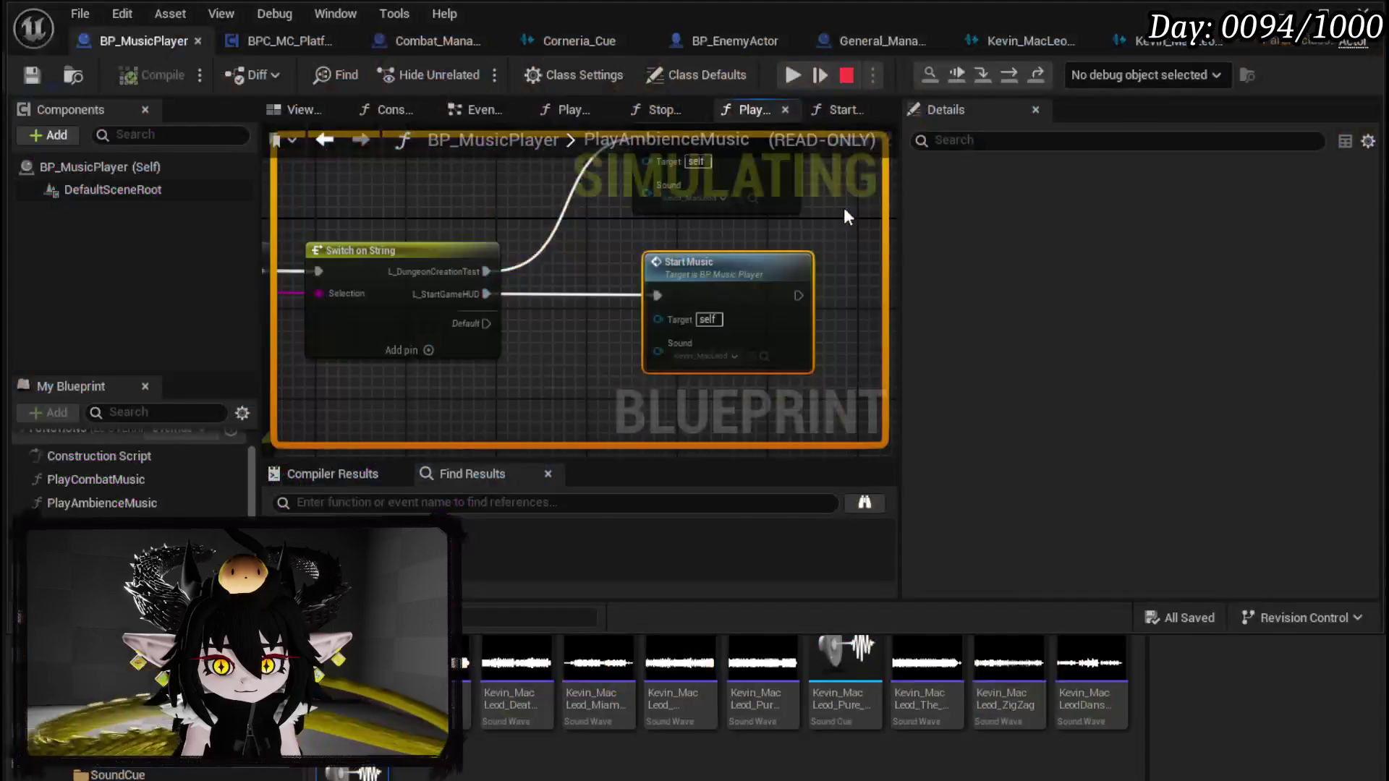
Step: Resume from the breakpoint, start combat, and inspect StartEncounter's Play Combat Music call
left_click(793, 76)
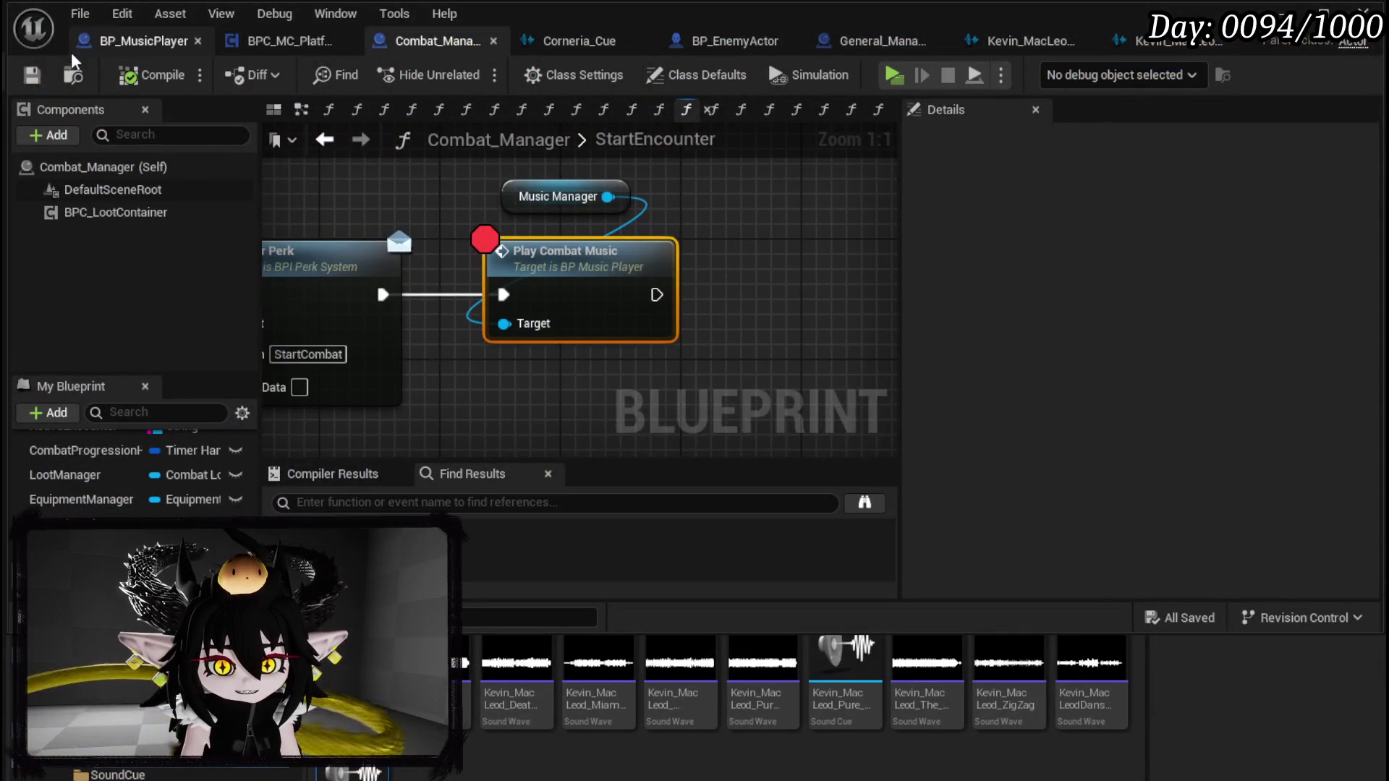
left_click(31, 74)
left_click_drag(397, 222, 578, 226)
scroll(872, 211, "down", 4)
left_click_drag(860, 221, 734, 235)
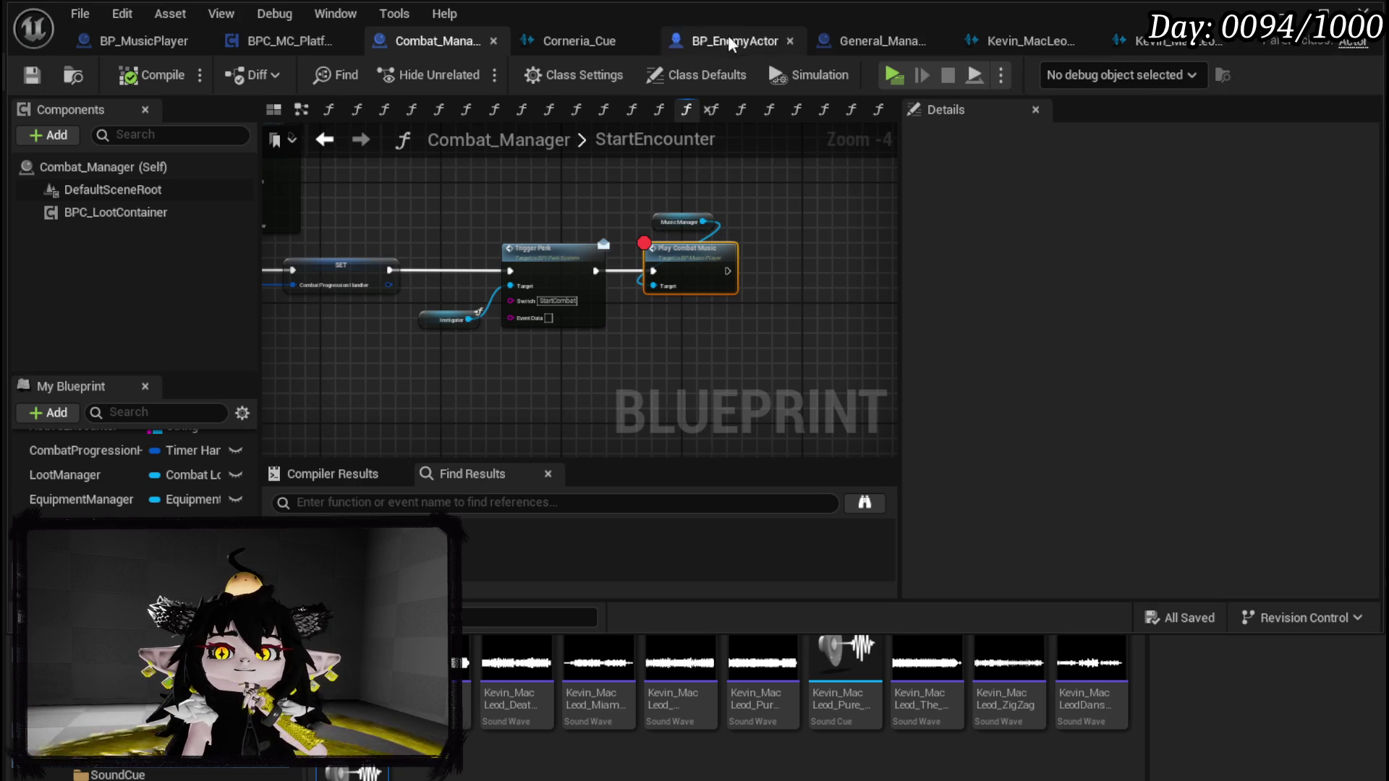
Step: Open BP_MusicPlayer's StartMusic function graph
left_click(128, 45)
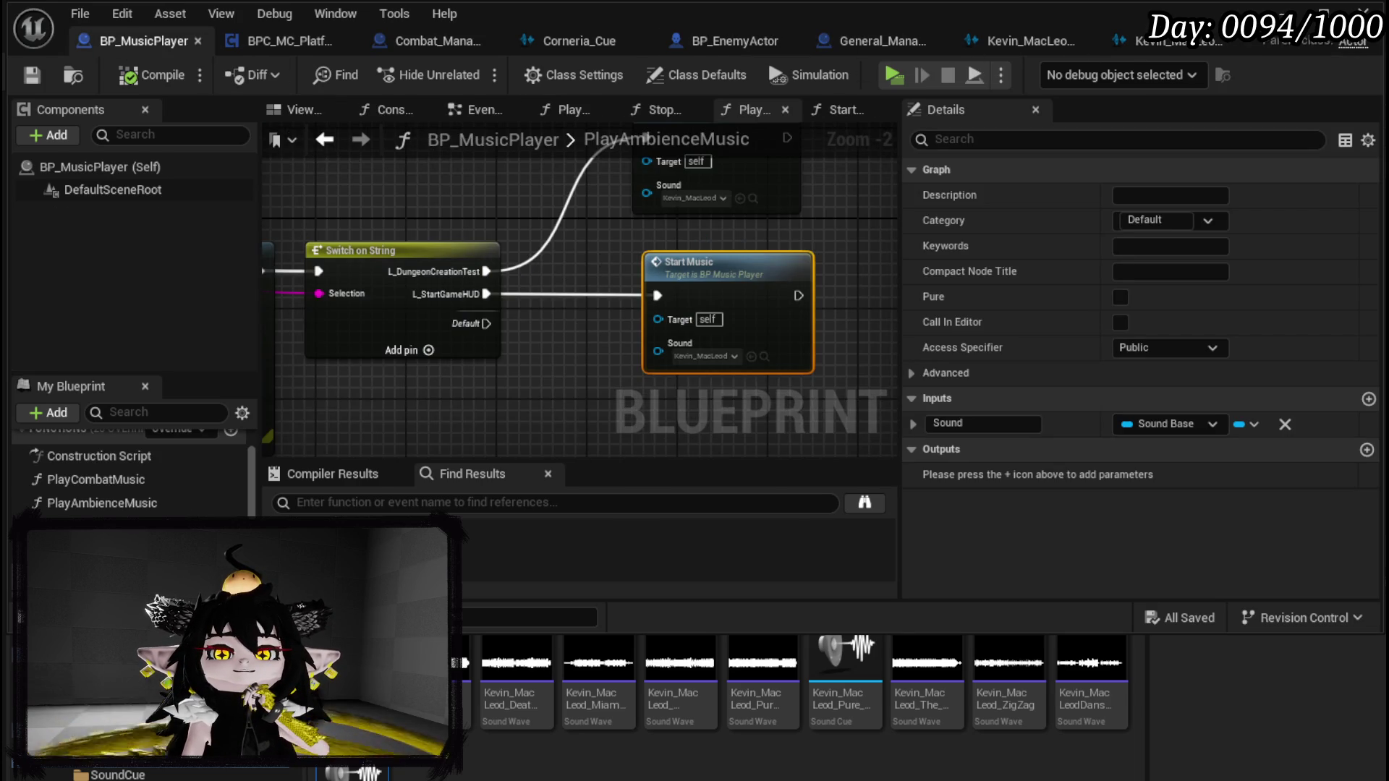
double_click(621, 211)
mouse_move(499, 190)
left_mouse_down()
mouse_move(384, 179)
mouse_move(481, 313)
mouse_move(562, 324)
left_mouse_up()
scroll(517, 242, "down", 3)
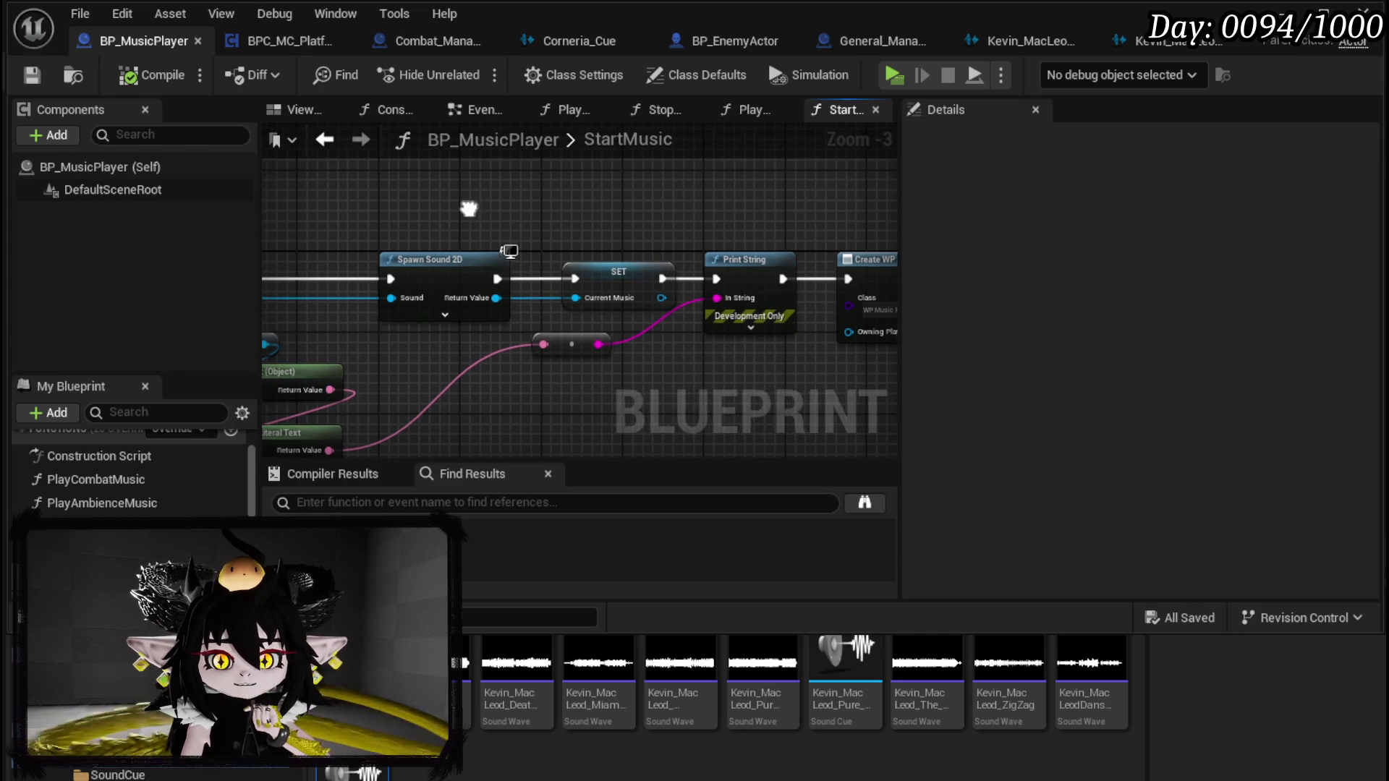
Step: Line up StartMusic, Spawn Sound 2D and SET in one row
mouse_move(650, 292)
left_mouse_down()
mouse_move(423, 199)
mouse_move(427, 218)
left_mouse_up()
mouse_move(532, 220)
left_mouse_down()
mouse_move(549, 259)
mouse_move(734, 238)
left_mouse_up()
mouse_move(401, 329)
left_mouse_down()
mouse_move(676, 245)
mouse_move(609, 245)
left_mouse_up()
left_click_drag(498, 245, 402, 236)
left_click_drag(582, 284, 458, 285)
left_click_drag(555, 229, 604, 304)
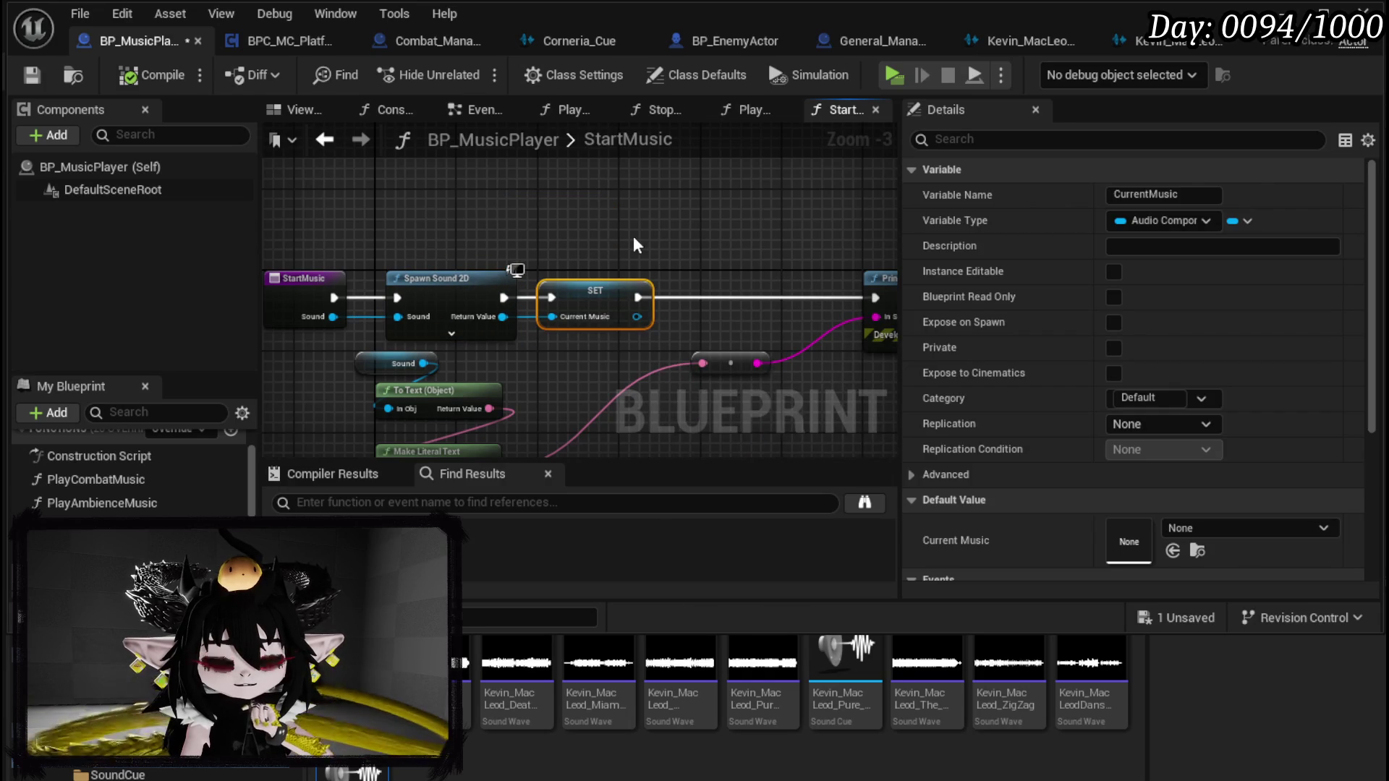
left_click_drag(632, 237, 632, 227)
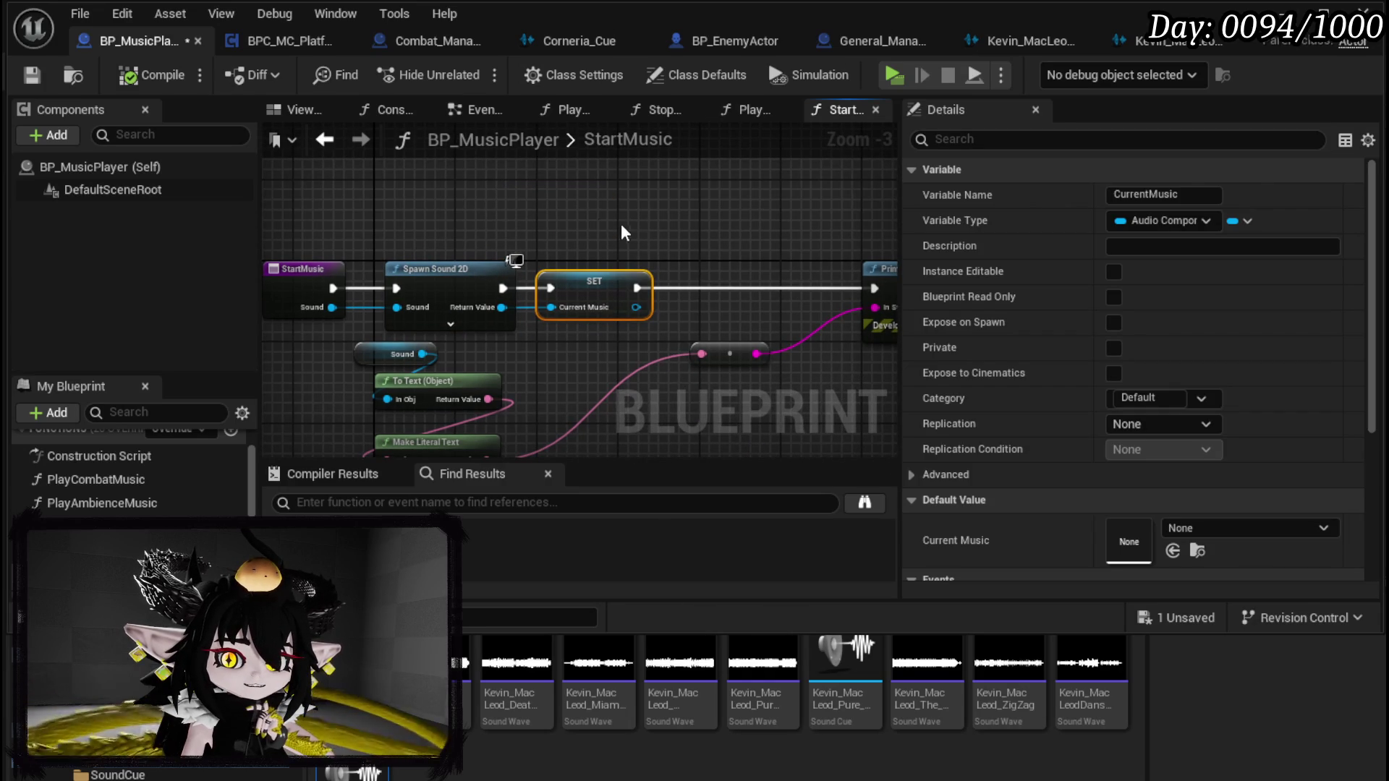
Step: Add a Play Sound 2D node fed by StartMusic's sound, then compile and save
right_click(552, 209)
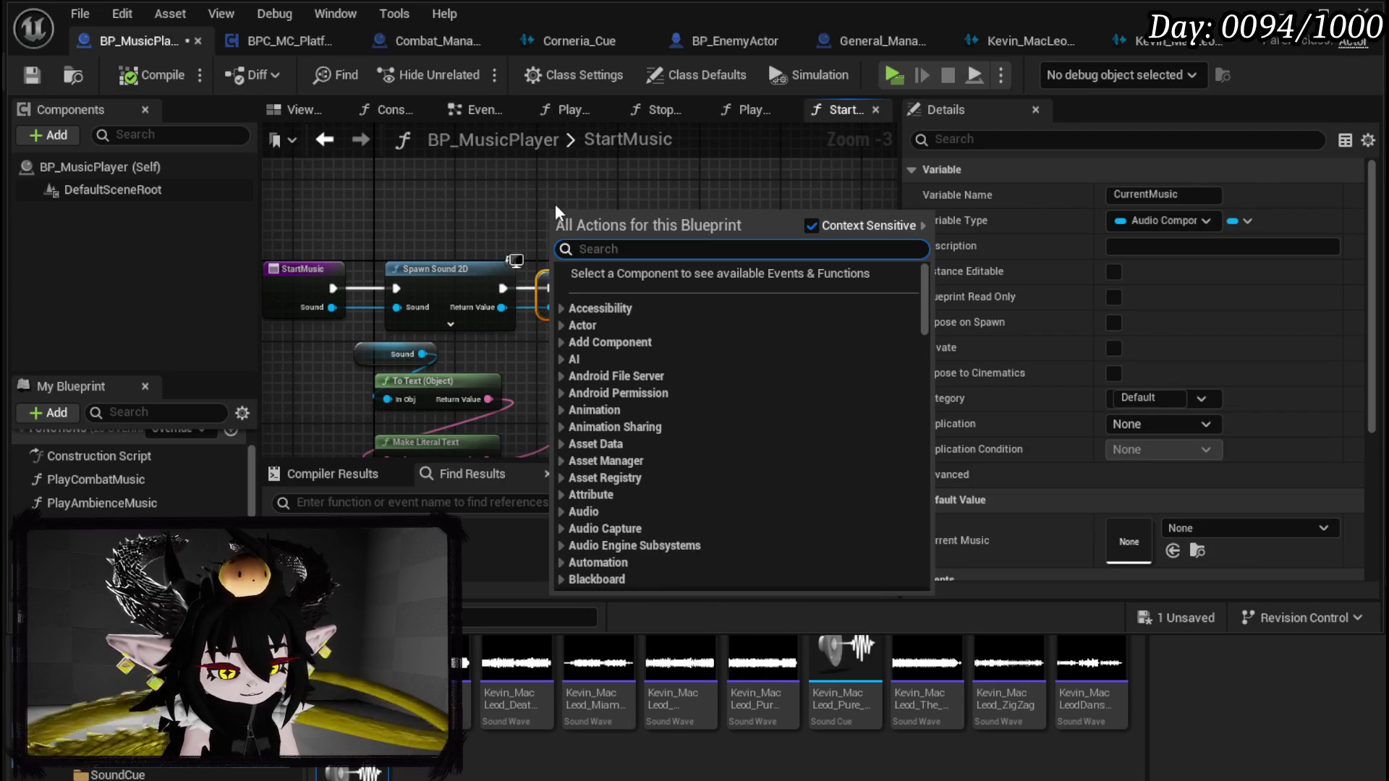
type("Play sound")
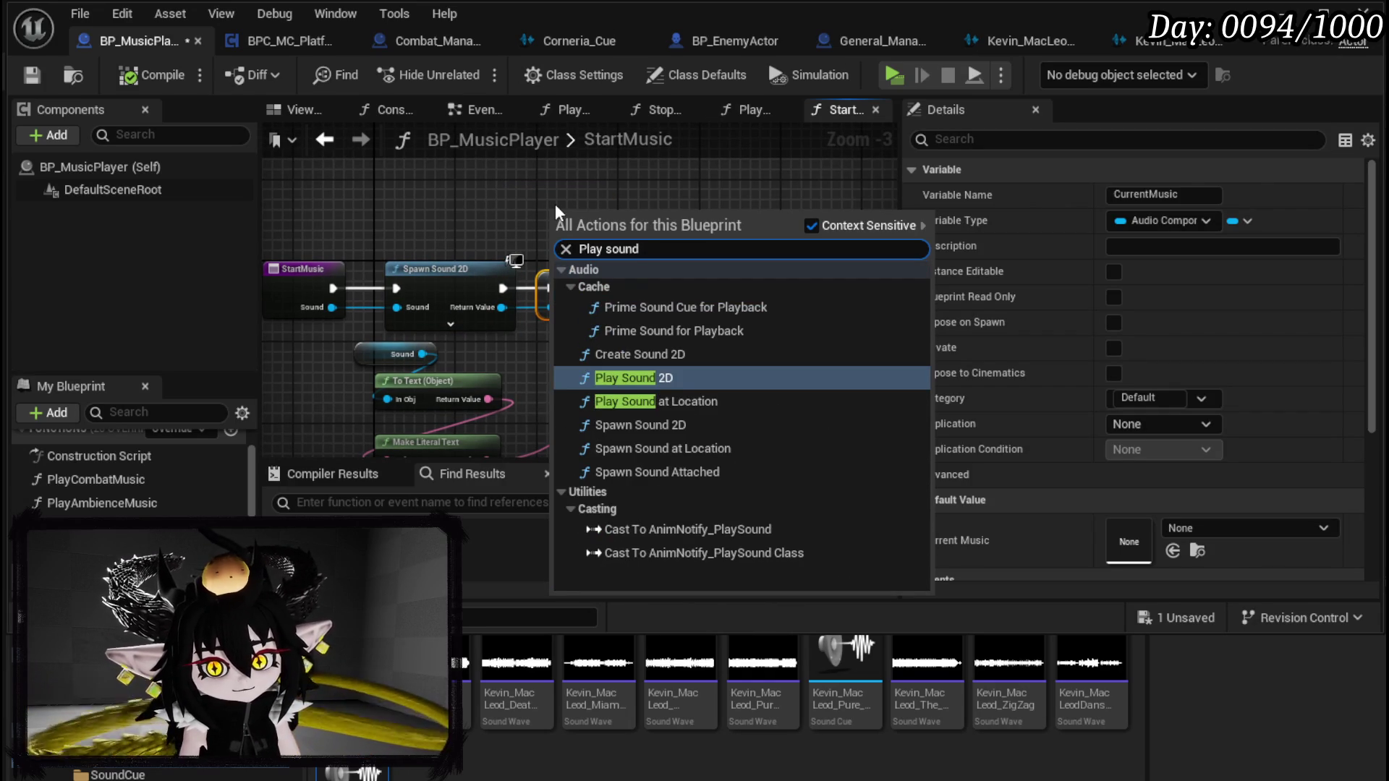
left_click(671, 376)
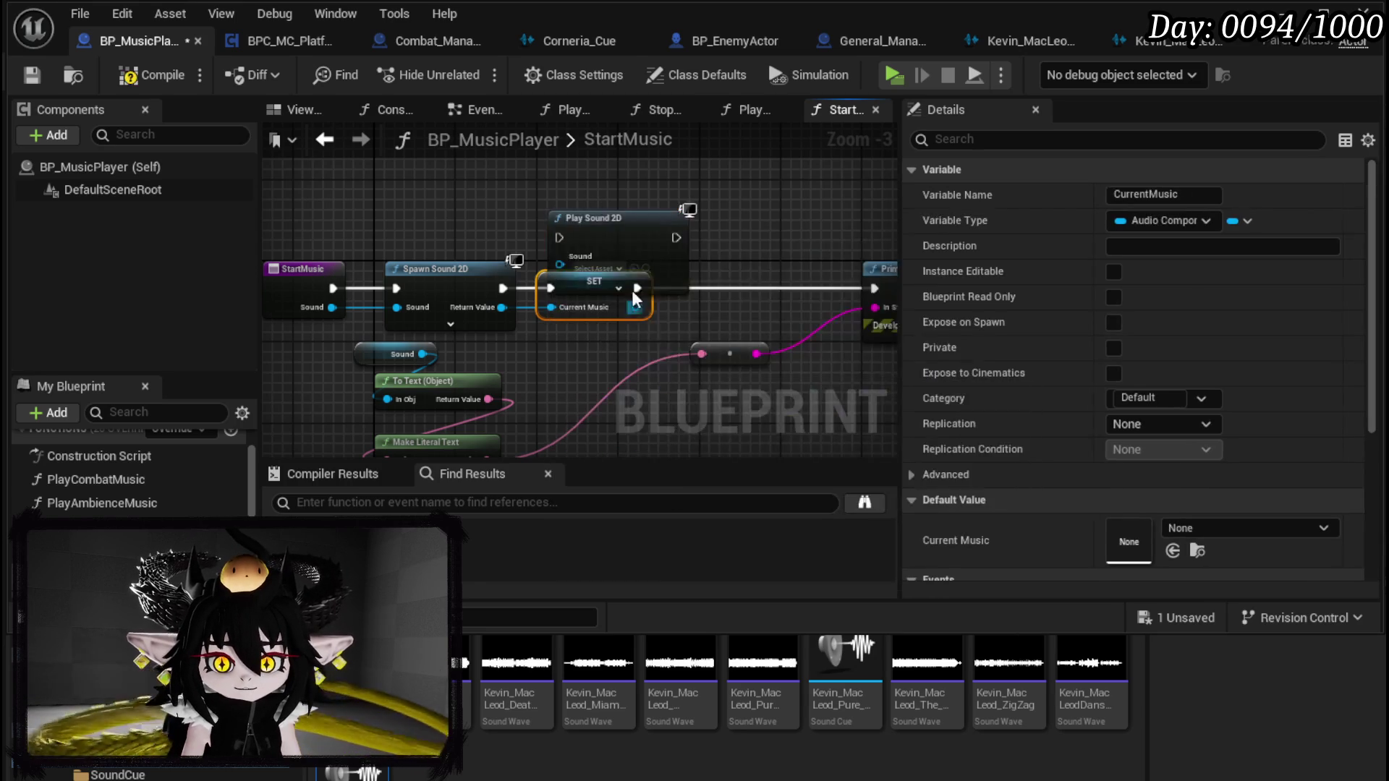
mouse_move(635, 308)
left_mouse_down()
mouse_move(560, 228)
mouse_move(507, 235)
mouse_move(553, 235)
mouse_move(673, 277)
left_mouse_up()
mouse_move(332, 307)
left_mouse_down()
mouse_move(455, 224)
mouse_move(416, 226)
mouse_move(477, 171)
left_mouse_up()
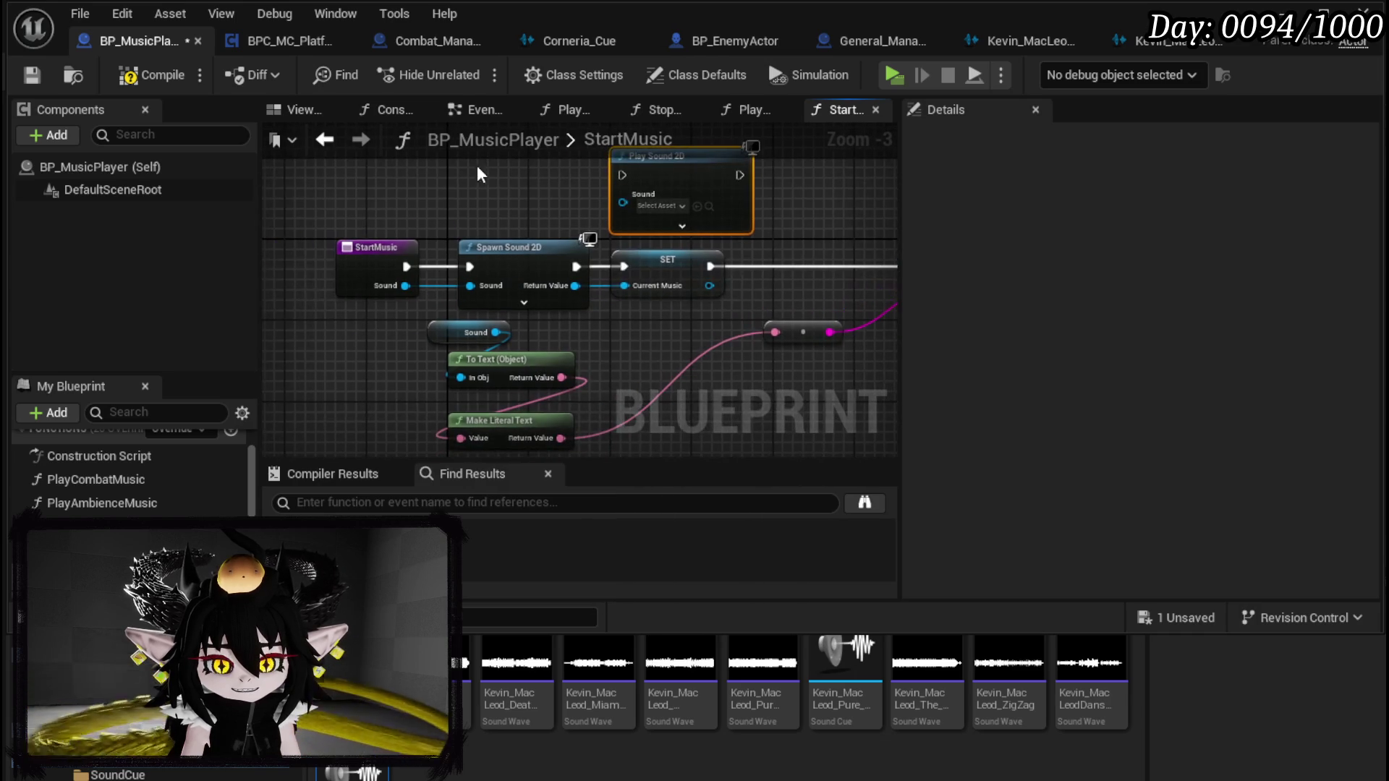
left_click(54, 80)
left_click_drag(497, 190, 395, 175)
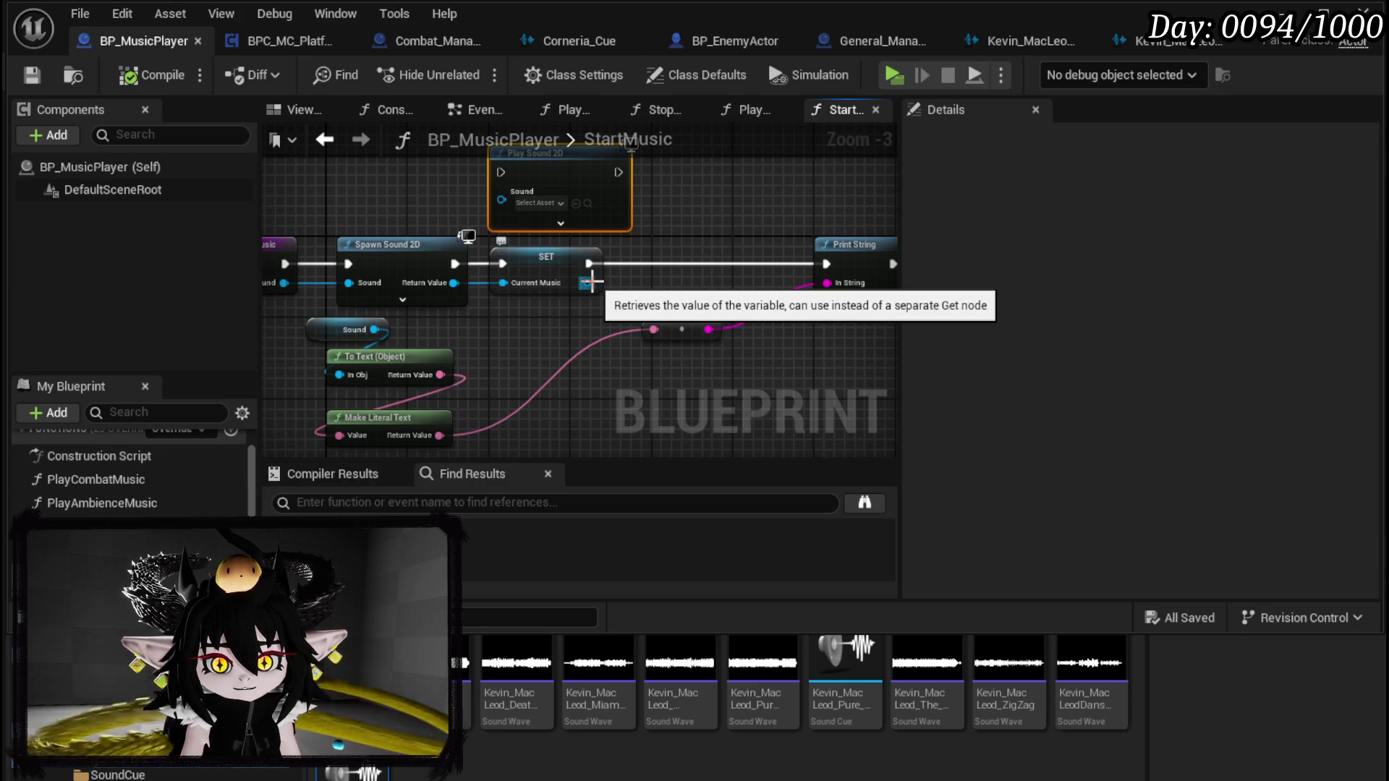
Step: Add a Destroy Component node for Current Music between SET and Print String
mouse_move(592, 282)
left_mouse_down()
mouse_move(653, 302)
mouse_move(667, 291)
left_mouse_up()
type("Stop")
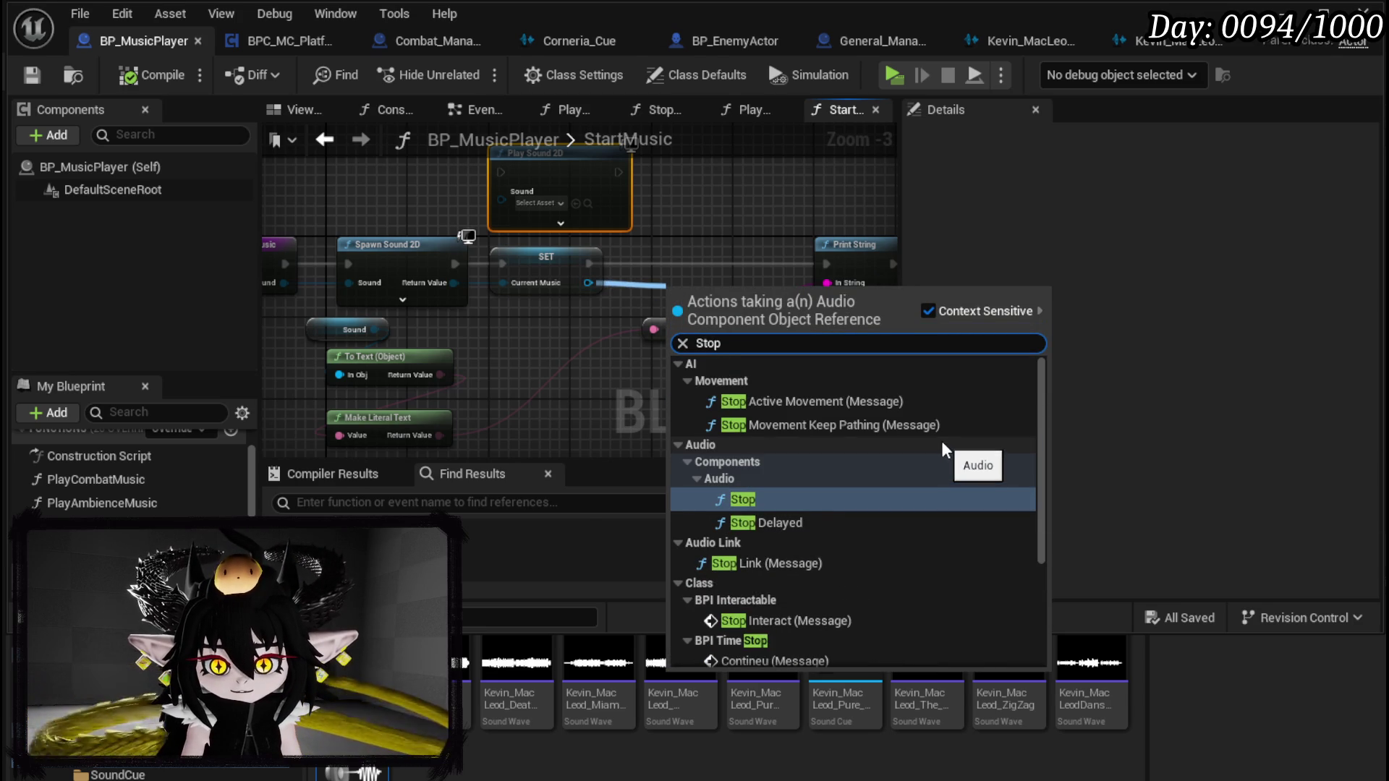
scroll(940, 440, "down", 3)
scroll(941, 441, "down", 1)
left_click_drag(582, 284, 514, 345)
type("Destr")
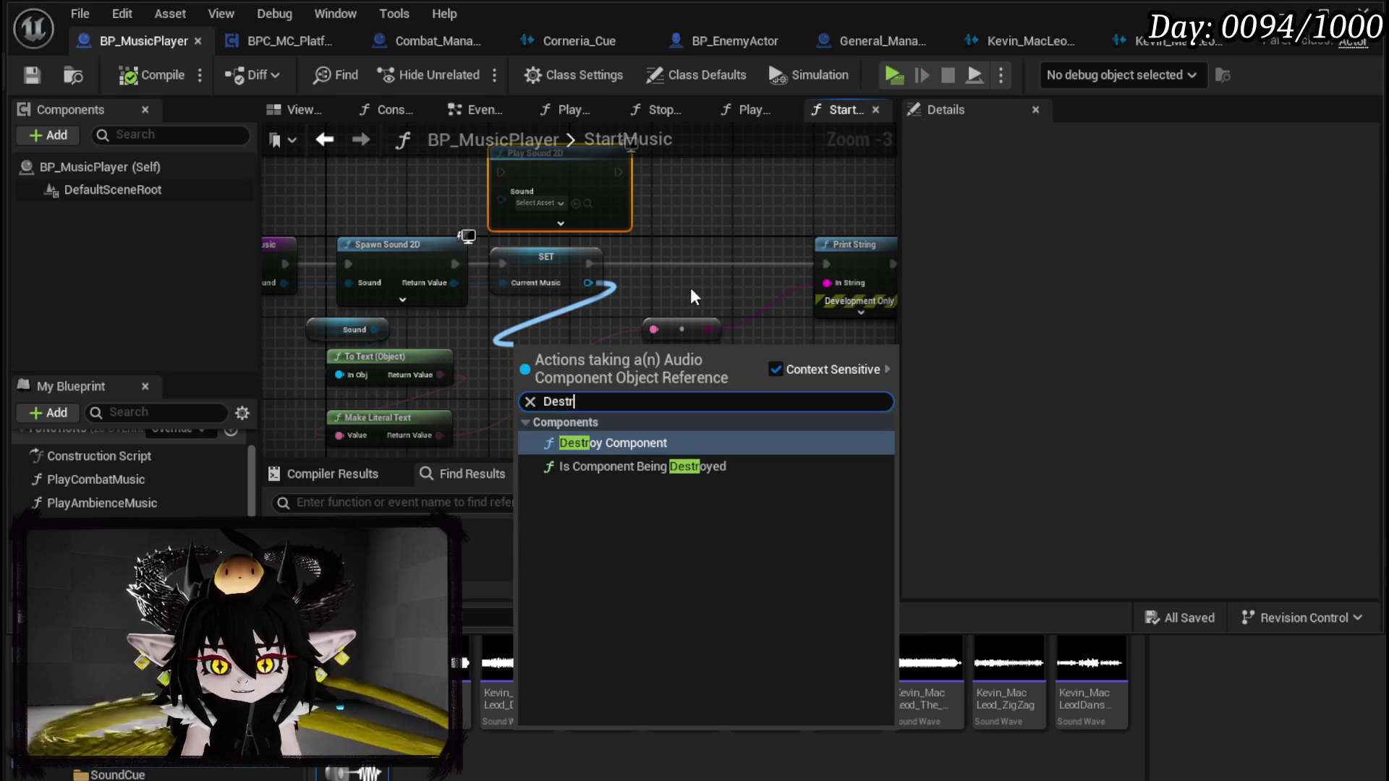
left_click(609, 443)
mouse_move(622, 386)
left_mouse_down()
mouse_move(659, 259)
mouse_move(683, 258)
left_mouse_up()
Step: Rewire Spawn Sound 2D into SET and rearrange nodes so StartMusic leads into Spawn Sound 2D
mouse_move(507, 308)
left_mouse_down()
mouse_move(609, 265)
mouse_move(655, 290)
left_mouse_up()
mouse_move(634, 340)
left_mouse_down()
mouse_move(440, 190)
mouse_move(400, 200)
left_mouse_up()
left_click_drag(519, 334, 804, 331)
left_click(525, 293)
mouse_move(499, 199)
left_mouse_down()
mouse_move(667, 350)
mouse_move(731, 359)
mouse_move(714, 349)
left_mouse_up()
left_click_drag(609, 358, 691, 359)
left_click(568, 350)
left_click_drag(568, 349, 700, 350)
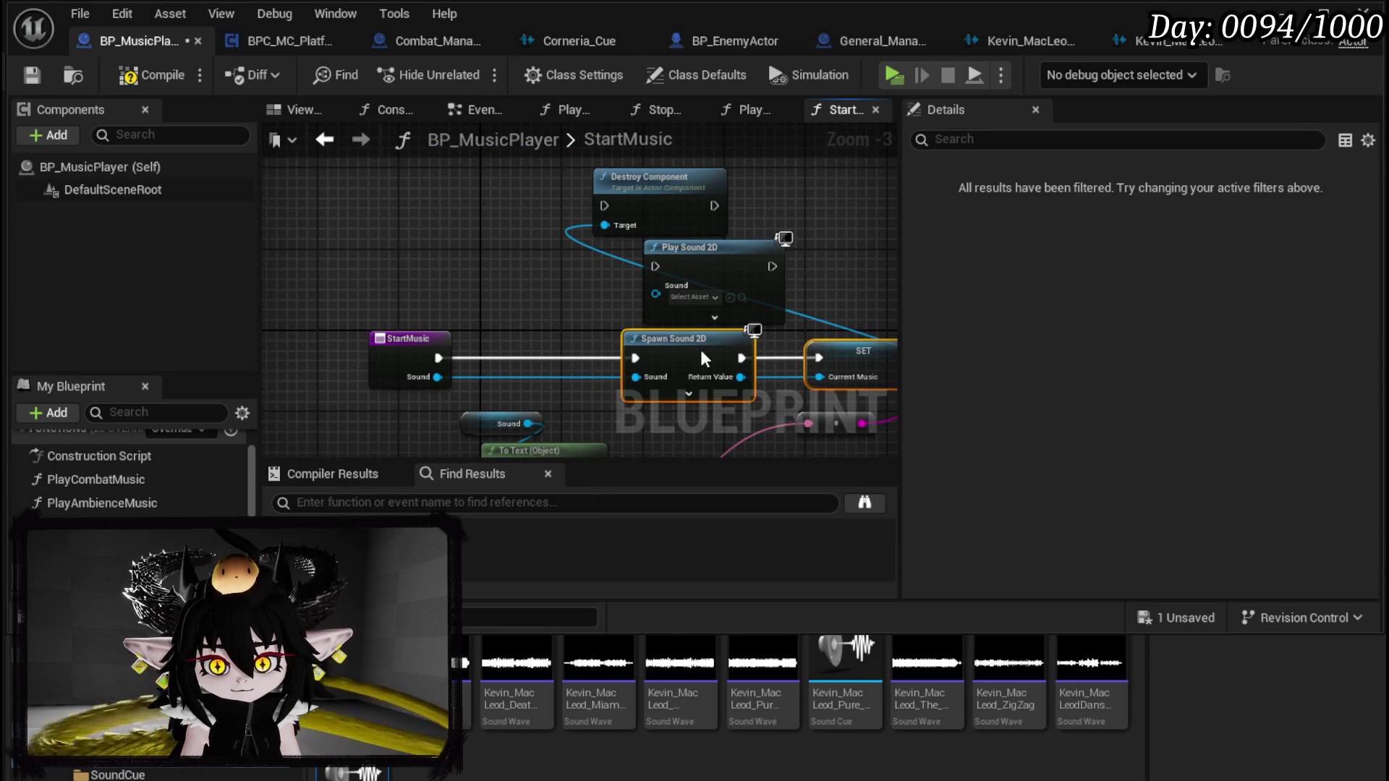
mouse_move(615, 198)
left_mouse_down()
mouse_move(426, 233)
mouse_move(473, 209)
left_mouse_up()
mouse_move(583, 305)
left_mouse_down()
mouse_move(353, 302)
mouse_move(453, 372)
left_mouse_up()
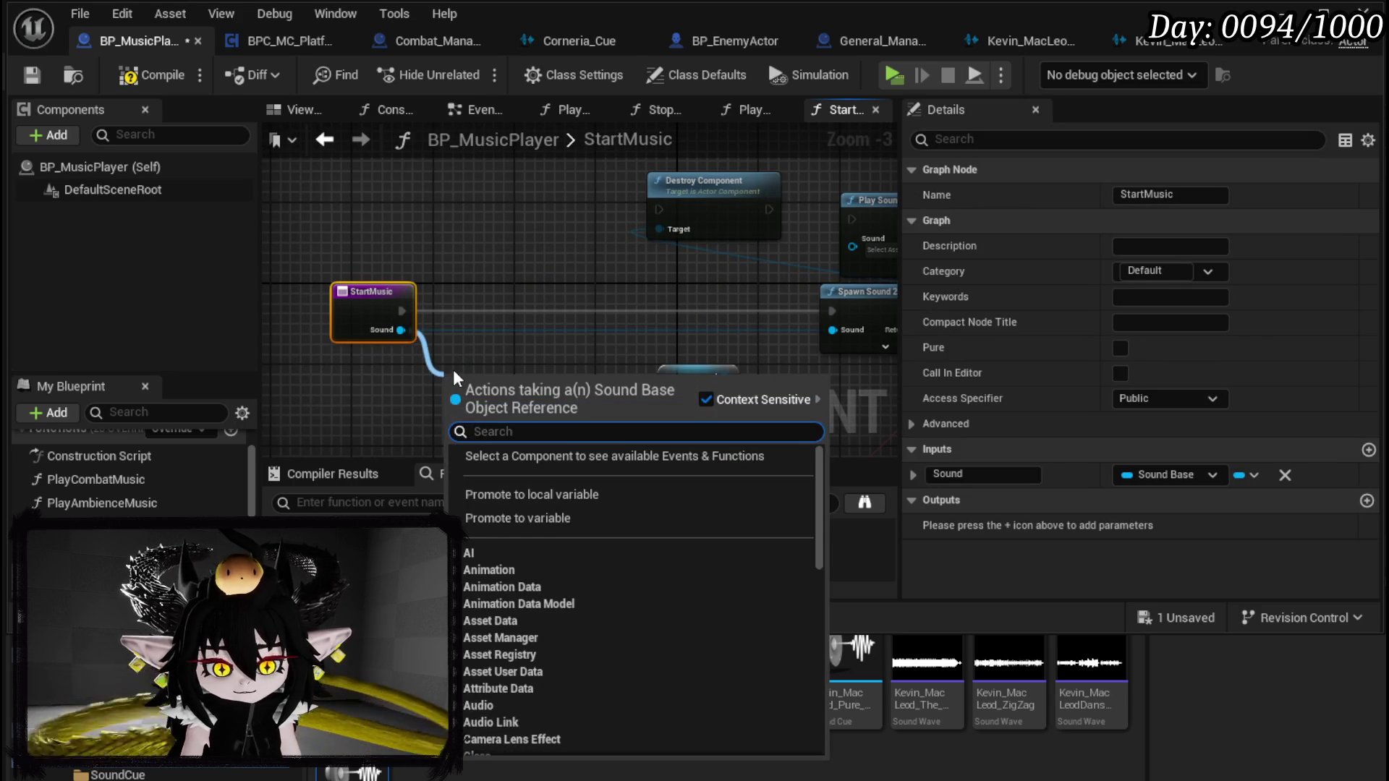
Step: Add an Is Valid check fed by the Sound getter, and chain Destroy Component into Spawn Sound 2D
type("is Valid")
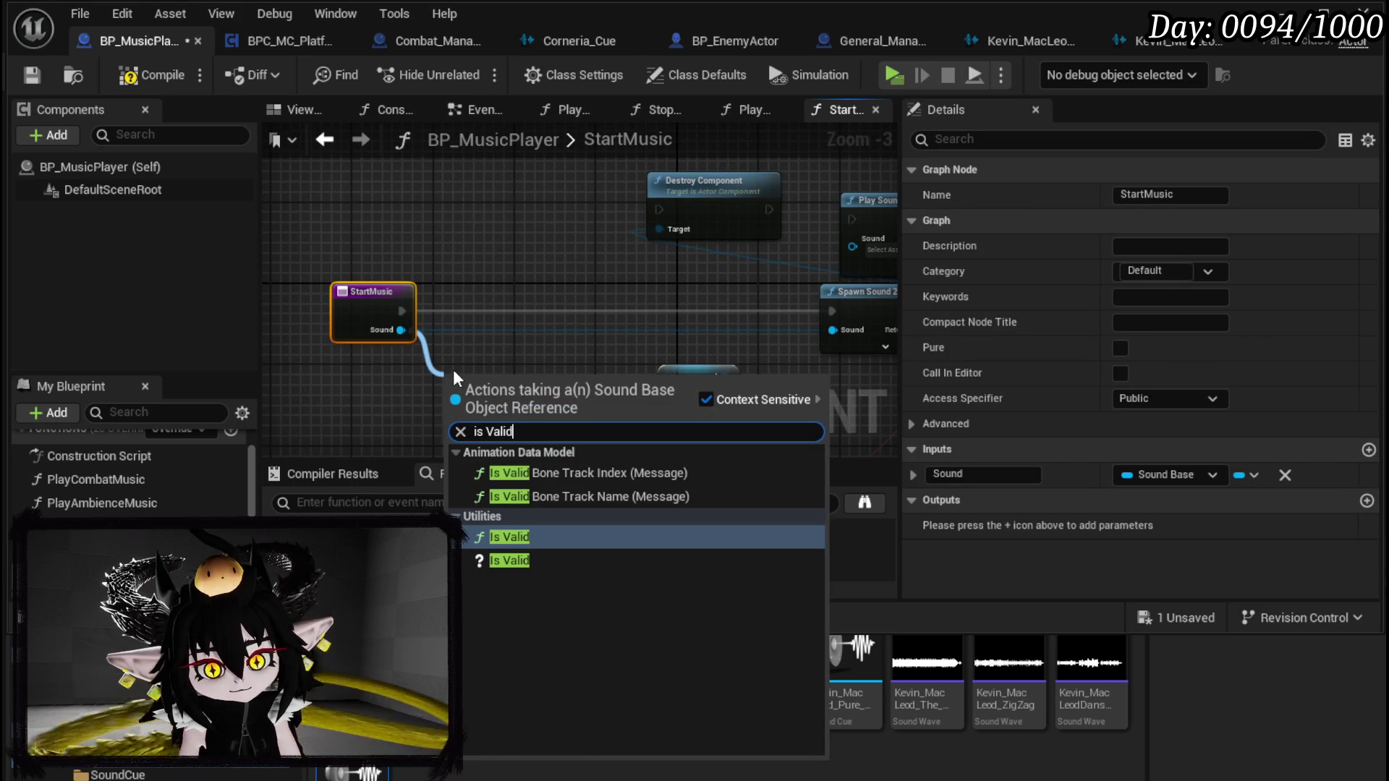
left_click(535, 557)
left_click_drag(502, 385, 502, 305)
mouse_move(593, 321)
left_mouse_down()
mouse_move(300, 321)
mouse_move(387, 279)
left_mouse_up()
left_click_drag(434, 318, 479, 369)
mouse_move(463, 321)
left_mouse_down()
mouse_move(550, 384)
mouse_move(452, 293)
mouse_move(622, 262)
mouse_move(627, 206)
left_mouse_up()
left_click_drag(718, 206, 804, 295)
left_click_drag(716, 207, 803, 298)
Step: Duplicate the Sound getter and try feeding it into Destroy Component's Target
left_click(361, 363)
key("ctrl+c")
key("ctrl+v")
mouse_move(576, 223)
left_mouse_down()
mouse_move(489, 211)
mouse_move(610, 219)
mouse_move(525, 223)
left_mouse_up()
mouse_move(593, 253)
left_mouse_down()
mouse_move(541, 271)
mouse_move(478, 250)
left_mouse_up()
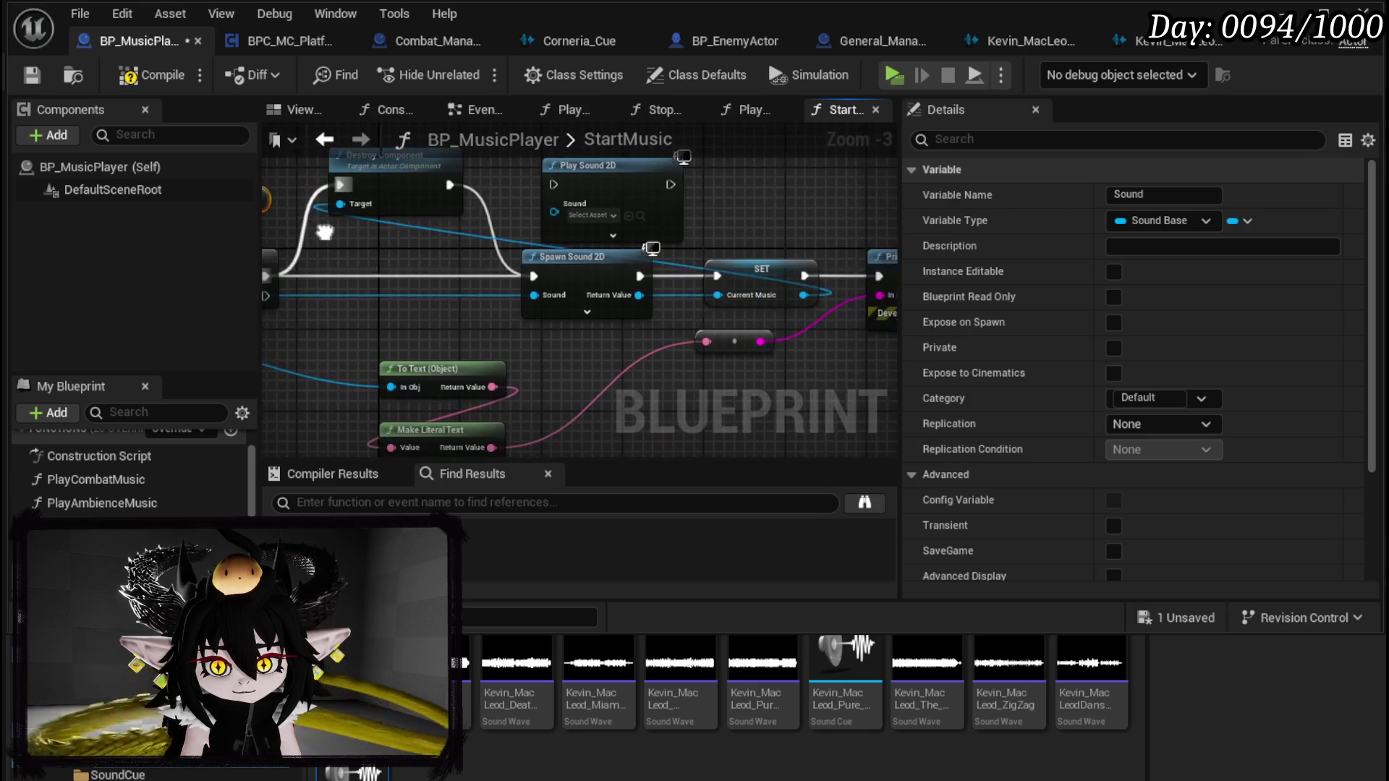
mouse_move(550, 275)
left_mouse_down()
mouse_move(614, 301)
mouse_move(374, 271)
mouse_move(777, 236)
left_mouse_up()
mouse_move(388, 328)
left_mouse_down()
mouse_move(519, 377)
mouse_move(238, 371)
left_mouse_up()
left_click(770, 250)
left_click_drag(507, 290, 765, 308)
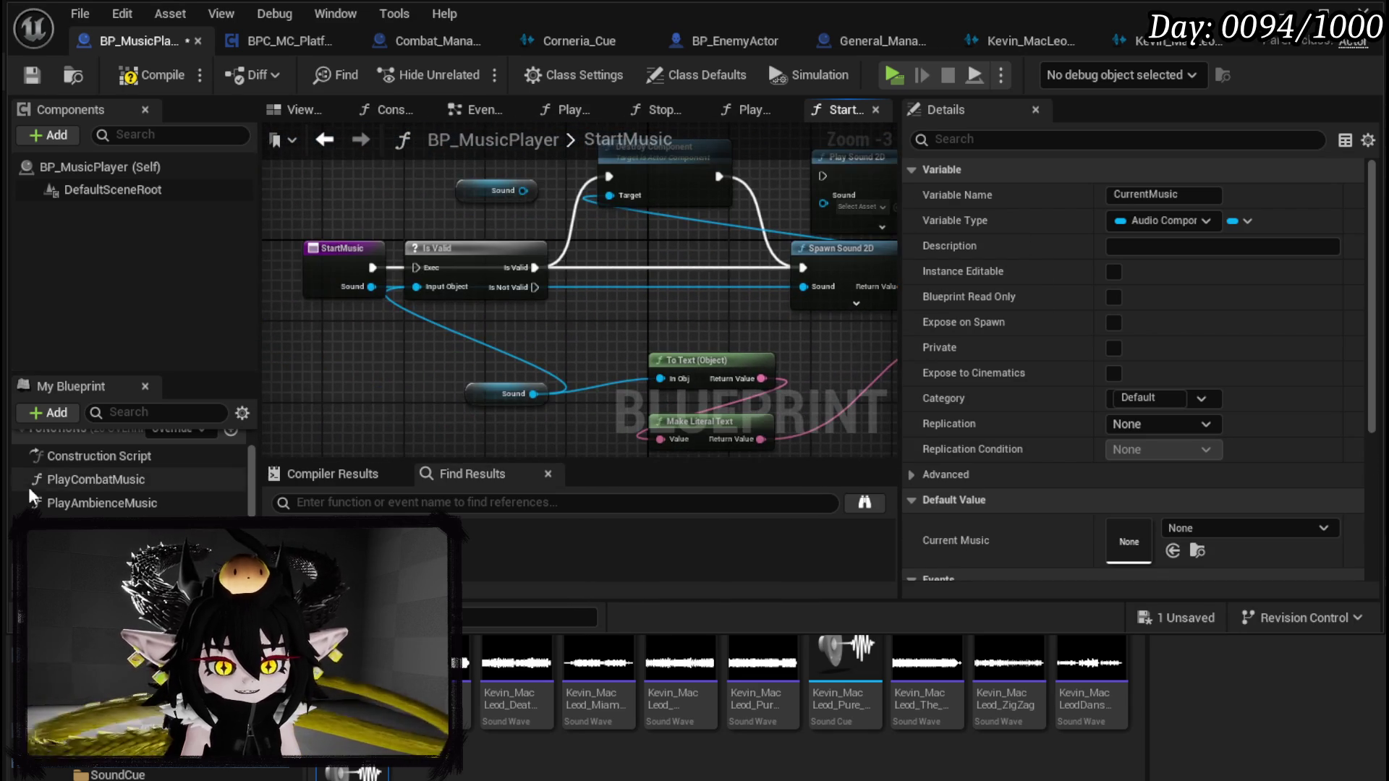
scroll(108, 478, "down", 5)
scroll(107, 479, "up", 5)
mouse_move(868, 290)
left_mouse_down()
mouse_move(600, 275)
mouse_move(763, 274)
left_mouse_up()
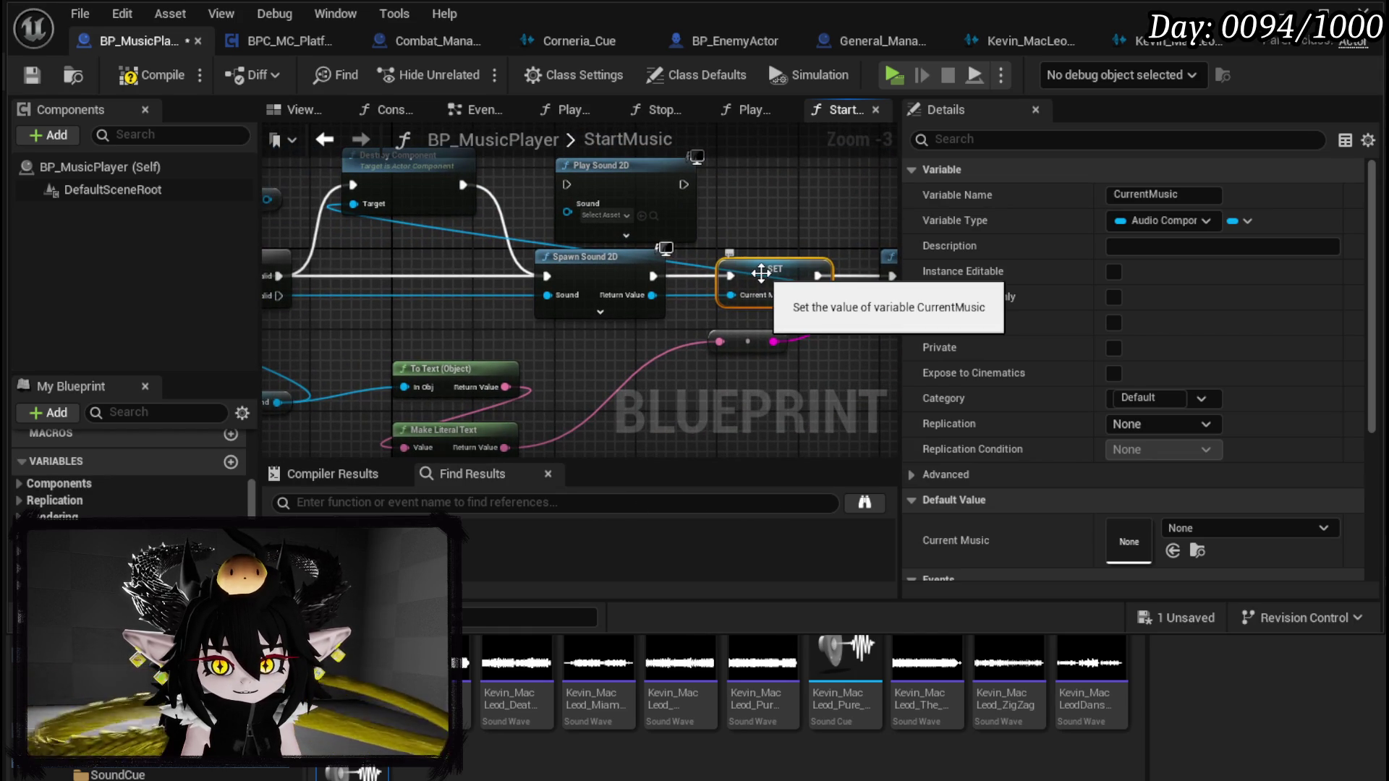
scroll(130, 477, "down", 3)
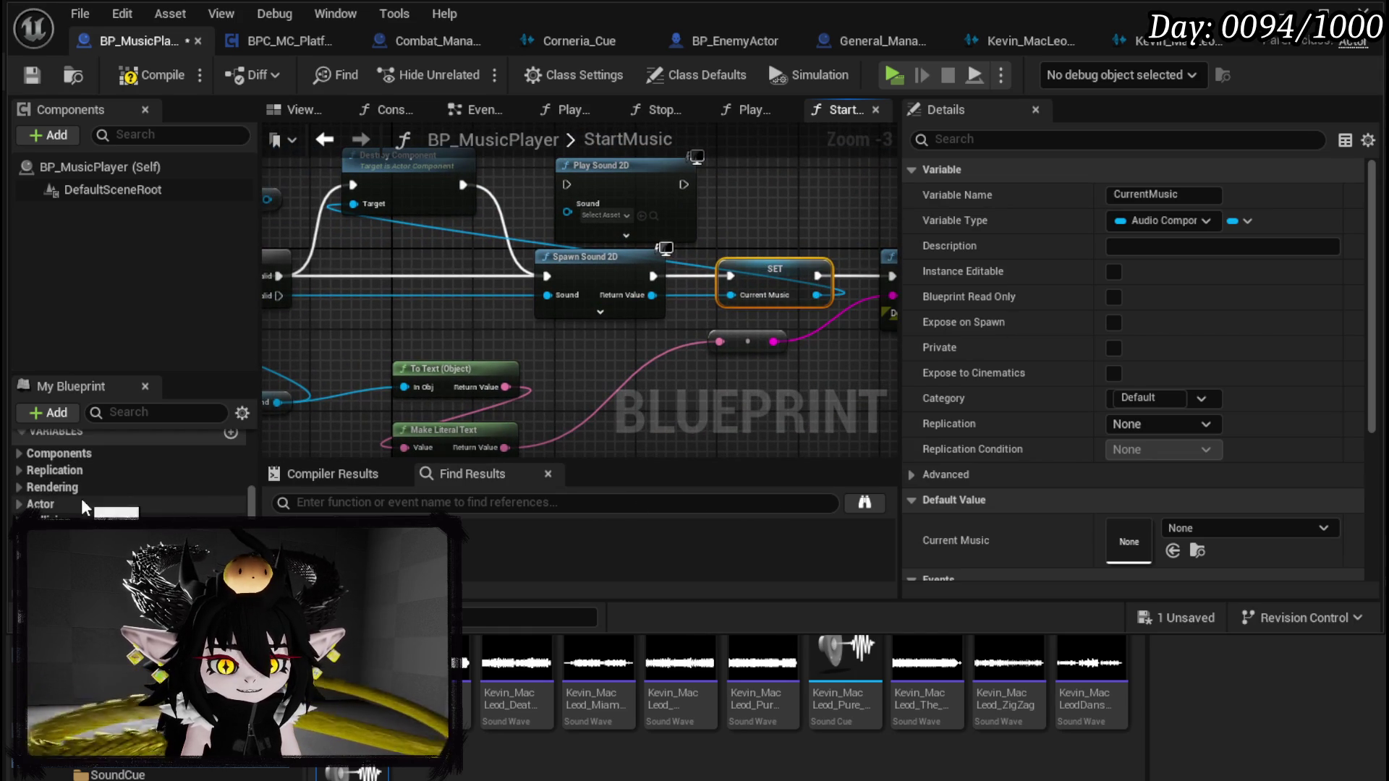
scroll(131, 478, "up", 1)
scroll(130, 470, "up", 2)
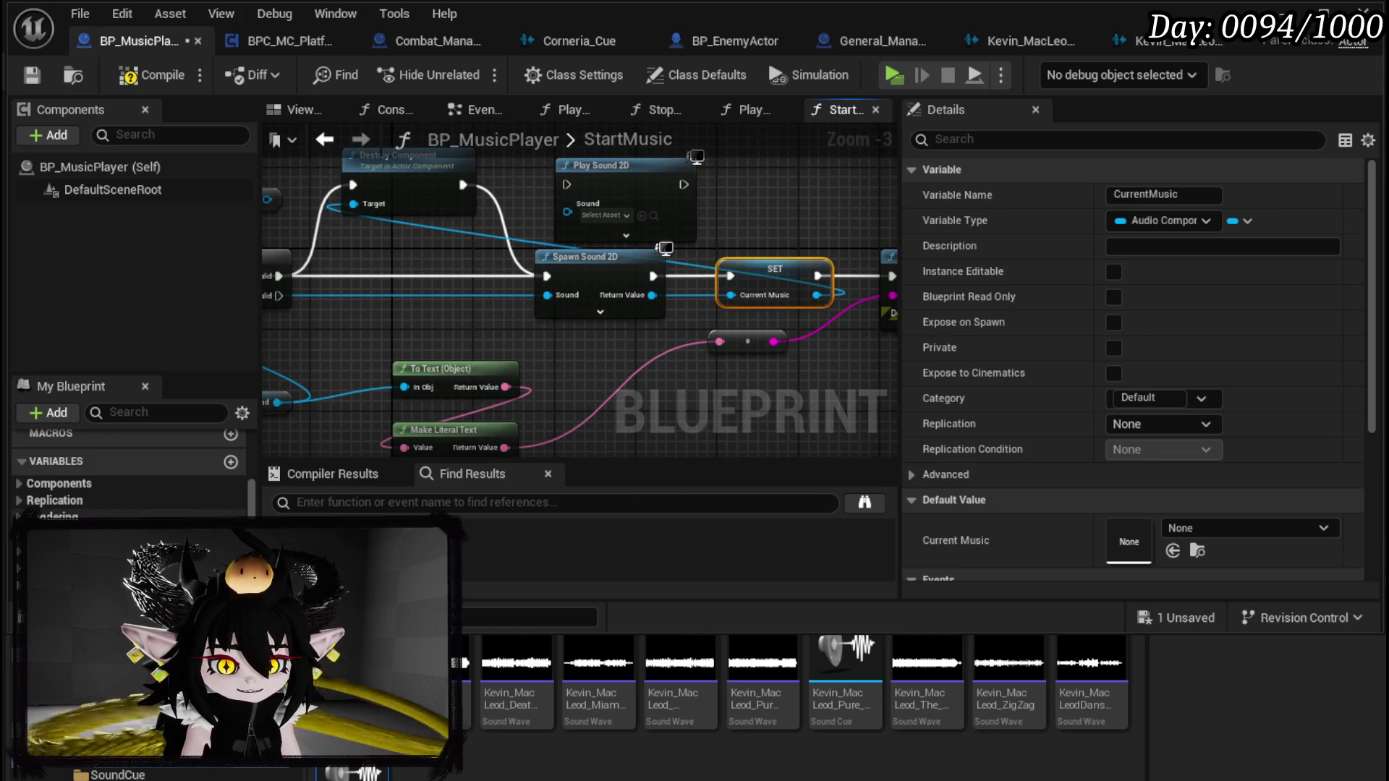
Step: Add Current Music getters to Destroy Component's Target and Is Valid's Input Object
left_click(58, 483)
mouse_move(73, 517)
left_mouse_down()
mouse_move(492, 405)
mouse_move(400, 337)
mouse_move(485, 226)
mouse_move(559, 272)
left_mouse_up()
left_click(436, 357)
mouse_move(279, 421)
left_mouse_down()
mouse_move(443, 360)
mouse_move(419, 336)
left_mouse_up()
key("ctrl+c")
key("ctrl+v")
mouse_move(475, 375)
left_mouse_down()
mouse_move(431, 362)
mouse_move(431, 374)
left_mouse_up()
Step: Route StartMusic through Is Valid to Destroy Component or Spawn Sound 2D, and delete Print String
left_click_drag(331, 315, 376, 313)
mouse_move(564, 336)
left_mouse_down()
mouse_move(441, 337)
mouse_move(684, 316)
left_mouse_up()
left_click_drag(801, 417, 555, 364)
left_click_drag(710, 333, 517, 364)
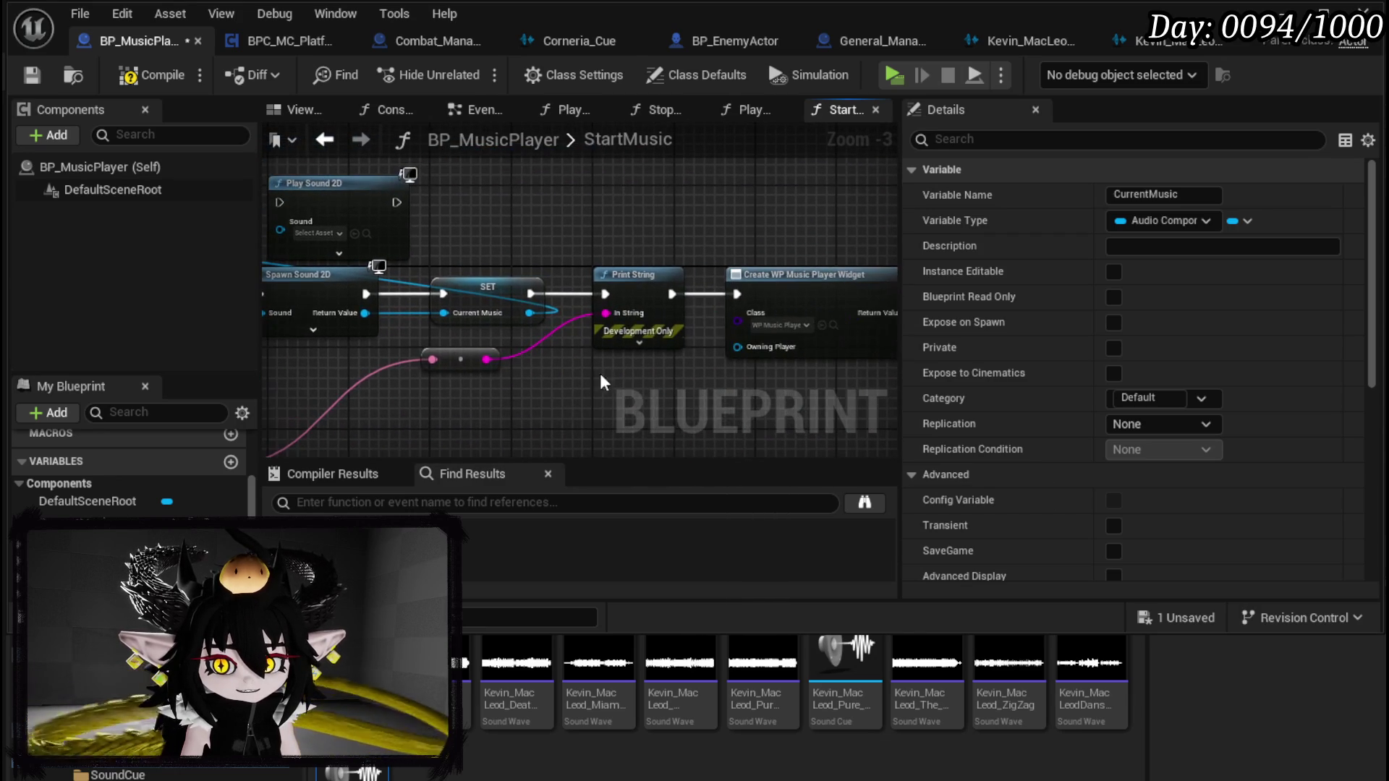
left_click_drag(535, 295, 737, 294)
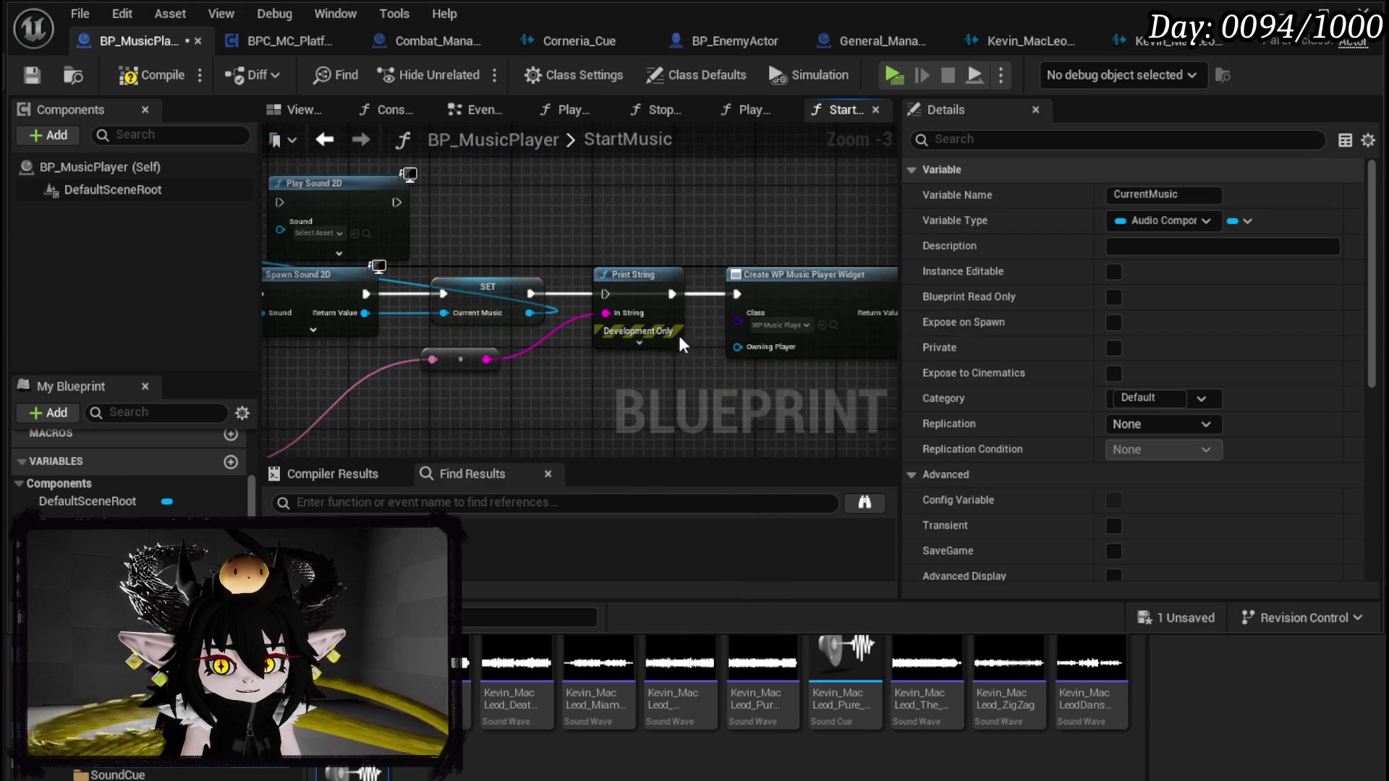
left_click(655, 326)
key("Delete")
scroll(677, 333, "down", 3)
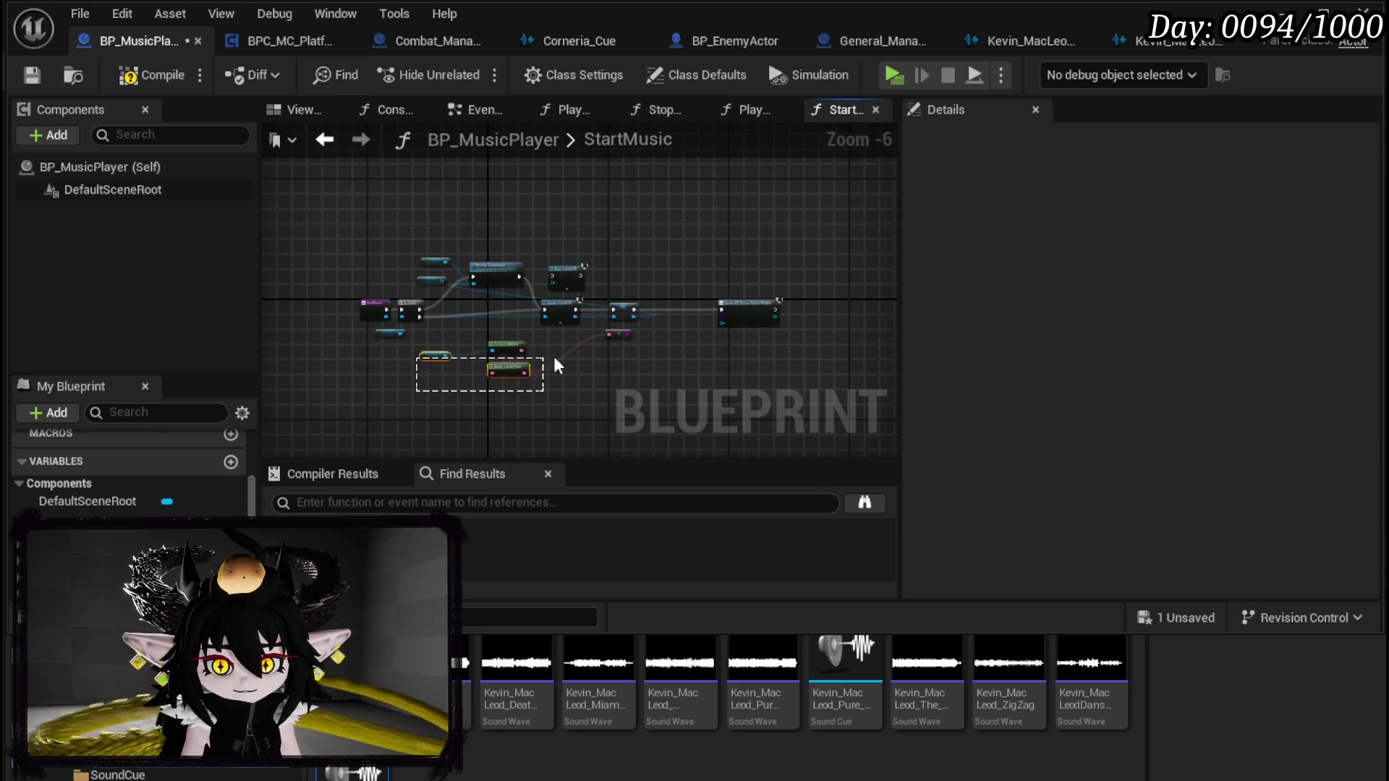
Step: Delete the leftover To Text and Make Literal Text debug nodes from StartMusic
left_click_drag(613, 336, 613, 336)
key("Delete")
left_click_drag(769, 310, 801, 313)
left_click(778, 316)
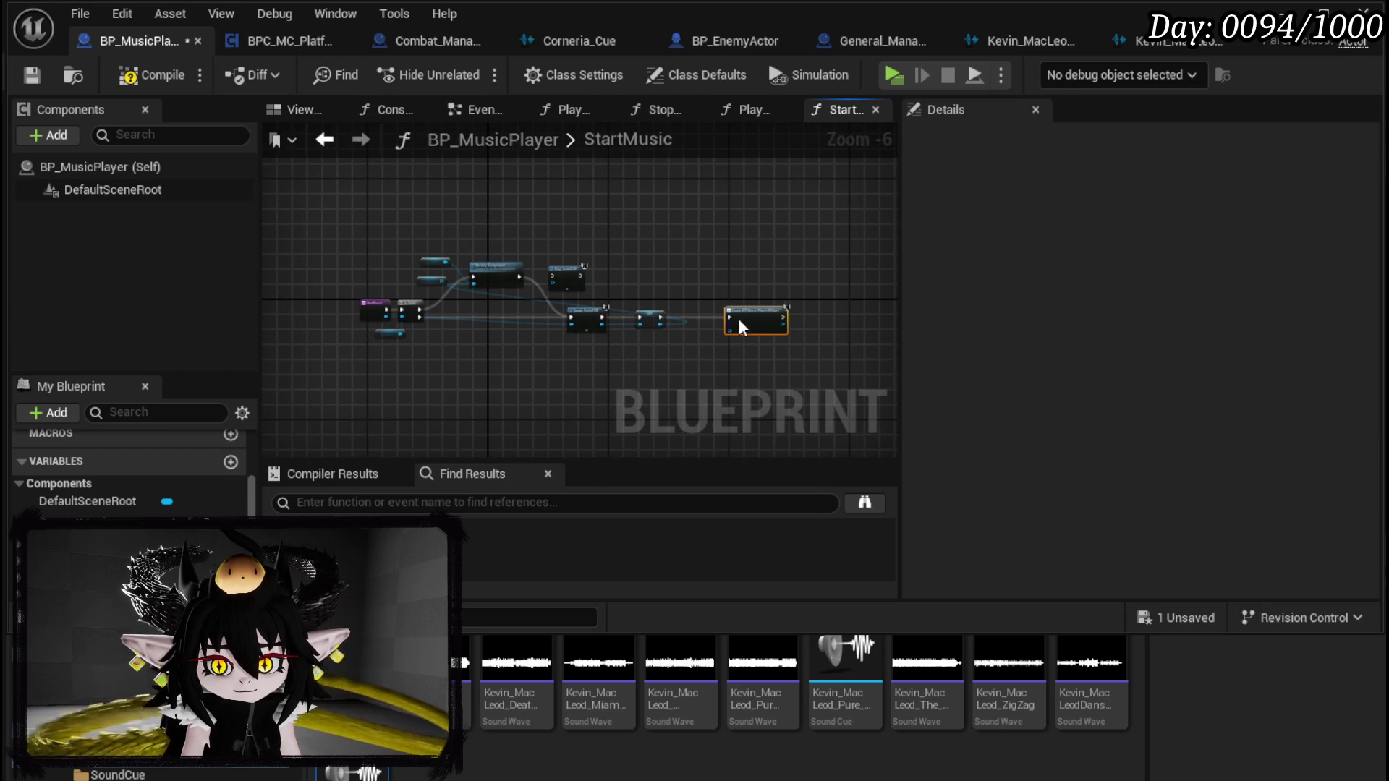
scroll(547, 297, "up", 3)
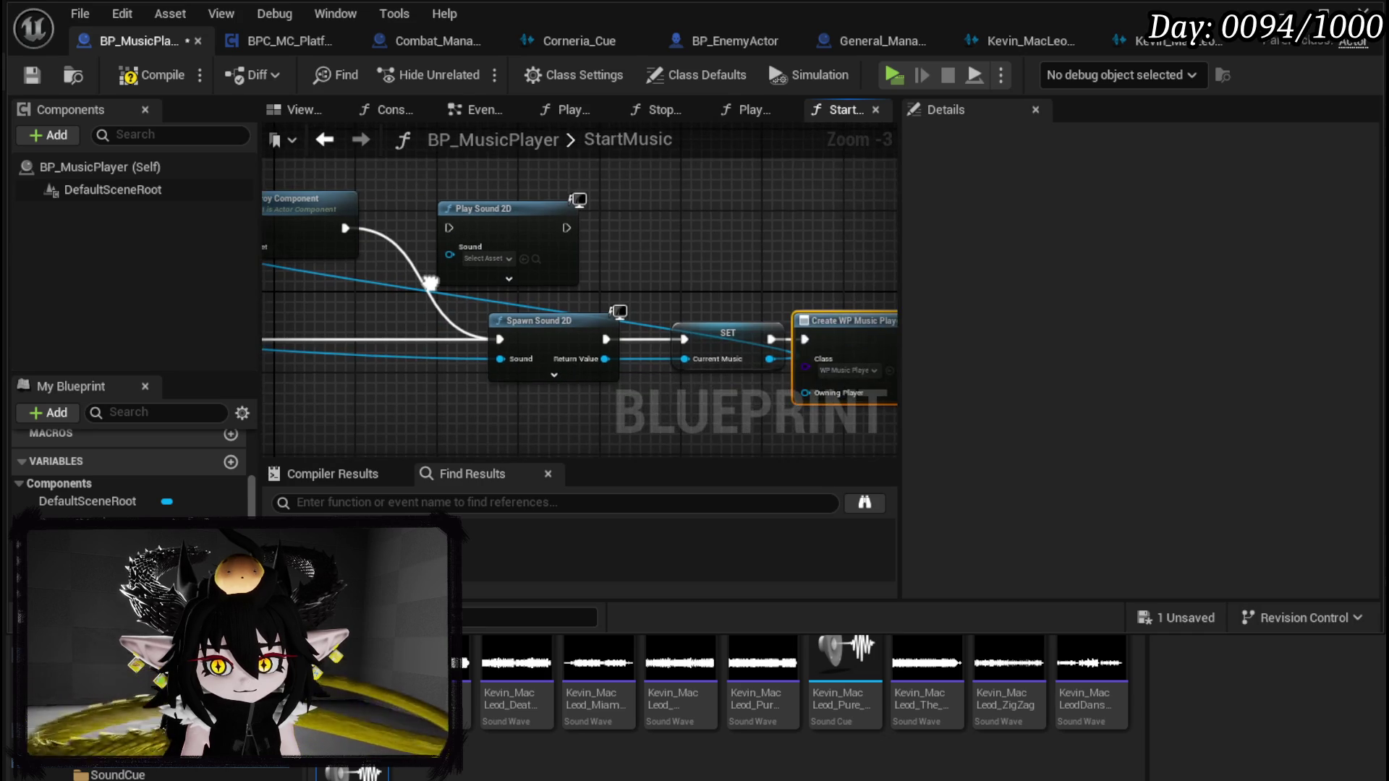
mouse_move(544, 286)
left_mouse_down()
mouse_move(330, 271)
mouse_move(644, 309)
left_mouse_up()
mouse_move(822, 318)
left_mouse_down()
mouse_move(543, 292)
mouse_move(832, 321)
mouse_move(766, 296)
left_mouse_up()
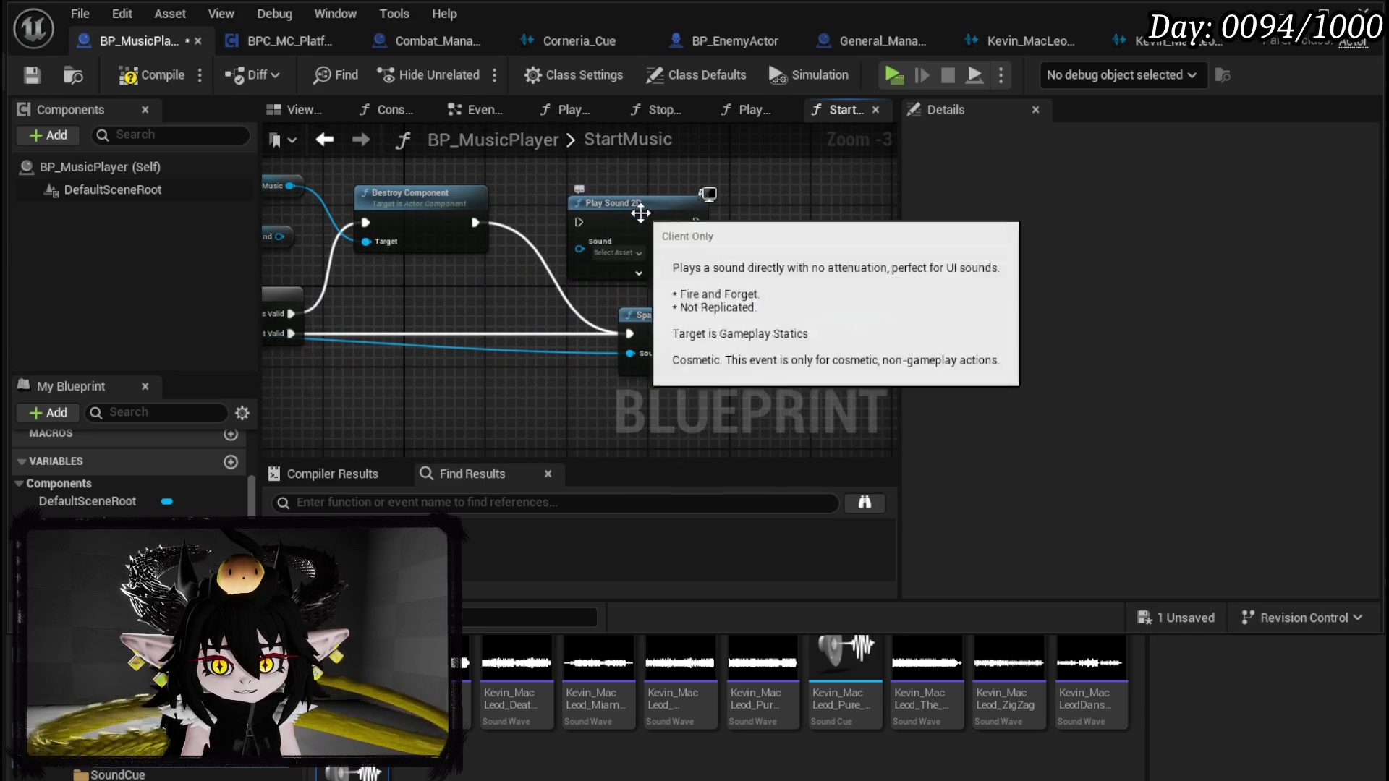
Step: Delete the stray Sound getter, then compile and save BP_MusicPlayer
left_click_drag(644, 221, 683, 201)
left_click_drag(441, 313, 687, 333)
left_click(489, 258)
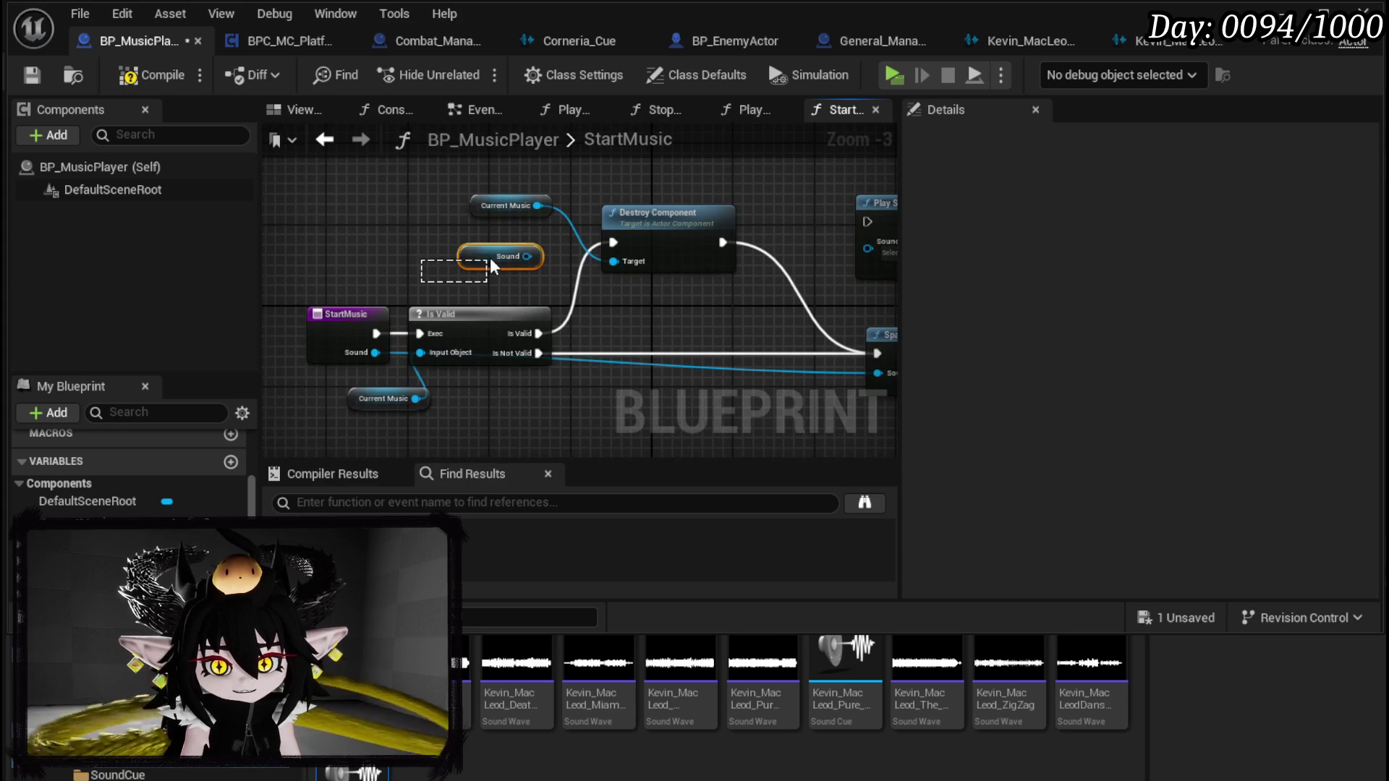
key("Delete")
left_click_drag(578, 225, 440, 279)
left_click_drag(515, 243, 562, 184)
left_click(144, 74)
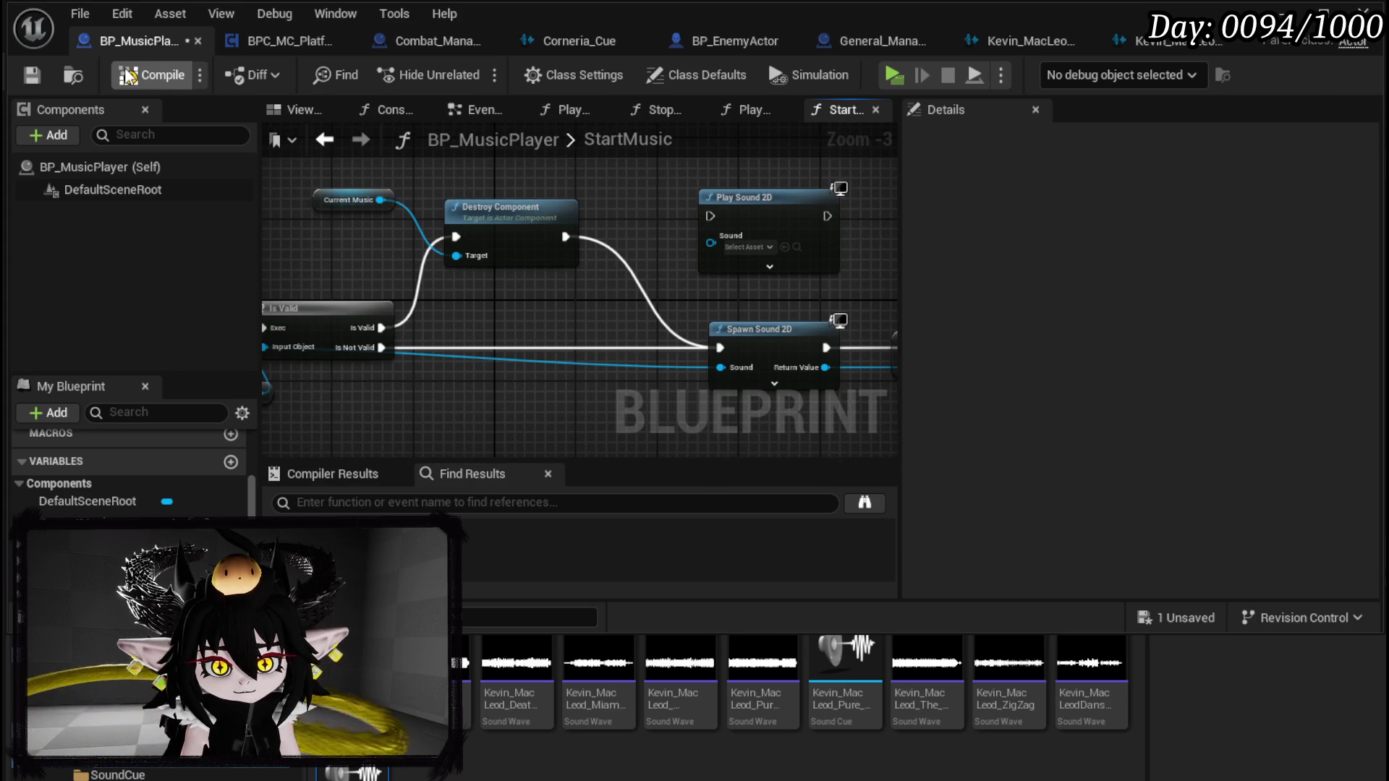
left_click(41, 76)
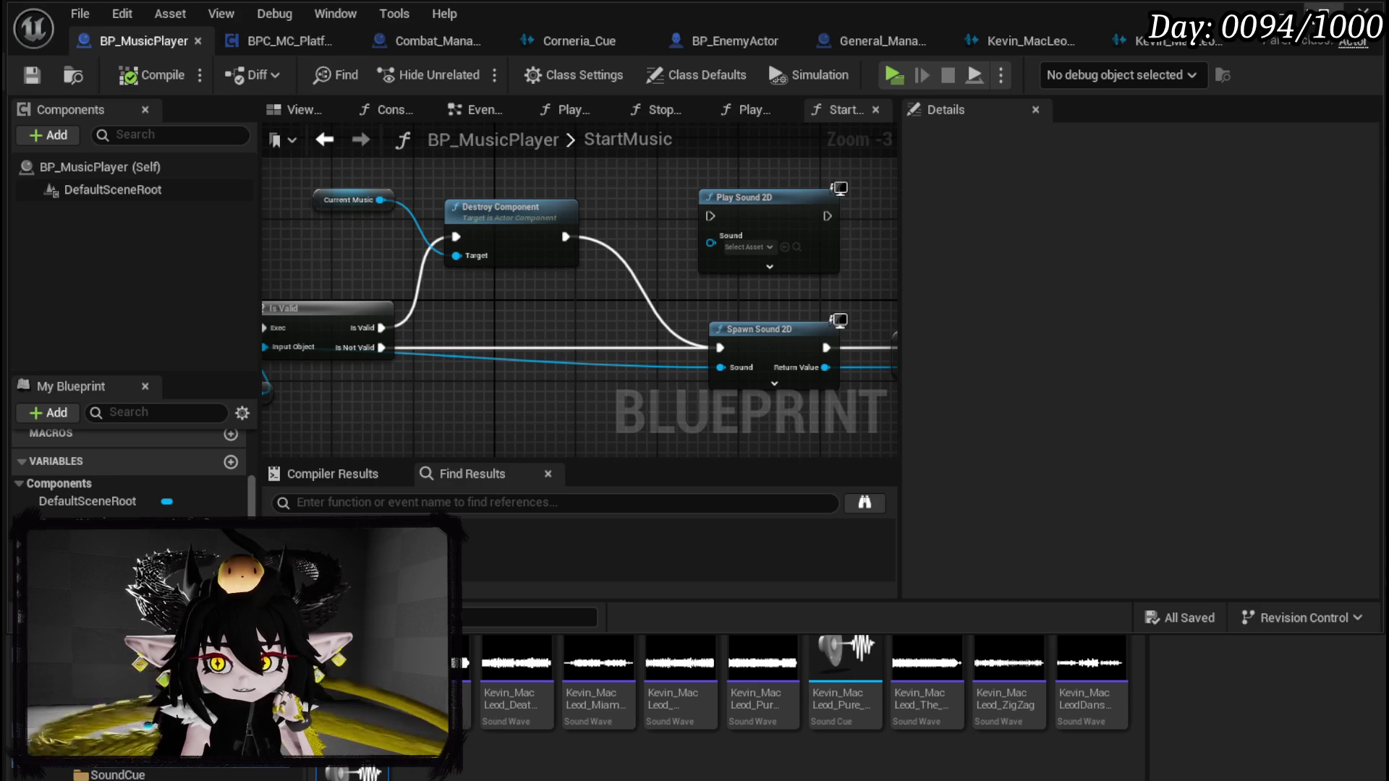
Step: Play the level, trigger combat, and resume past the combat music breakpoint
key("alt+Tab")
left_click(475, 74)
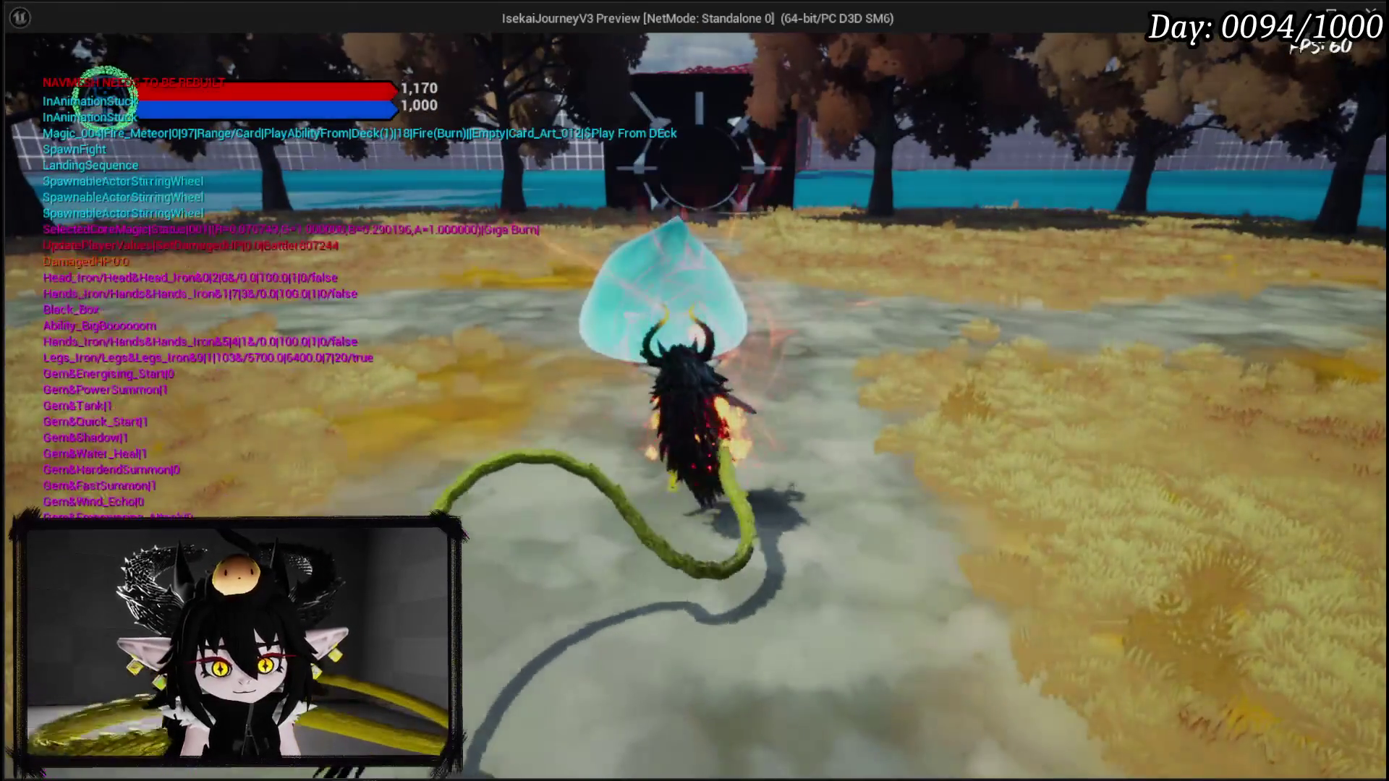
key("alt+Tab")
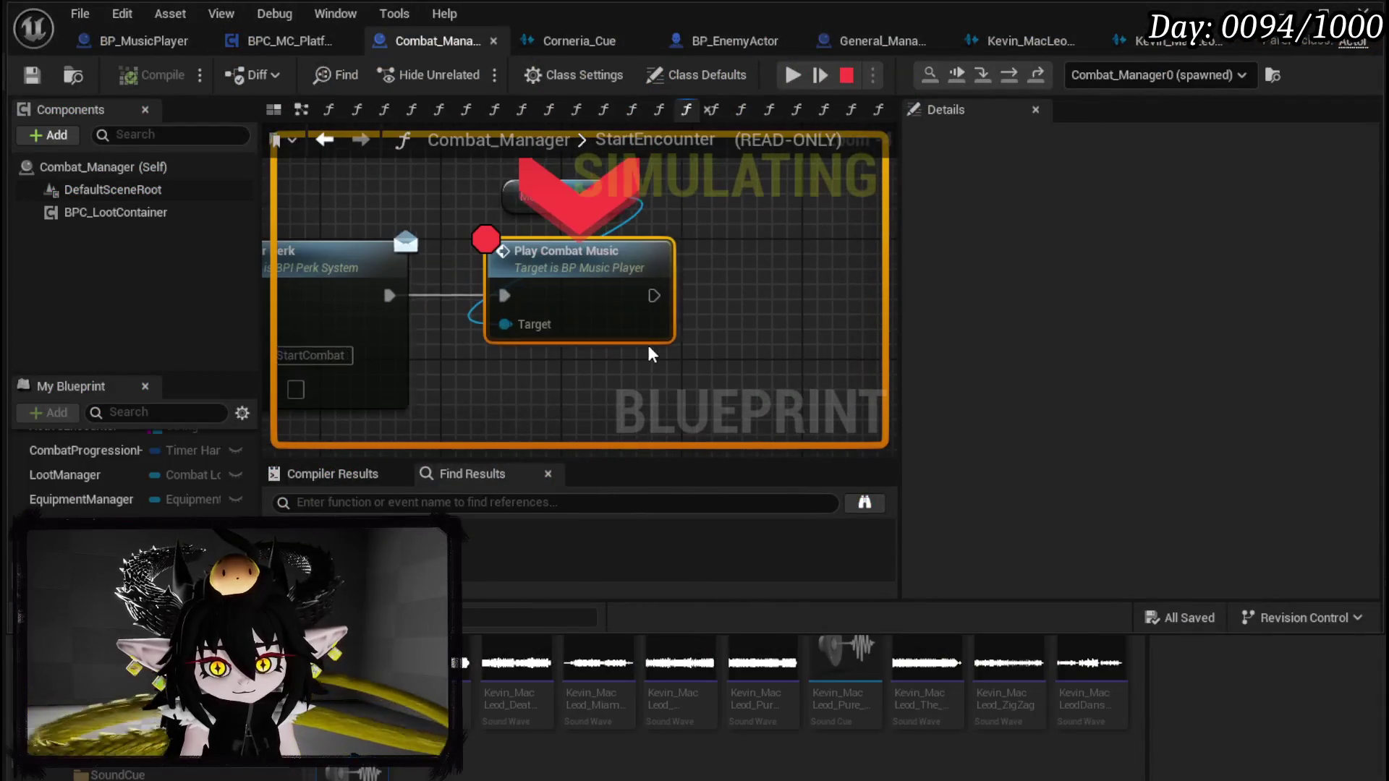
left_click(792, 75)
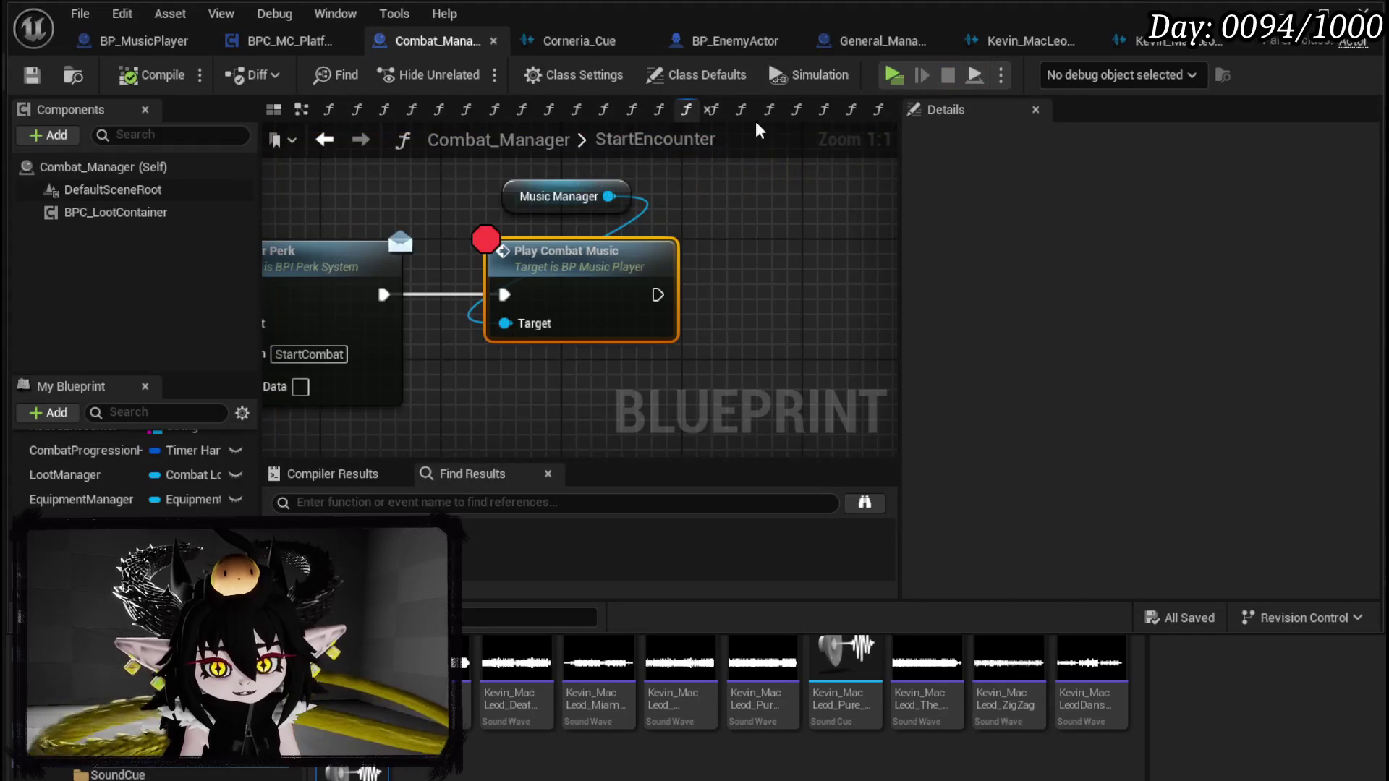
Step: Open BP_MusicPlayer's PlayCombatMusic function
scroll(414, 175, "down", 1)
double_click(552, 265)
scroll(510, 265, "down", 4)
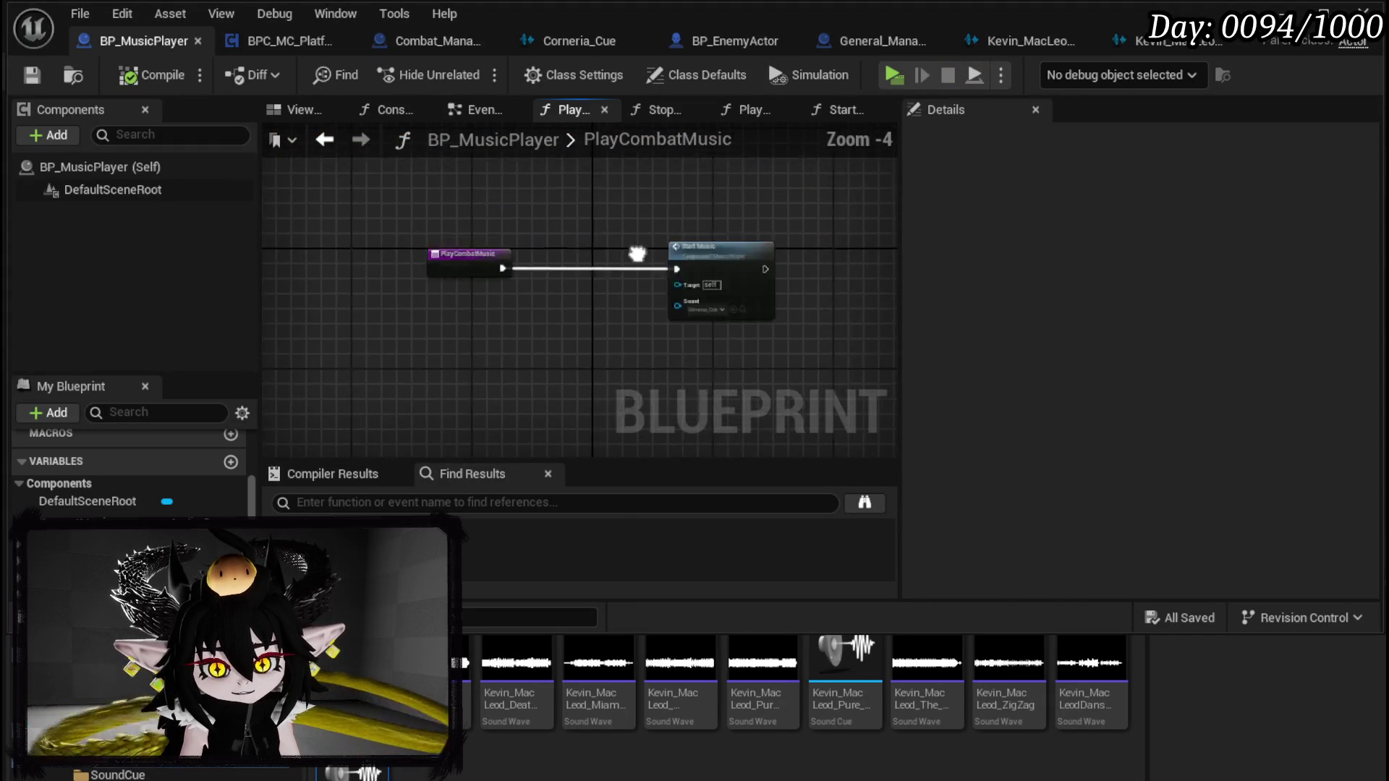
Step: Open StartMusic, add a breakpoint on Destroy Component, and save
double_click(527, 238)
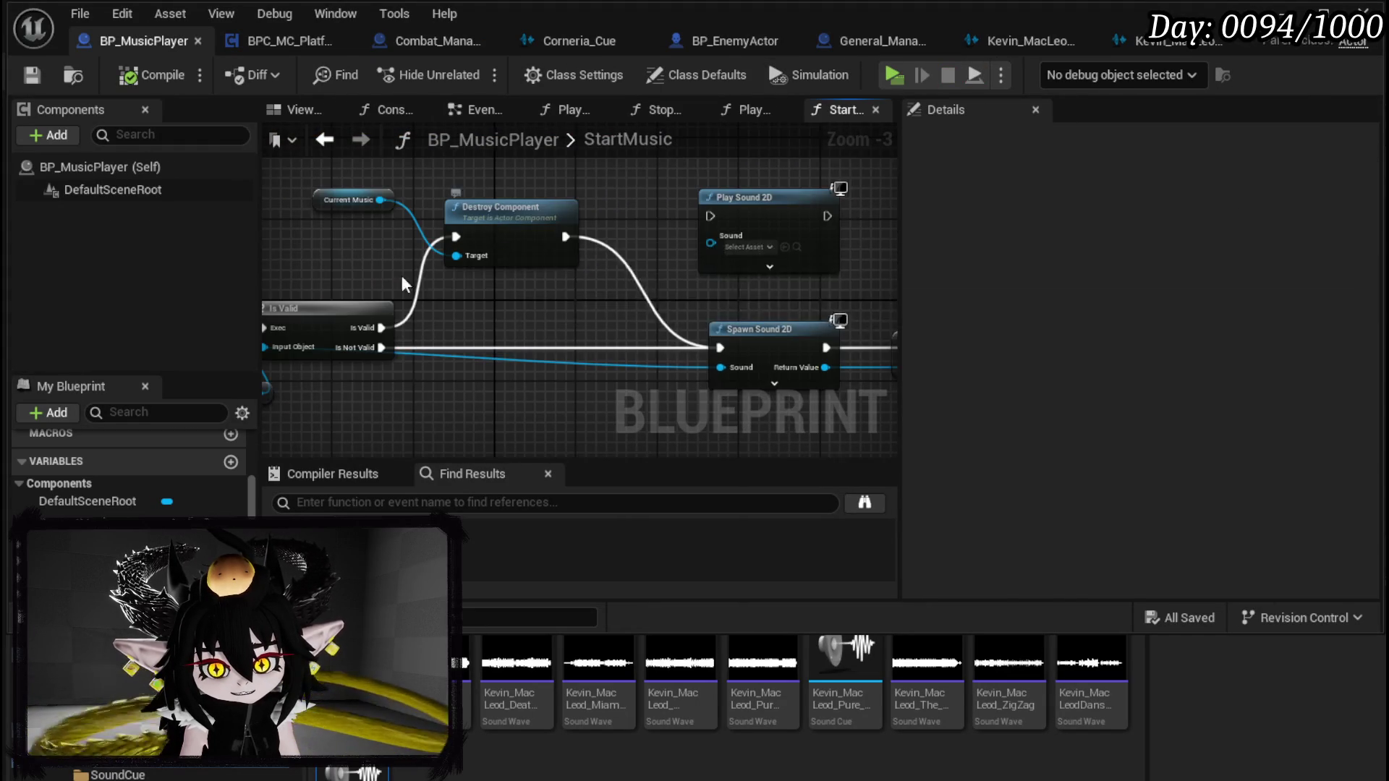
left_click_drag(506, 290, 701, 289)
left_click(425, 387)
mouse_move(425, 375)
left_mouse_down()
mouse_move(312, 254)
mouse_move(387, 246)
left_mouse_up()
right_click(658, 231)
left_click(728, 612)
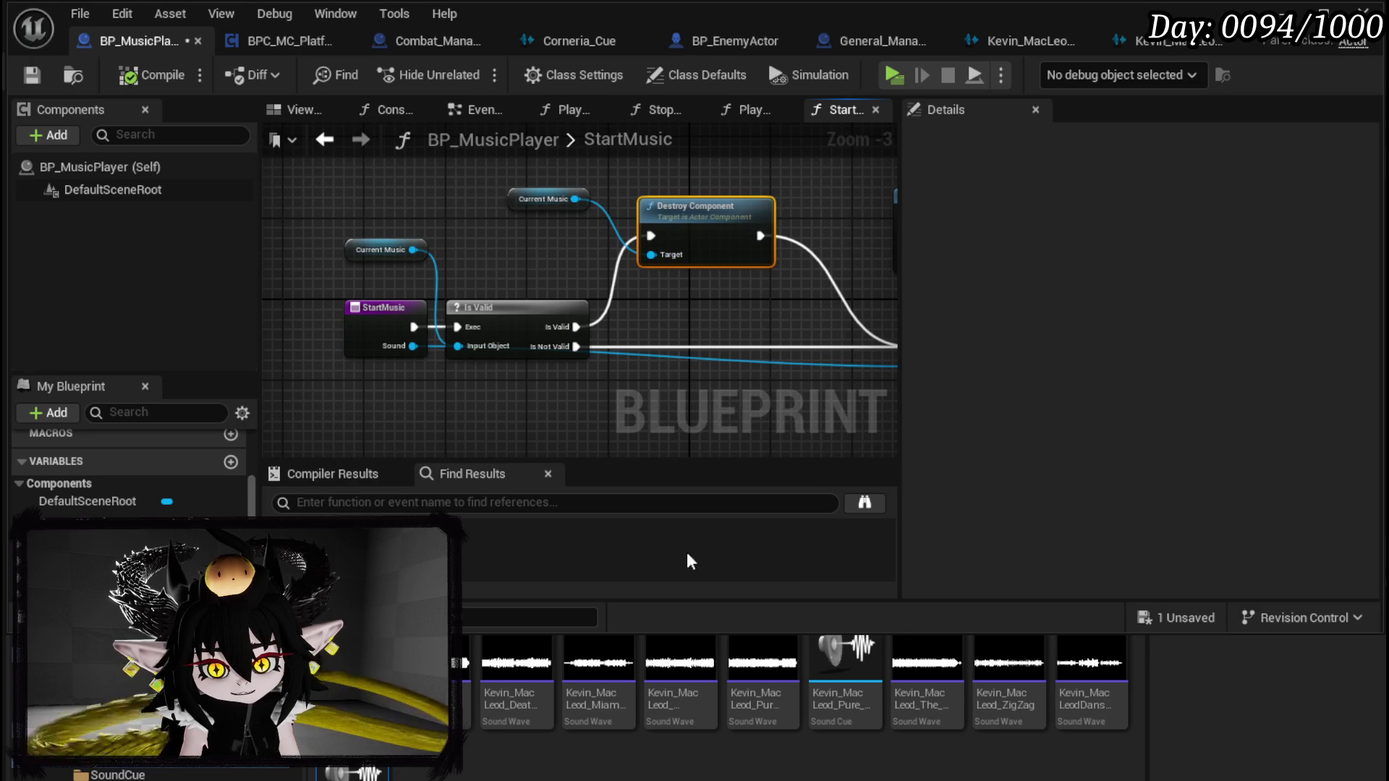
left_click(42, 83)
left_click_drag(724, 325, 322, 297)
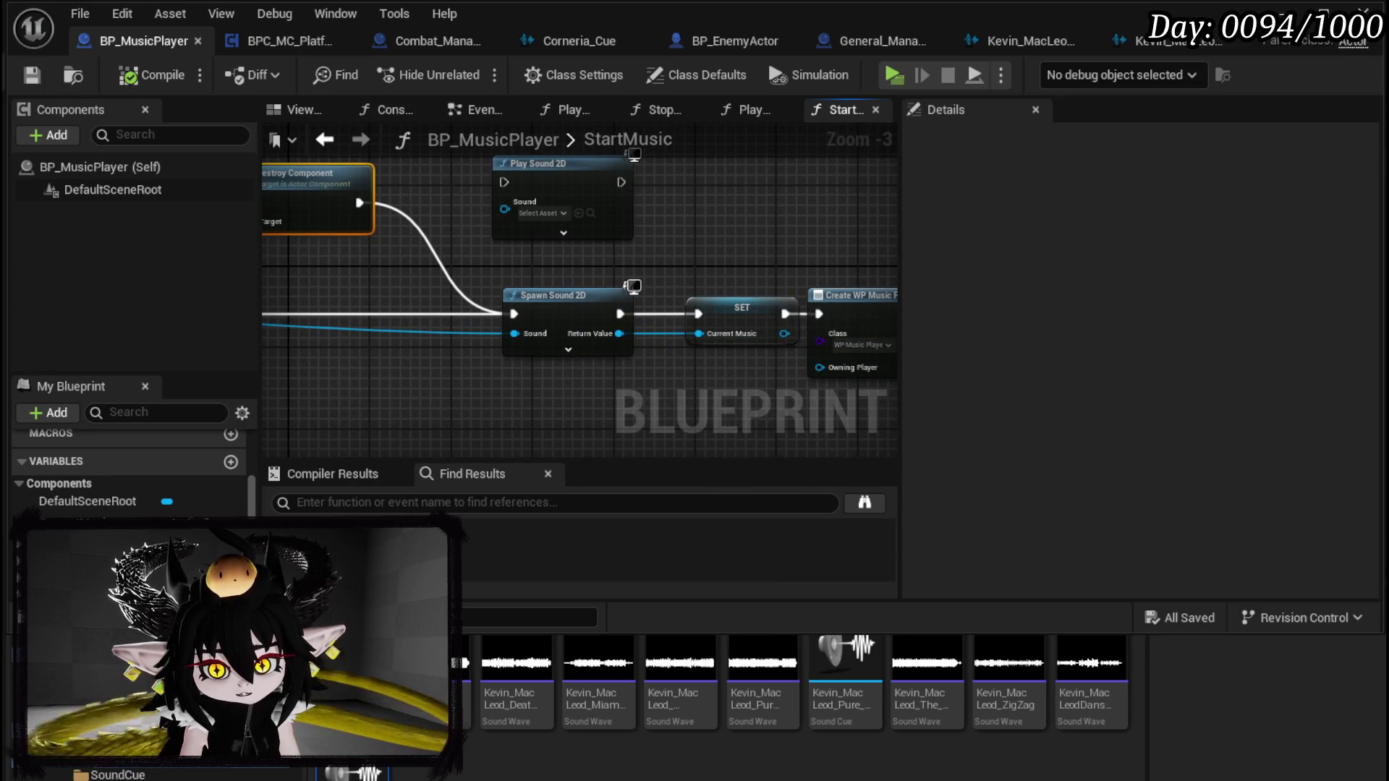
left_click_drag(434, 304, 326, 304)
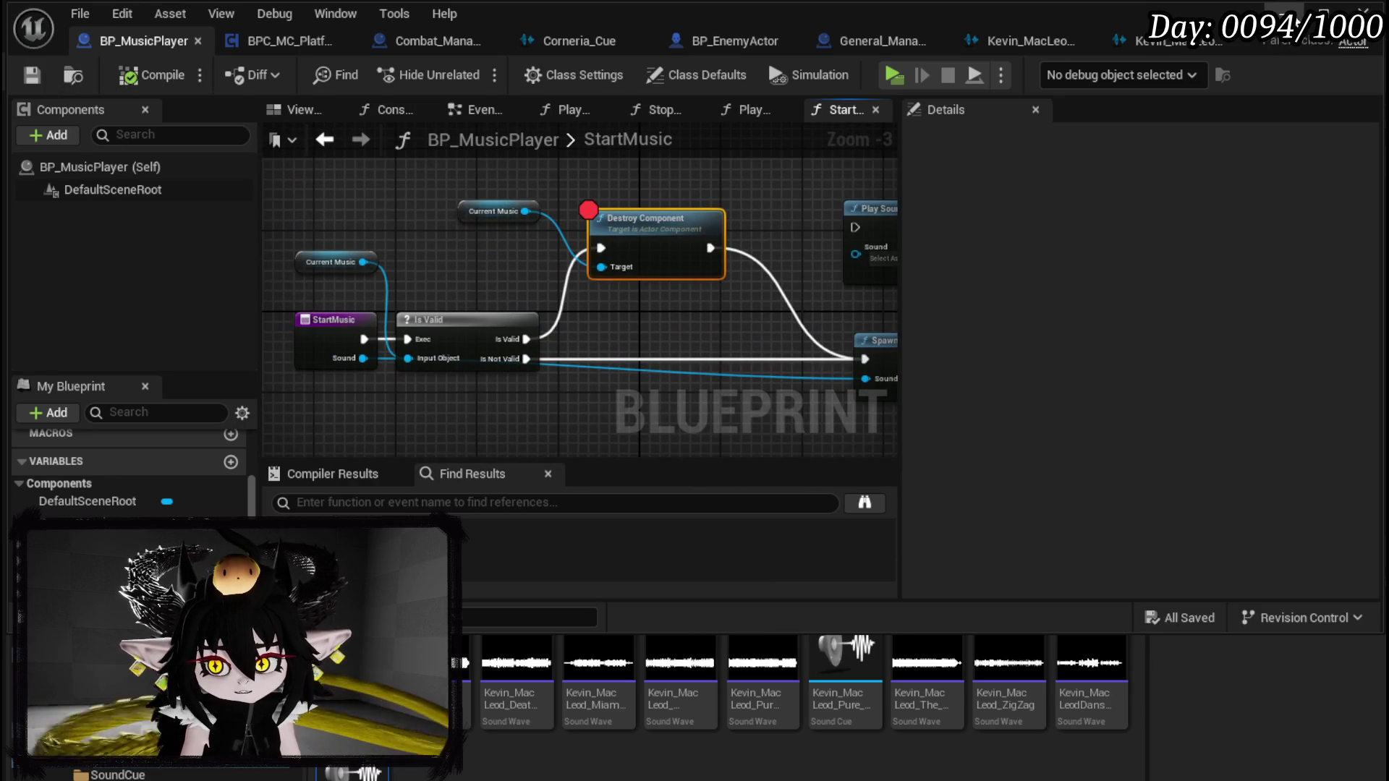
Step: Playtest to the Destroy Component breakpoint and confirm Current Music holds an audio component
left_click(1284, 13)
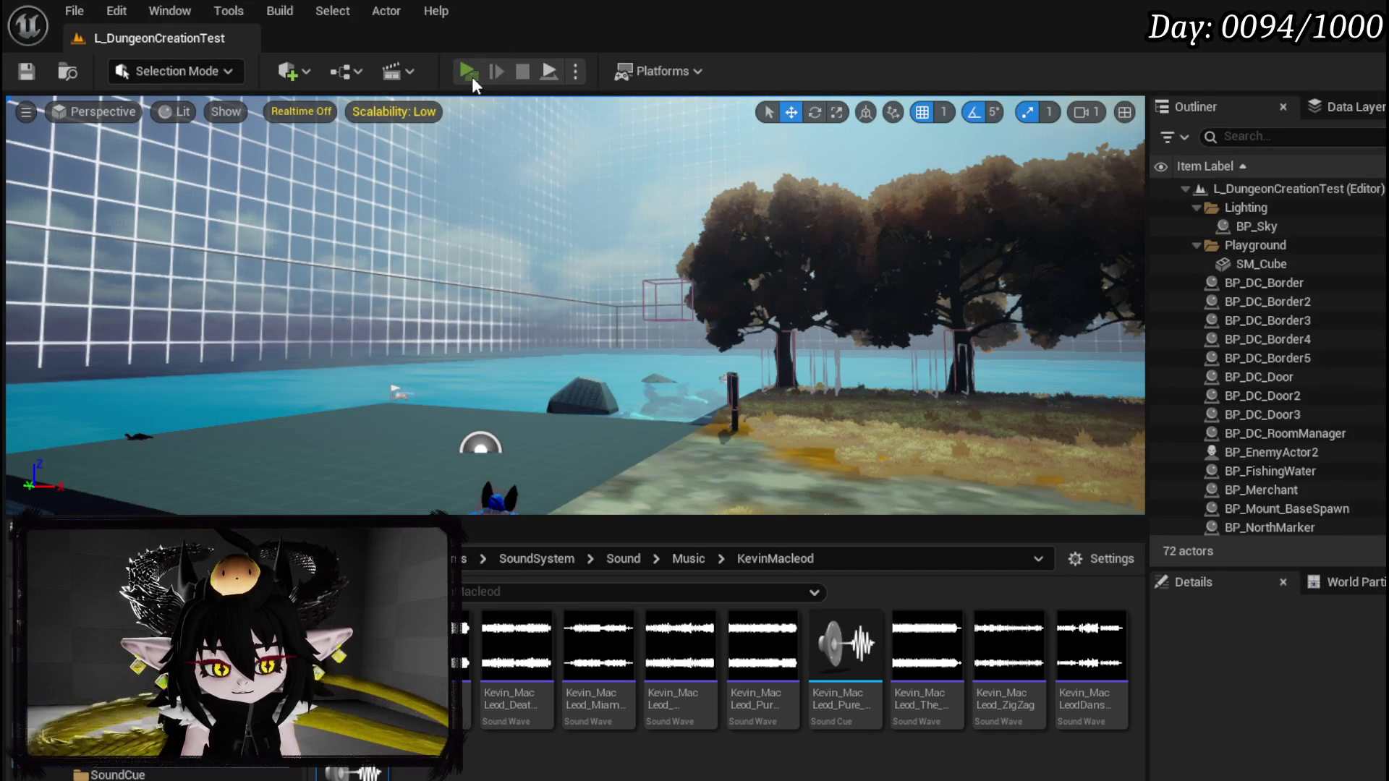
left_click(469, 72)
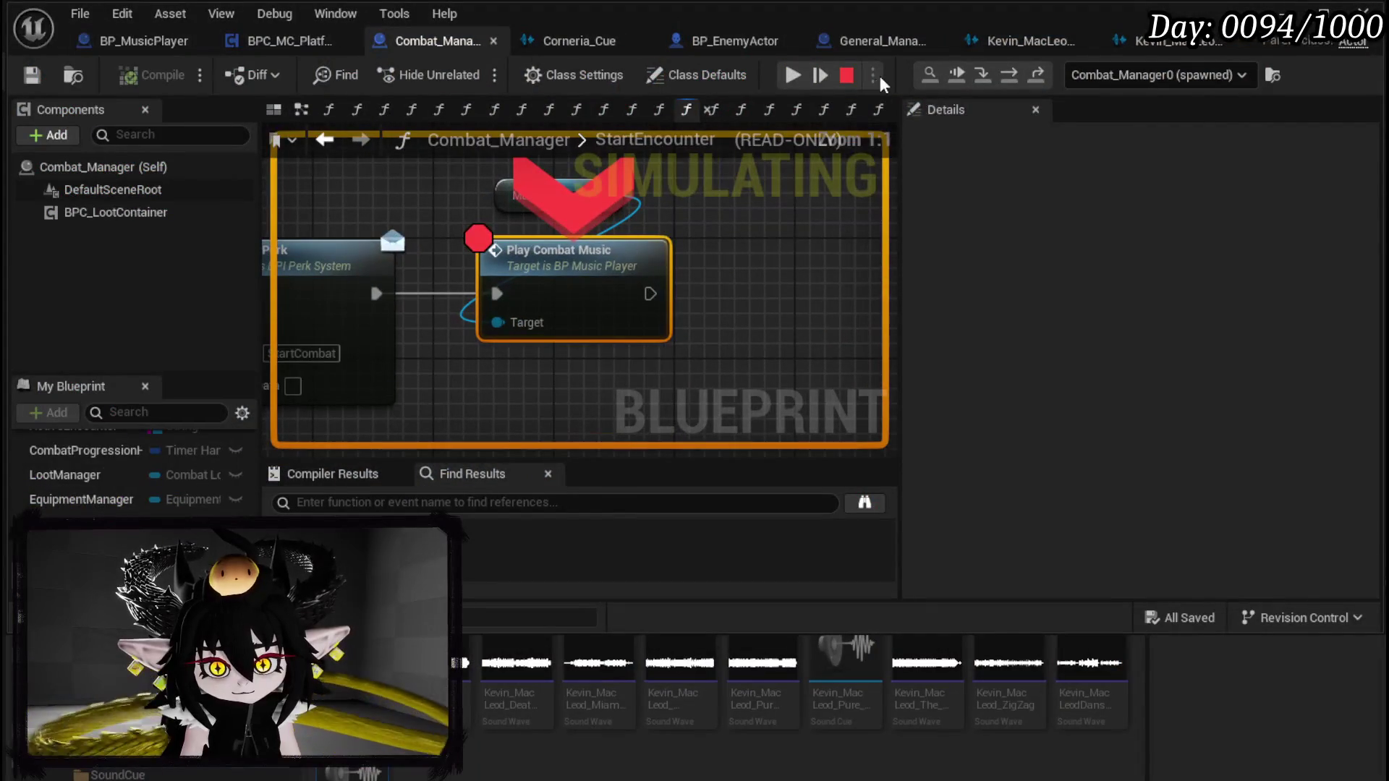
left_click(793, 75)
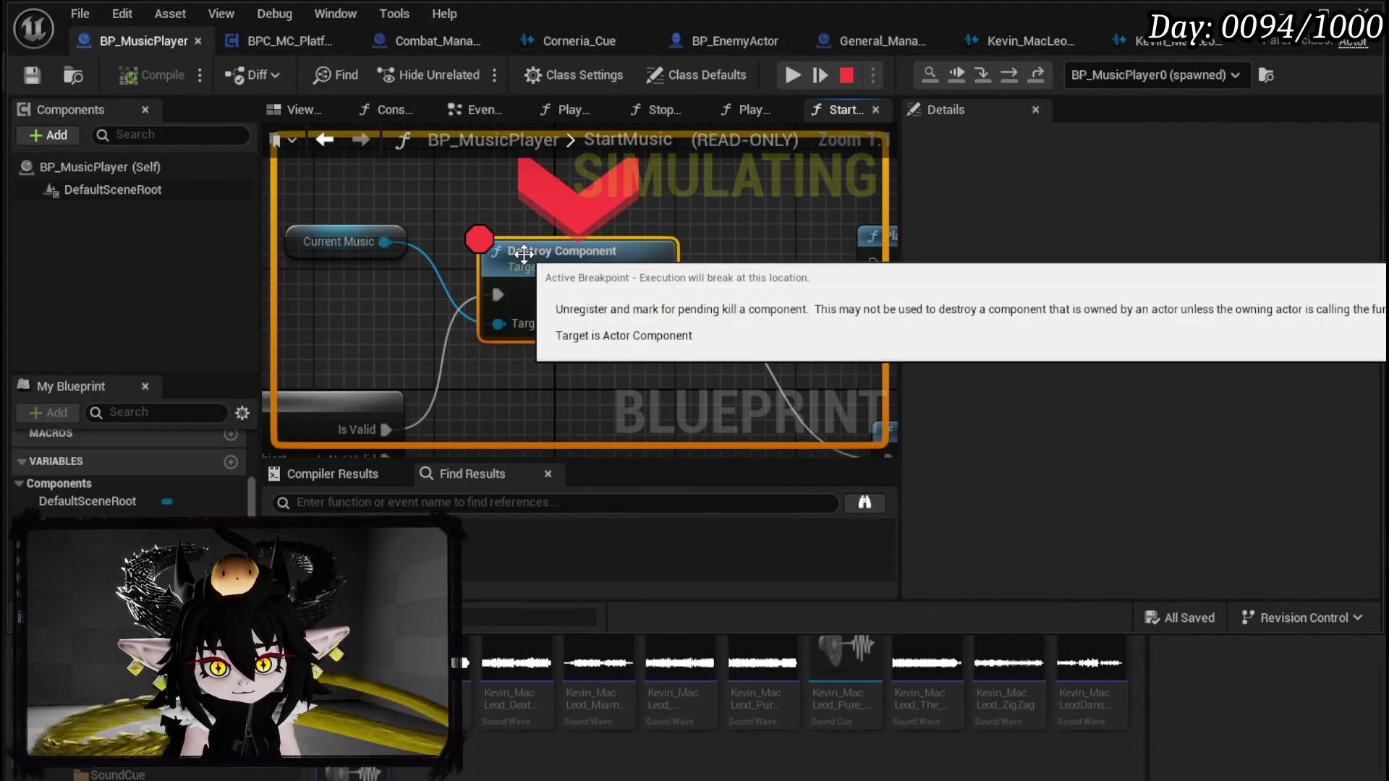
mouse_move(499, 319)
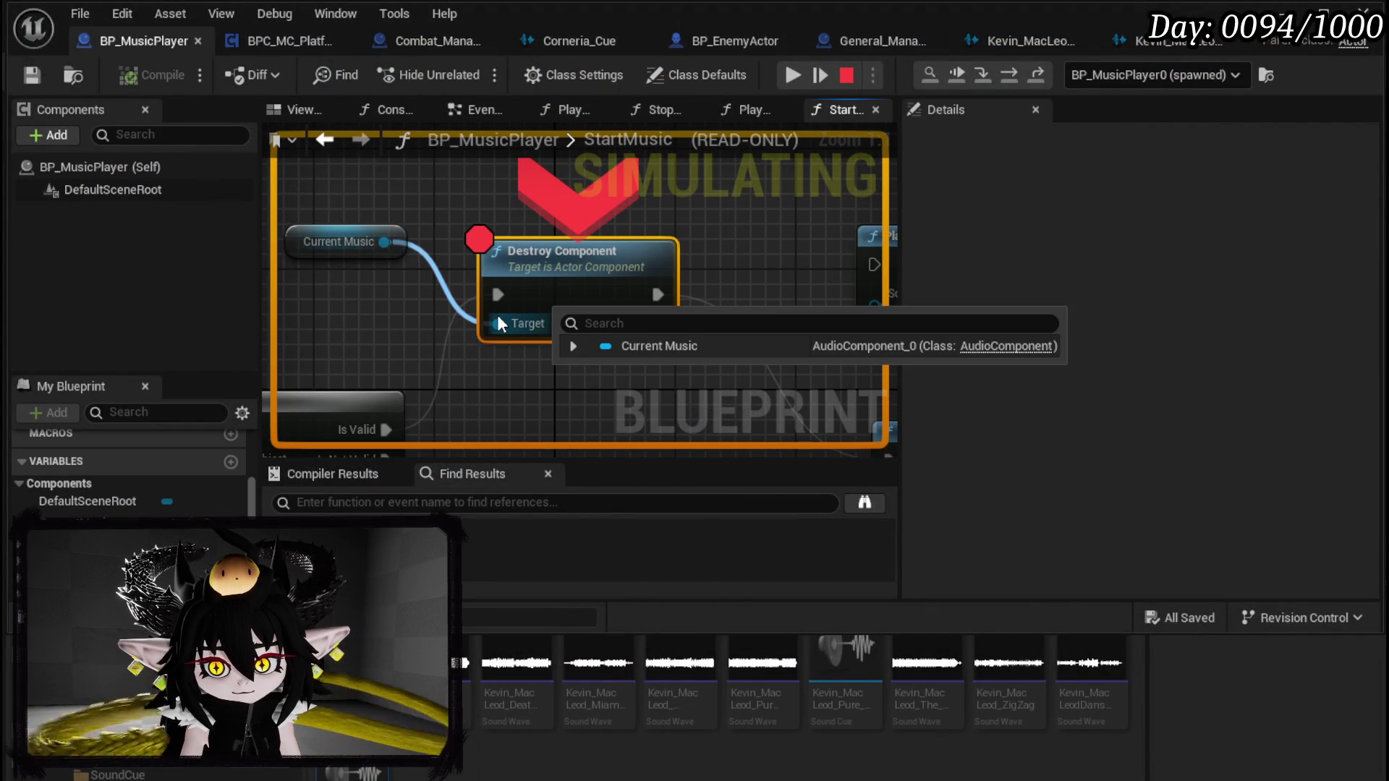
left_click(791, 74)
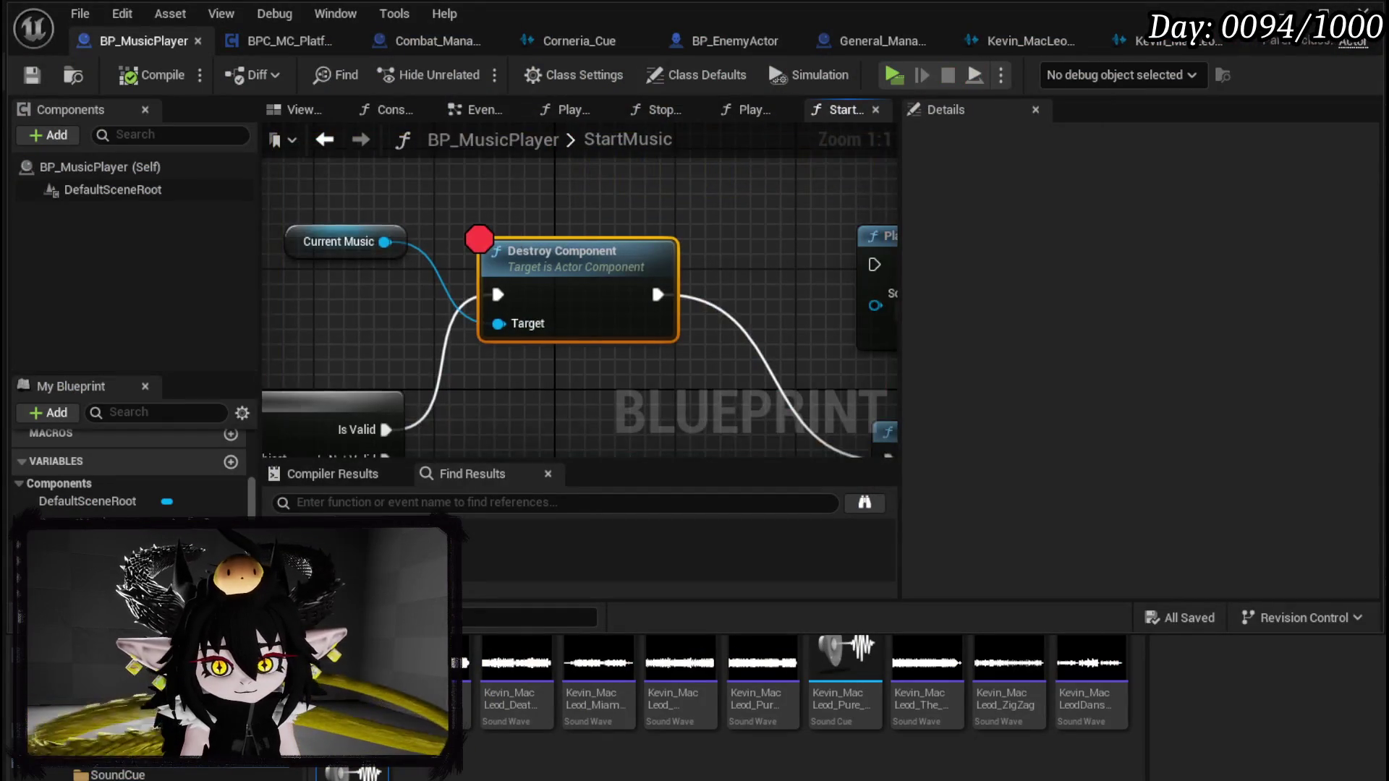
Step: Try wiring the spawned sound into Play Sound 2D, then abandon the incompatible connection
left_click_drag(511, 236, 387, 164)
mouse_move(631, 235)
left_mouse_down()
mouse_move(635, 194)
mouse_move(489, 250)
left_mouse_up()
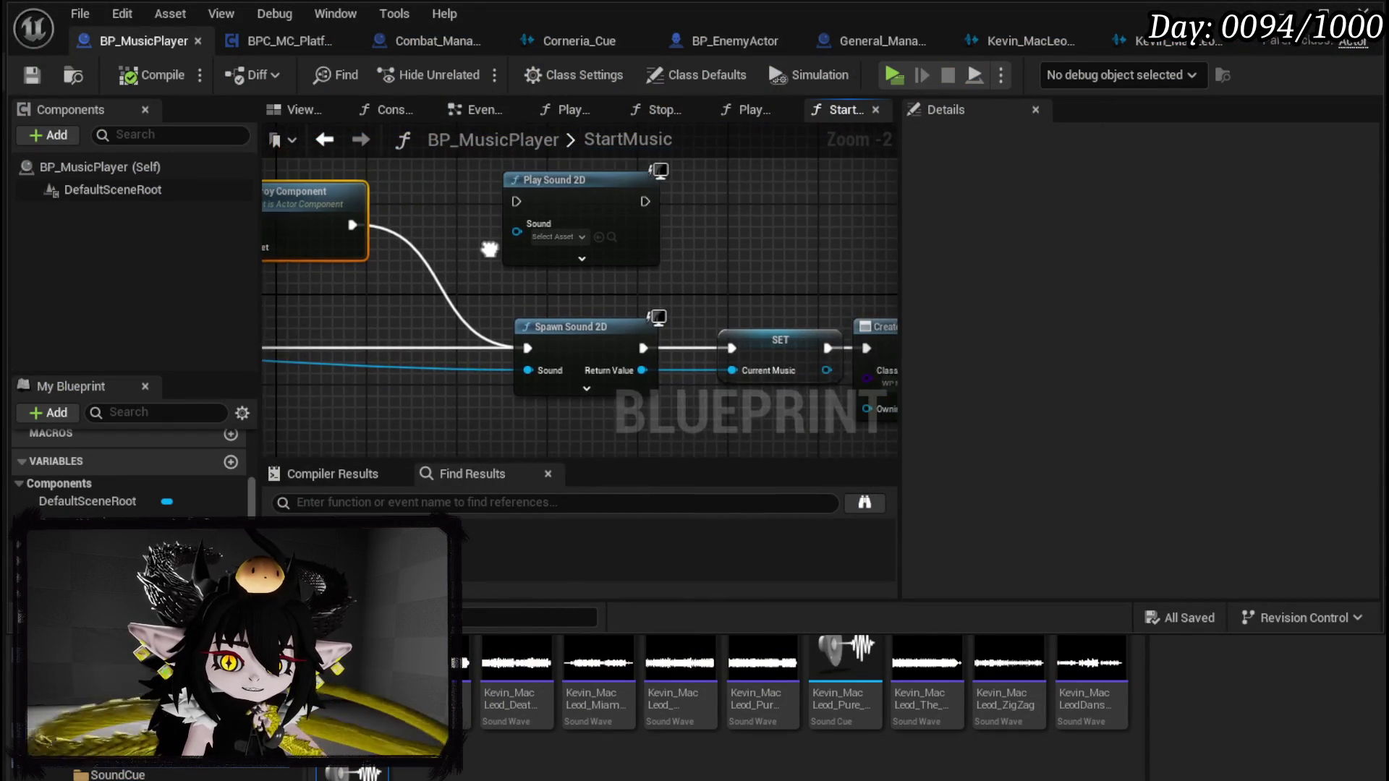
mouse_move(641, 371)
left_mouse_down()
mouse_move(537, 240)
mouse_move(781, 272)
left_mouse_up()
mouse_move(575, 263)
left_mouse_down()
mouse_move(587, 215)
mouse_move(598, 294)
left_mouse_up()
left_click(596, 240)
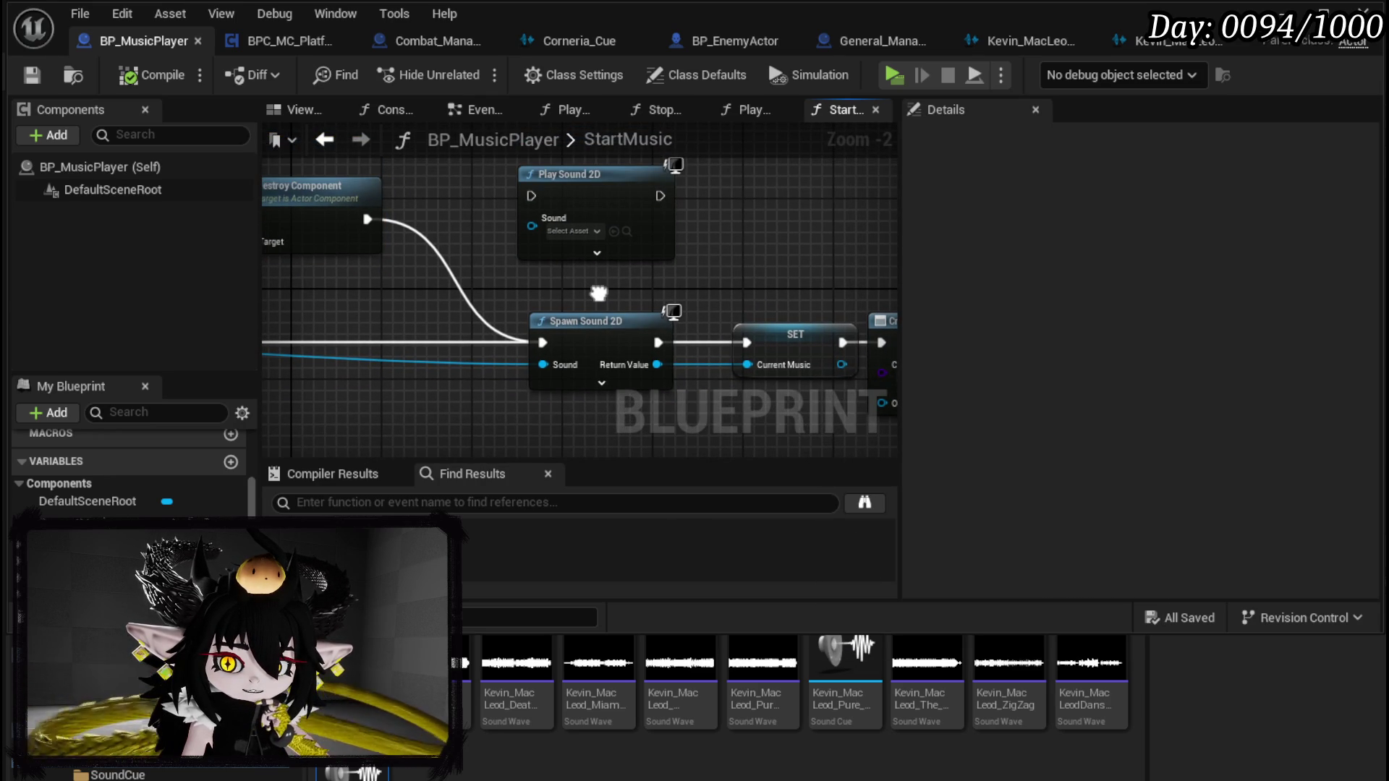
left_click(625, 175)
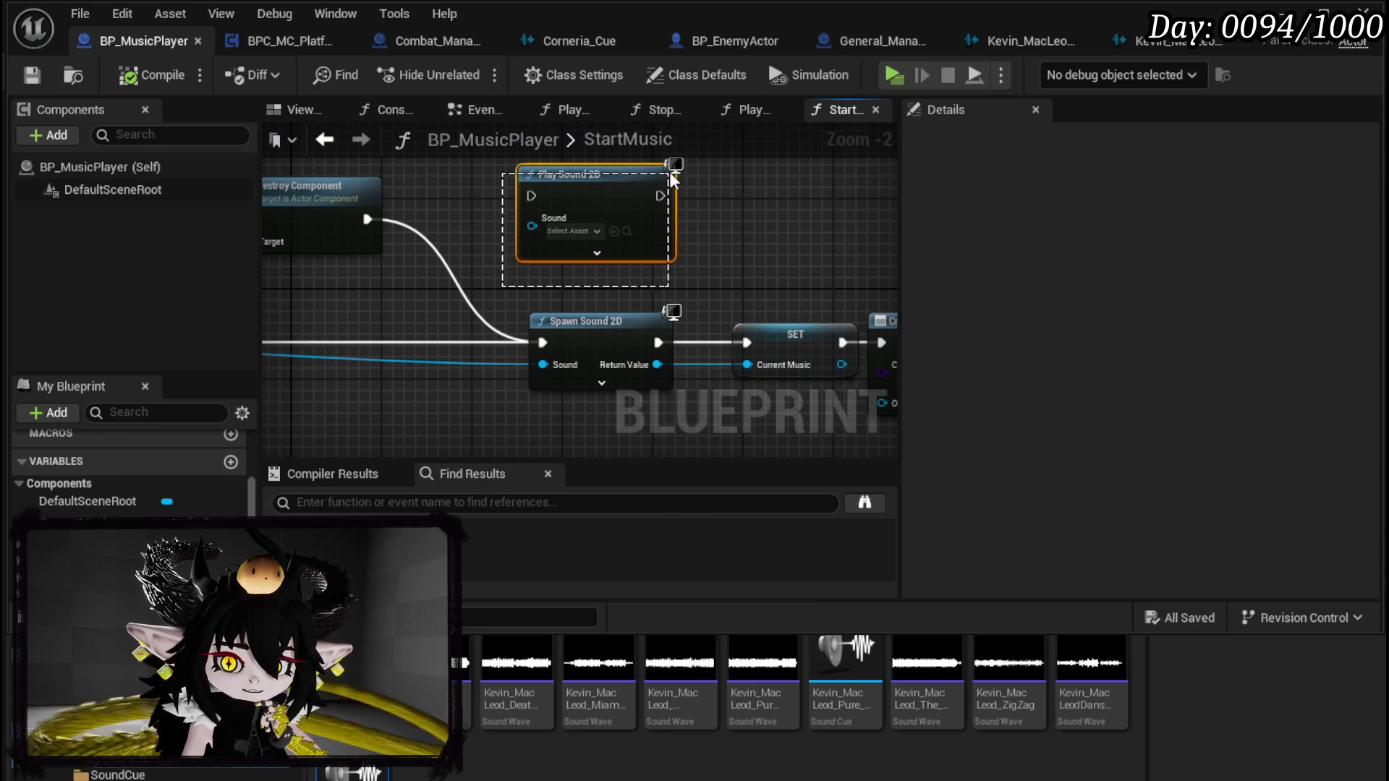
Step: Place the Sound variable up-left of the Play Sound 2D node
mouse_move(574, 234)
left_mouse_down()
mouse_move(639, 211)
mouse_move(502, 397)
mouse_move(323, 390)
left_mouse_up()
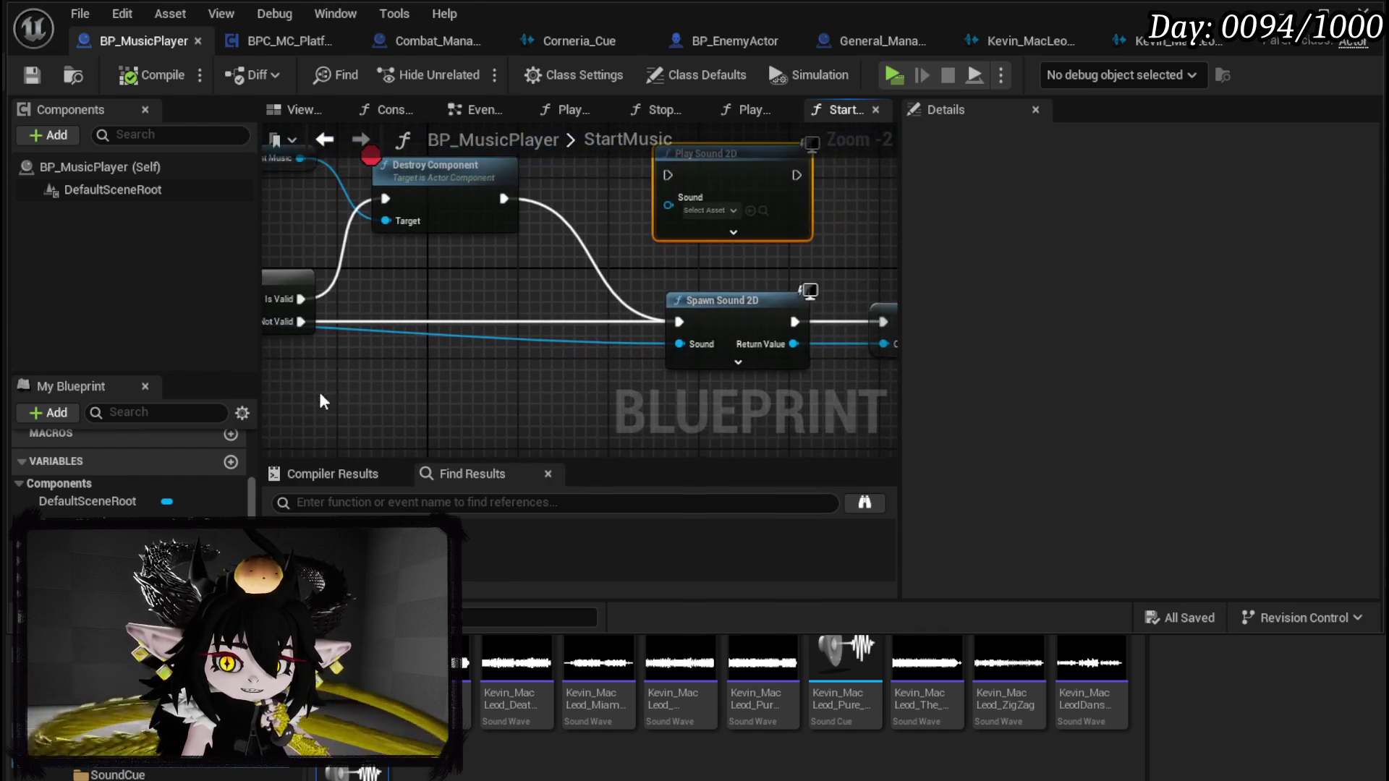
scroll(93, 492, "down", 5)
left_click_drag(65, 524, 671, 206)
left_click_drag(587, 284, 489, 385)
mouse_move(499, 316)
left_mouse_down()
mouse_move(534, 195)
mouse_move(418, 281)
mouse_move(531, 272)
left_mouse_up()
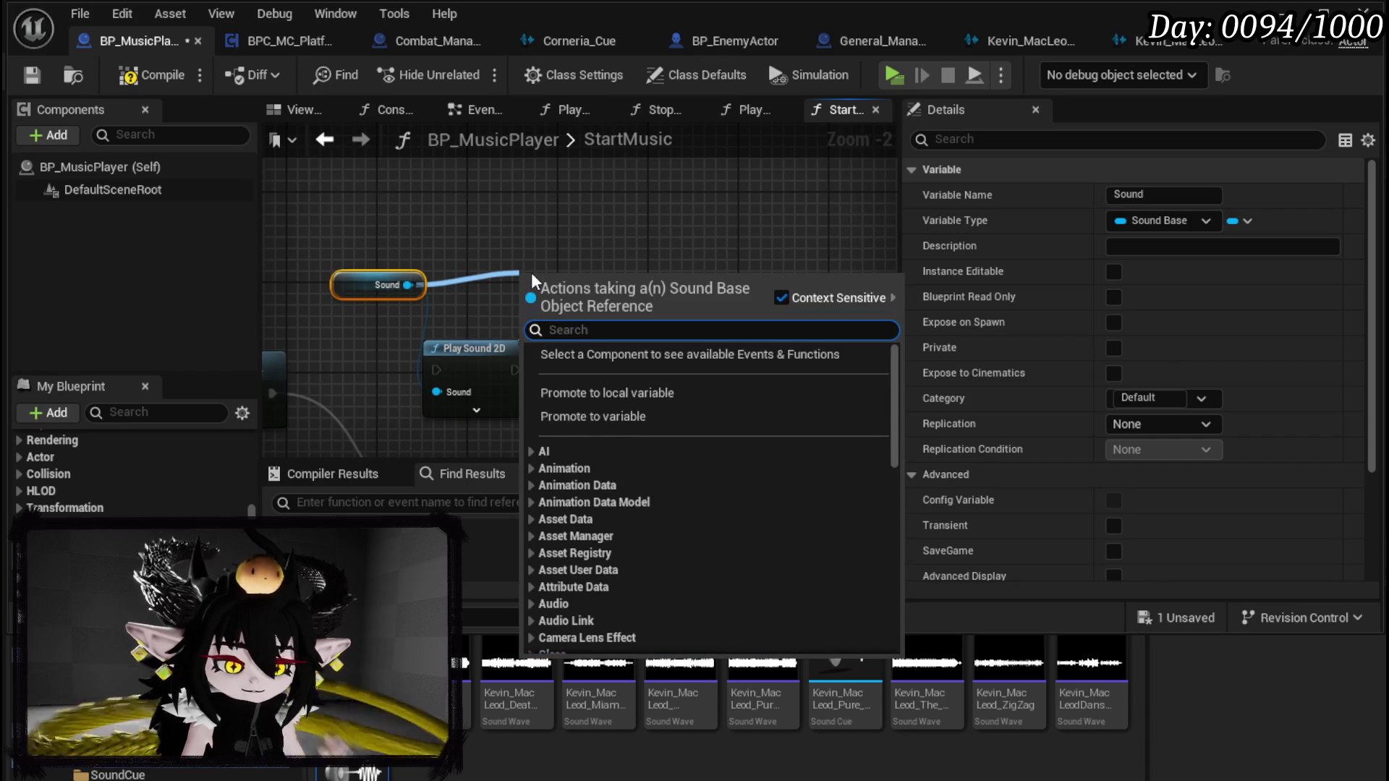
type("fade")
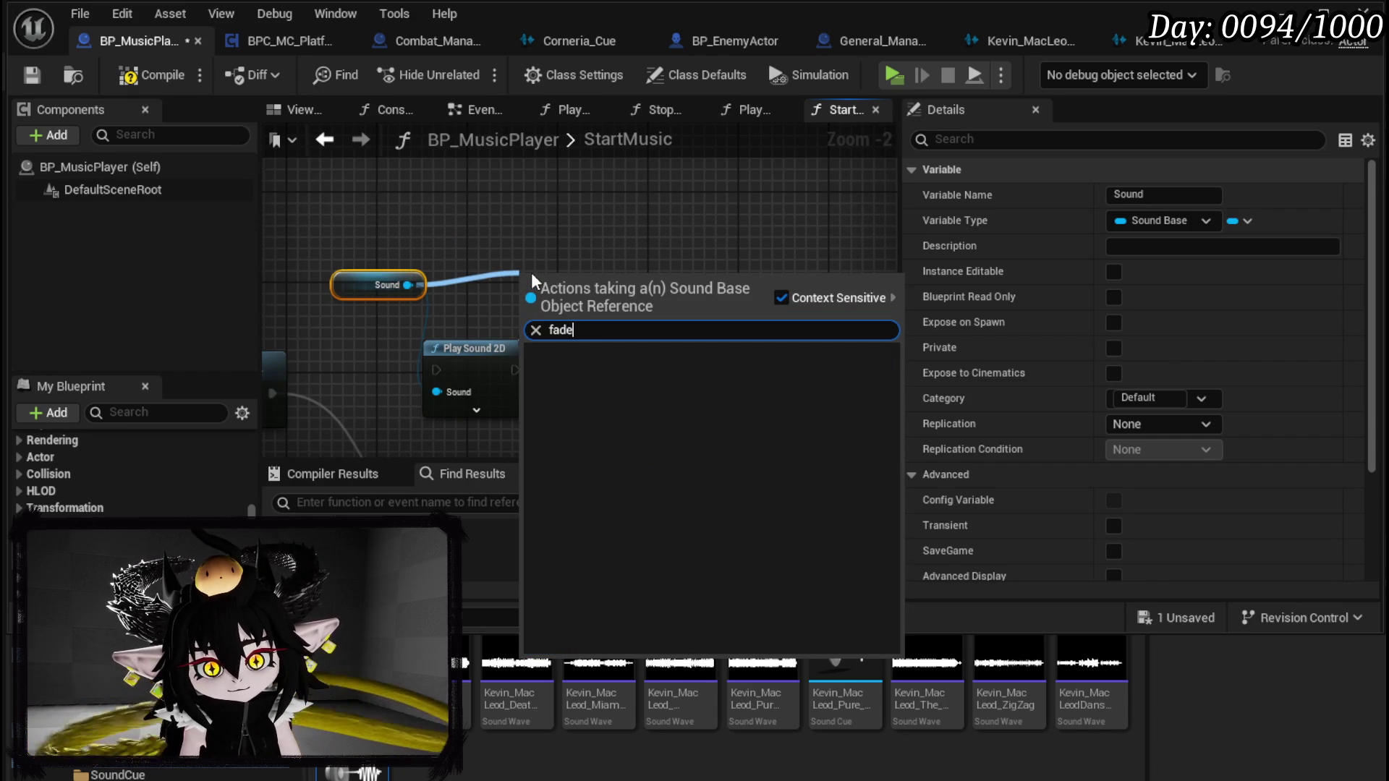
left_click(475, 288)
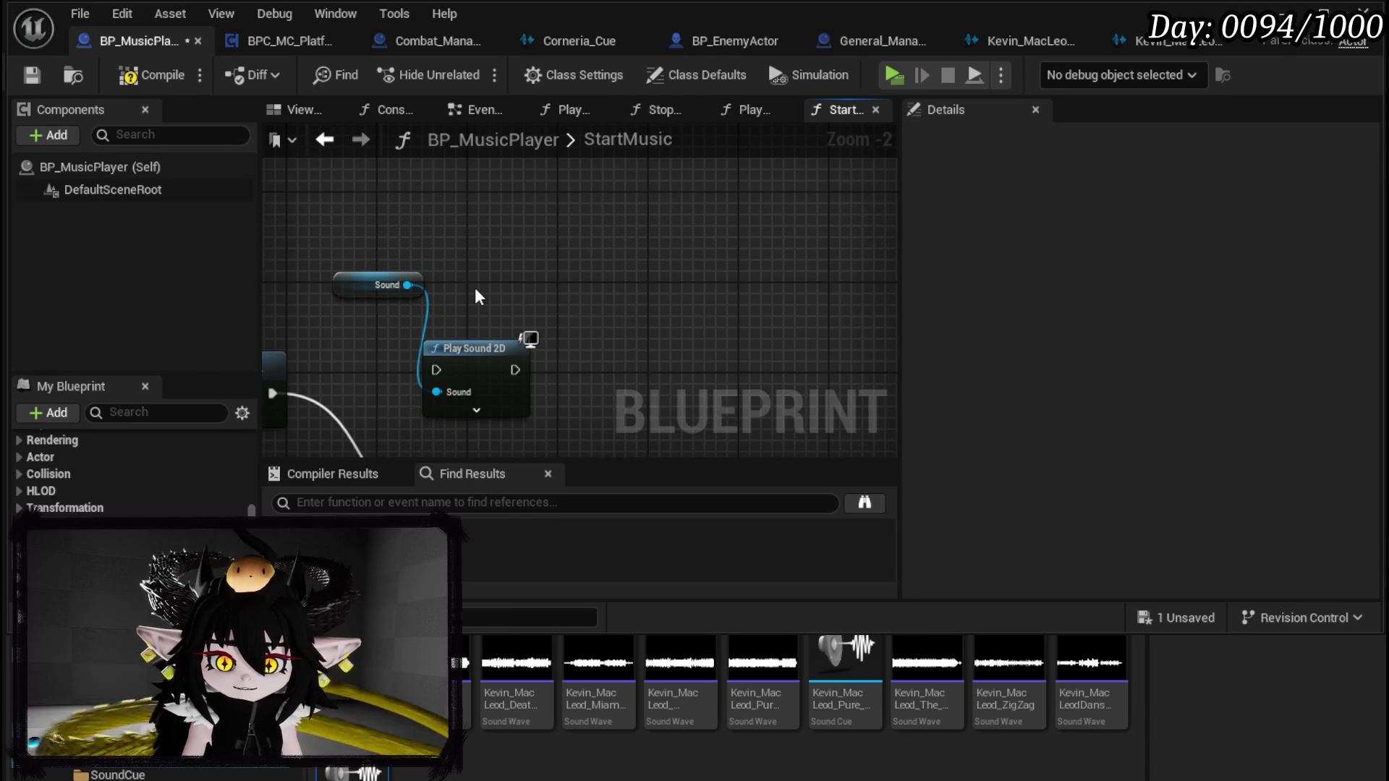
Step: Add a Stop node that targets the Current Music component
left_click_drag(474, 270, 827, 239)
left_click_drag(422, 326, 497, 285)
type("Stop")
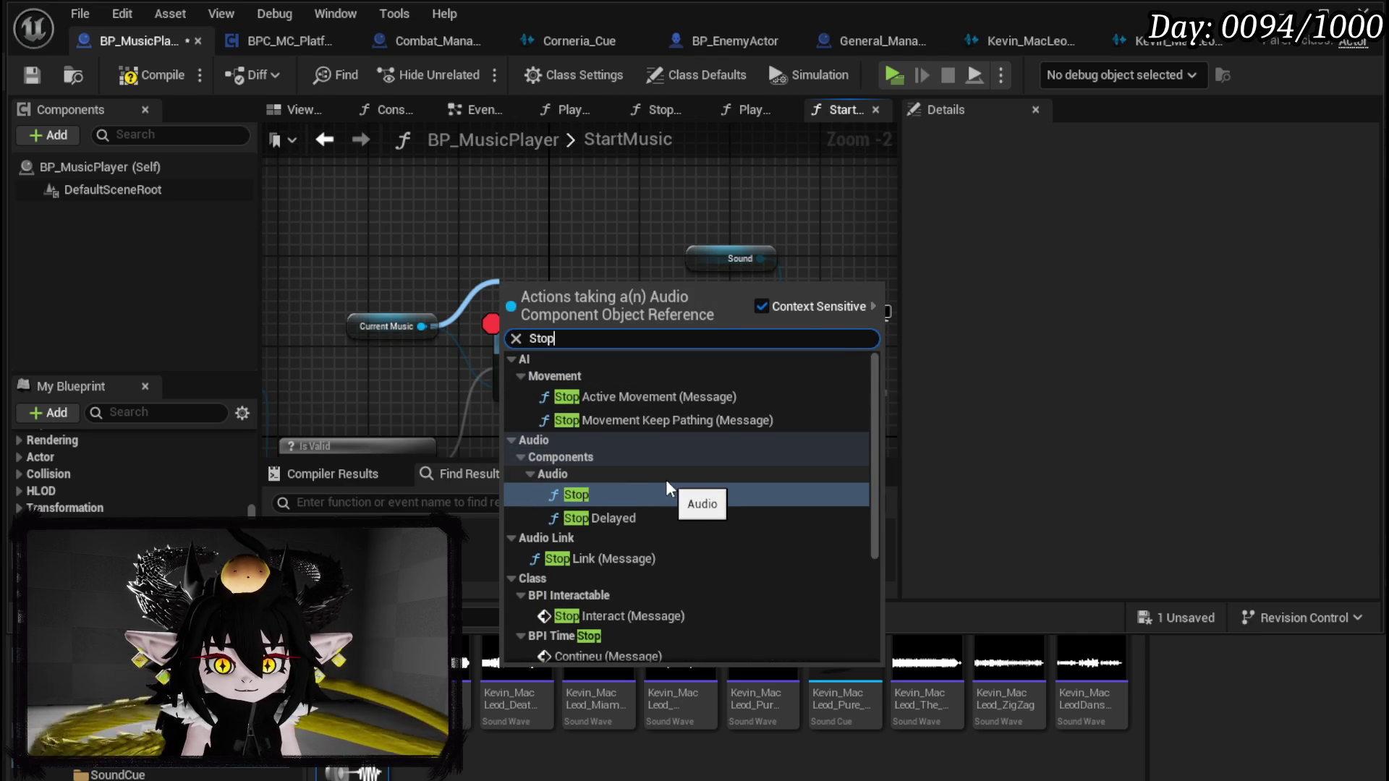
scroll(665, 480, "down", 2)
scroll(665, 479, "down", 2)
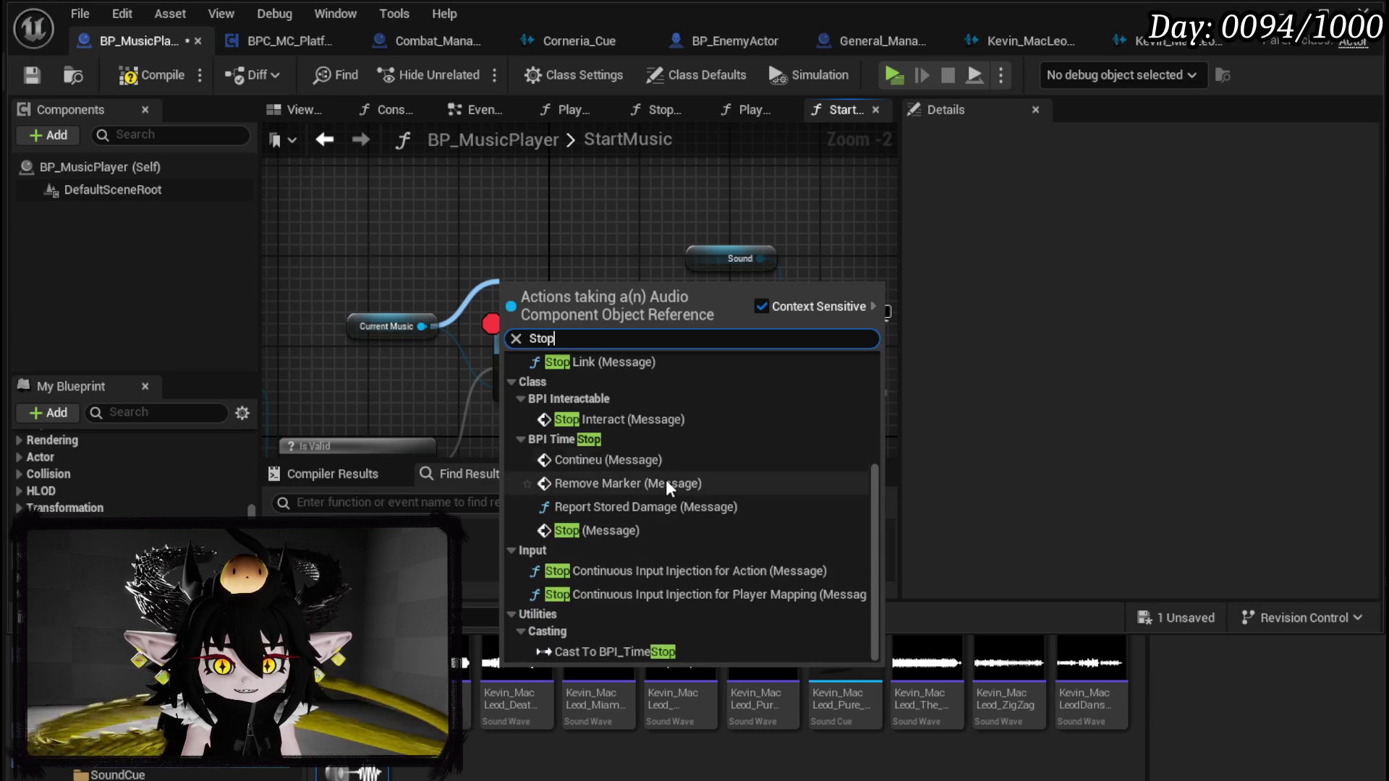
scroll(615, 398, "up", 2)
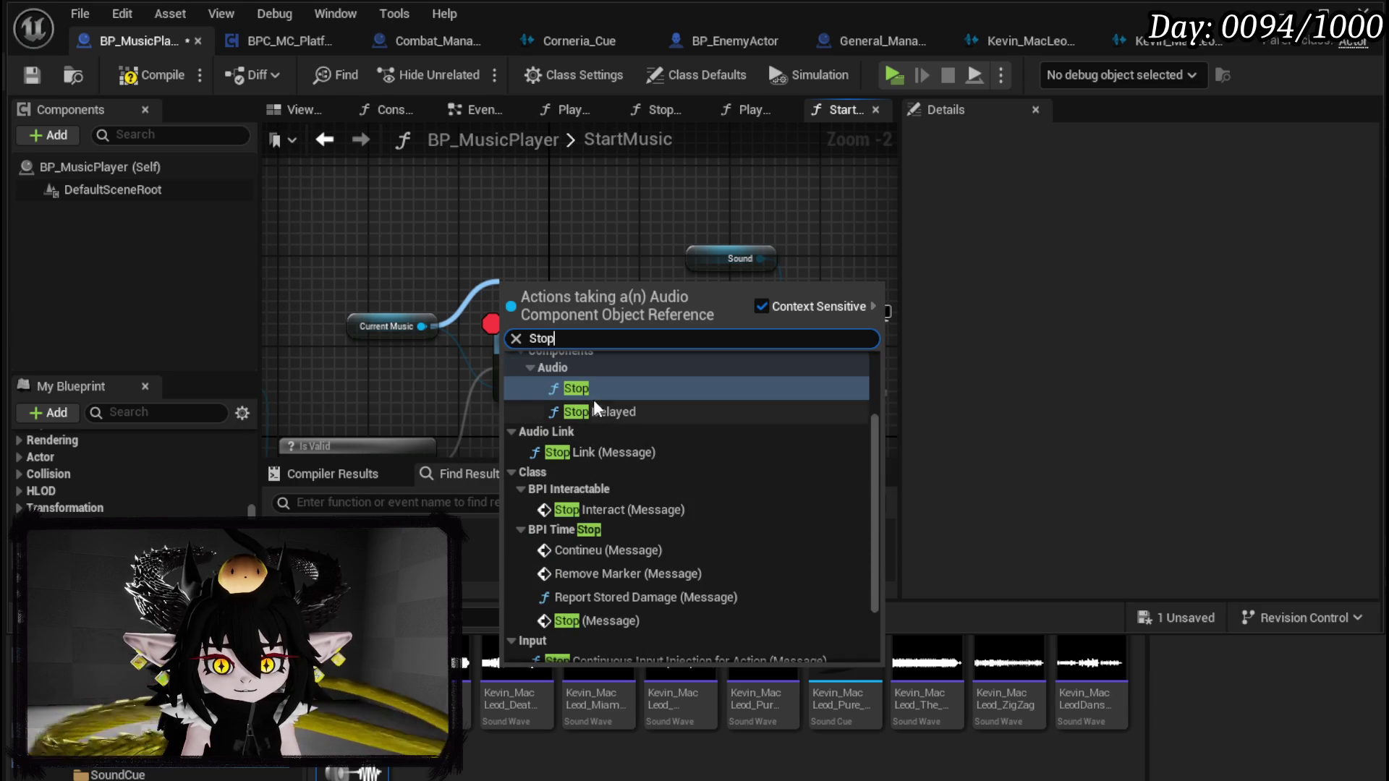
left_click_drag(419, 325, 471, 253)
type("clear")
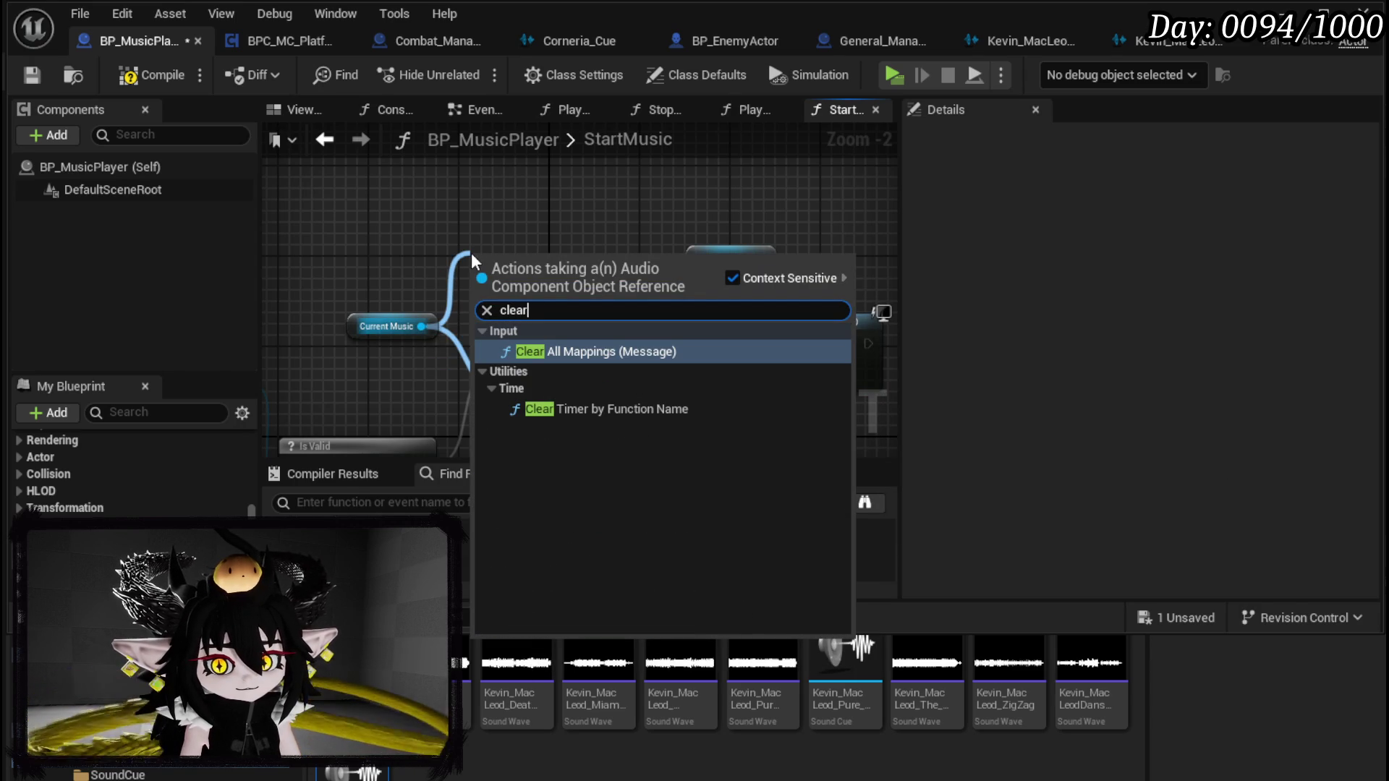
key("BackSpace")
key("BackSpace")
key("BackSpace")
key("BackSpace")
key("BackSpace")
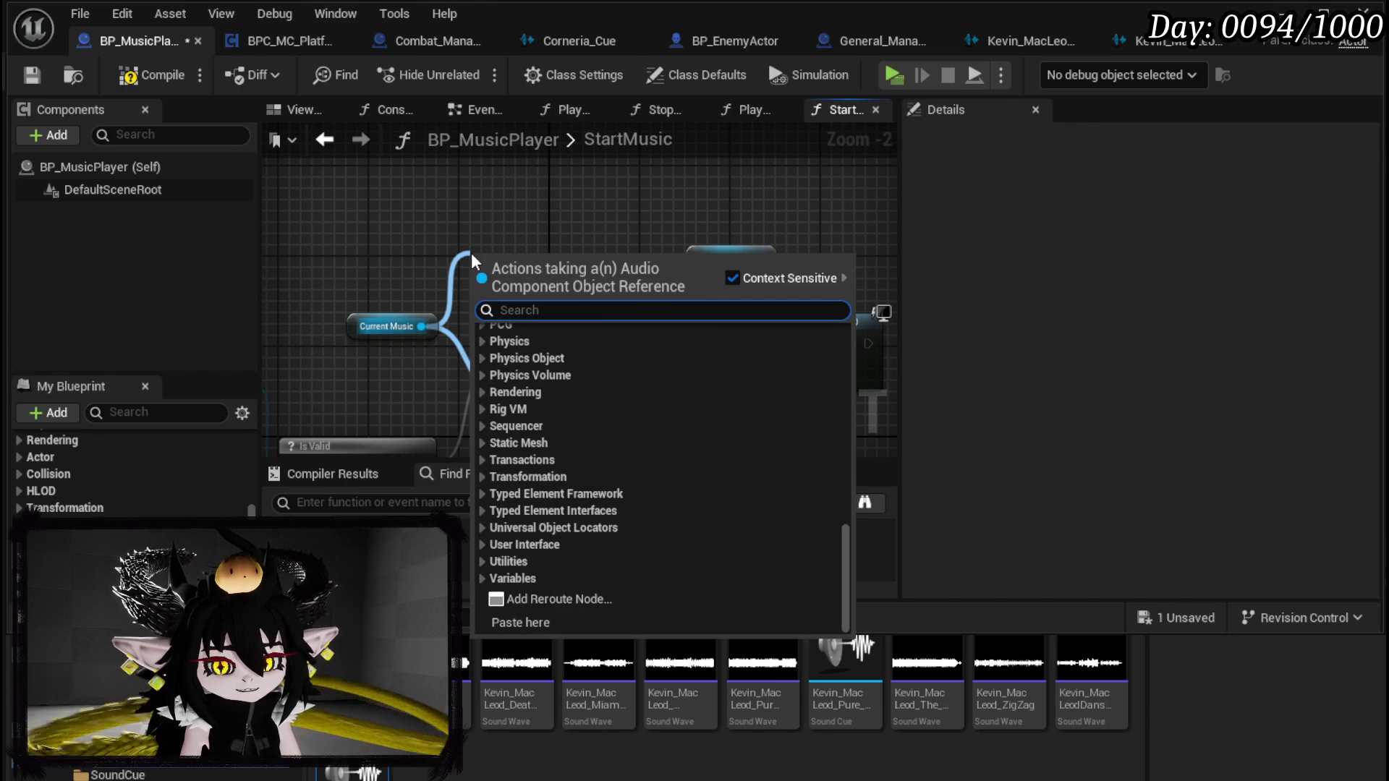
type("stop")
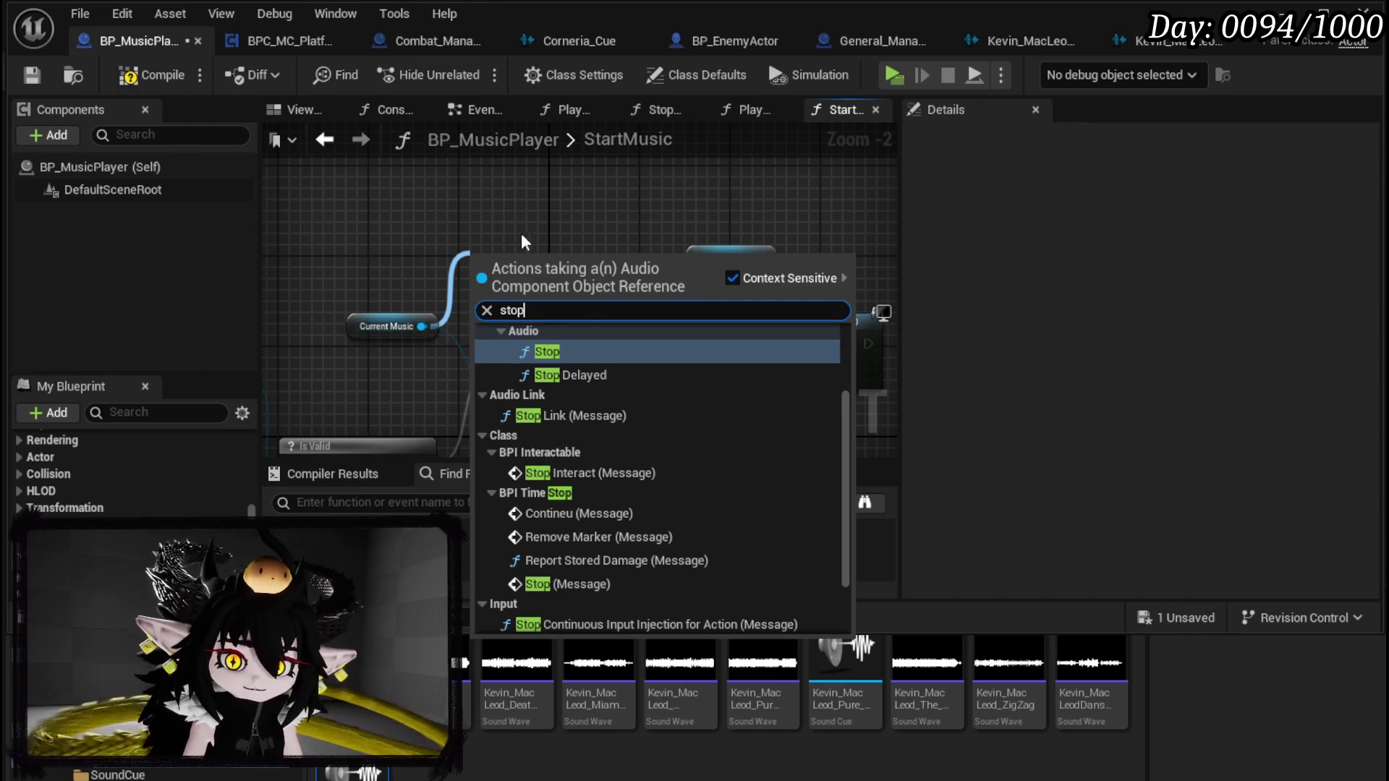
left_click(559, 352)
Step: Place Stop beside Destroy Component, wire Is Valid into Stop, and compile
mouse_move(557, 295)
left_mouse_down()
mouse_move(452, 367)
mouse_move(398, 336)
left_mouse_up()
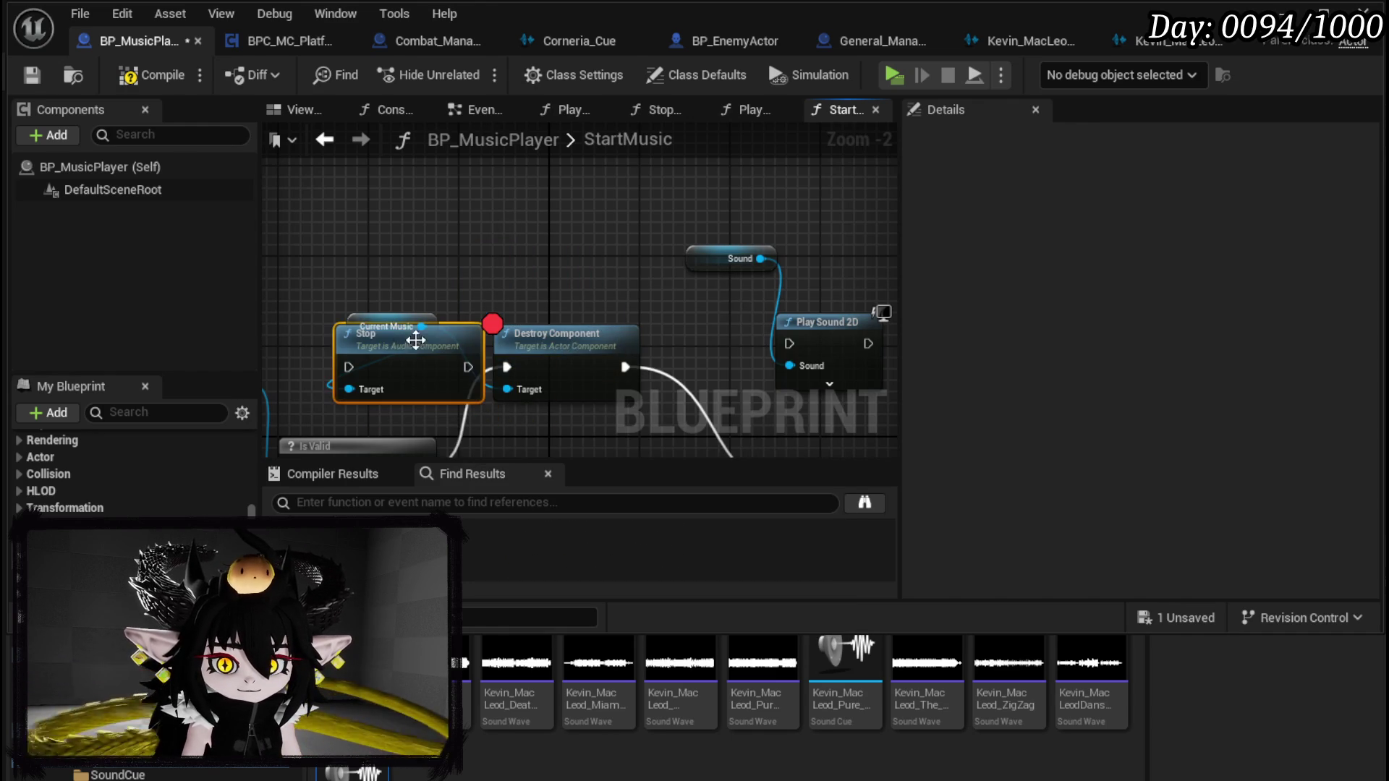
left_click_drag(575, 340, 649, 343)
left_click_drag(452, 346, 524, 347)
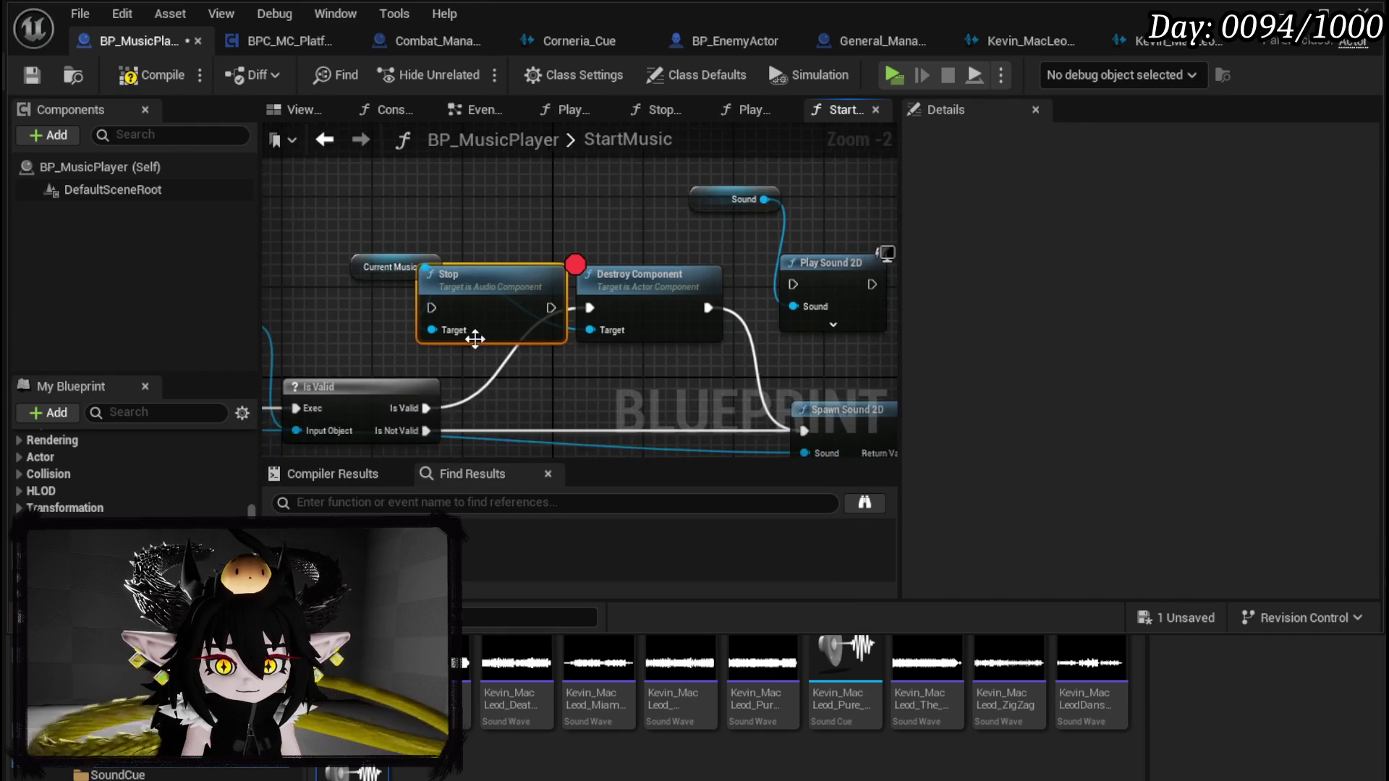
left_click_drag(426, 408, 432, 308)
left_click_drag(360, 255, 358, 186)
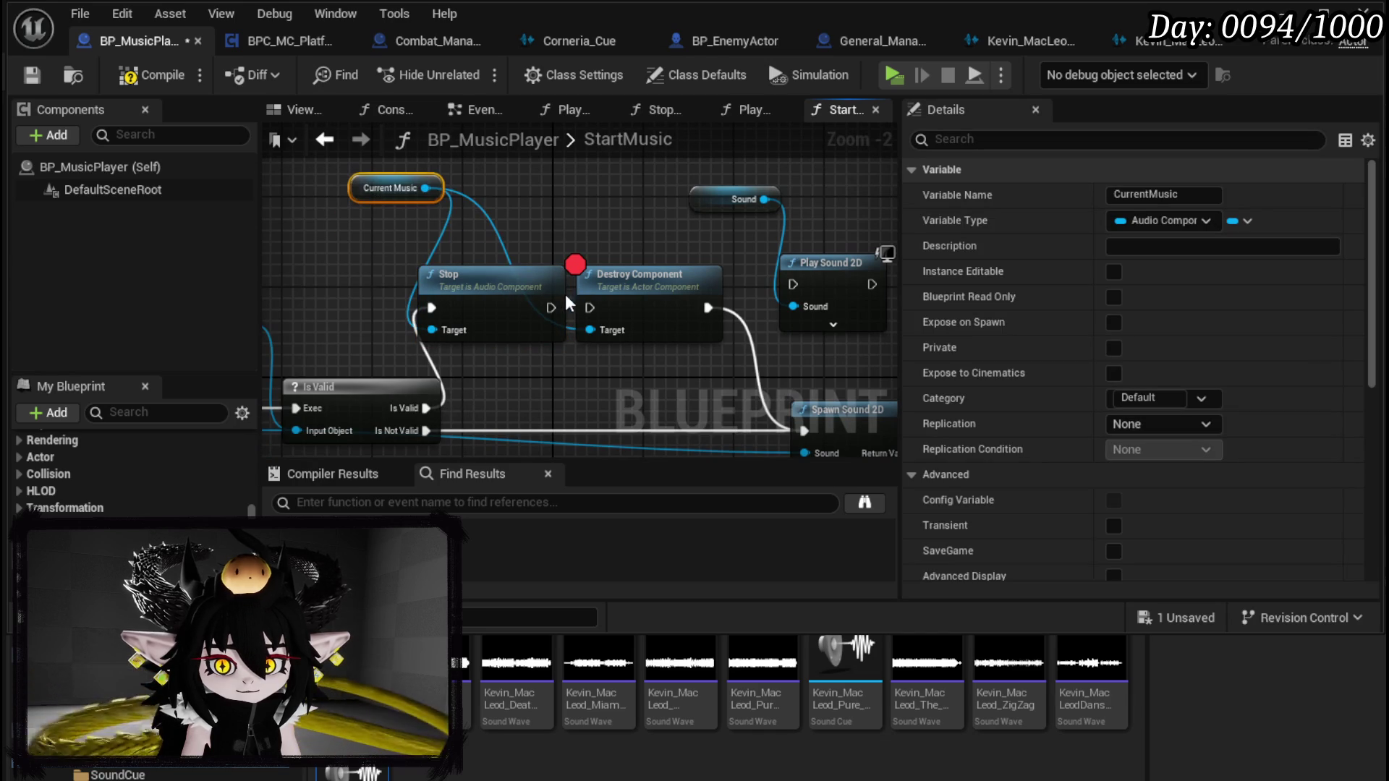
mouse_move(632, 289)
left_mouse_down()
mouse_move(675, 287)
mouse_move(664, 286)
left_mouse_up()
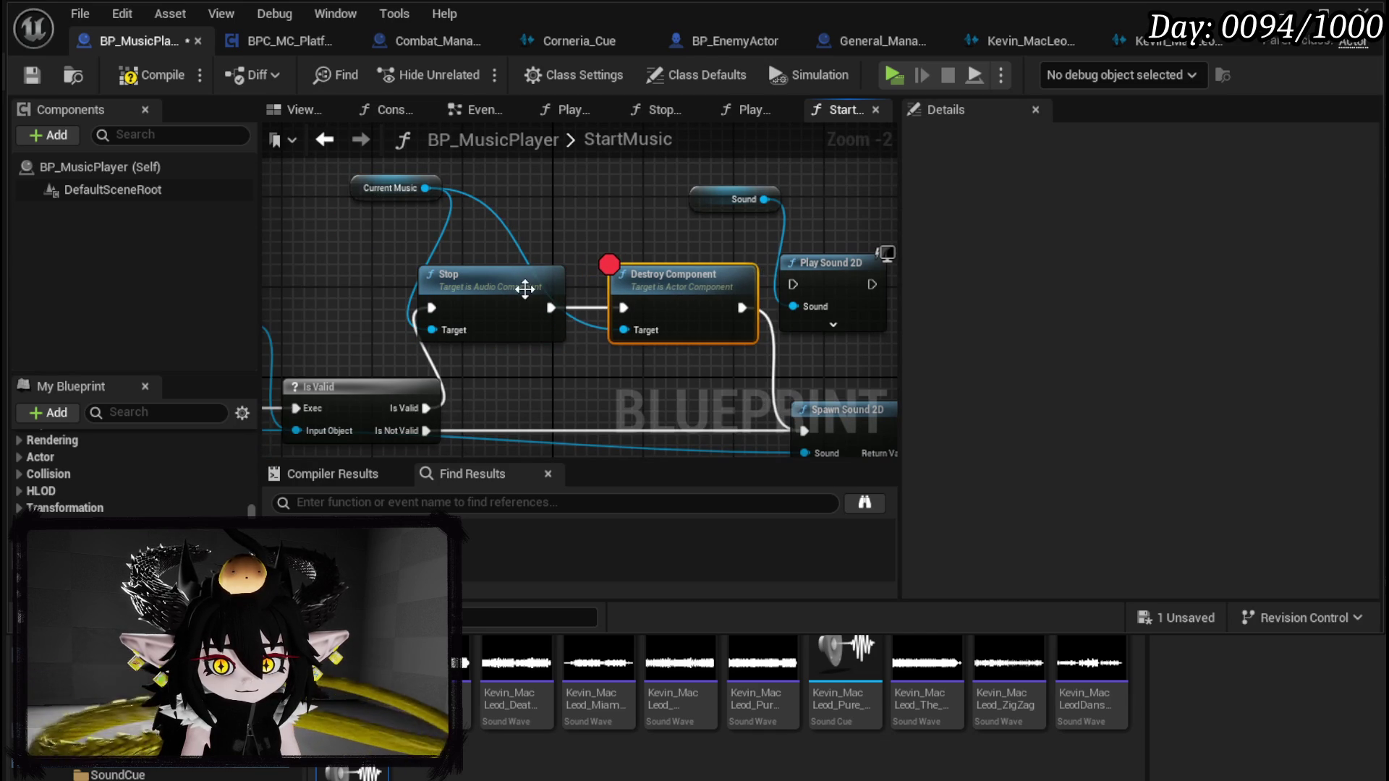
left_click_drag(523, 289, 558, 289)
left_click(478, 180)
left_click(158, 81)
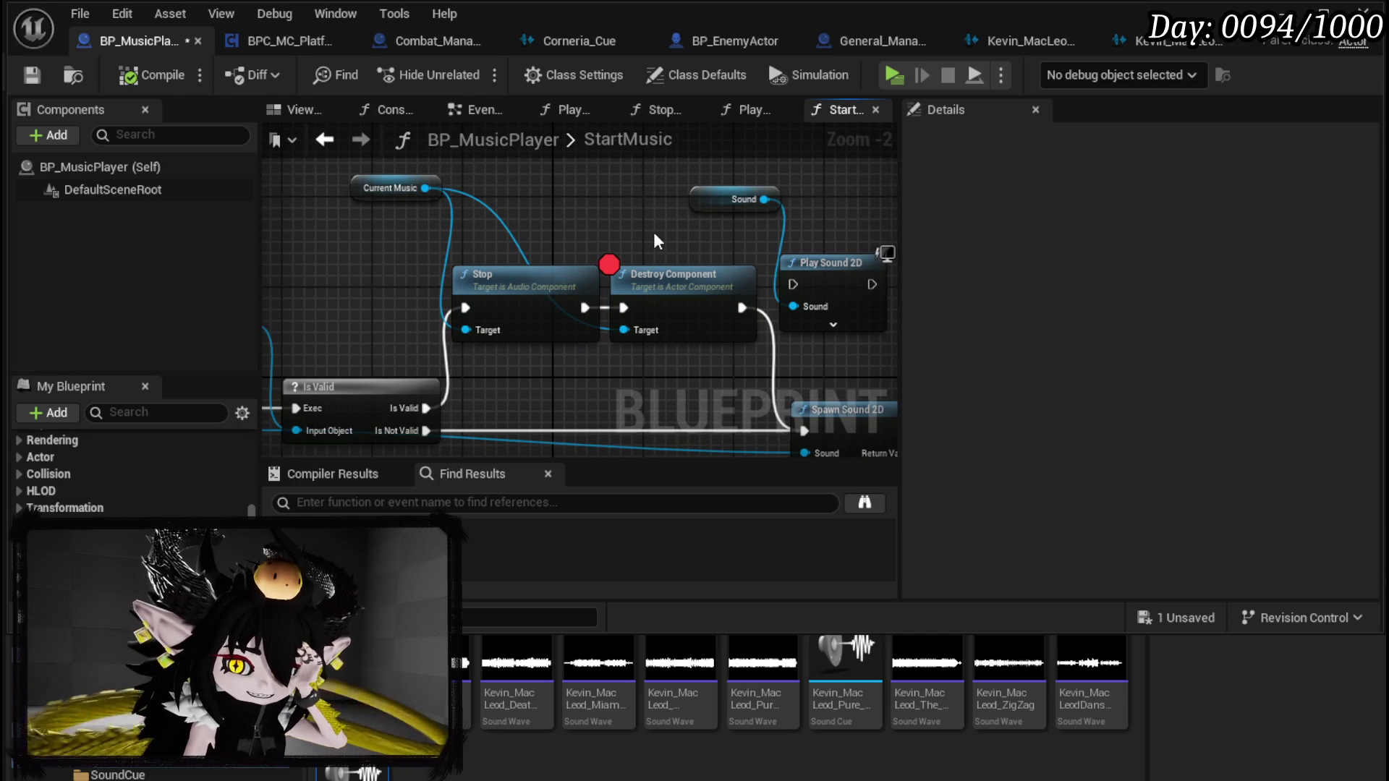
Step: Search Current Music's actions for 'destr' and 'remove', closing the list without adding anything
left_click(675, 313)
scroll(676, 314, "up", 2)
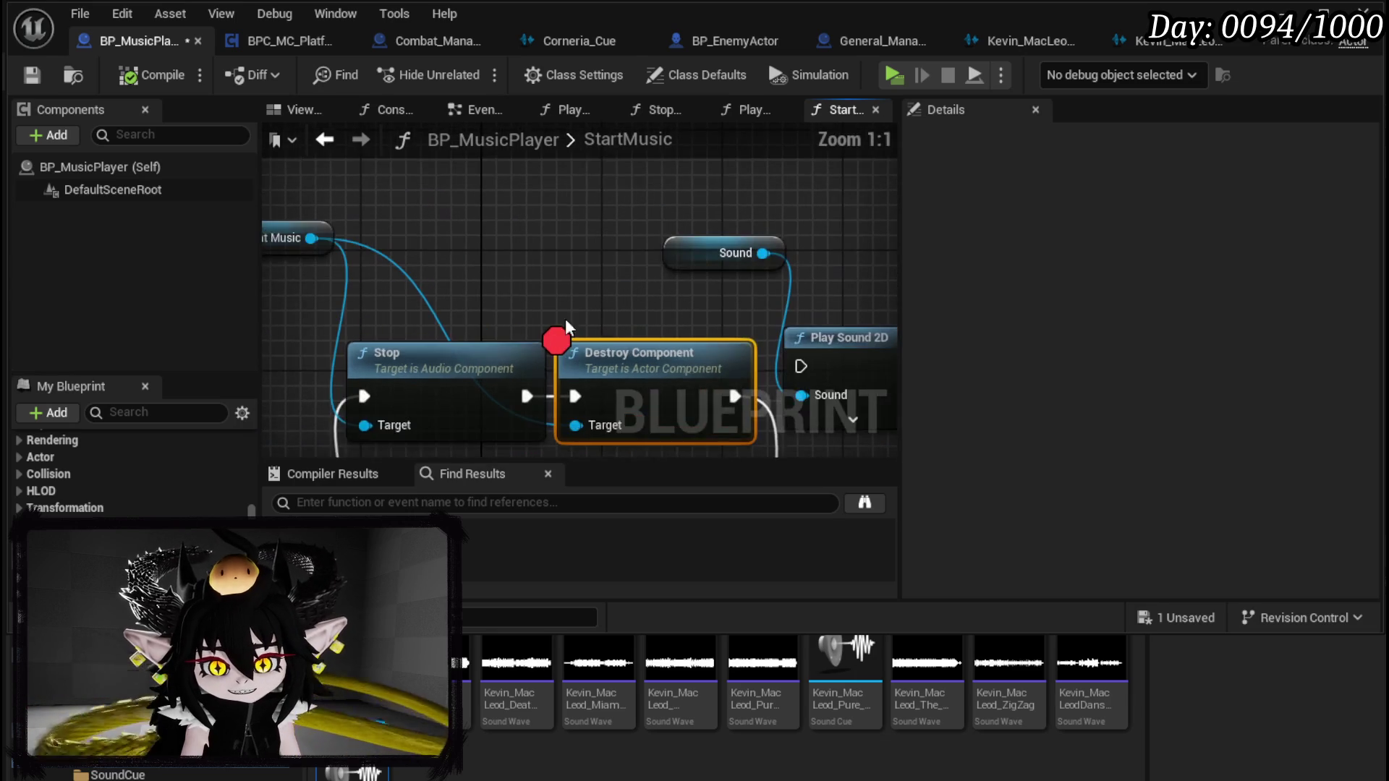
mouse_move(481, 253)
left_mouse_down()
mouse_move(505, 275)
mouse_move(594, 253)
left_mouse_up()
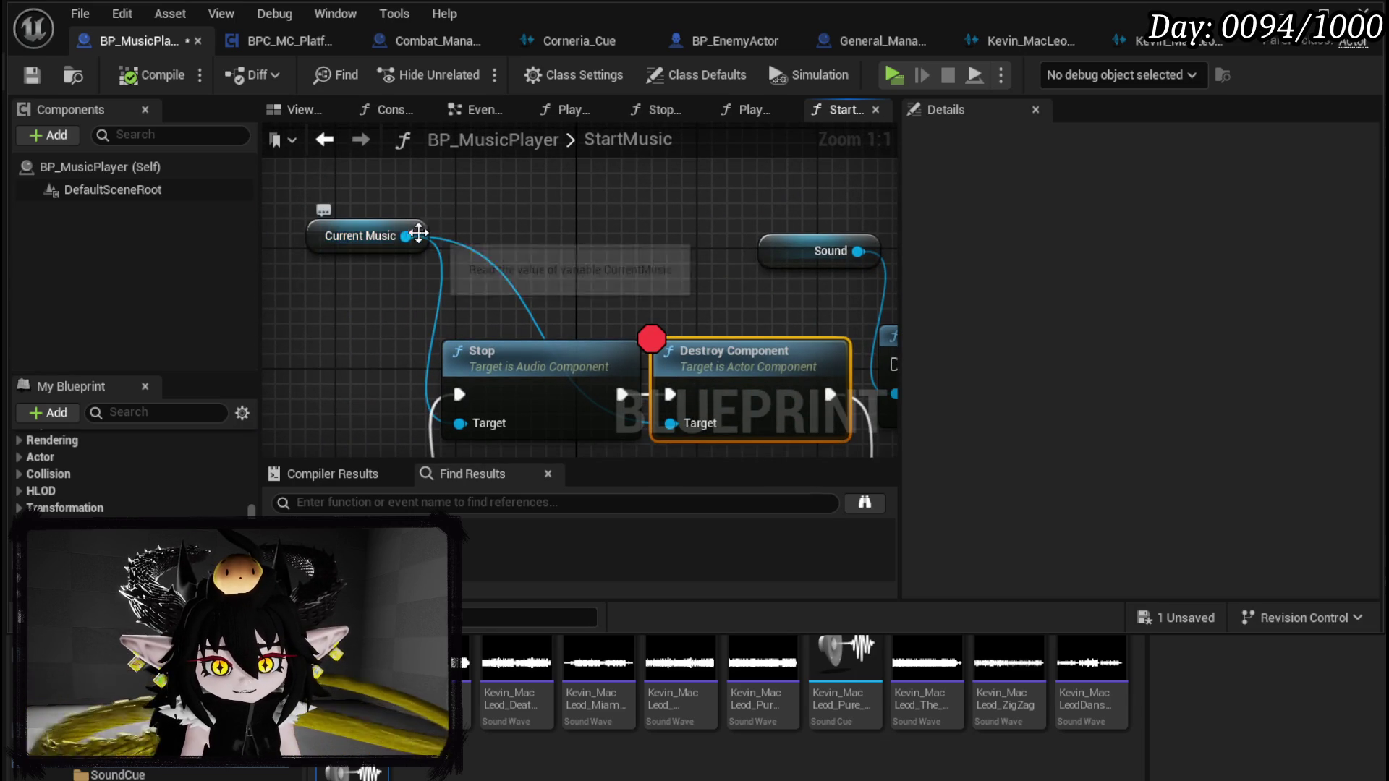
left_click_drag(407, 236, 536, 231)
type("destr")
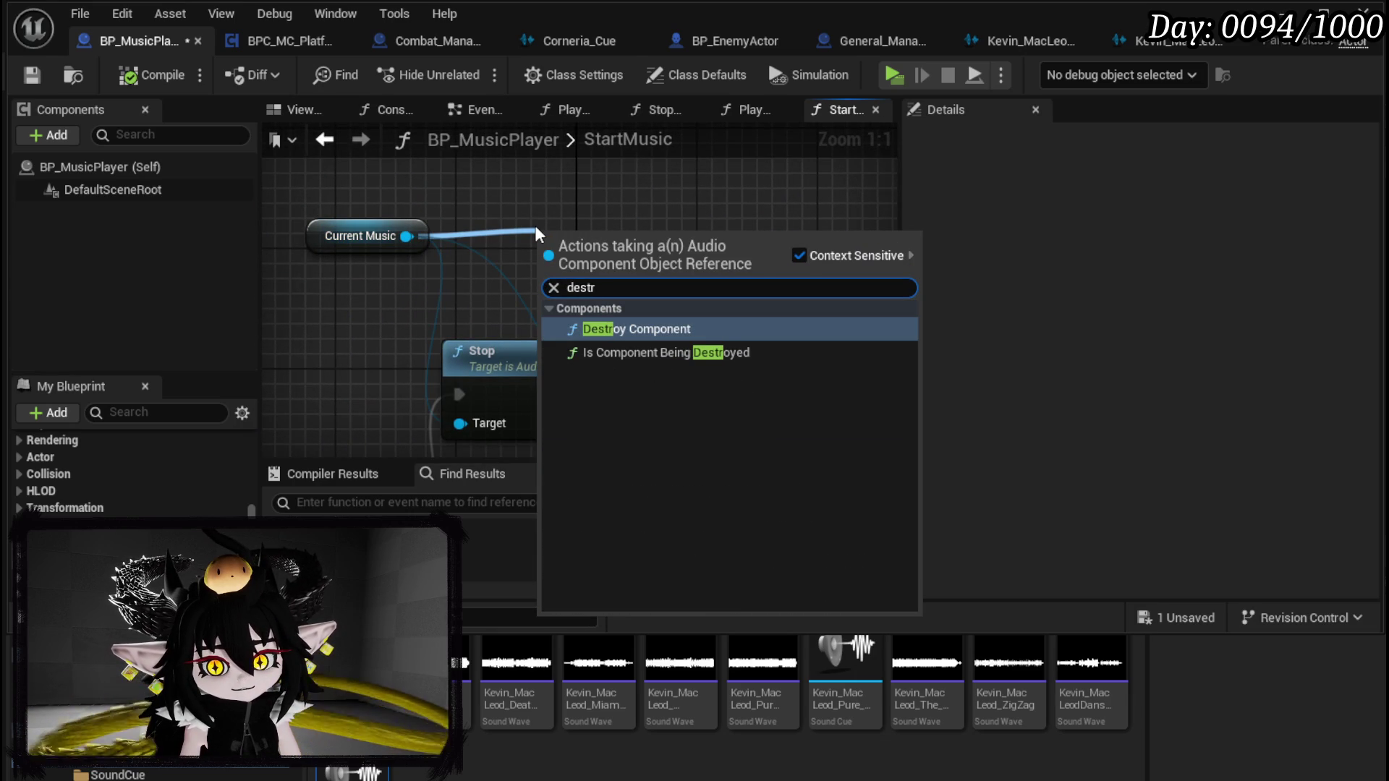
key("BackSpace")
key("BackSpace")
key("BackSpace")
type("remove")
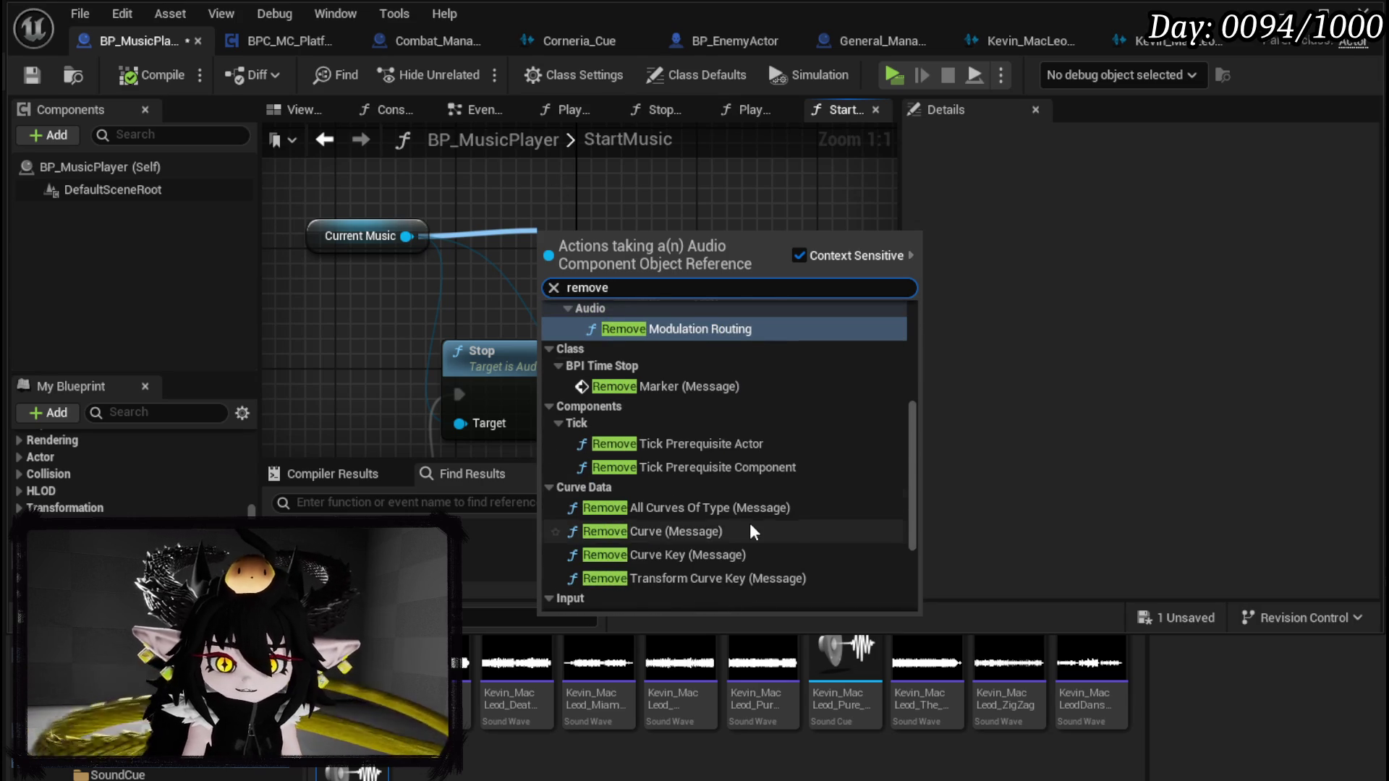
scroll(749, 521, "down", 3)
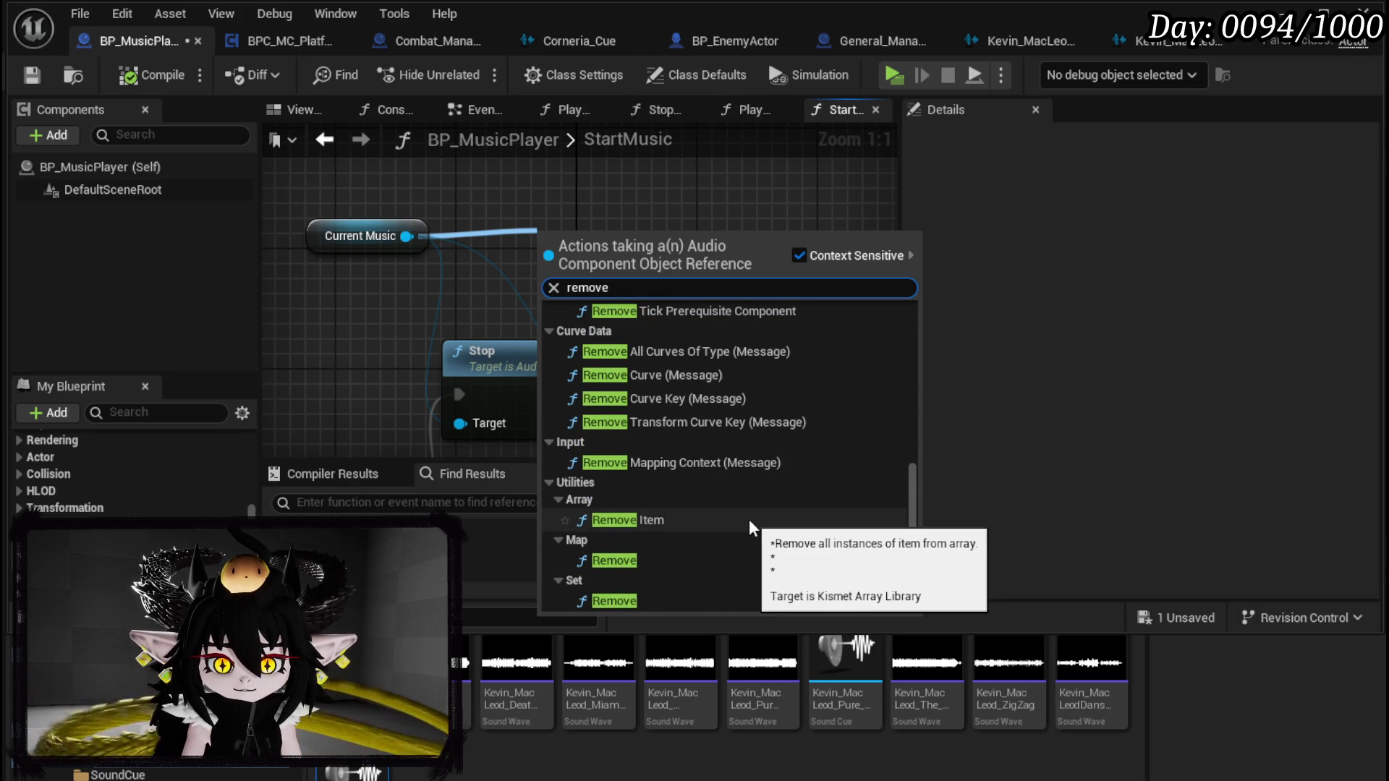
scroll(749, 517, "up", 3)
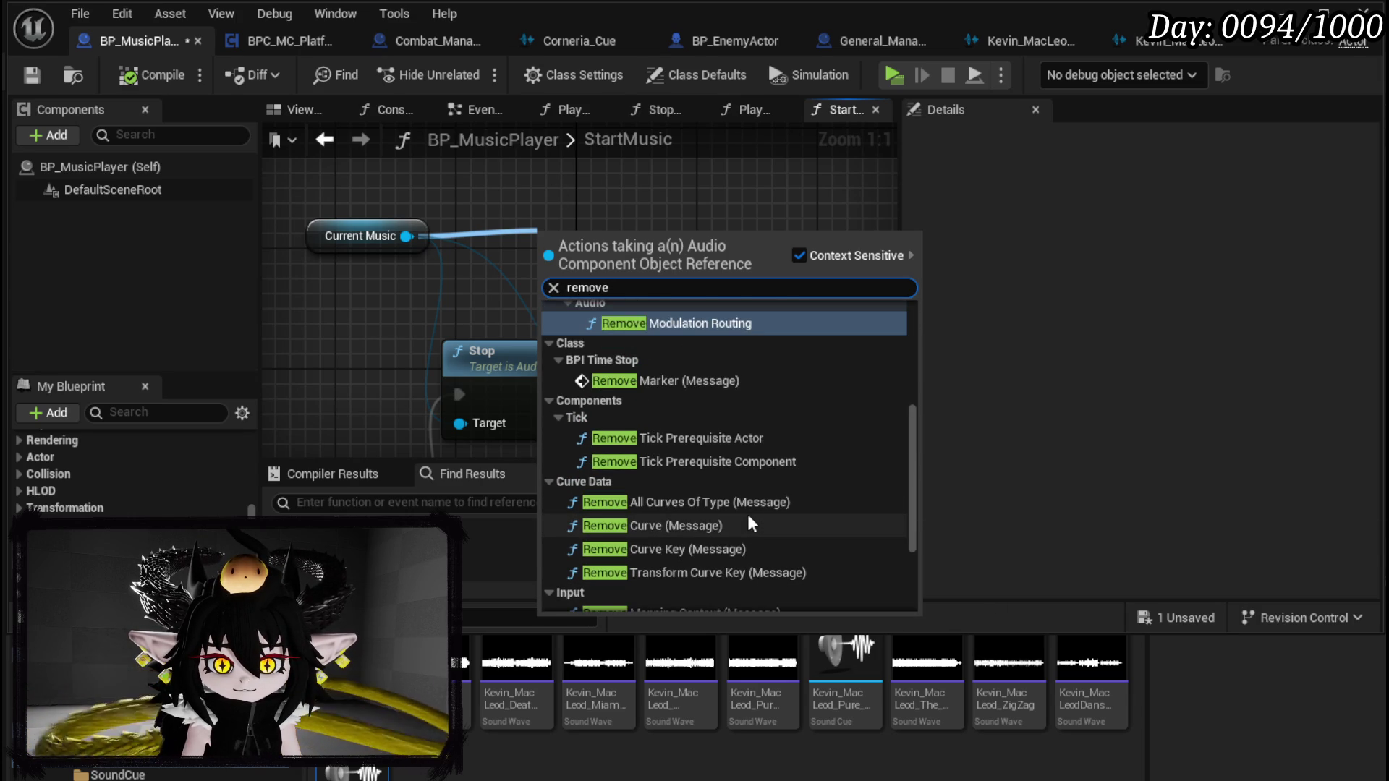
scroll(748, 517, "up", 1)
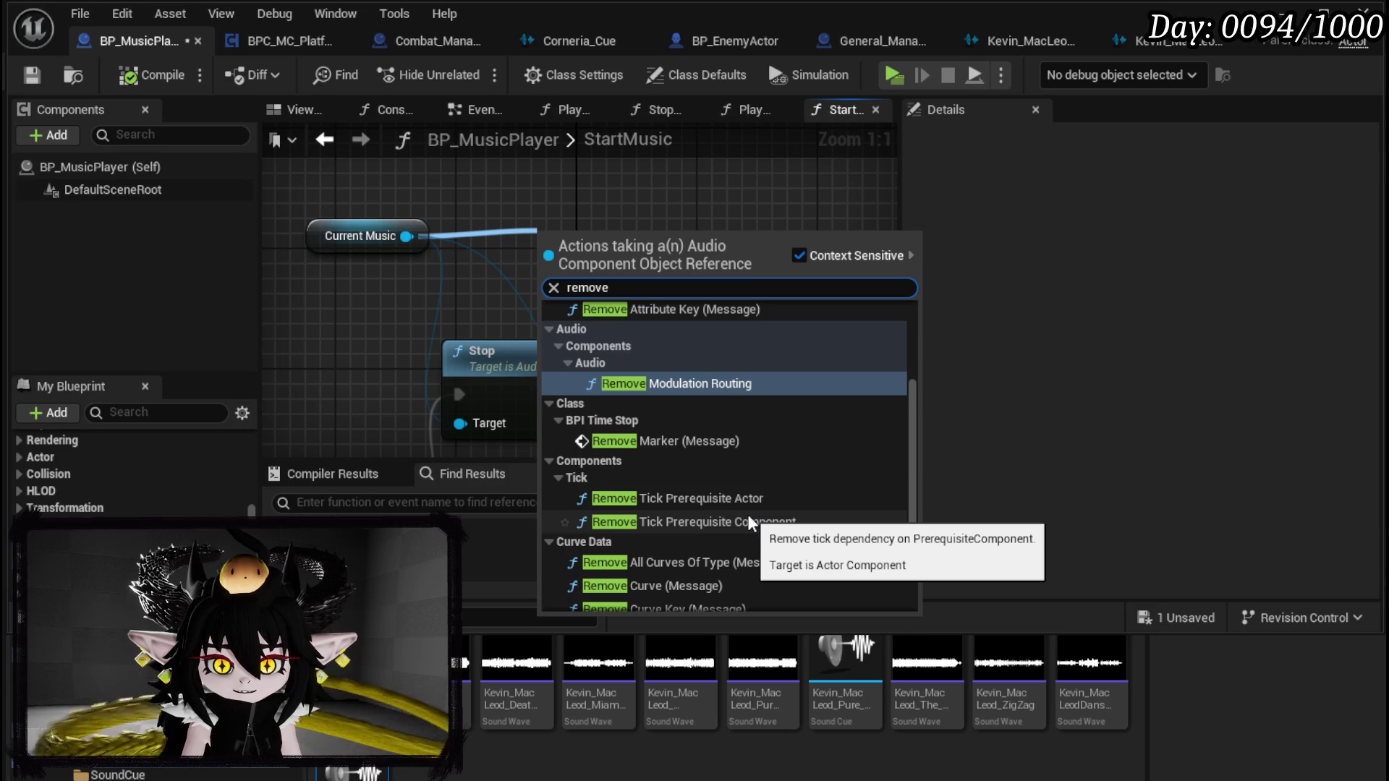
scroll(748, 518, "up", 3)
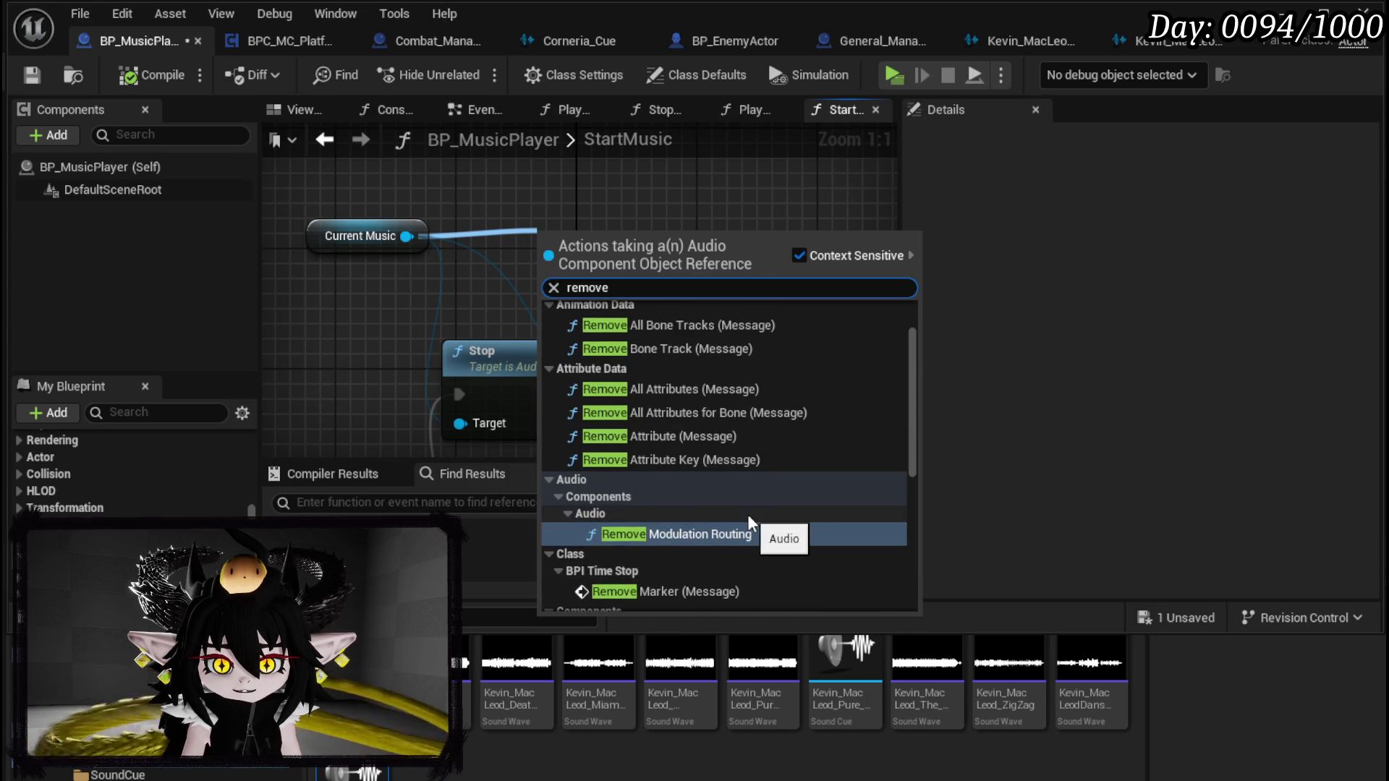
key("Escape")
Step: Wire Stop's output into Spawn Sound 2D, then compile and save BP_MusicPlayer
left_click_drag(728, 327, 590, 264)
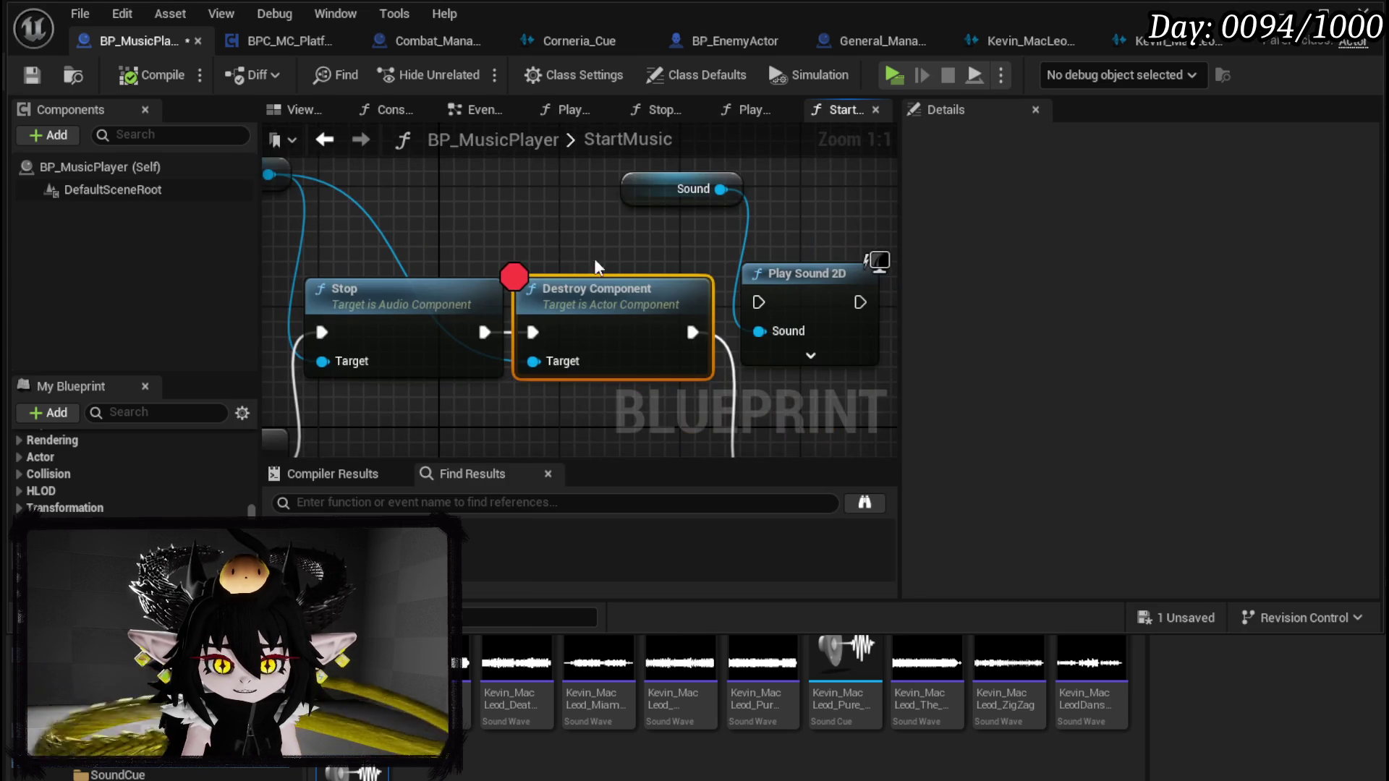
scroll(481, 210, "down", 2)
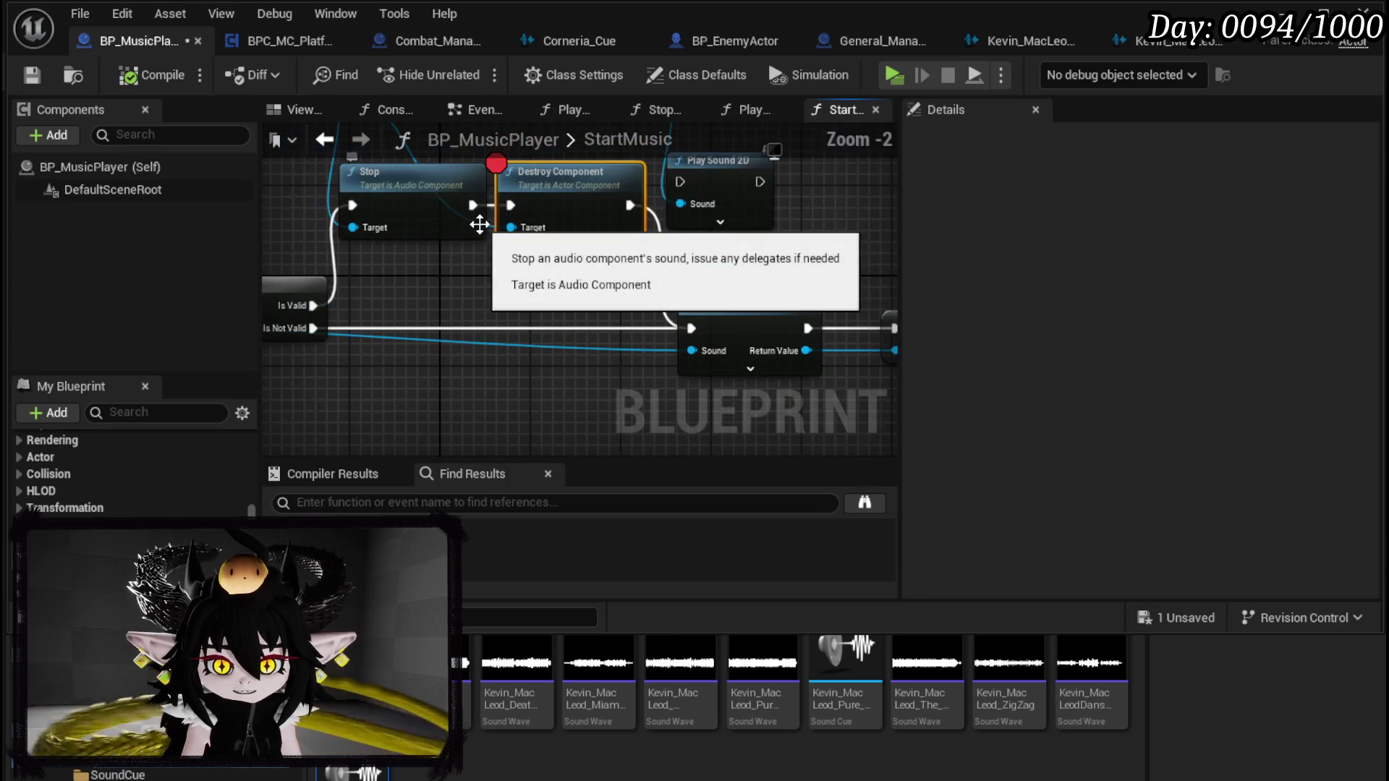
mouse_move(481, 204)
left_mouse_down()
mouse_move(718, 336)
mouse_move(459, 182)
mouse_move(696, 332)
left_mouse_up()
left_click_drag(636, 283, 553, 155)
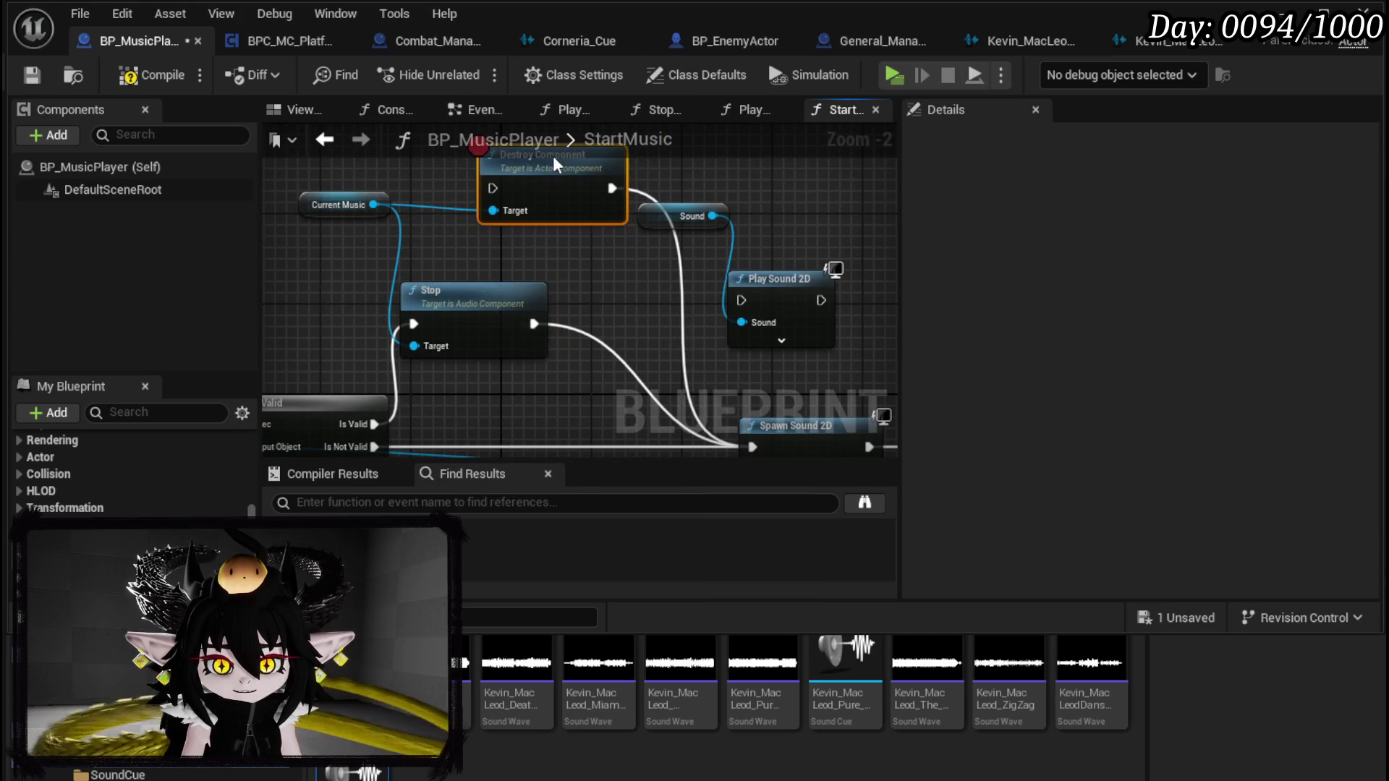
left_click(513, 306)
left_click_drag(512, 306, 562, 306)
left_click(376, 194)
left_click(152, 74)
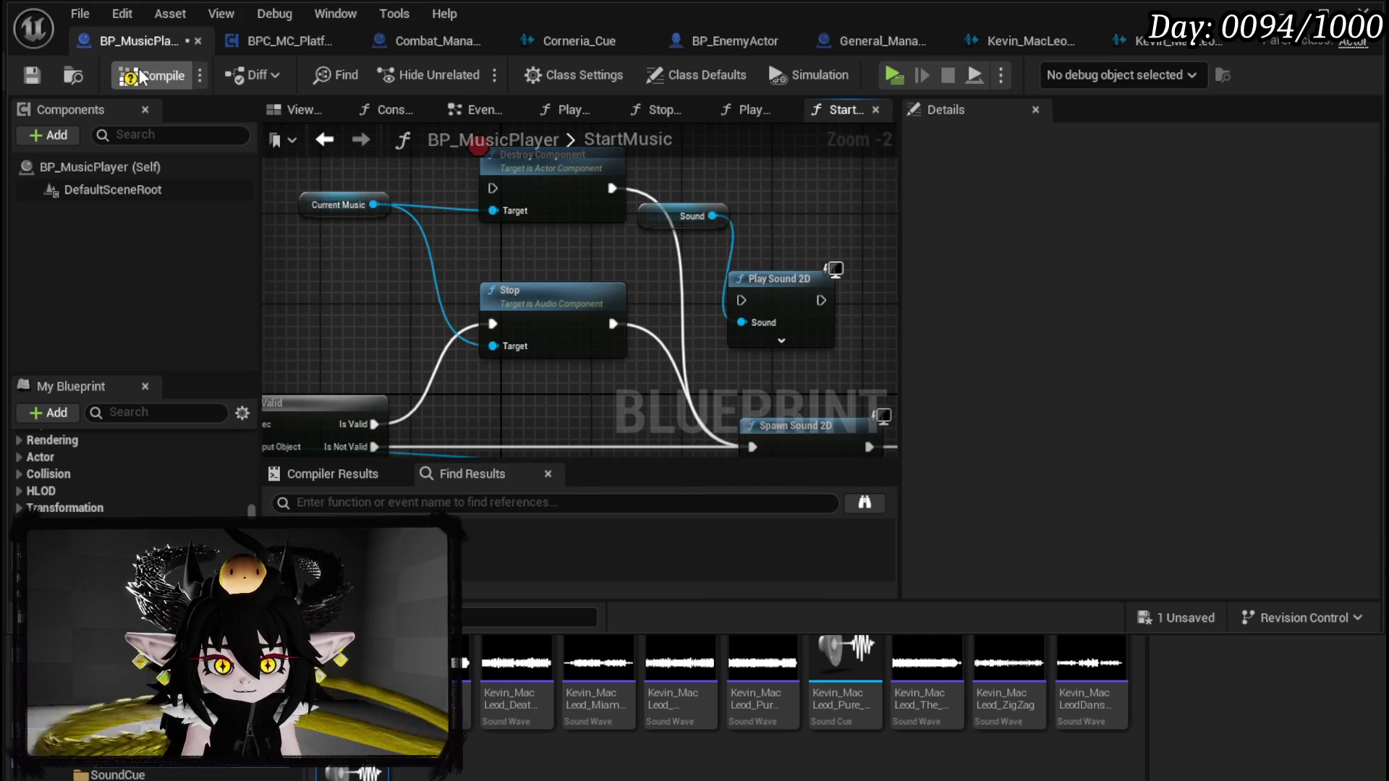
left_click(44, 80)
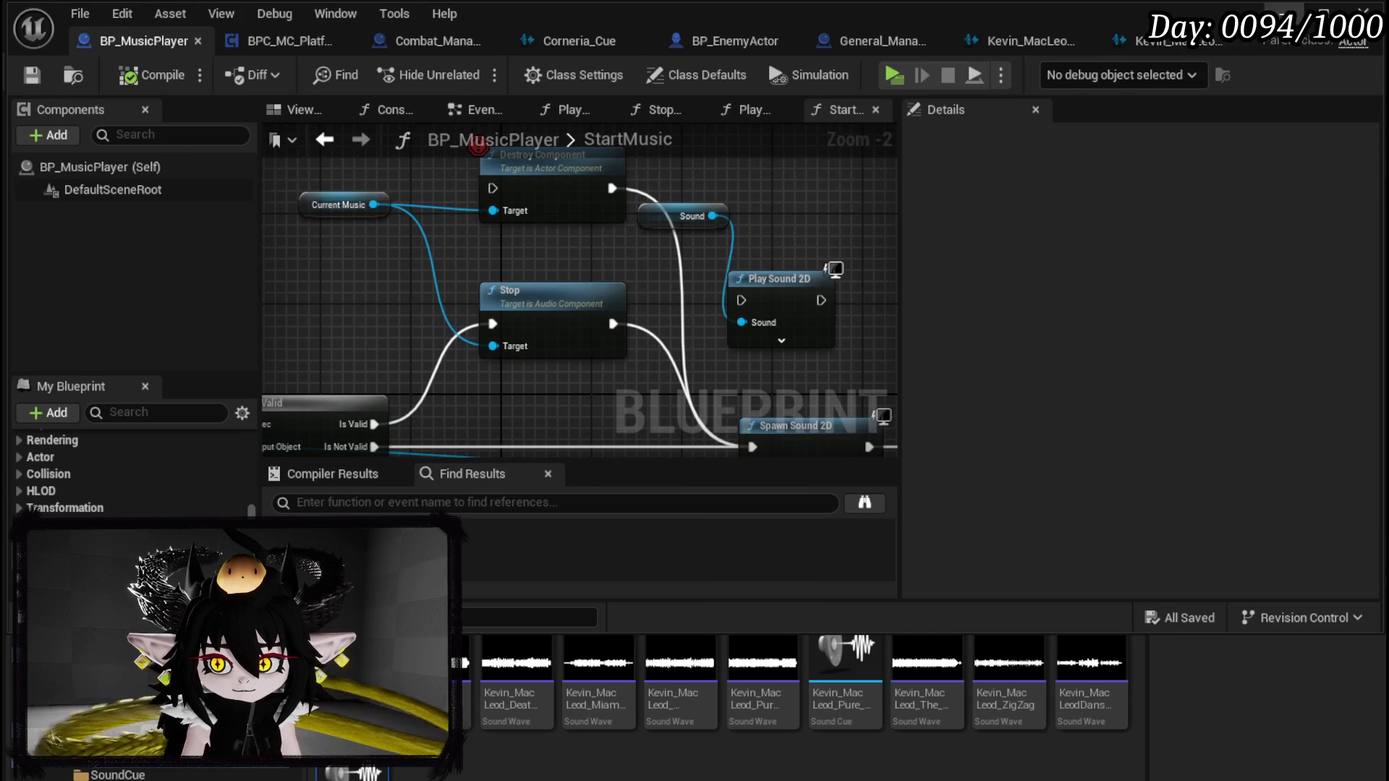
Step: Playtest the level from the level editor, stop it, and return to the BP_MusicPlayer tab
left_click(1284, 13)
left_click(468, 71)
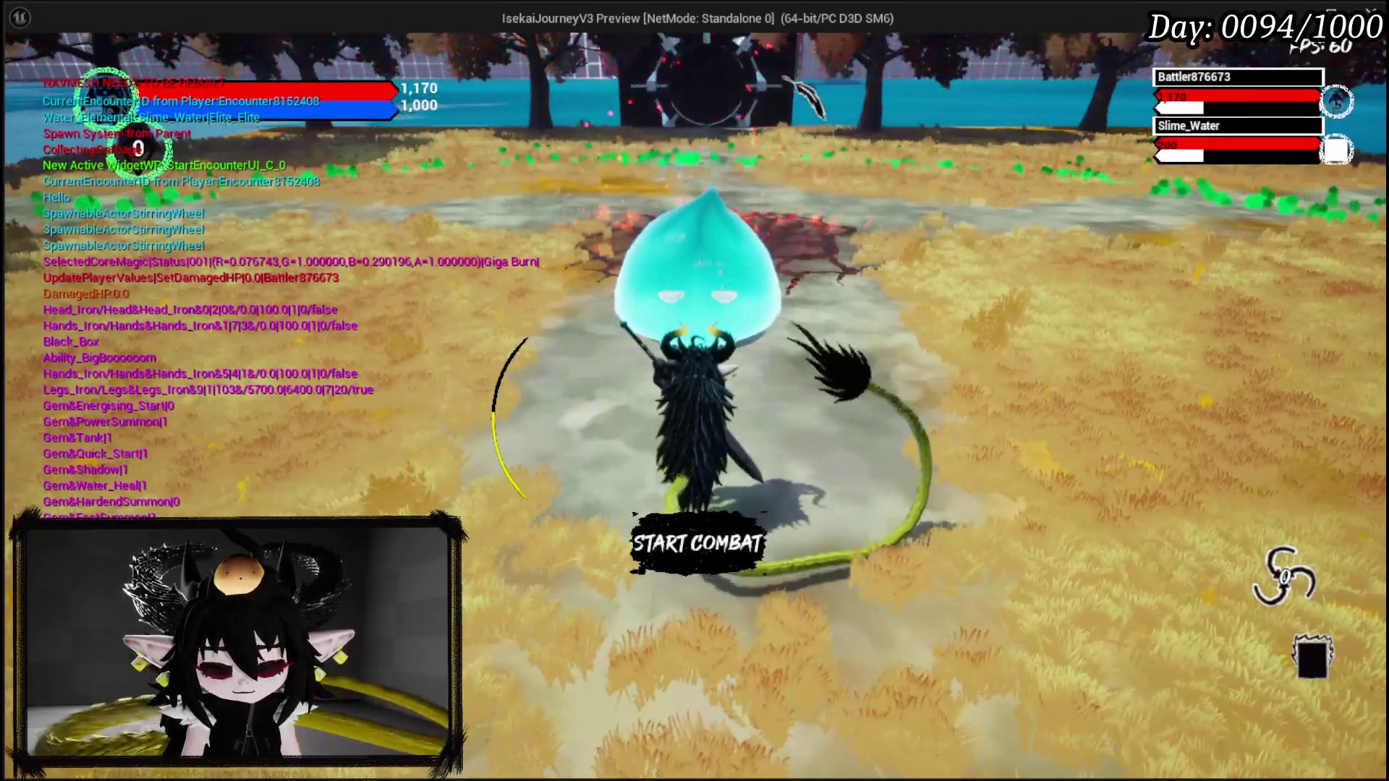
key("Escape")
scroll(506, 239, "down", 3)
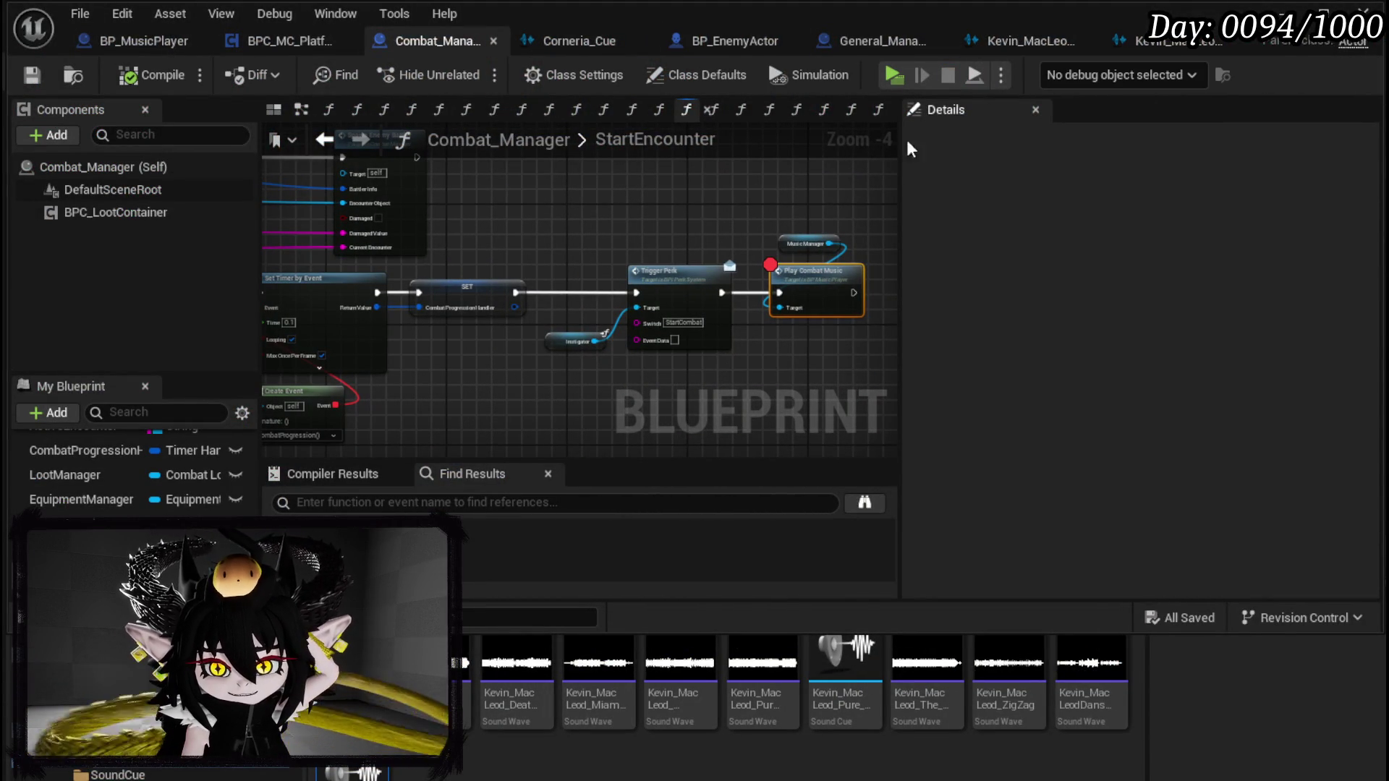
left_click(121, 45)
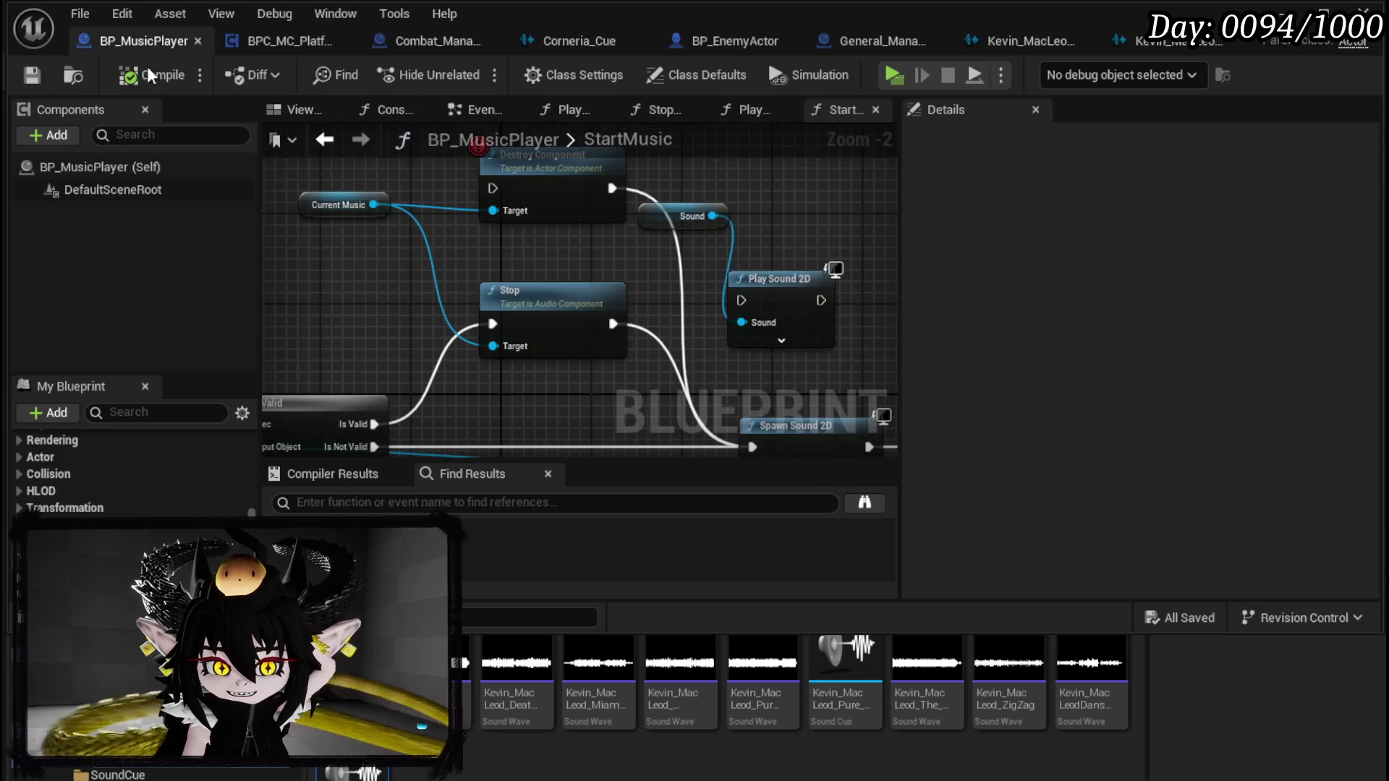
Step: Add a Play node targeting the Current Music component
mouse_move(431, 236)
left_mouse_down()
mouse_move(456, 271)
mouse_move(384, 138)
mouse_move(397, 177)
left_mouse_up()
left_click(528, 289)
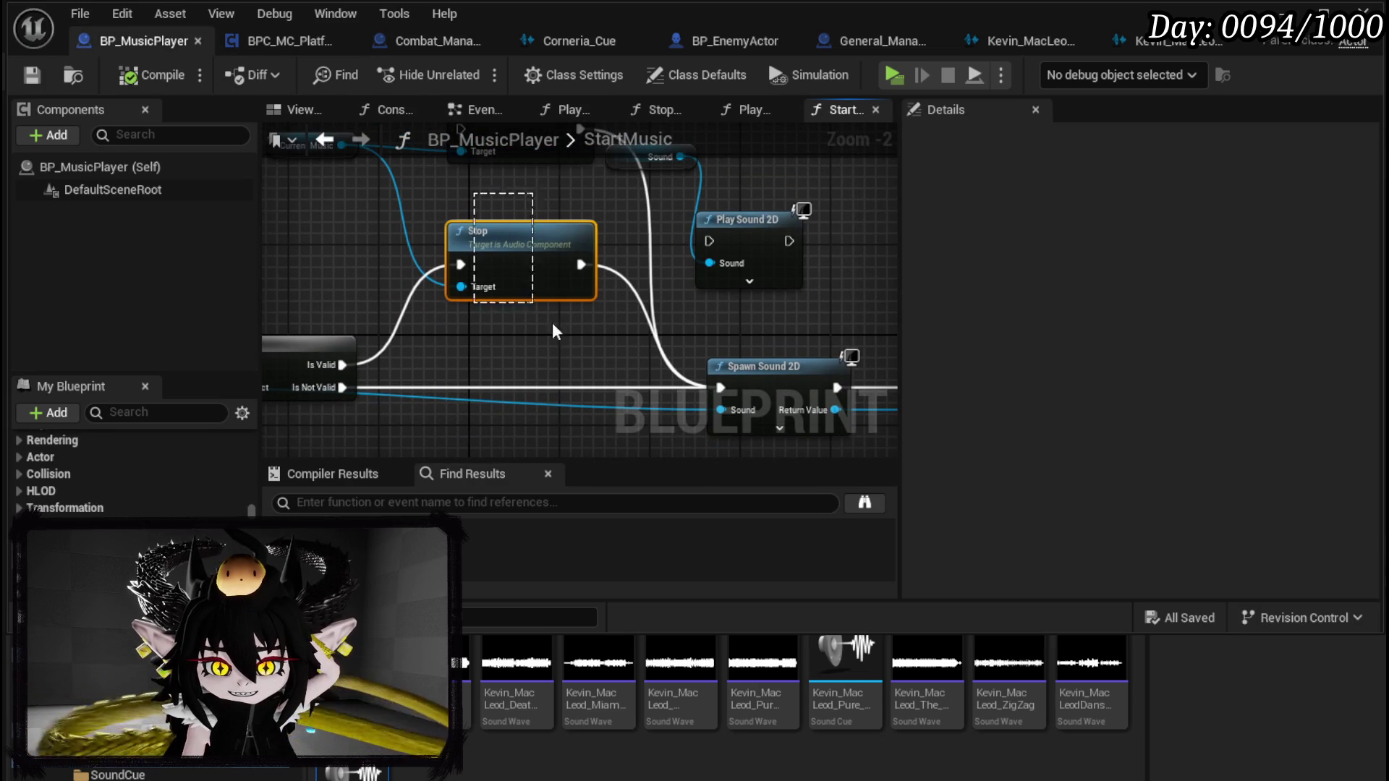
left_click_drag(531, 304, 635, 389)
left_click_drag(448, 228, 418, 314)
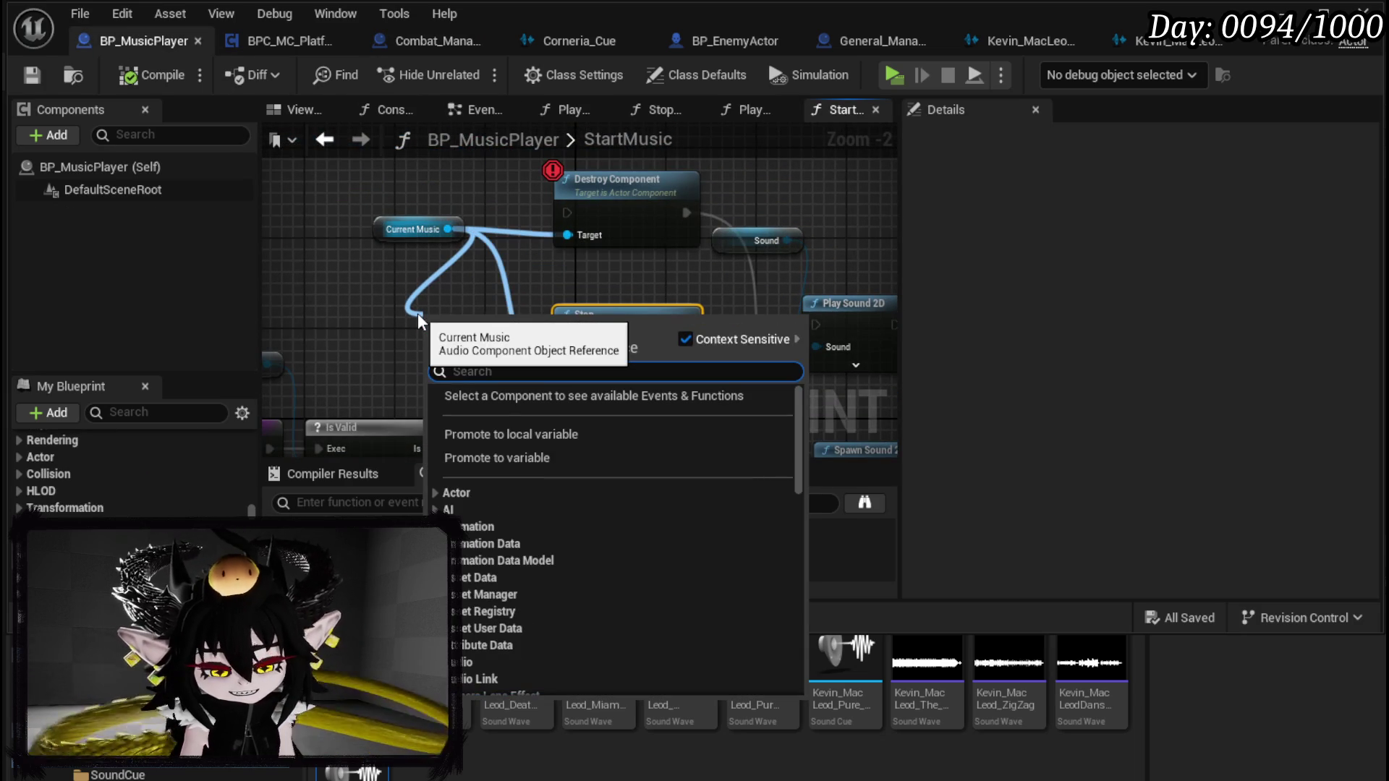
type("Play")
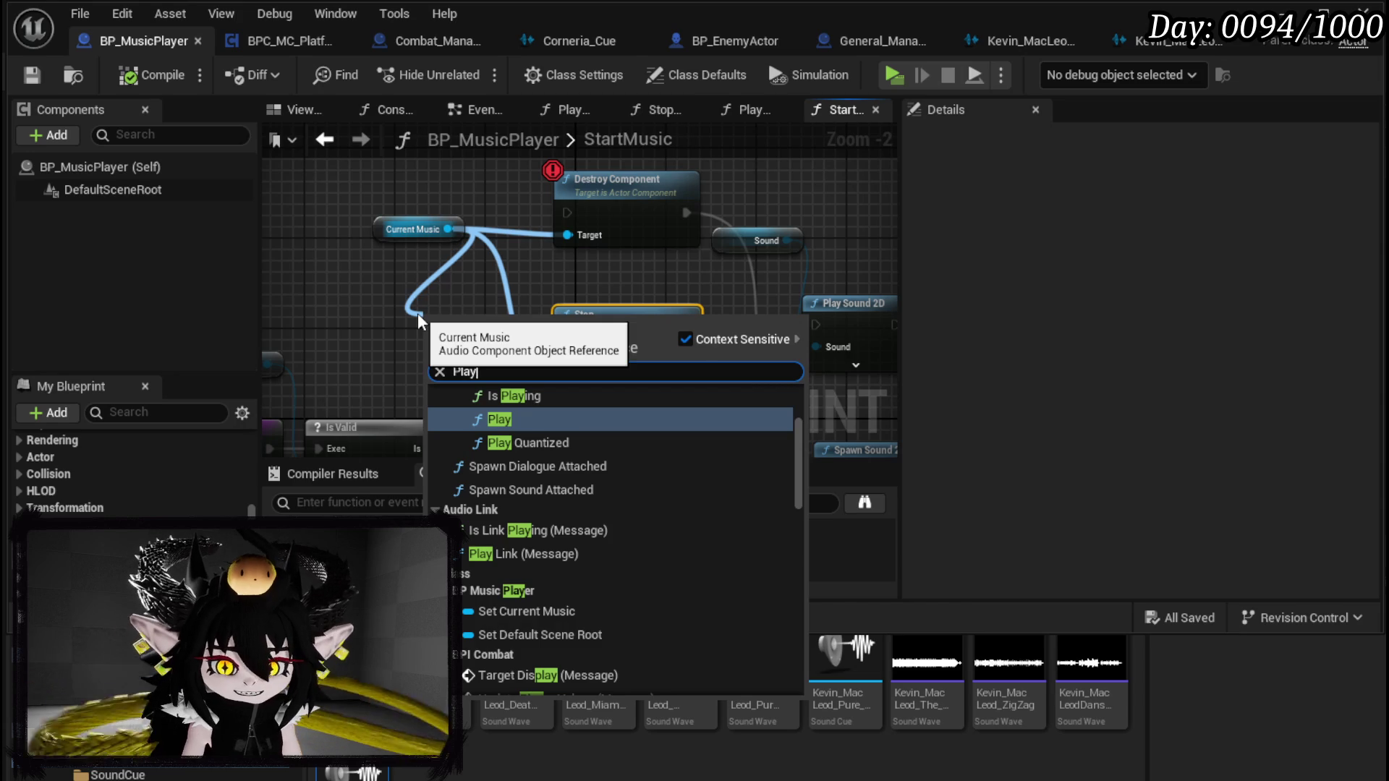
scroll(607, 470, "up", 3)
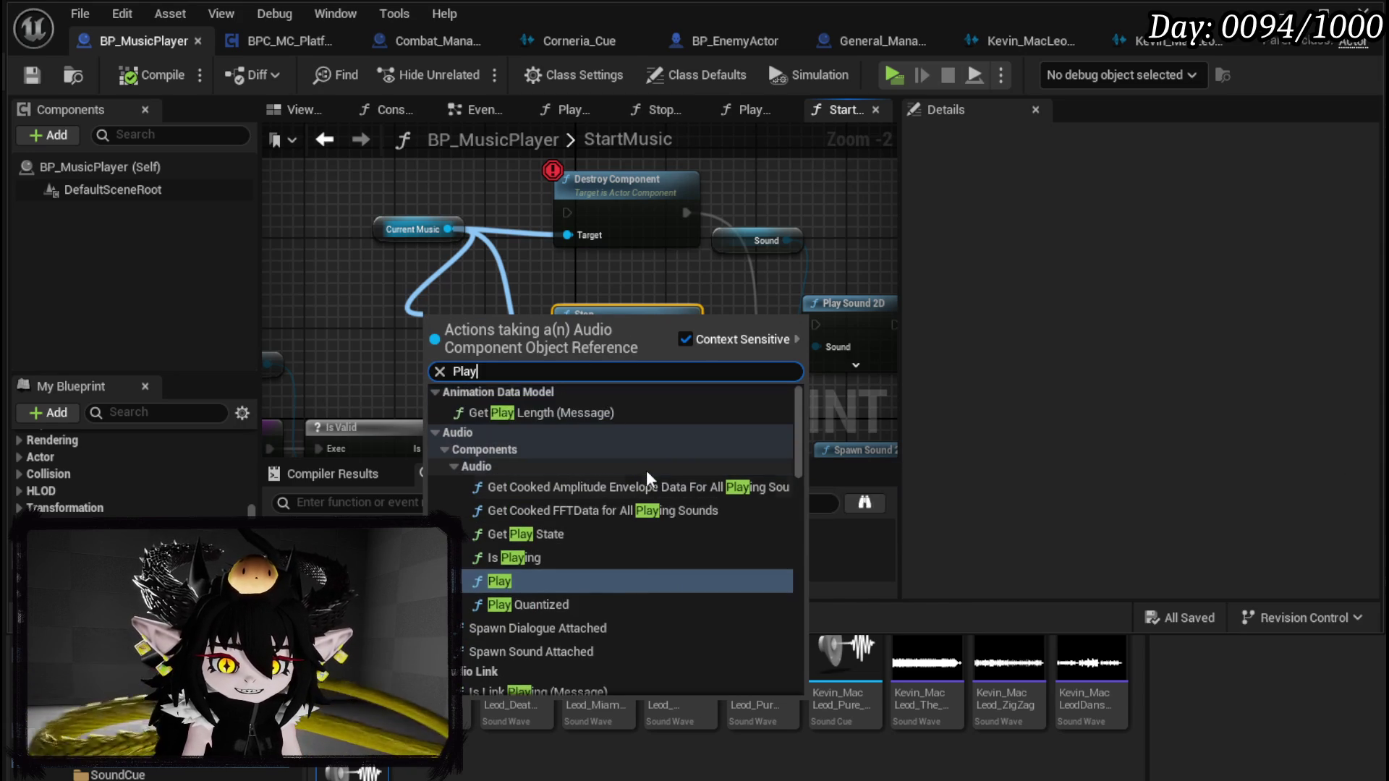
left_click(524, 580)
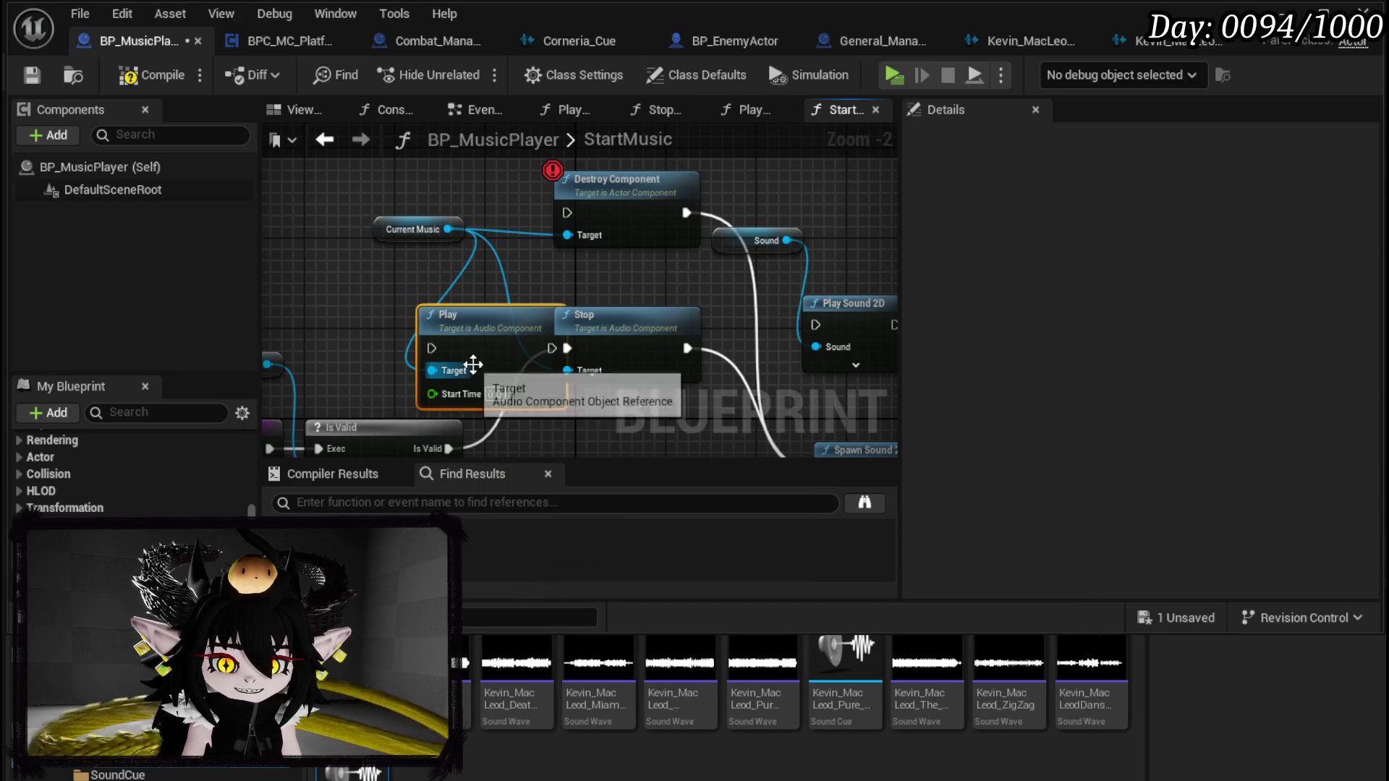
Step: Arrange Play beside Stop and Current Music, compile, save, and close the blueprint editor
left_click_drag(546, 272, 443, 259)
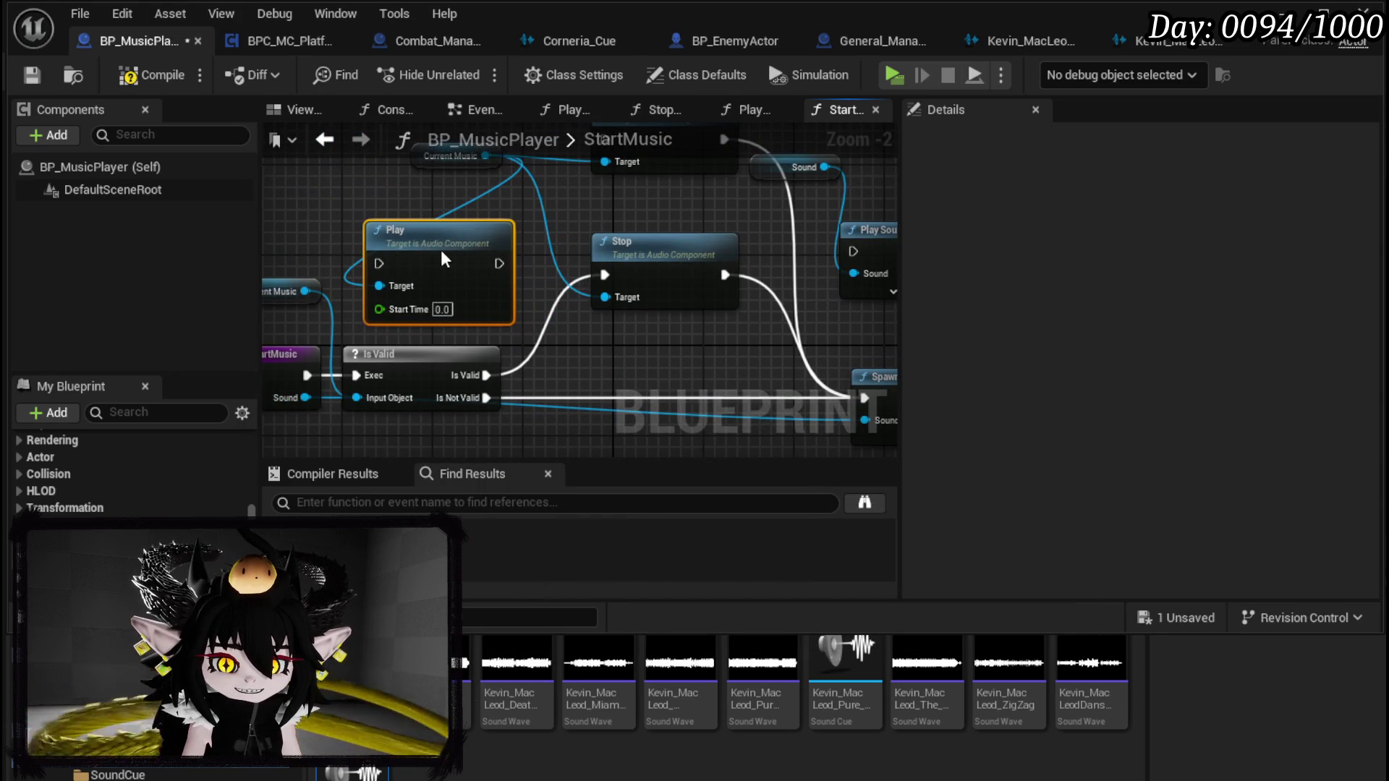
left_click_drag(595, 340, 266, 282)
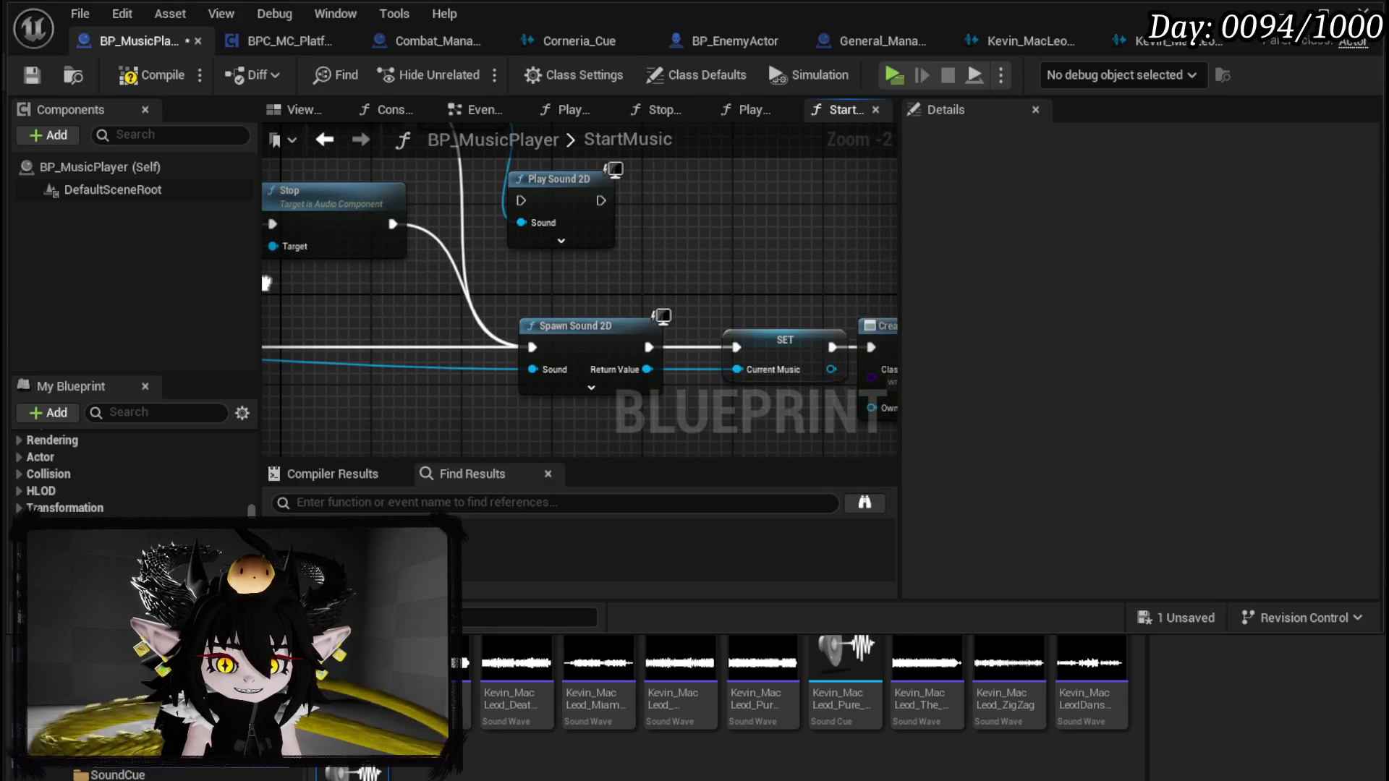
mouse_move(266, 282)
left_mouse_down()
mouse_move(562, 323)
mouse_move(584, 386)
left_mouse_up()
left_click_drag(419, 215, 340, 238)
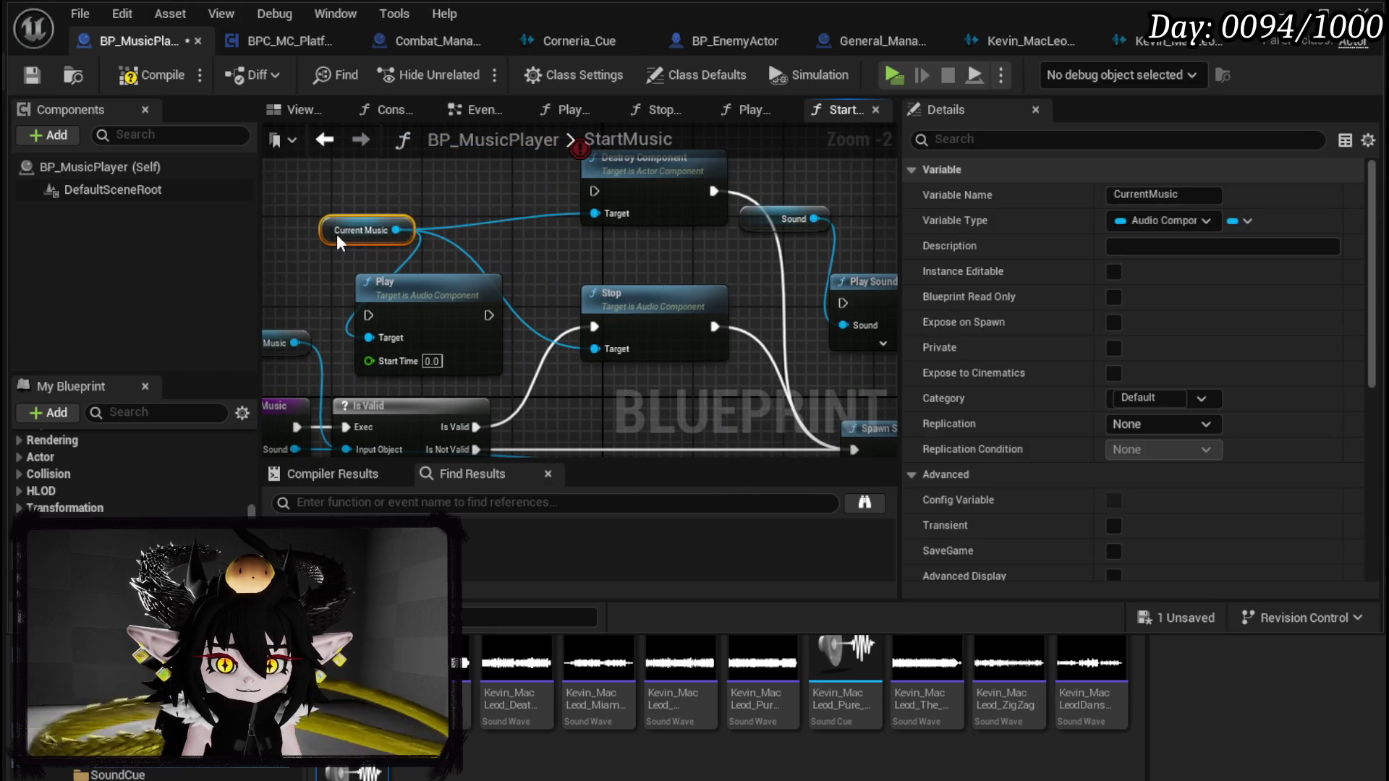
left_click(152, 80)
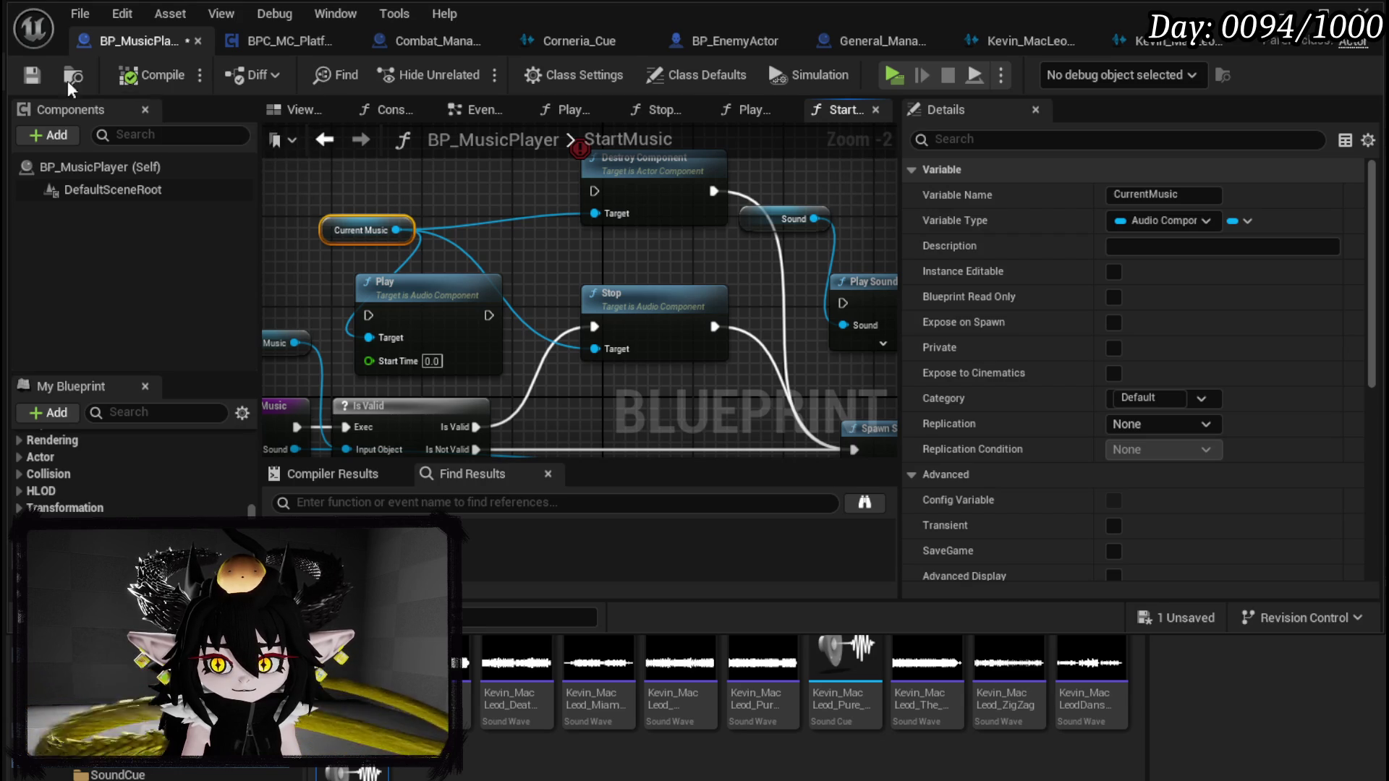
left_click(30, 75)
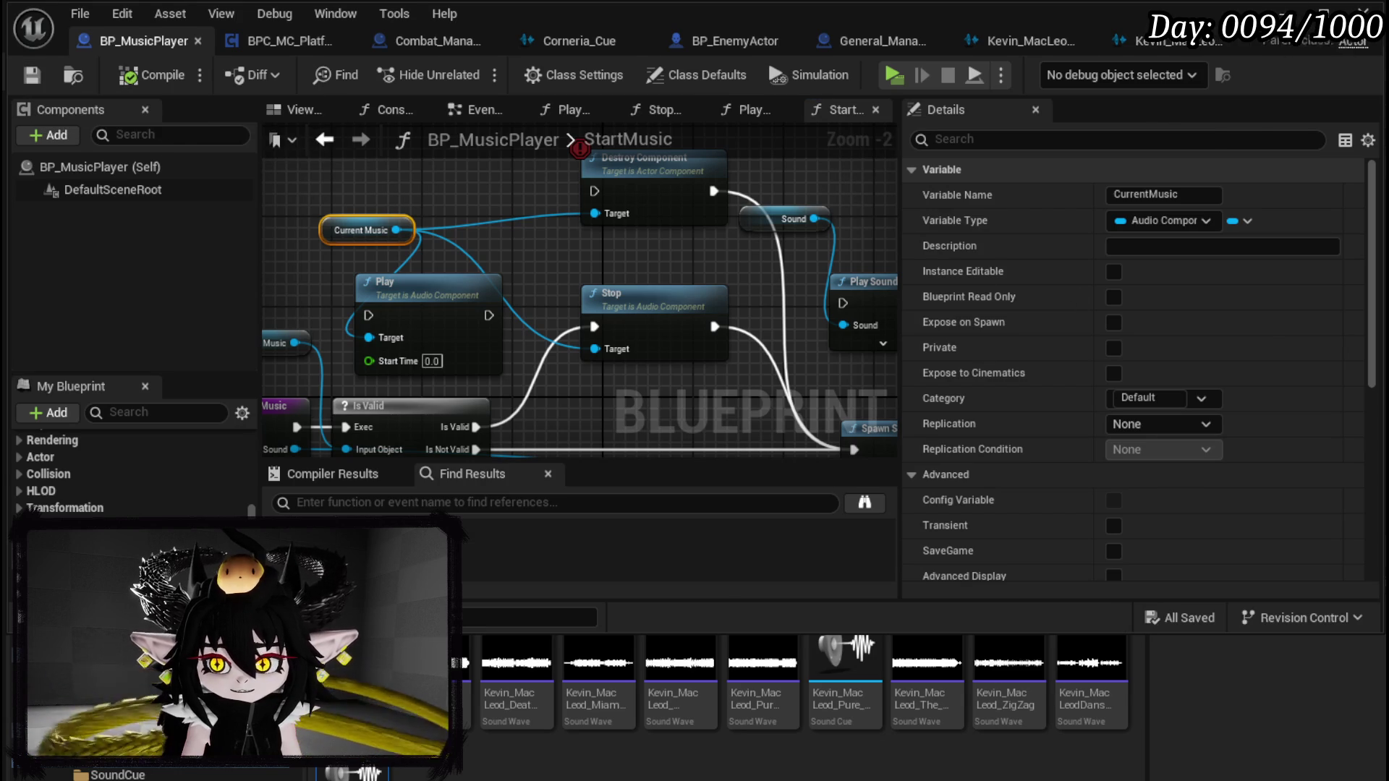
left_click(1303, 11)
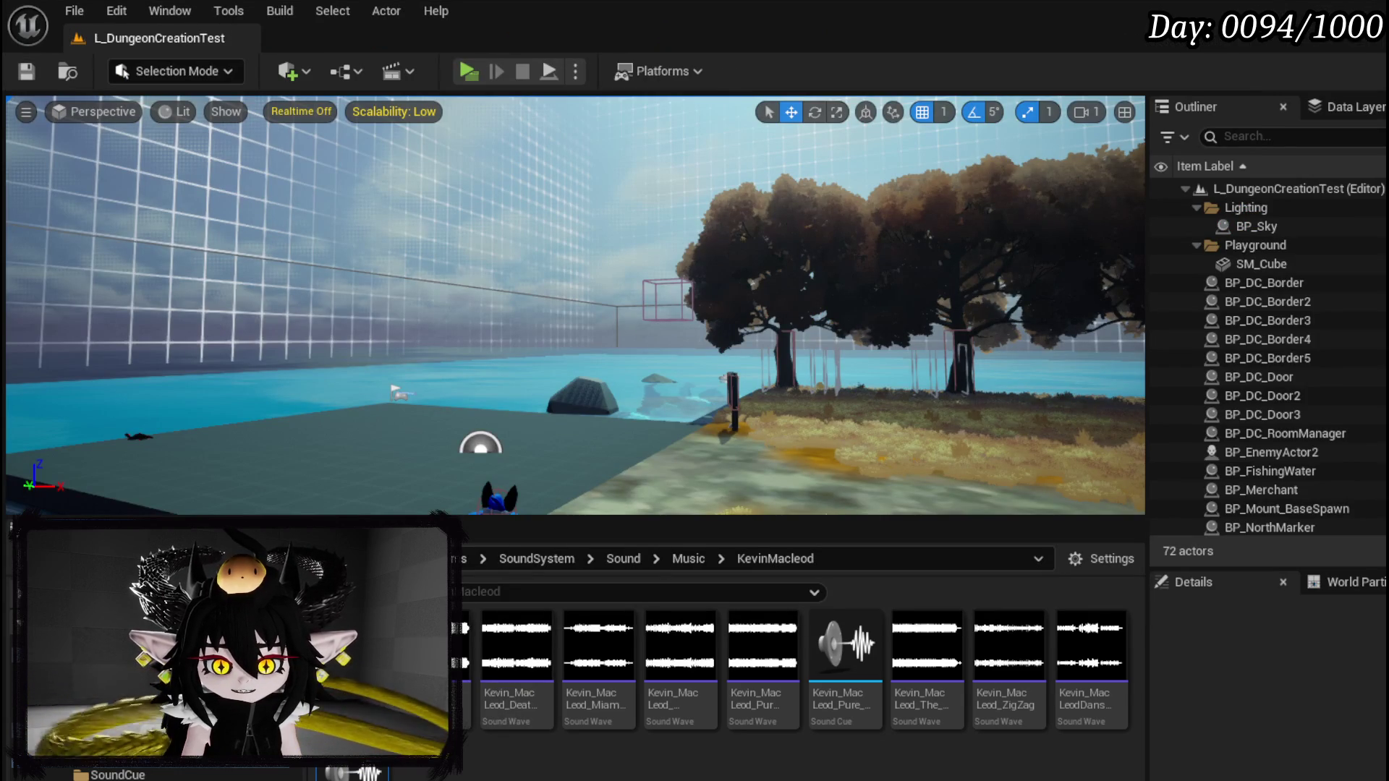
Step: Place and remove the Danse Morialta sound cue, filtering the Outliner by 'Amb'
mouse_move(410, 460)
left_mouse_down()
mouse_move(425, 454)
mouse_move(420, 308)
left_mouse_up()
key("Delete")
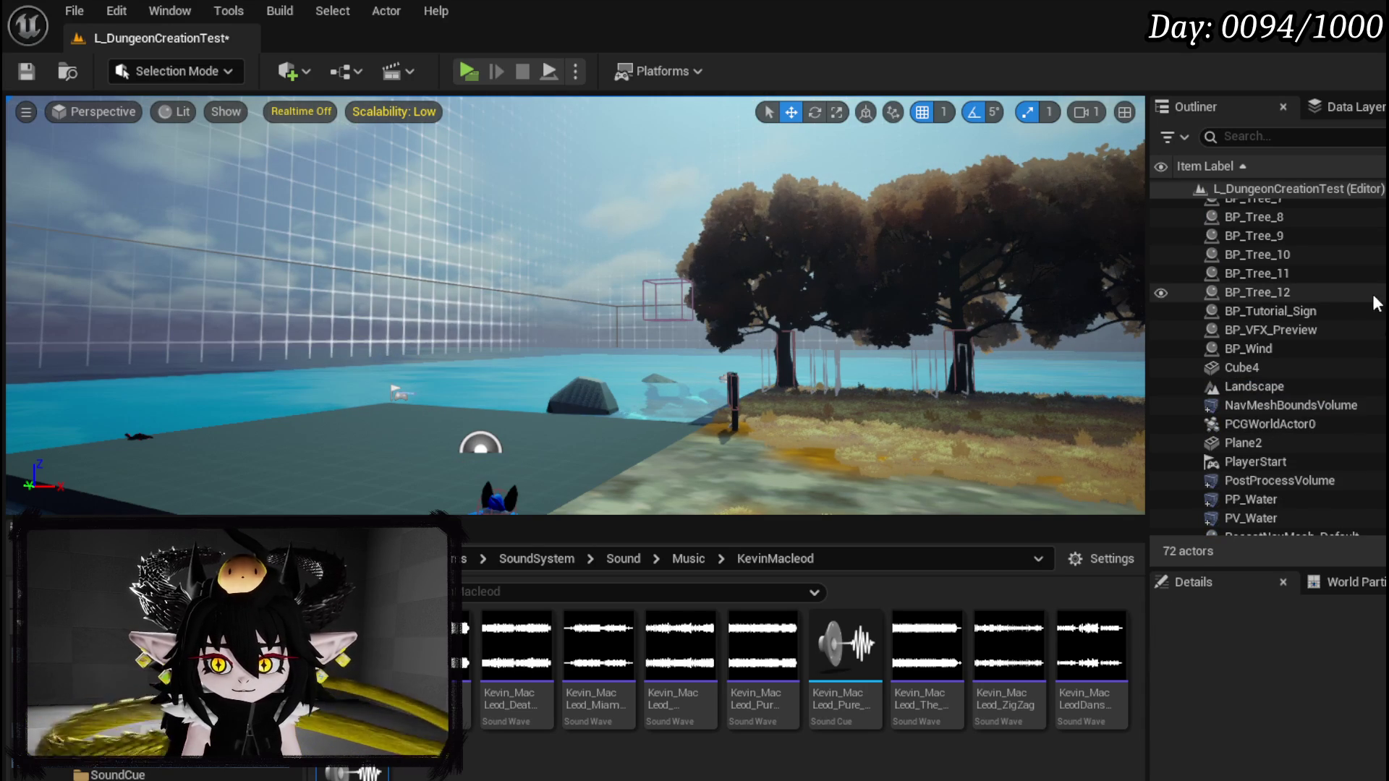
left_click_drag(845, 644, 399, 466)
left_click(1321, 141)
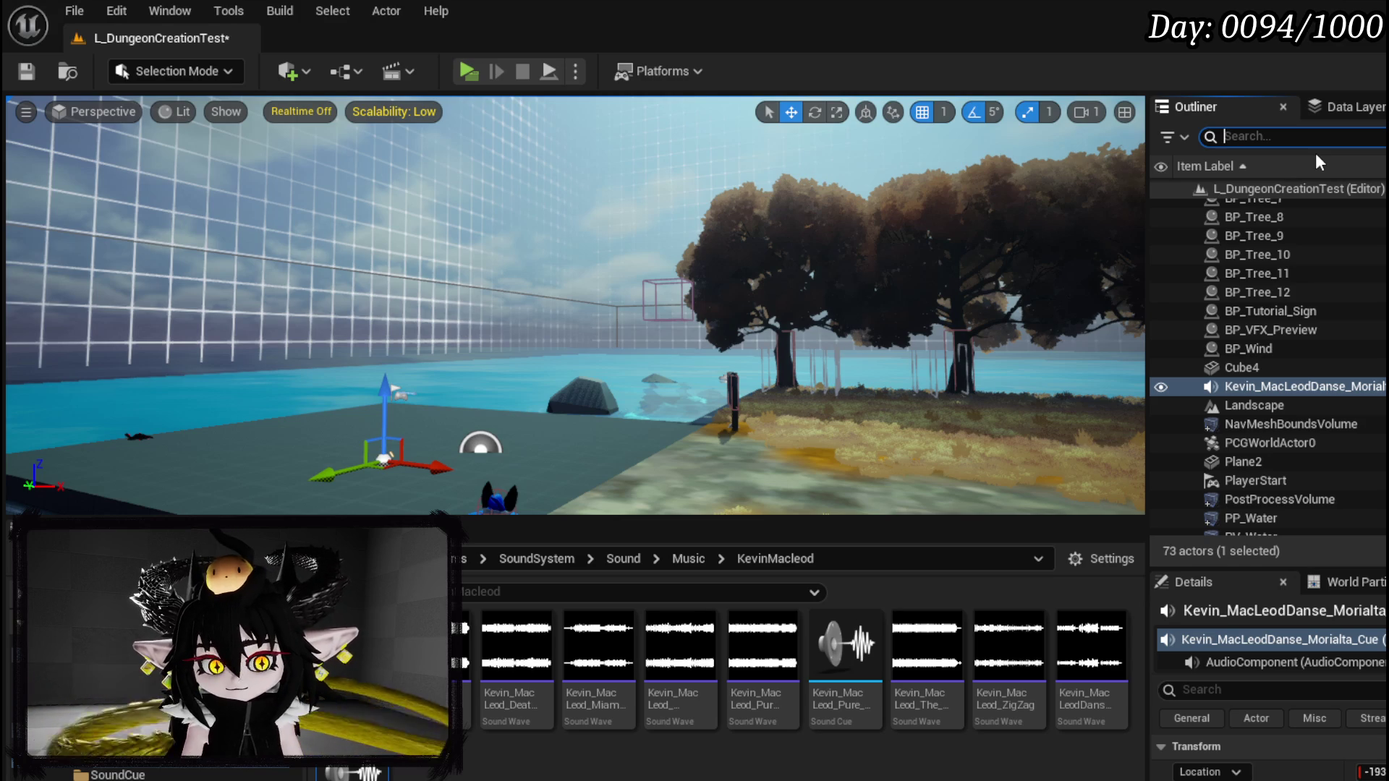
type("Amb")
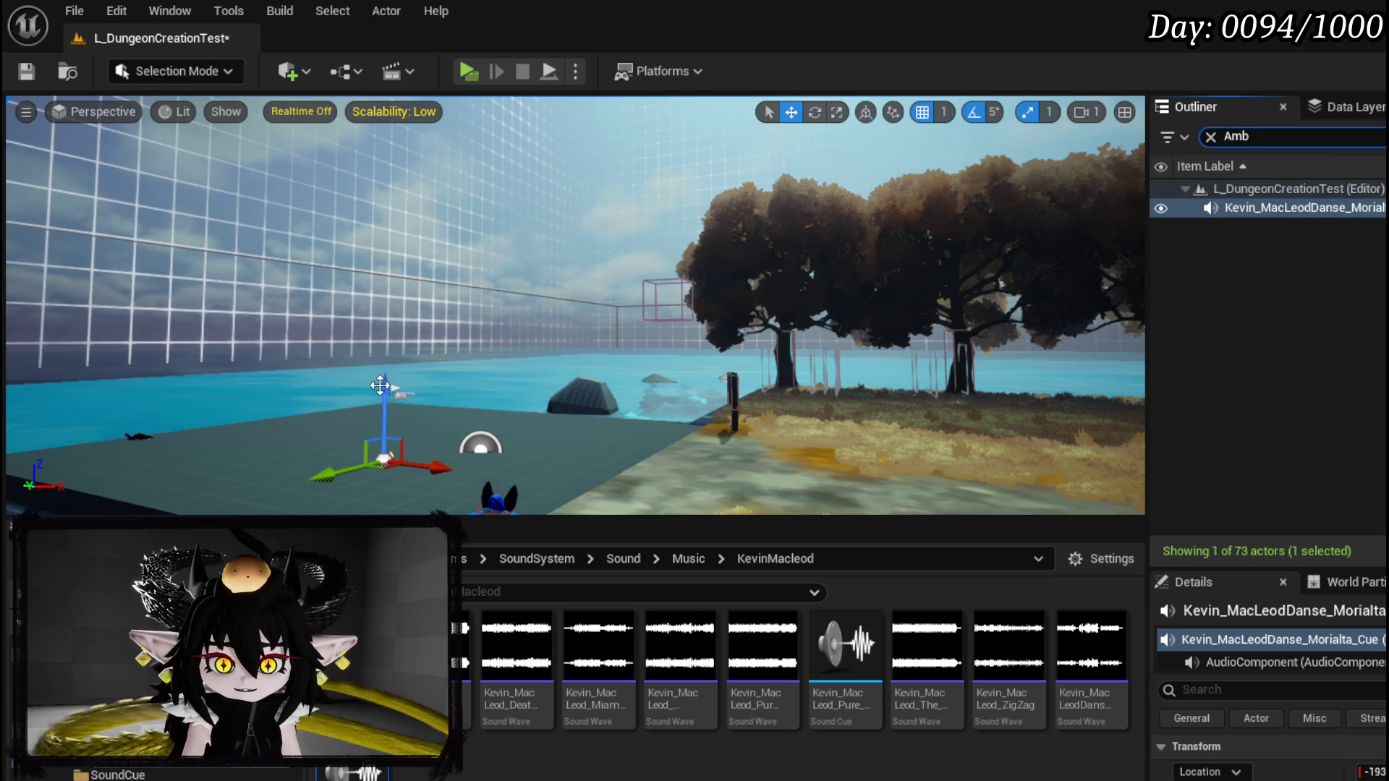
key("Delete")
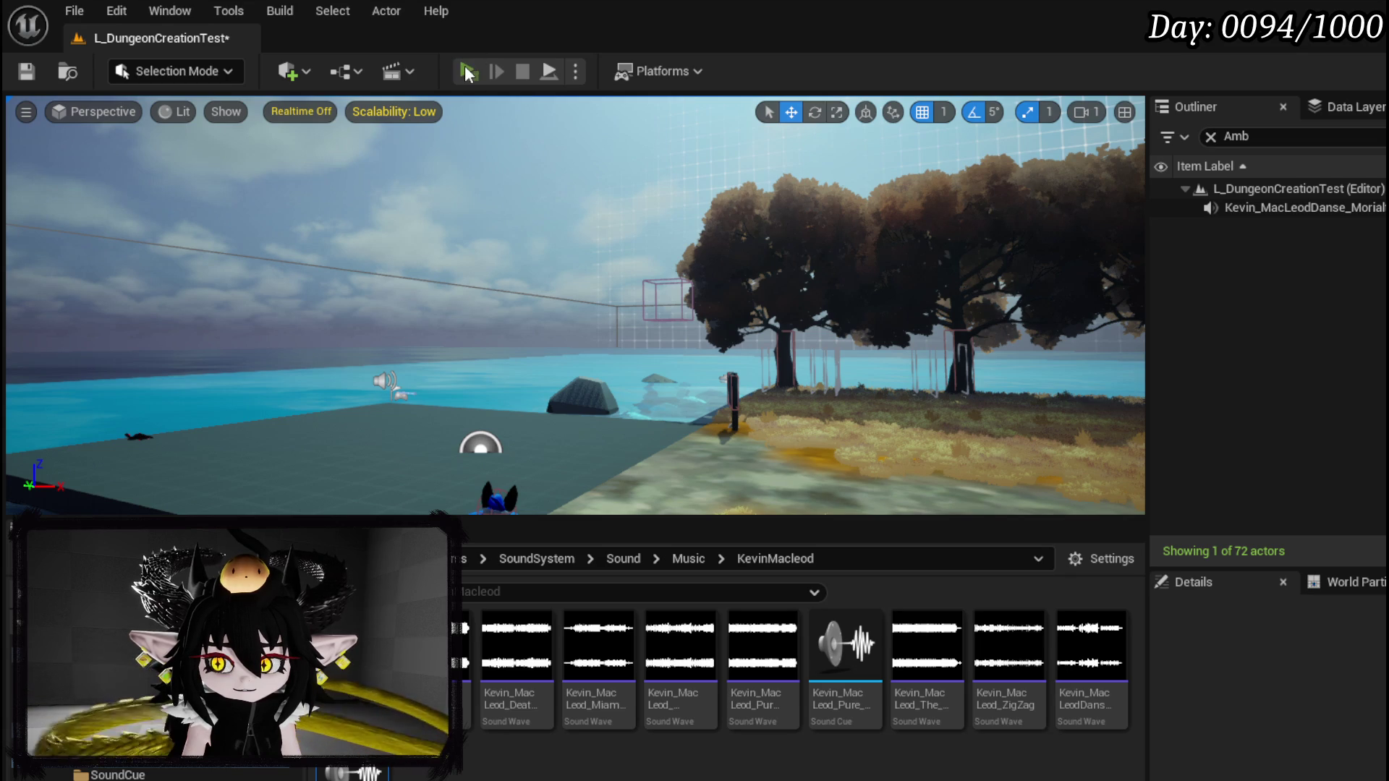
Step: Run a standalone playtest and save, then delete the background music actor and save again
key("alt+p")
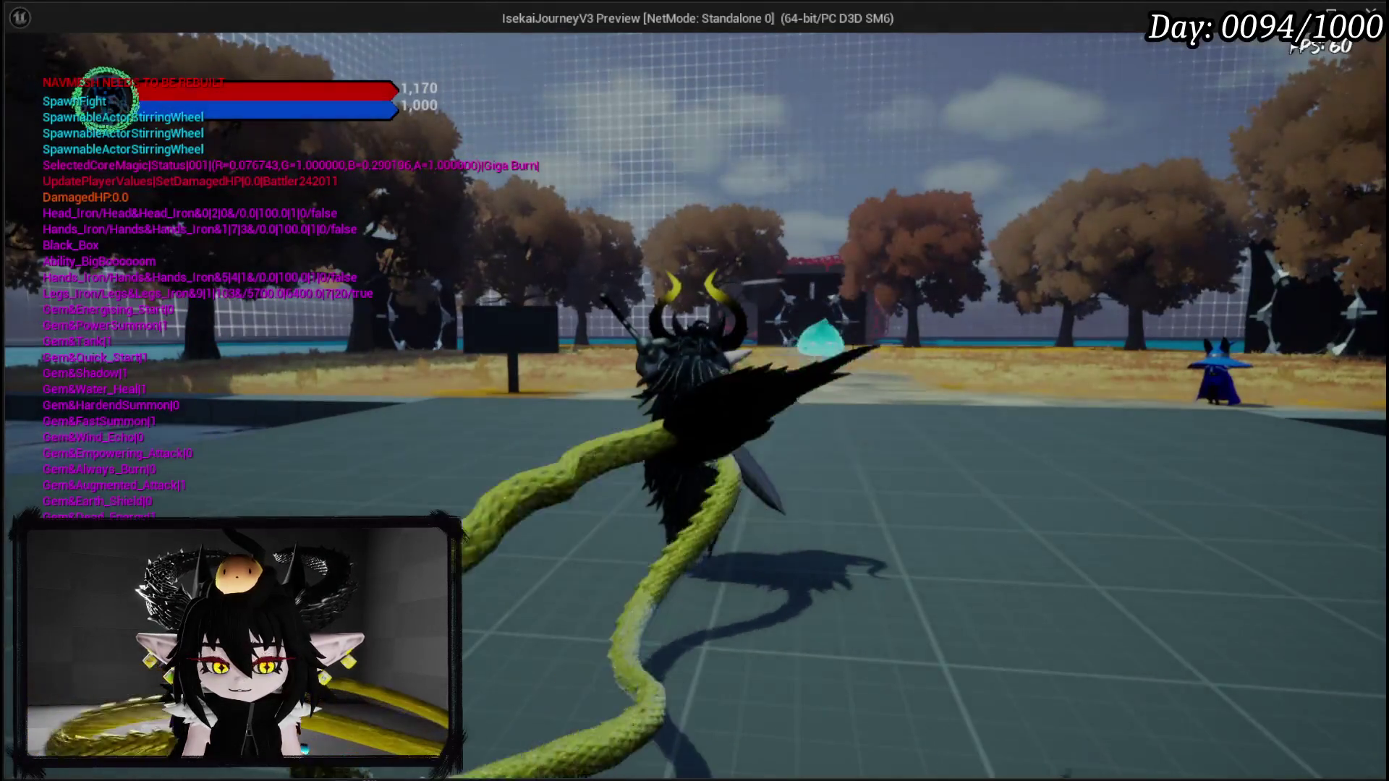
key("Escape")
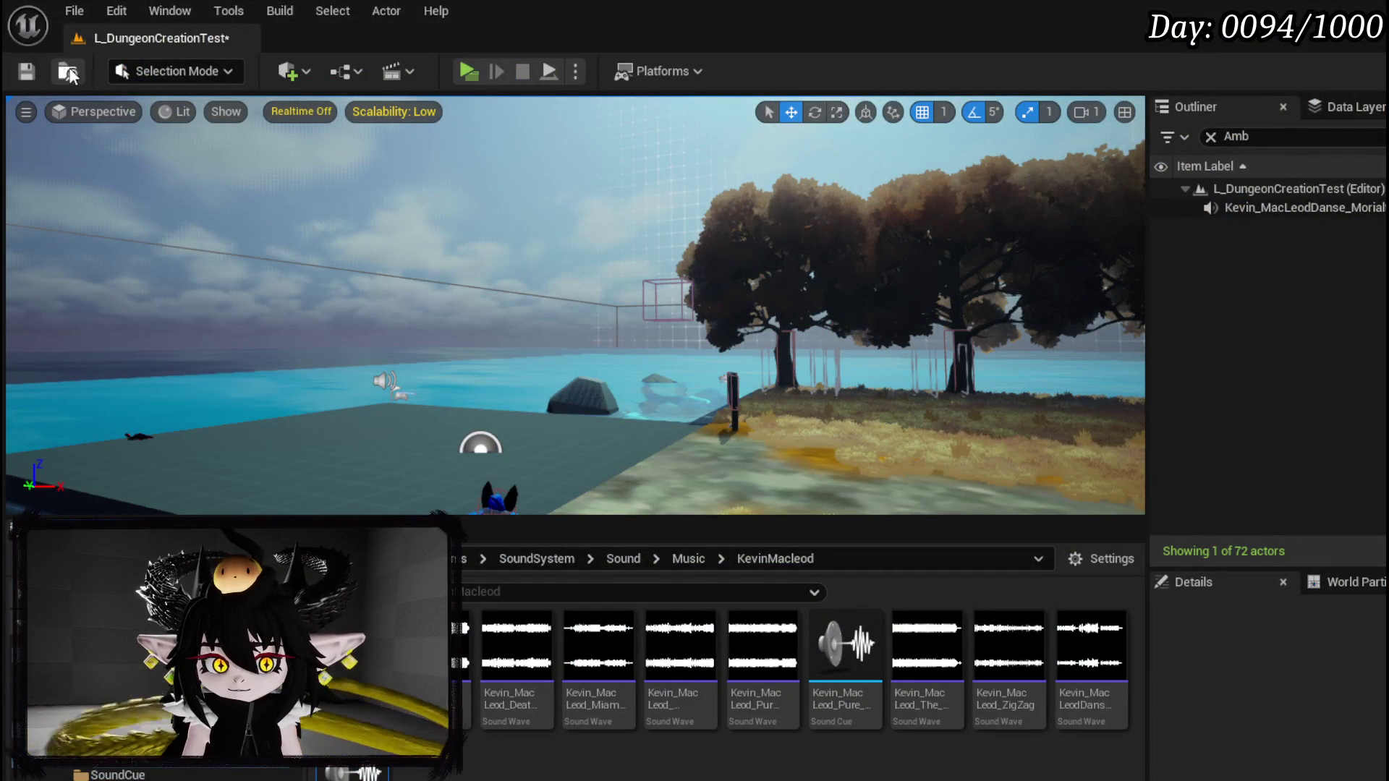
left_click(36, 68)
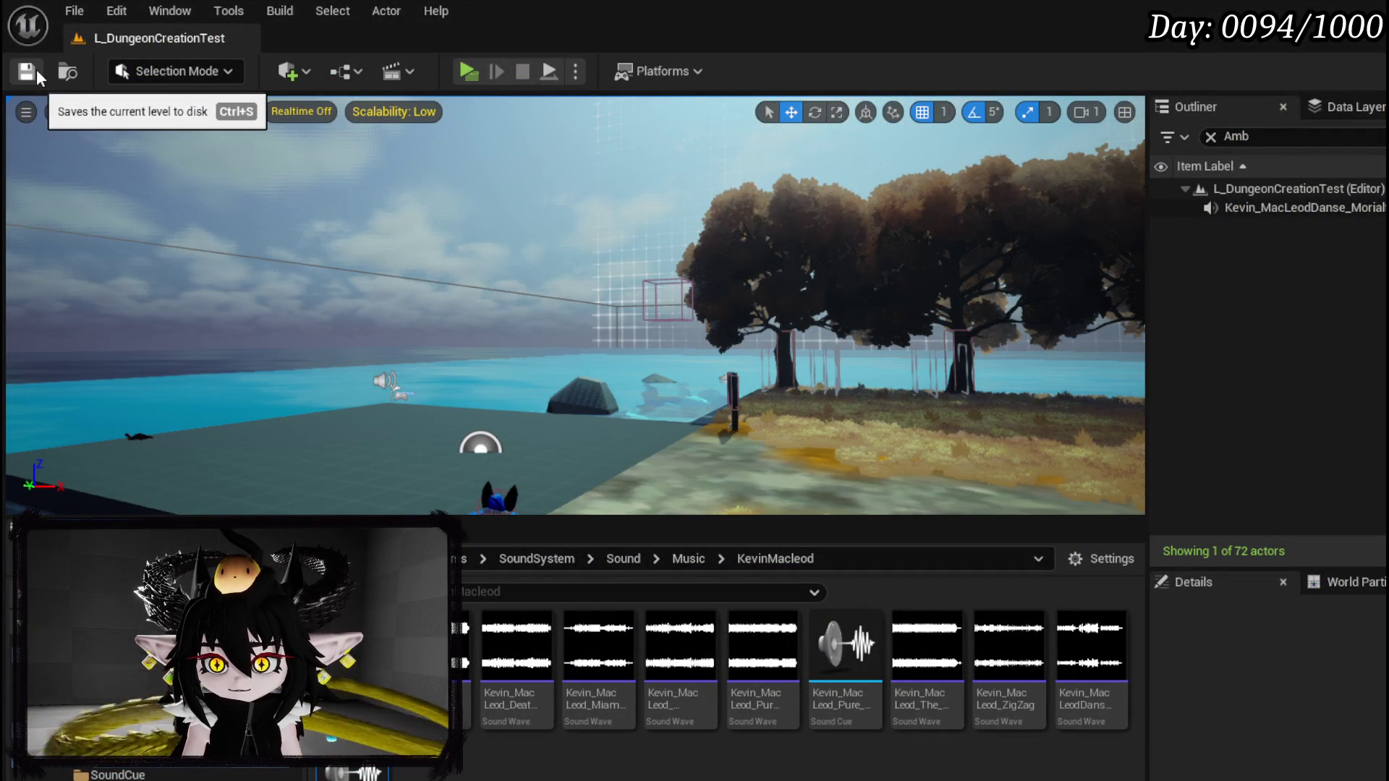
left_click(387, 380)
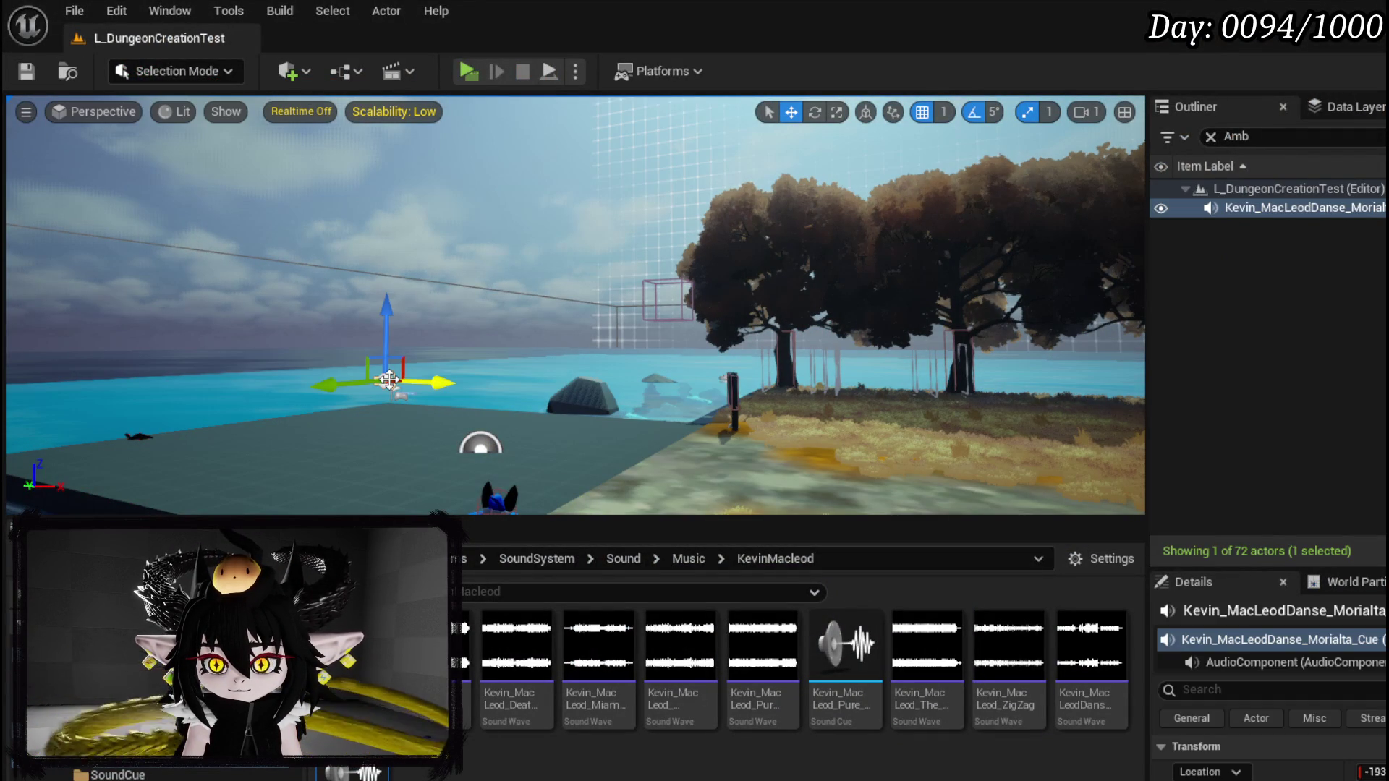
key("Delete")
key("ctrl+s")
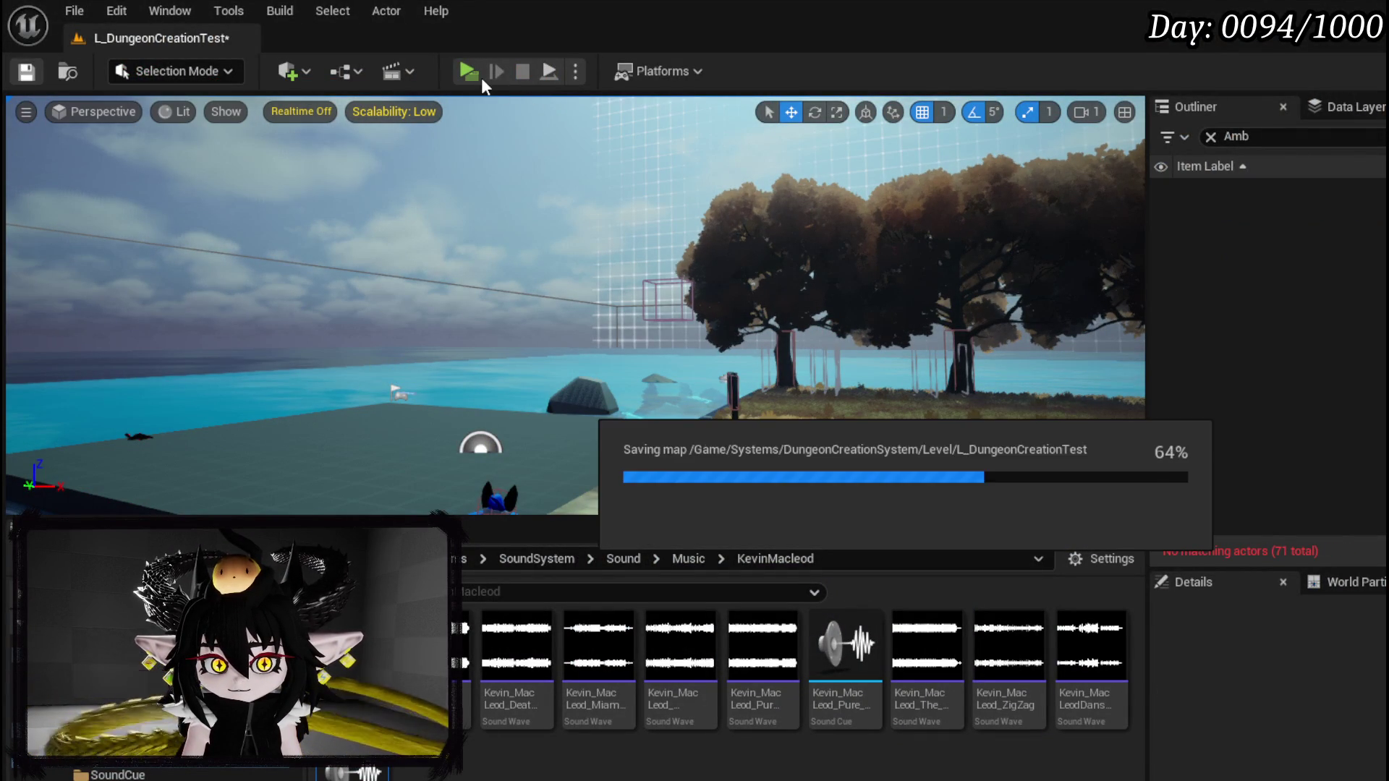
Step: Playtest the level again, stop it, and switch back to BP_MusicPlayer
left_click(475, 74)
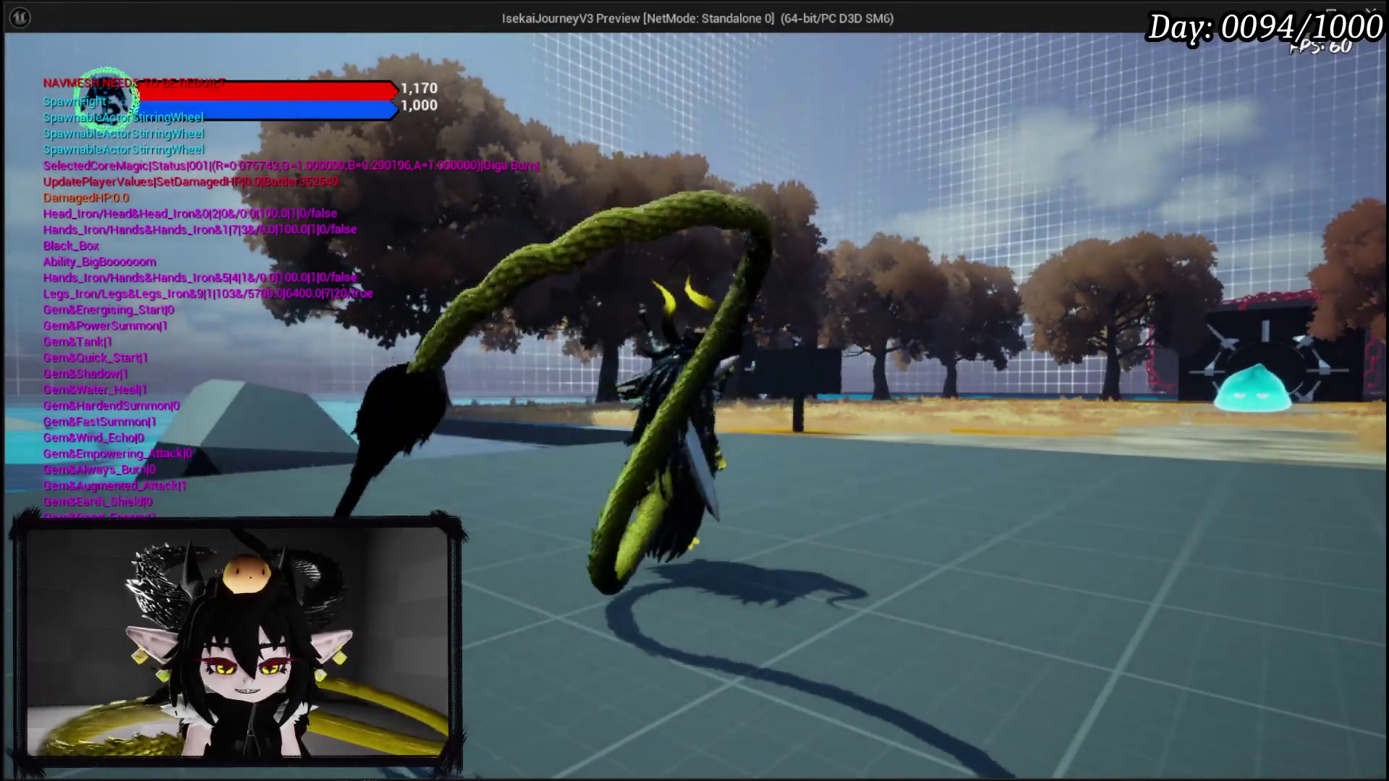
key("alt+Tab")
key("Escape")
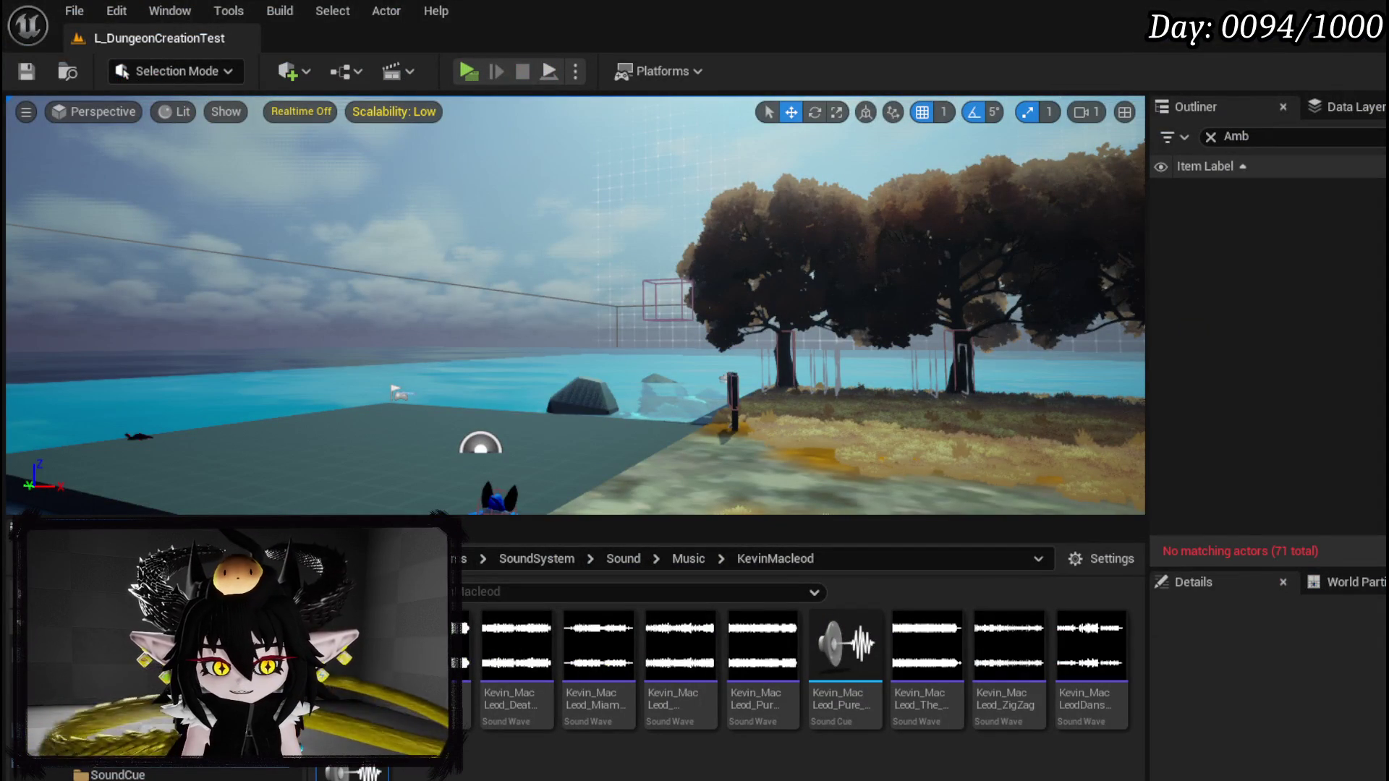
key("alt+Tab")
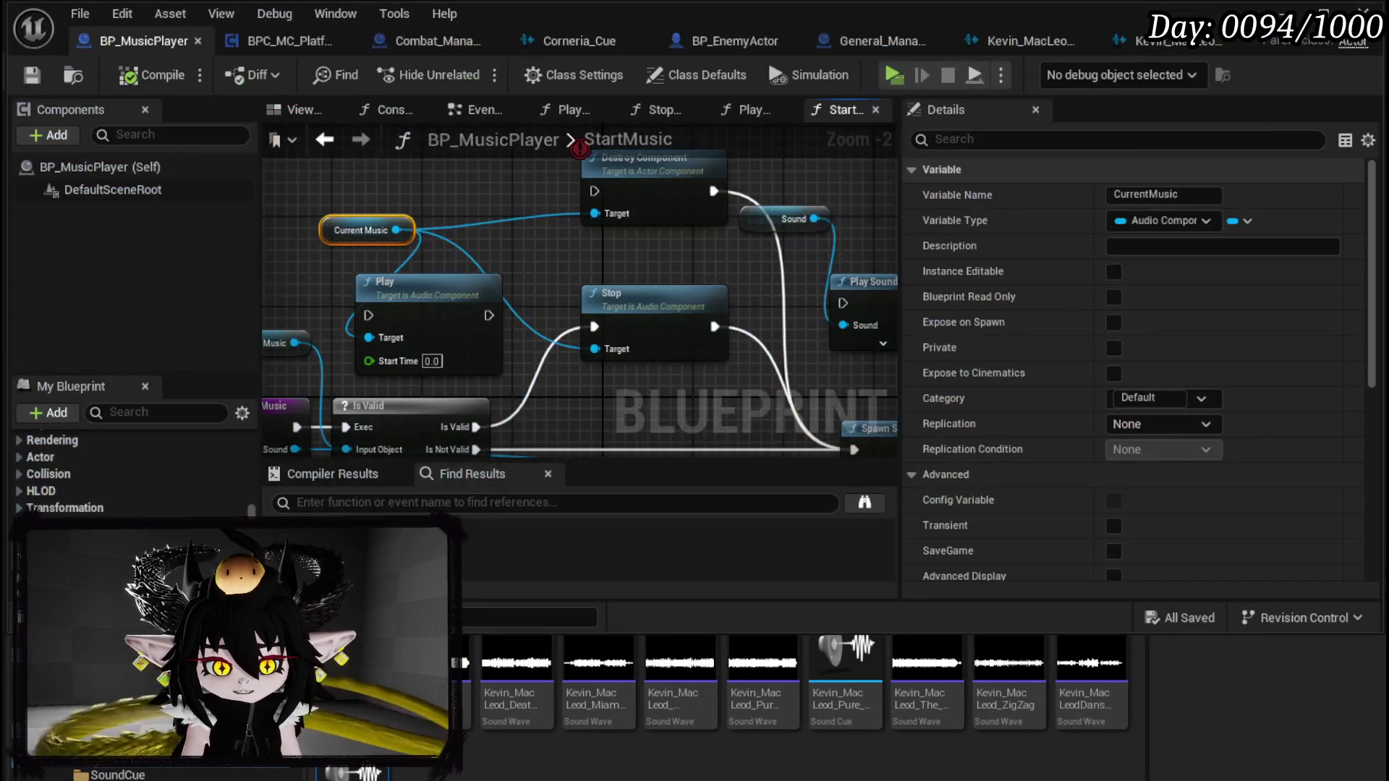
Step: Delete the Play Sound 2D, Destroy Component and Sound nodes from StartMusic
scroll(712, 325, "up", 2)
left_click_drag(538, 252, 197, 238)
left_click_drag(366, 116, 699, 187)
left_click(694, 278)
key("Delete")
mouse_move(514, 267)
left_mouse_down()
mouse_move(618, 282)
mouse_move(810, 152)
left_mouse_up()
key("Delete")
Step: Delete the Play node, move Current Music next to Stop, then compile and save
left_click_drag(437, 250, 466, 250)
left_click(415, 371)
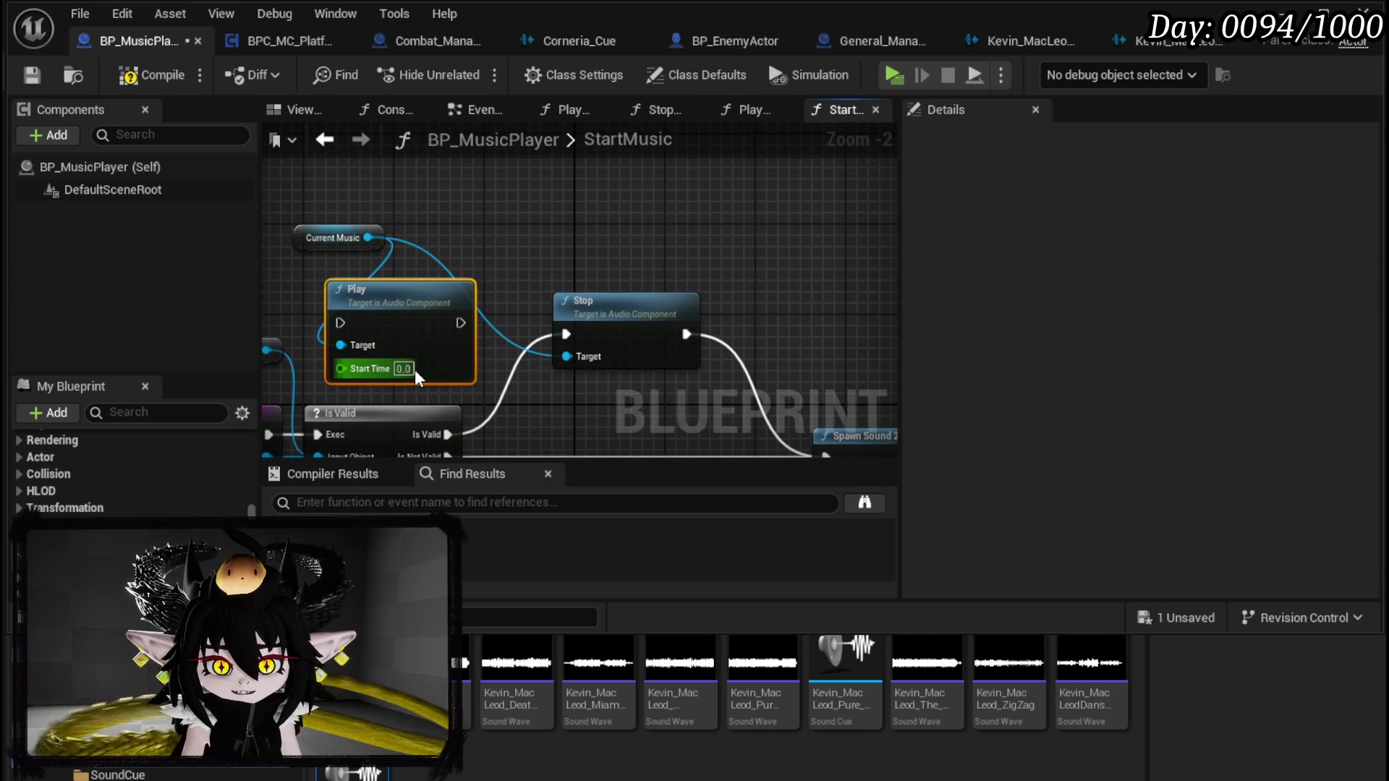
key("Delete")
mouse_move(333, 240)
left_mouse_down()
mouse_move(527, 227)
mouse_move(579, 264)
left_mouse_up()
left_click(405, 198)
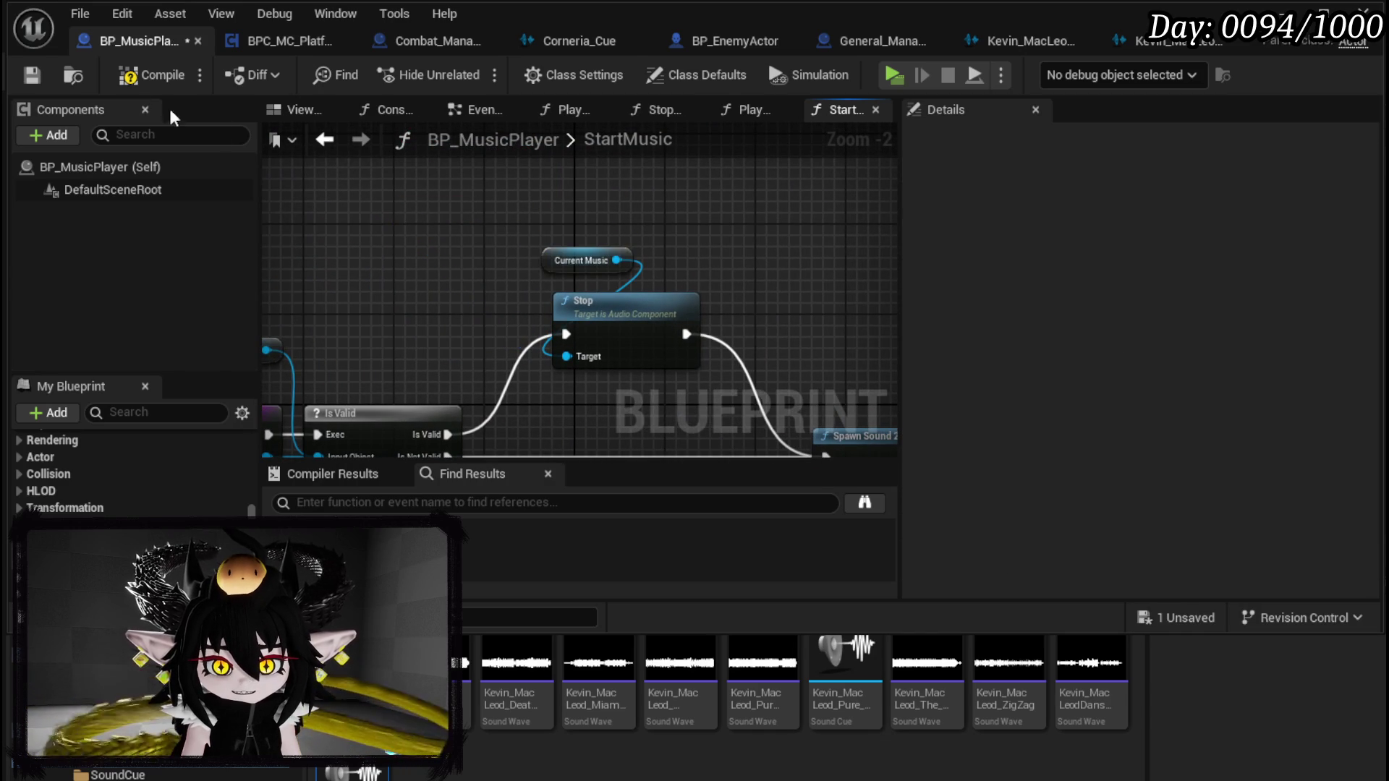
left_click(141, 76)
left_click(30, 75)
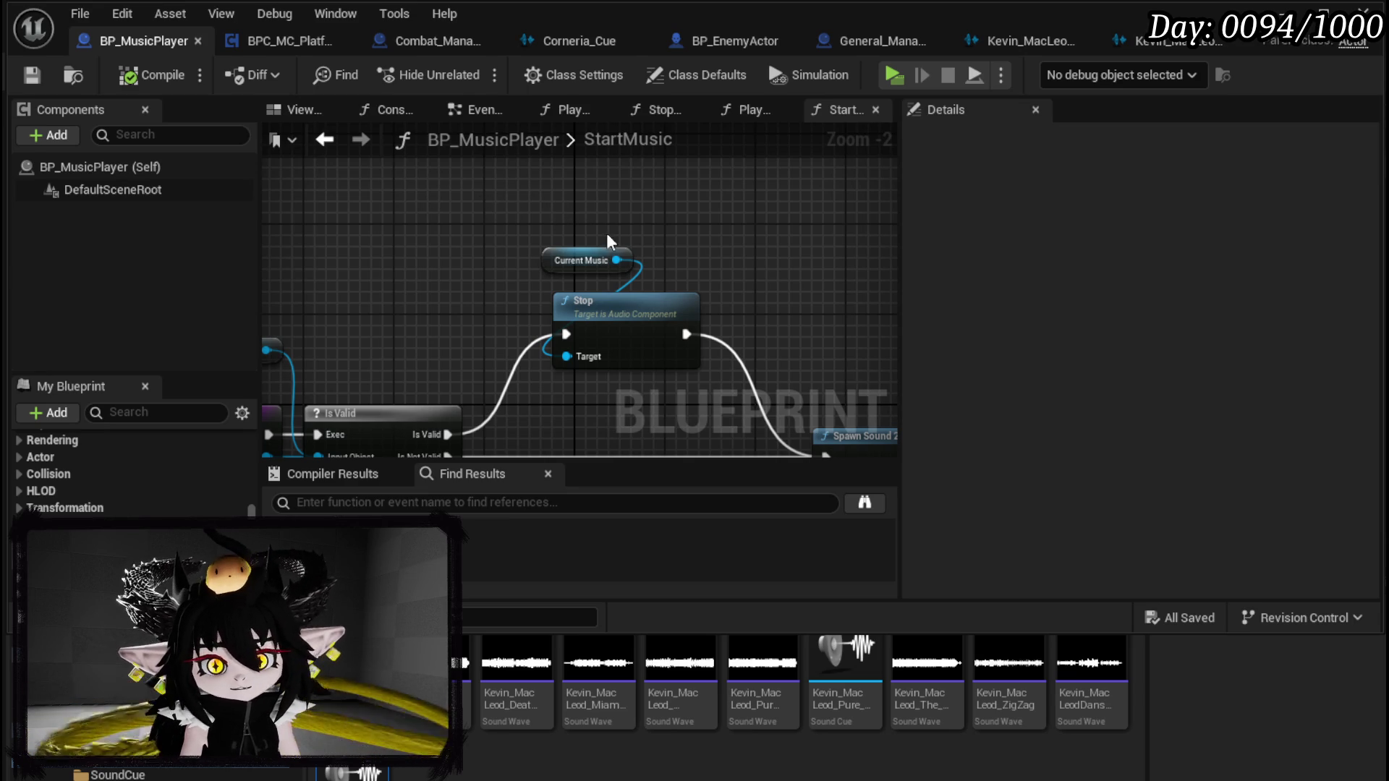
Step: Search Current Music's actions for 'remove' and dismiss the list without adding a node
left_click_drag(495, 235, 671, 231)
type("c")
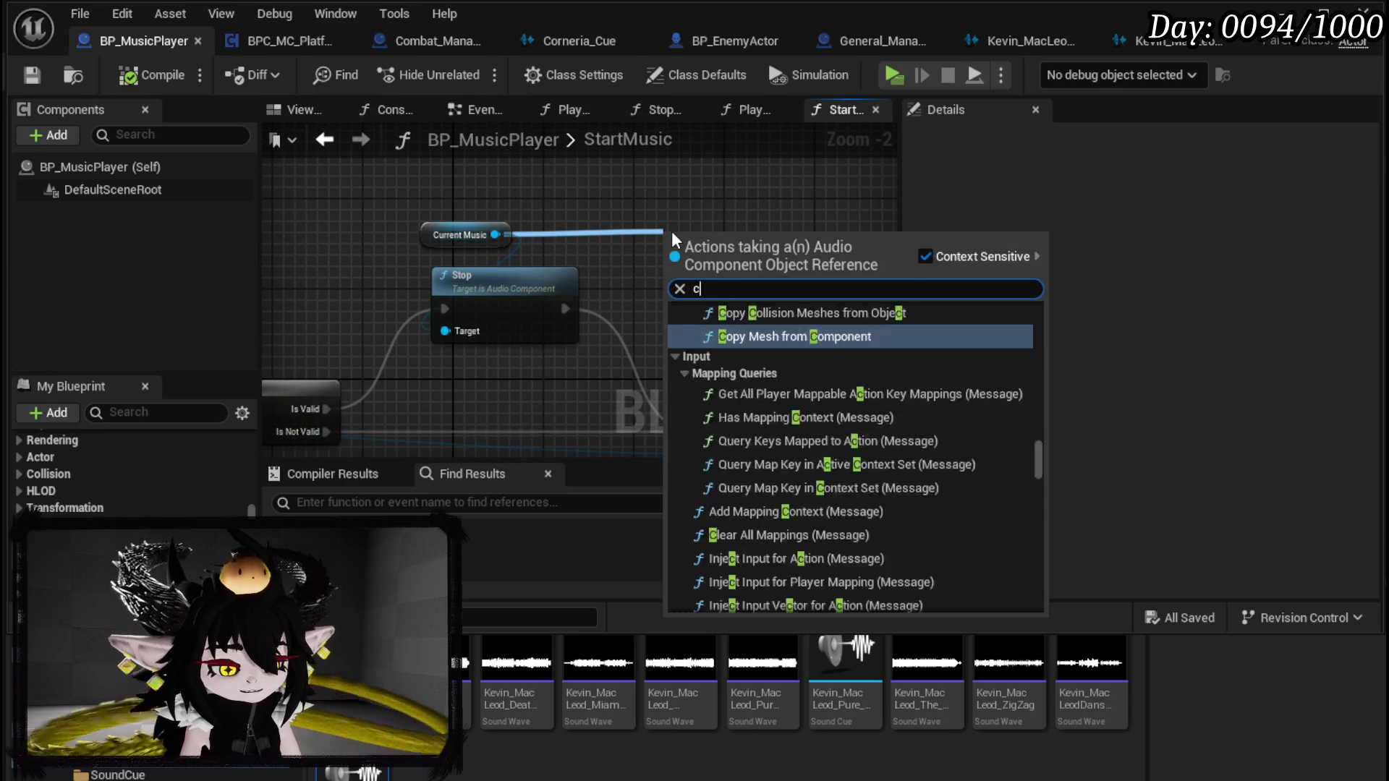
type("len")
key("BackSpace")
type("ar")
key("BackSpace")
key("BackSpace")
key("BackSpace")
key("BackSpace")
key("BackSpace")
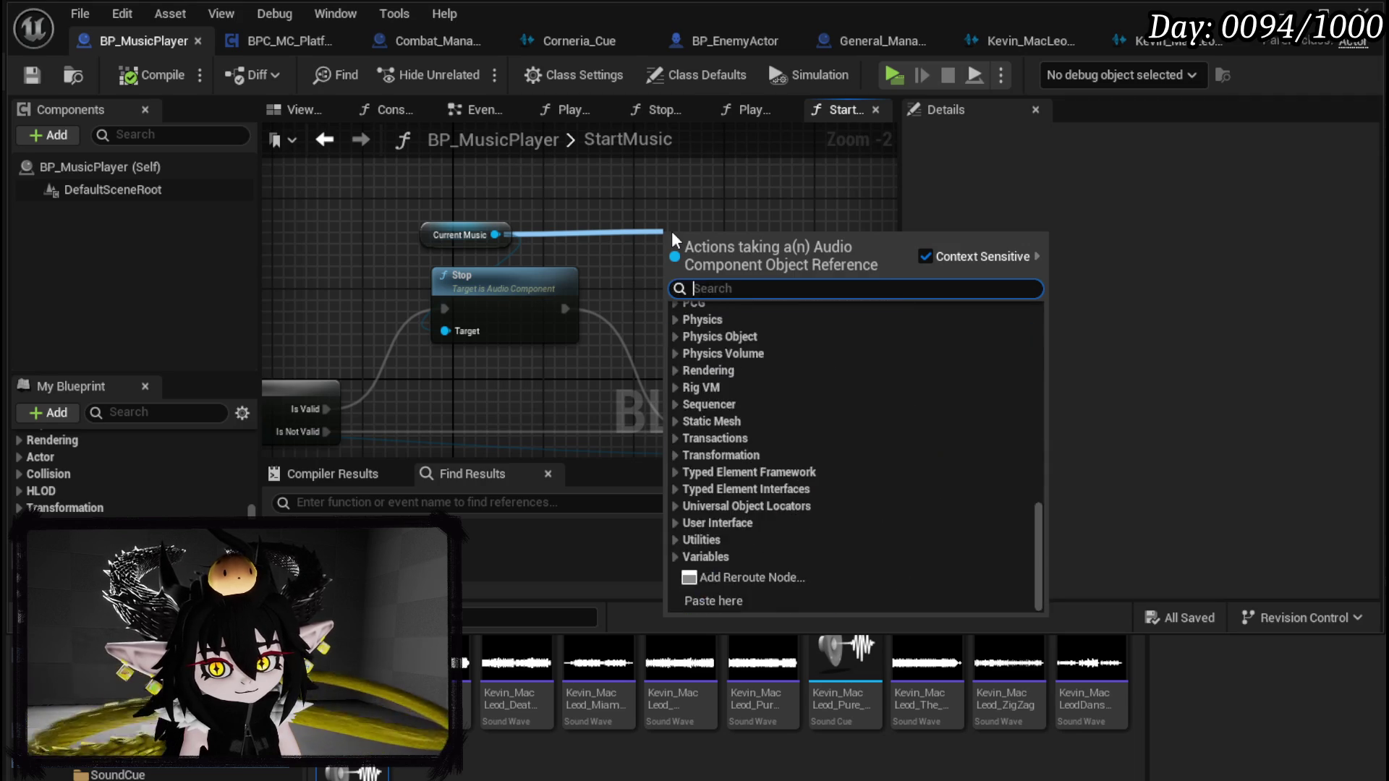
type("remove")
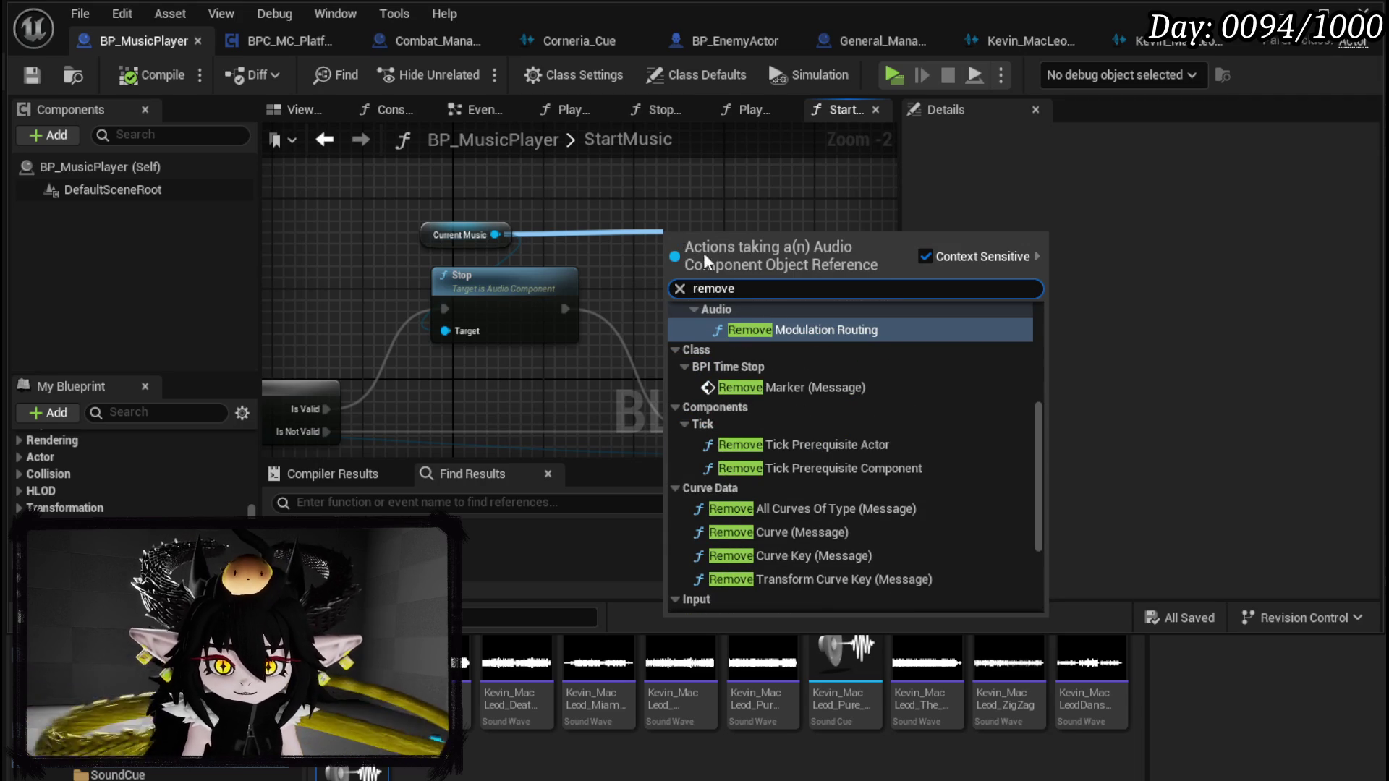
scroll(884, 350, "up", 3)
scroll(883, 350, "up", 2)
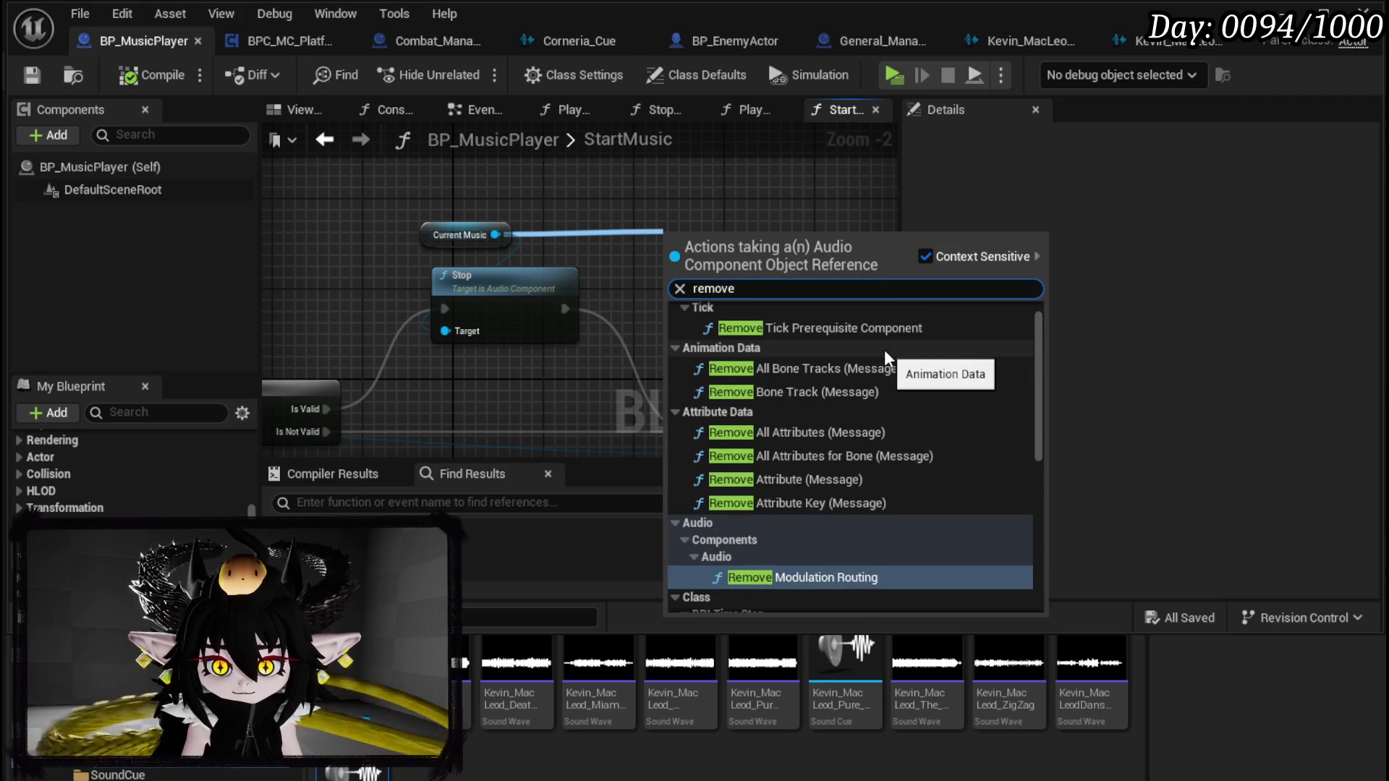
scroll(884, 349, "up", 1)
scroll(884, 350, "down", 8)
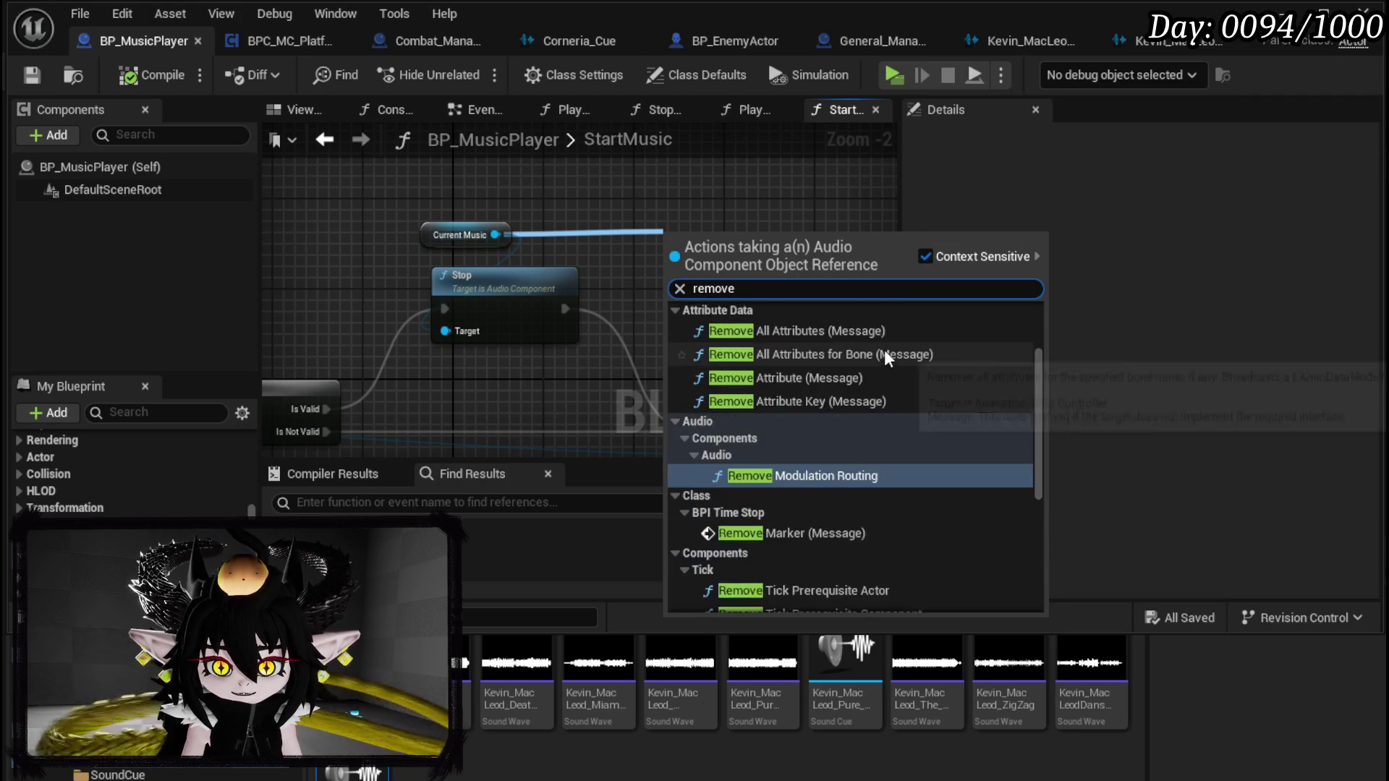
left_click(726, 208)
Step: Save BP_MusicPlayer and switch back to the main level editor
mouse_move(725, 208)
left_mouse_down()
mouse_move(637, 173)
mouse_move(745, 310)
mouse_move(718, 311)
mouse_move(969, 290)
left_mouse_up()
left_click(549, 298)
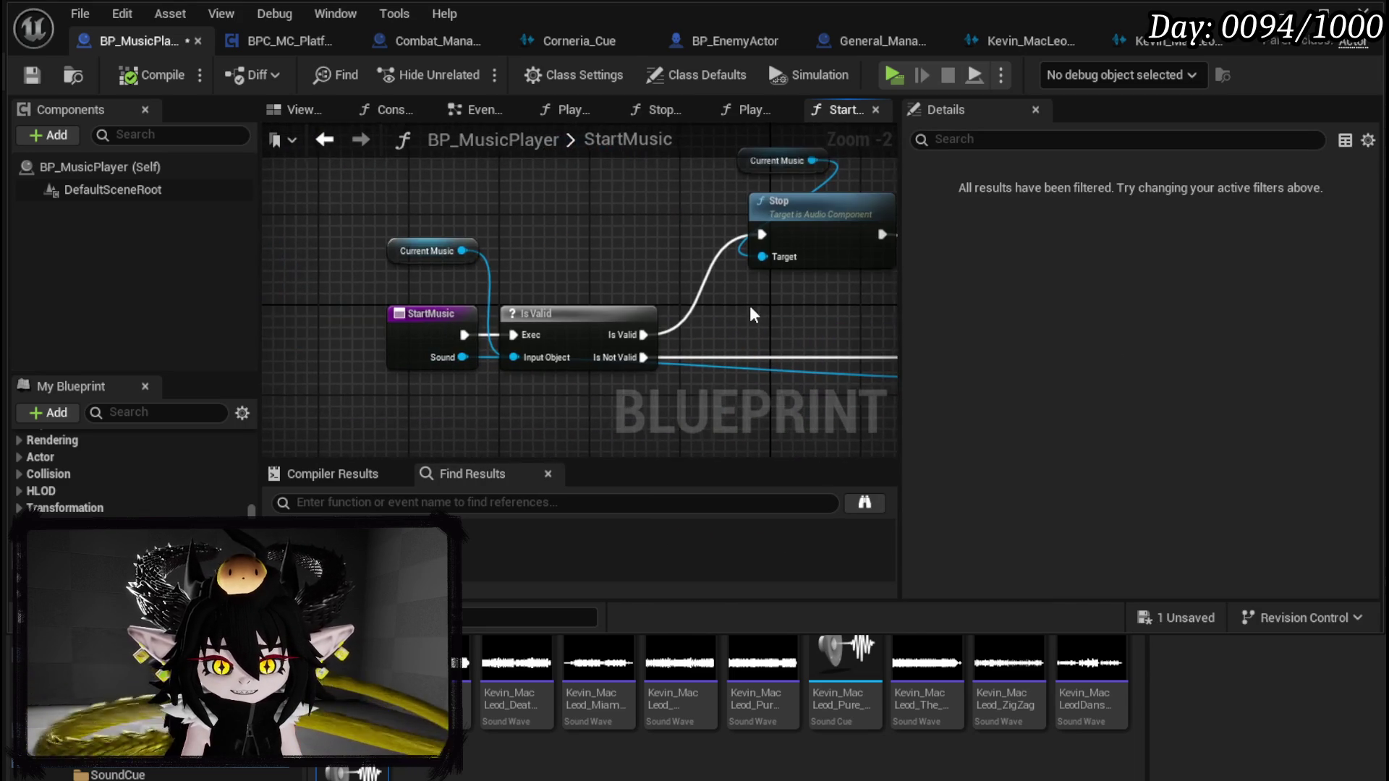
left_click(32, 75)
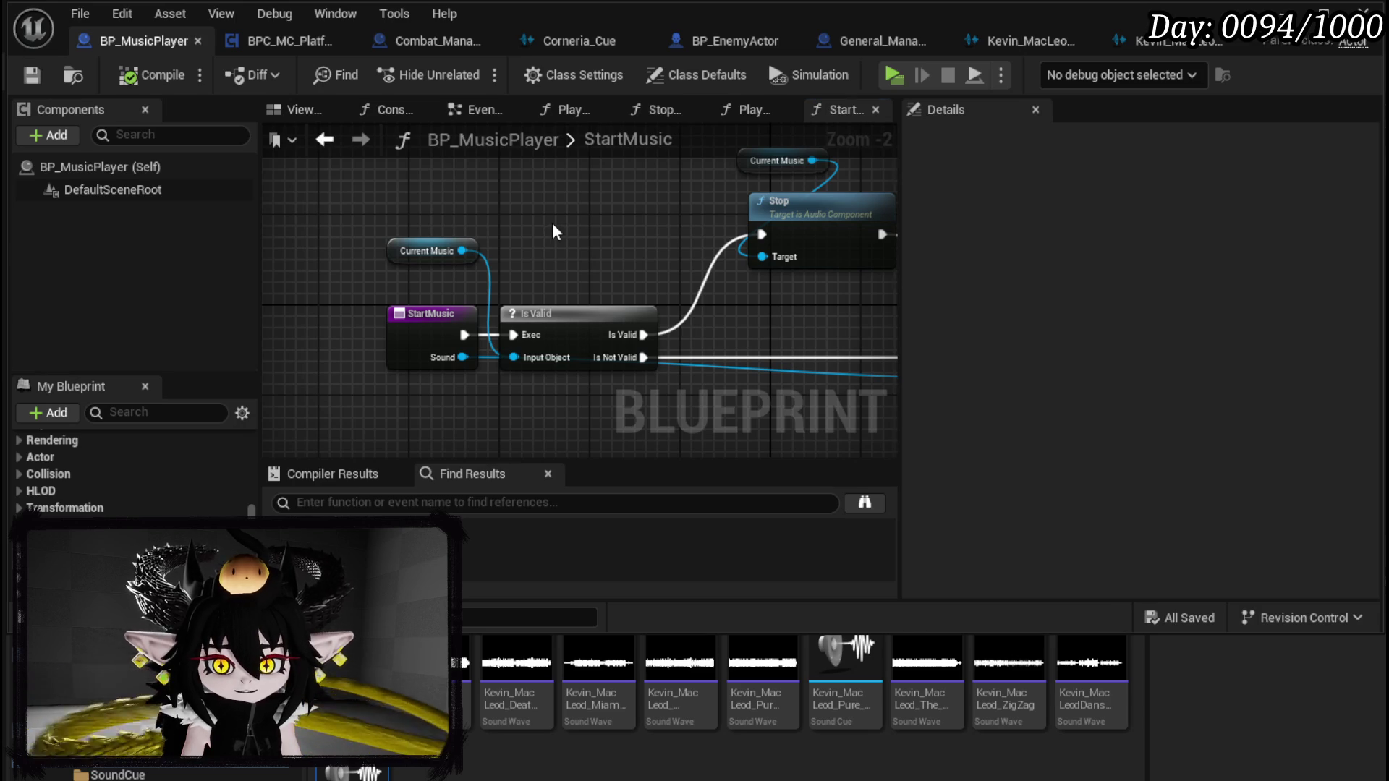
left_click_drag(553, 225, 421, 235)
key("alt+Tab")
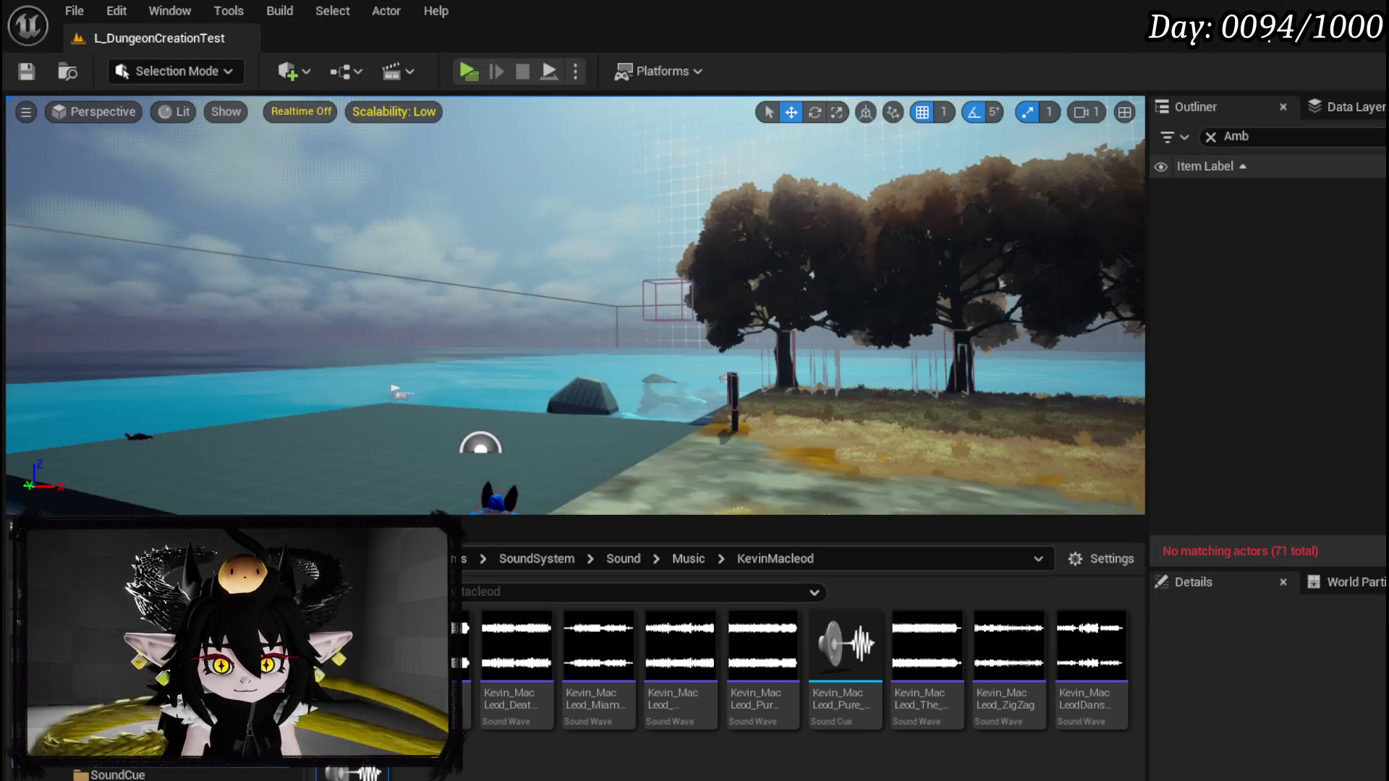
Step: Playtest the game, opening and closing the in-game settings menu before stopping
left_click(484, 71)
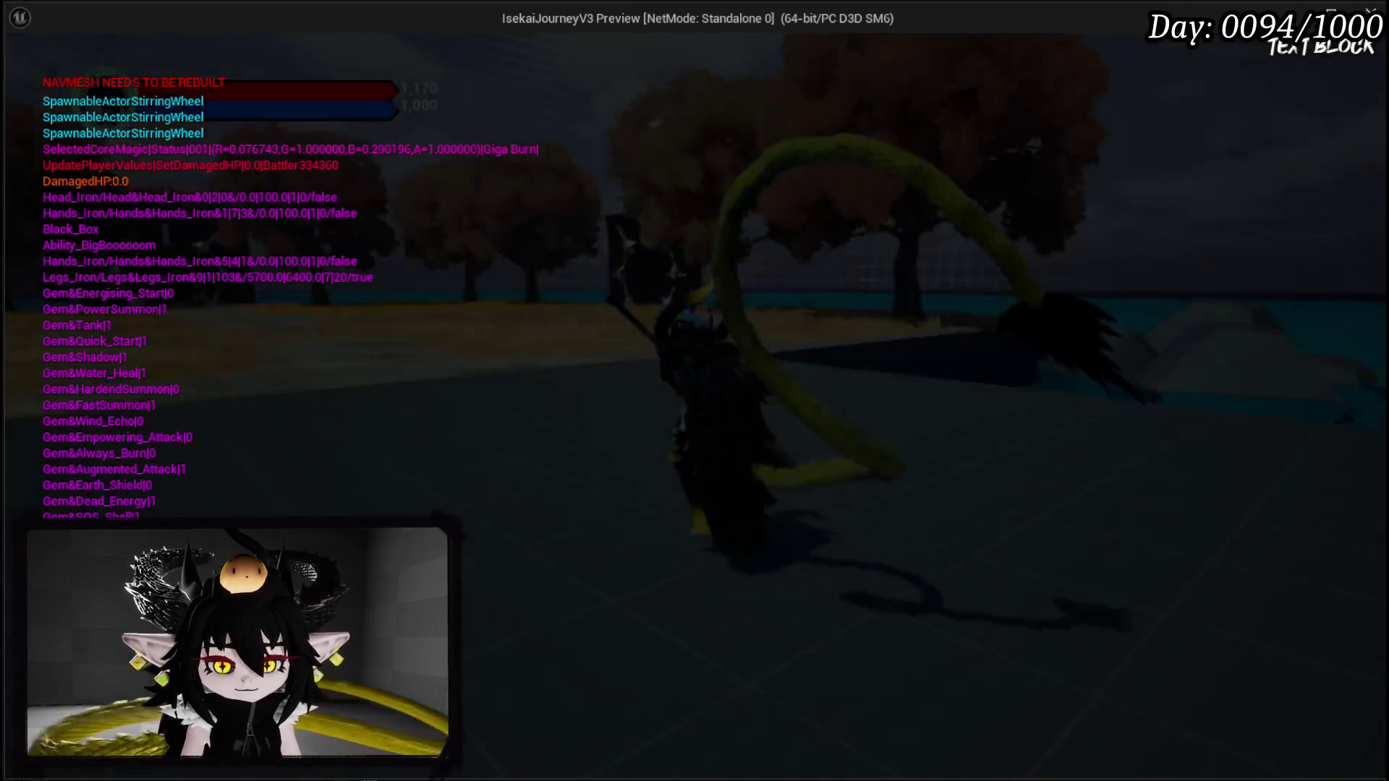
key("Escape")
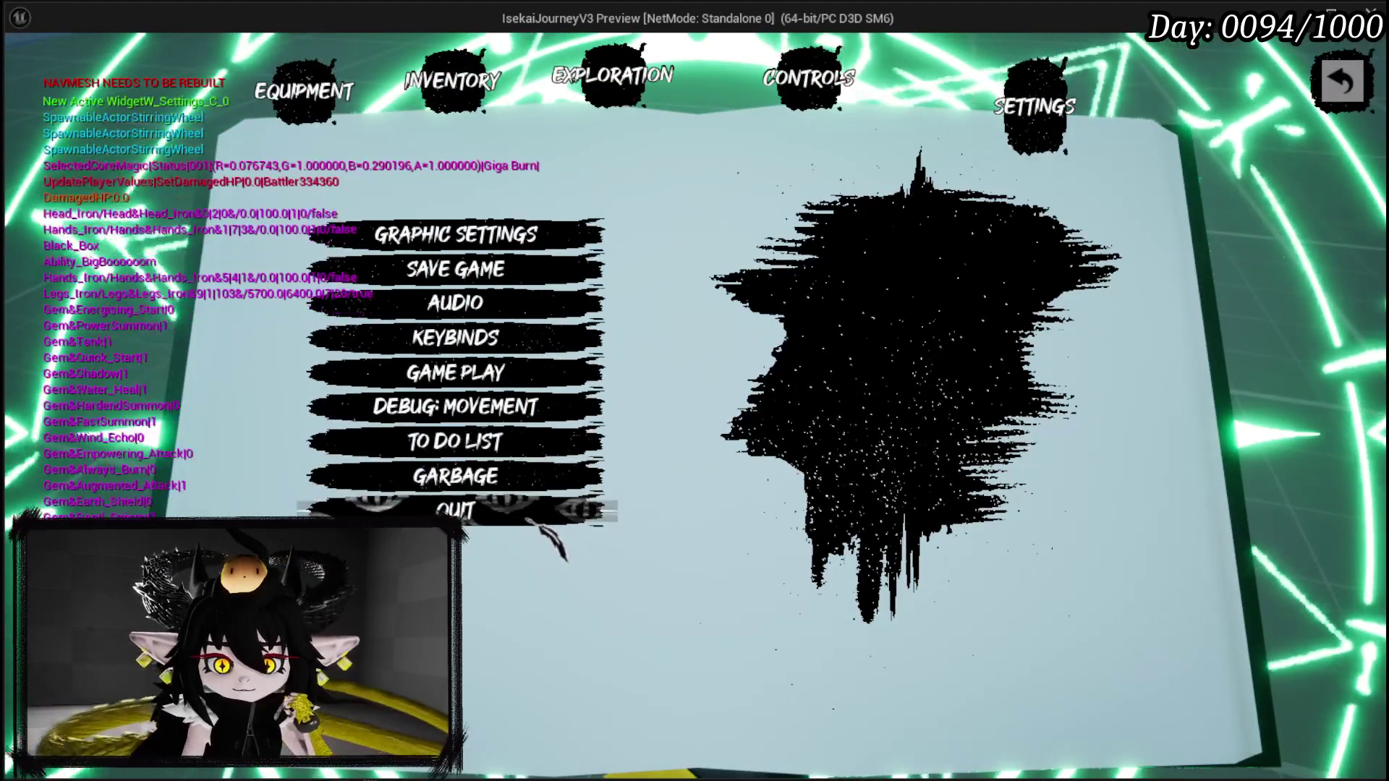
left_click(525, 518)
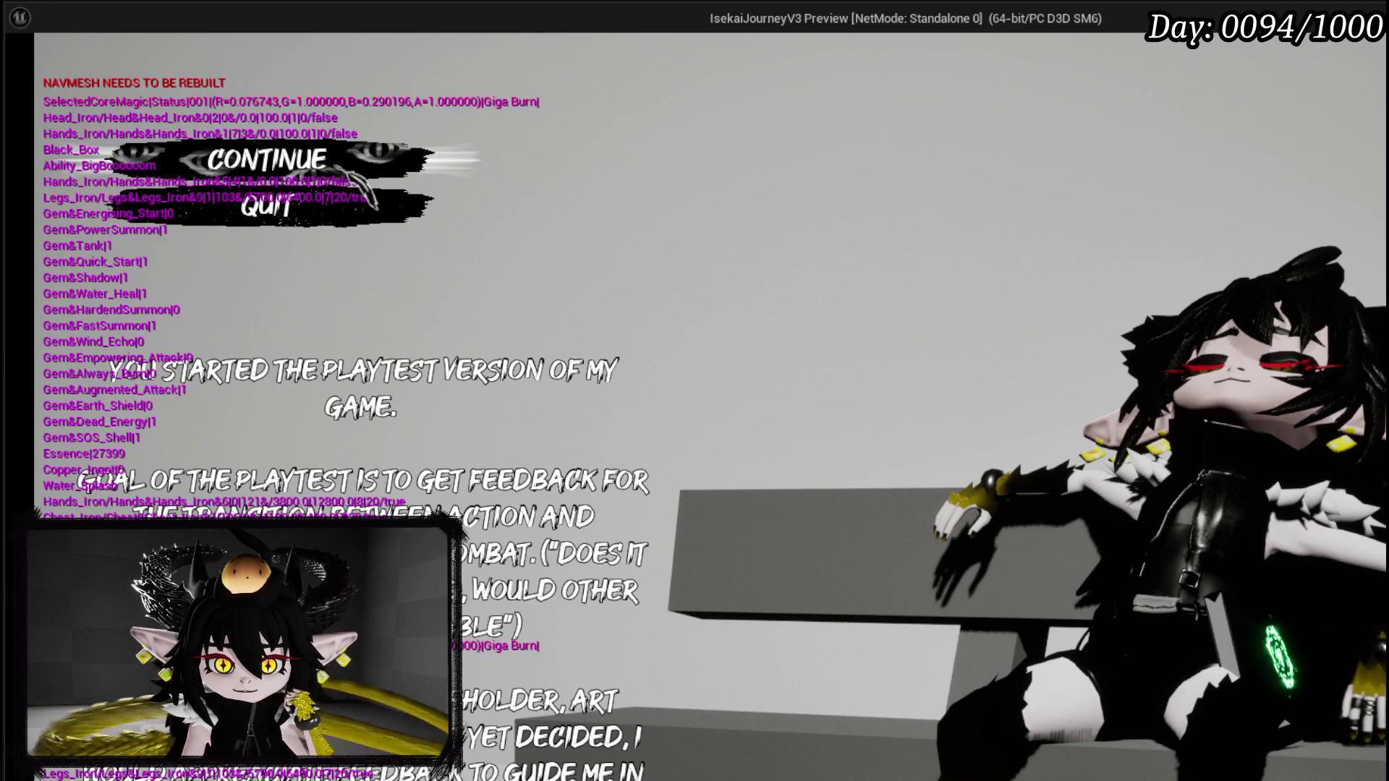
left_click(268, 159)
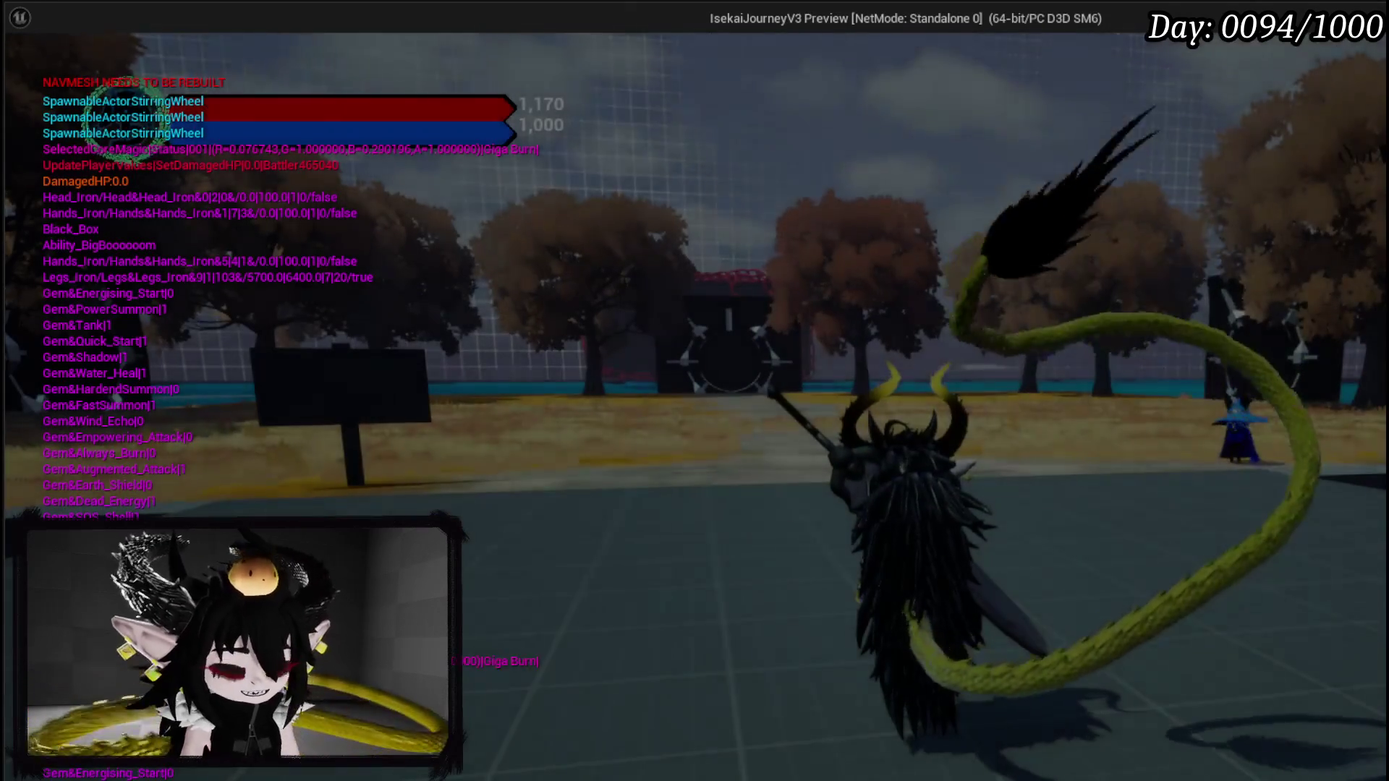
key("Escape")
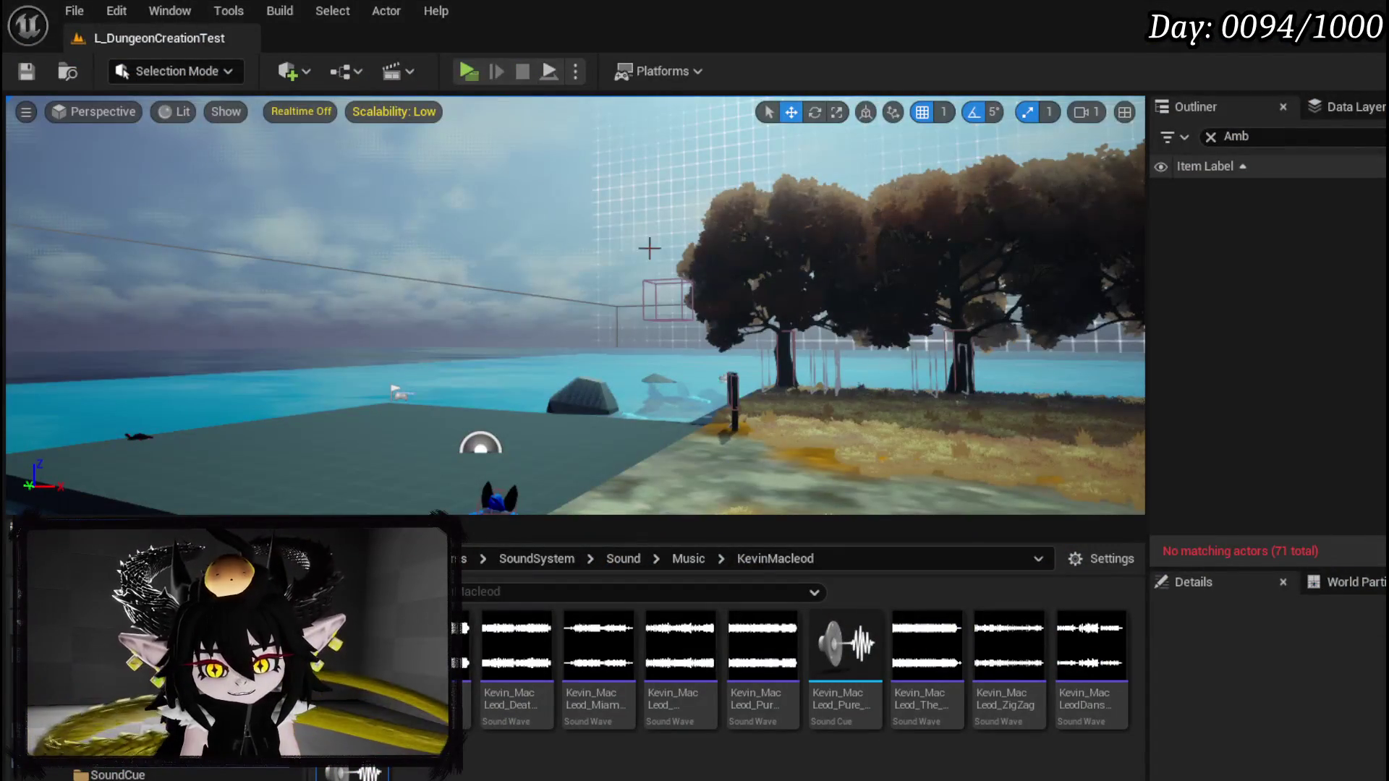
Step: Save all modified packages and return to BP_MusicPlayer's Spawn Sound 2D nodes
left_click(27, 70)
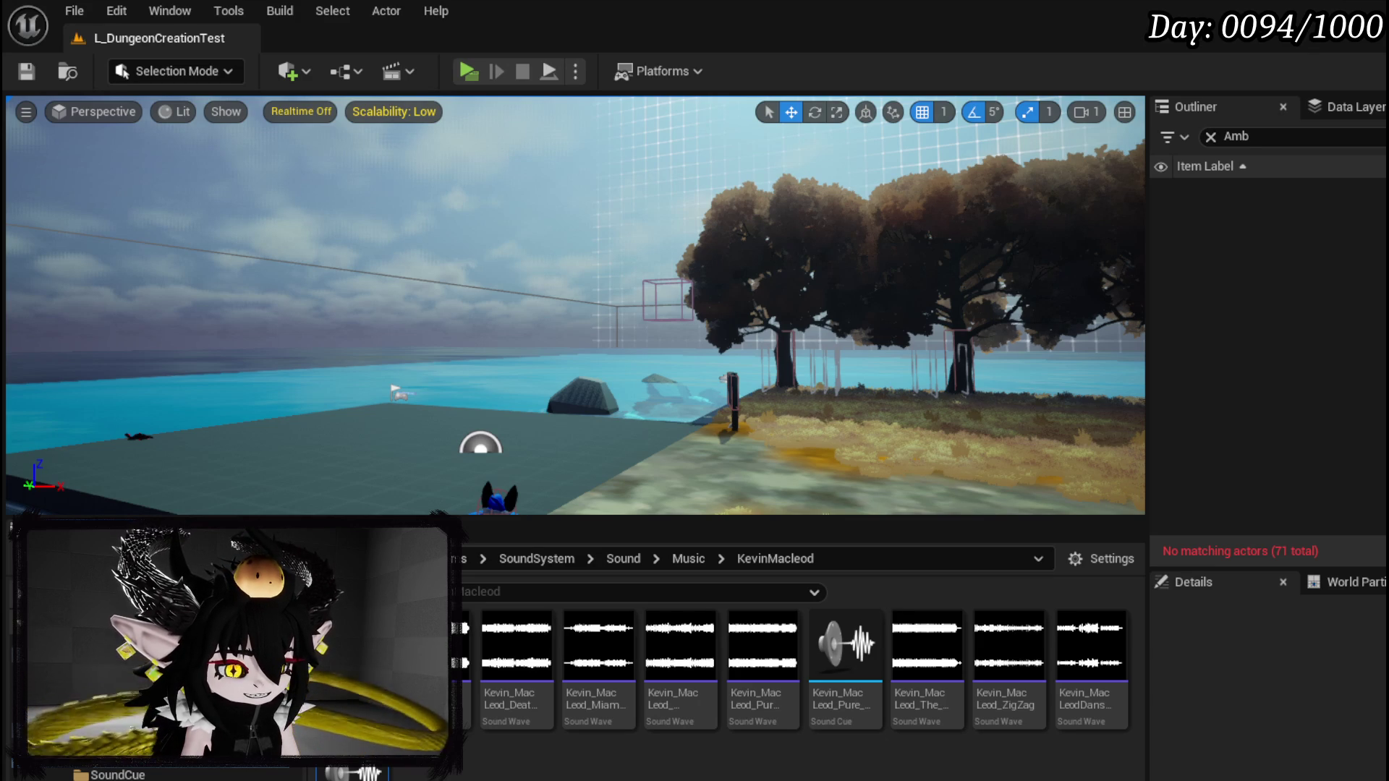
key("alt+Tab")
left_click_drag(595, 403, 381, 289)
scroll(562, 266, "down", 2)
mouse_move(266, 350)
left_mouse_down()
mouse_move(480, 366)
mouse_move(406, 381)
mouse_move(831, 419)
left_mouse_up()
Step: Close the Pure Attitude, Danse Morialta and Corneria_Cue sound cue editor tabs
scroll(485, 369, "up", 2)
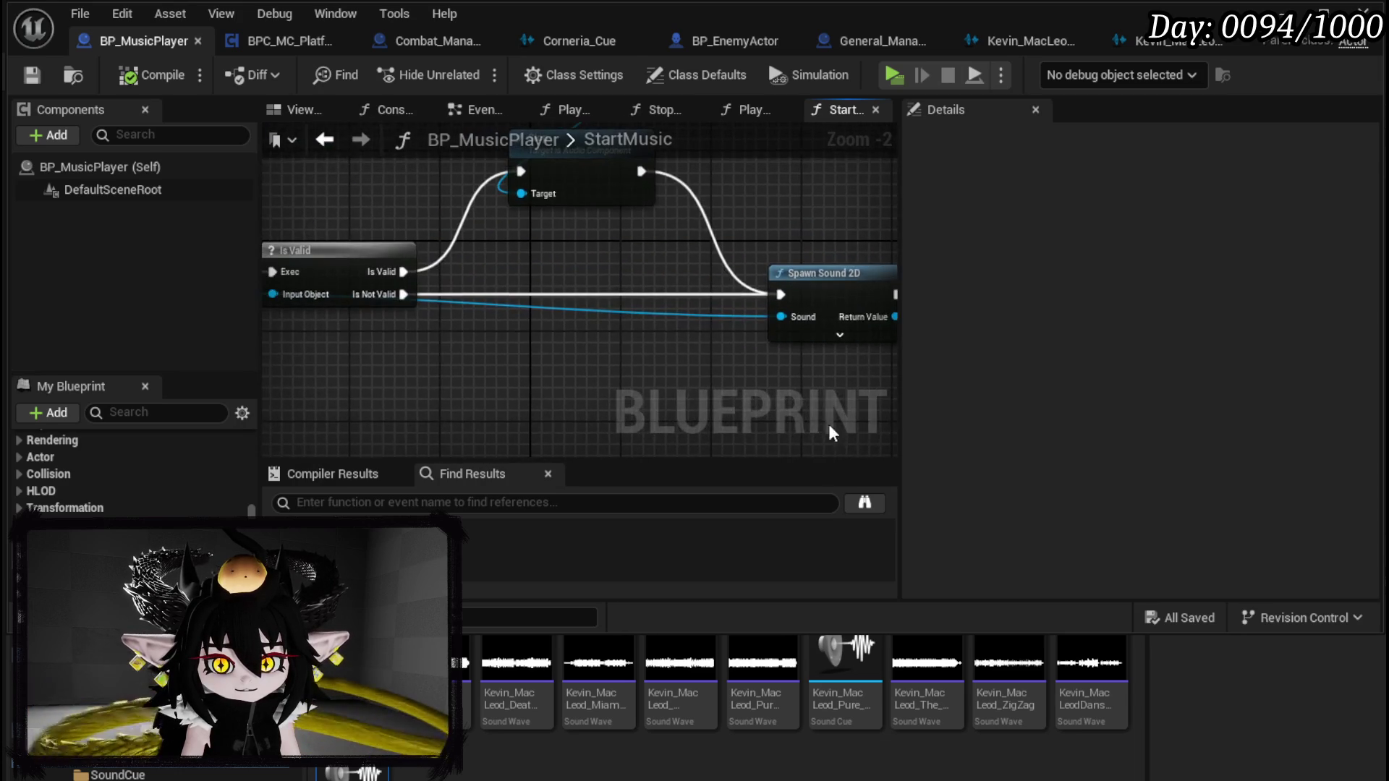
mouse_move(539, 390)
left_mouse_down()
mouse_move(760, 405)
mouse_move(583, 403)
left_mouse_up()
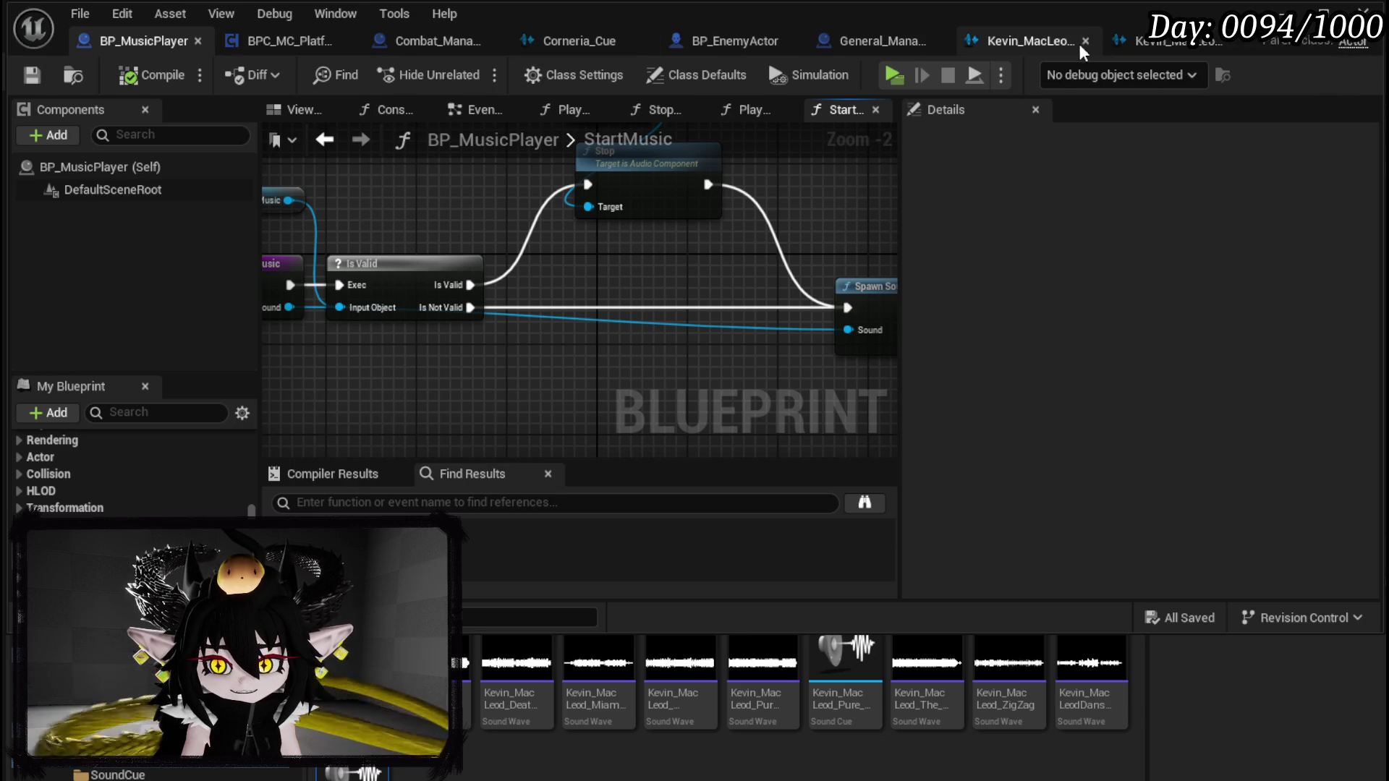
left_click(1085, 41)
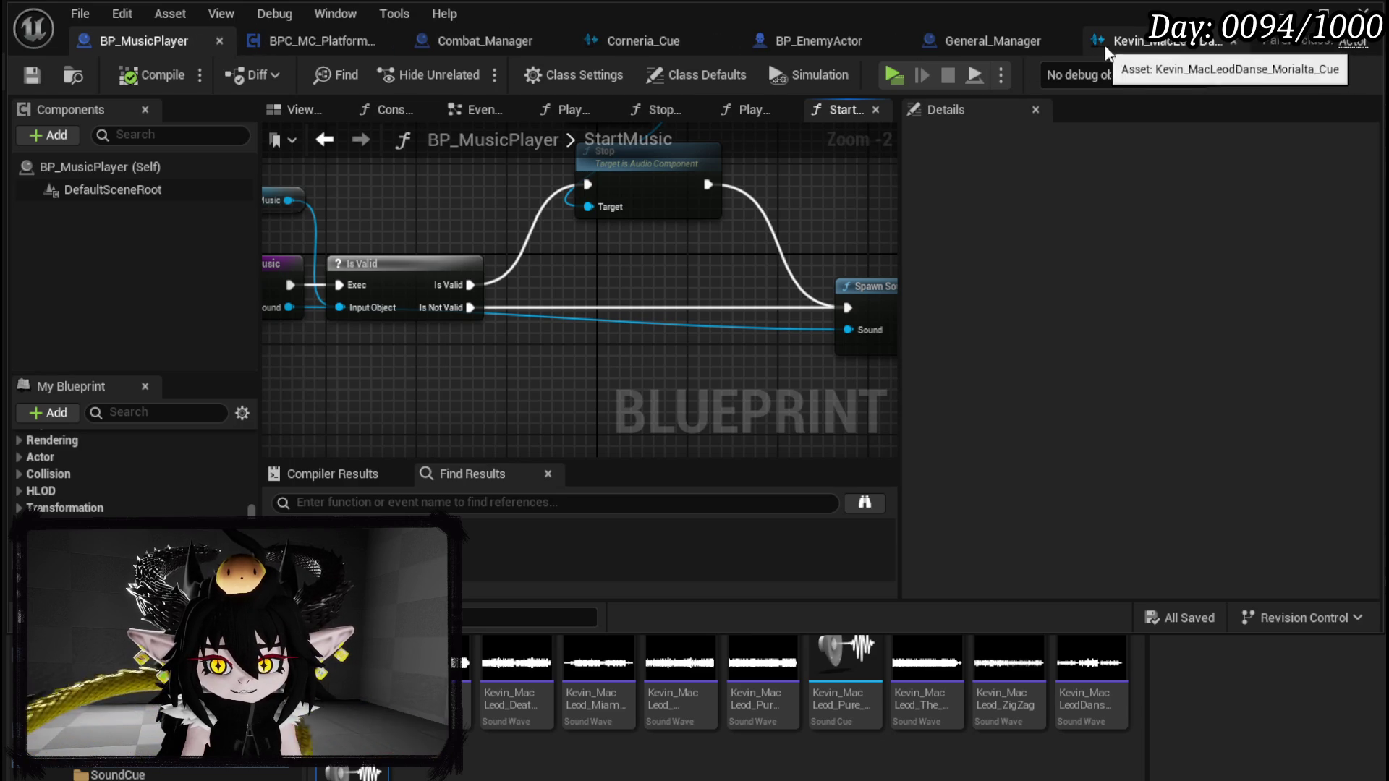
left_click(1233, 41)
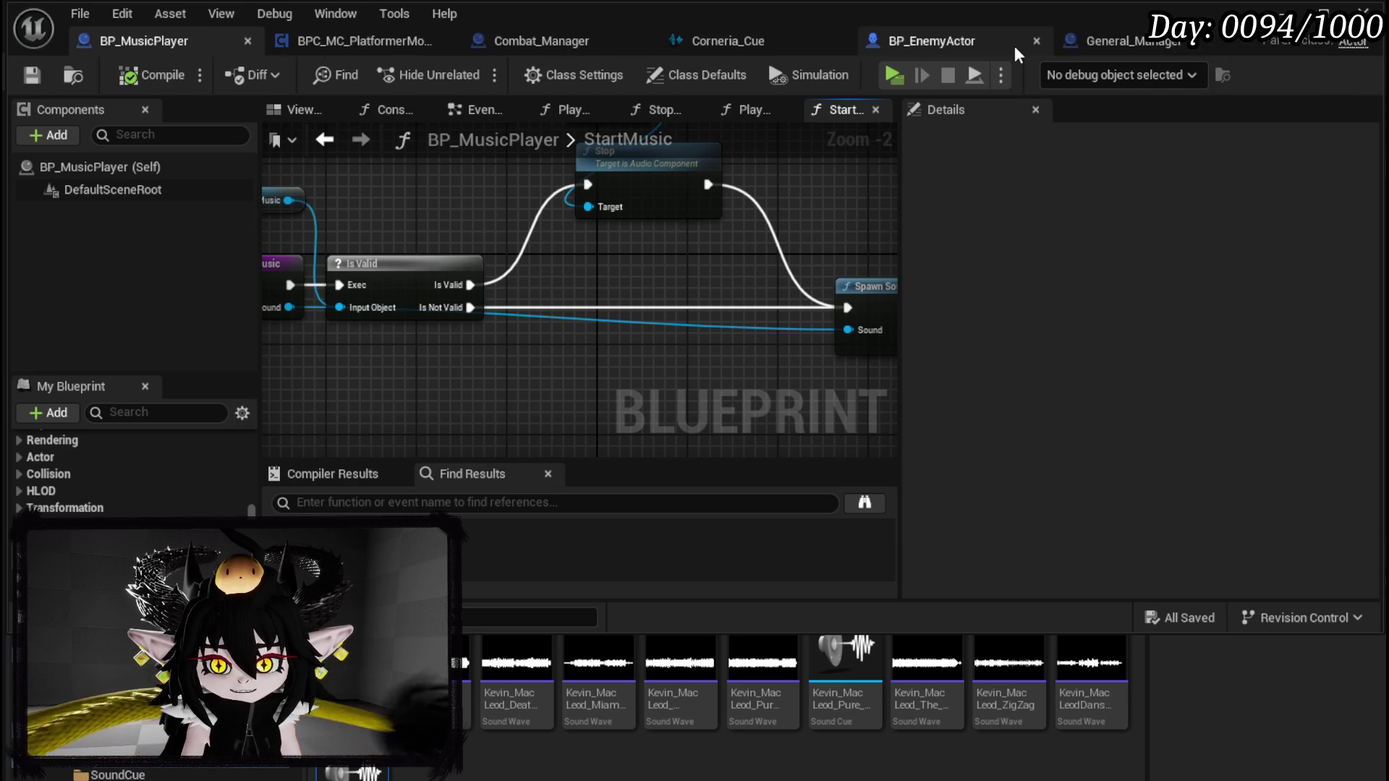
left_click(840, 42)
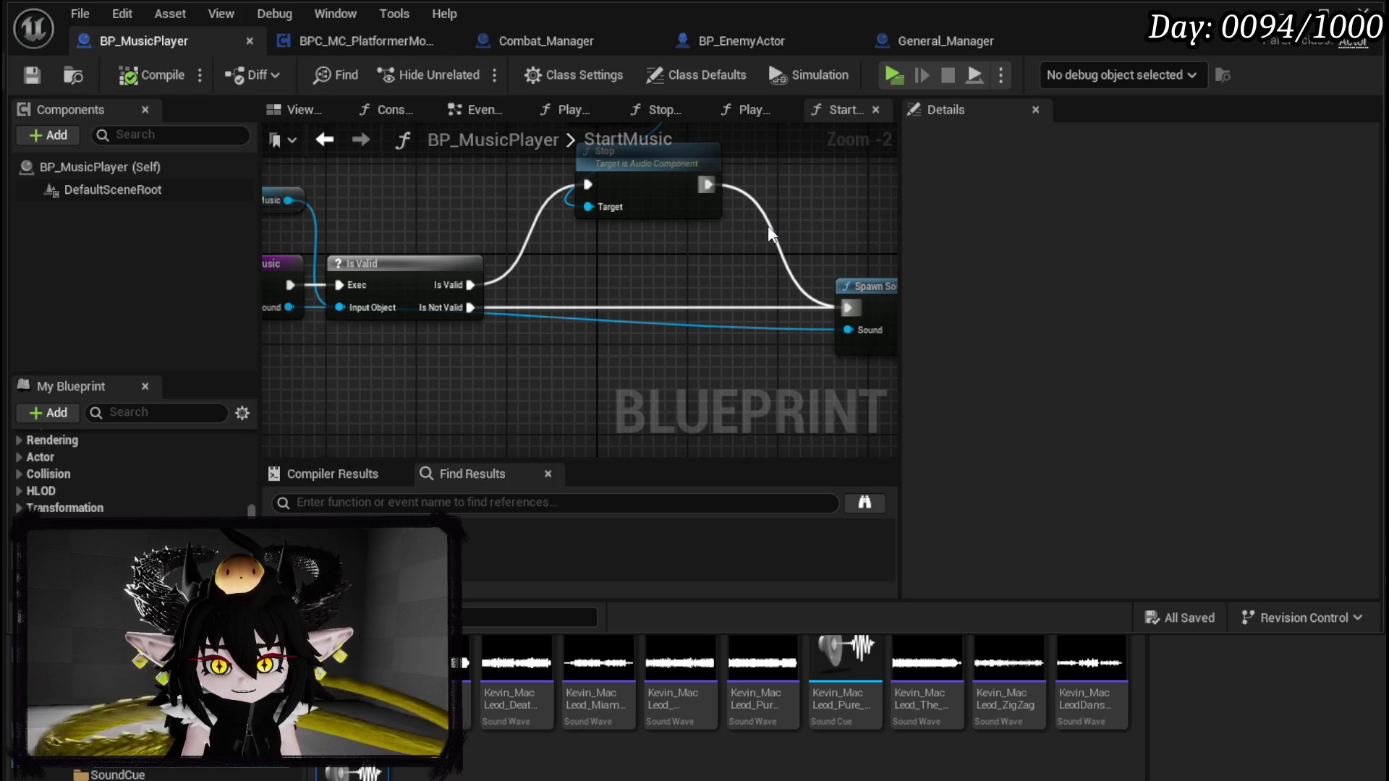
left_click_drag(769, 233, 267, 213)
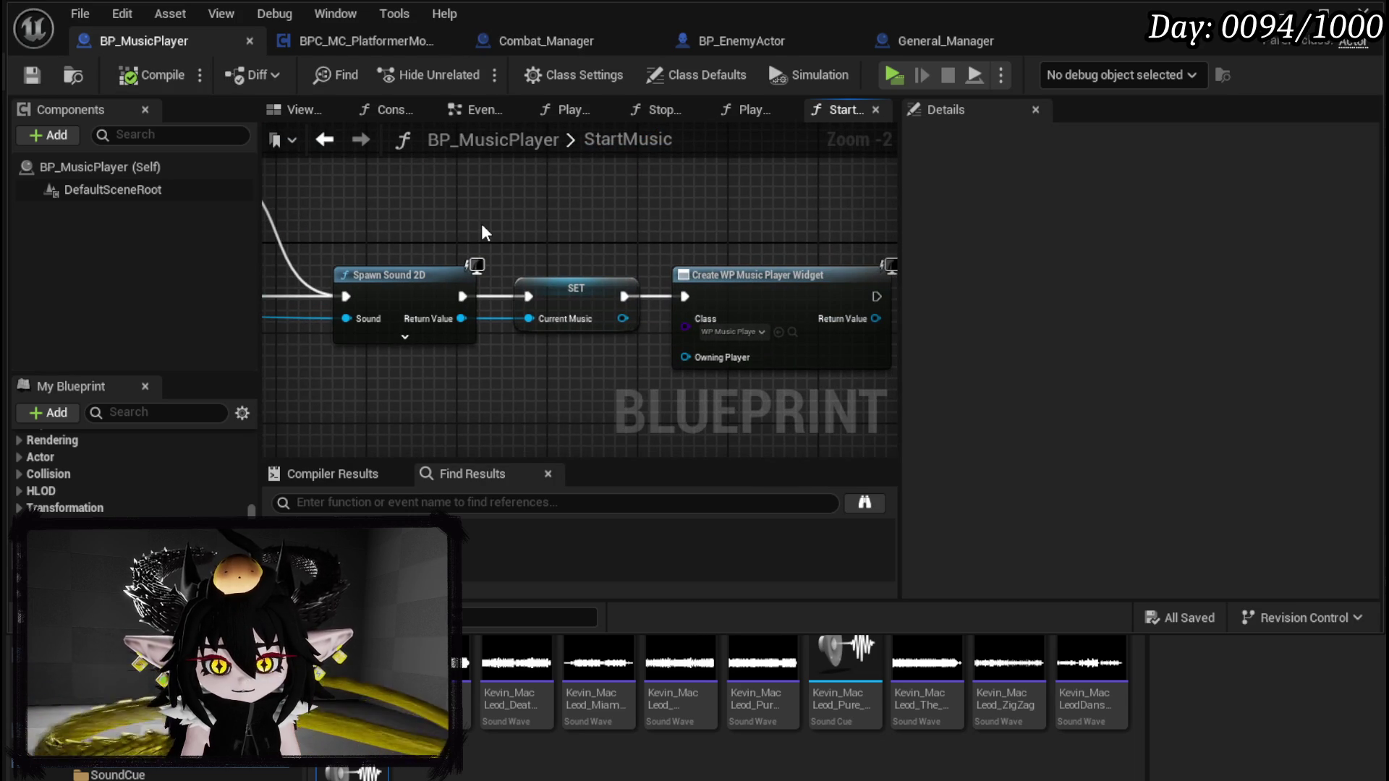
Step: Connect an Add to Viewport node to Create Widget's Return Value and compile
left_click_drag(480, 223, 475, 258)
mouse_move(644, 312)
left_mouse_down()
mouse_move(766, 327)
mouse_move(644, 311)
mouse_move(715, 309)
left_mouse_up()
type("add to vie")
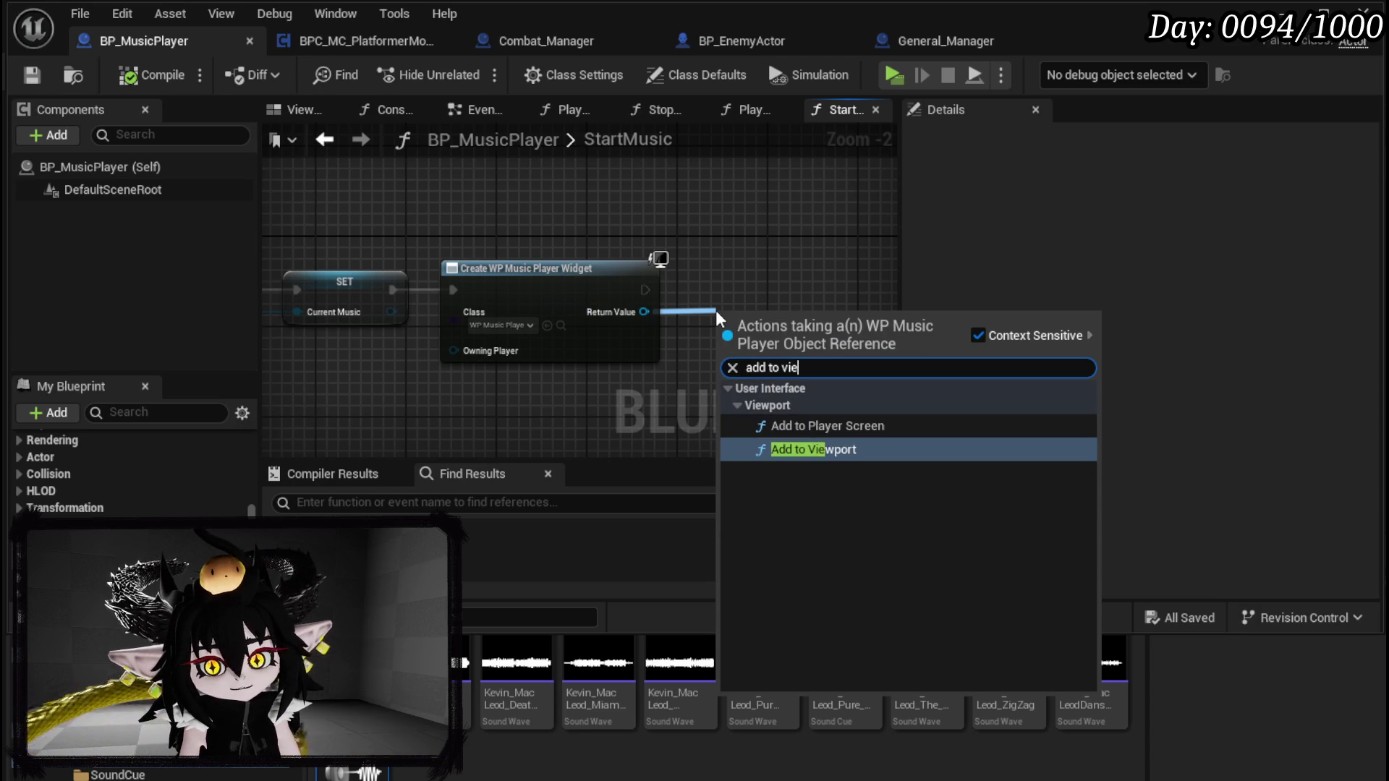
key("Return")
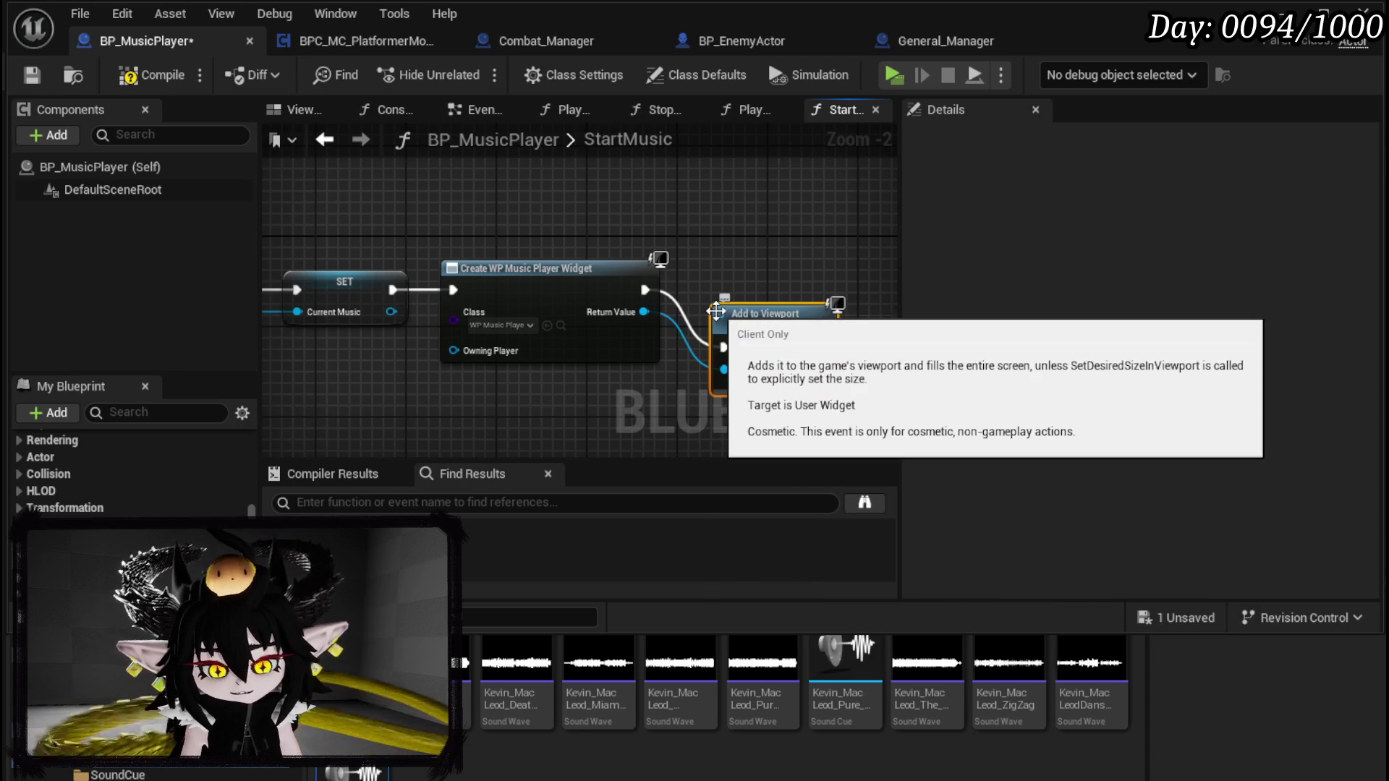
mouse_move(793, 329)
left_mouse_down()
mouse_move(818, 296)
mouse_move(1121, 260)
left_mouse_up()
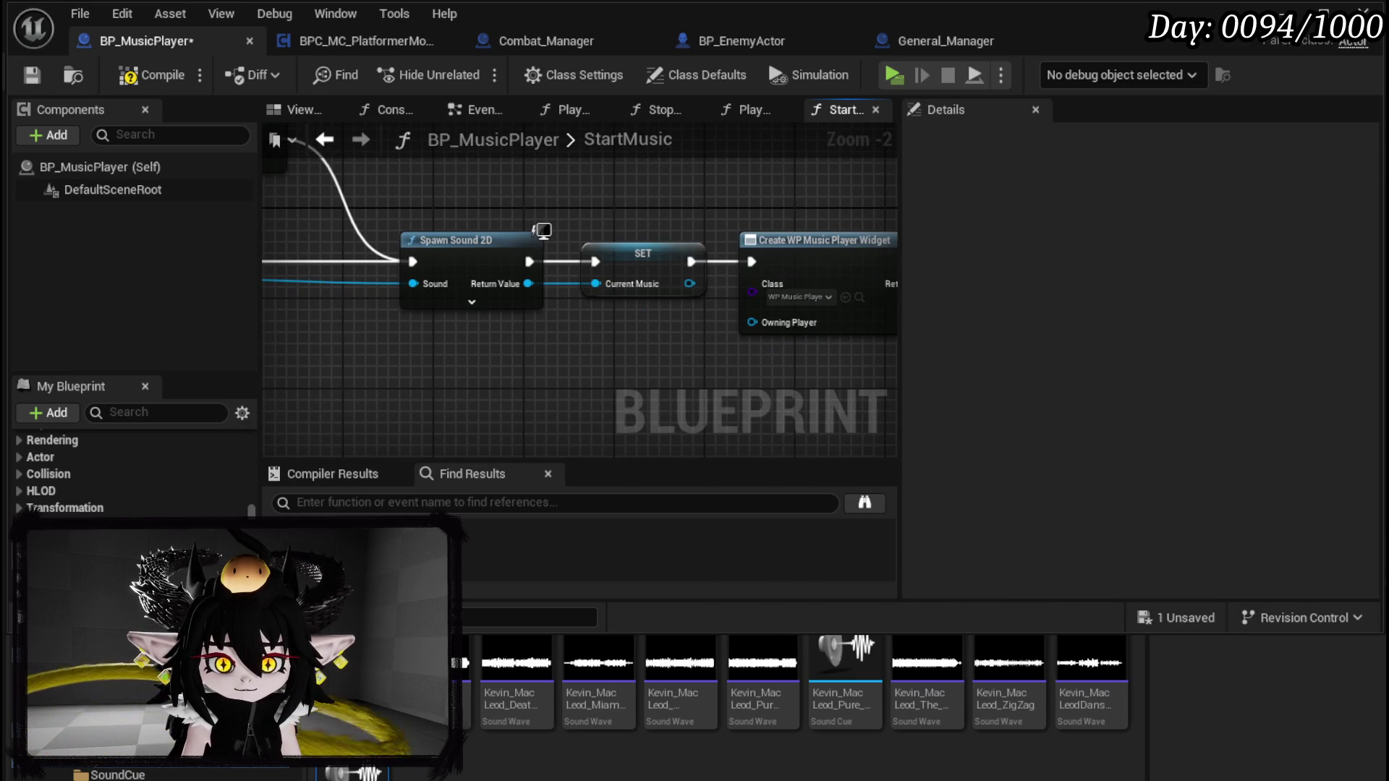
left_click(158, 77)
left_click(32, 75)
Step: Add a To Text (Object) node fed by StartMusic's Sound pin
left_click_drag(613, 302, 280, 289)
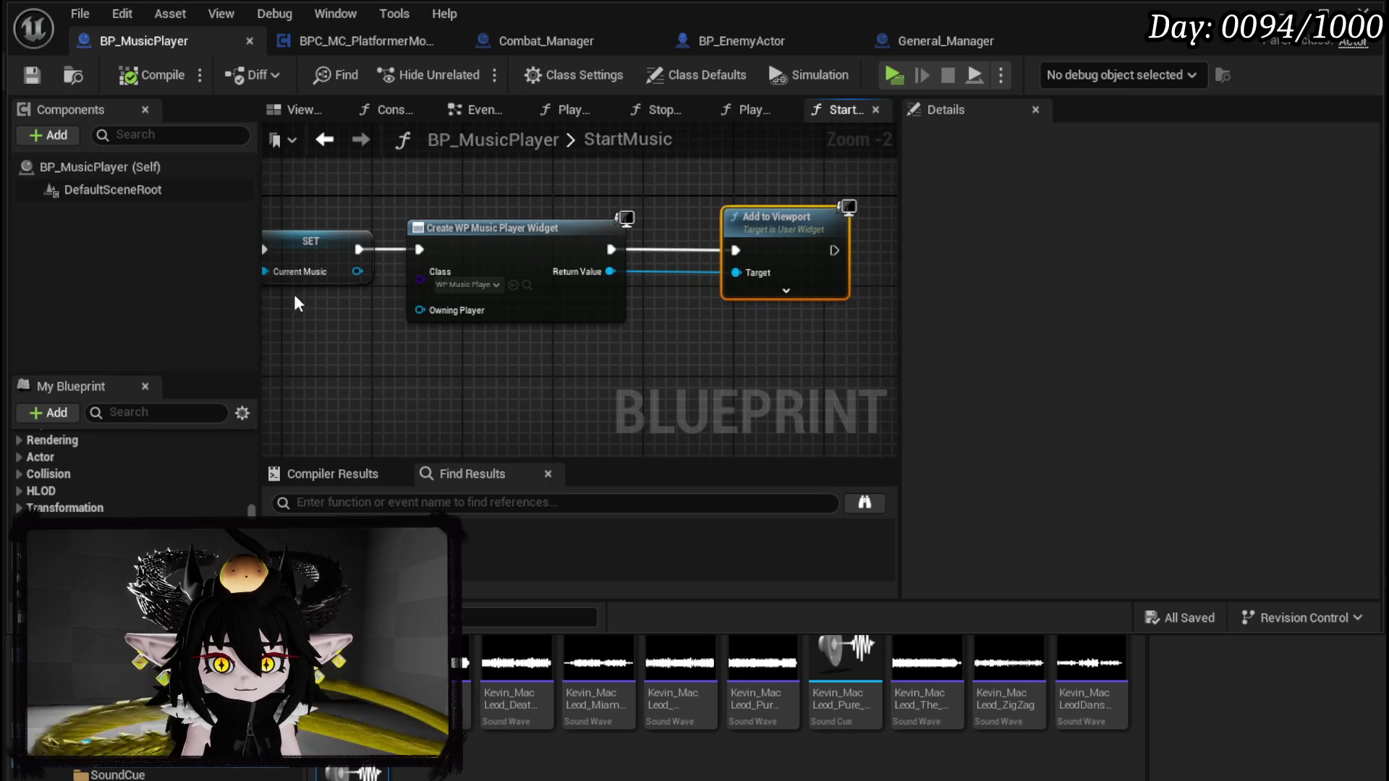
left_click_drag(502, 370, 826, 351)
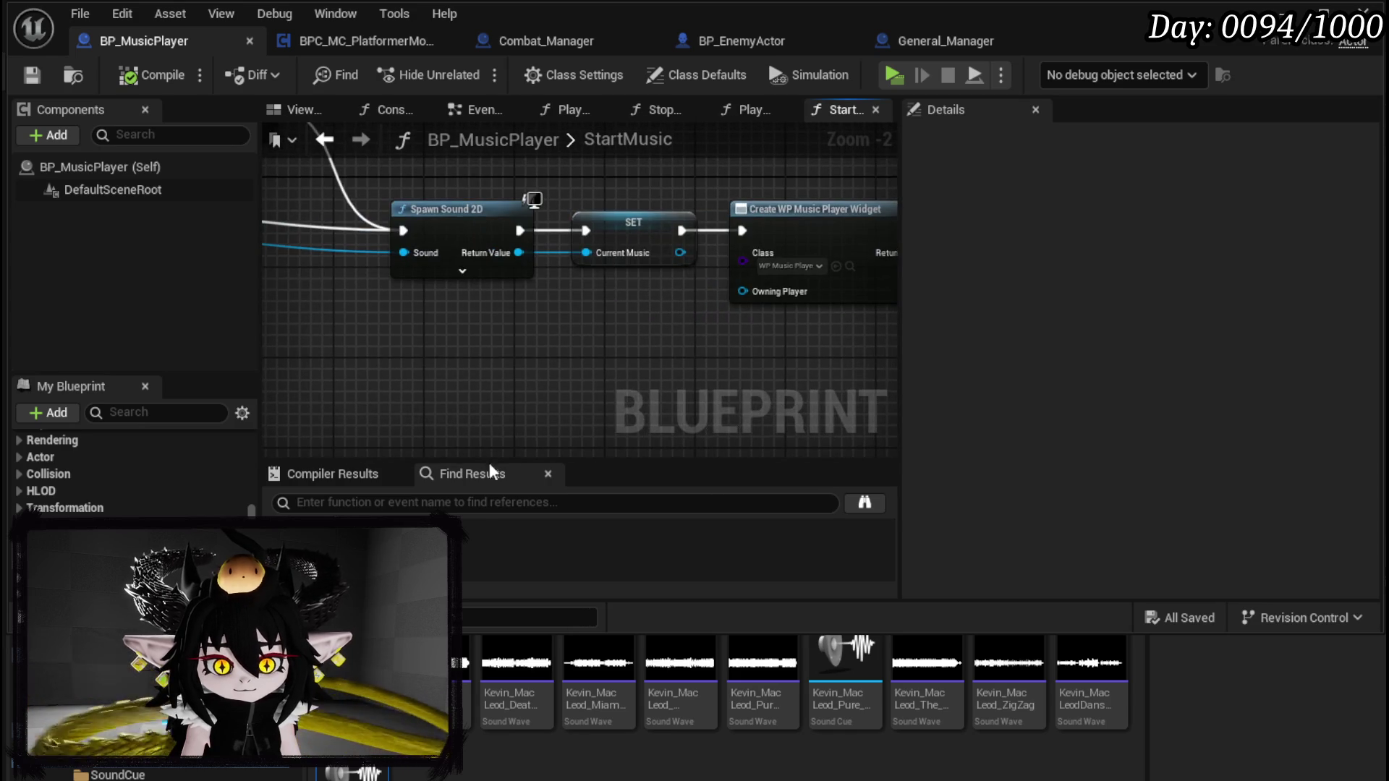
left_click_drag(393, 364, 856, 332)
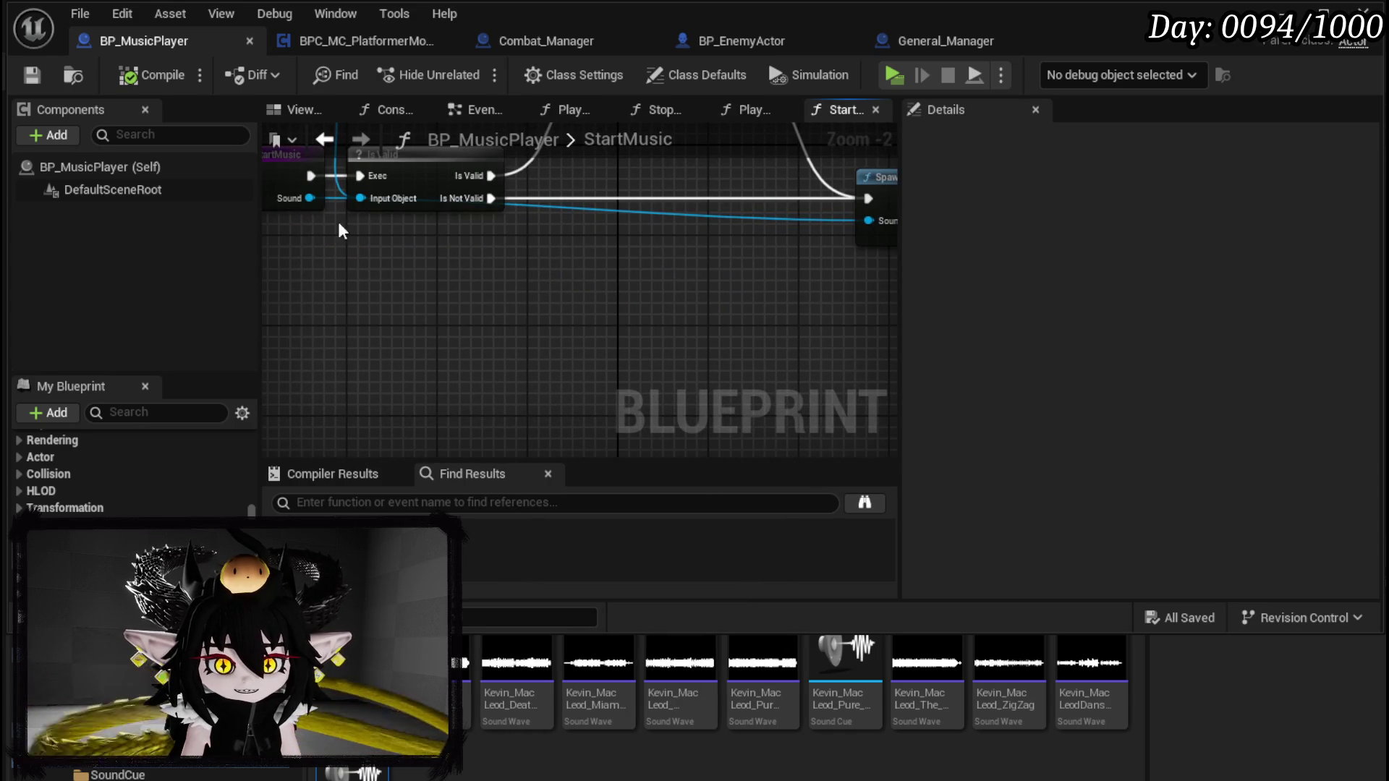
left_click_drag(305, 197, 683, 320)
type("te")
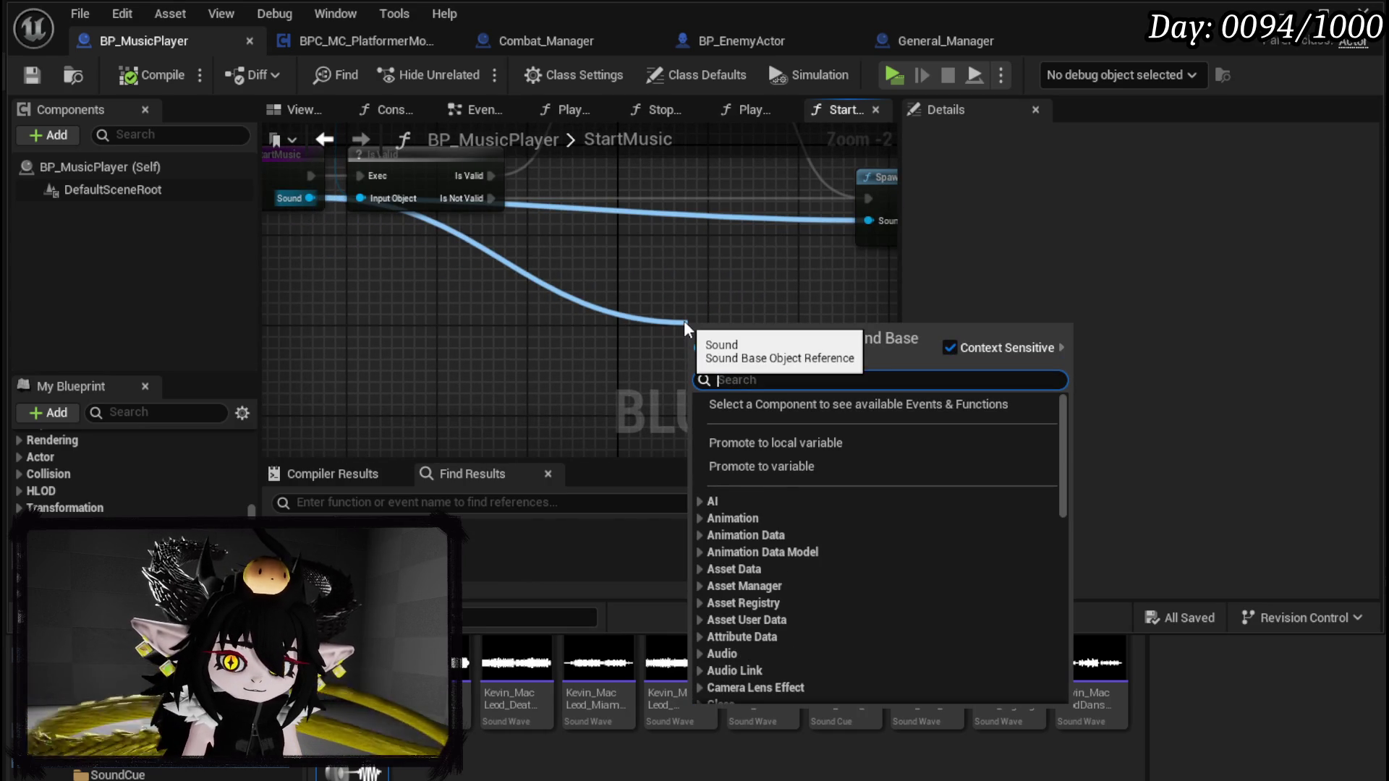
type("xt")
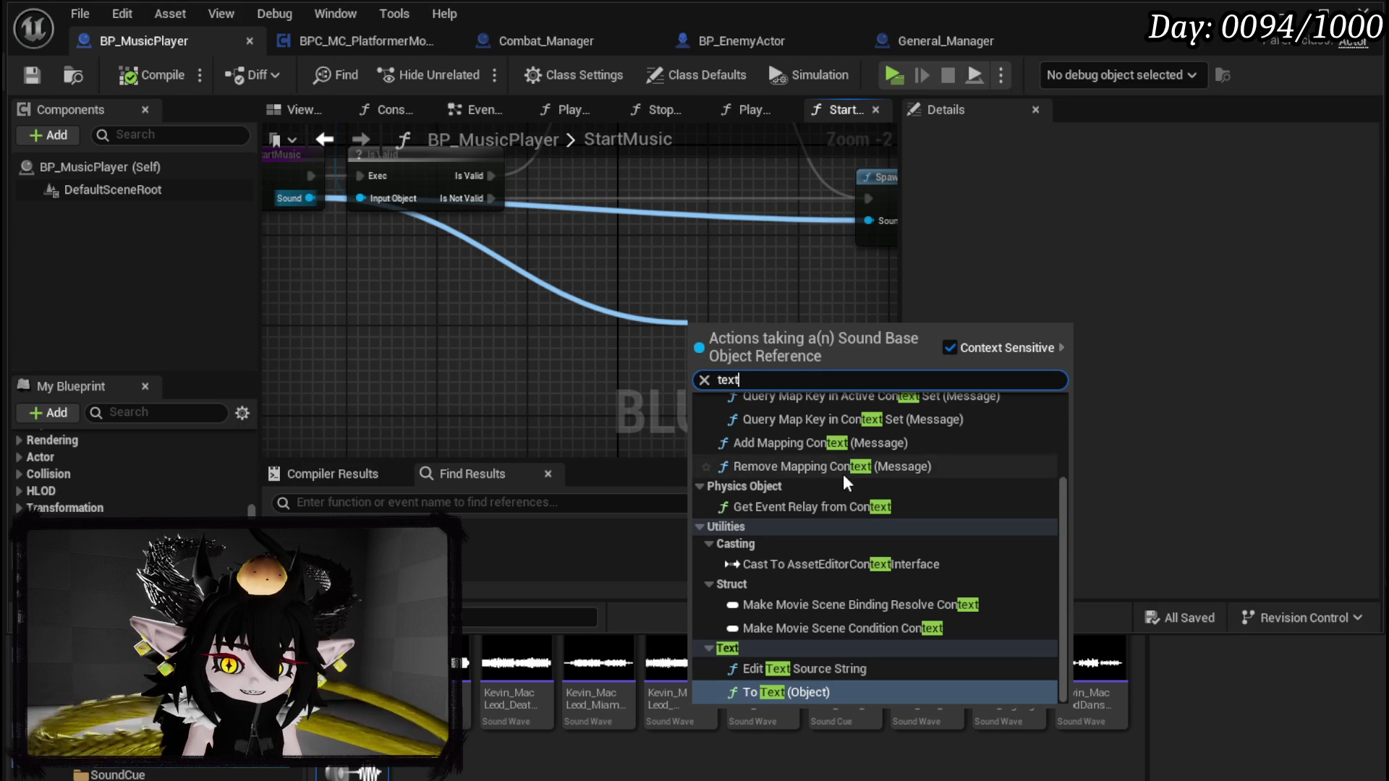
left_click(771, 693)
Step: Place the To Text node below Create Widget and recompile the blueprint
left_click_drag(749, 383, 489, 385)
left_click_drag(411, 292, 669, 335)
left_click_drag(489, 301, 333, 283)
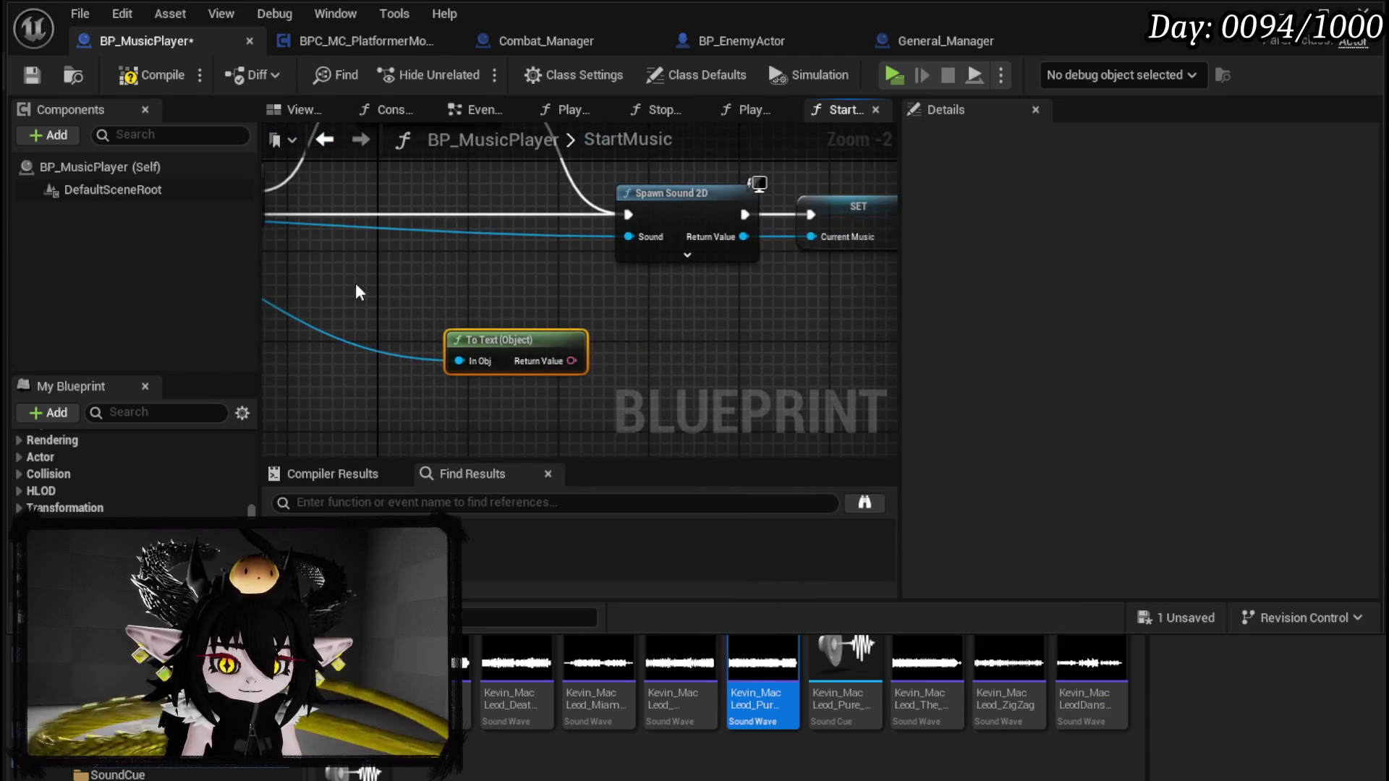
mouse_move(494, 335)
left_mouse_down()
mouse_move(594, 340)
mouse_move(374, 343)
mouse_move(817, 337)
mouse_move(759, 323)
mouse_move(787, 319)
left_mouse_up()
left_click_drag(610, 319, 363, 321)
left_click(363, 322)
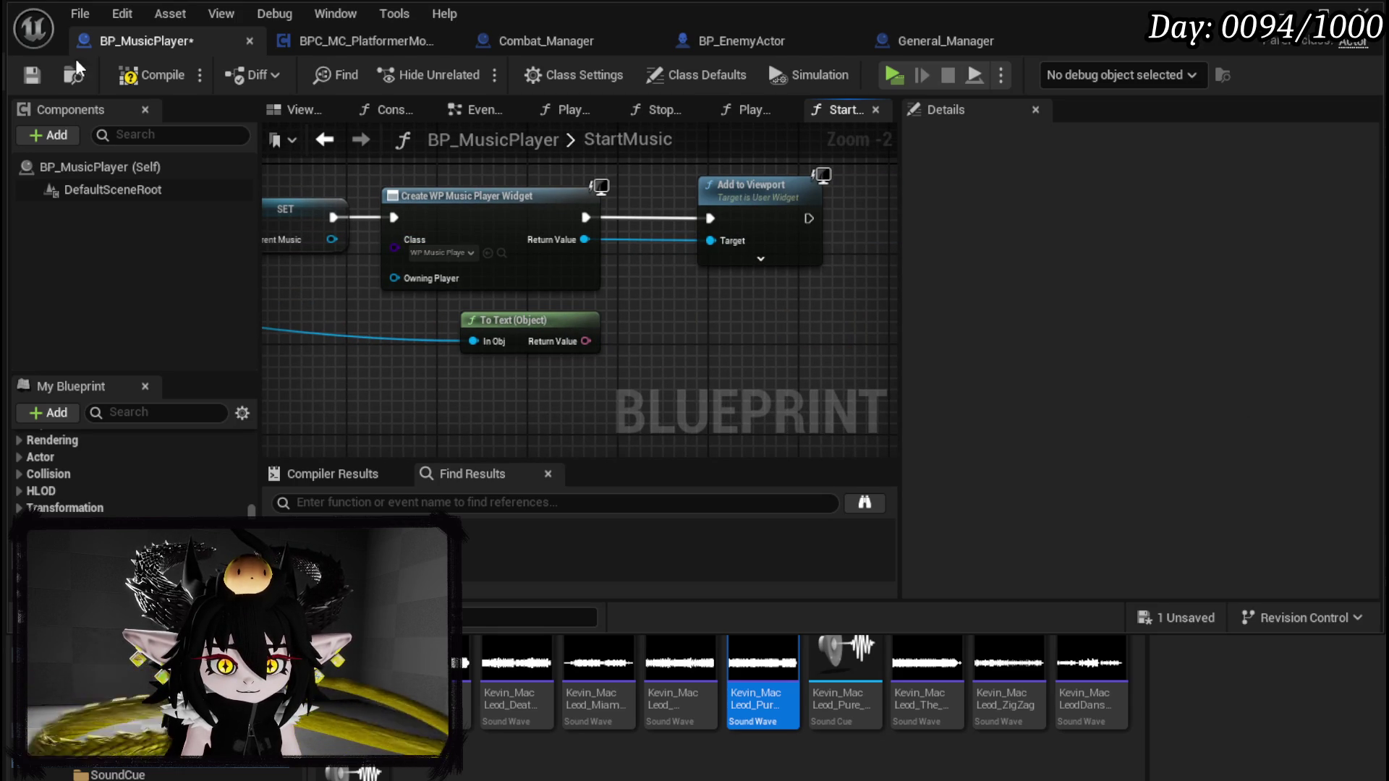
left_click(124, 76)
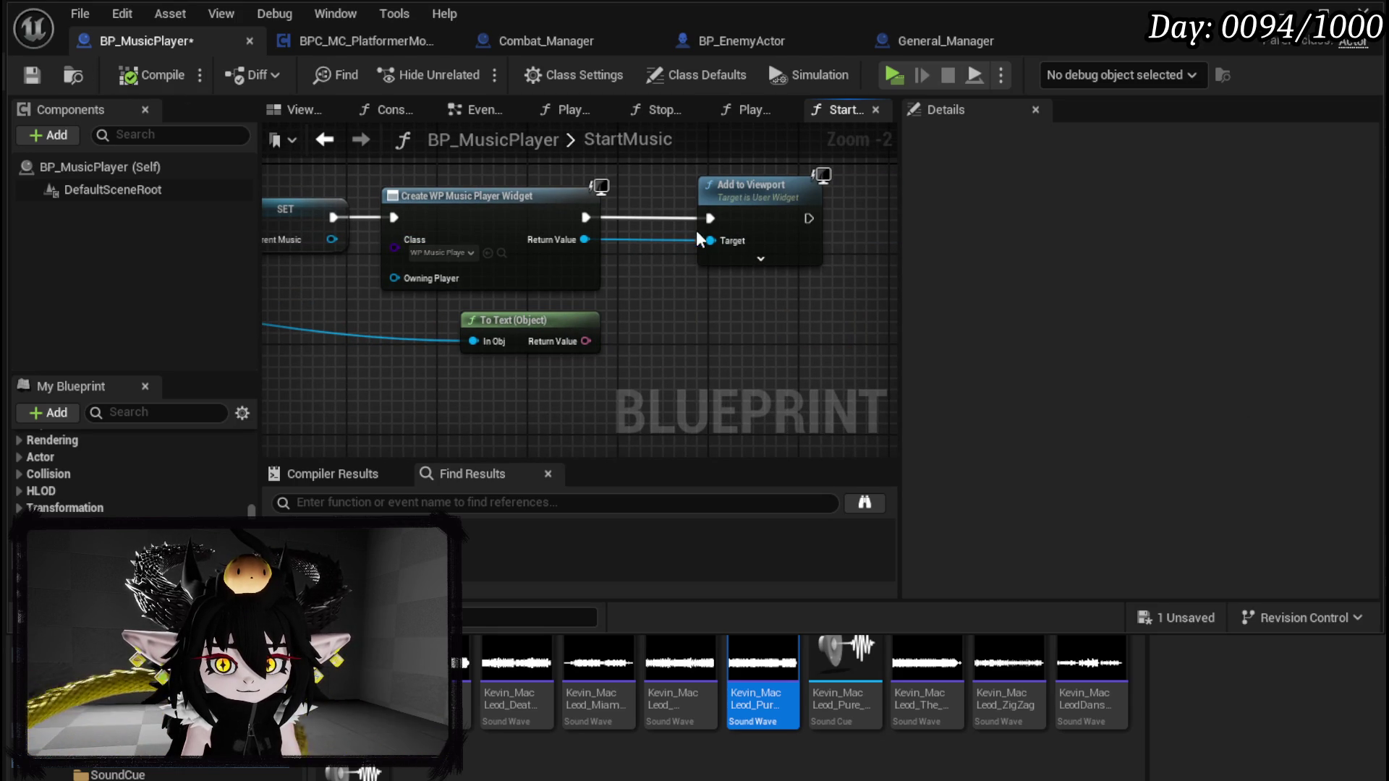
left_click(505, 253)
Step: Open WP_MusicPlayer and add a Text widget to its hierarchy
double_click(362, 665)
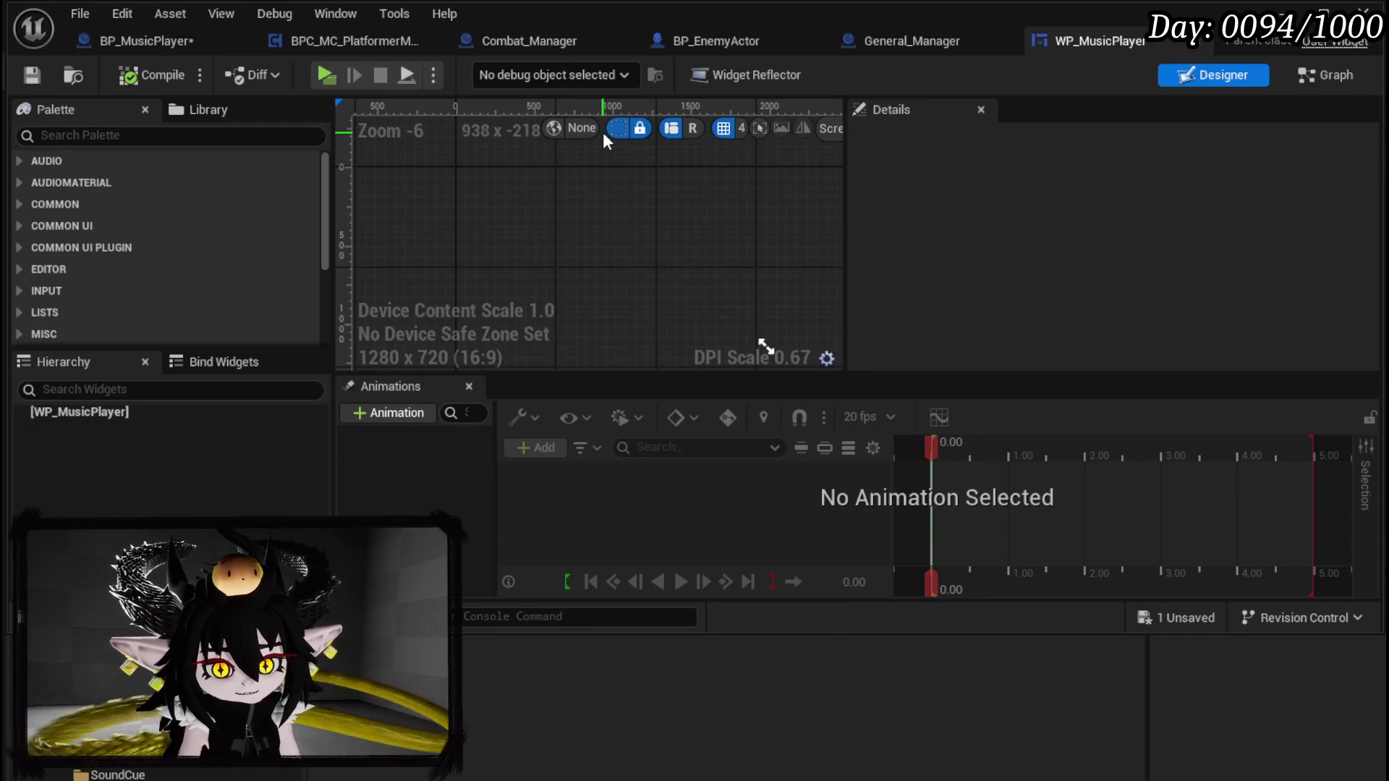
left_click(123, 135)
type("Text")
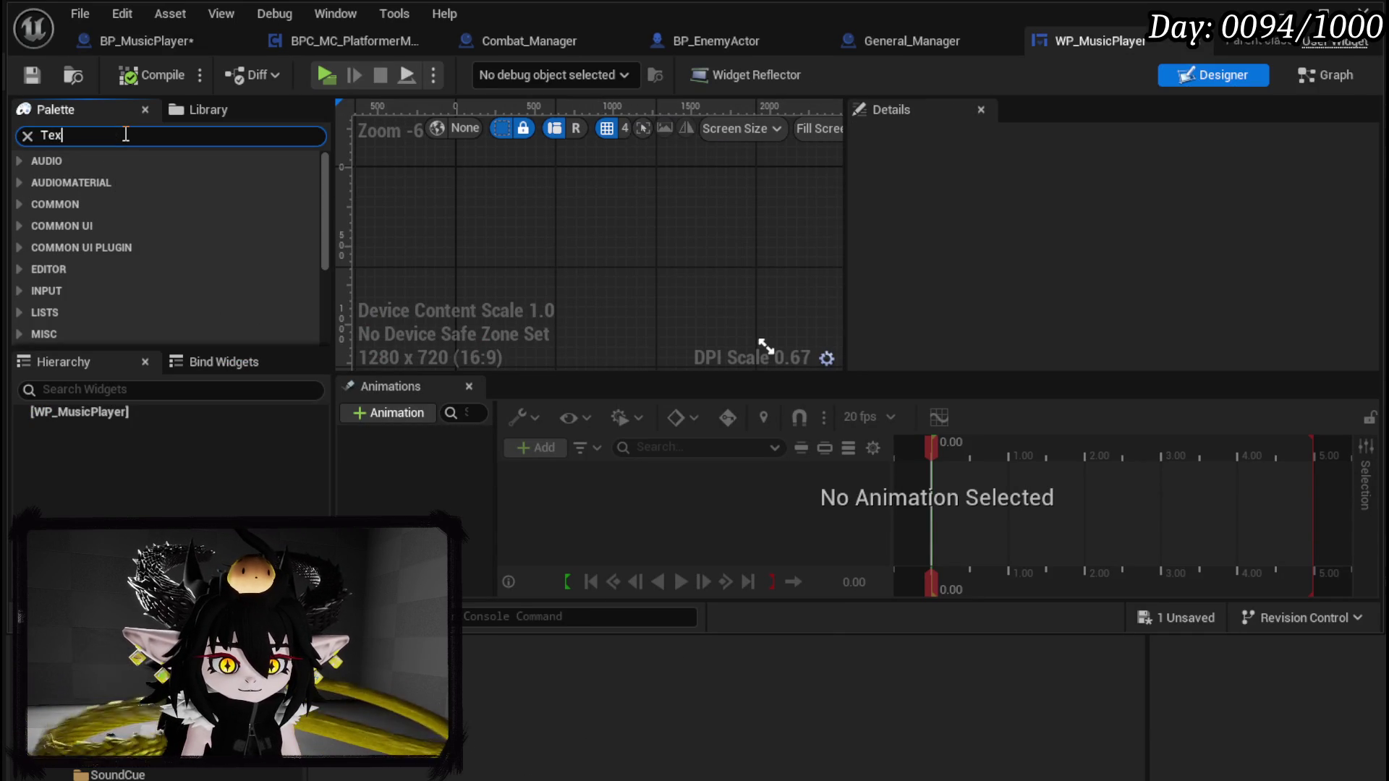
left_click_drag(76, 201, 108, 412)
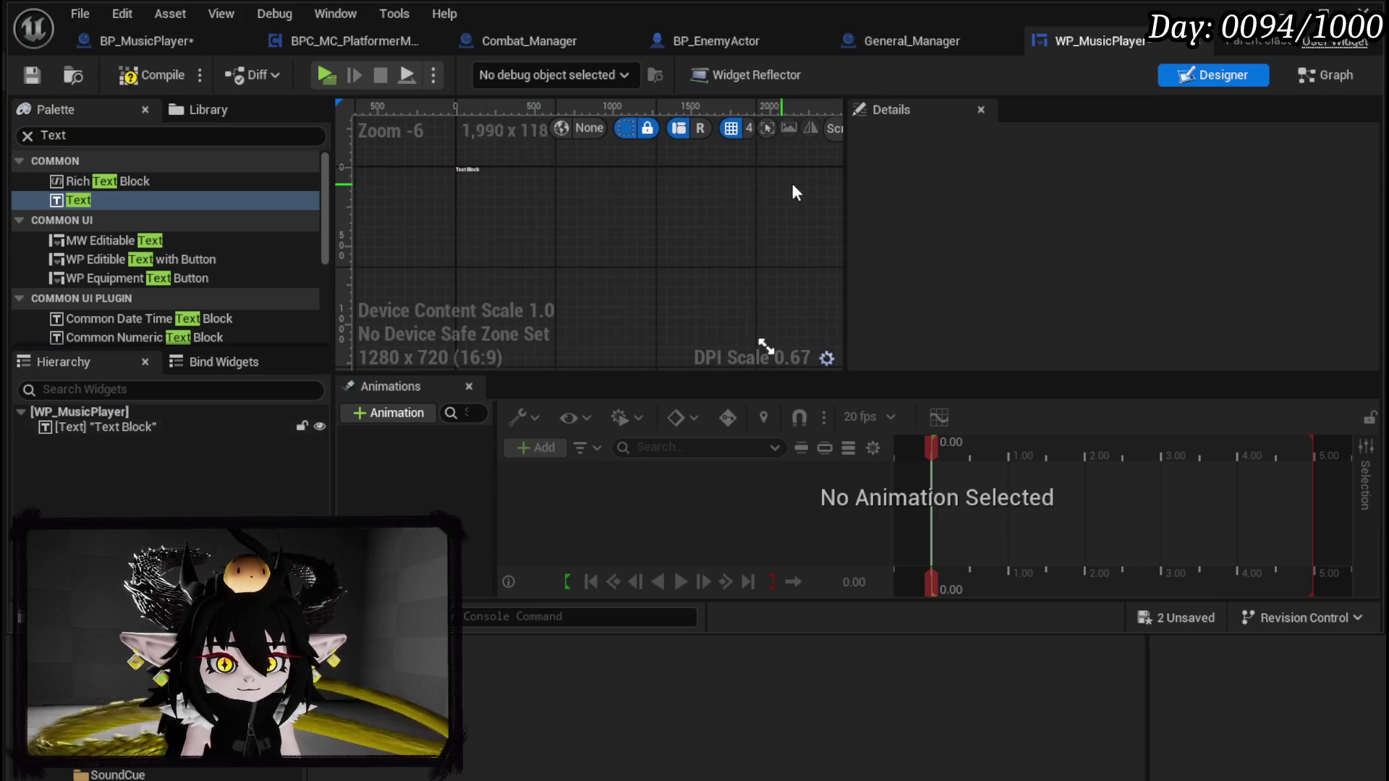
left_click(60, 427)
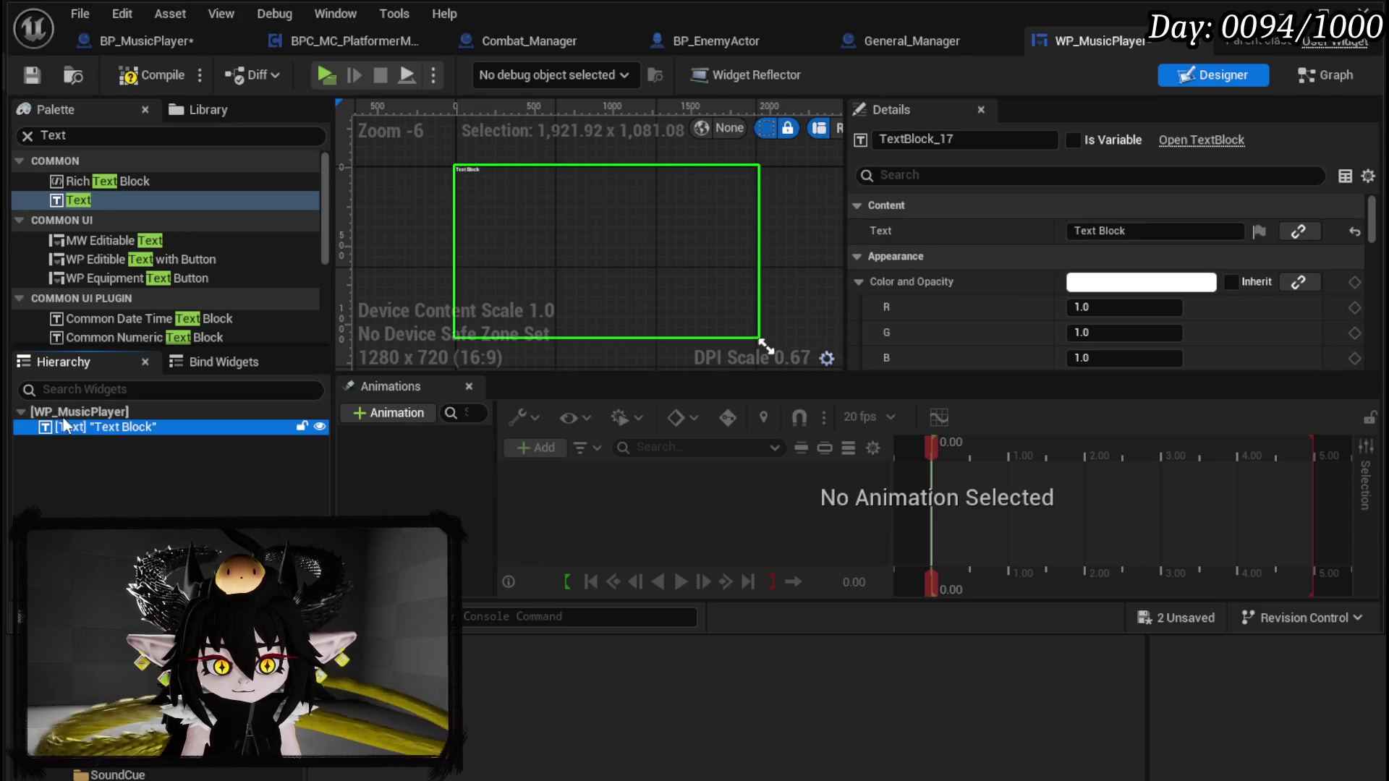
Step: Try dropping an Overlay onto the Text Block, then bring up its Wrap With options
left_click(72, 135)
type("Ca")
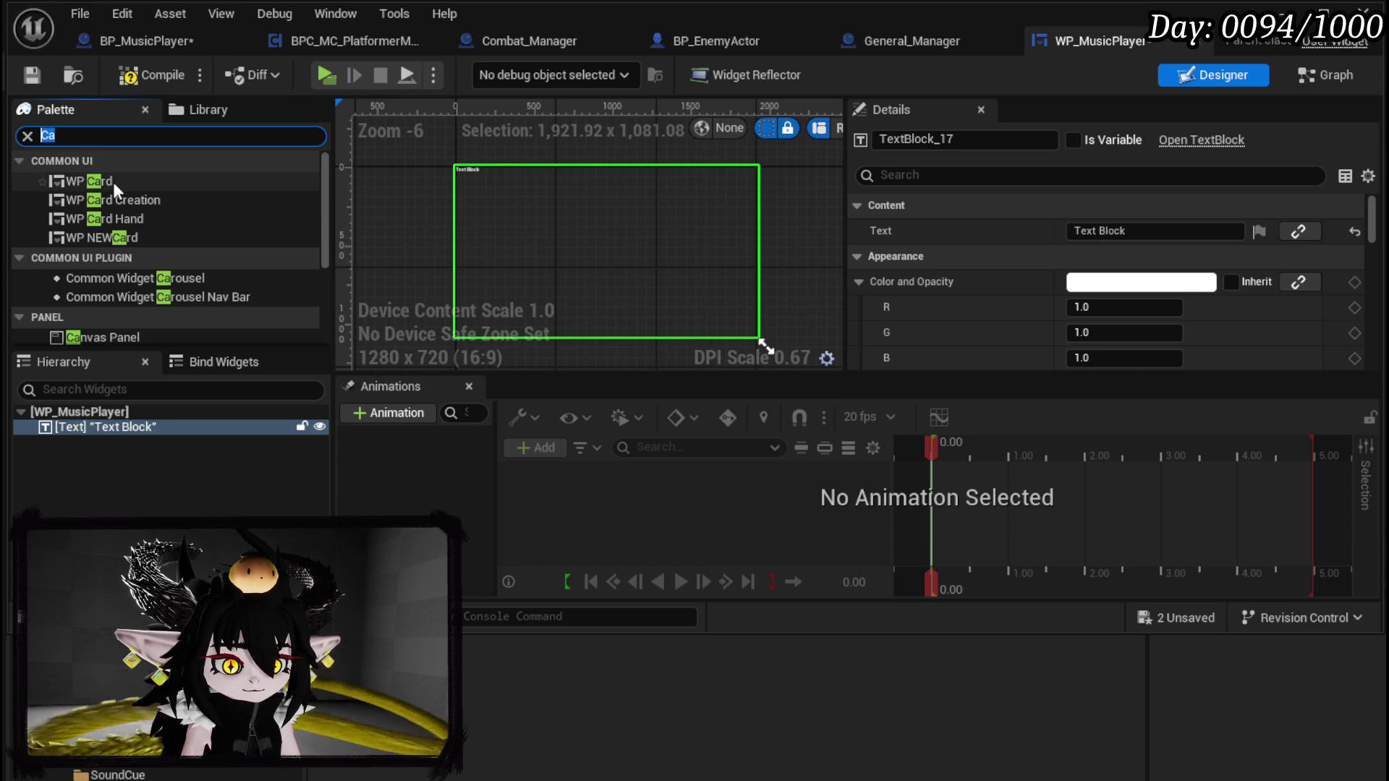
type("Overlay")
mouse_move(113, 180)
left_mouse_down()
mouse_move(97, 183)
mouse_move(76, 424)
left_mouse_up()
right_click(75, 426)
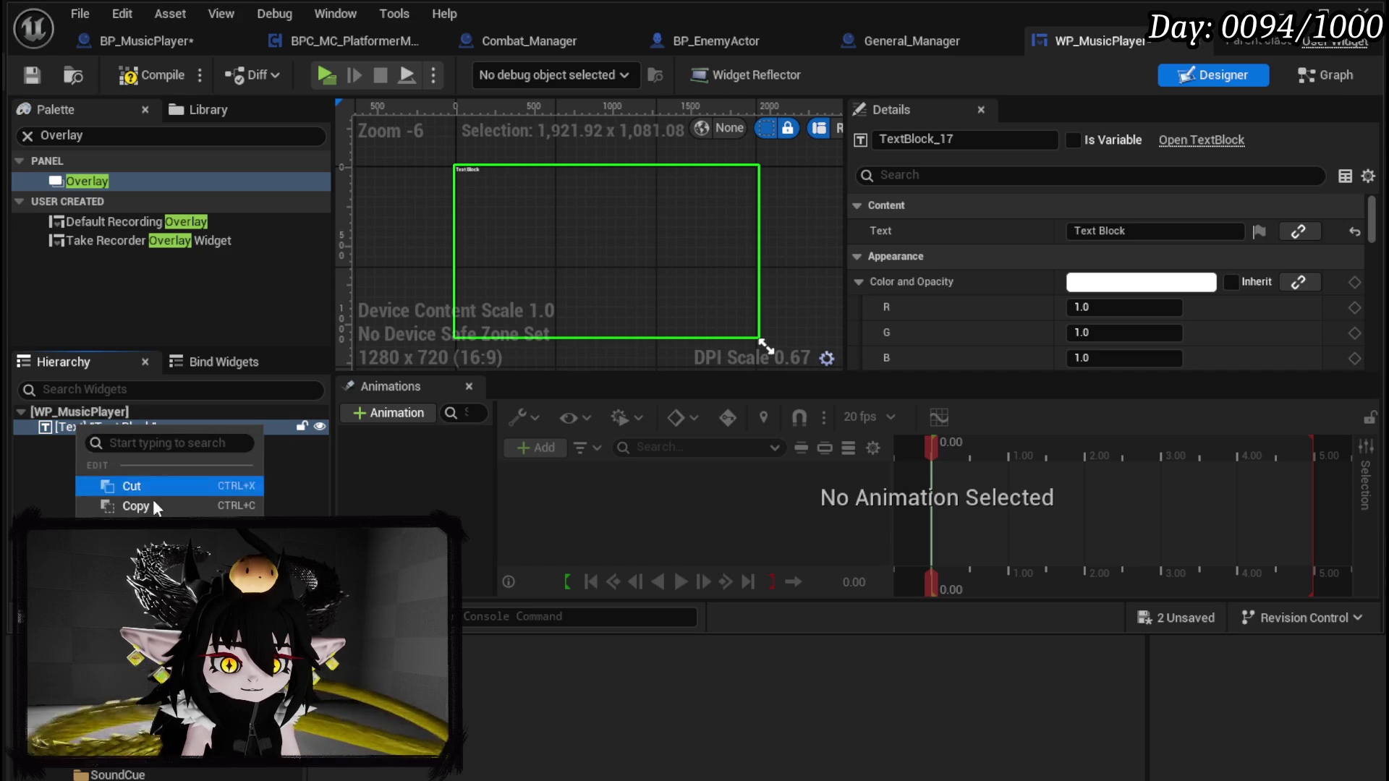
mouse_move(144, 571)
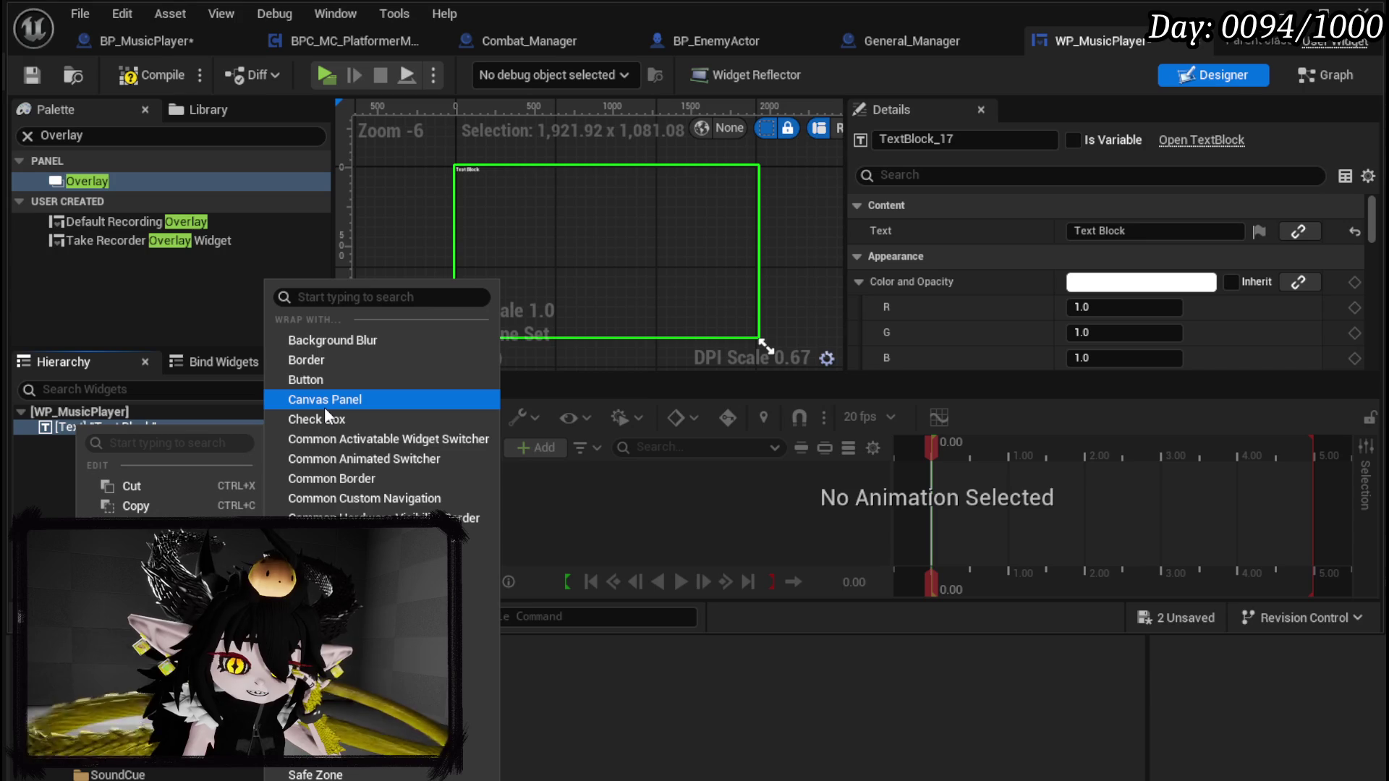
Step: Wrap the Text Block in a Canvas Panel, anchored bottom-right with alignment 1.0, 1.0, and compile
left_click(324, 406)
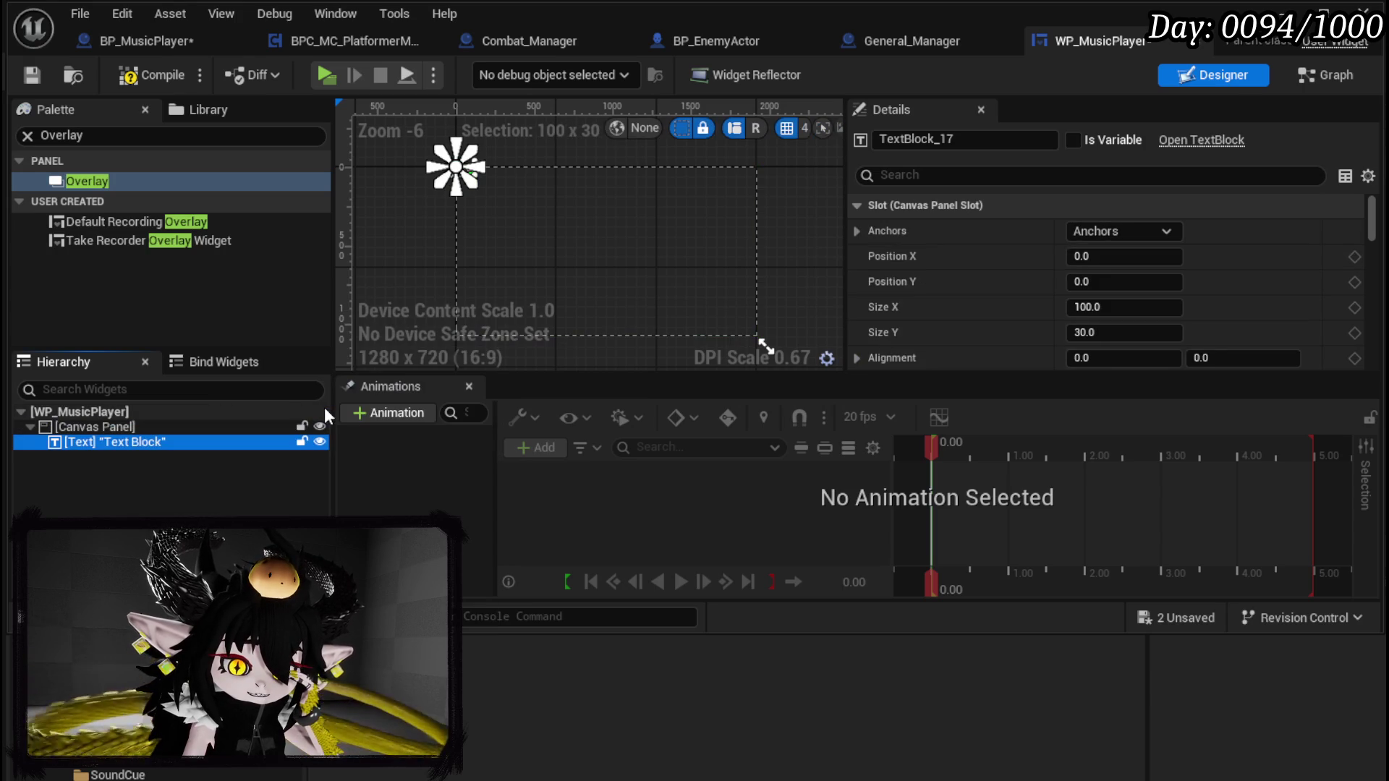
left_click(1109, 231)
left_click(1235, 416, "shift")
left_click_drag(714, 250, 667, 210)
scroll(688, 253, "up", 7)
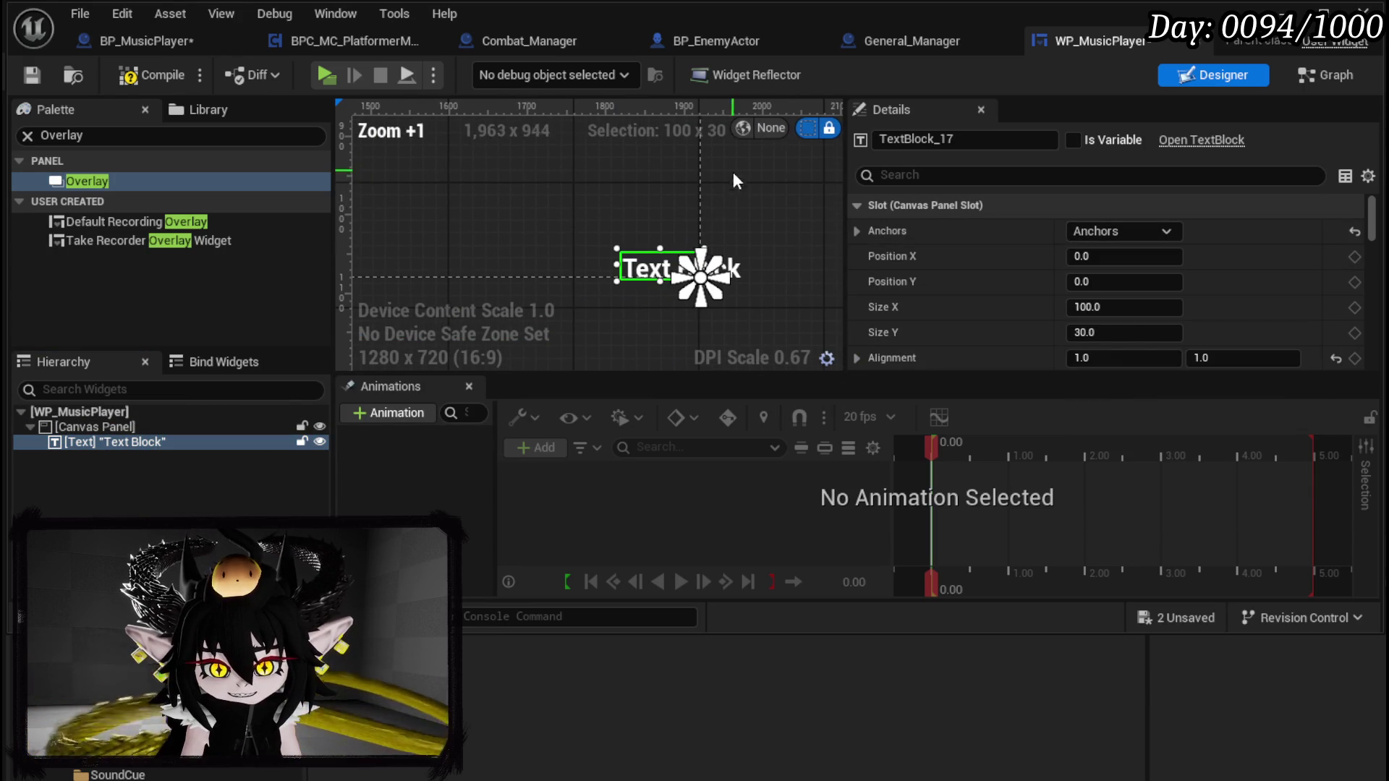
left_click(126, 76)
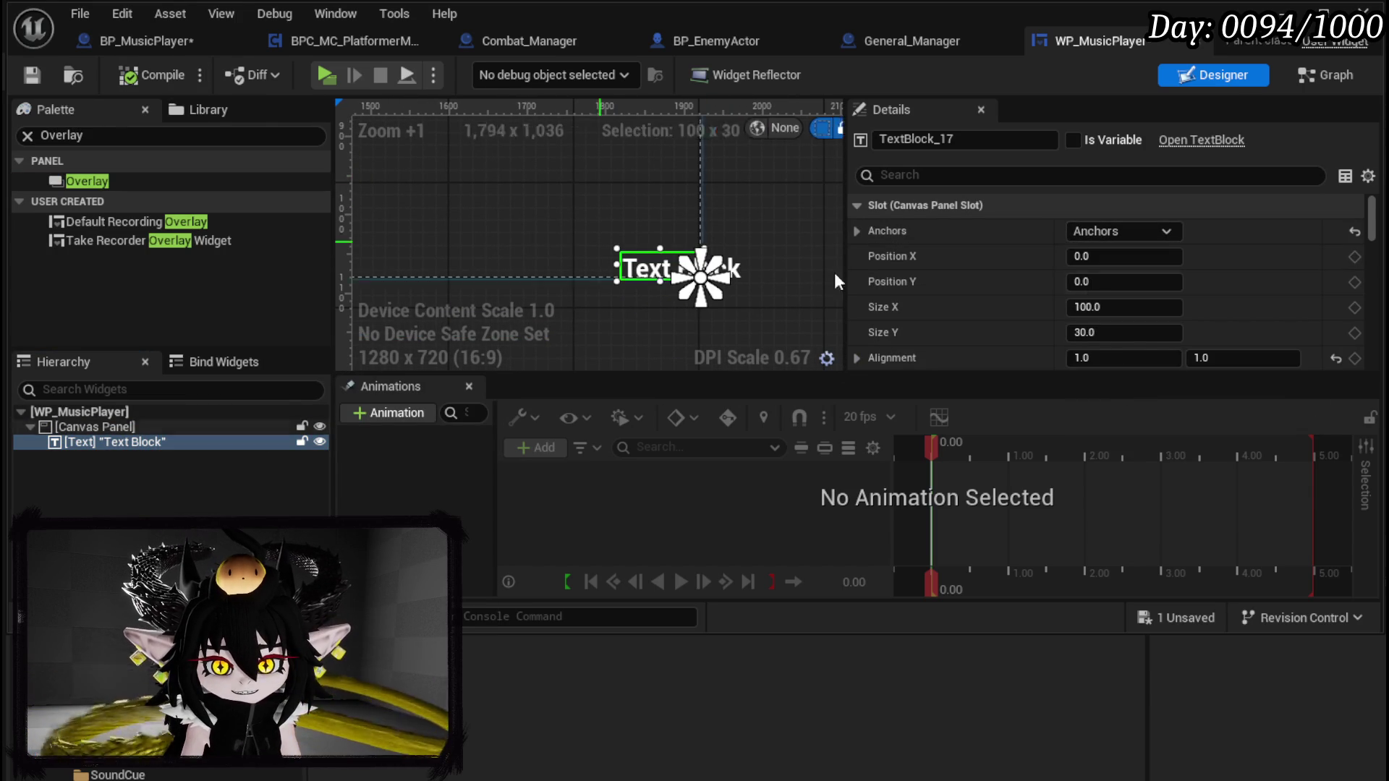
Step: Find the Text Block's Text field in the Details panel and select it
scroll(1171, 267, "down", 10)
scroll(1171, 267, "down", 5)
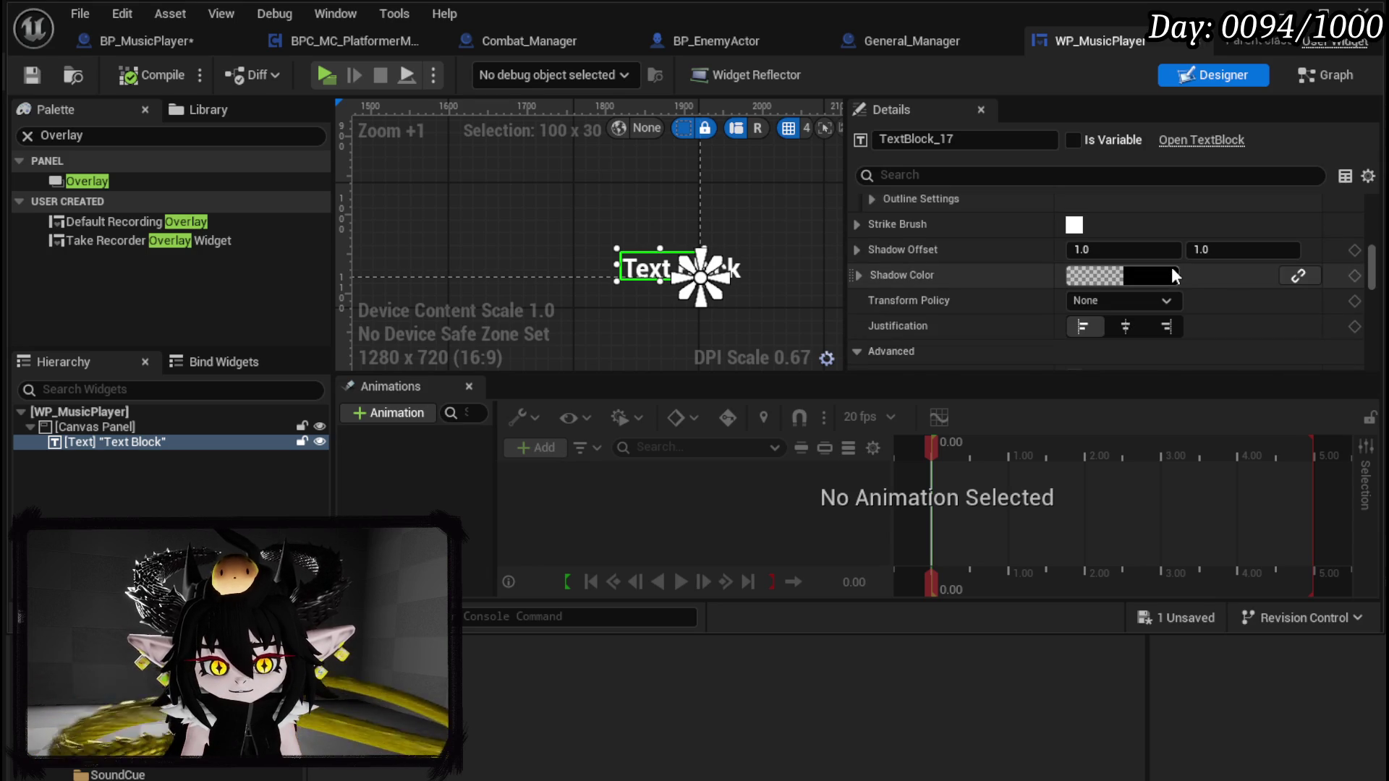
scroll(1170, 266, "down", 15)
scroll(1171, 268, "down", 8)
scroll(1172, 268, "up", 20)
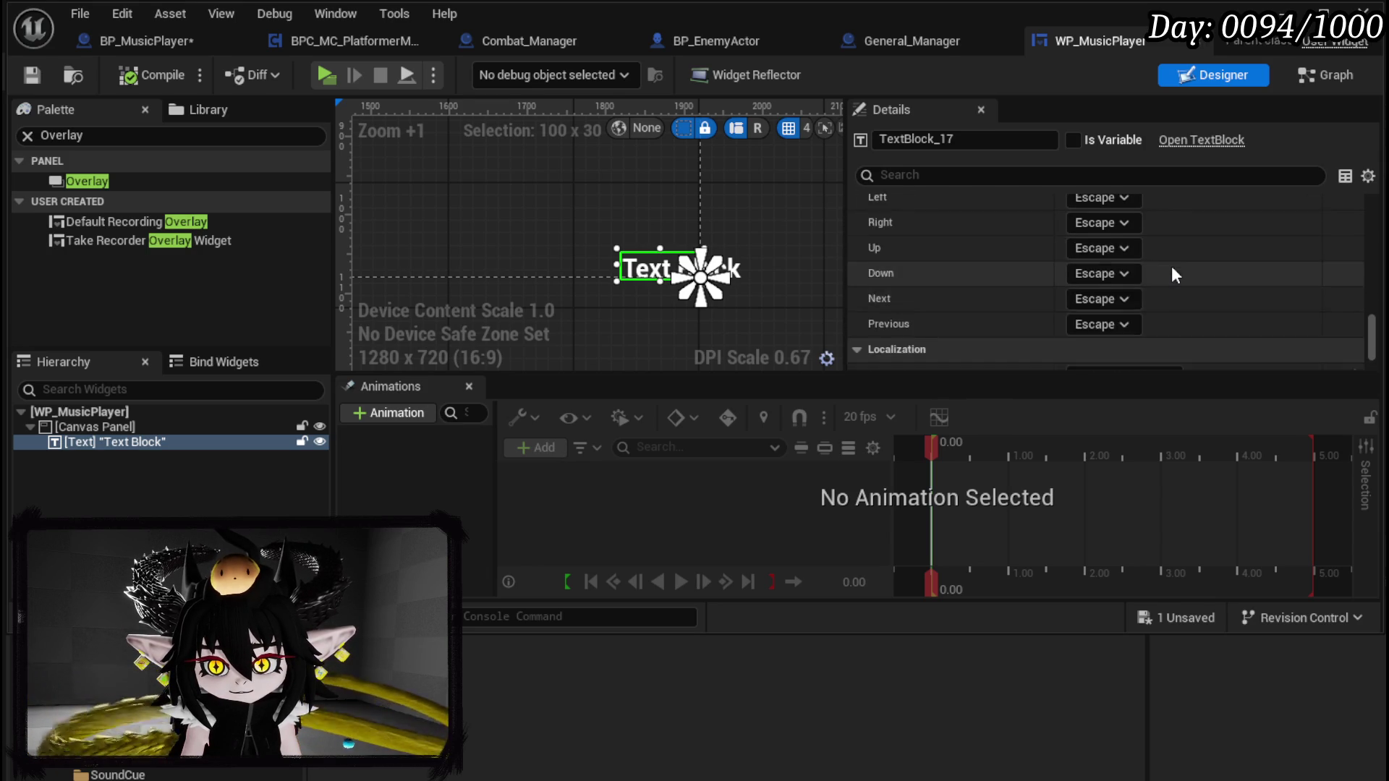
scroll(1171, 266, "down", 2)
scroll(1131, 275, "up", 6)
scroll(1131, 275, "up", 10)
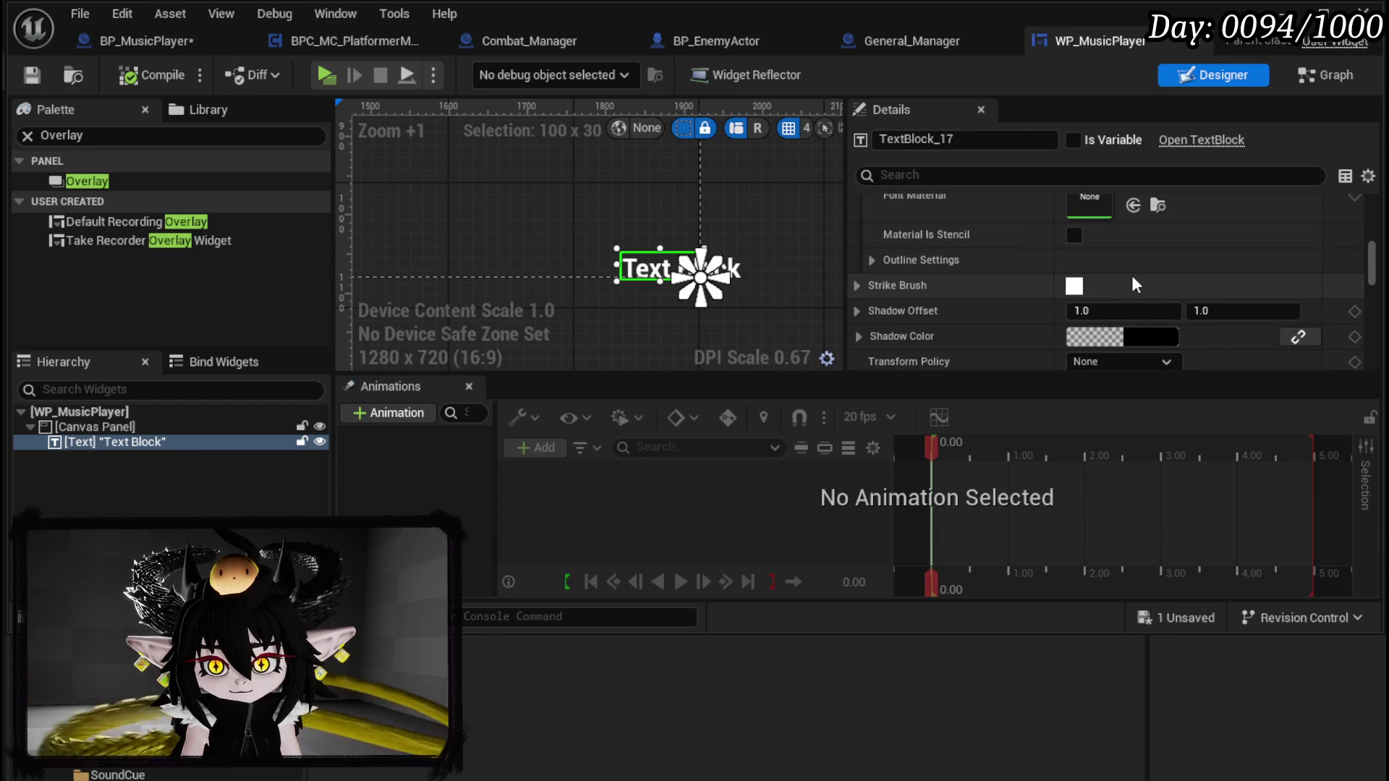
scroll(1133, 270, "up", 2)
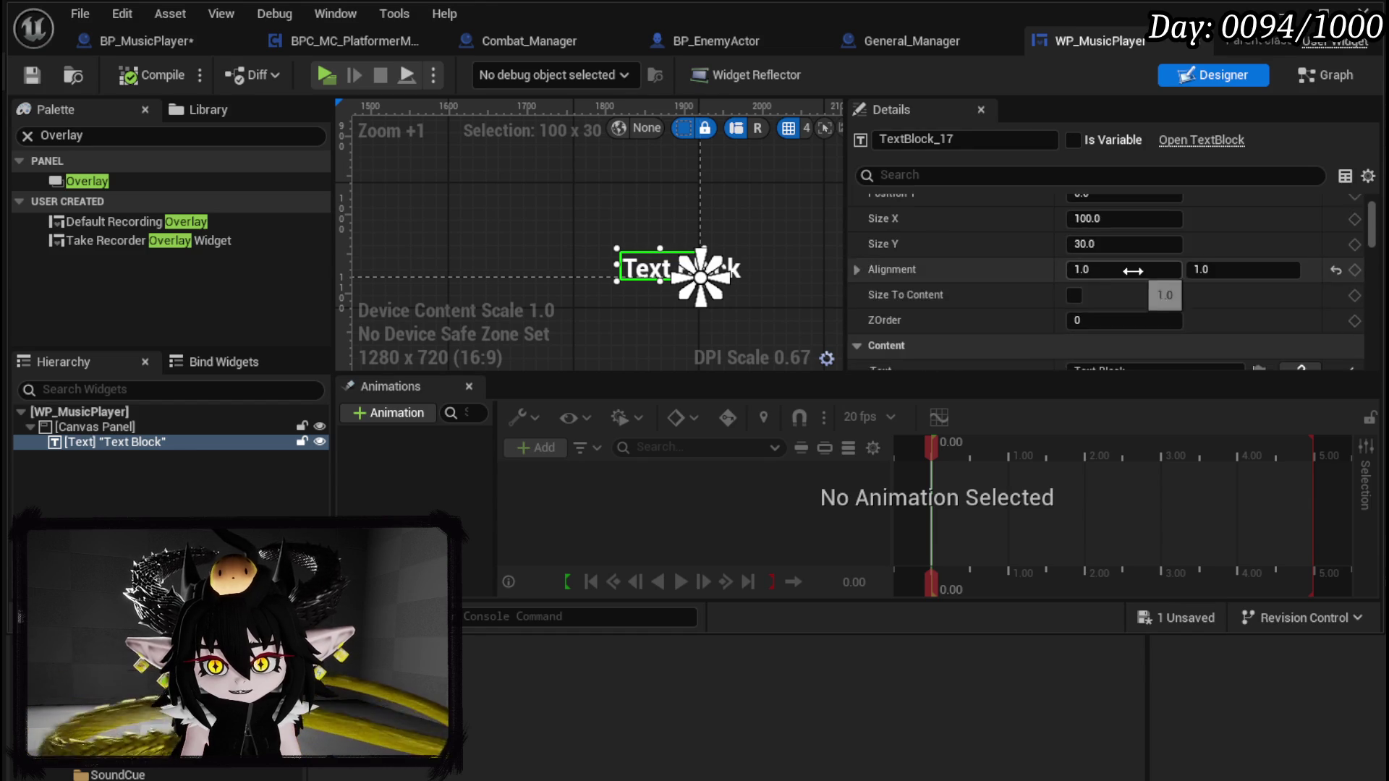
left_click(1138, 251)
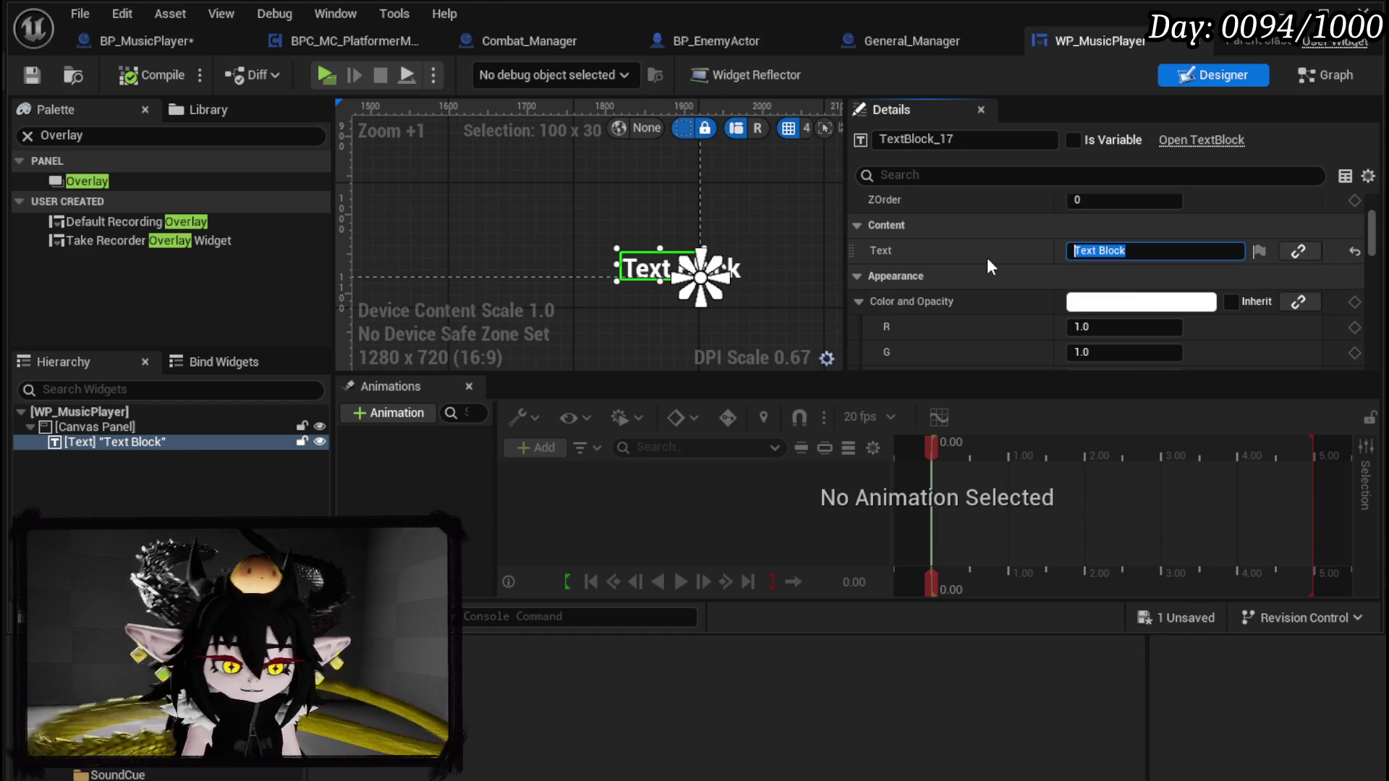
Step: Set the text to 'Piano Crazy Style - Chura Chomp' and right-align it
type("P")
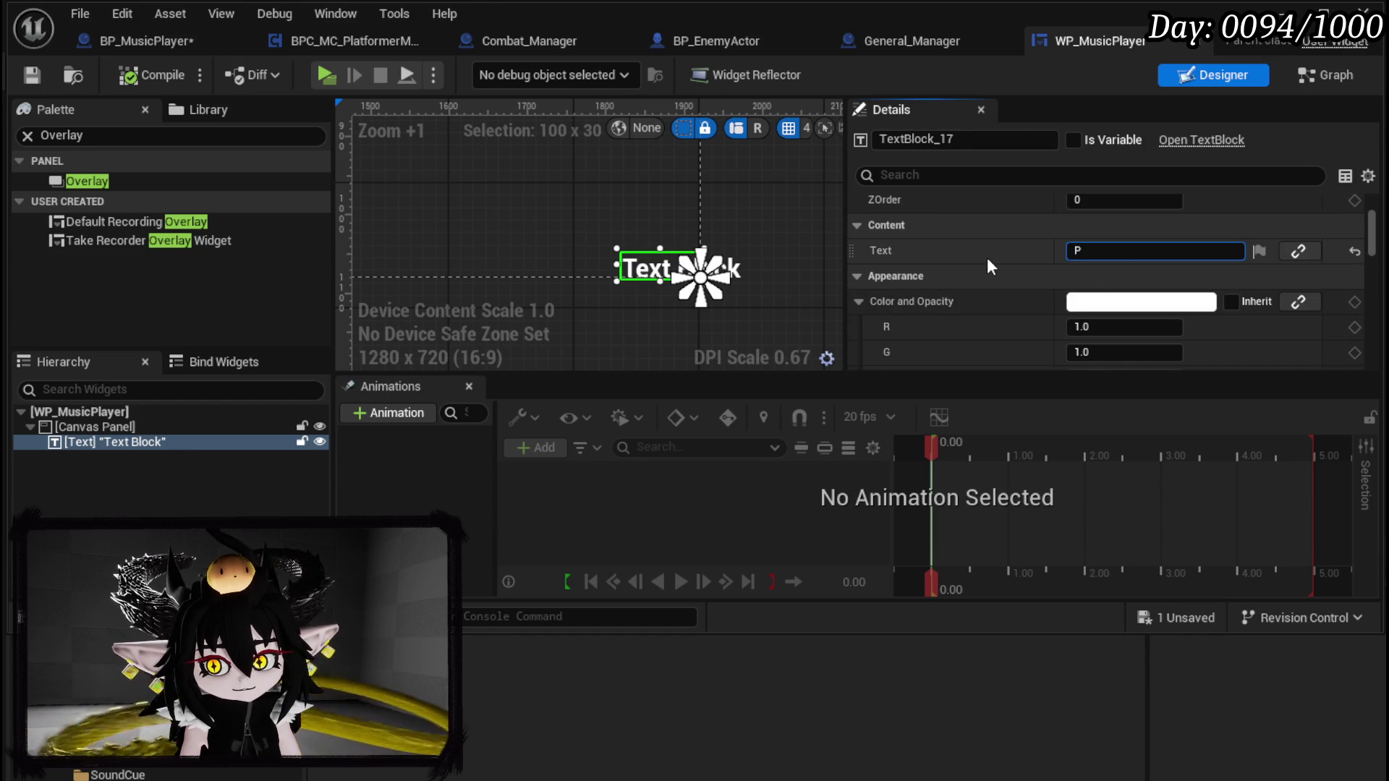
type("iano Cra")
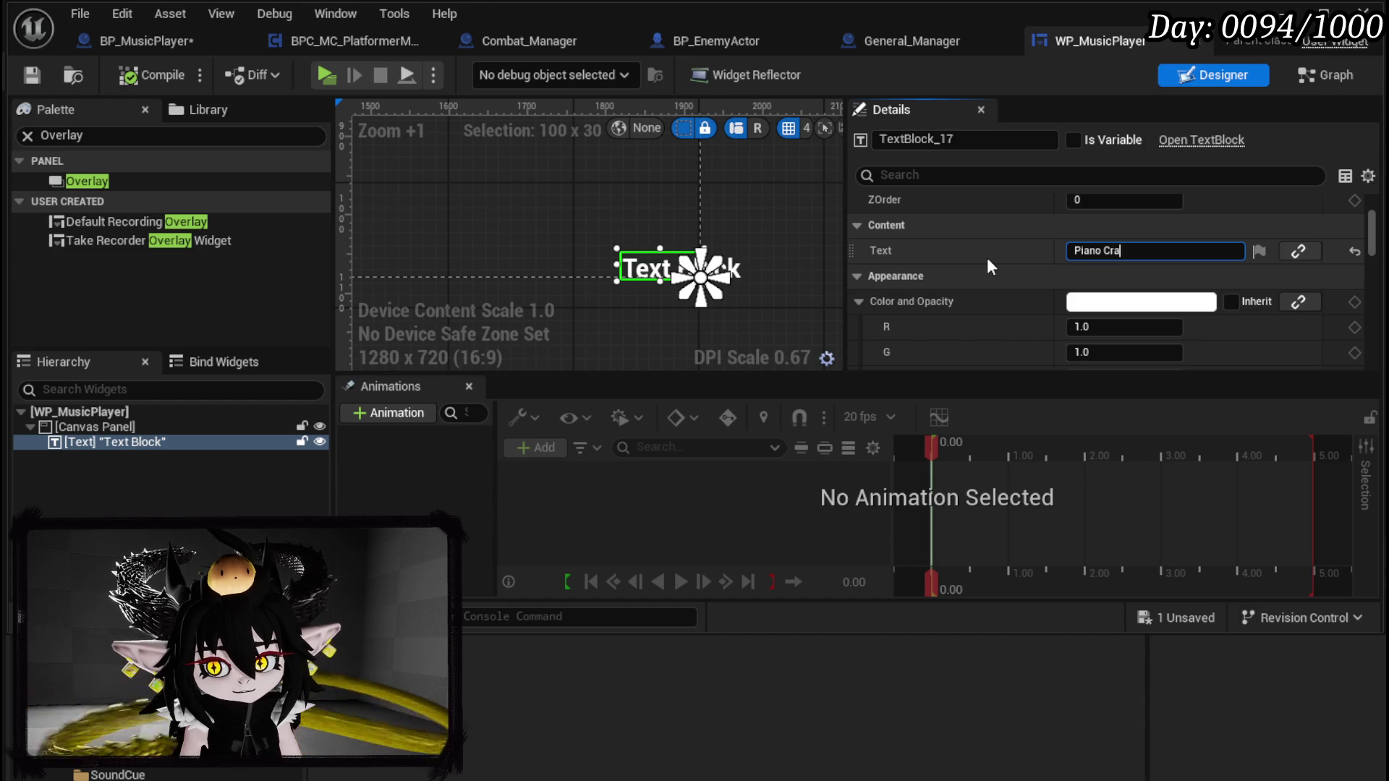
type("zy Style ")
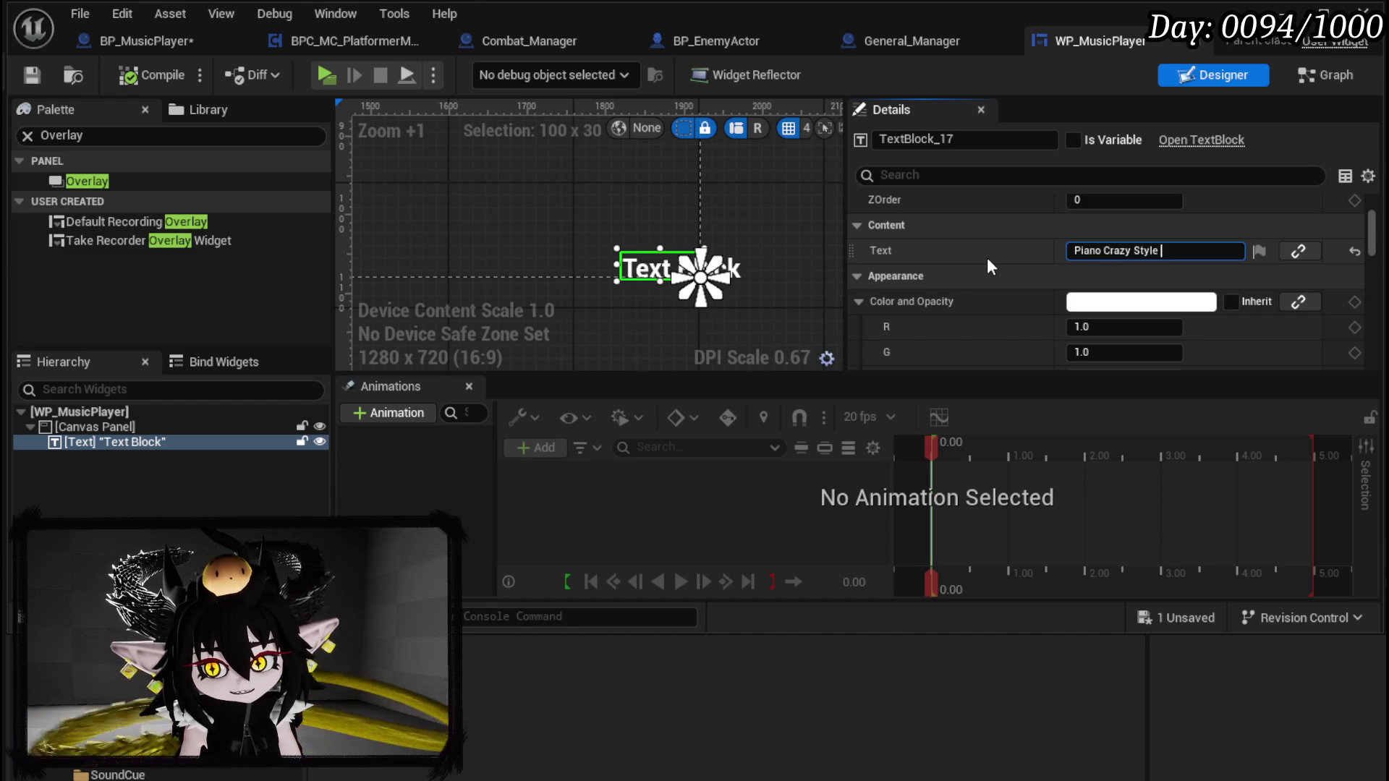
type("- Chura Cho")
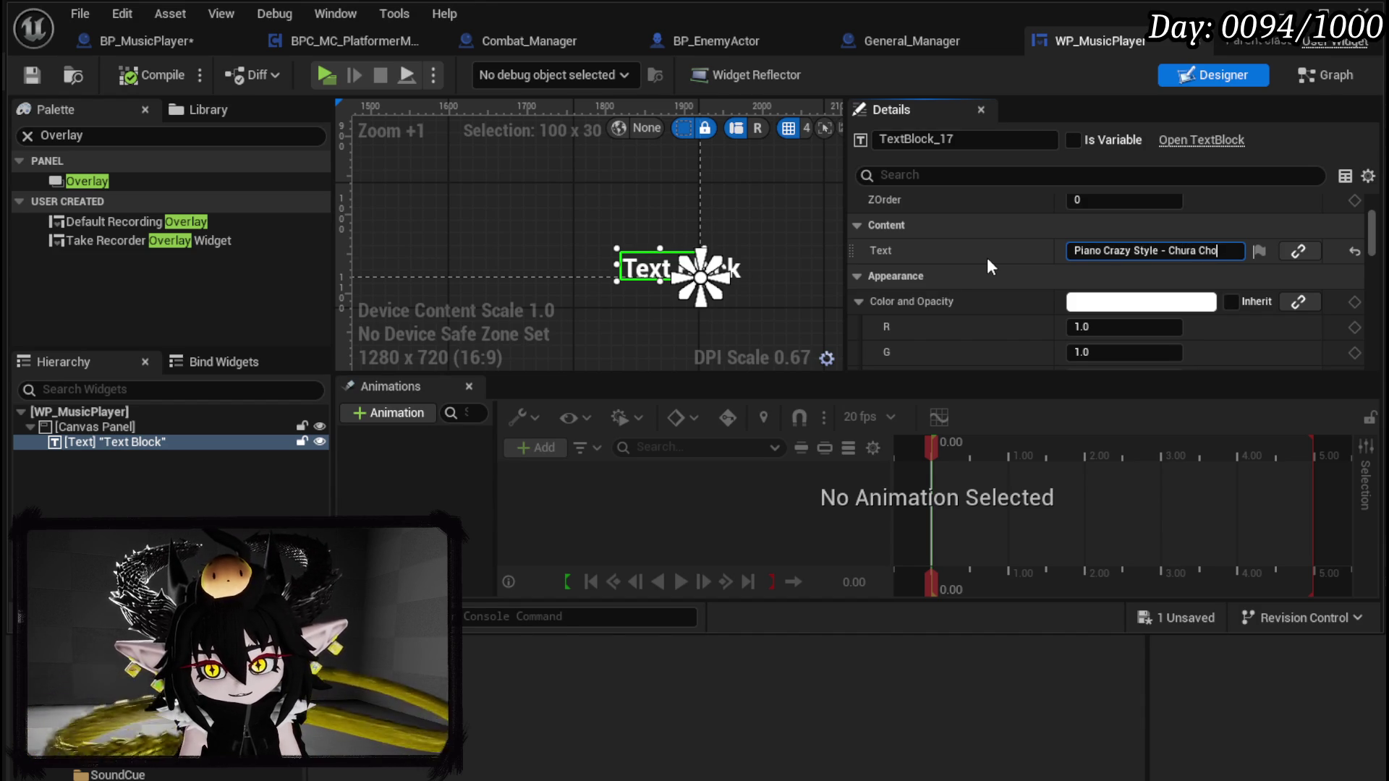
type("mp")
key("Return")
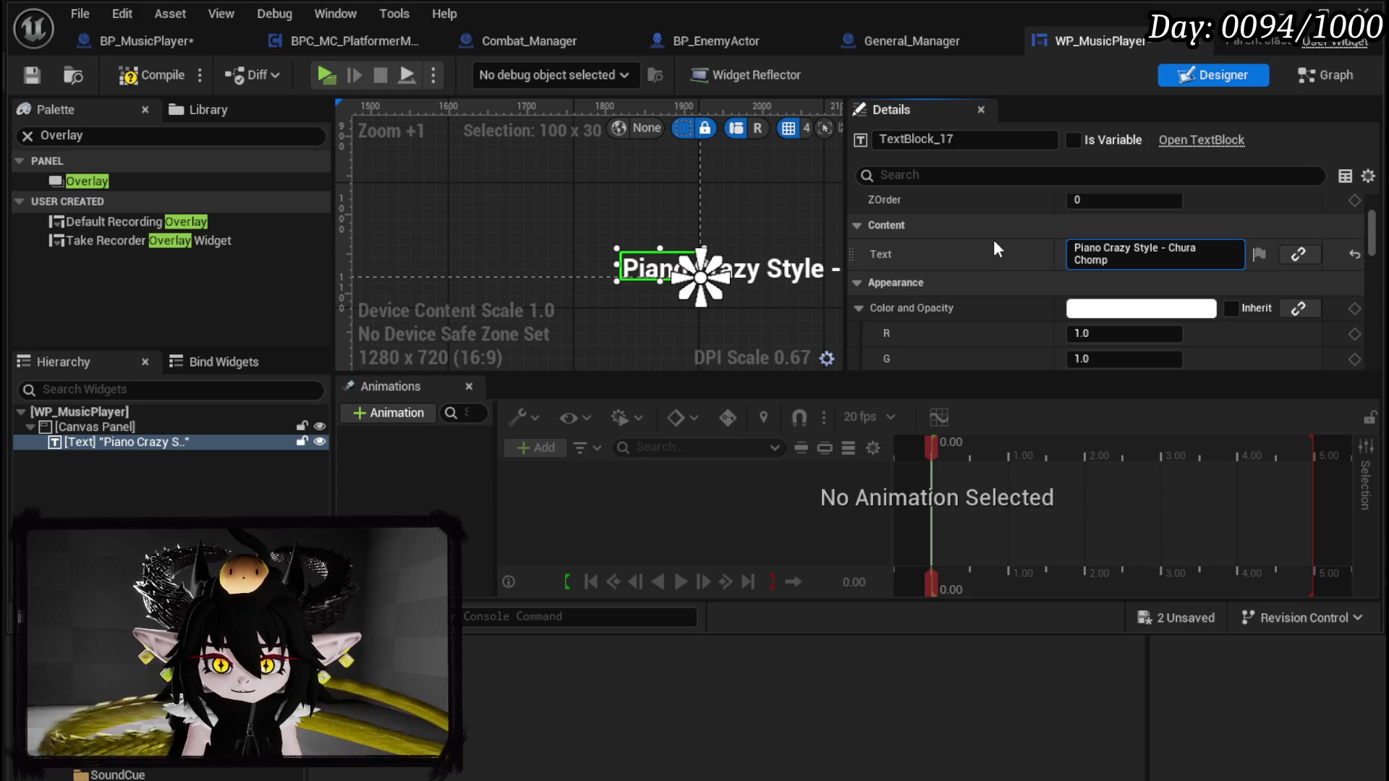
scroll(1006, 246, "up", 5)
left_click(1096, 231)
key("Escape")
scroll(1126, 297, "down", 10)
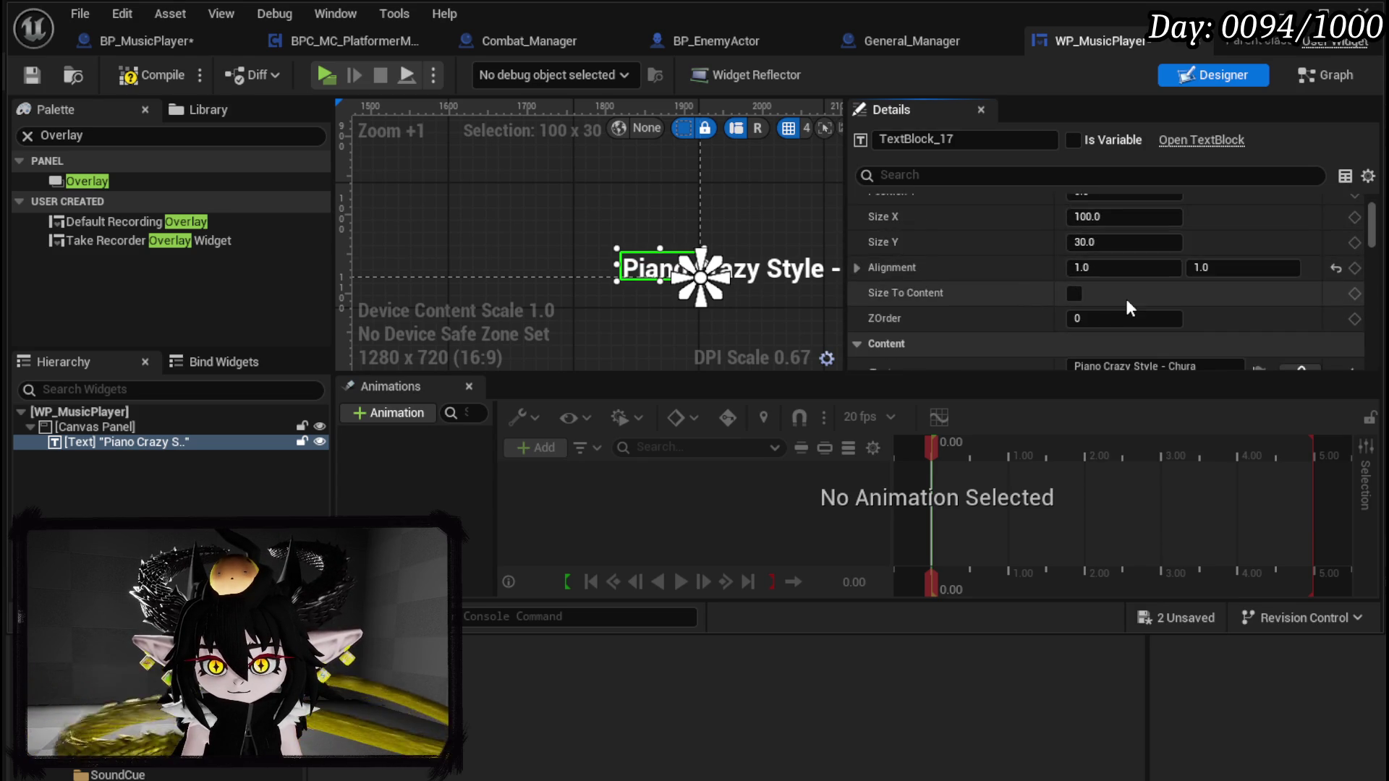
scroll(1124, 292, "down", 12)
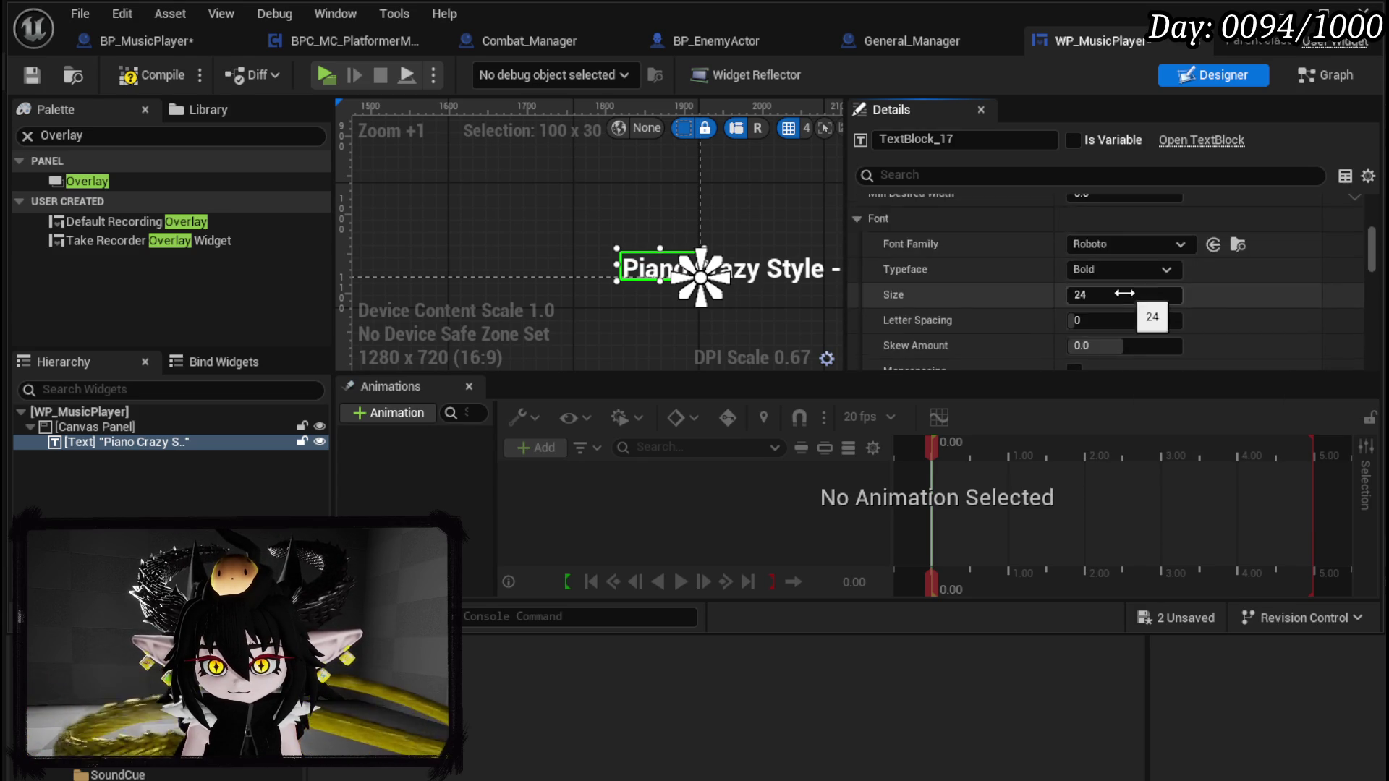
left_click(1171, 298)
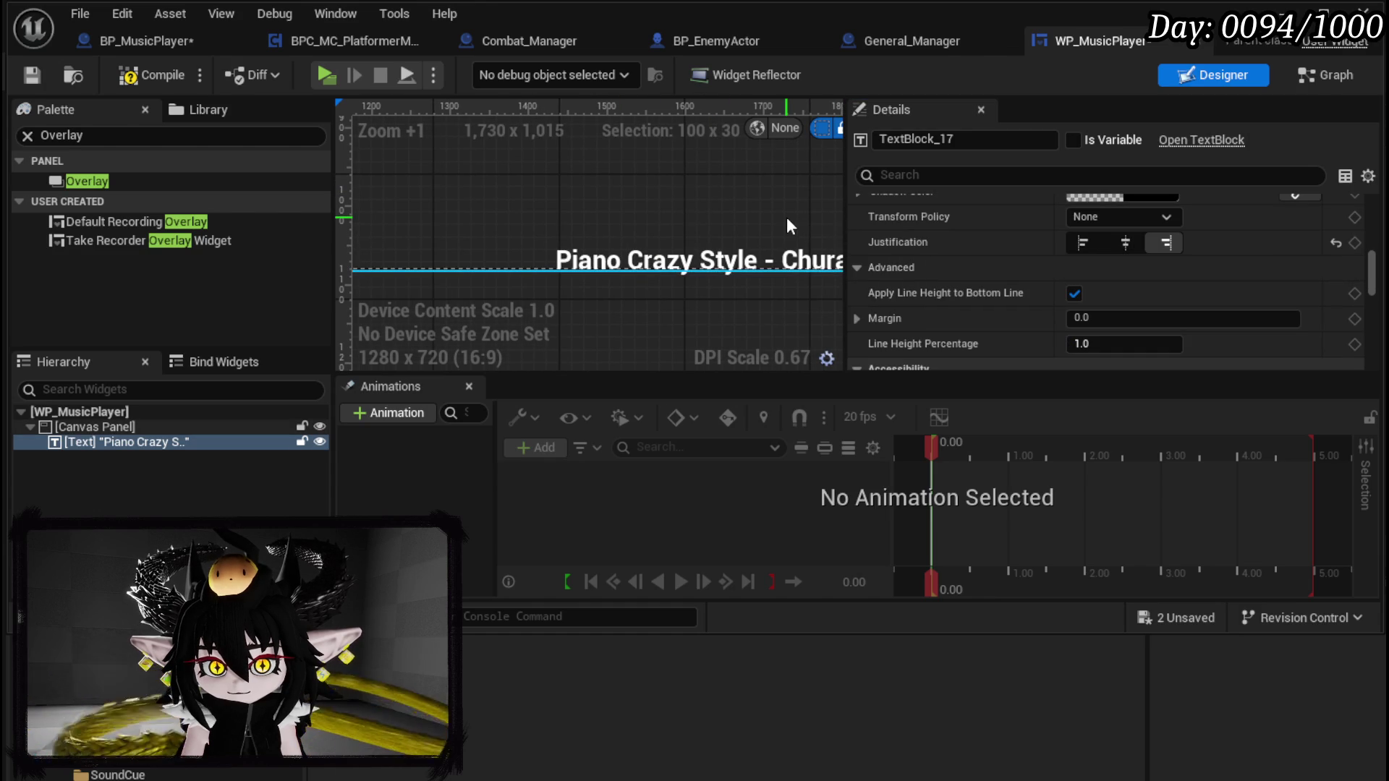
Step: Widen the title text block to fit the whole title, then compile and save
left_click(32, 75)
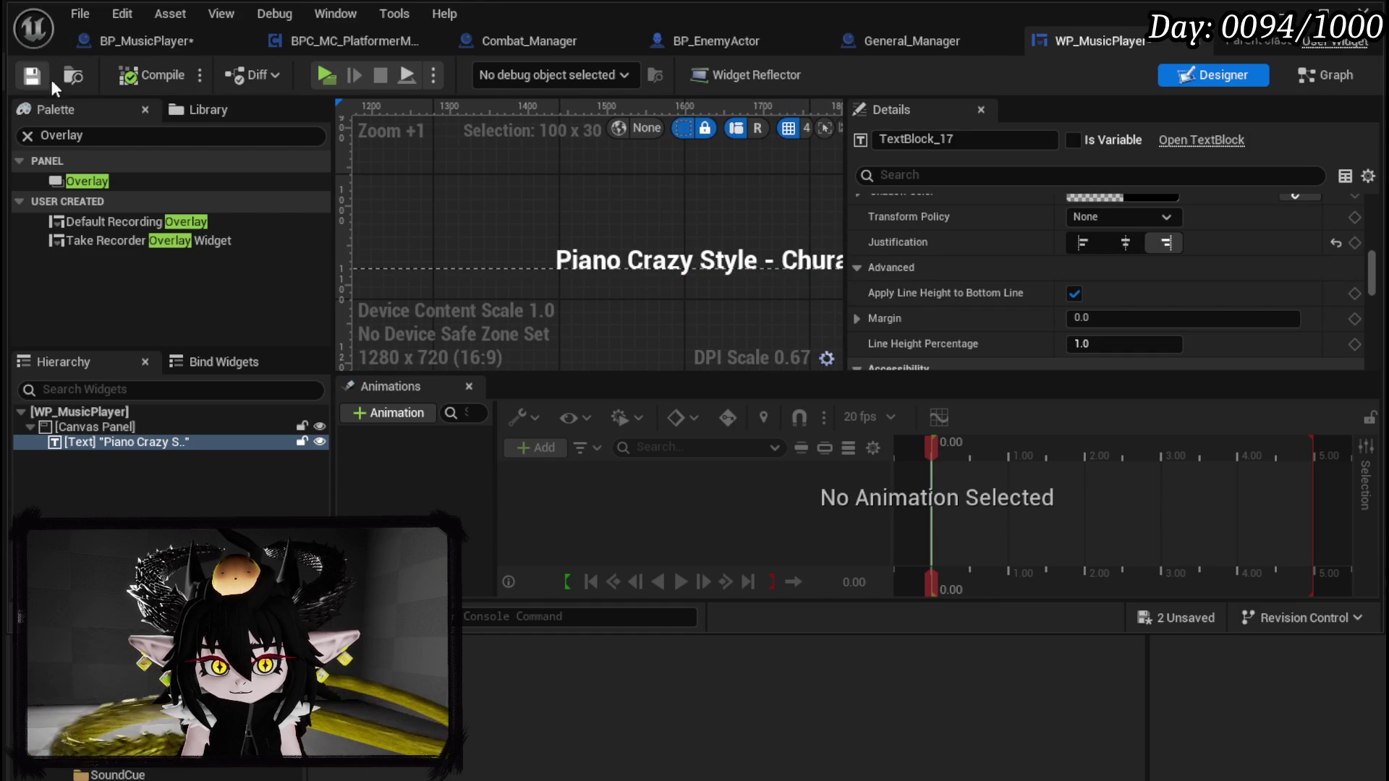
scroll(624, 201, "down", 3)
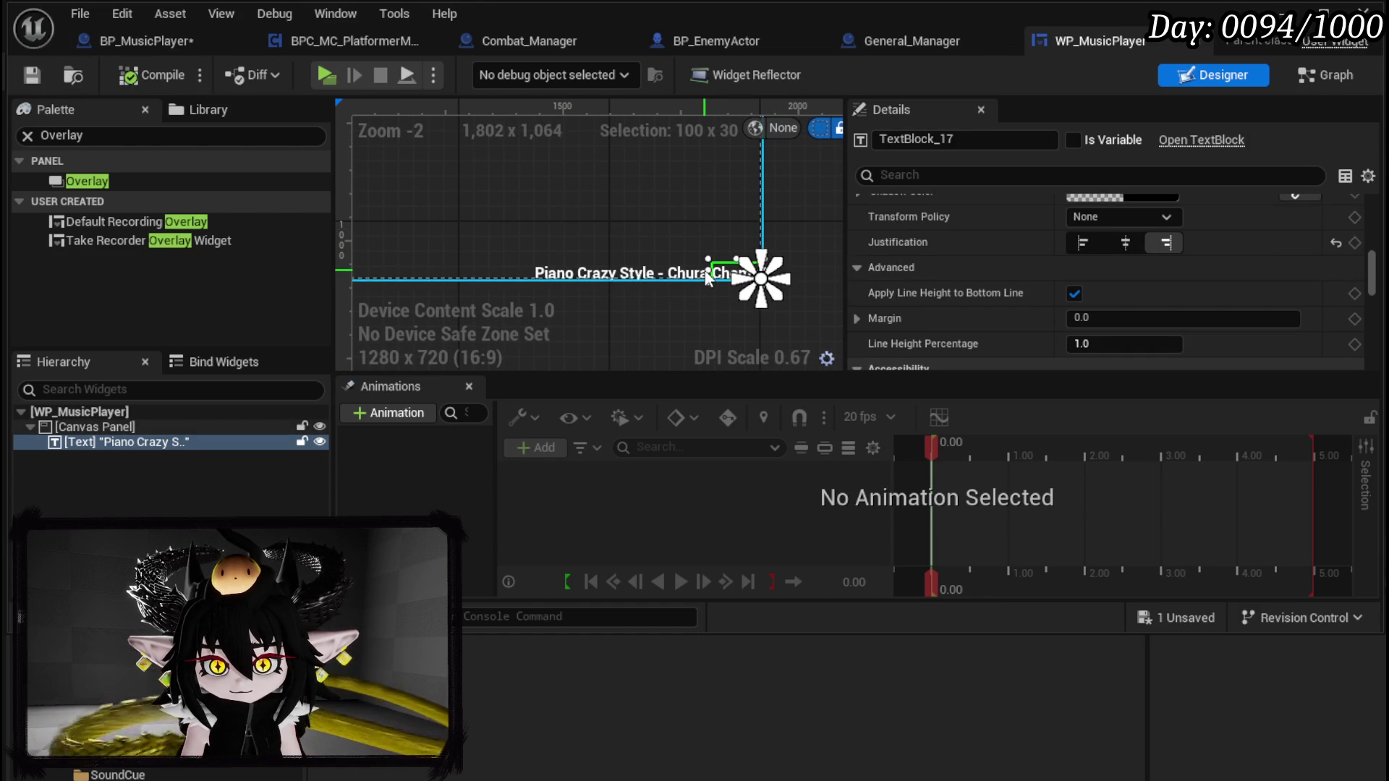
left_click(698, 269)
left_click(134, 443)
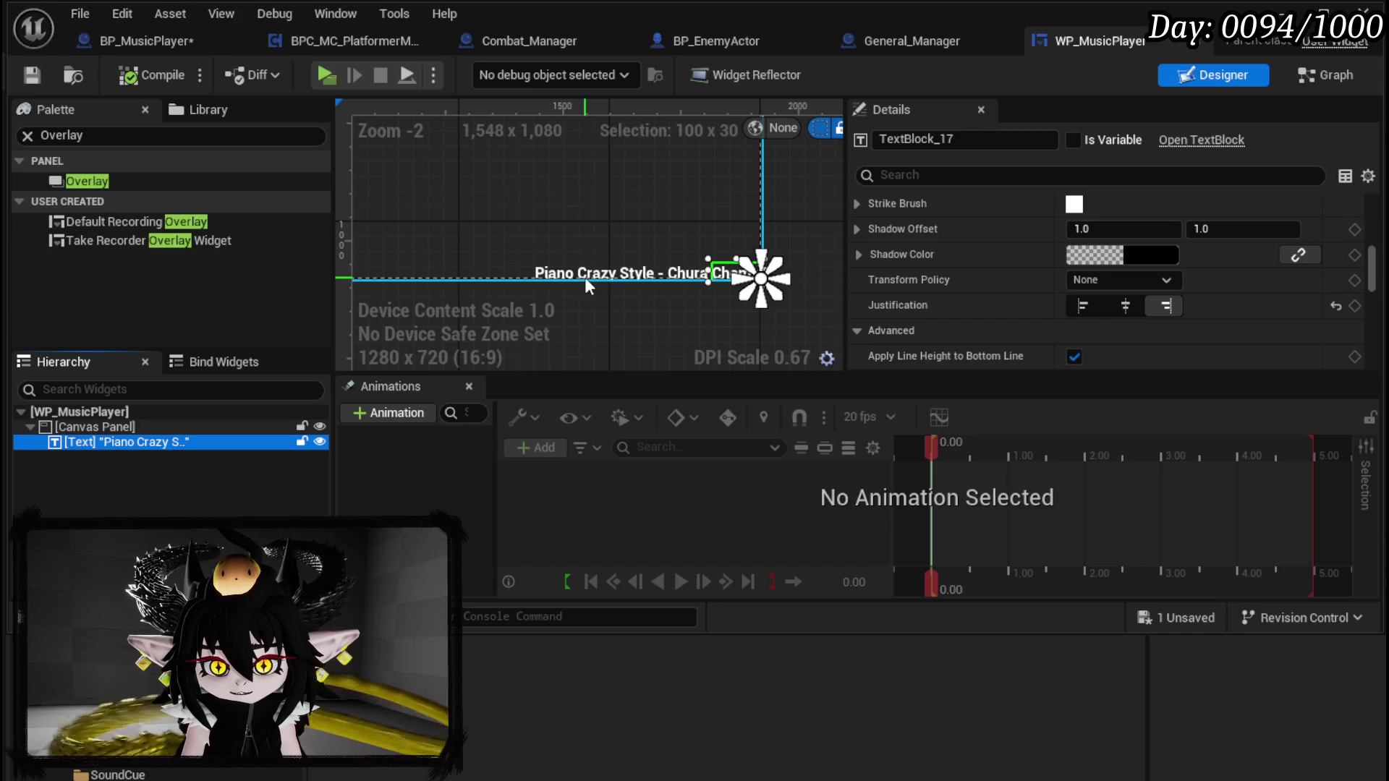
left_click_drag(705, 271, 522, 271)
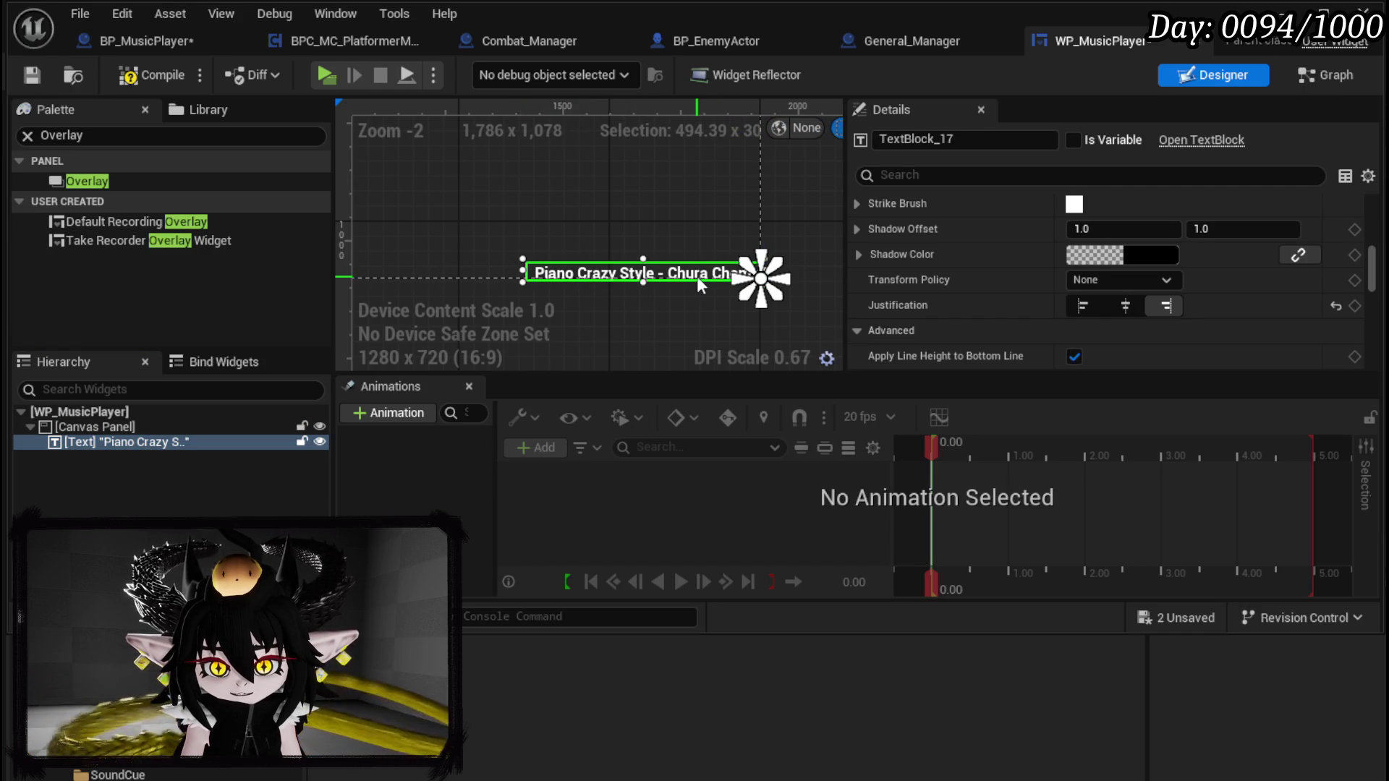
left_click(152, 76)
left_click(22, 80)
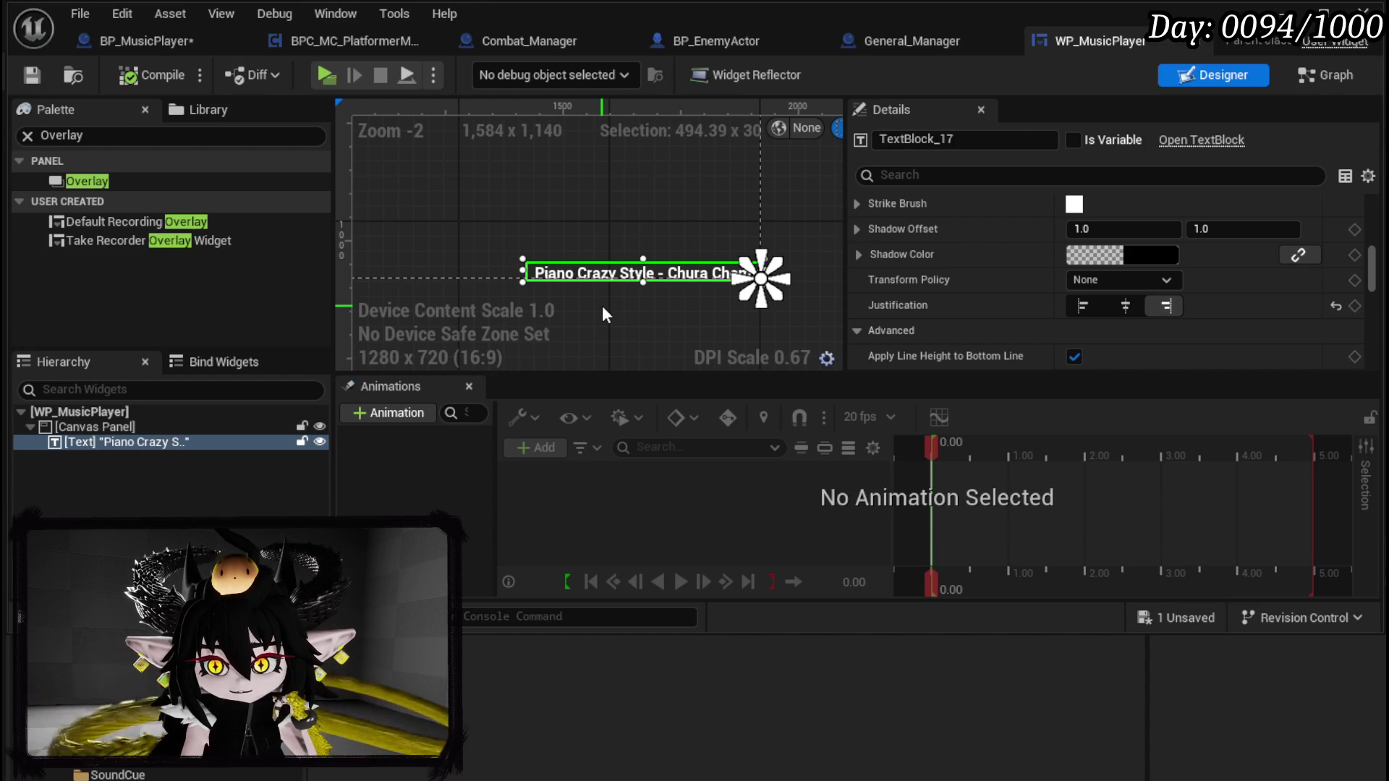
Step: Set the title text block's Position Y to -30
scroll(1222, 286, "up", 5)
scroll(1222, 284, "up", 3)
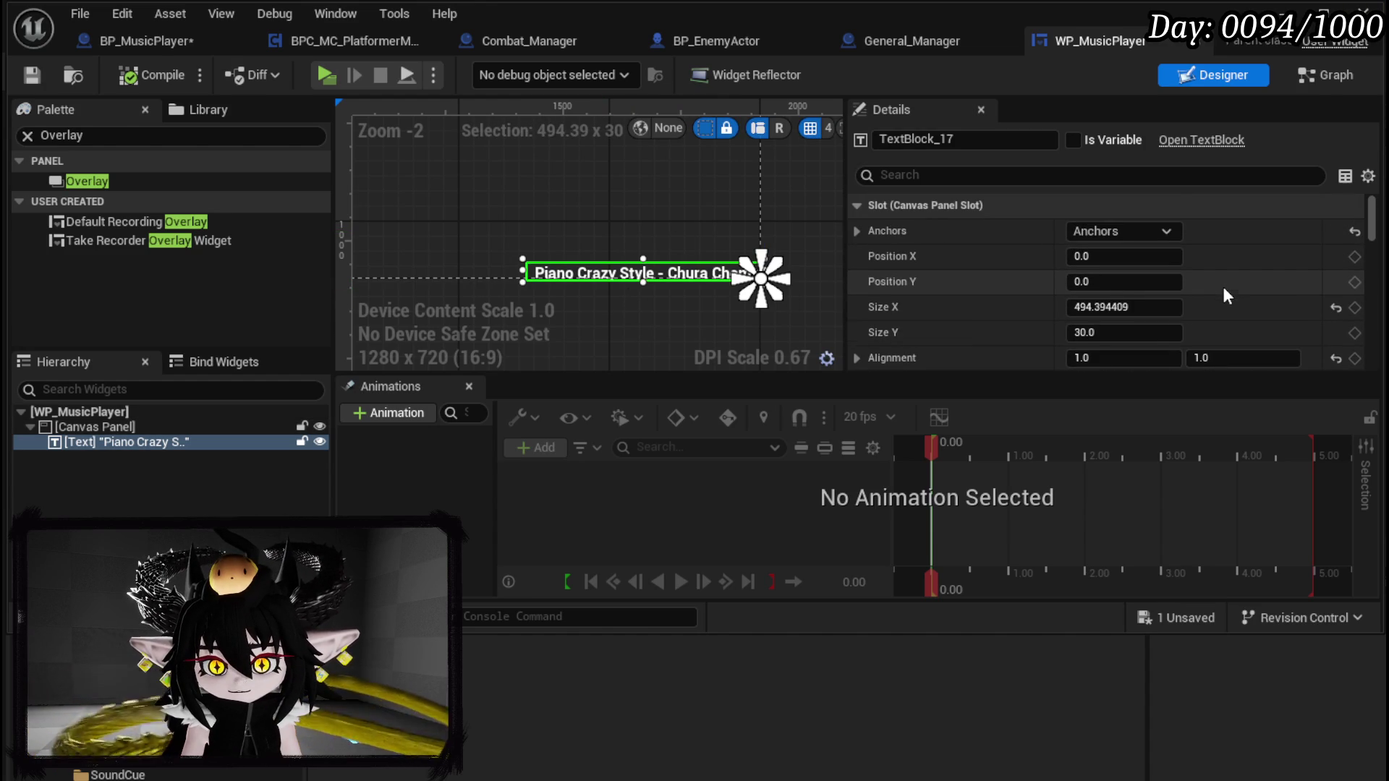
scroll(1222, 288, "down", 1)
left_click(1129, 251)
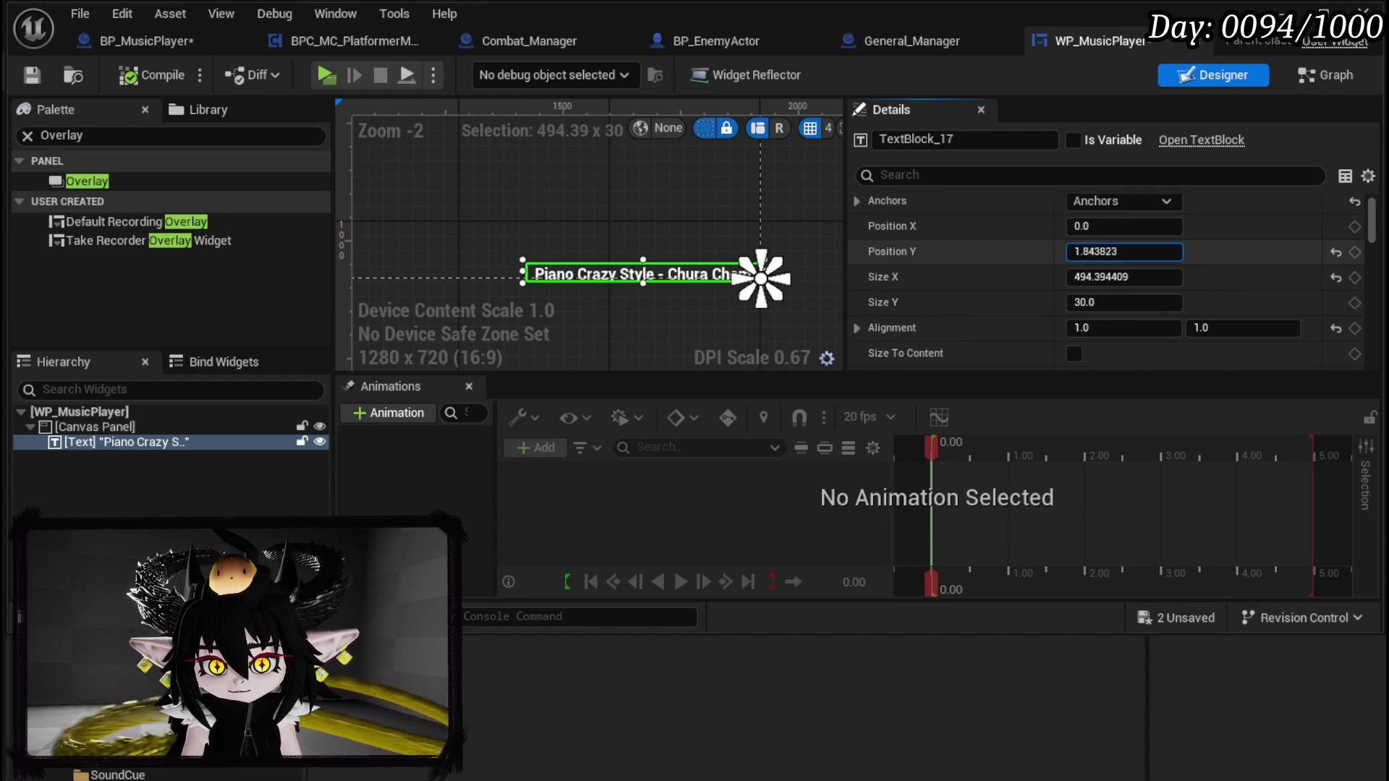
left_click_drag(1124, 251, 1059, 251)
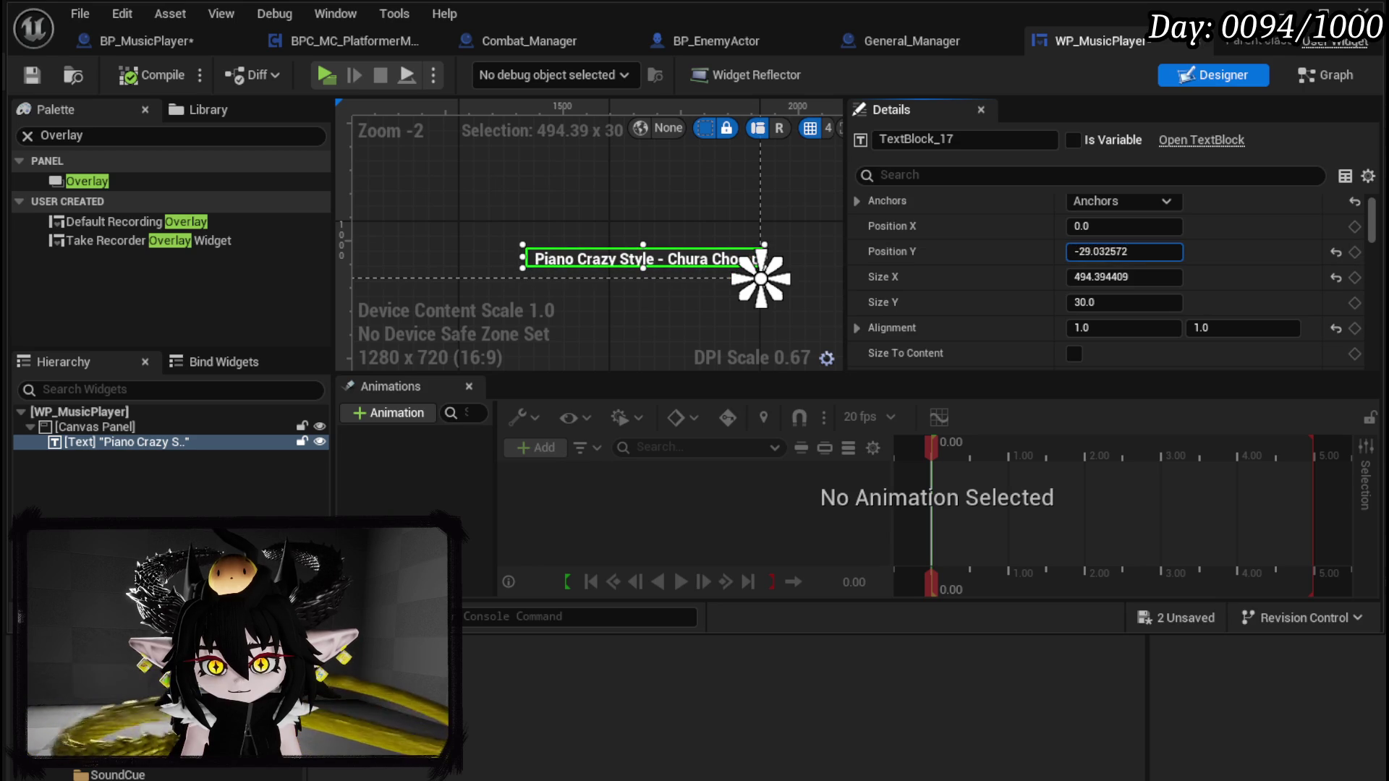
left_click(1140, 253)
left_click(1087, 251)
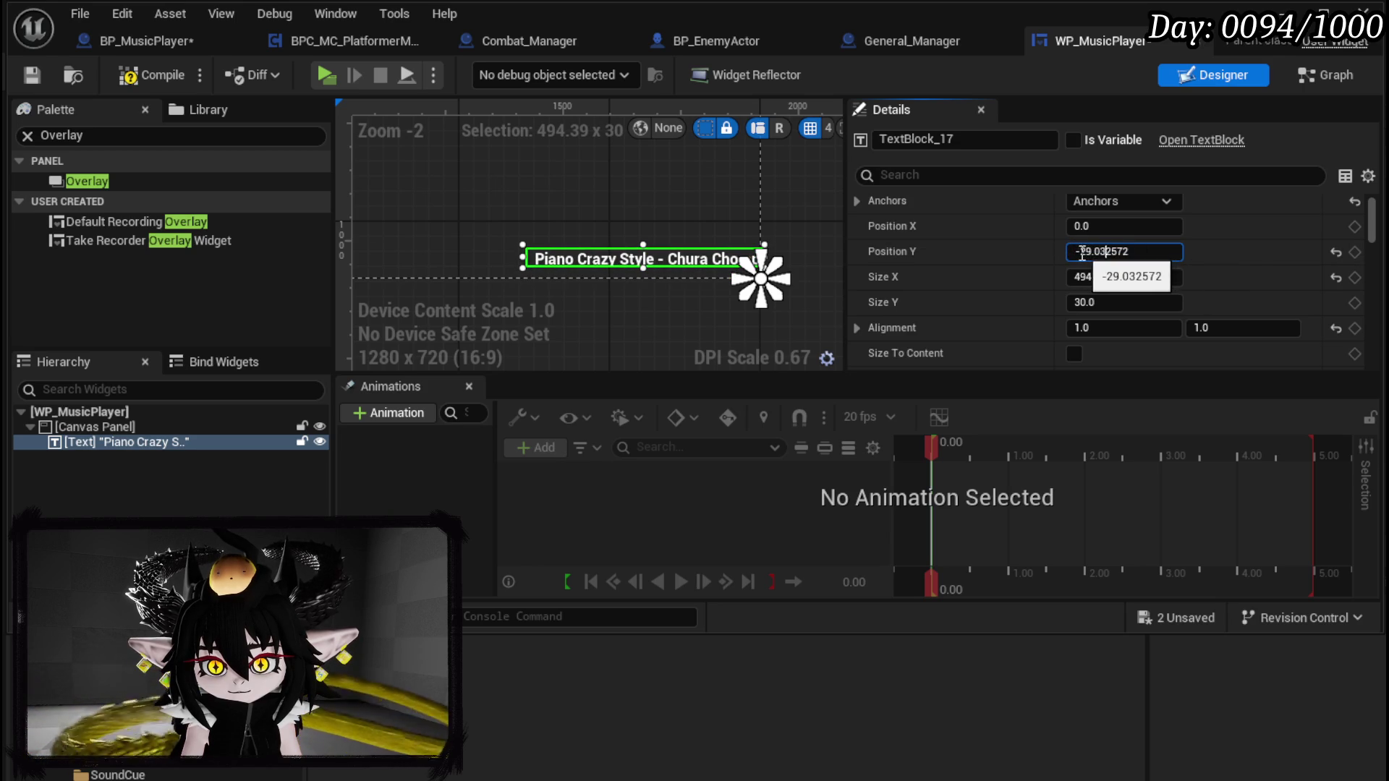
key("Return")
left_click(1129, 253)
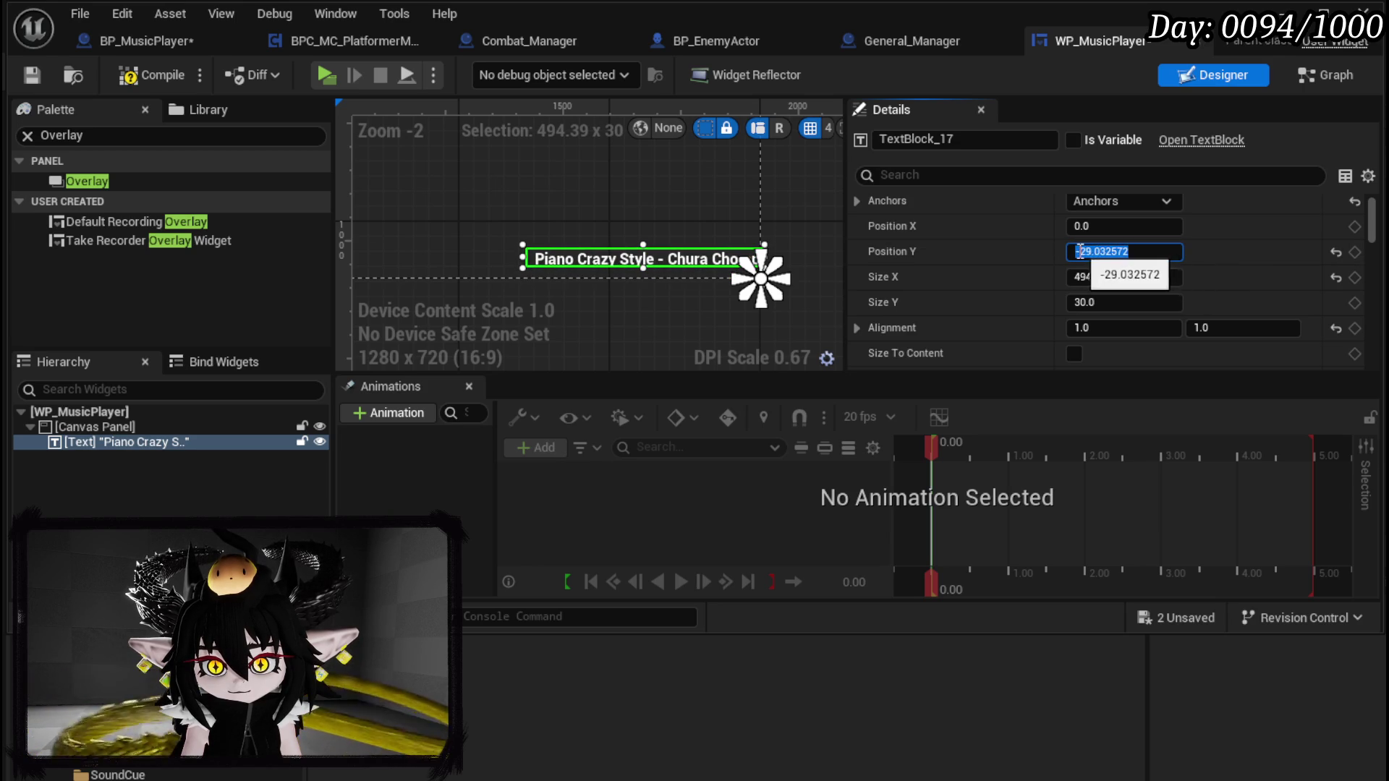
type("30")
key("Return")
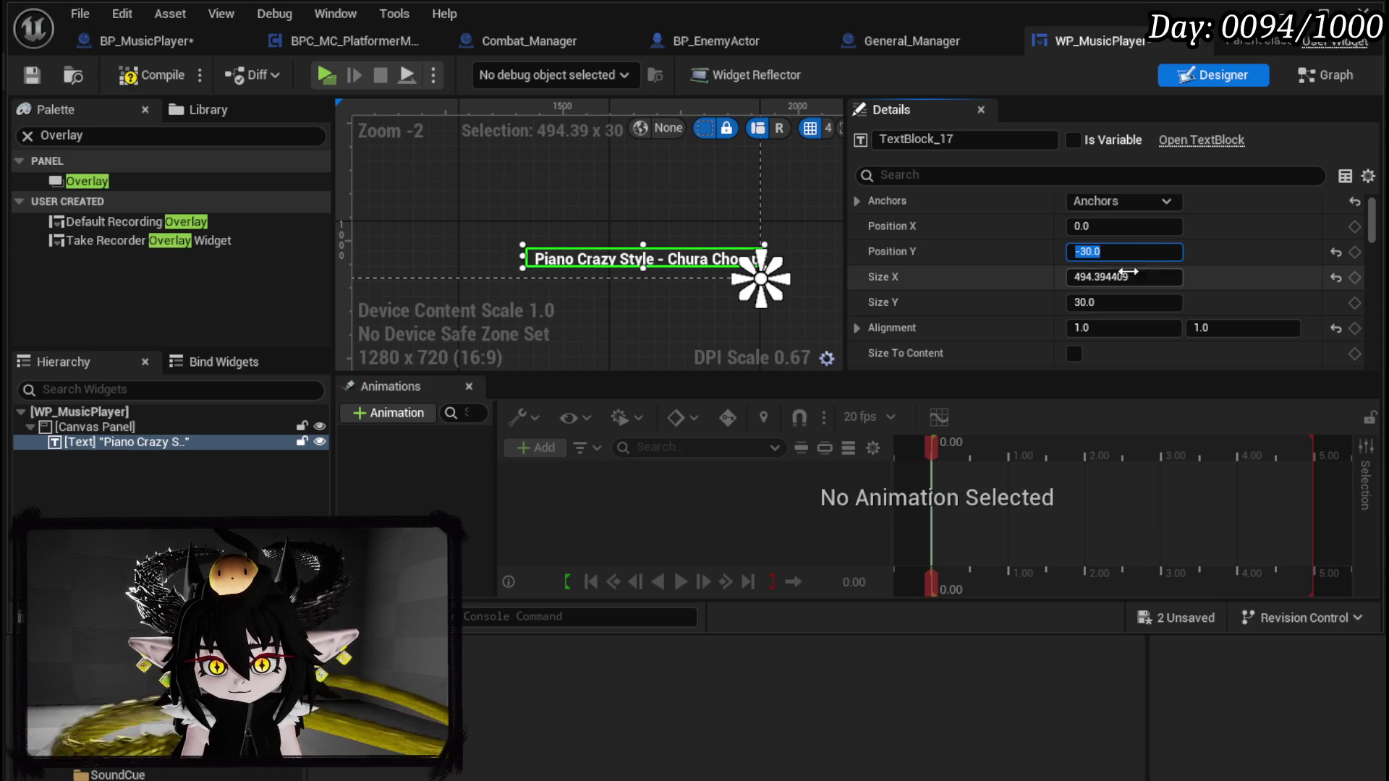
Step: Adjust the title block's size and set its Position X to -15
mouse_move(1123, 277)
left_mouse_down()
mouse_move(1165, 277)
mouse_move(1085, 277)
left_mouse_up()
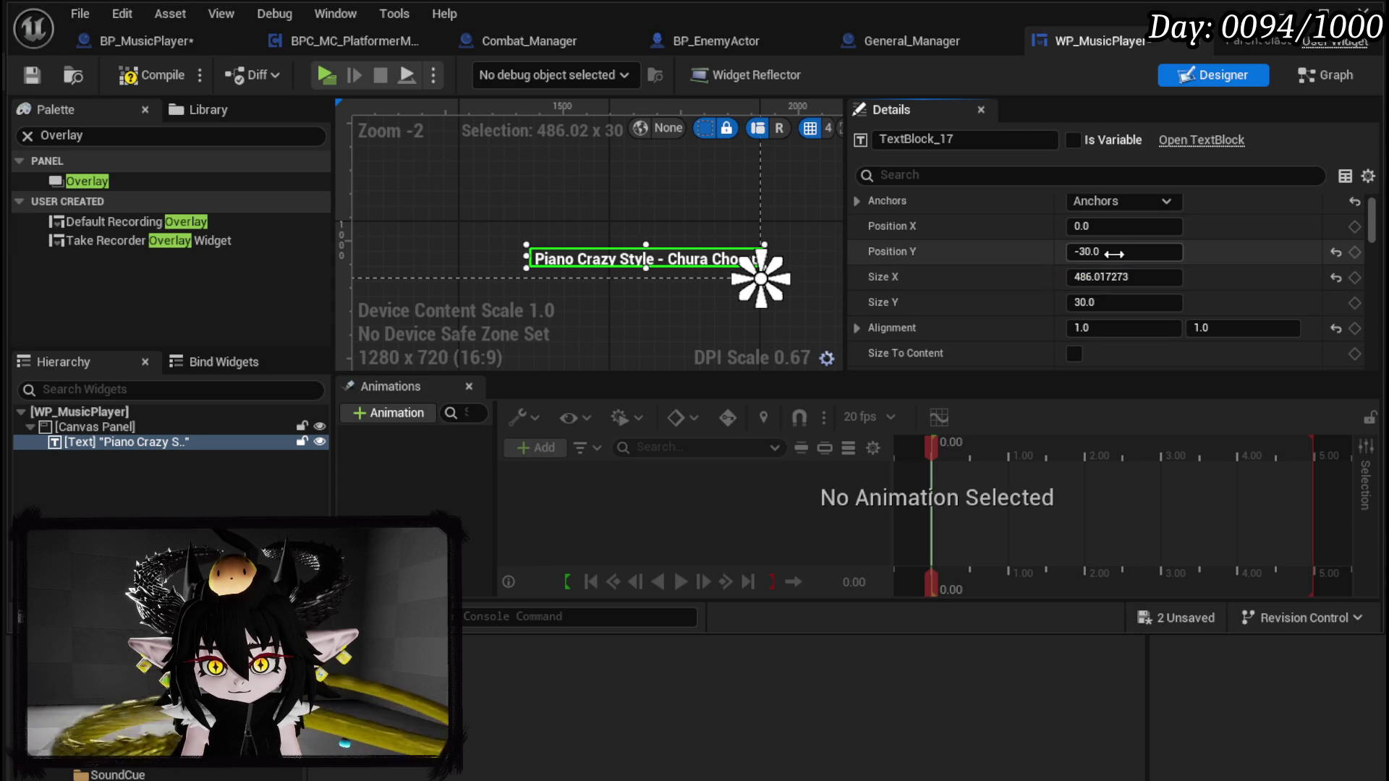
left_click_drag(1124, 226, 1107, 227)
left_click(1170, 230)
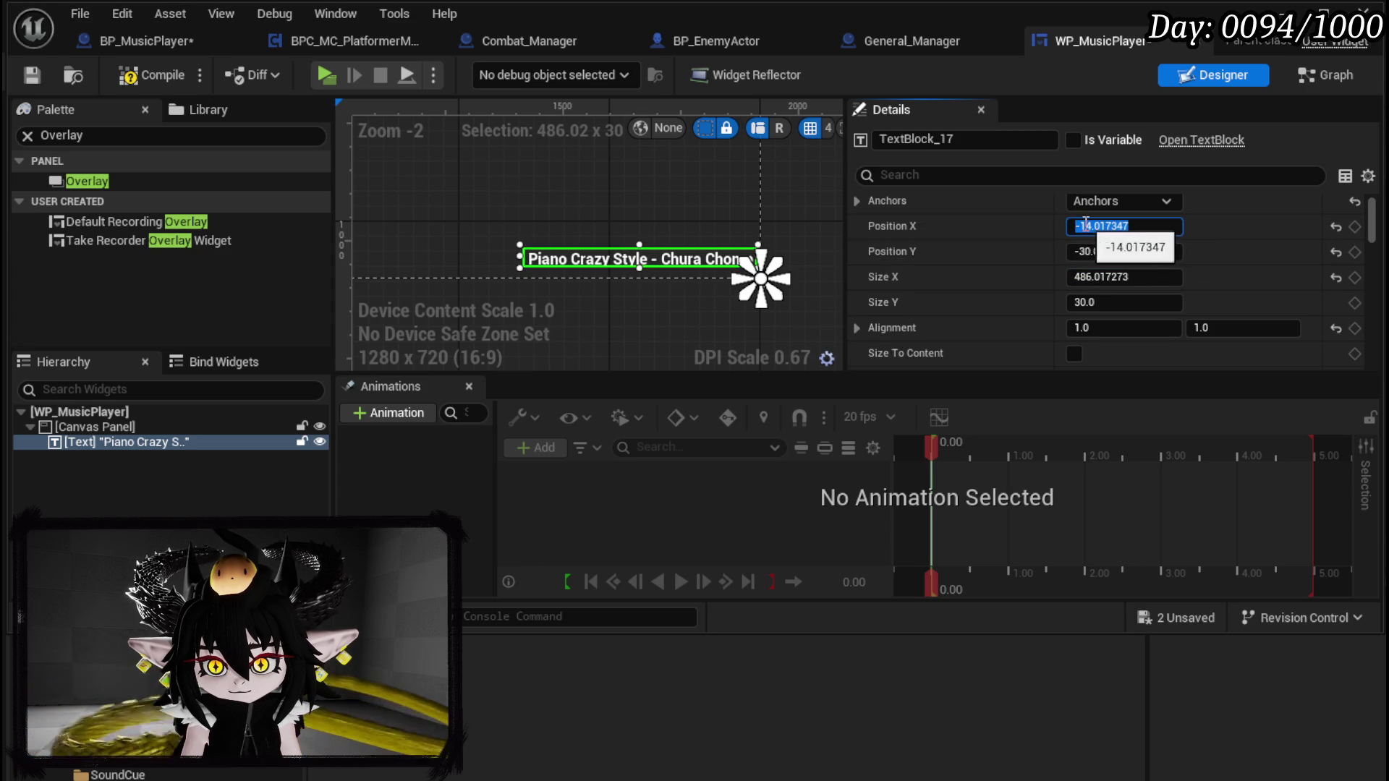
key("ctrl+a")
type("-15")
key("Return")
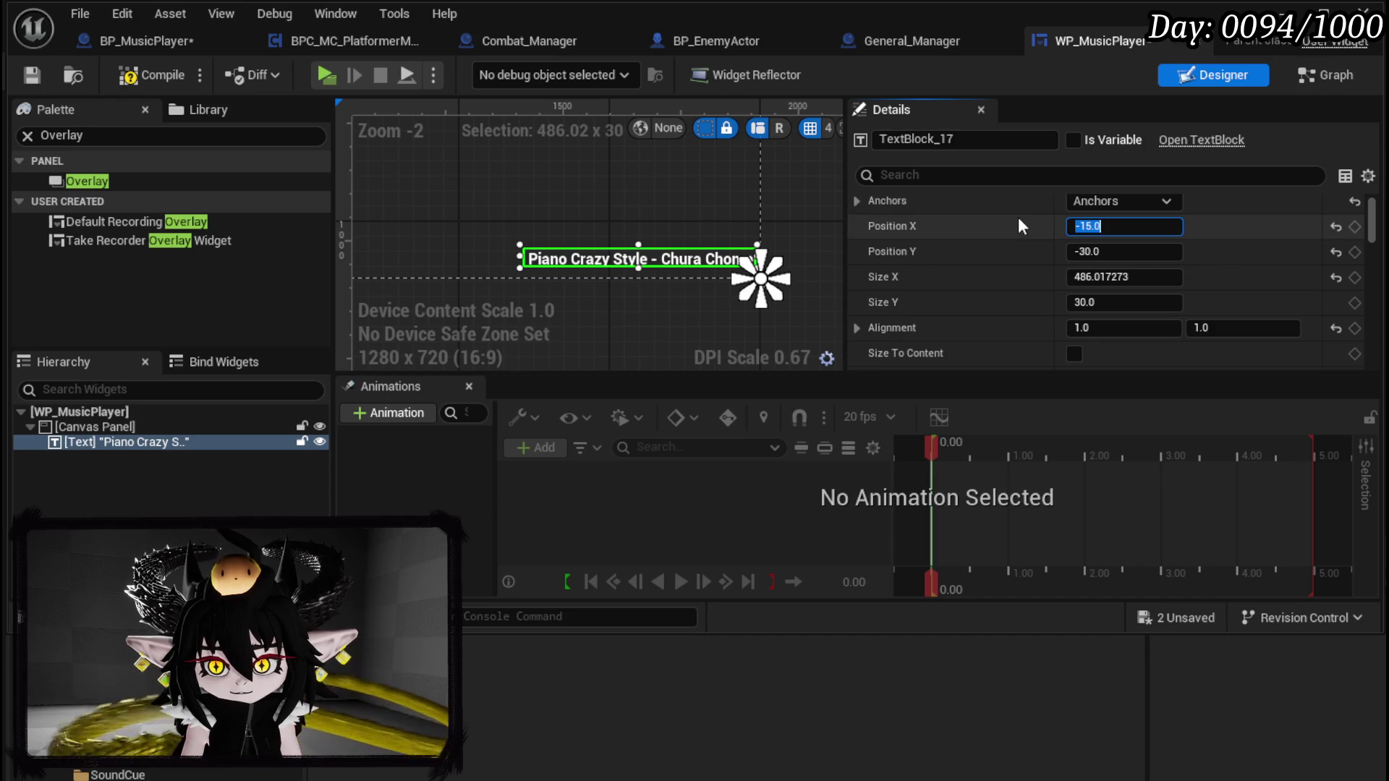
Step: Compile and save WP_MusicPlayer, then save BP_MusicPlayer
scroll(504, 200, "up", 3)
left_click(152, 75)
left_click(32, 75)
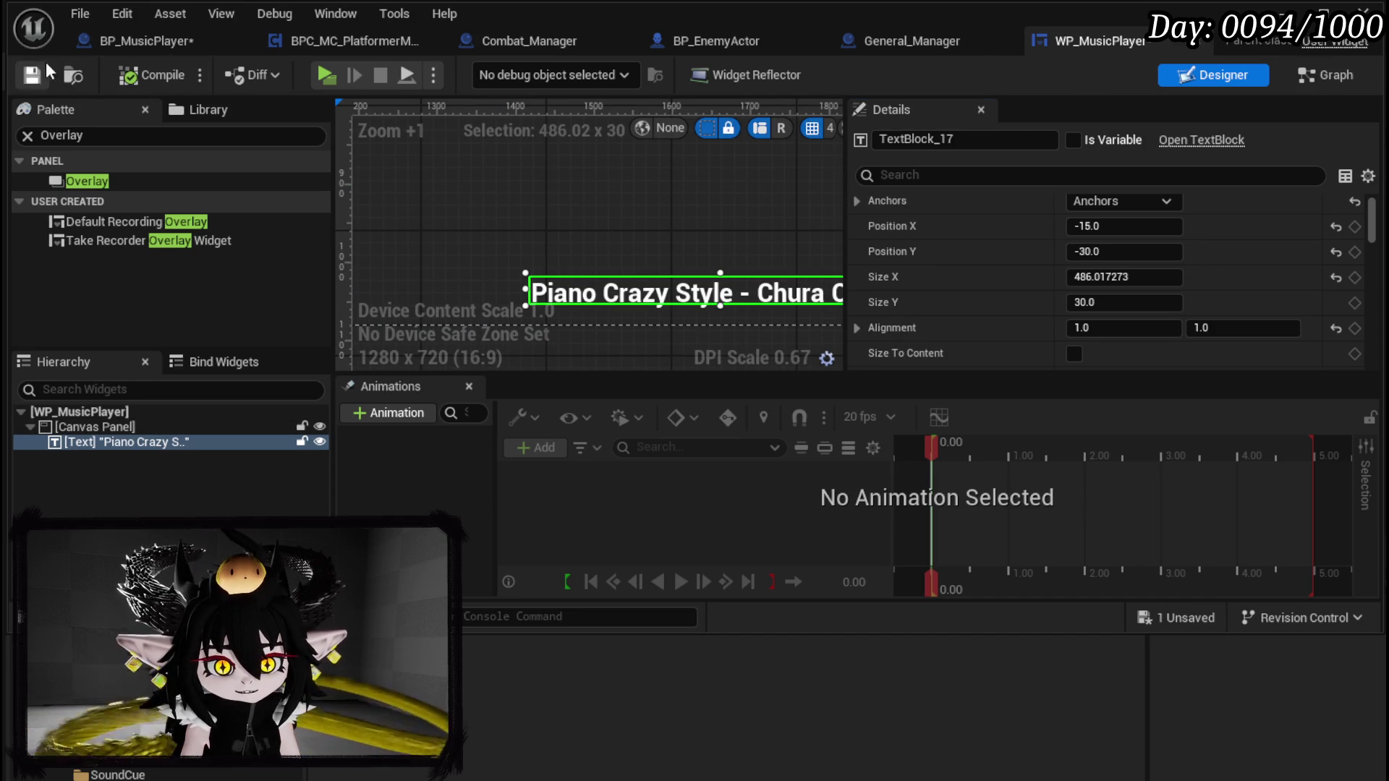
left_click(144, 41)
left_click(32, 76)
left_click_drag(734, 304, 764, 282)
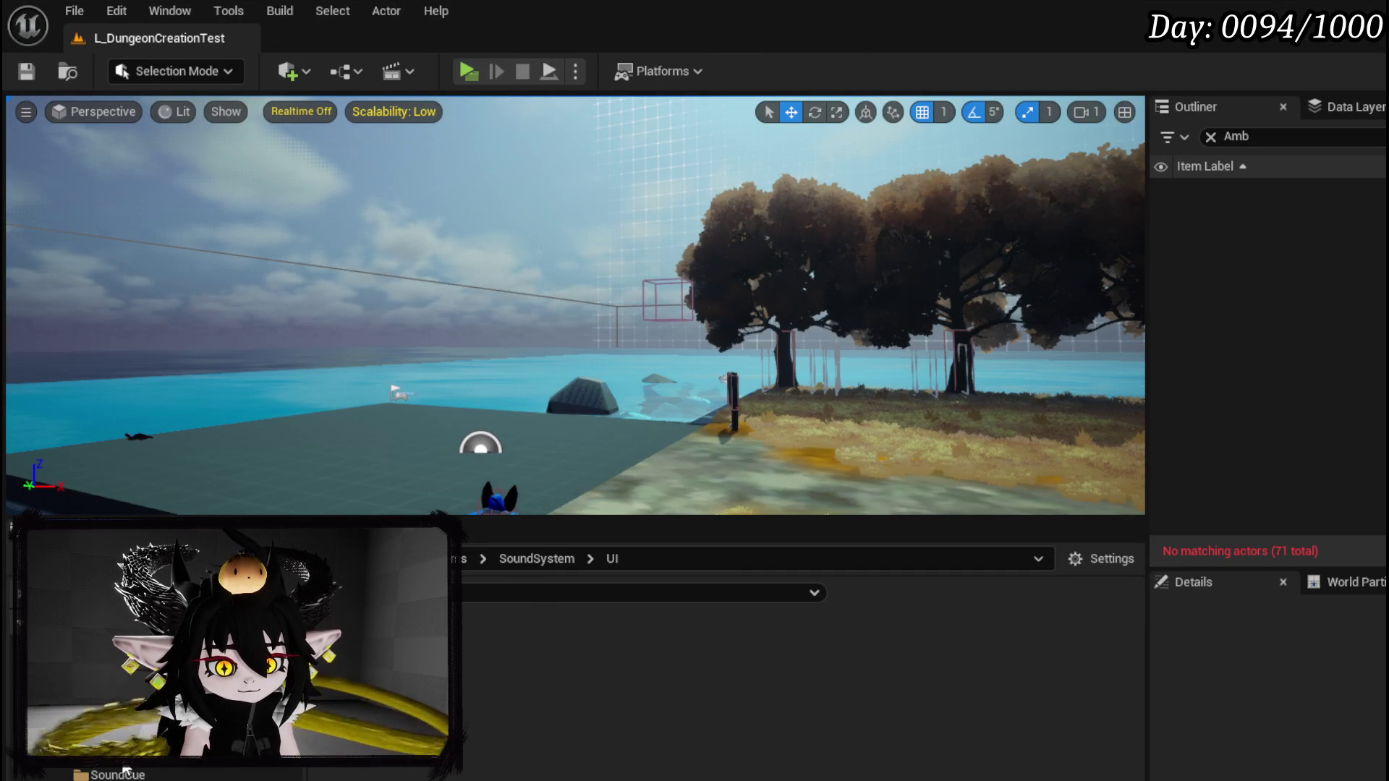
Step: Create a folder named Structure inside the Sound folder
right_click(742, 767)
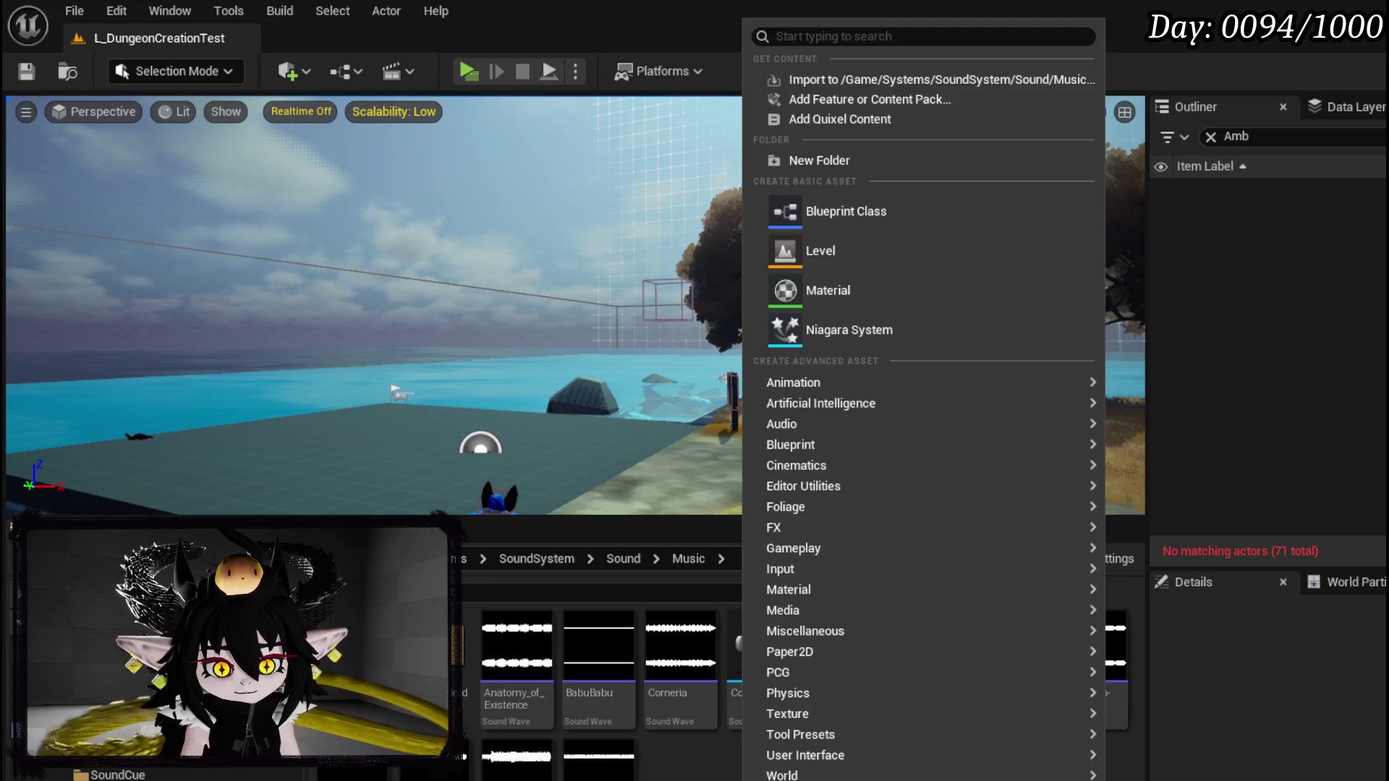
left_click(623, 559)
right_click(582, 764)
left_click(473, 748)
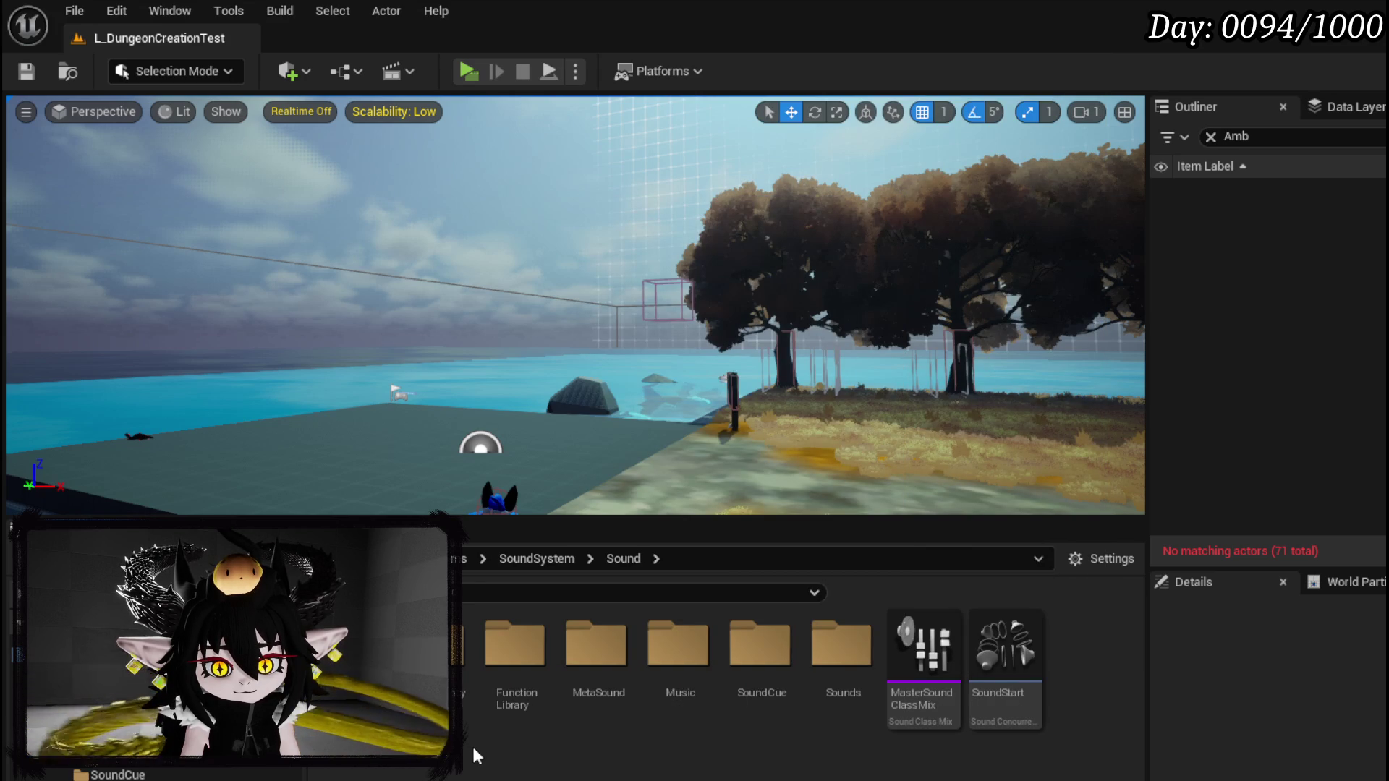
right_click(472, 749)
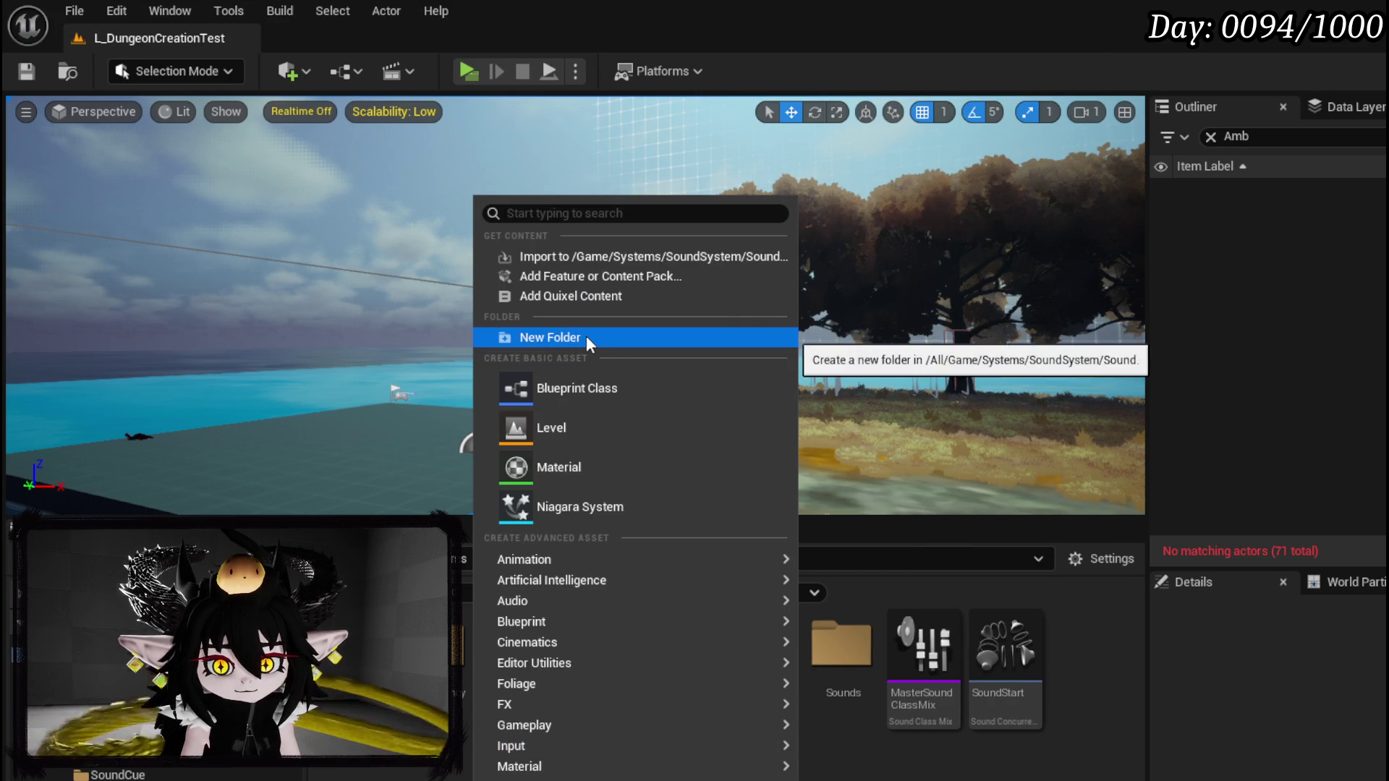
left_click(585, 336)
type("Structure")
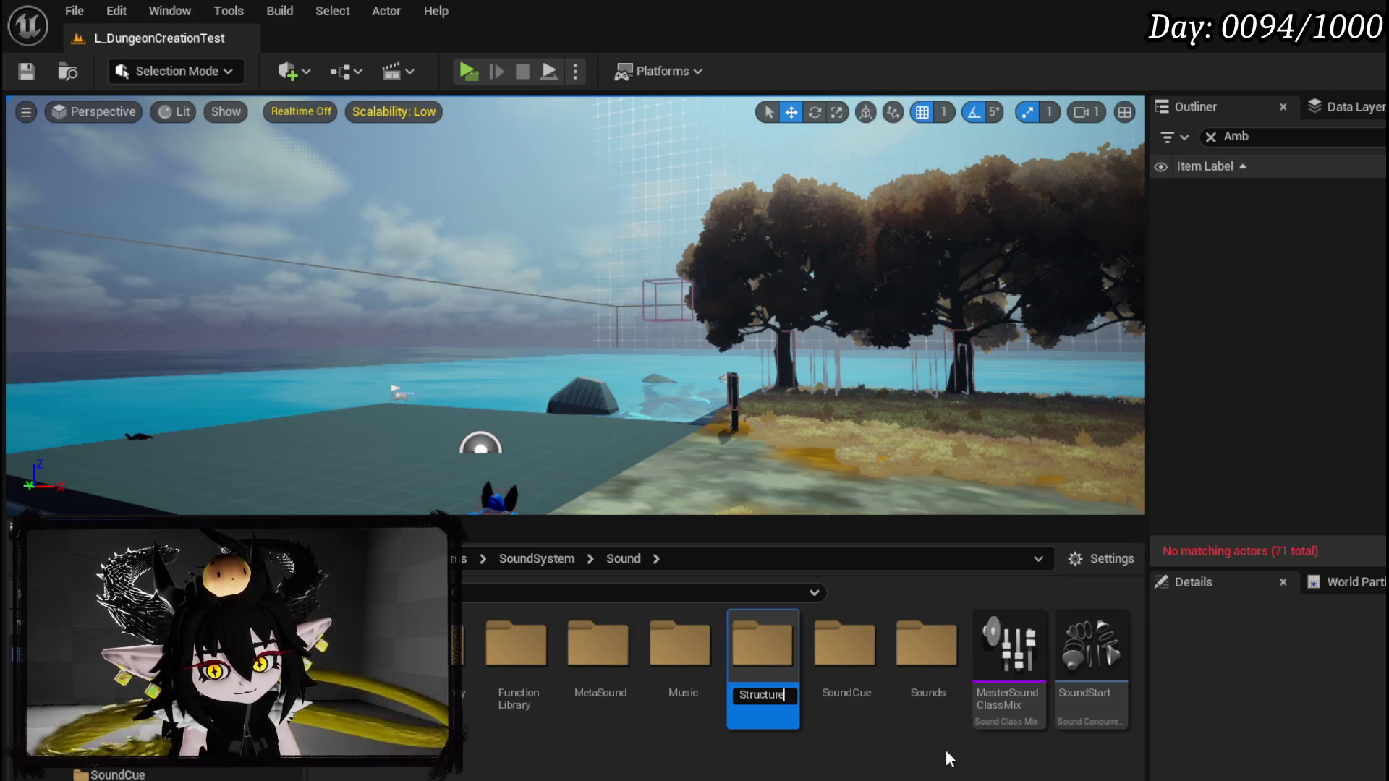
key("Return")
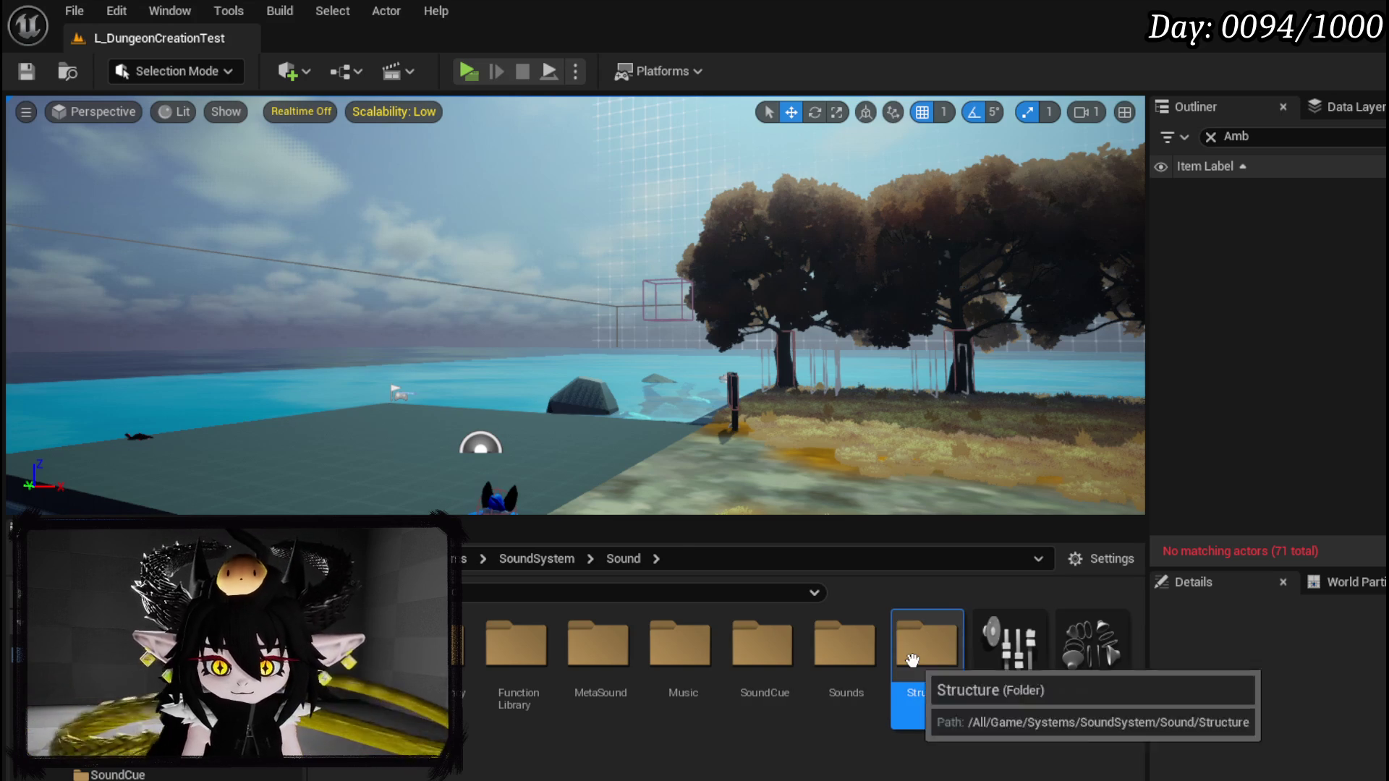
Step: Create the S_MusicData structure in the Structure folder, save it, and open it
double_click(928, 651)
right_click(464, 631)
mouse_move(514, 619)
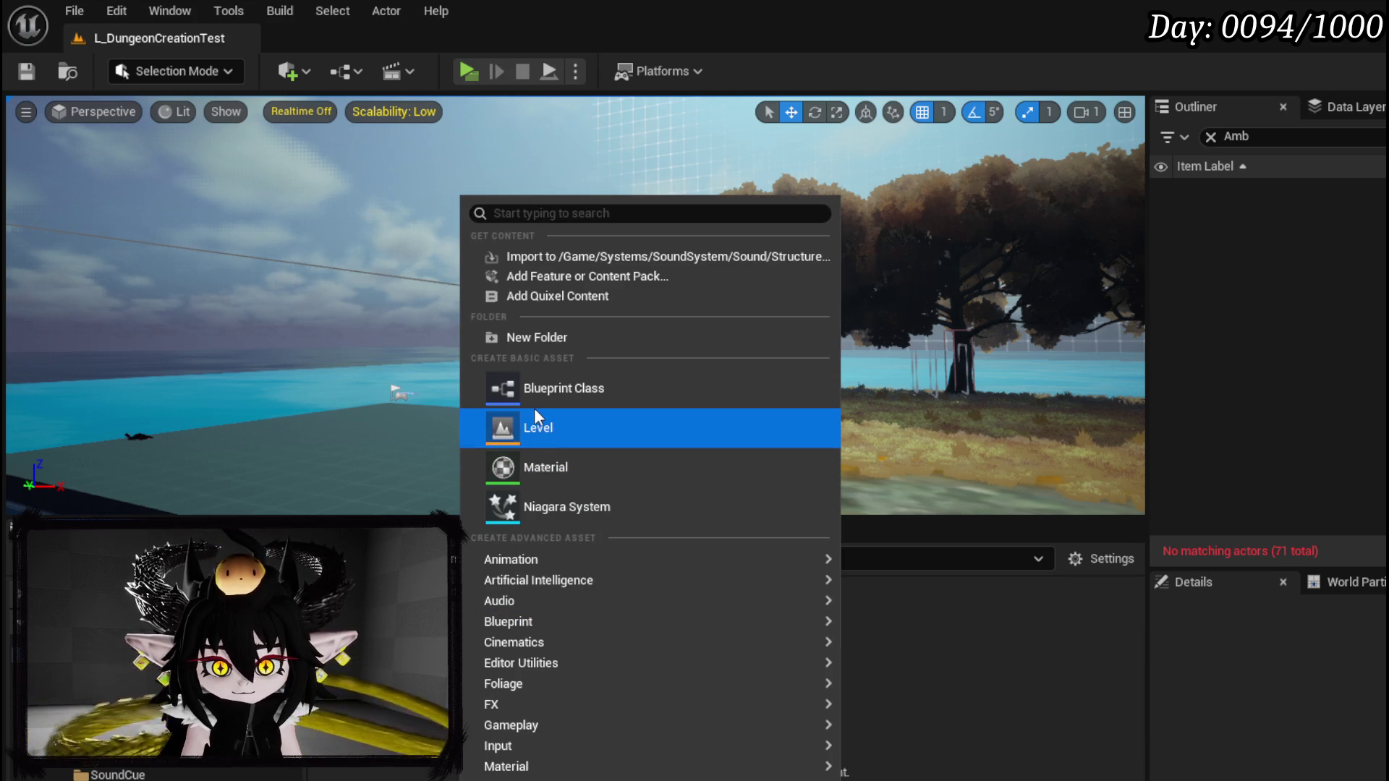
type("str")
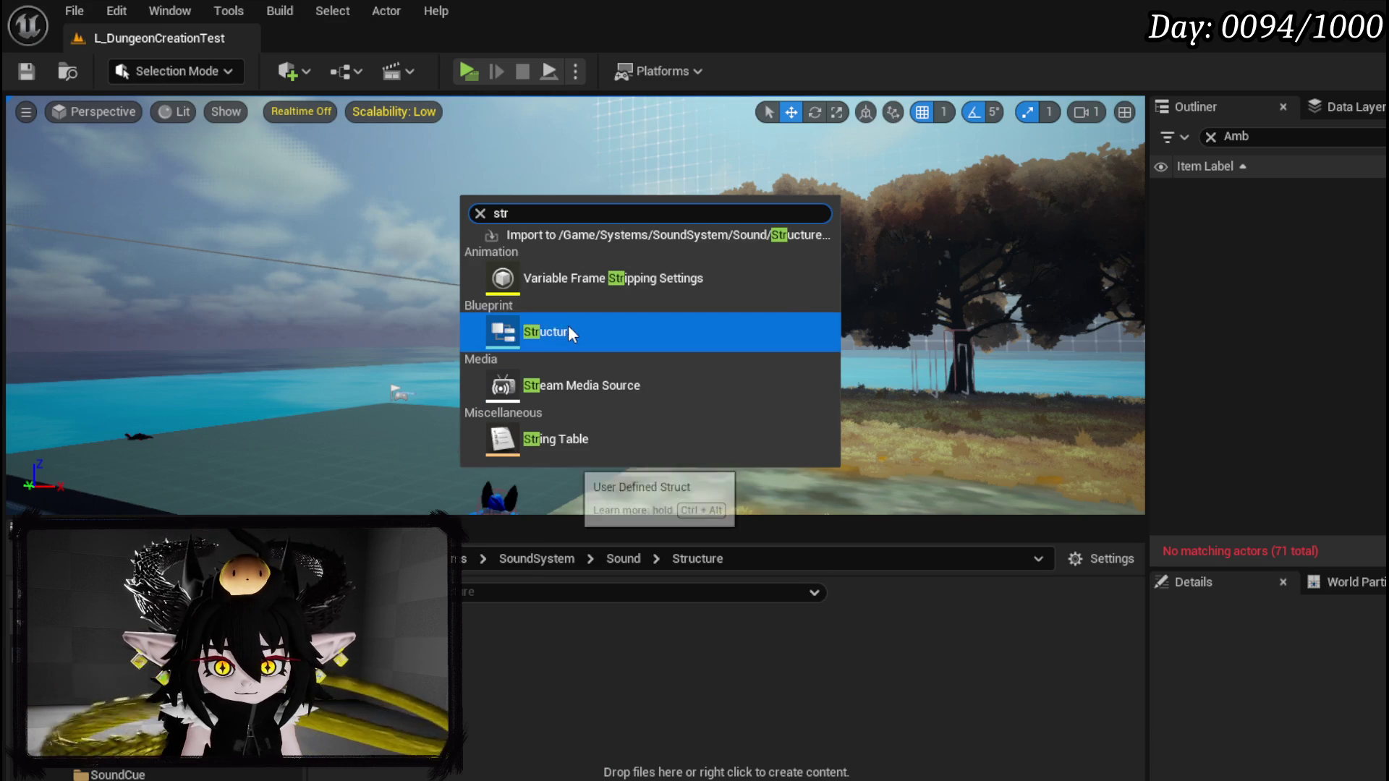
left_click(567, 327)
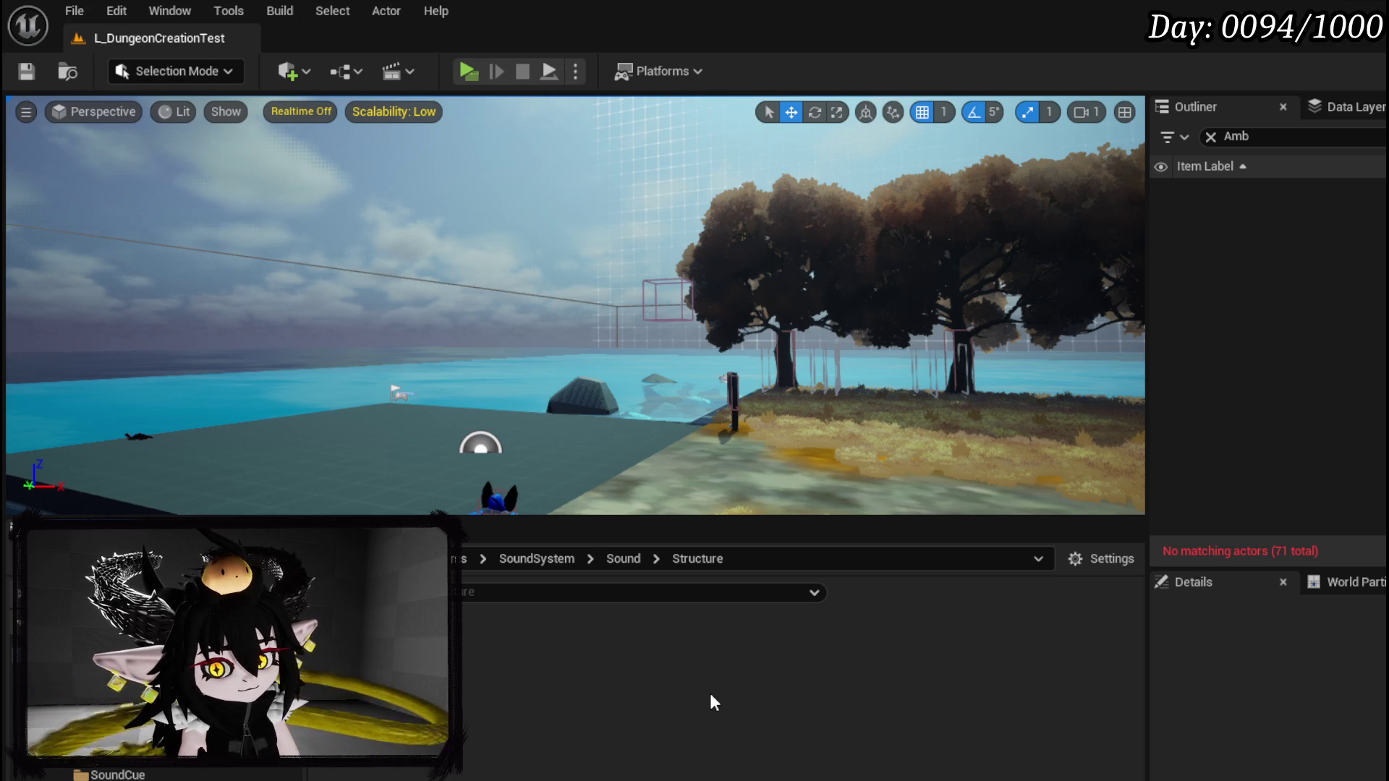
key("ctrl+shift+s")
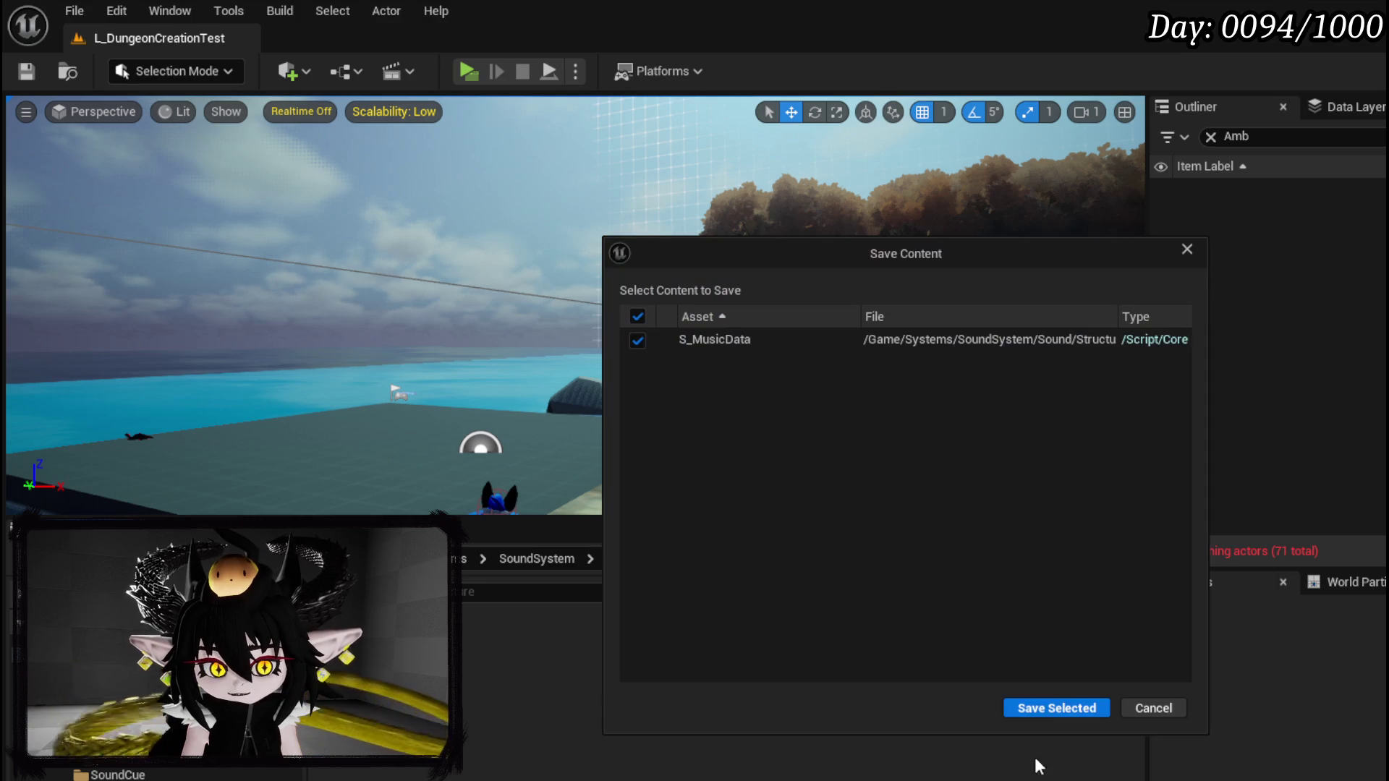
left_click(1049, 709)
double_click(354, 644)
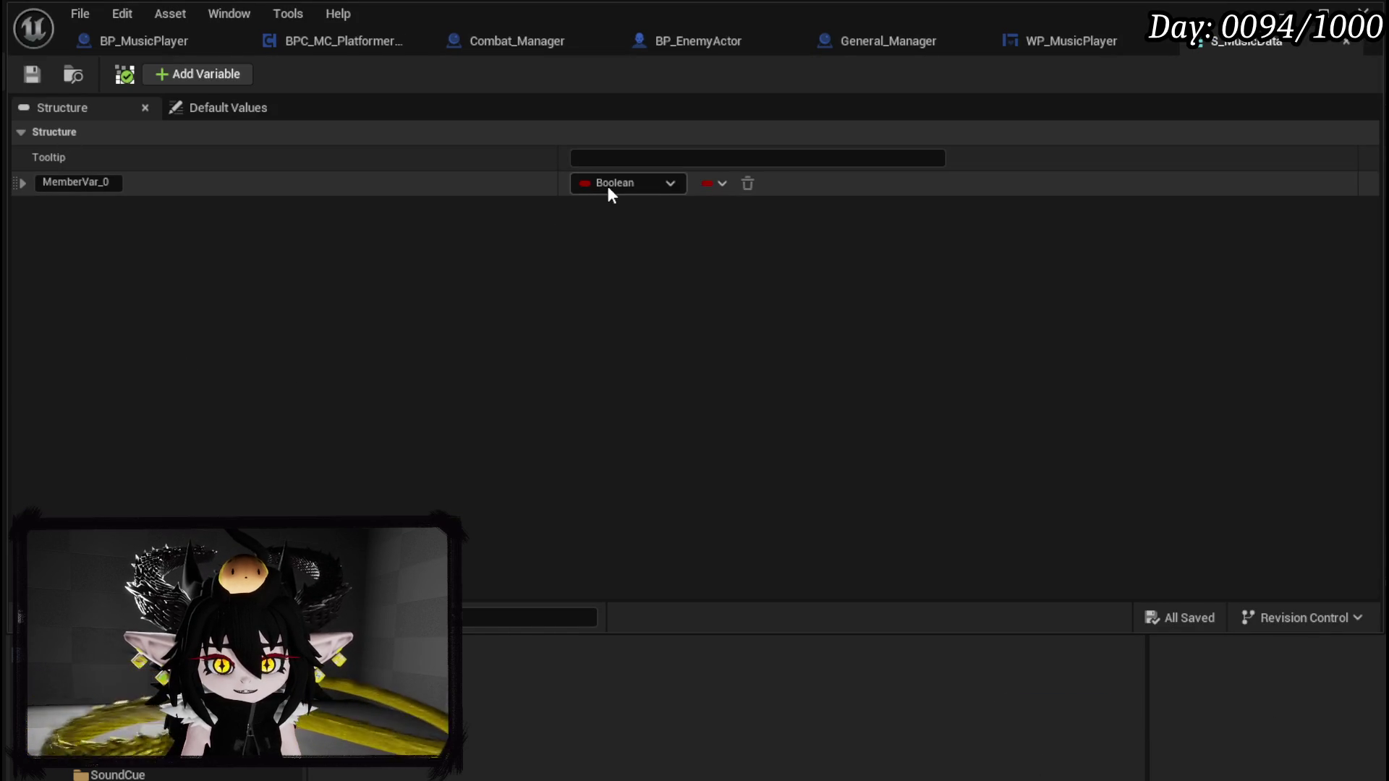
Step: Make the first member an Artist Text field and add a second member named Name
left_click(608, 185)
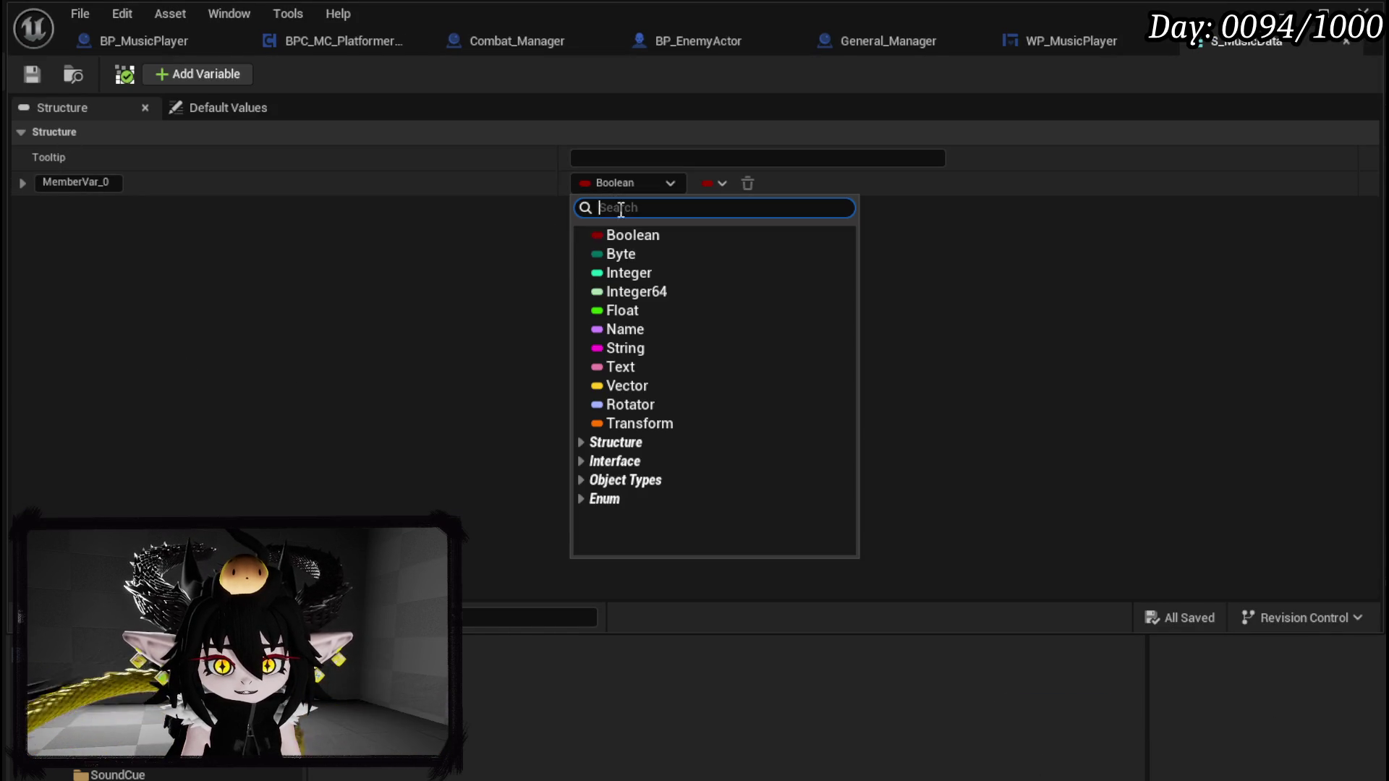
left_click(623, 367)
left_click(100, 182)
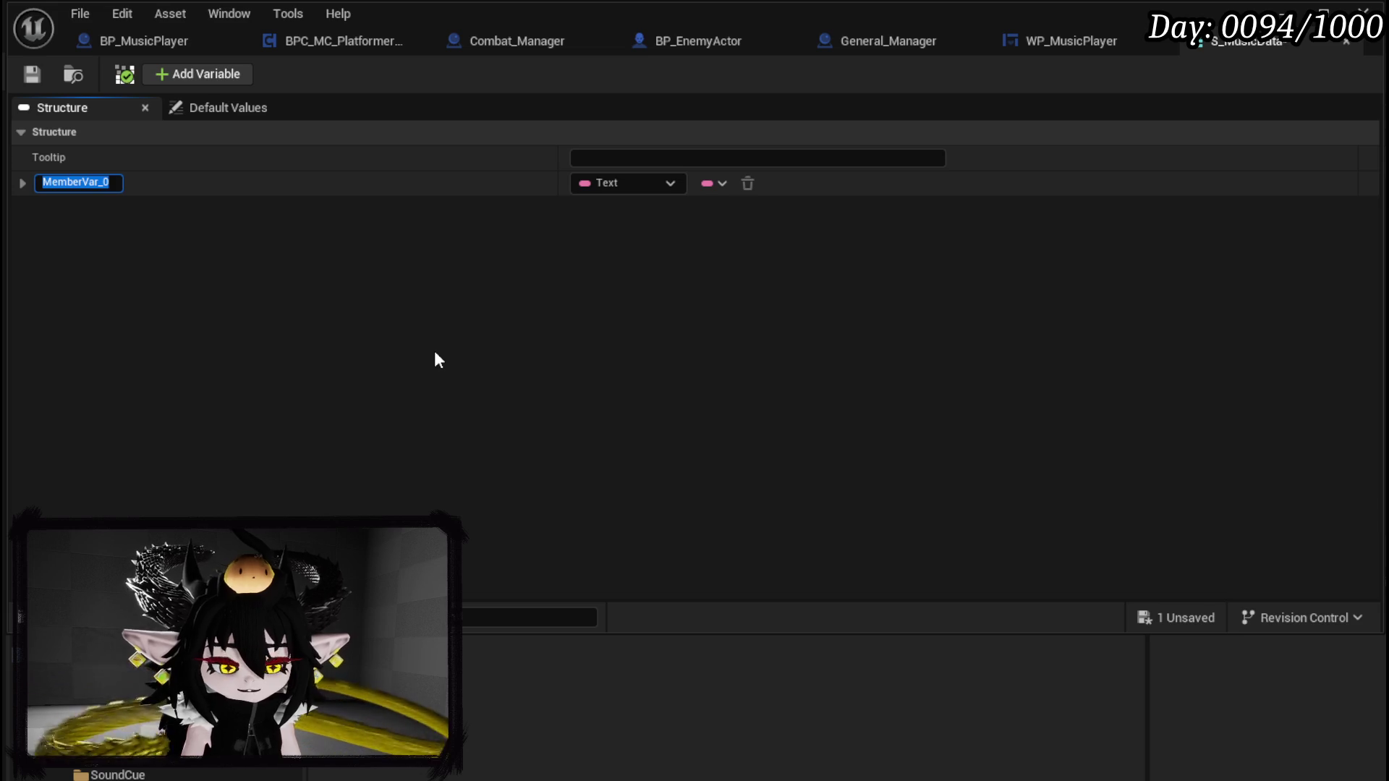
type("Artist")
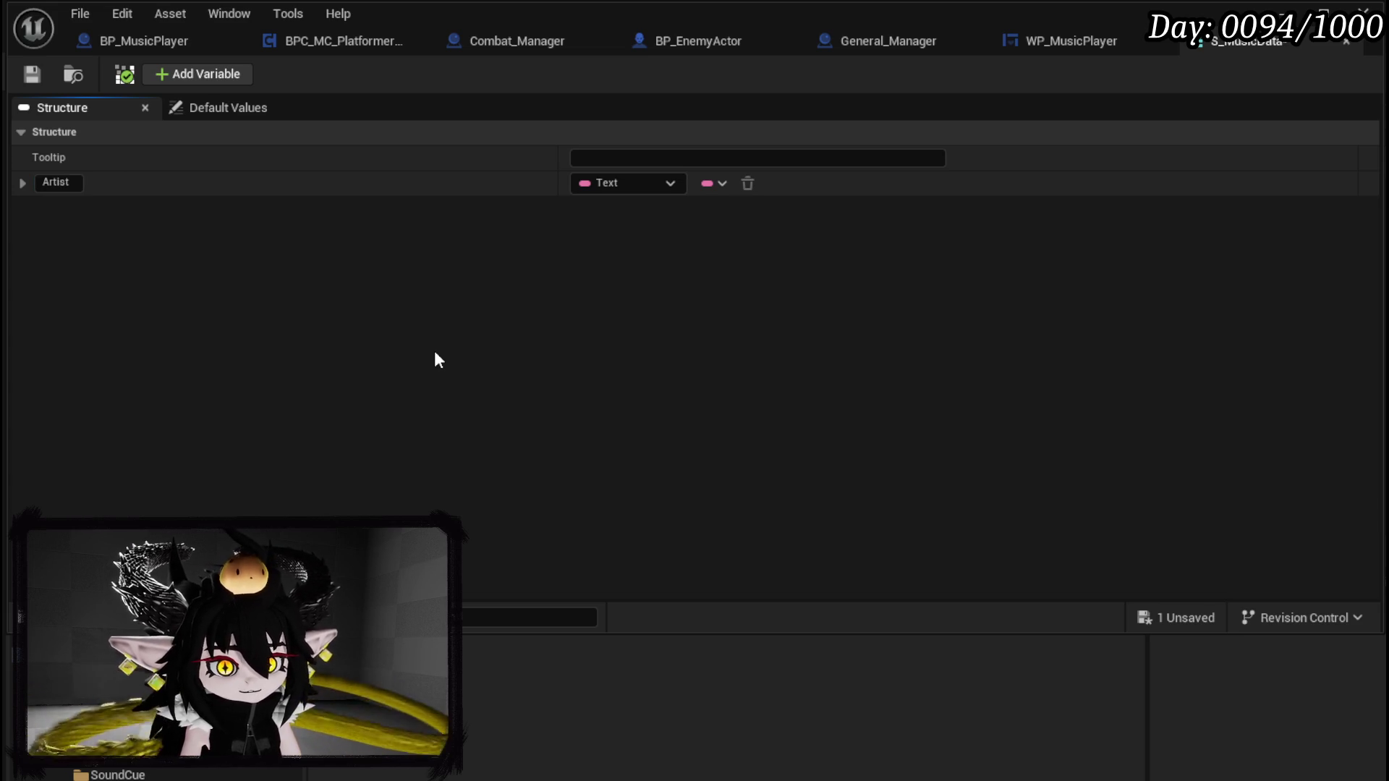
left_click(184, 74)
left_click(119, 208)
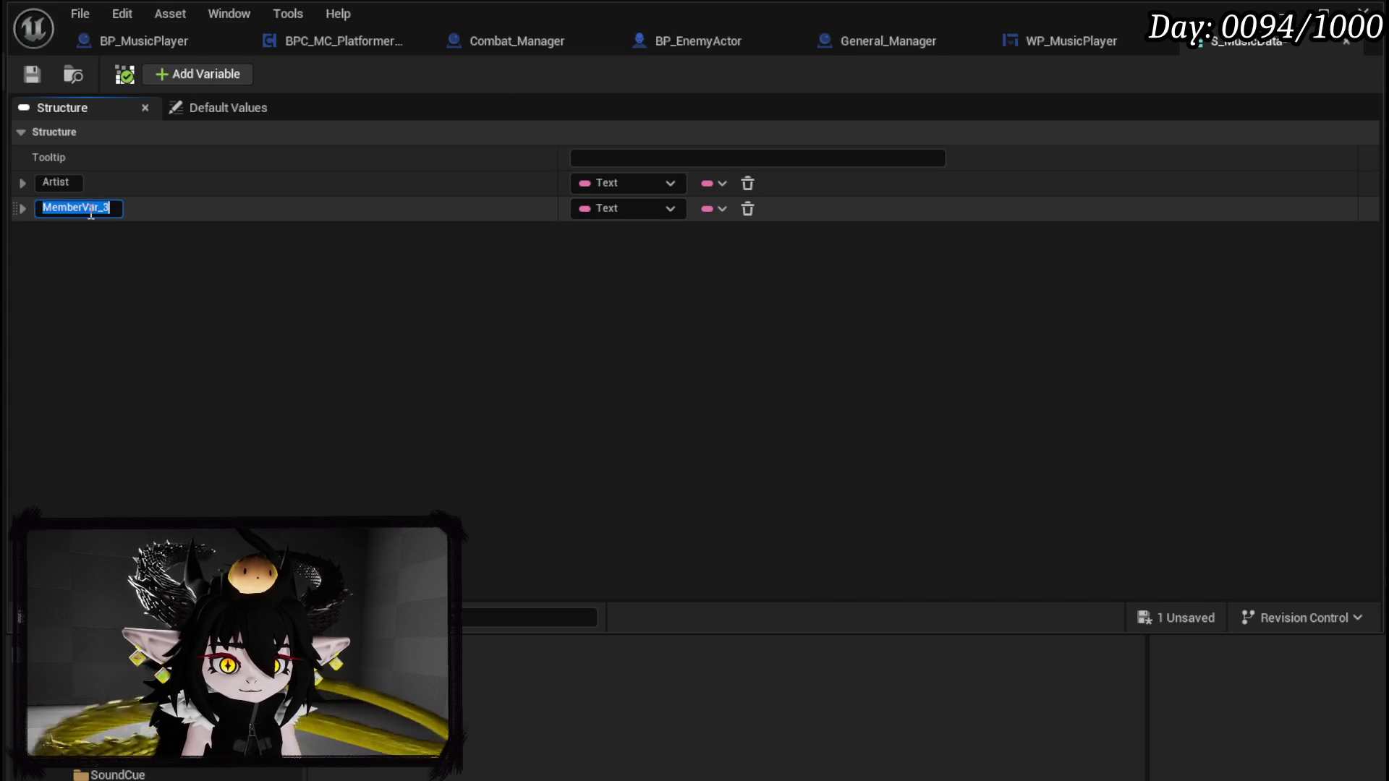
type("Name")
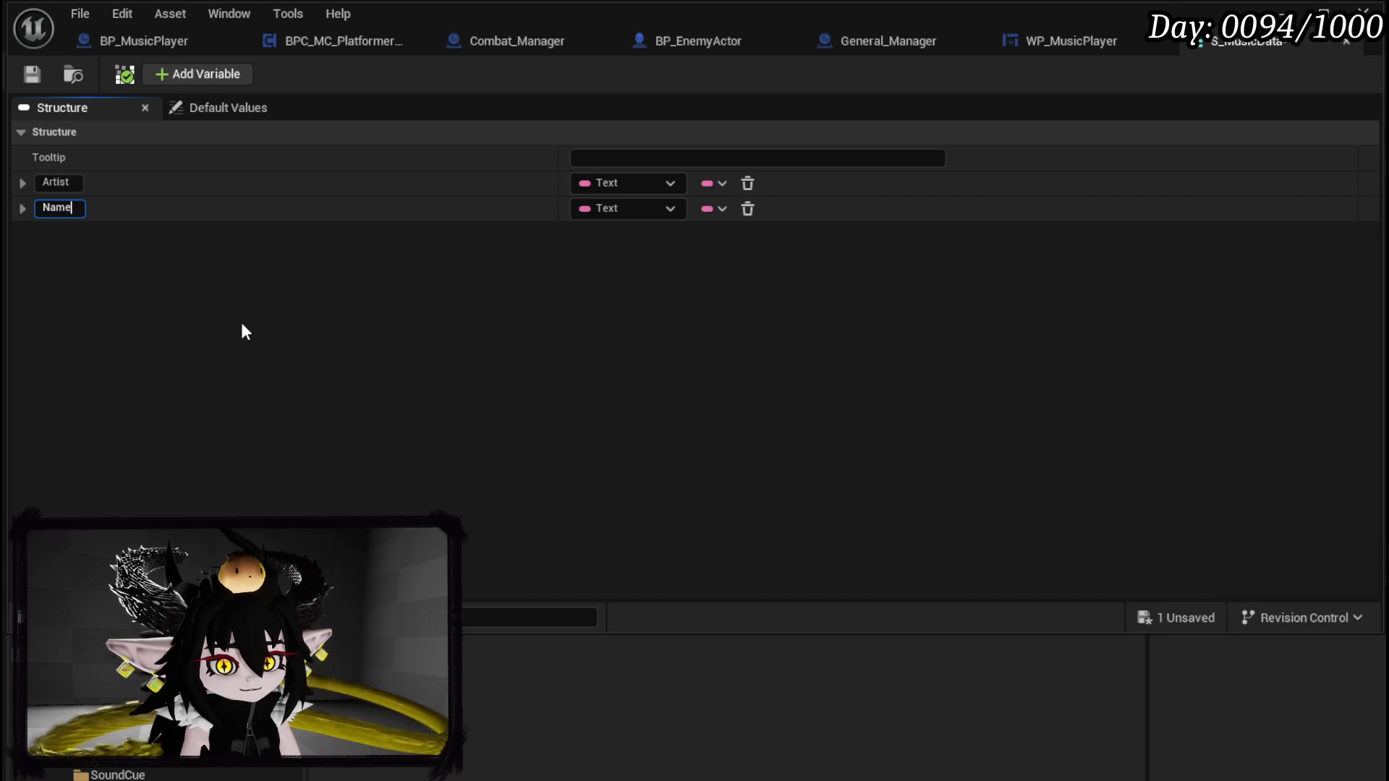
key("Return")
Step: Add a third member named Cue of type Sound Cue object reference
left_click(187, 76)
left_click(594, 228)
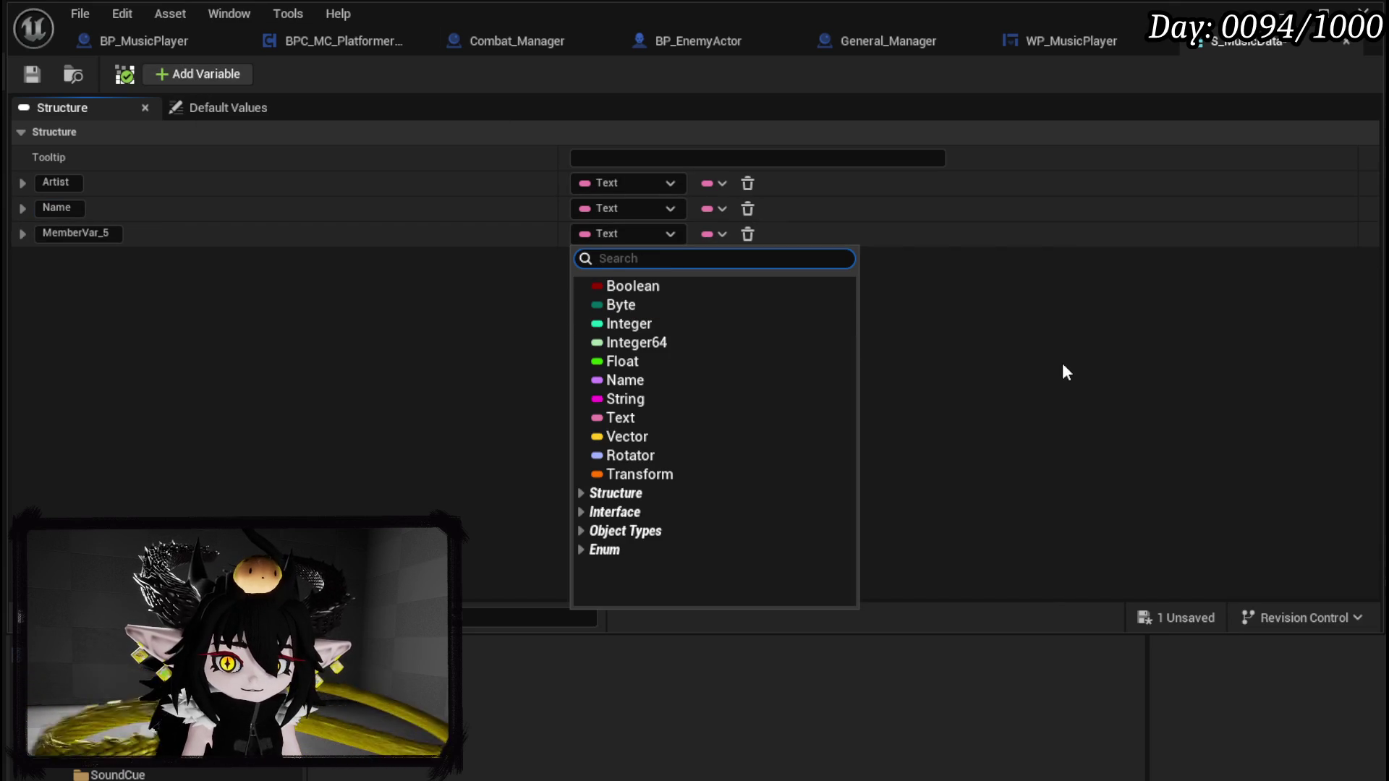
type("Sound cue")
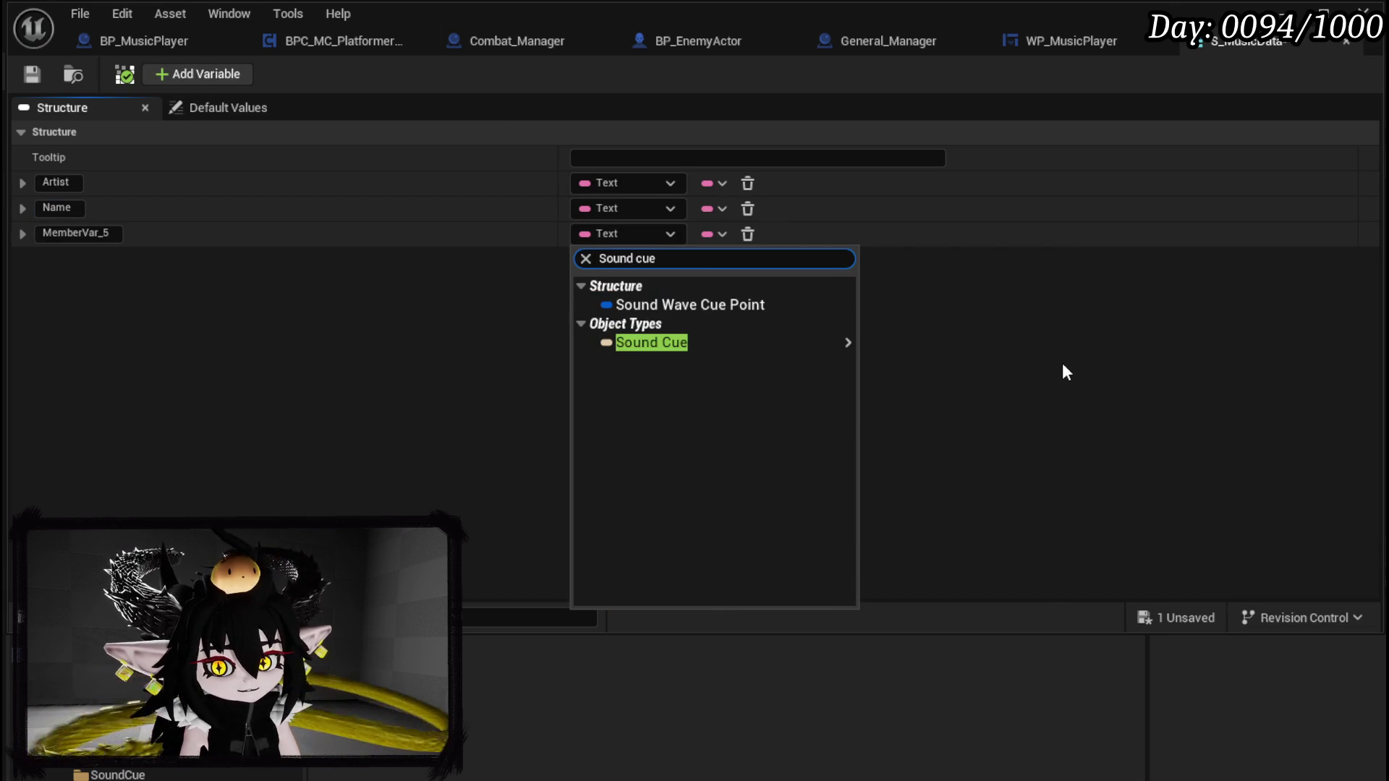
mouse_move(848, 343)
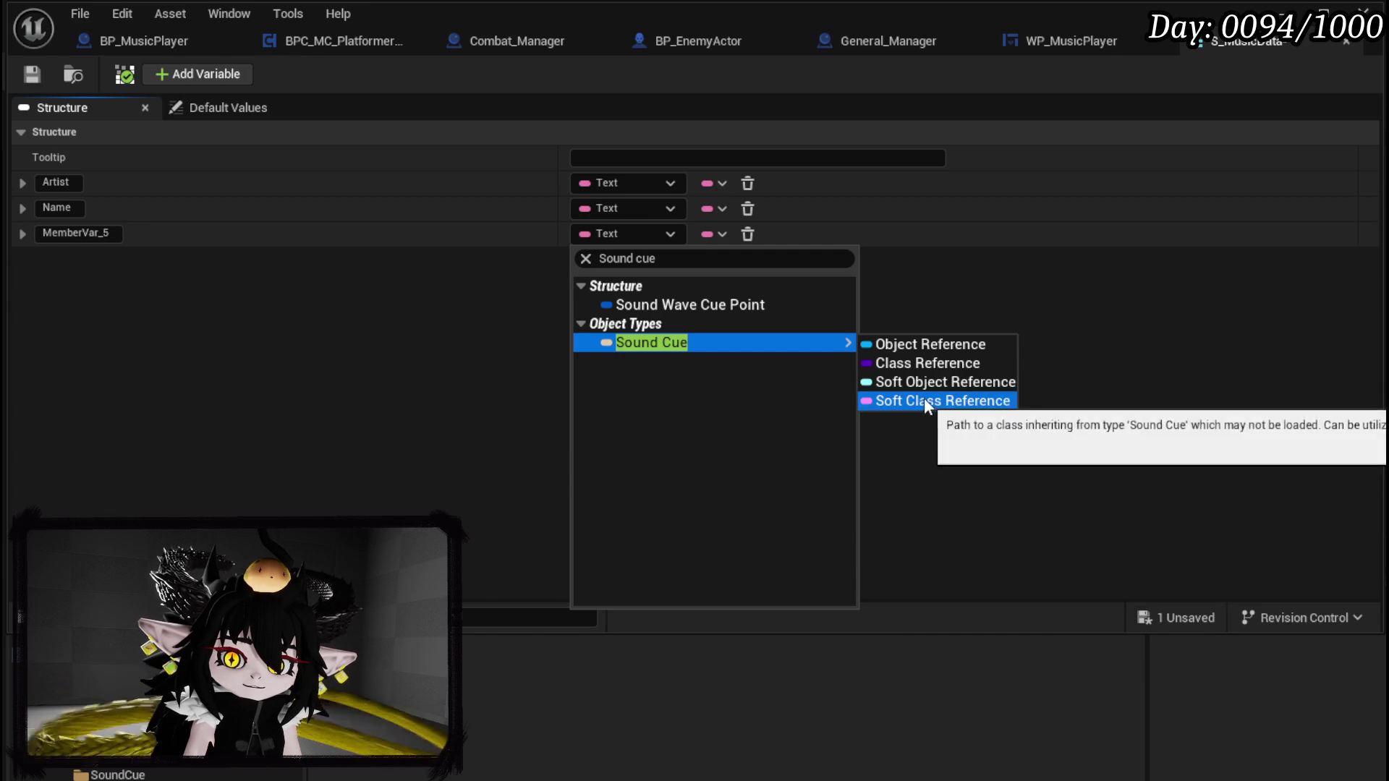
left_click(907, 346)
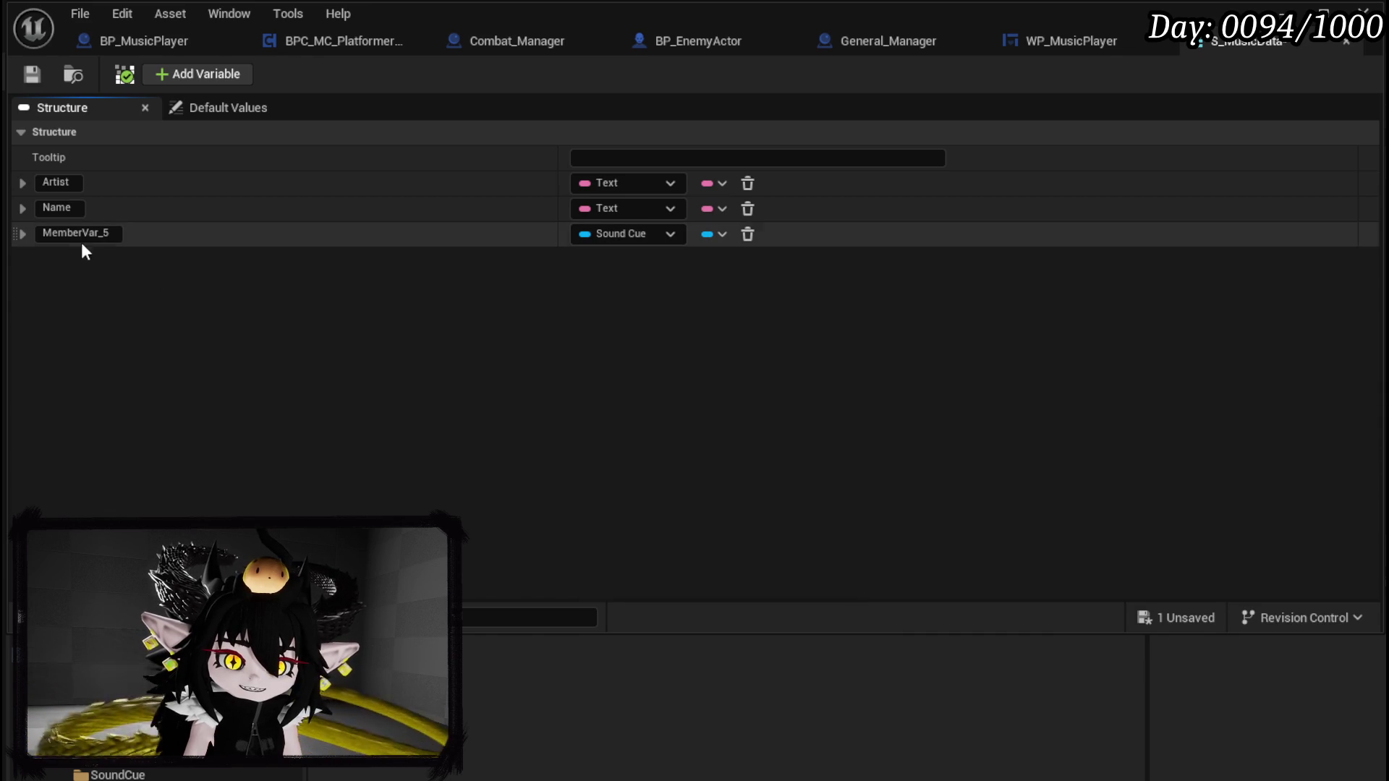
left_click(80, 232)
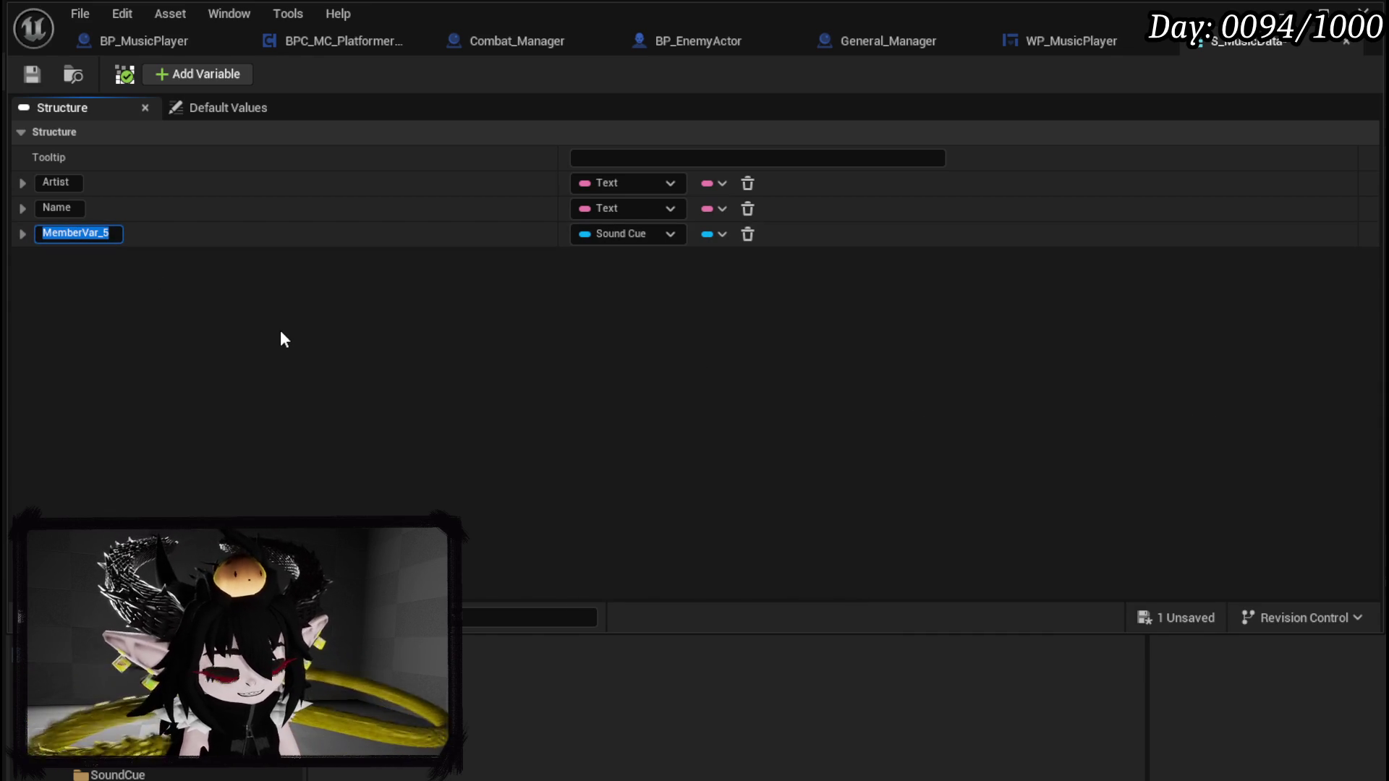
type("Object")
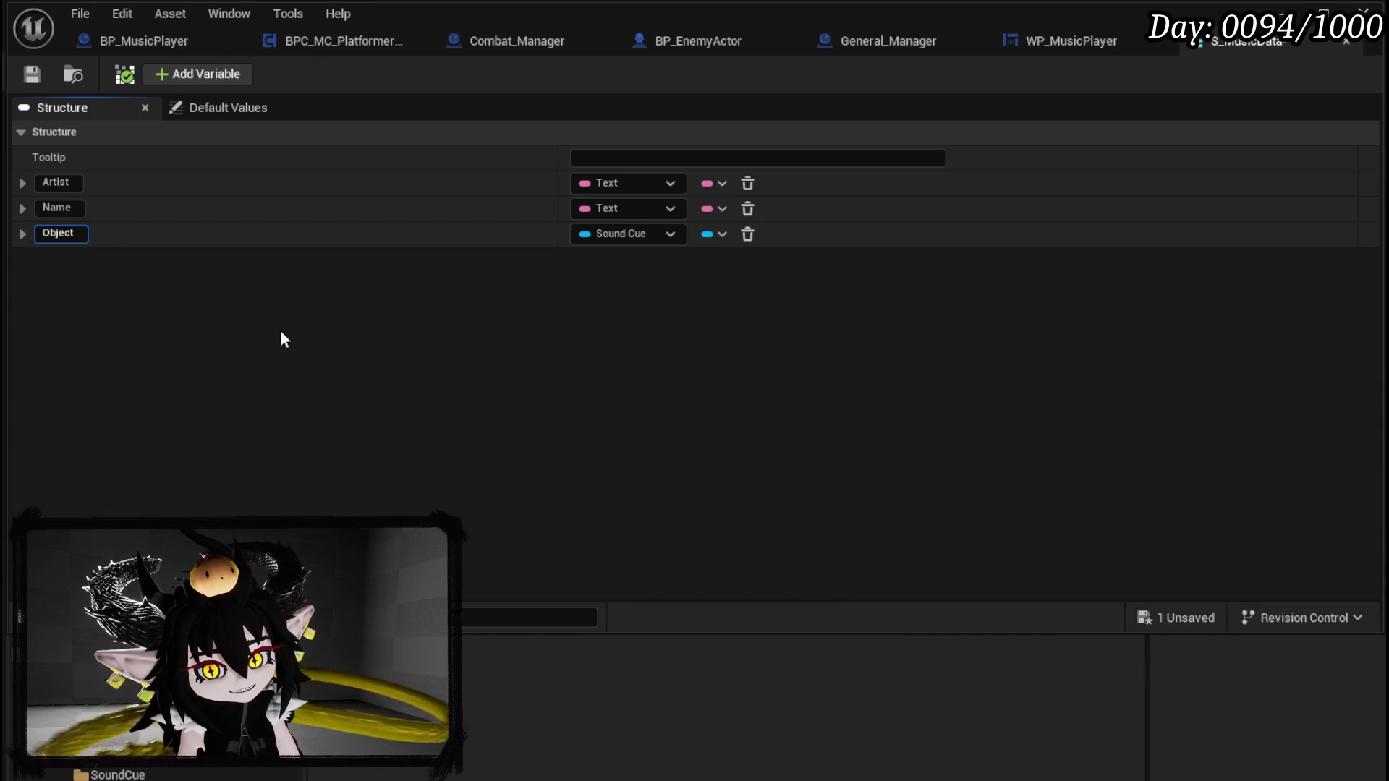
double_click(56, 233)
type("Cue")
key("Return")
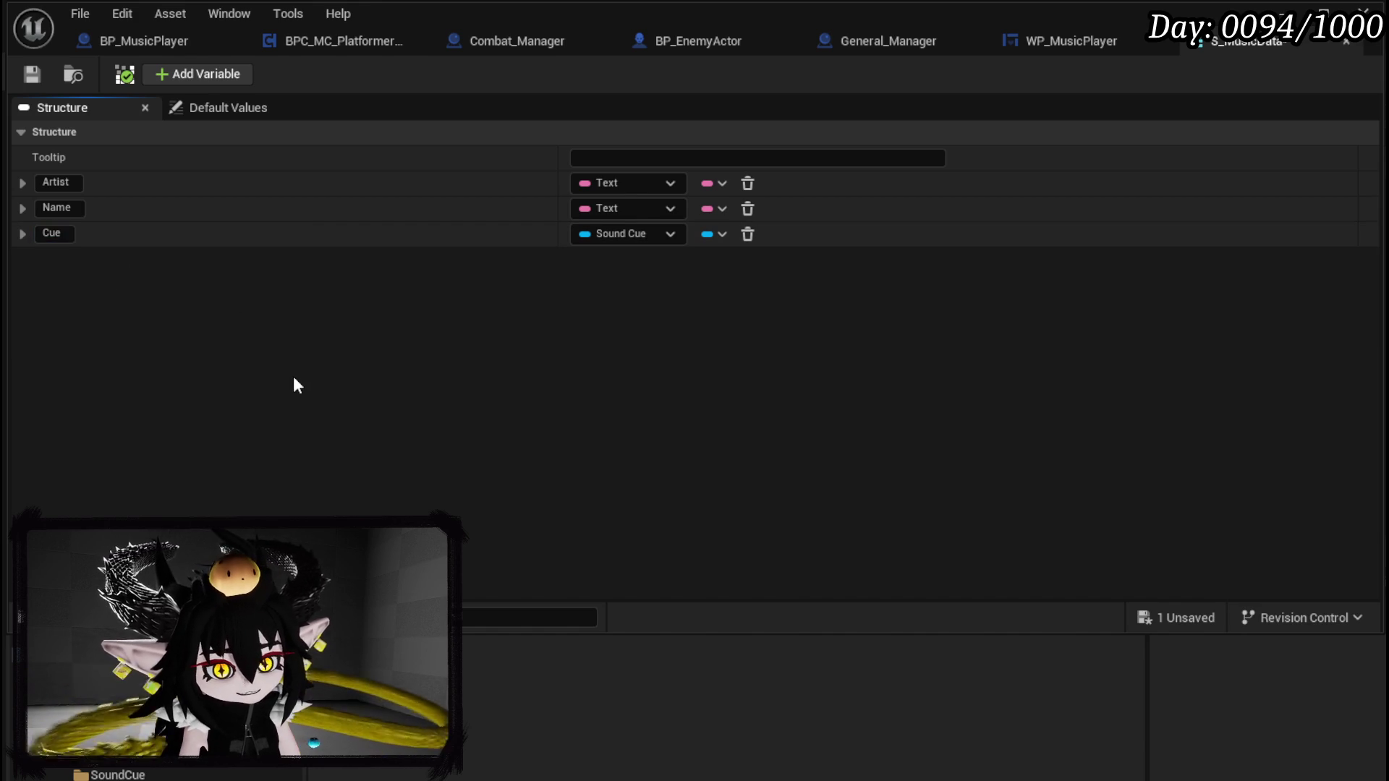
Step: Save S_MusicData and close its editor windows
left_click(30, 76)
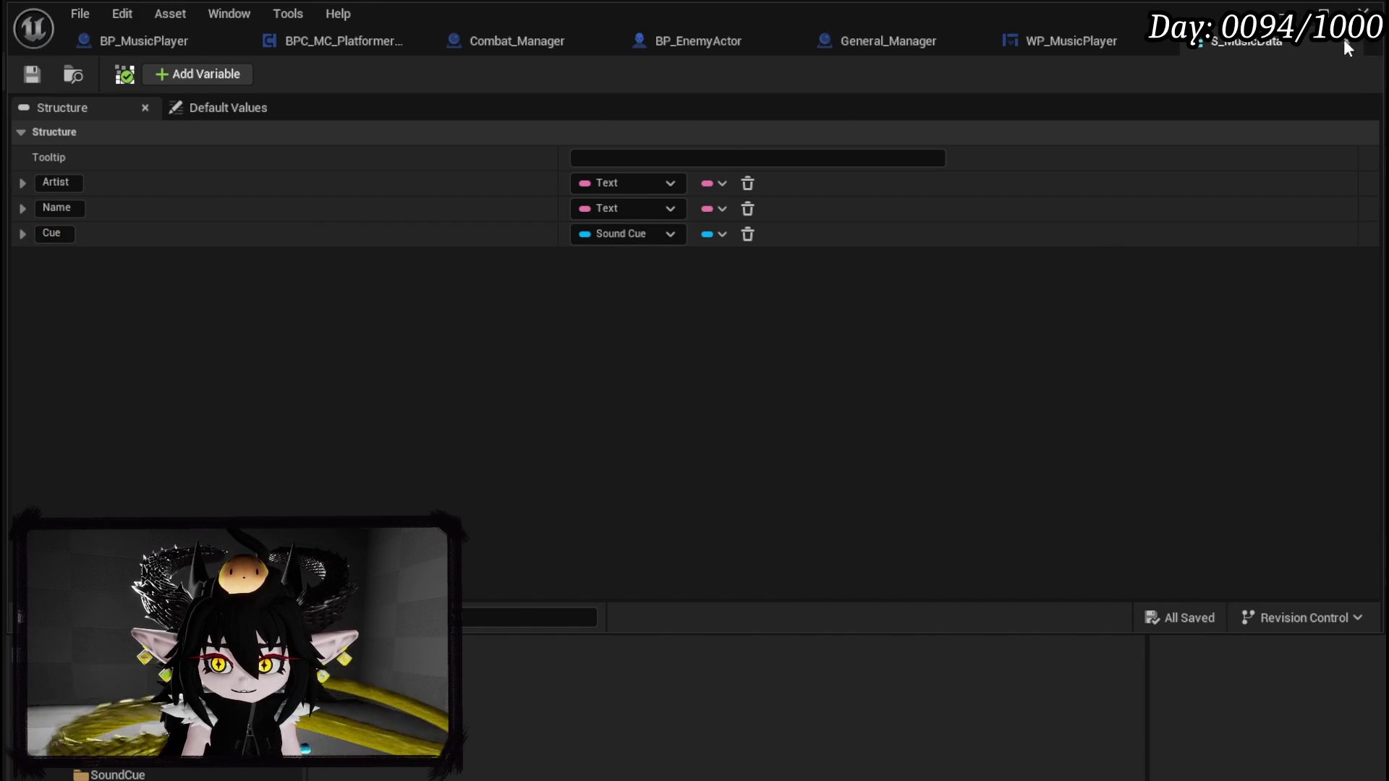
left_click(1347, 41)
left_click(1346, 41)
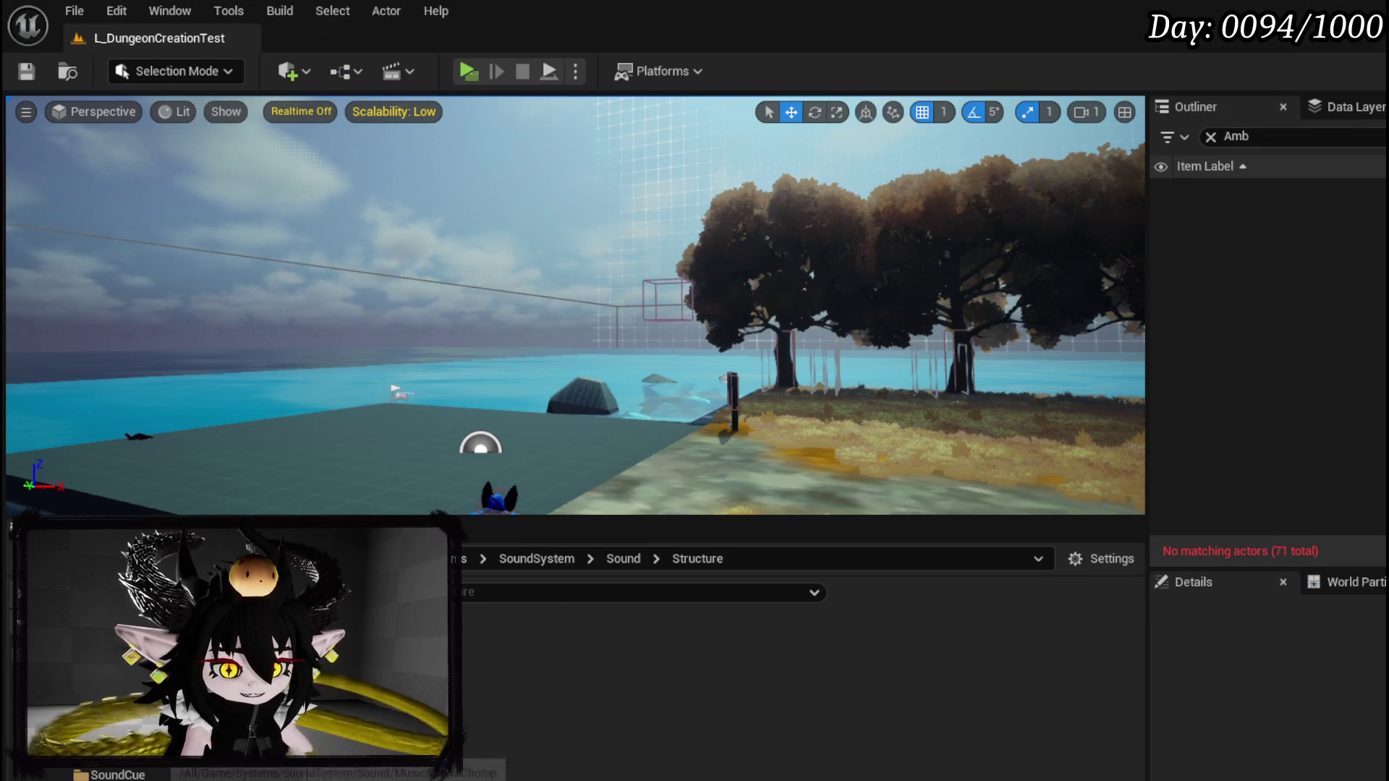
Step: Create a DataTable folder inside Sound and open it
left_click(86, 669)
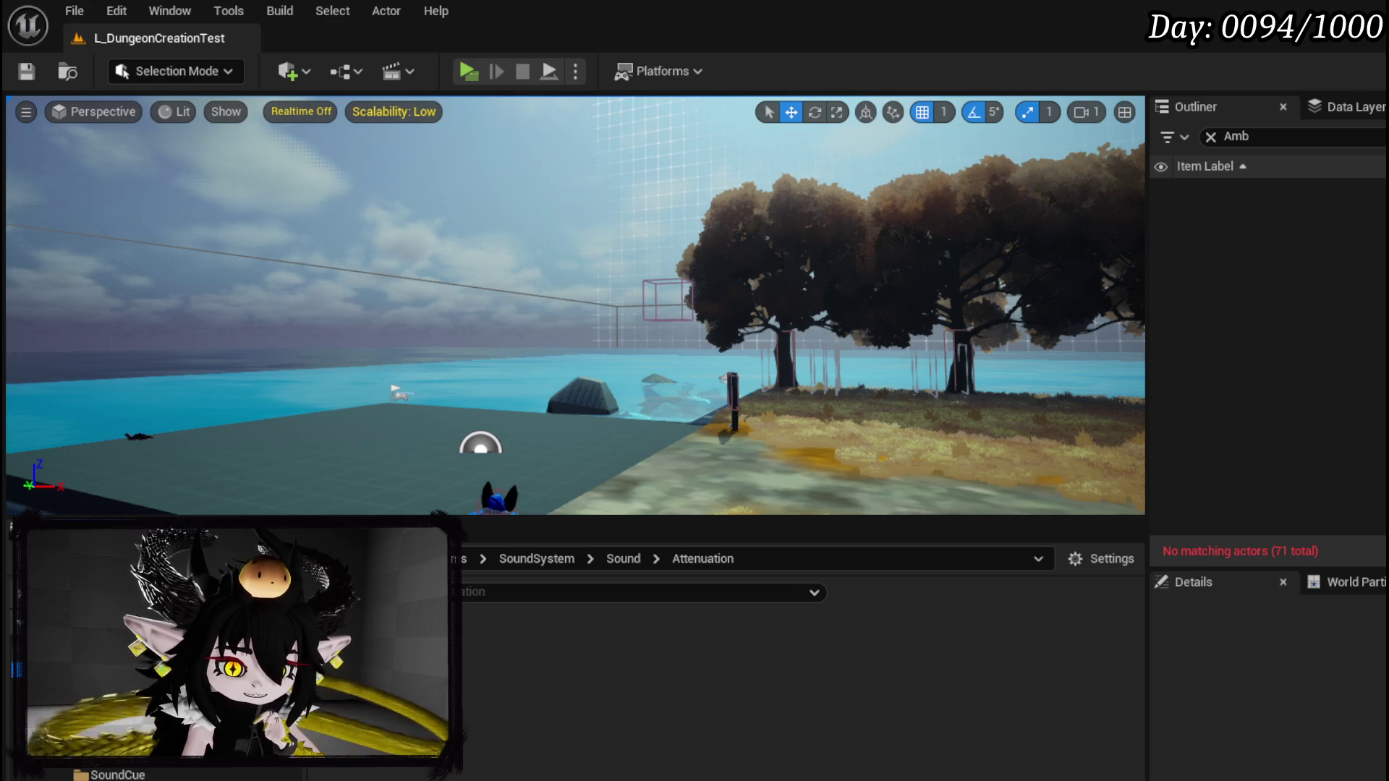
right_click(634, 752)
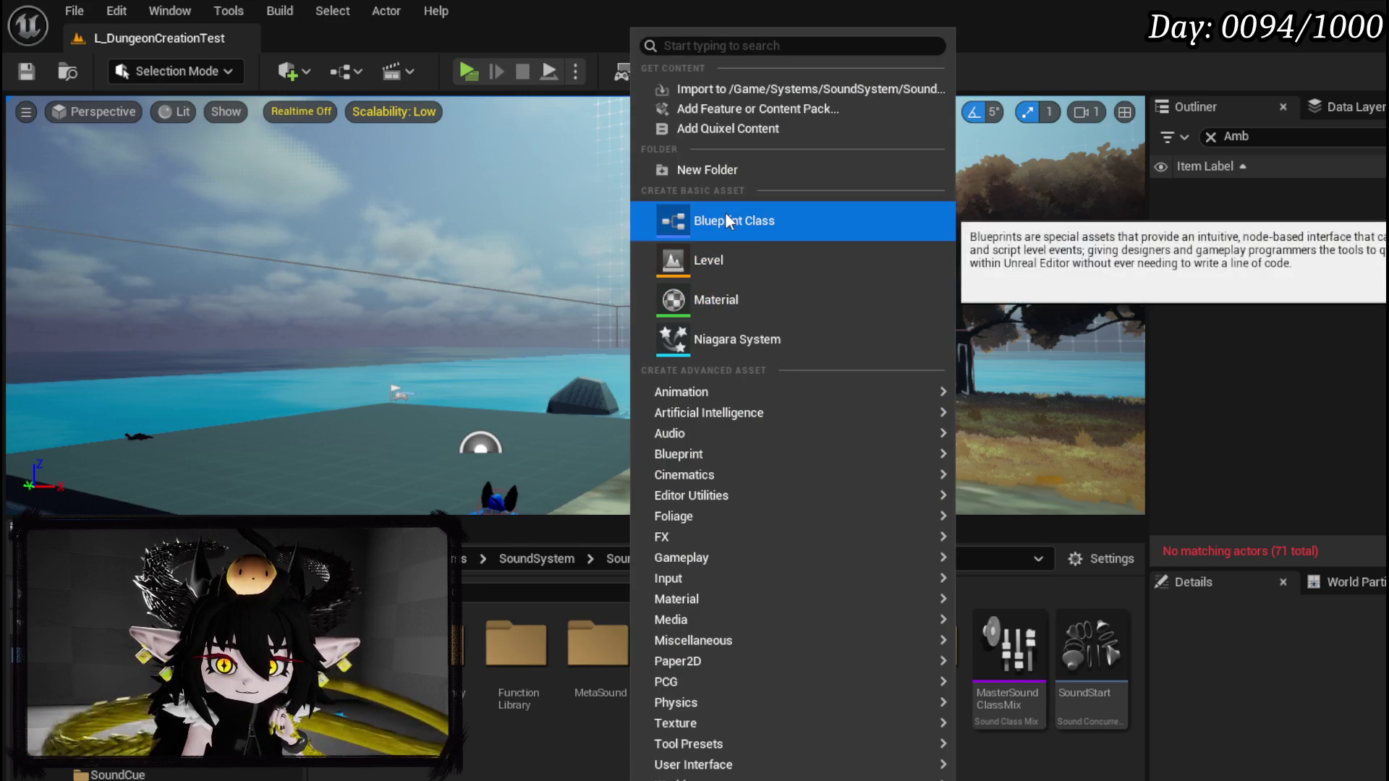
left_click(731, 174)
type("Datata")
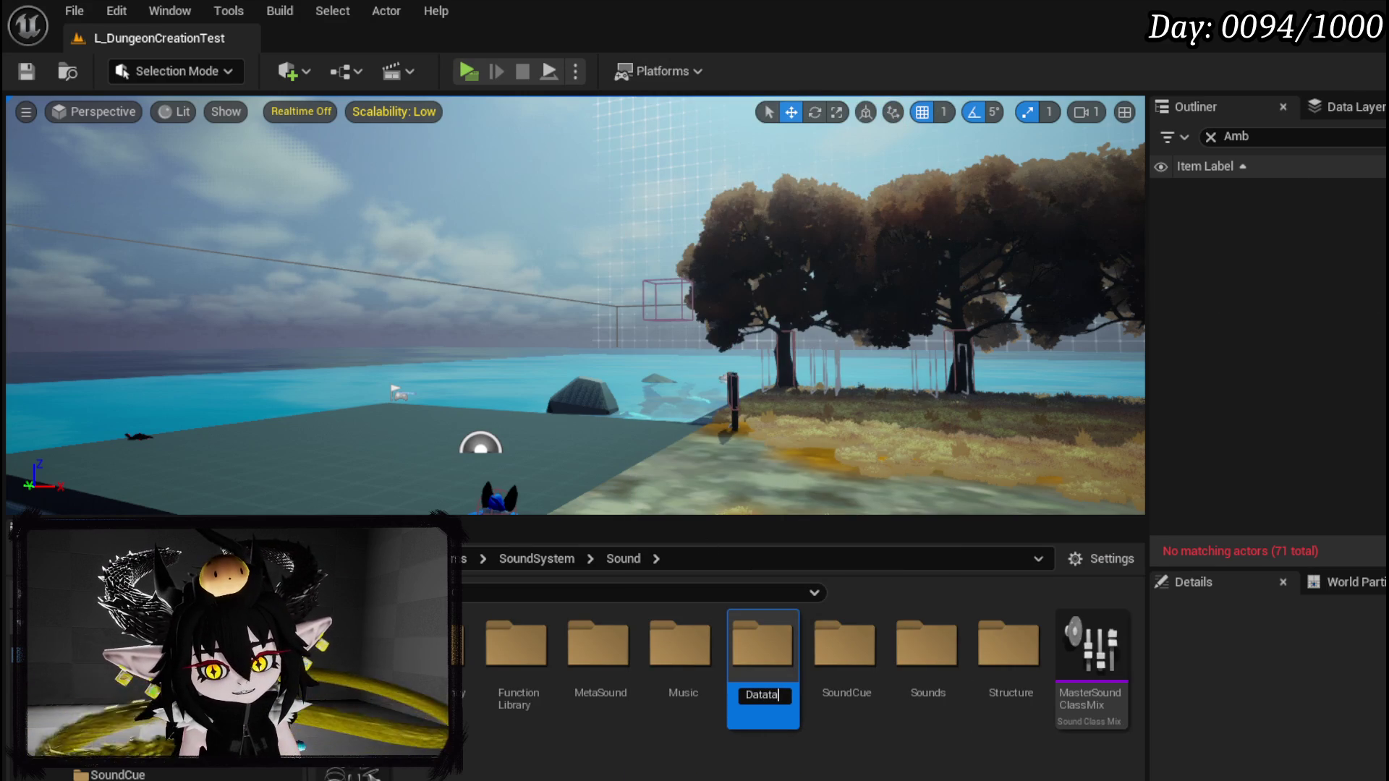
type("able")
key("Return")
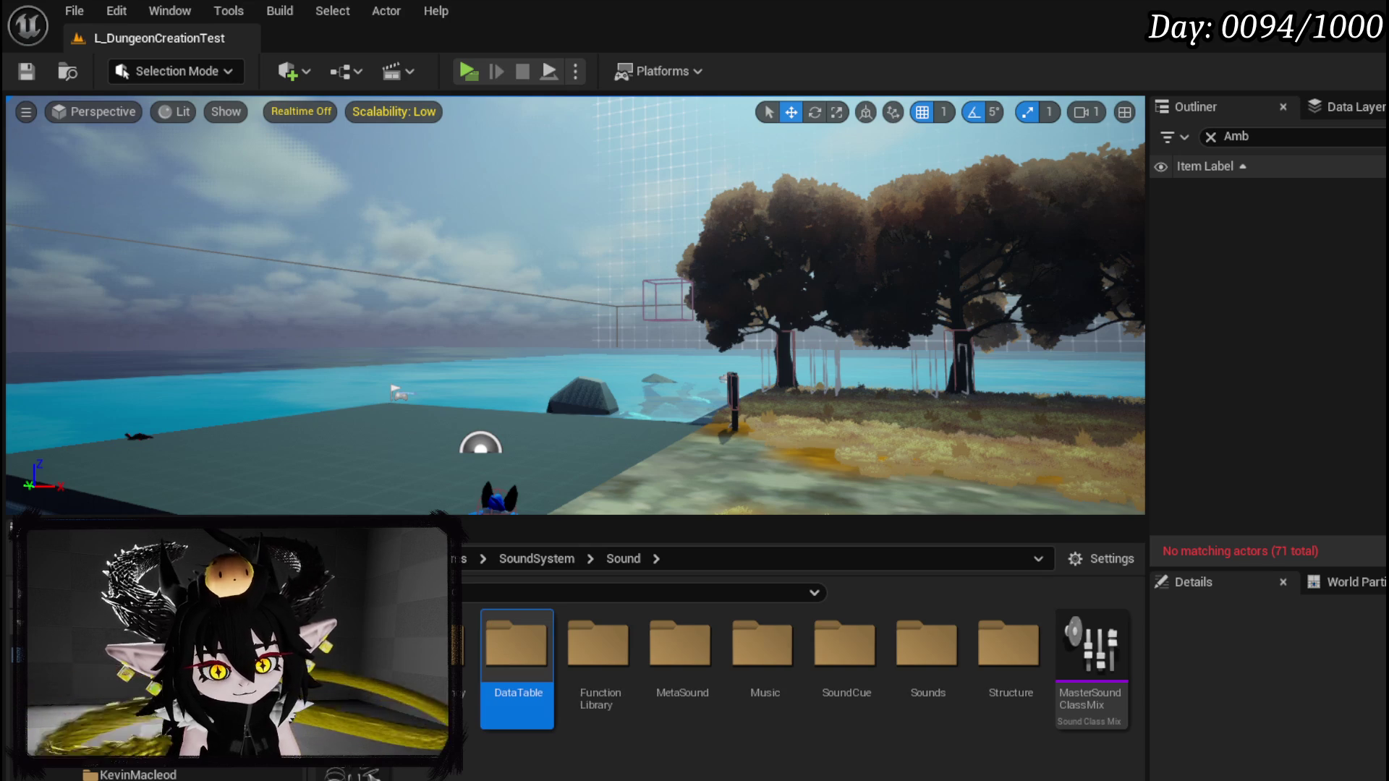
double_click(499, 660)
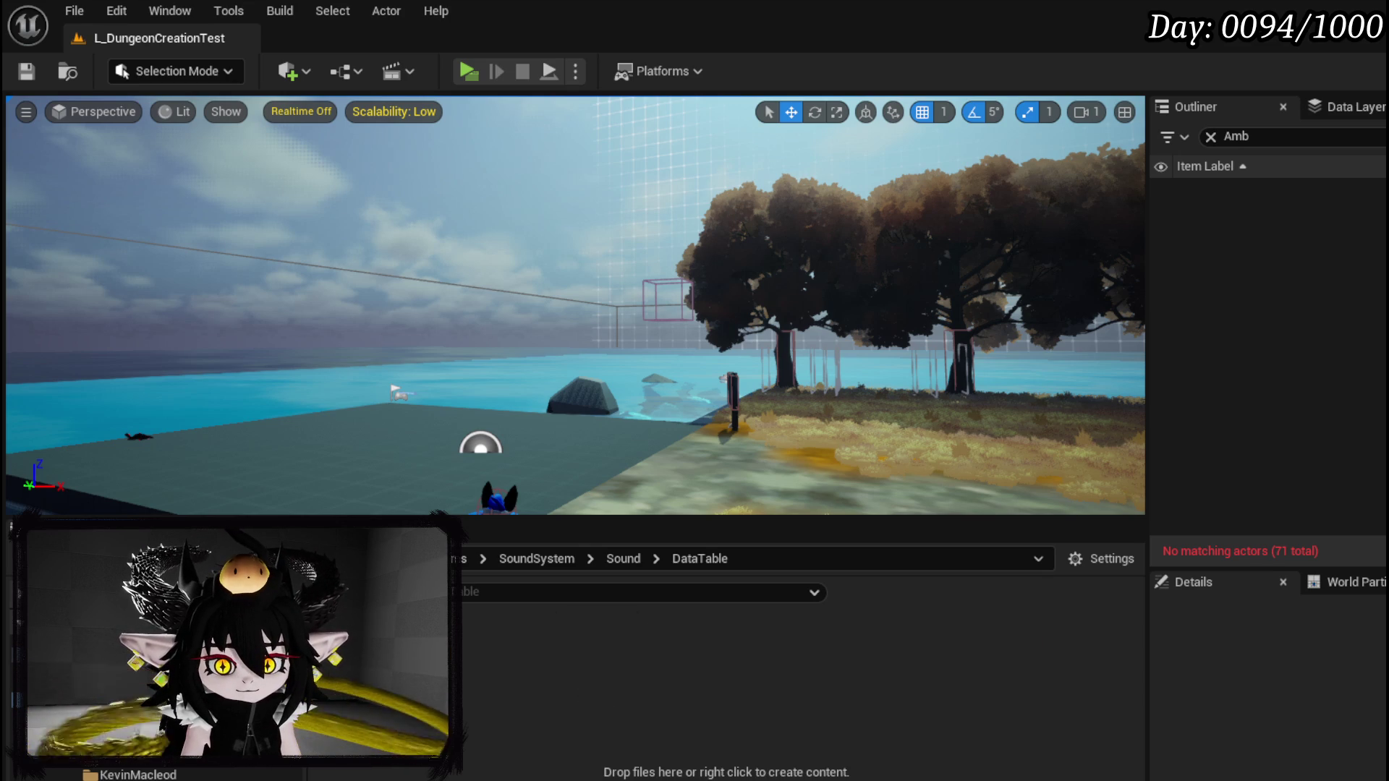
Step: Search the asset types for Data Table and choose to create one
right_click(395, 651)
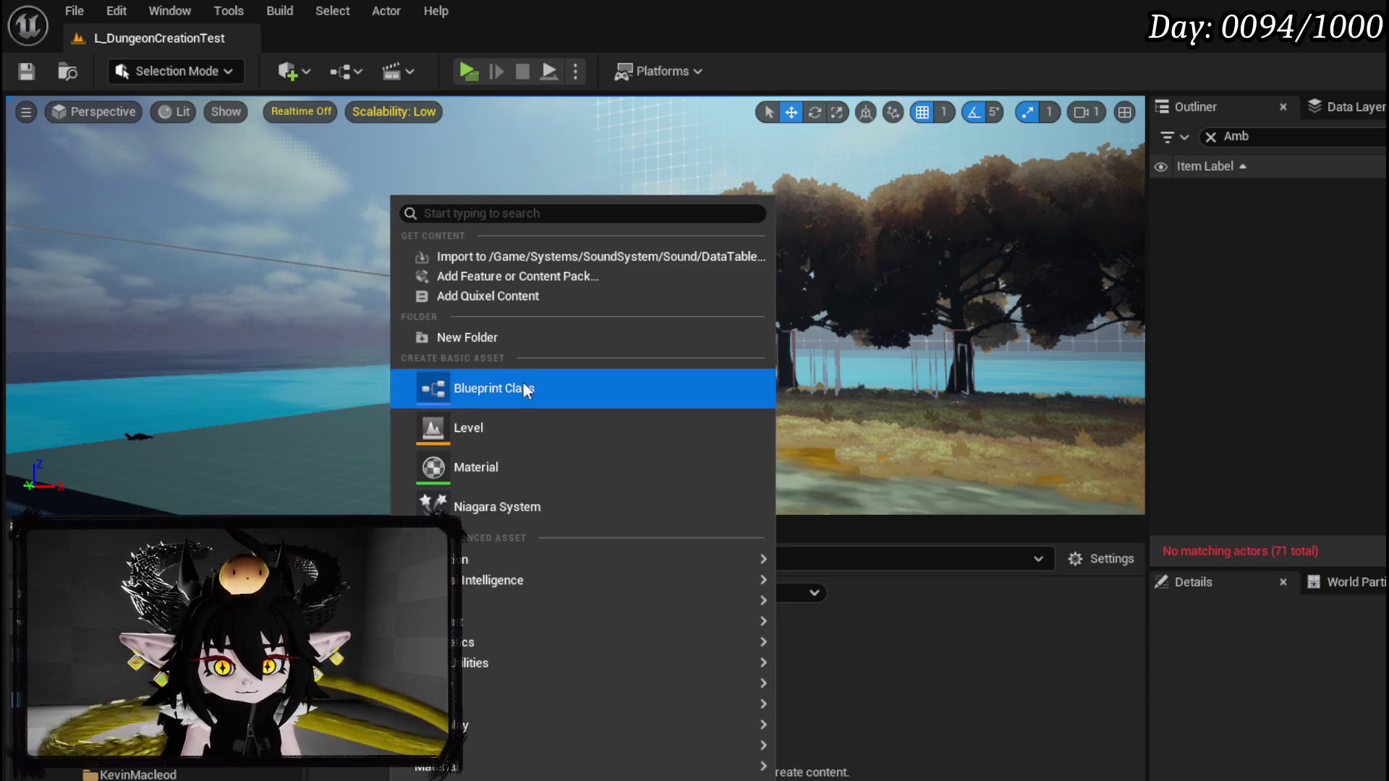
left_click(458, 214)
type("Da")
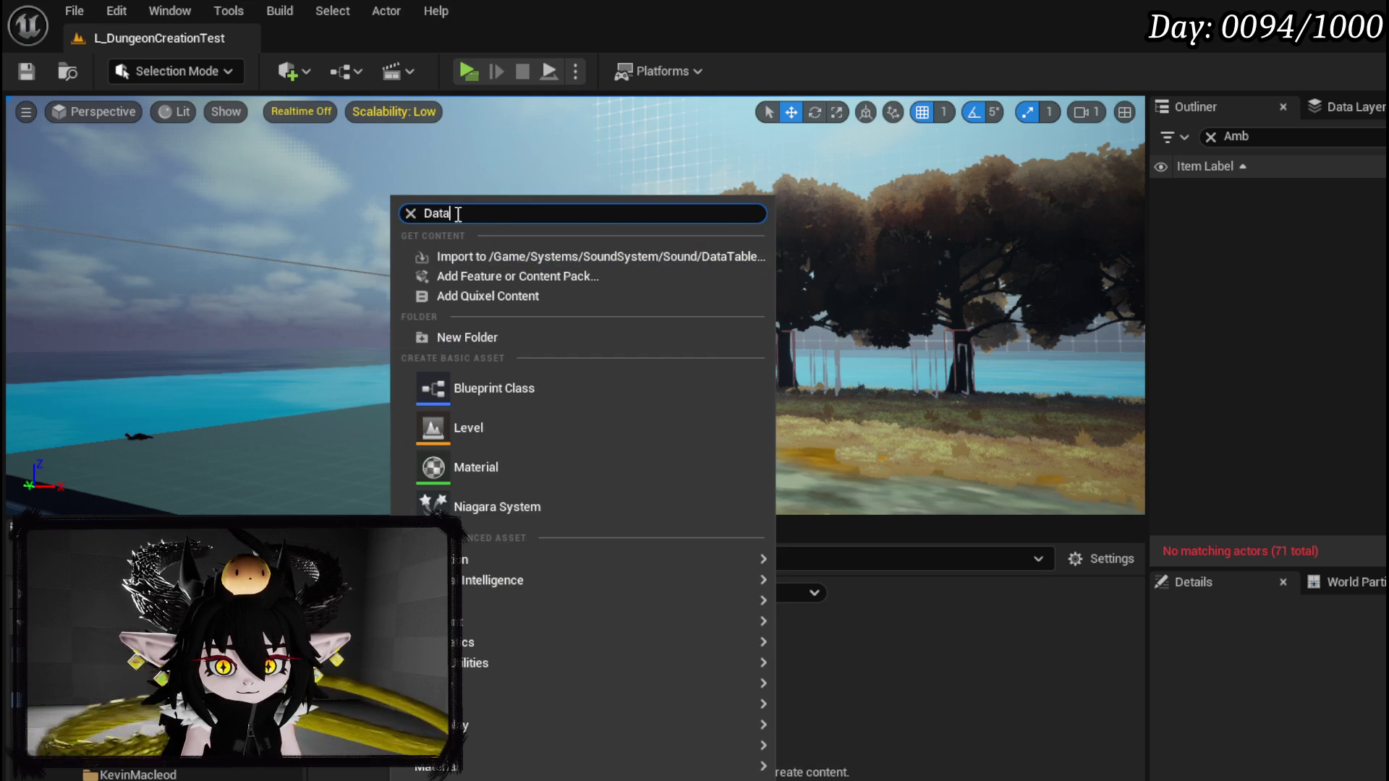
type("ta")
key("BackSpace")
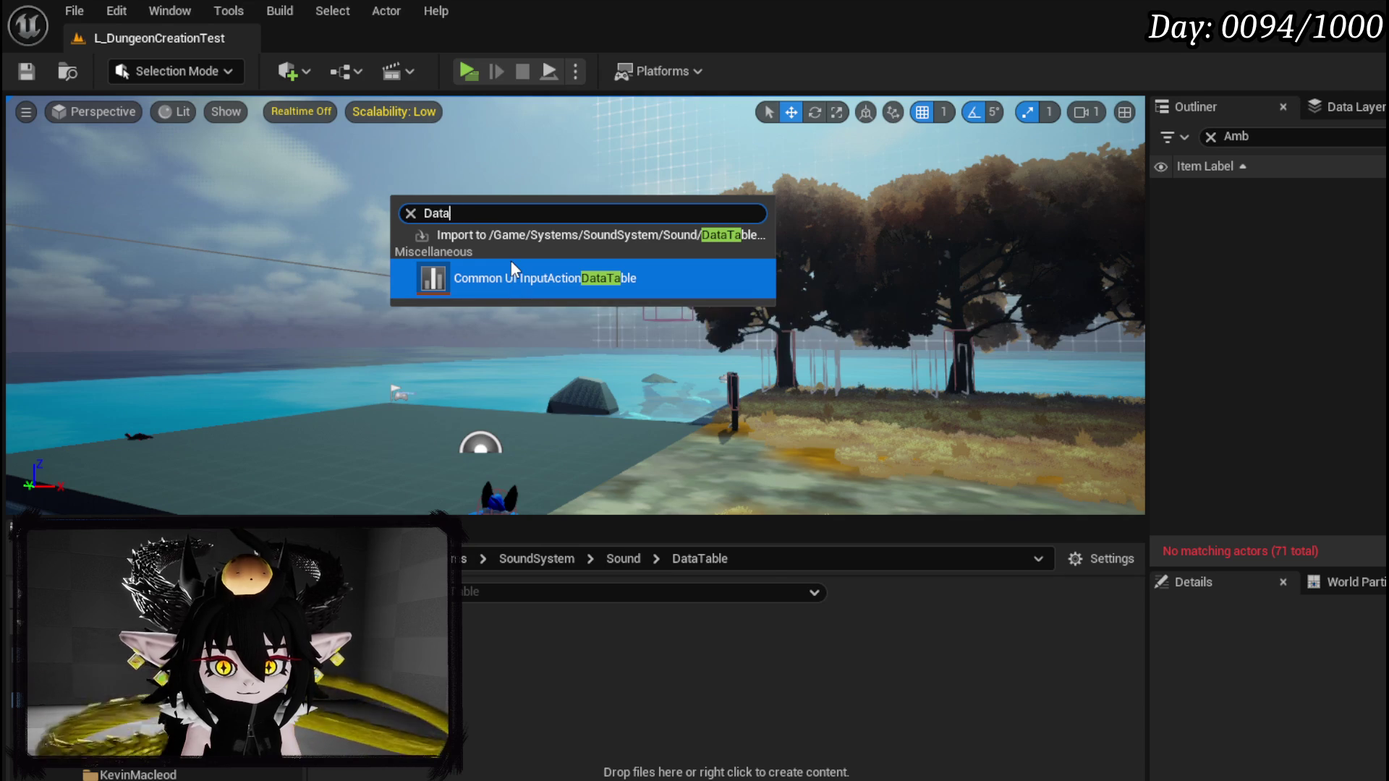
key("BackSpace")
left_click(554, 614)
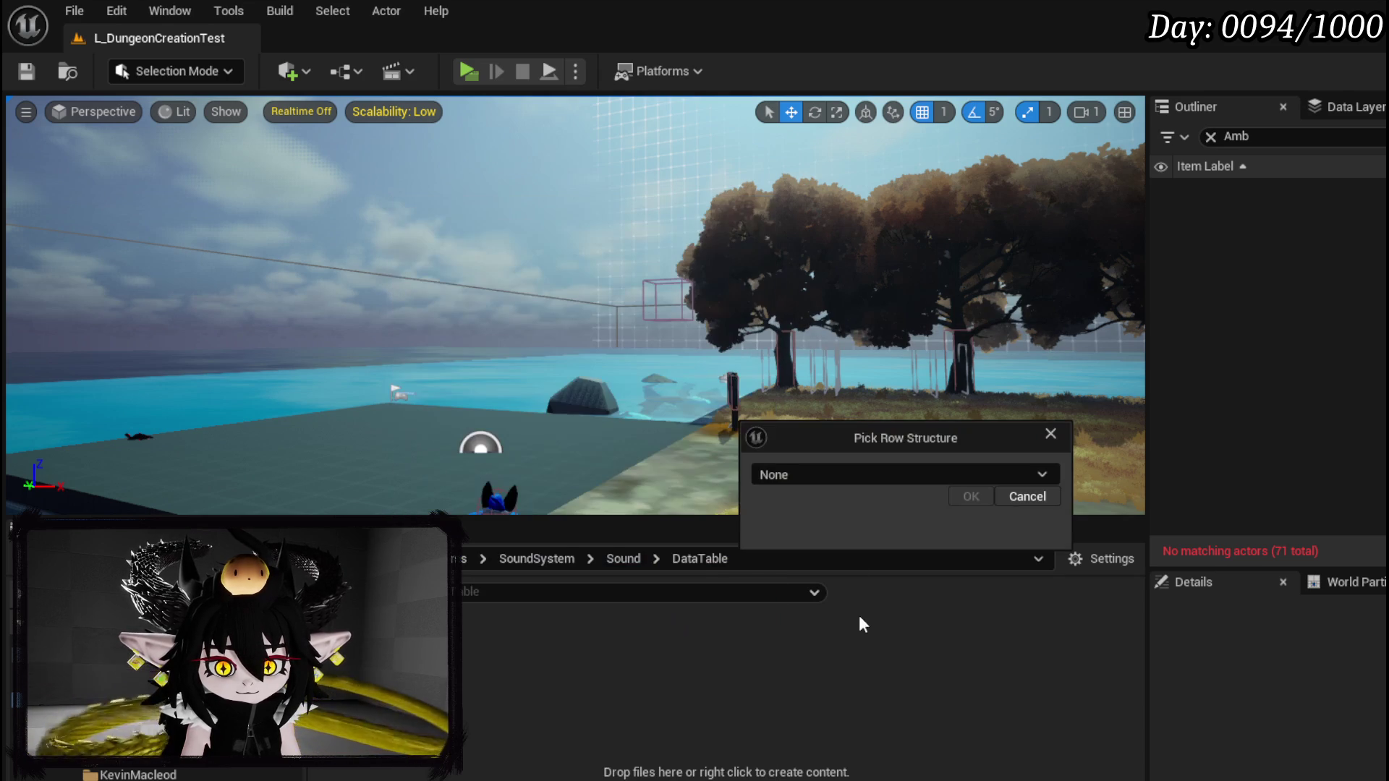
Step: Create DT_Music with S_MusicData as its row structure and save the new data table
left_click(787, 471)
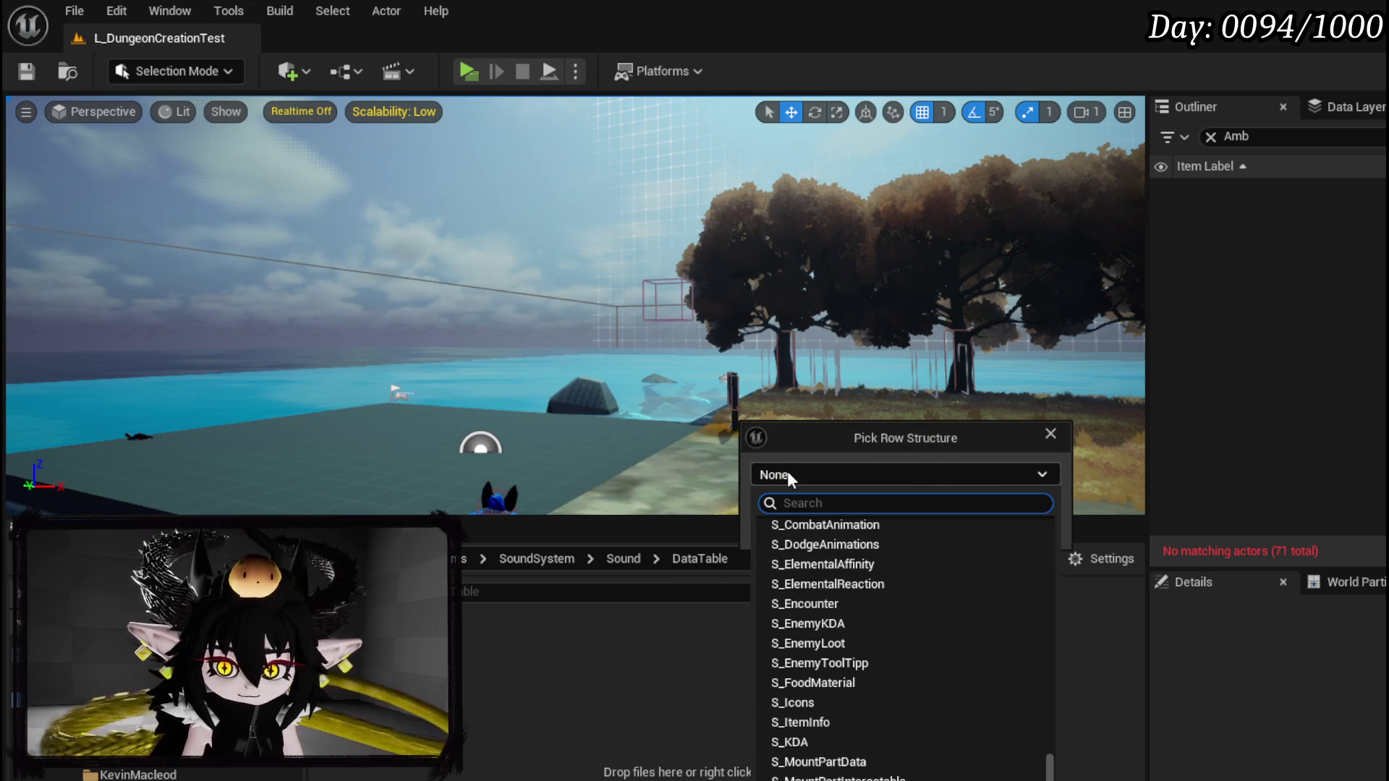
type("Music")
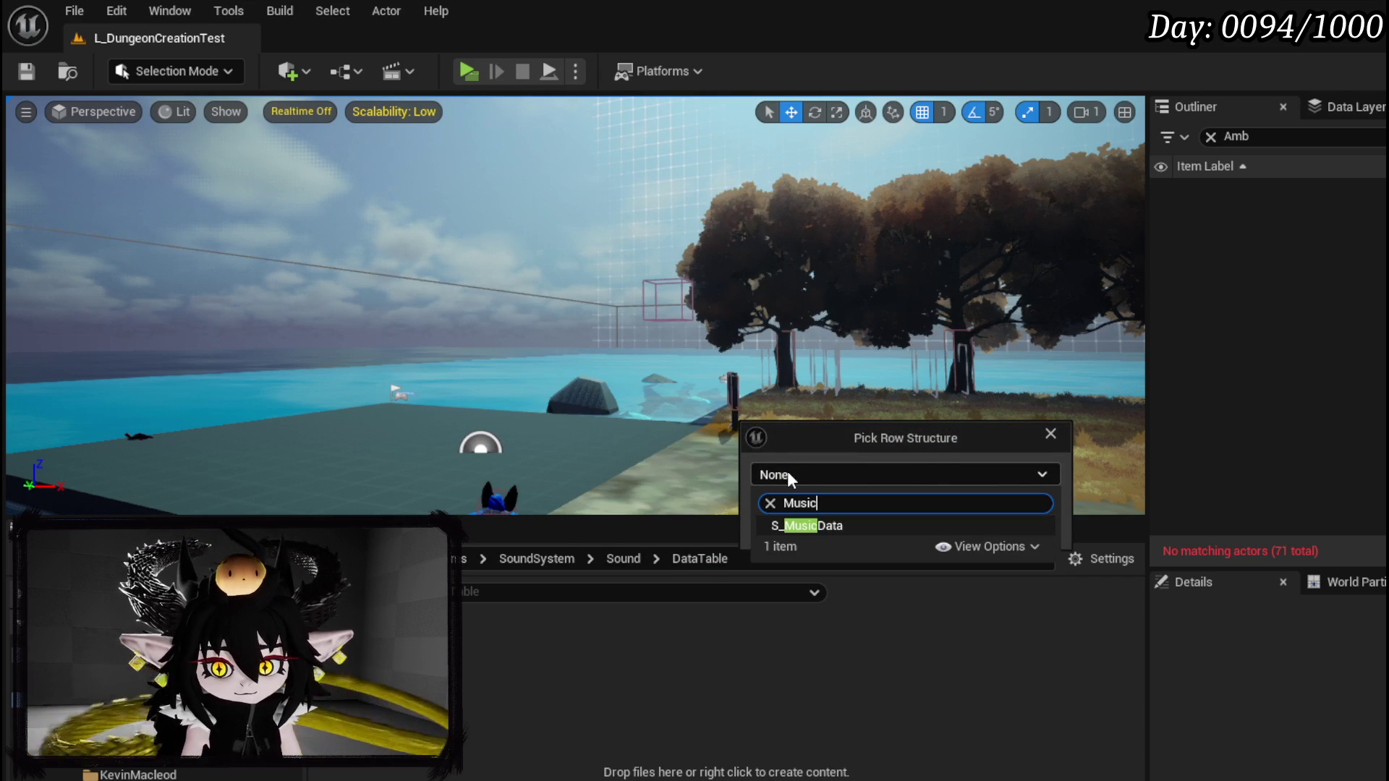
left_click(824, 529)
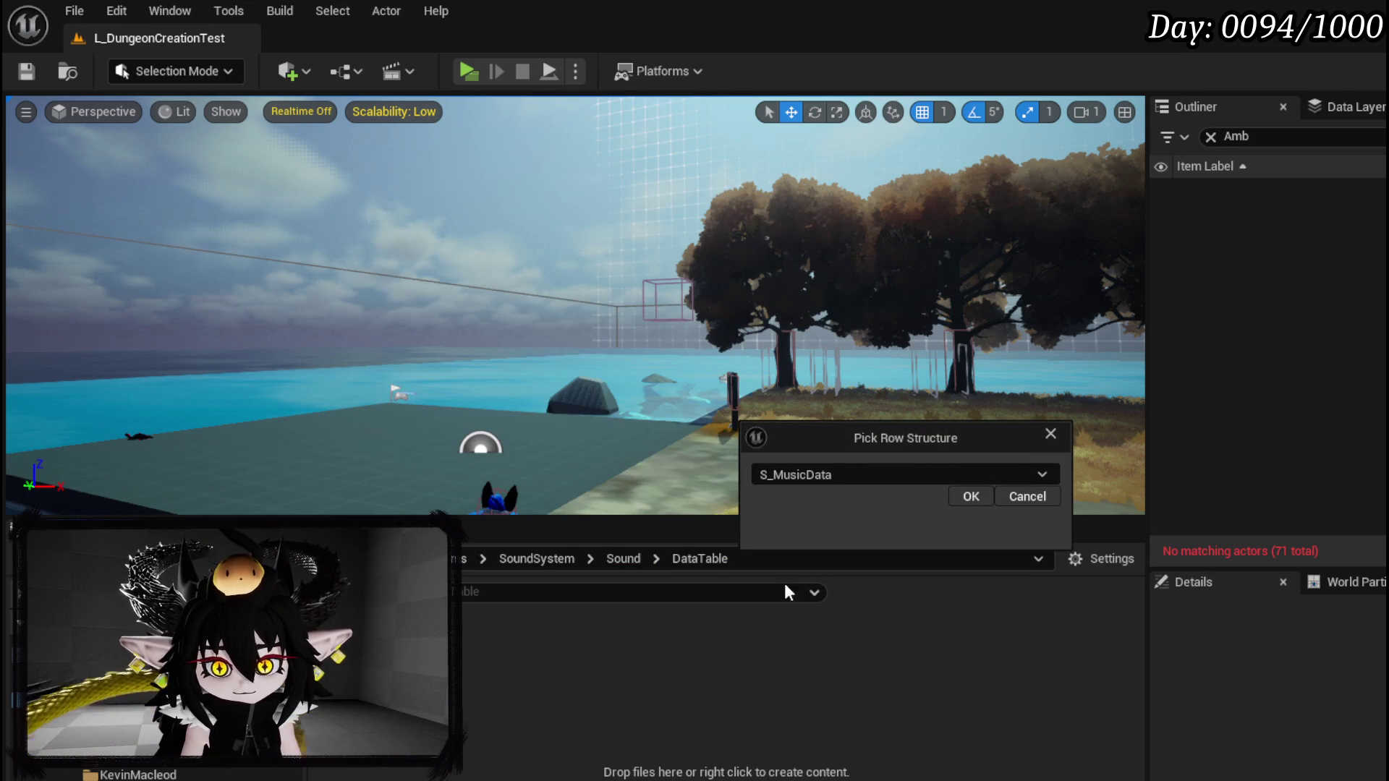
left_click(968, 499)
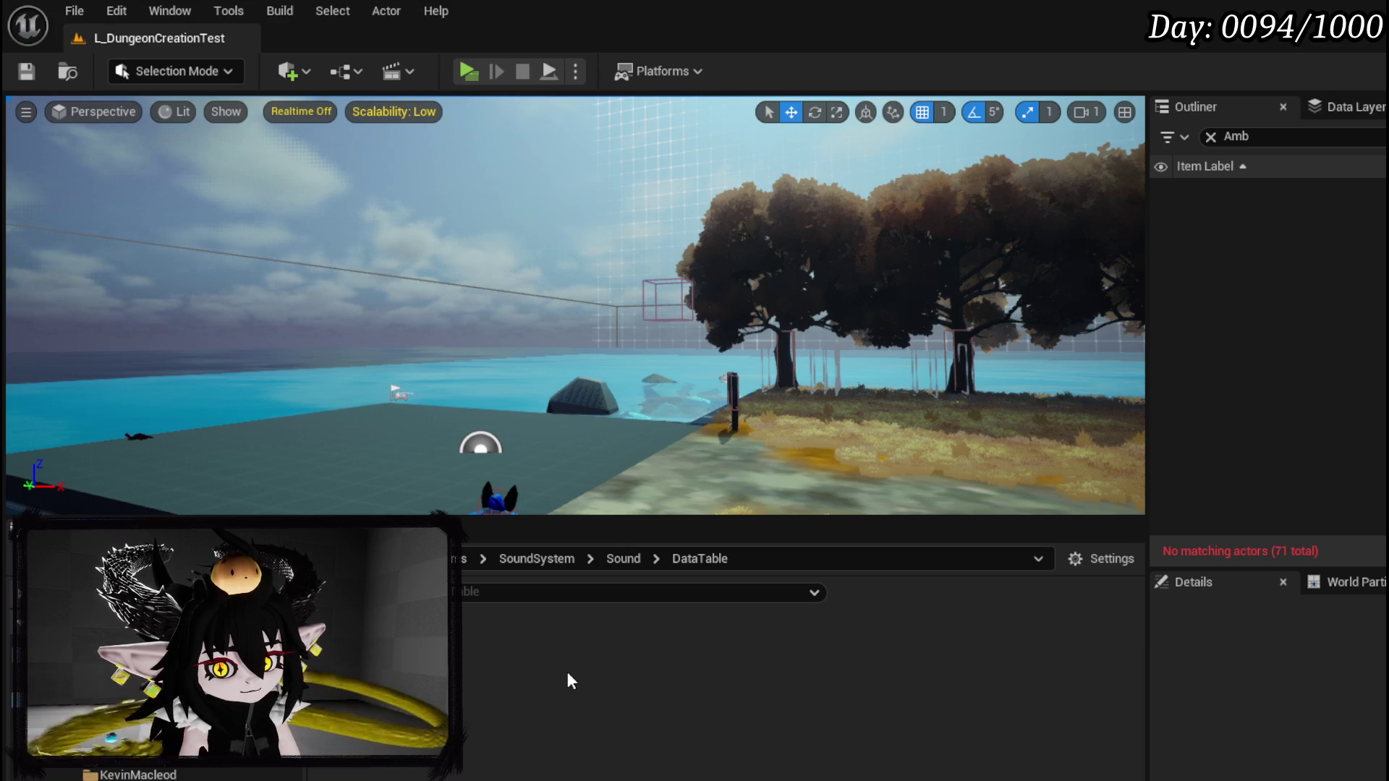
key("ctrl+shift+s")
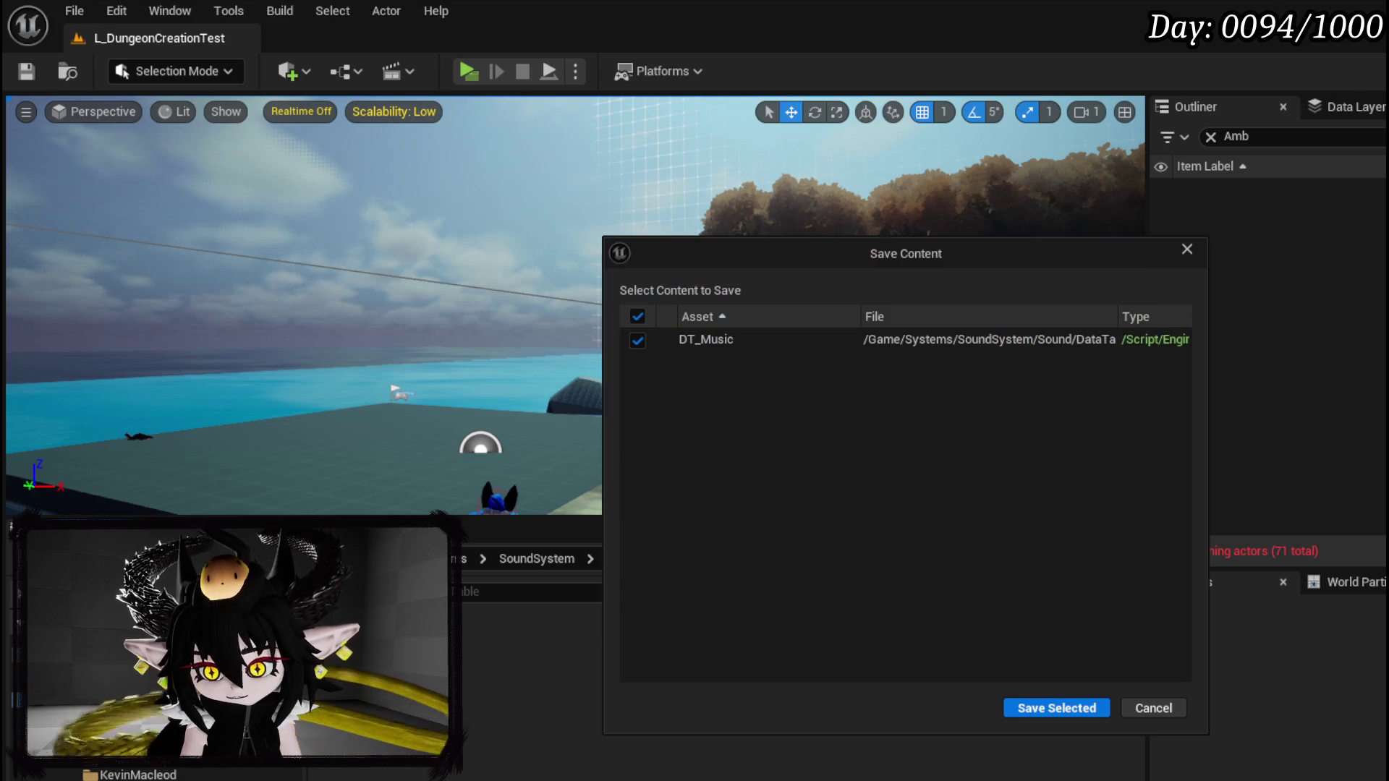
left_click(1063, 709)
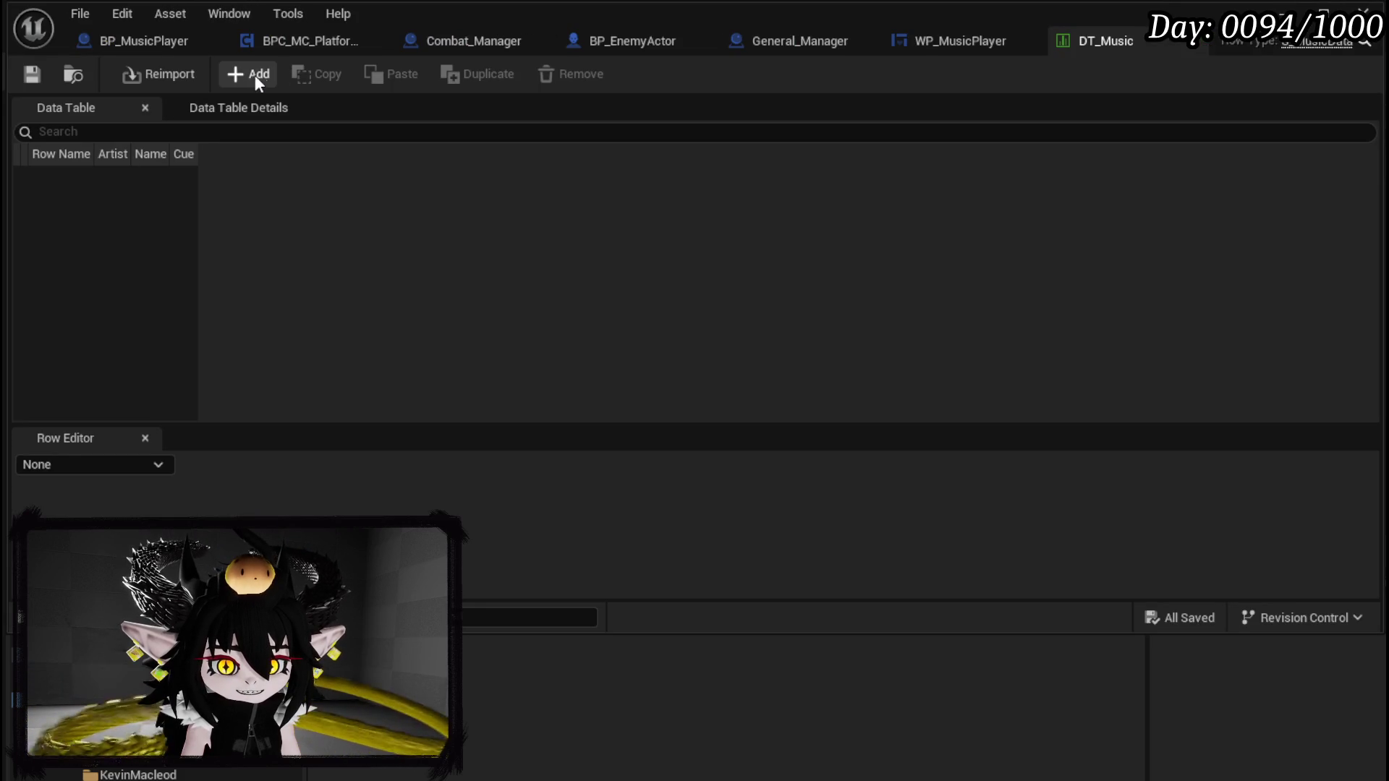
Step: Add six empty rows to the DT_Music table
left_click(252, 77)
left_click(252, 77)
left_click(249, 76)
left_click(249, 75)
left_click(249, 75)
left_click(249, 75)
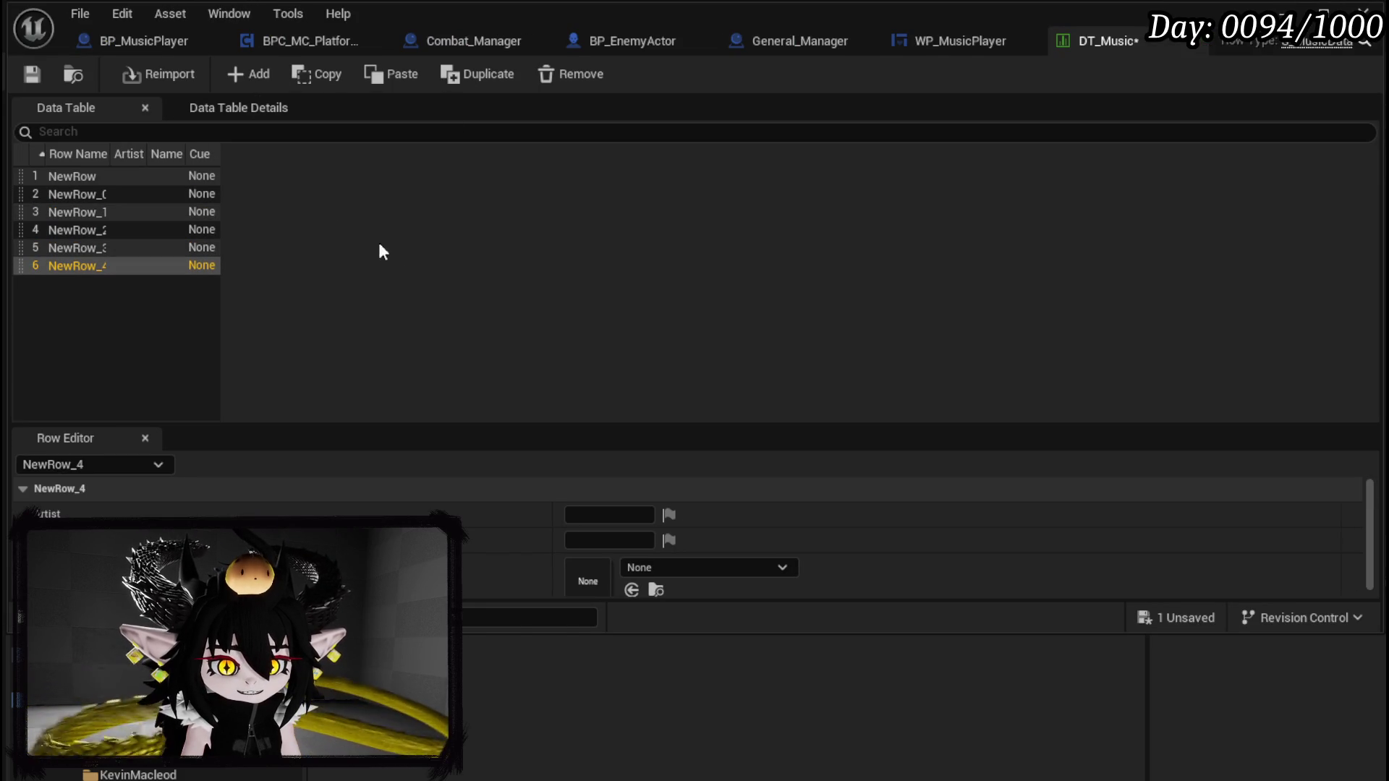
key("Home")
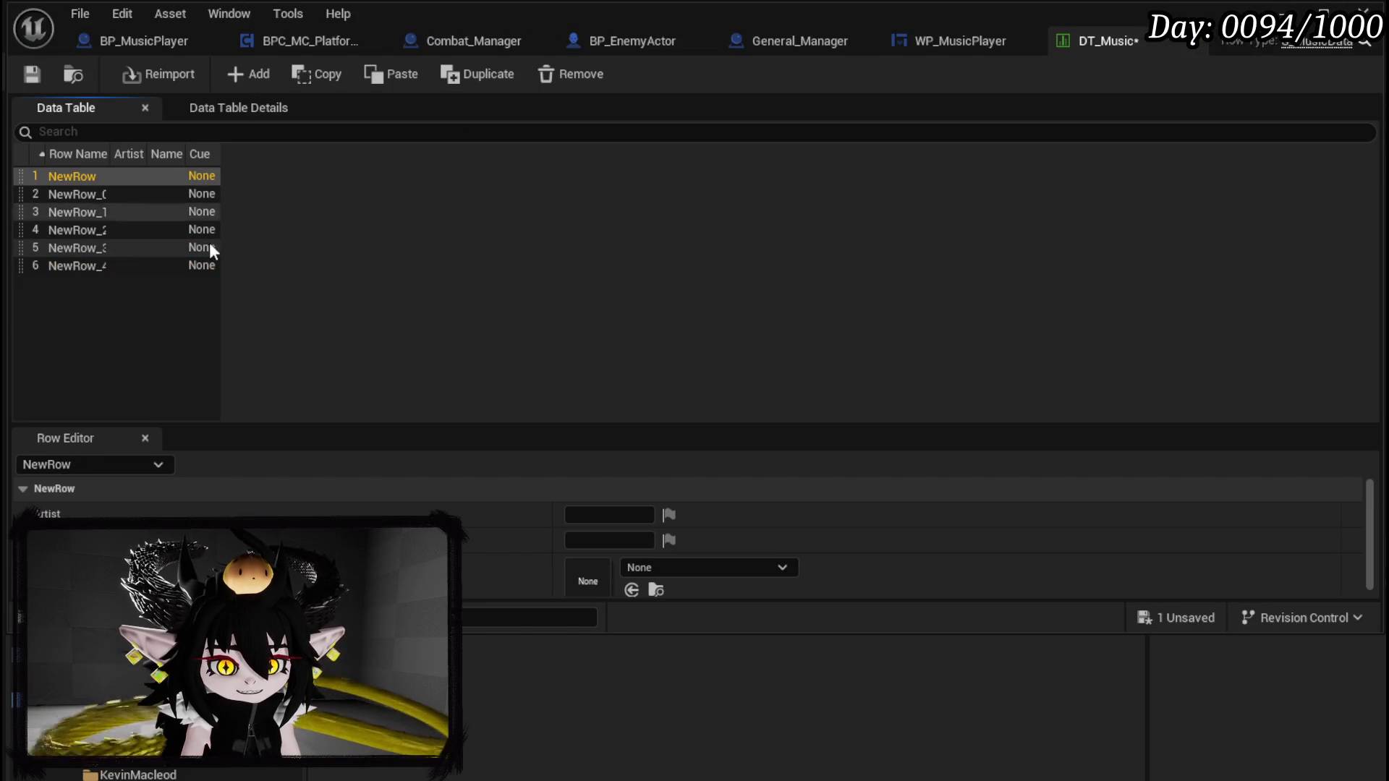
Step: Enter row 1's artist and the song name 'Piano Crazy Style'
left_click(130, 774)
left_click(602, 513)
type("G")
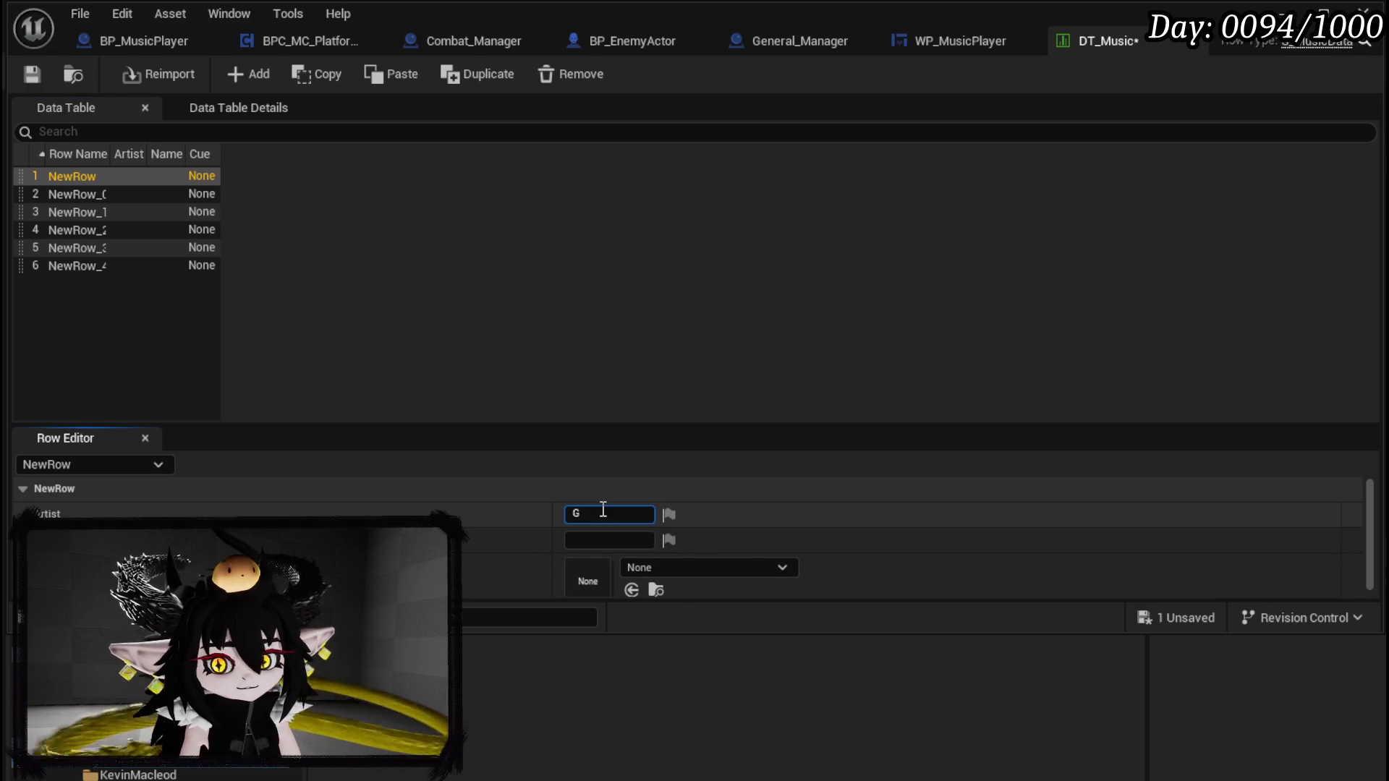
key("BackSpace")
type("P")
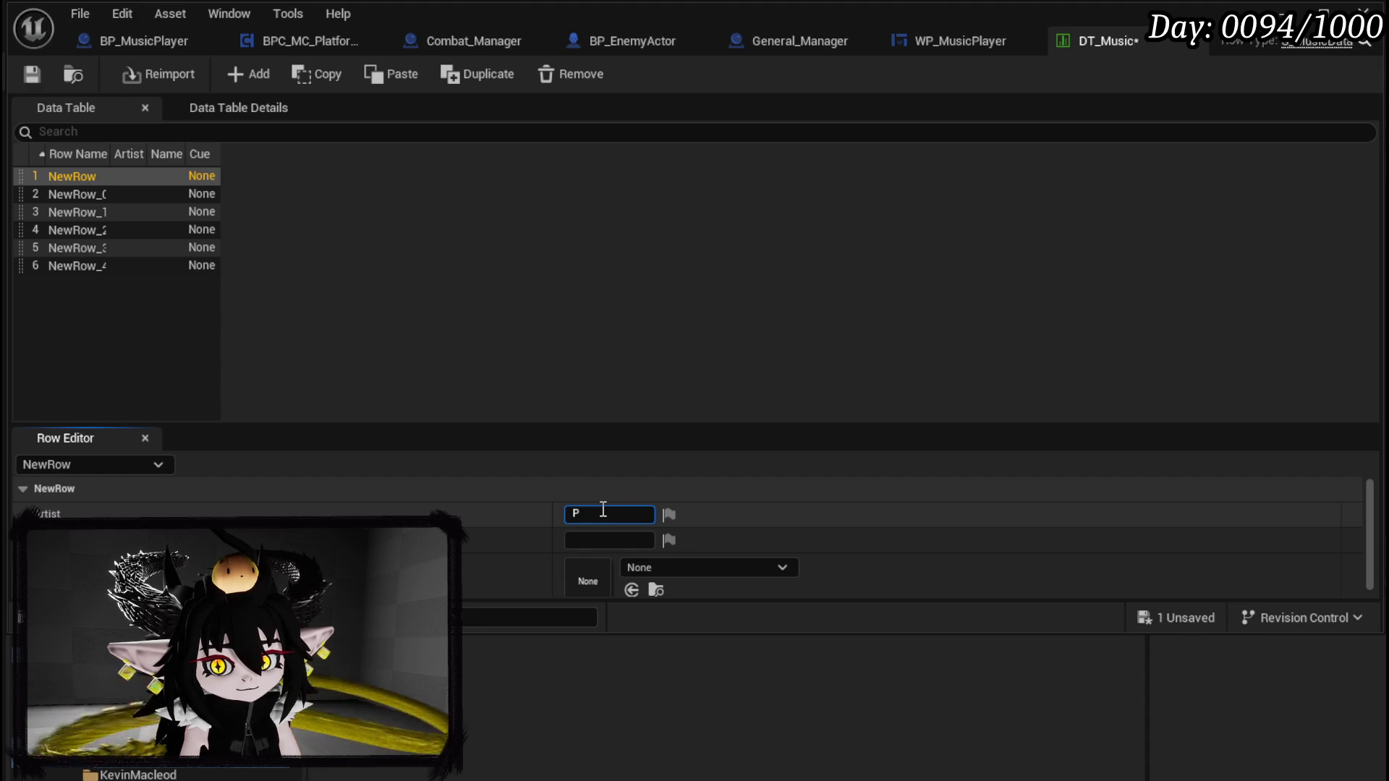
type("iano")
key("BackSpace")
key("BackSpace")
key("BackSpace")
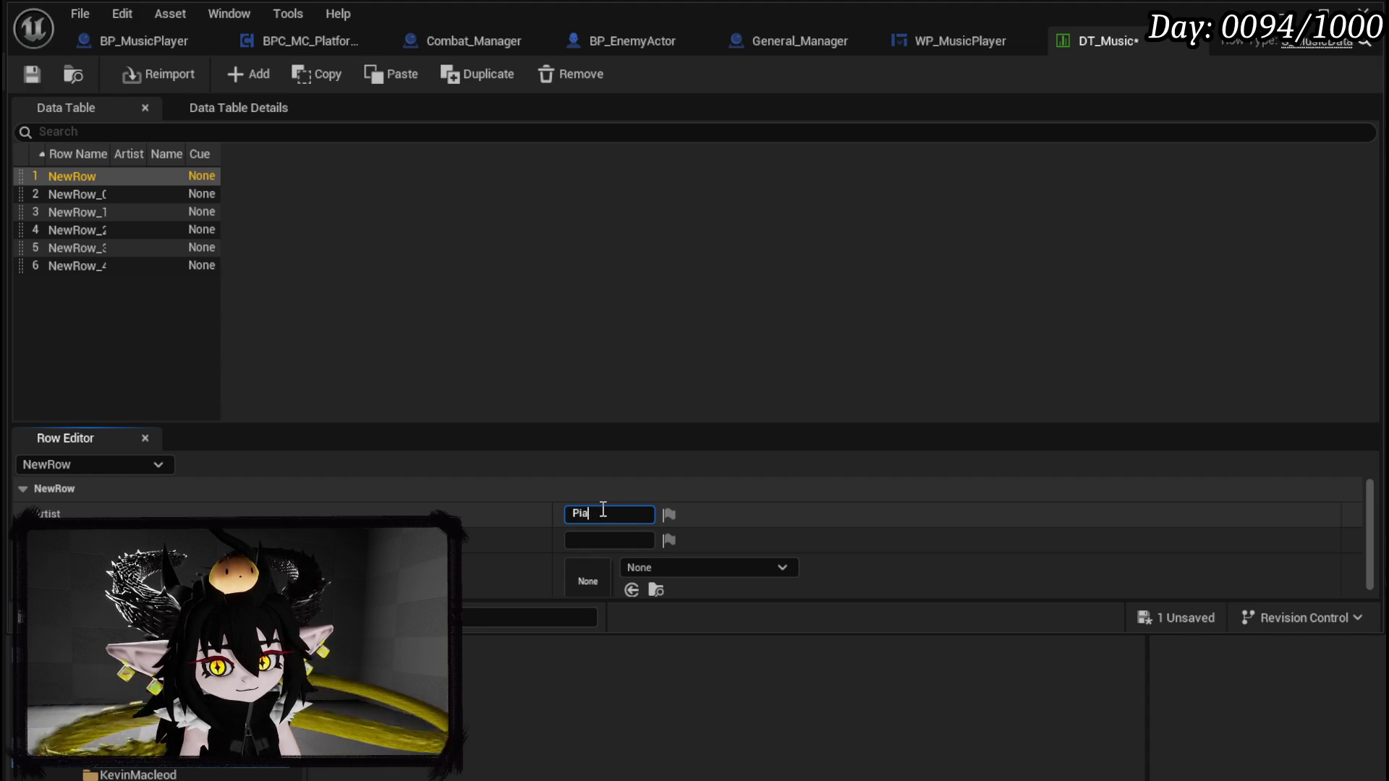
type("ChuraChomp")
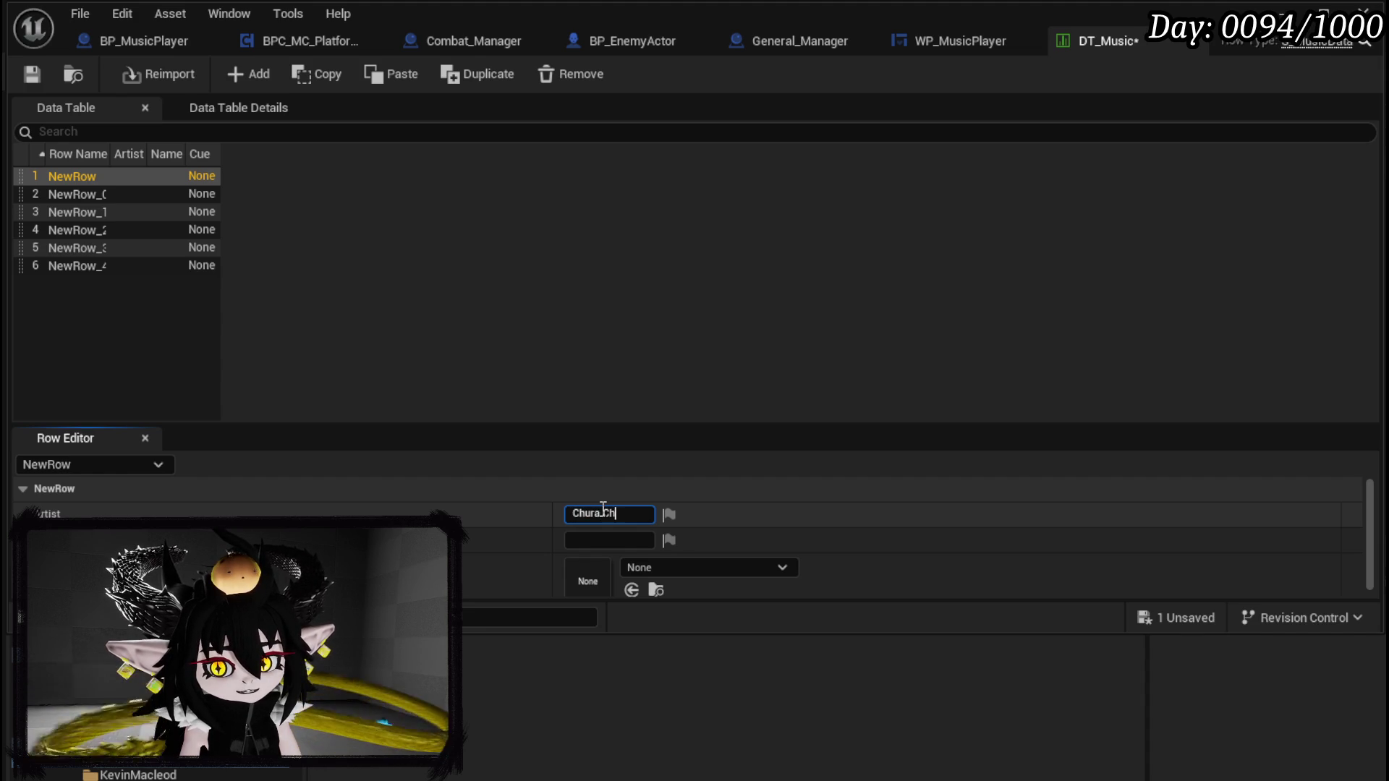
key("Tab")
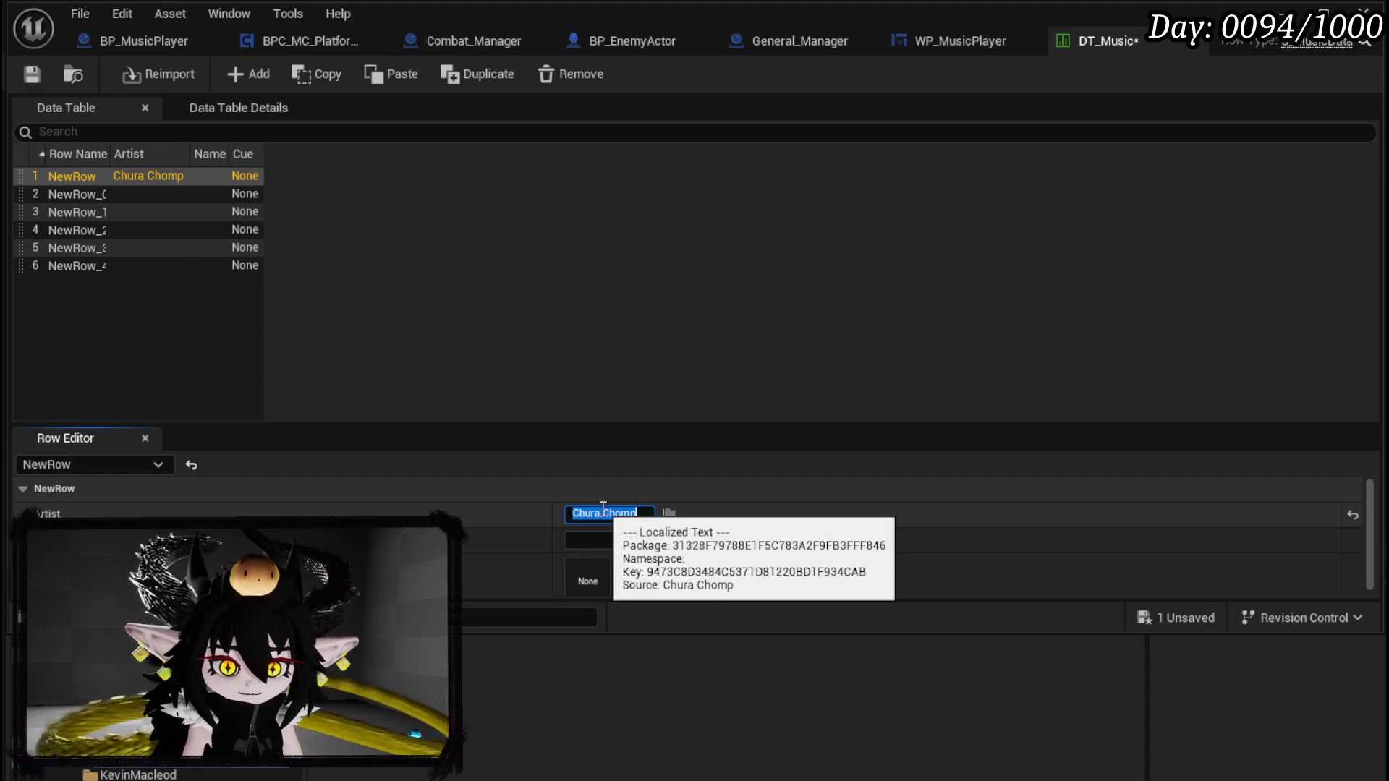
type("P")
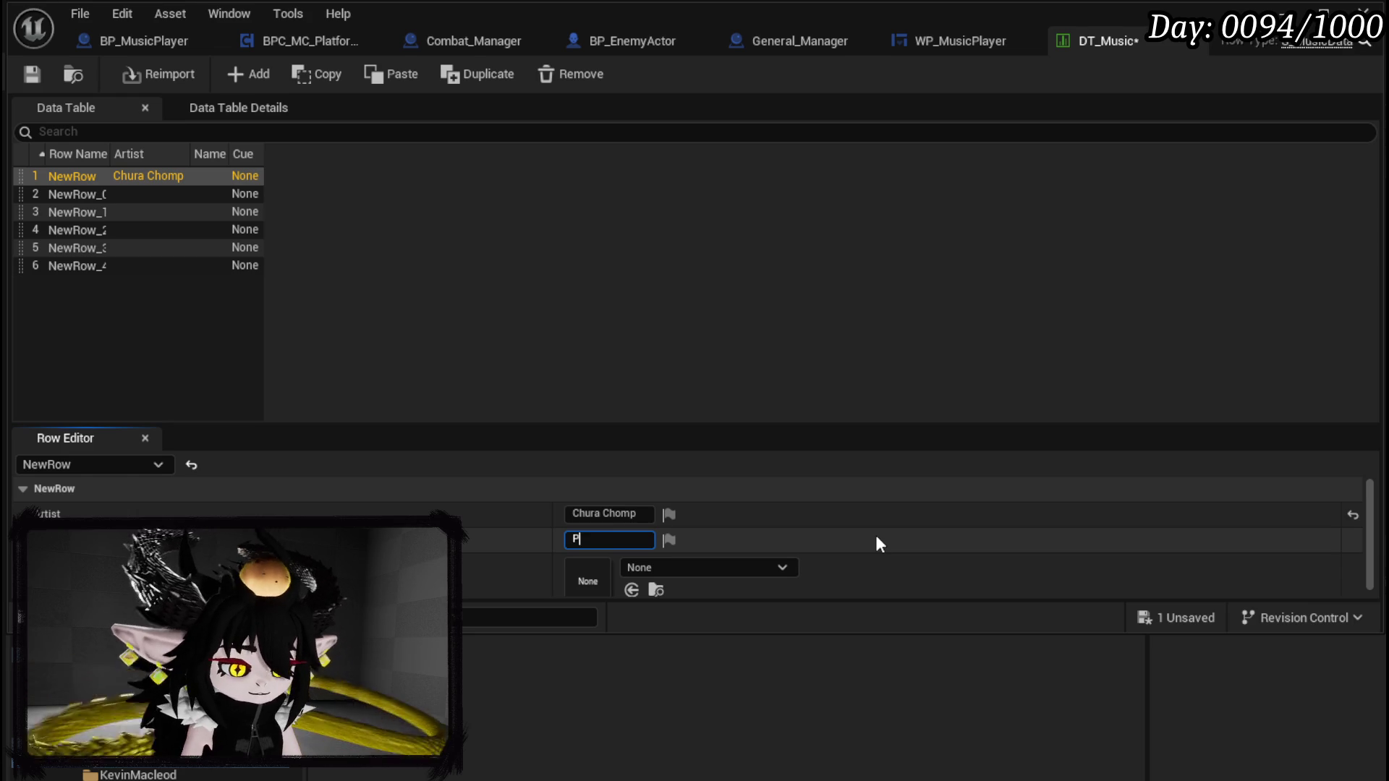
type("iano Craz")
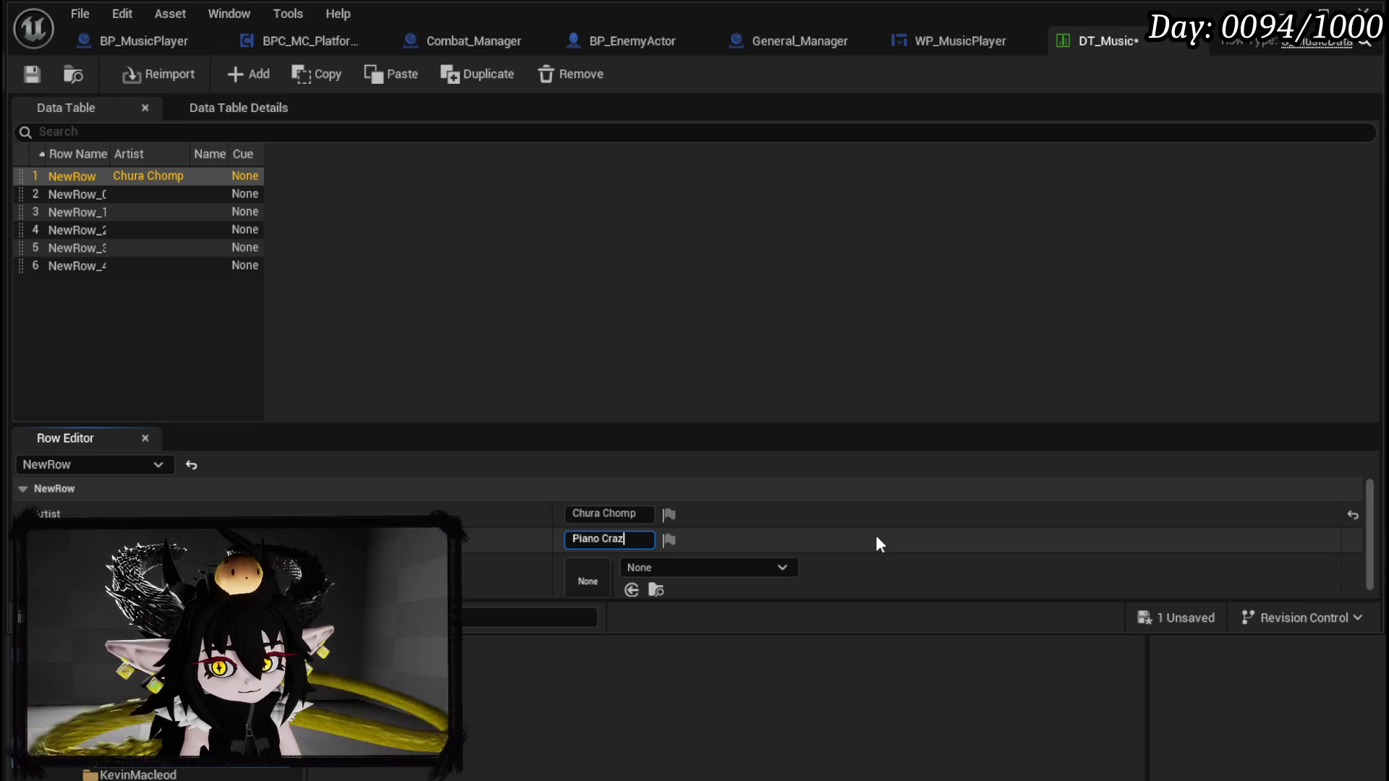
type("y Style")
key("Return")
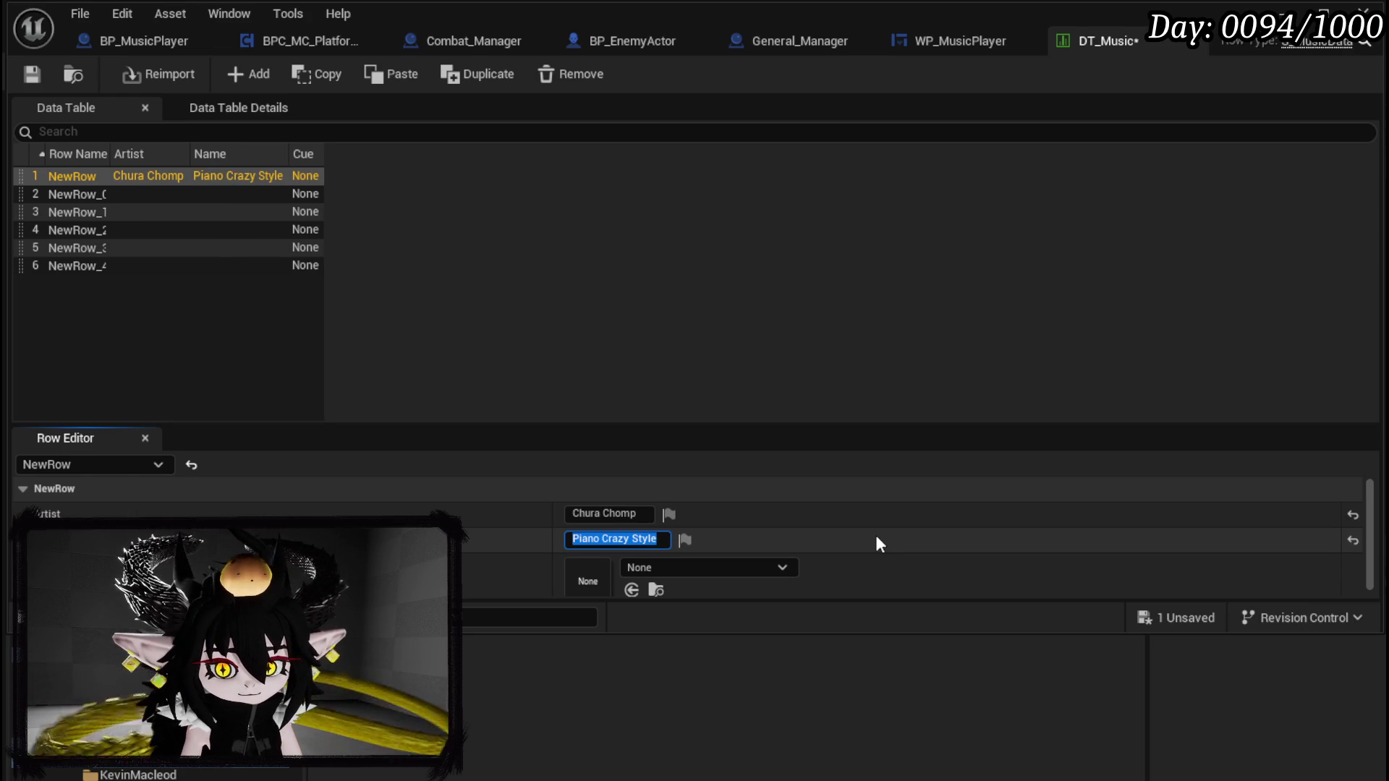
Step: Make Chura_First_Song_Cue from the song's sound wave, assign it to row 1's Cue, and save
right_click(312, 663)
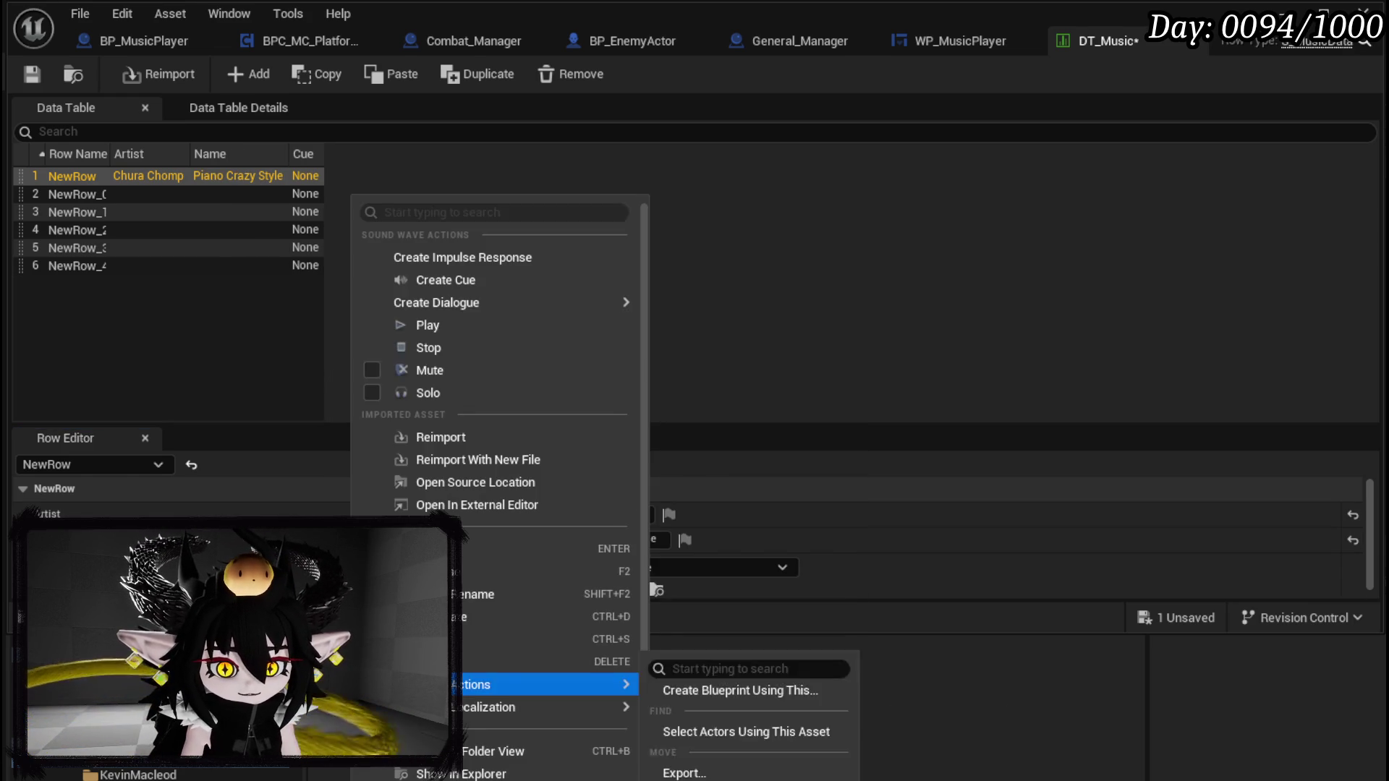
left_click(418, 286)
left_click_drag(465, 691, 673, 572)
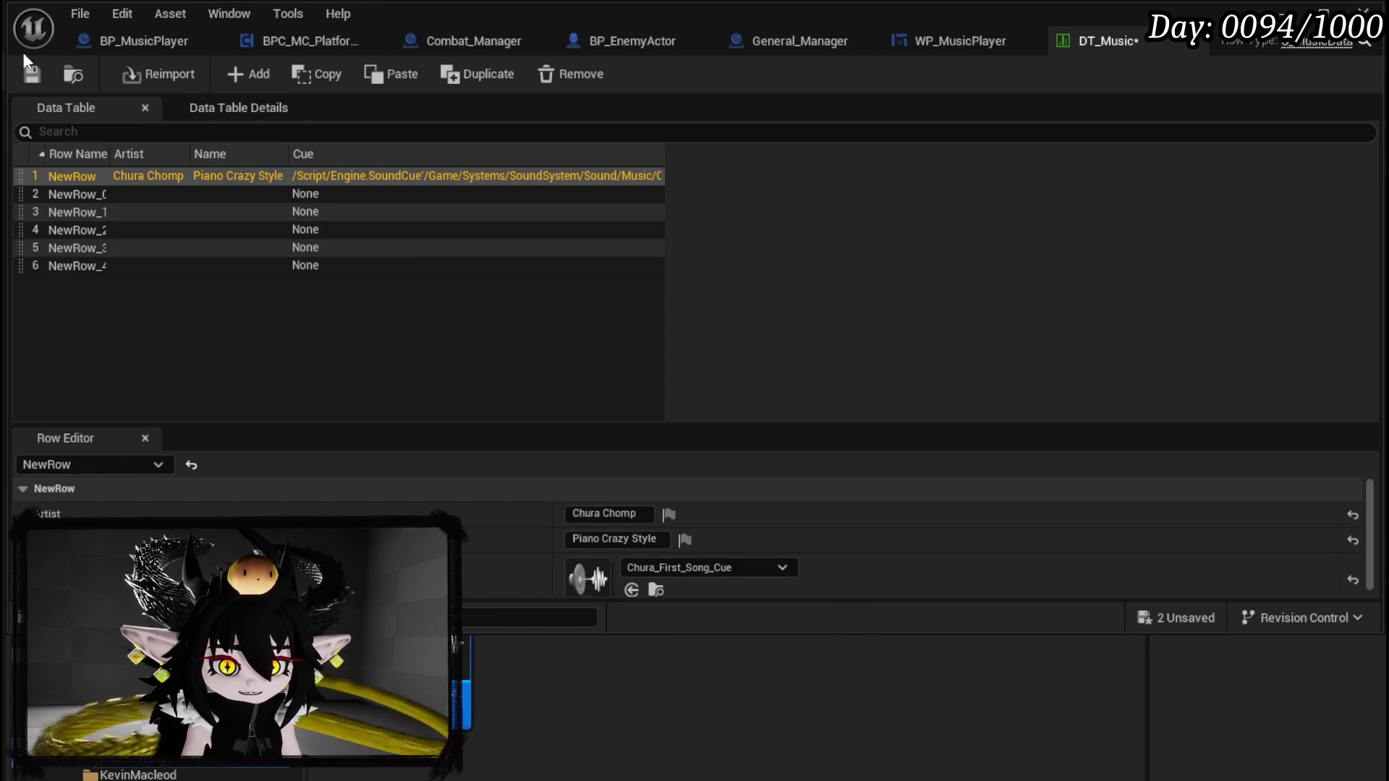
left_click(45, 81)
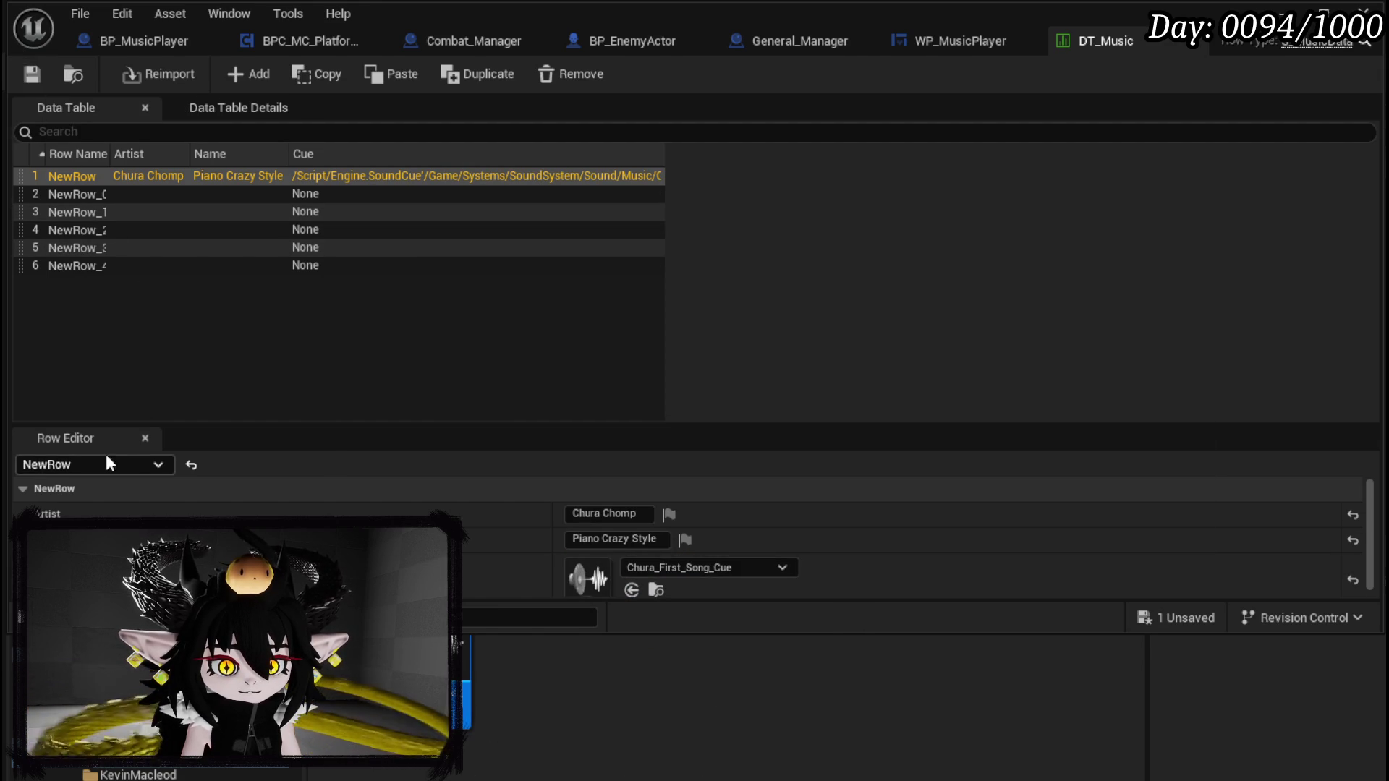
double_click(80, 181)
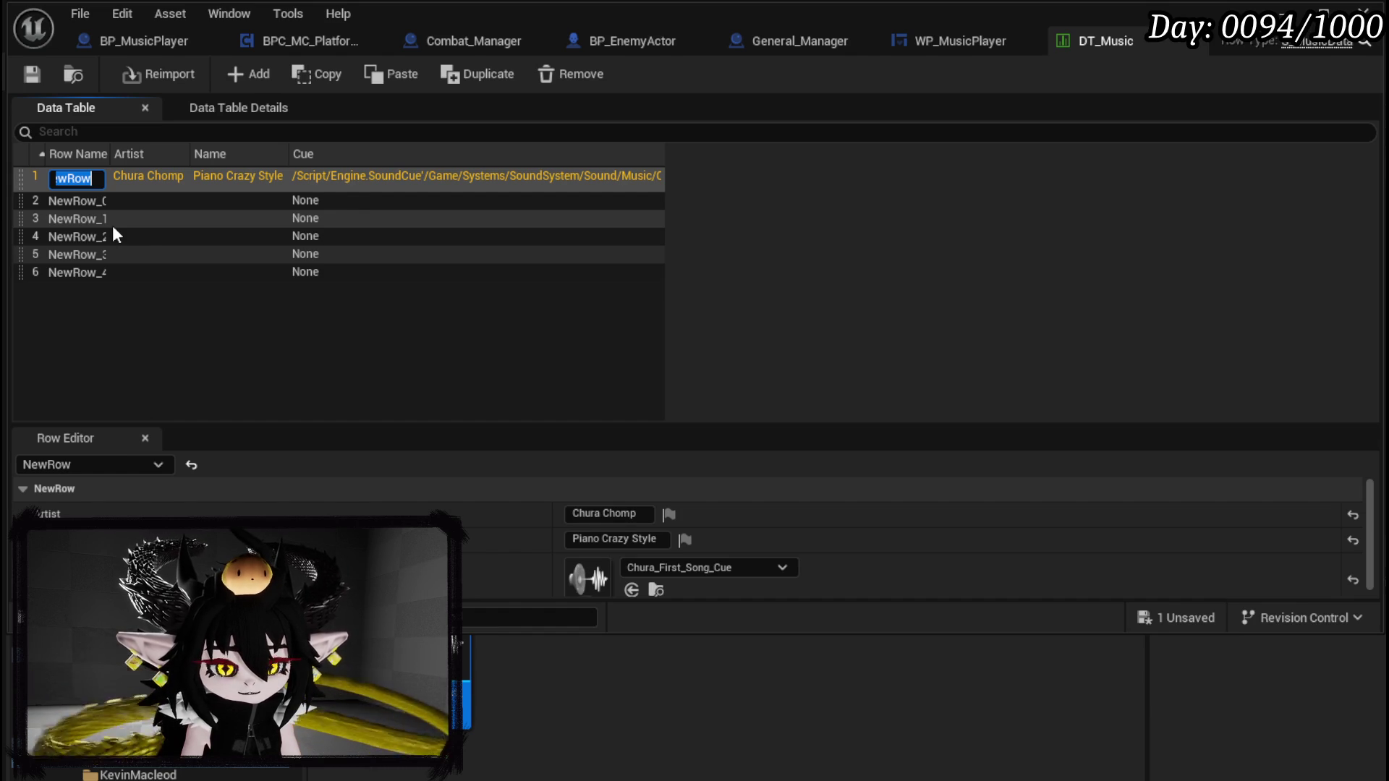
Step: Rename the first four rows to 001, 002, 003 and 004
type("001")
key("Return")
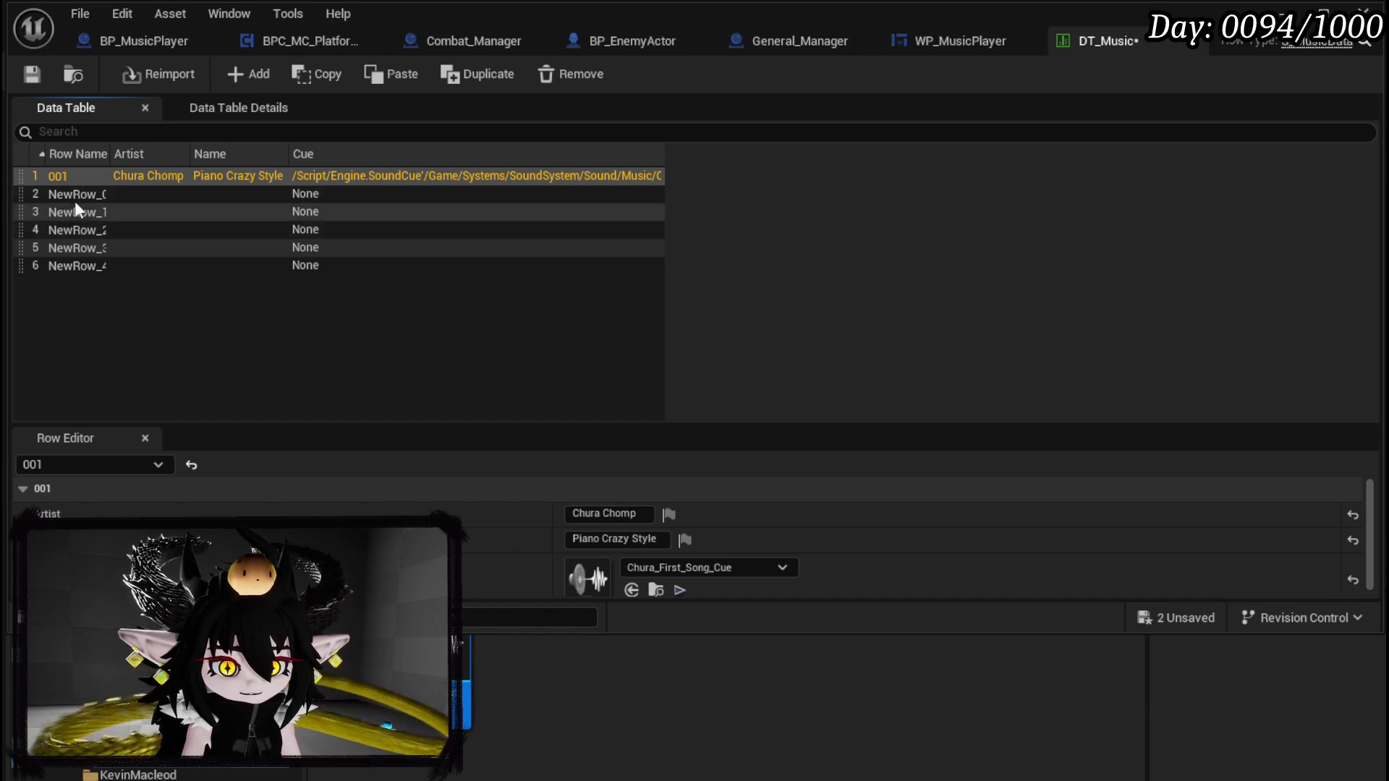
double_click(63, 193)
type("002")
key("Return")
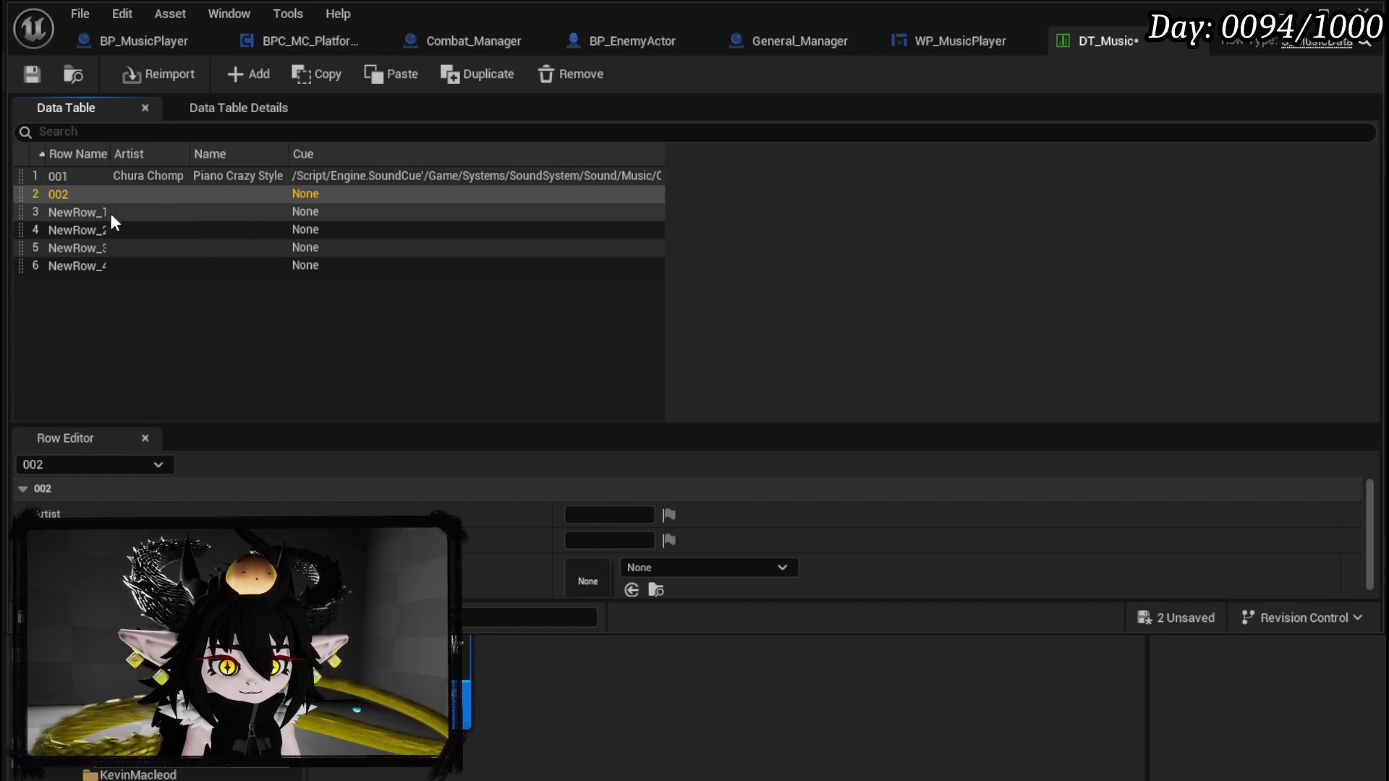
double_click(102, 211)
type("003")
key("Return")
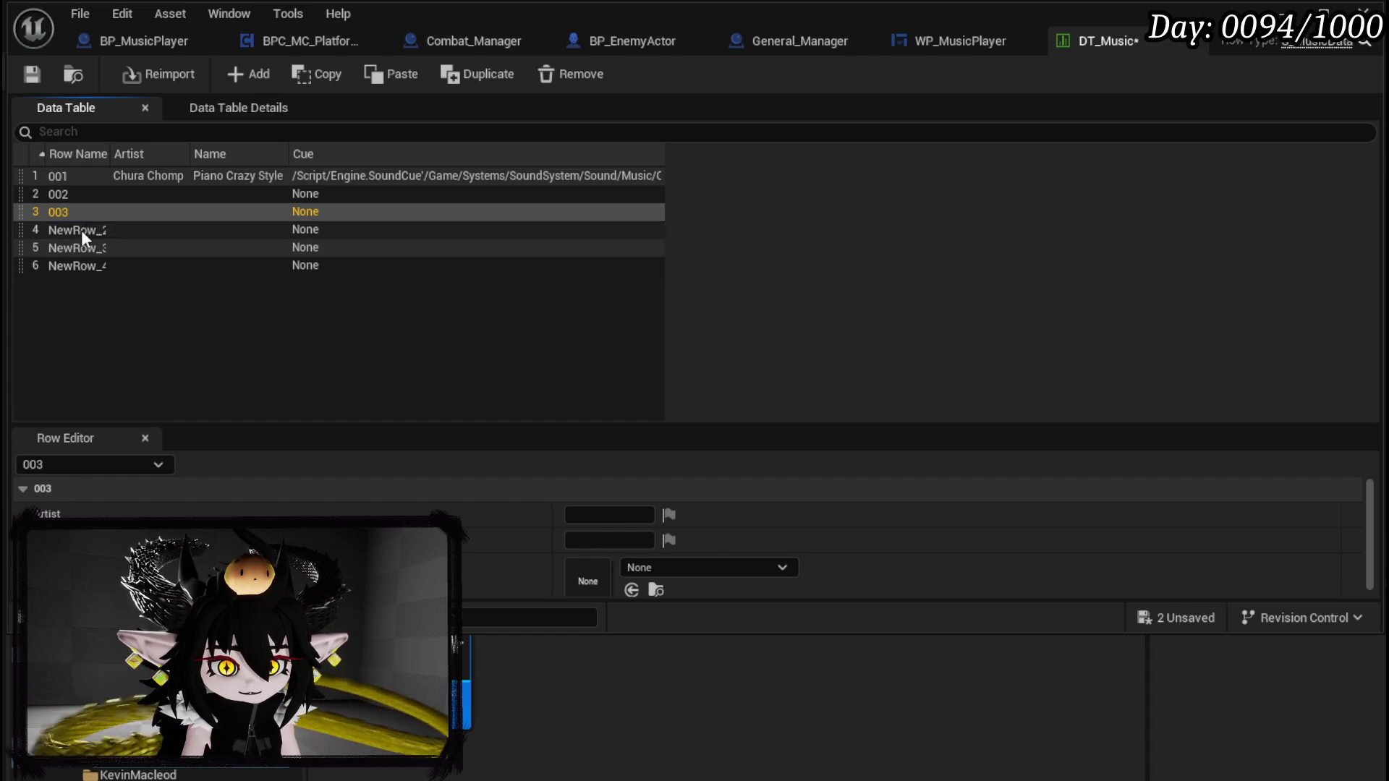
double_click(81, 230)
type("004")
key("Return")
left_click(65, 242)
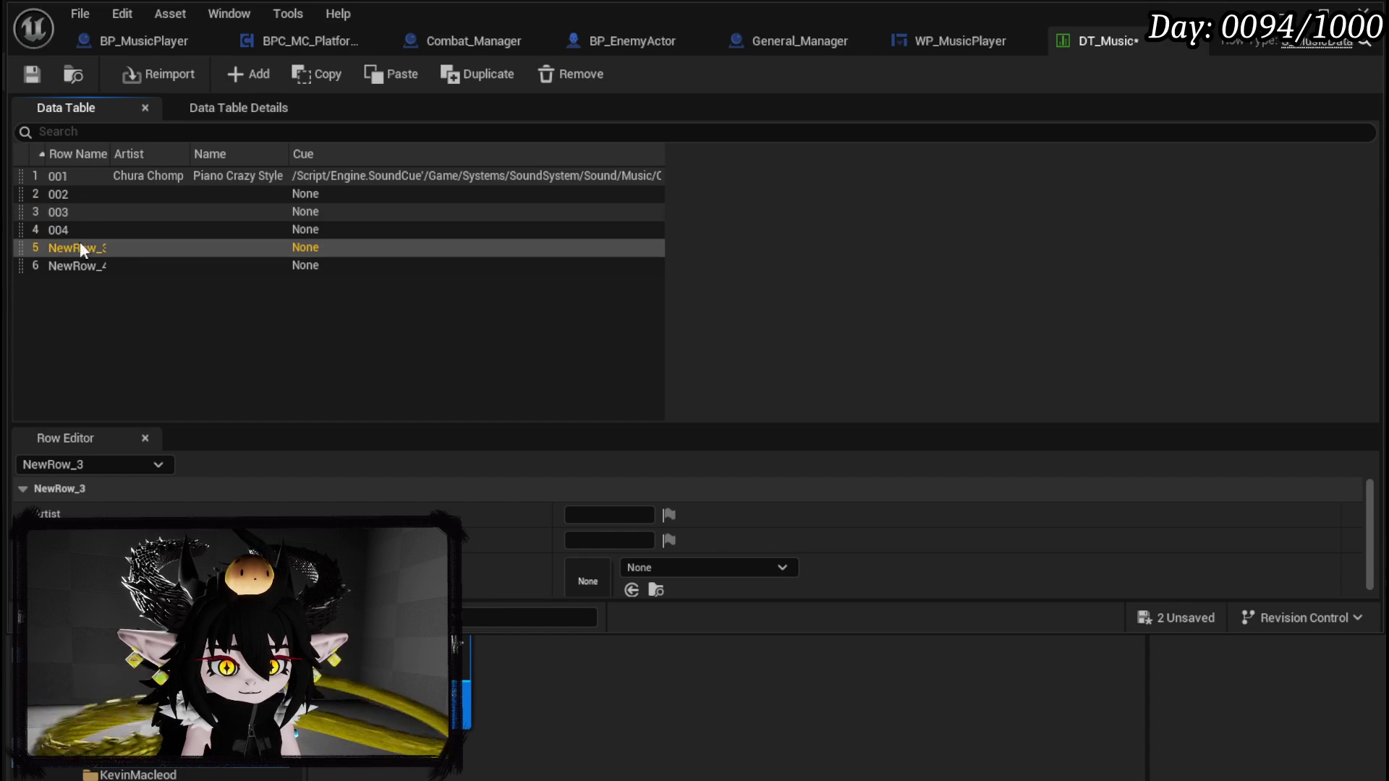
double_click(76, 247)
Step: Rename all six rows to 1, 2, 3, 4, 5 and 6 without leading zeros
left_click(77, 180)
double_click(77, 179)
type("1")
key("Return")
double_click(68, 194)
type("1")
key("BackSpace")
type("2")
key("Return")
double_click(63, 217)
key("Return")
double_click(68, 232)
type("4")
key("Return")
double_click(67, 249)
type("5")
key("Return")
double_click(58, 268)
type("6")
key("Return")
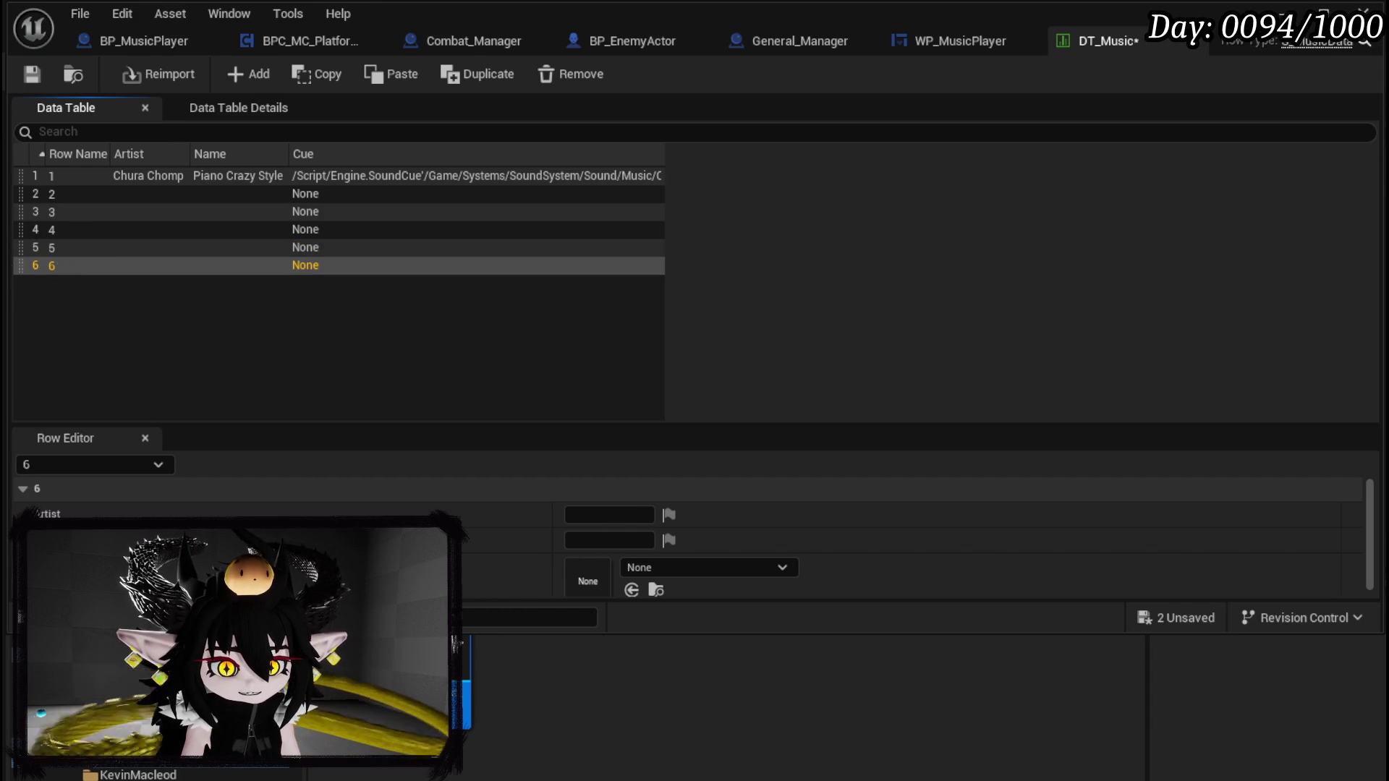
Step: Save DT_Music and bring up saving for the remaining unsaved sound cue
left_click(61, 200)
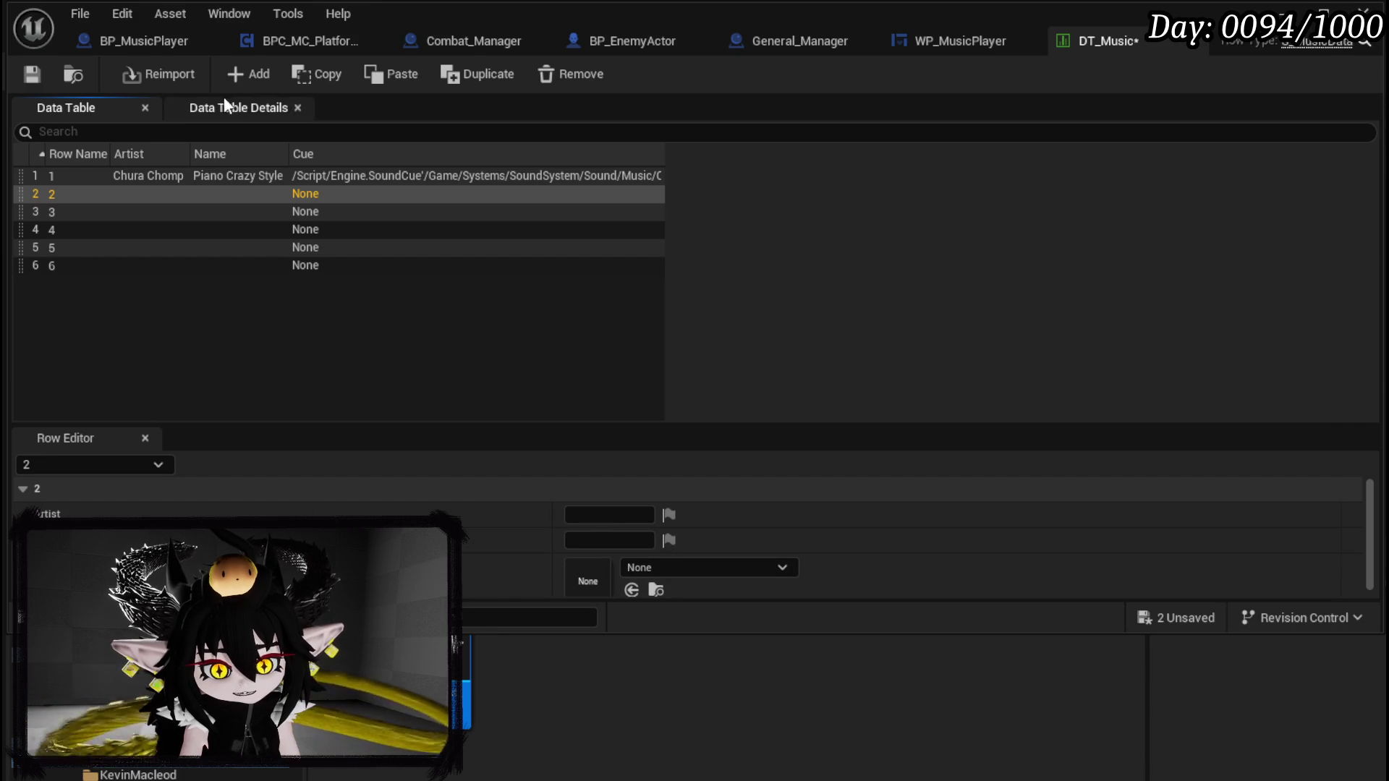
left_click(32, 74)
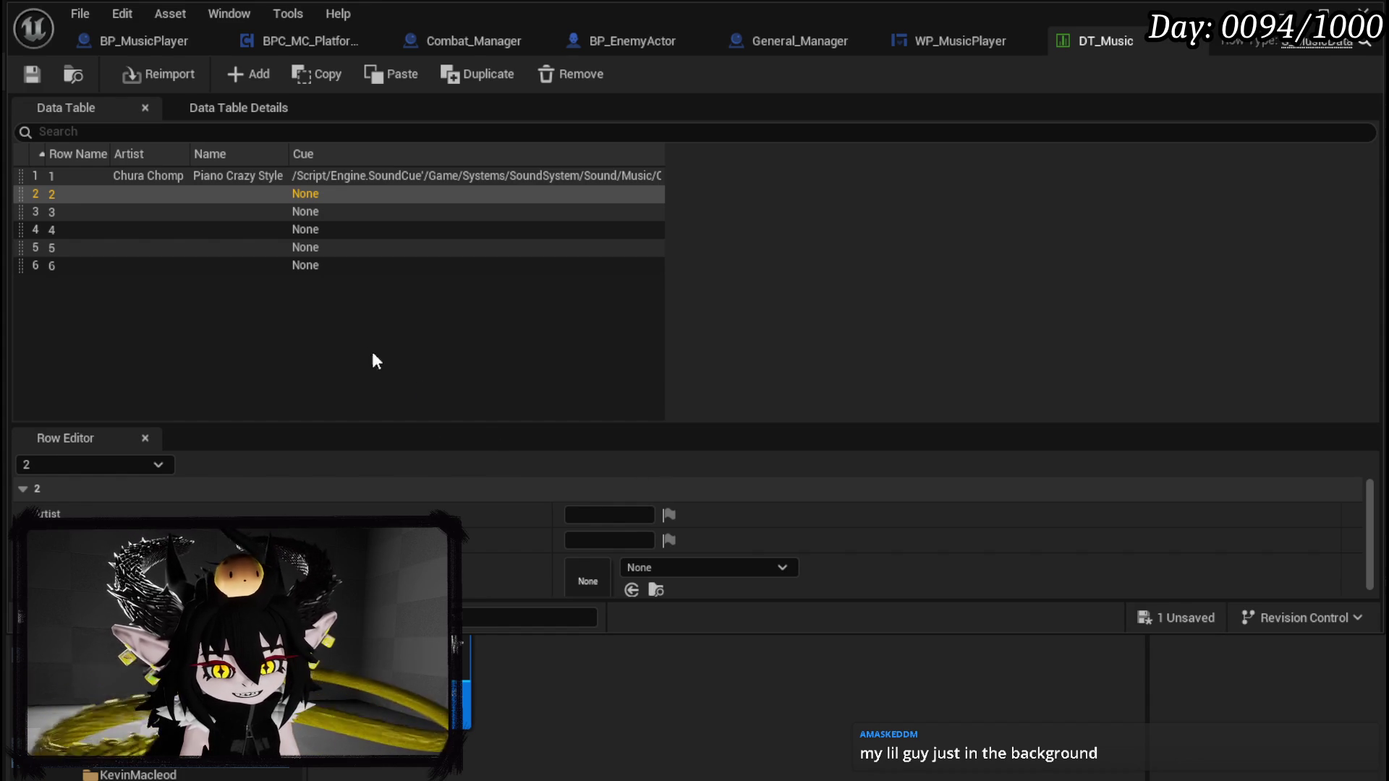
key("ctrl+shift+s")
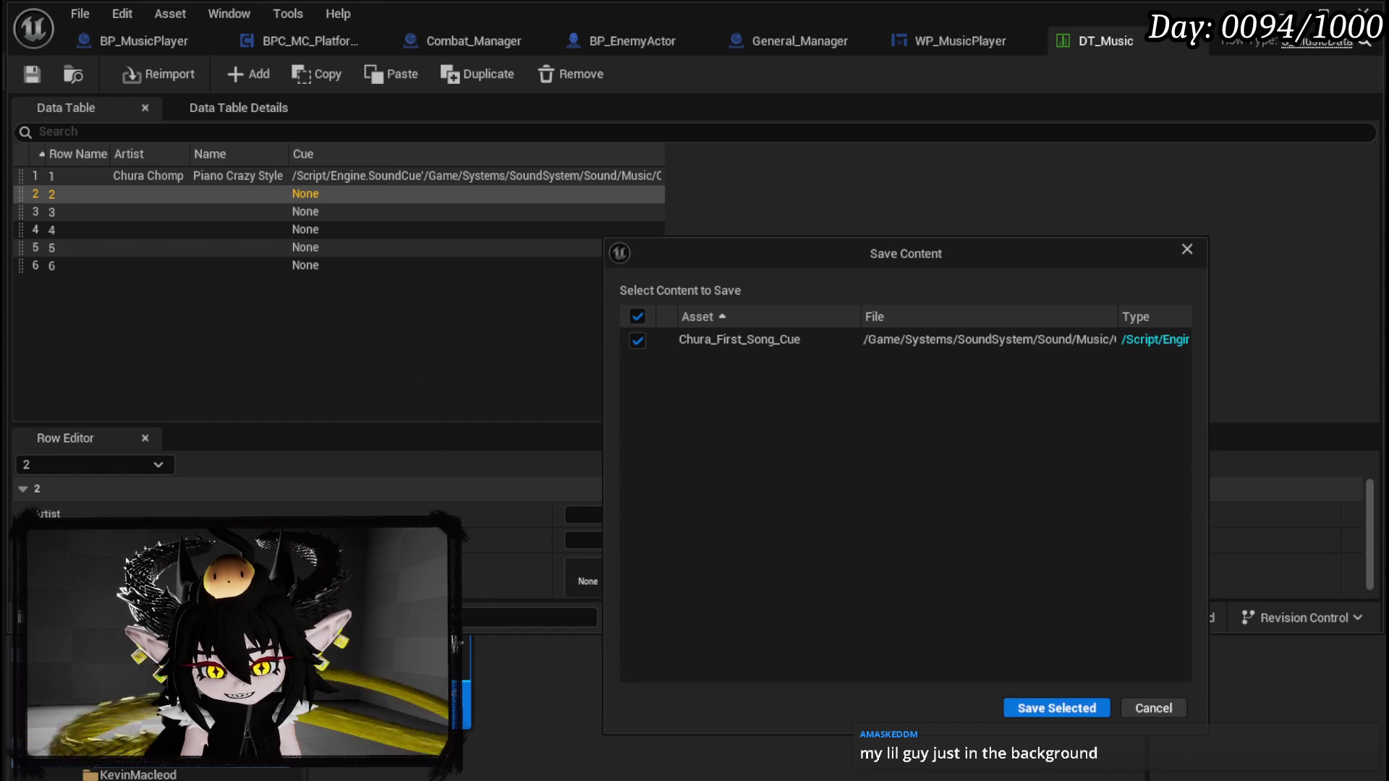
Step: Save Chura_First_Song_Cue and set row 2's Cue to the Pure Attitude sound cue
left_click(1058, 707)
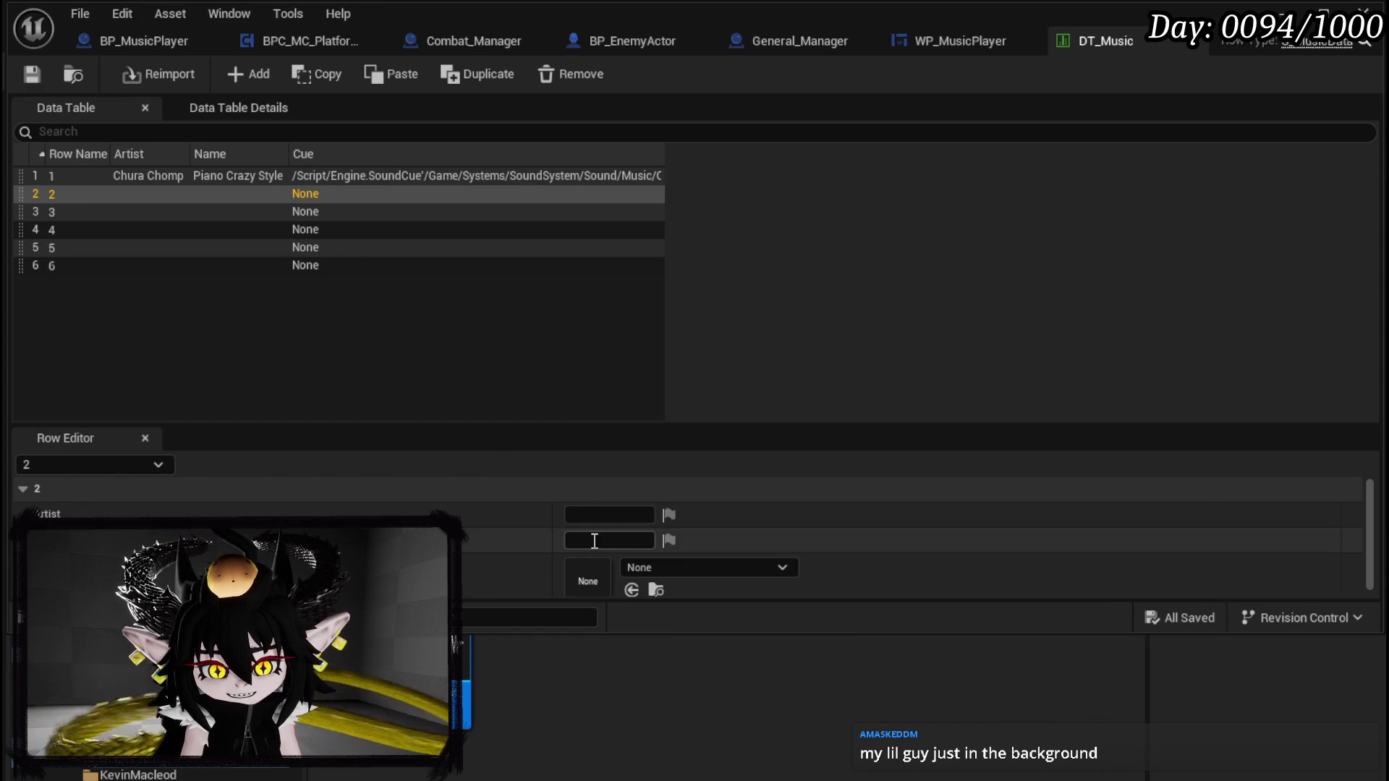
scroll(600, 527, "down", 1)
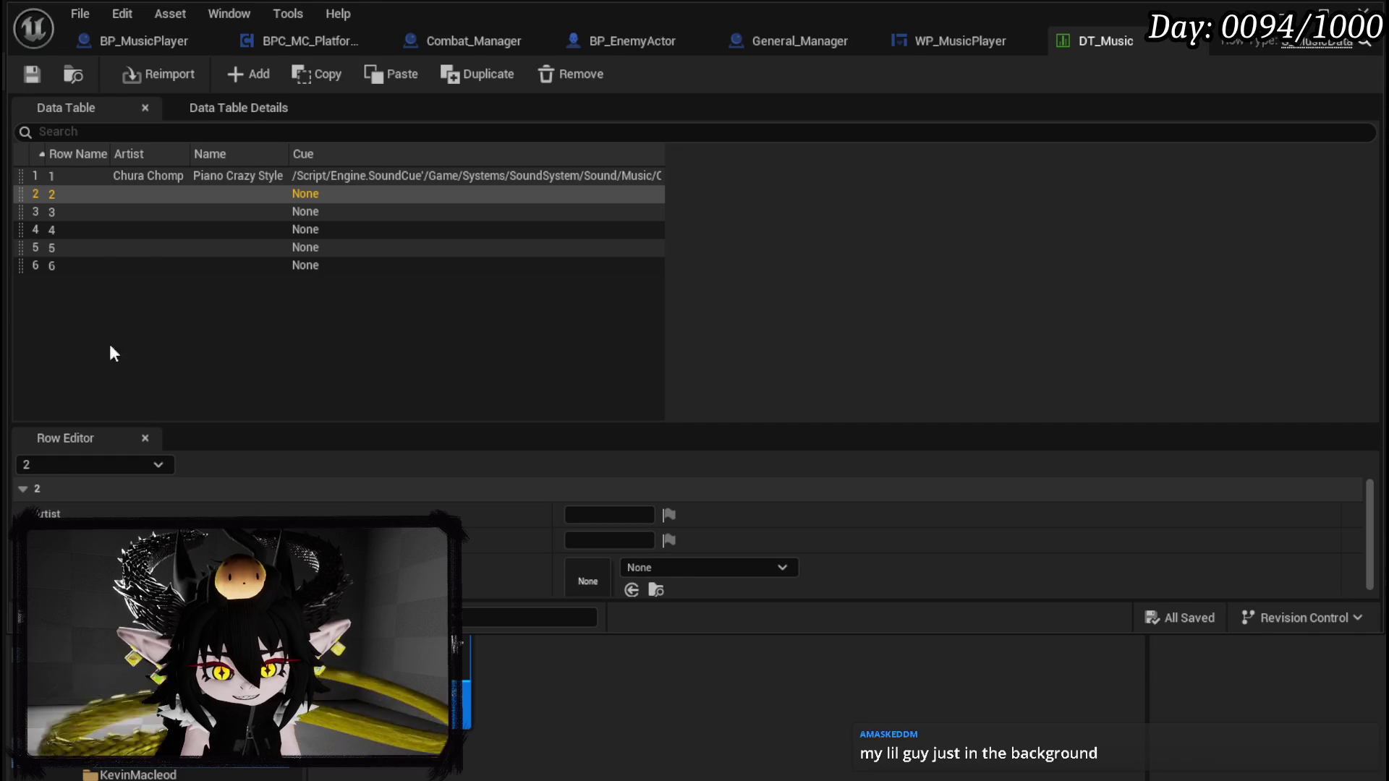
scroll(624, 535, "up", 3)
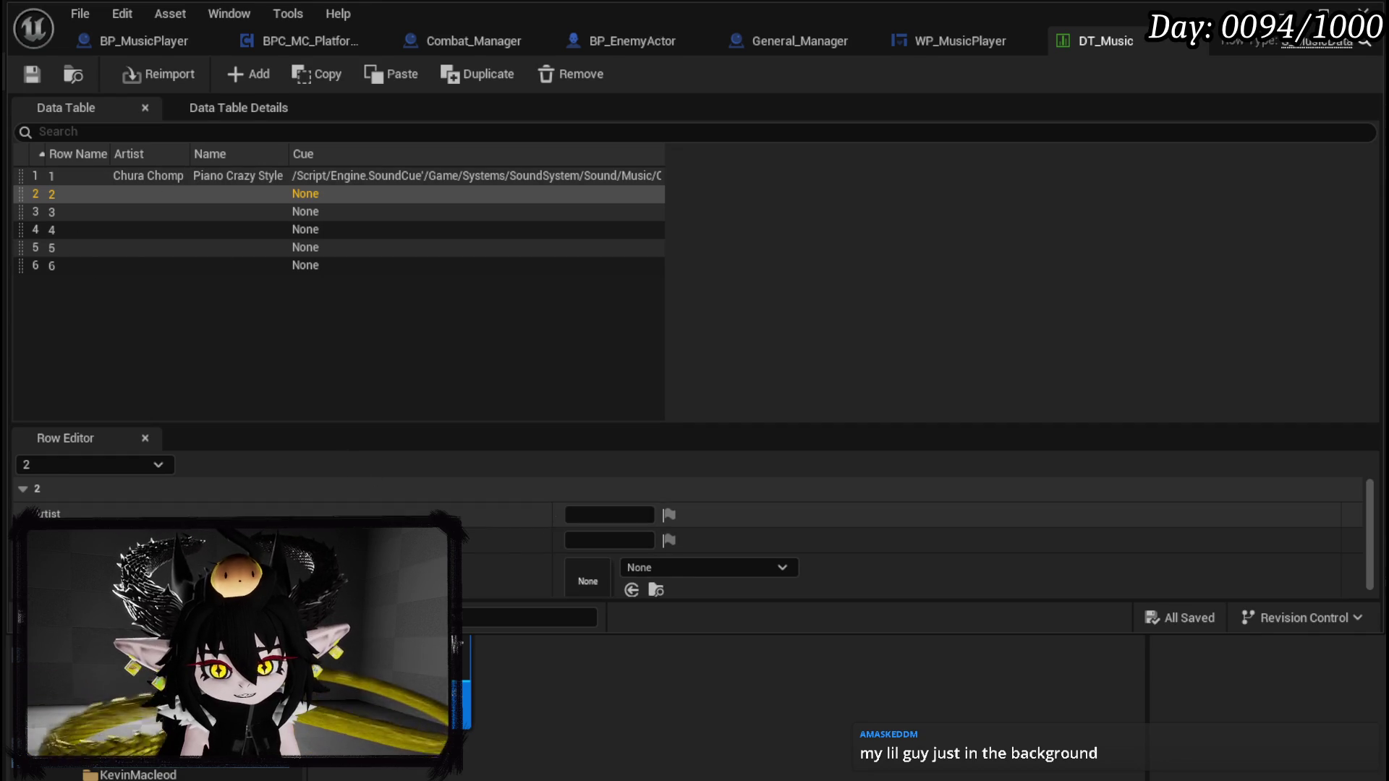
left_click(117, 775)
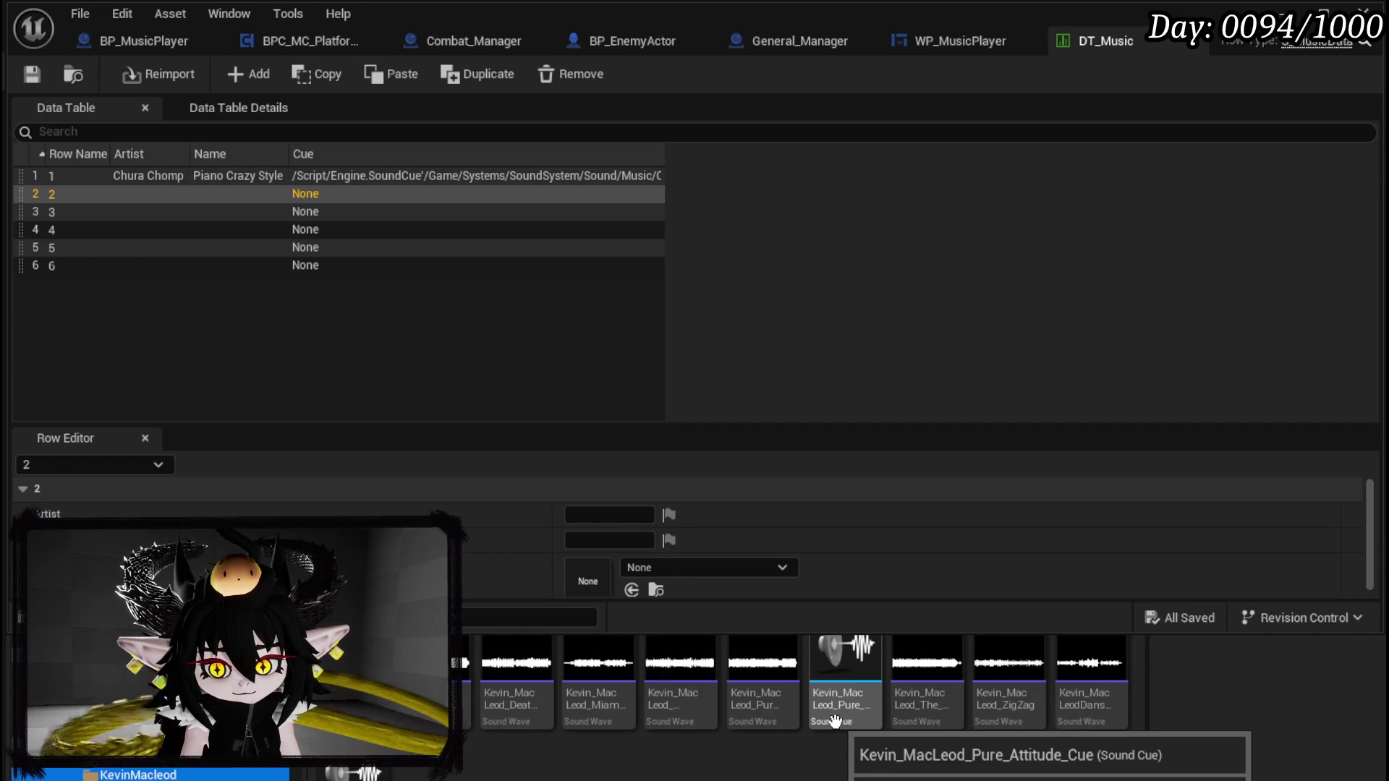
mouse_move(834, 720)
left_mouse_down()
mouse_move(695, 597)
mouse_move(659, 596)
left_mouse_up()
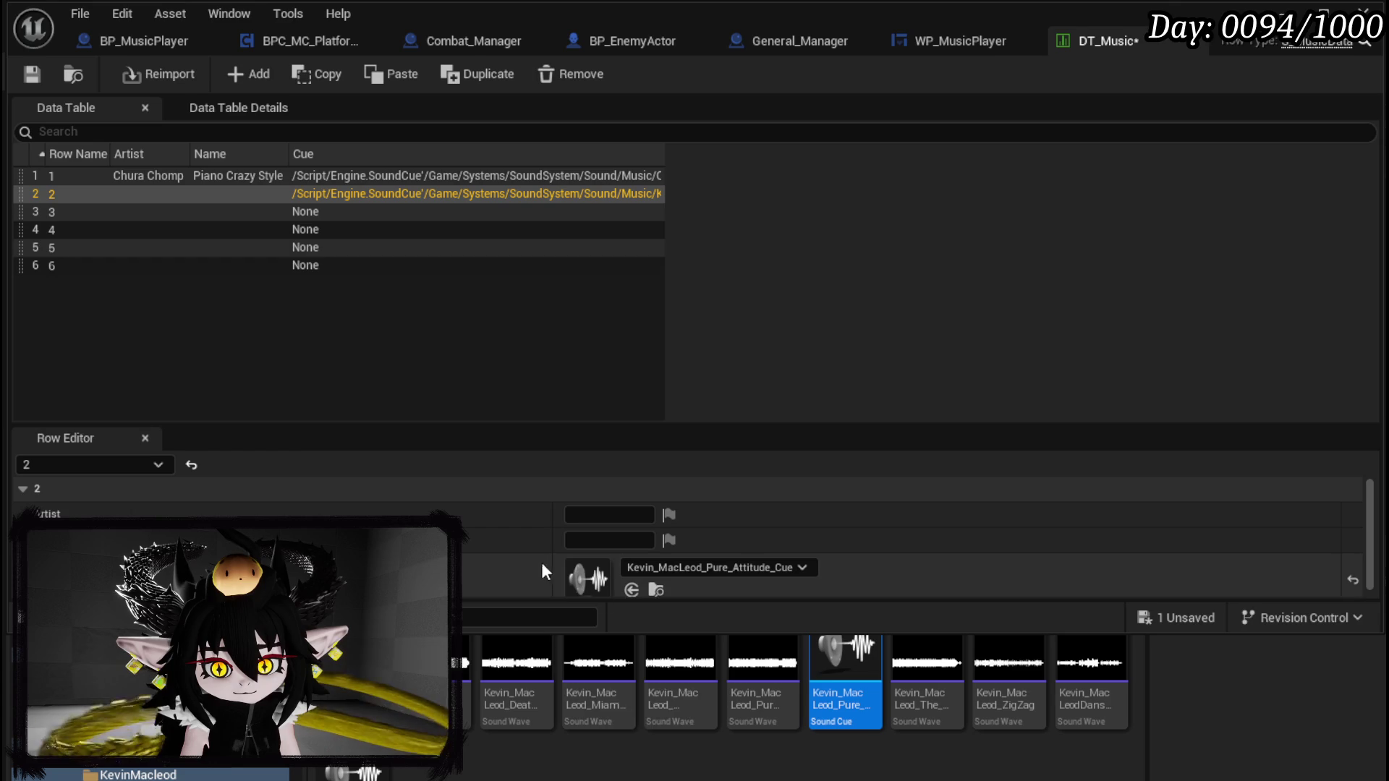
Step: Enter row 2's artist and the song name 'Pure Attiude'
left_click(595, 516)
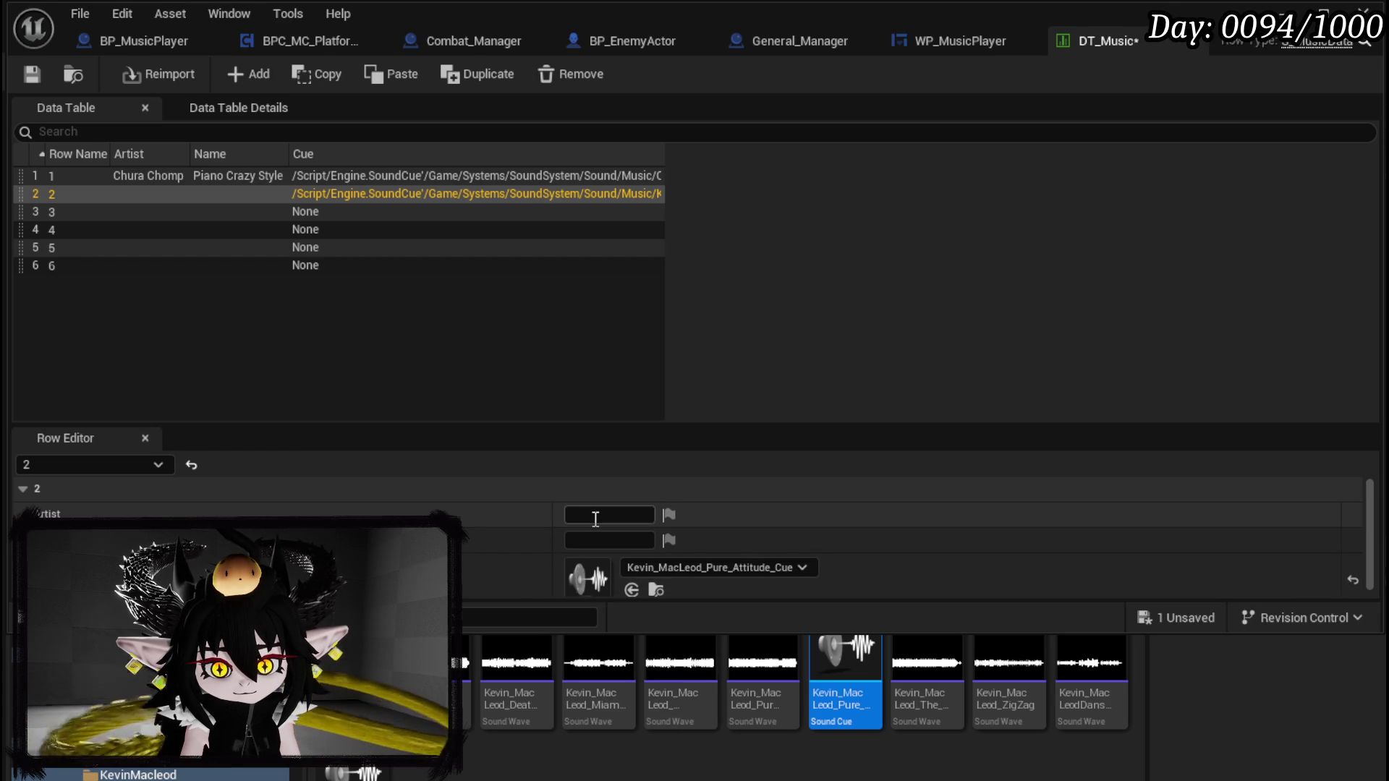
type("Kevin MacLe")
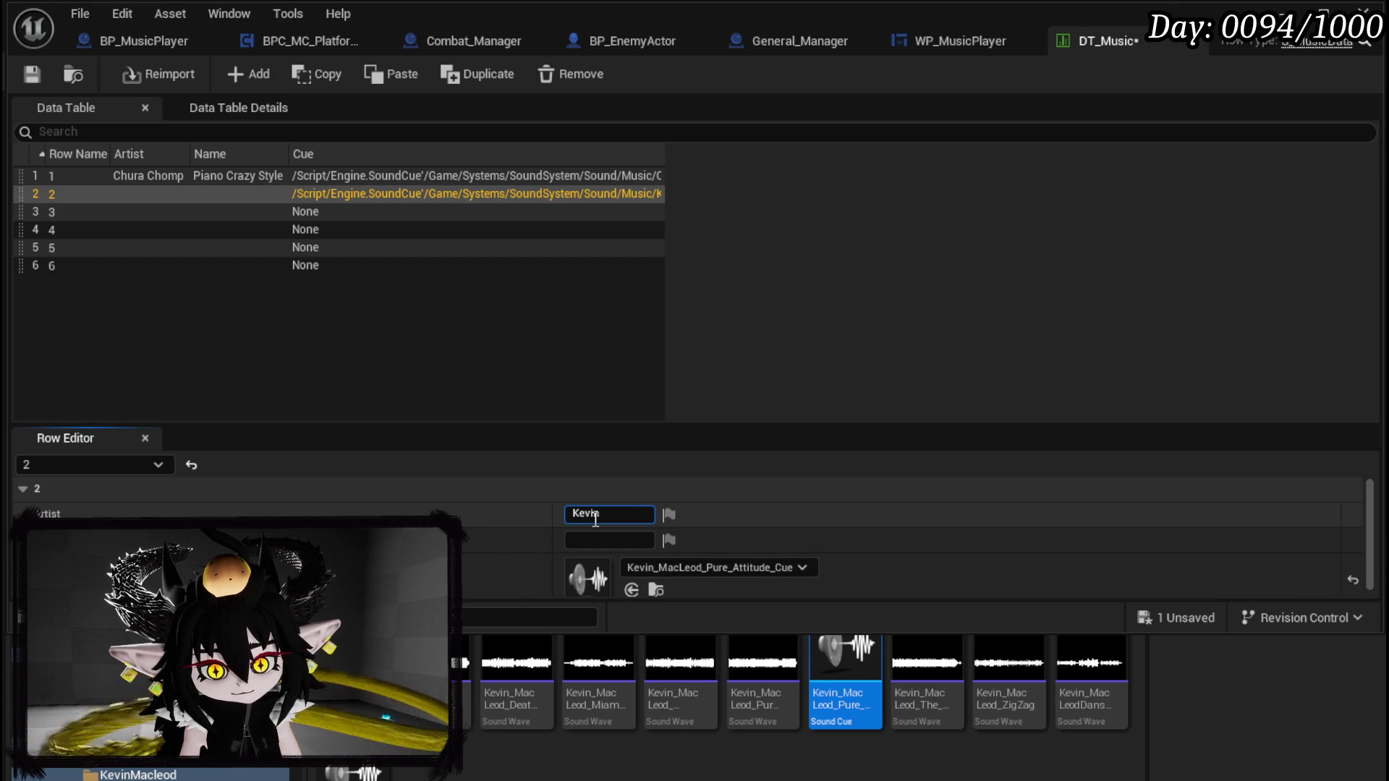
type("od")
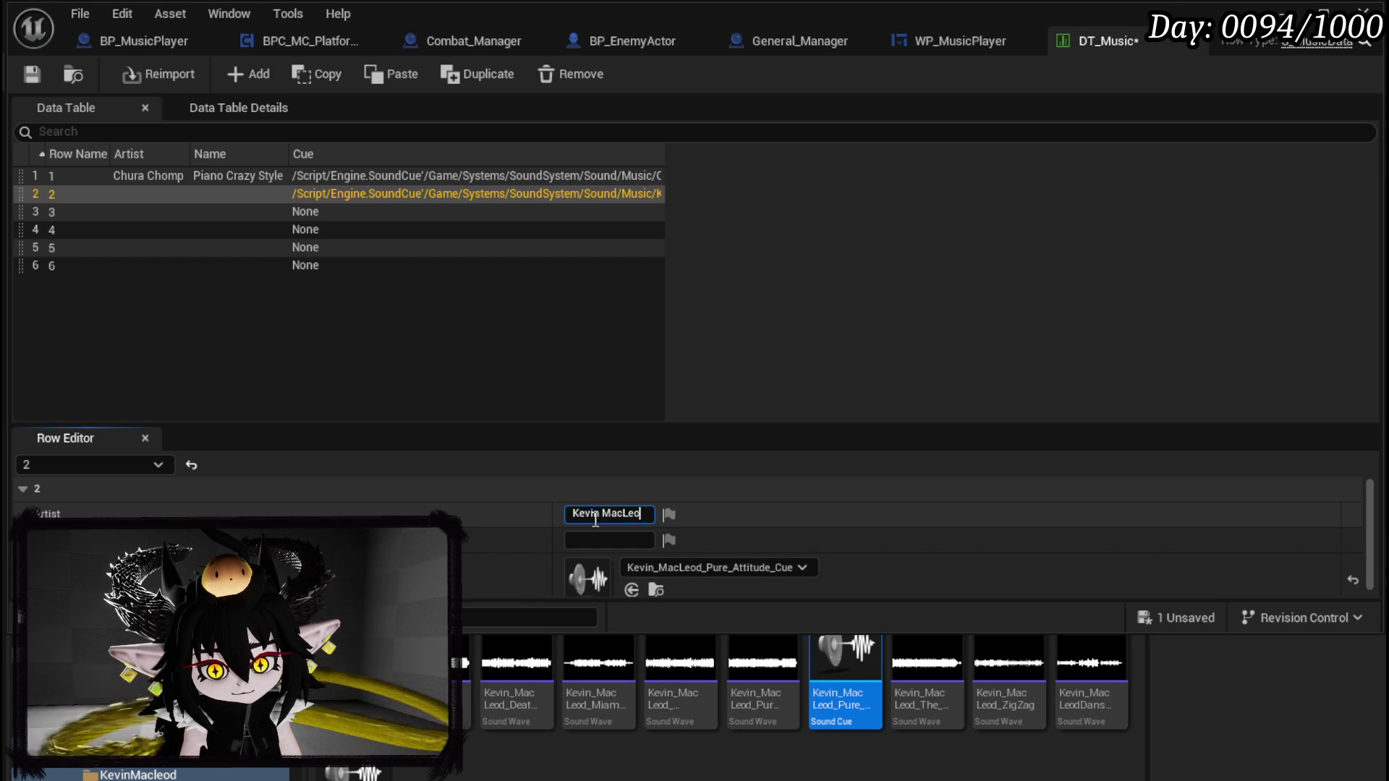
key("Return")
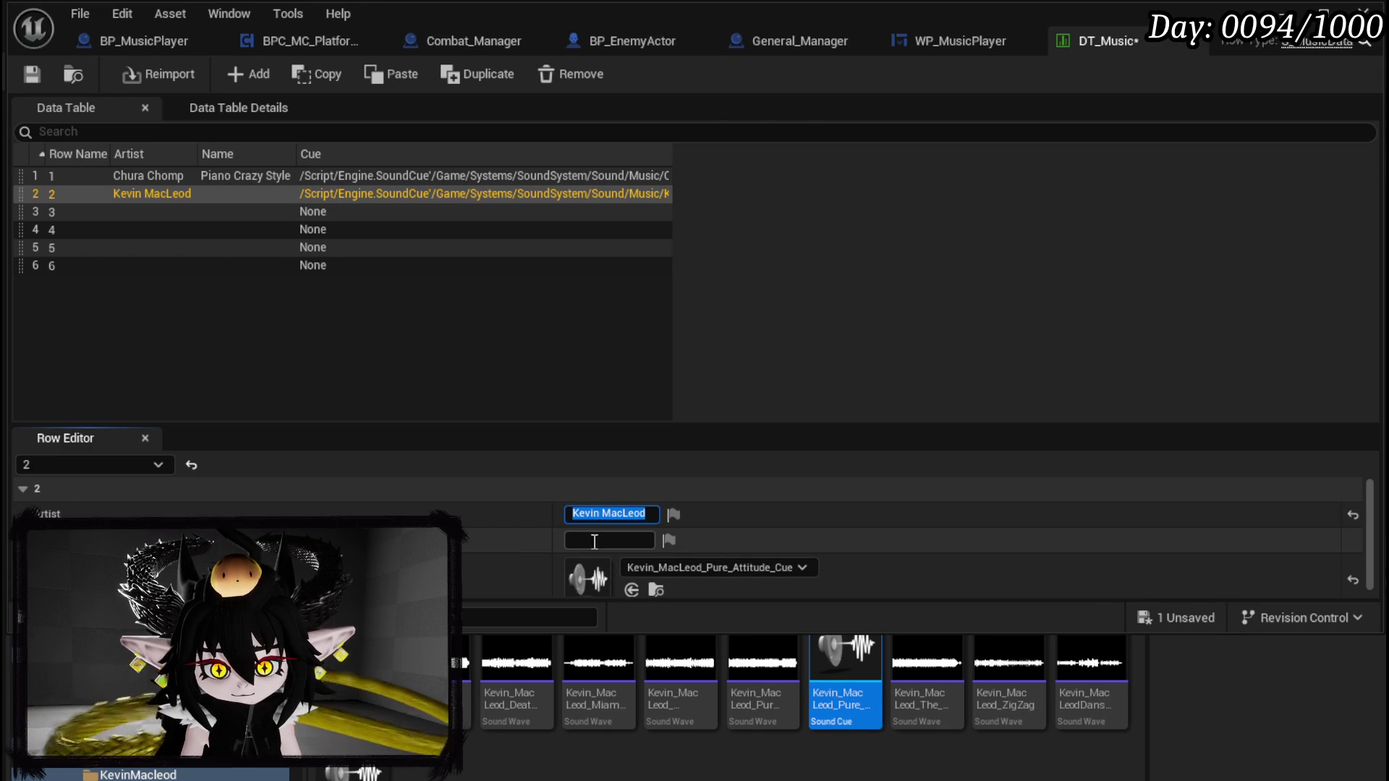
left_click(600, 541)
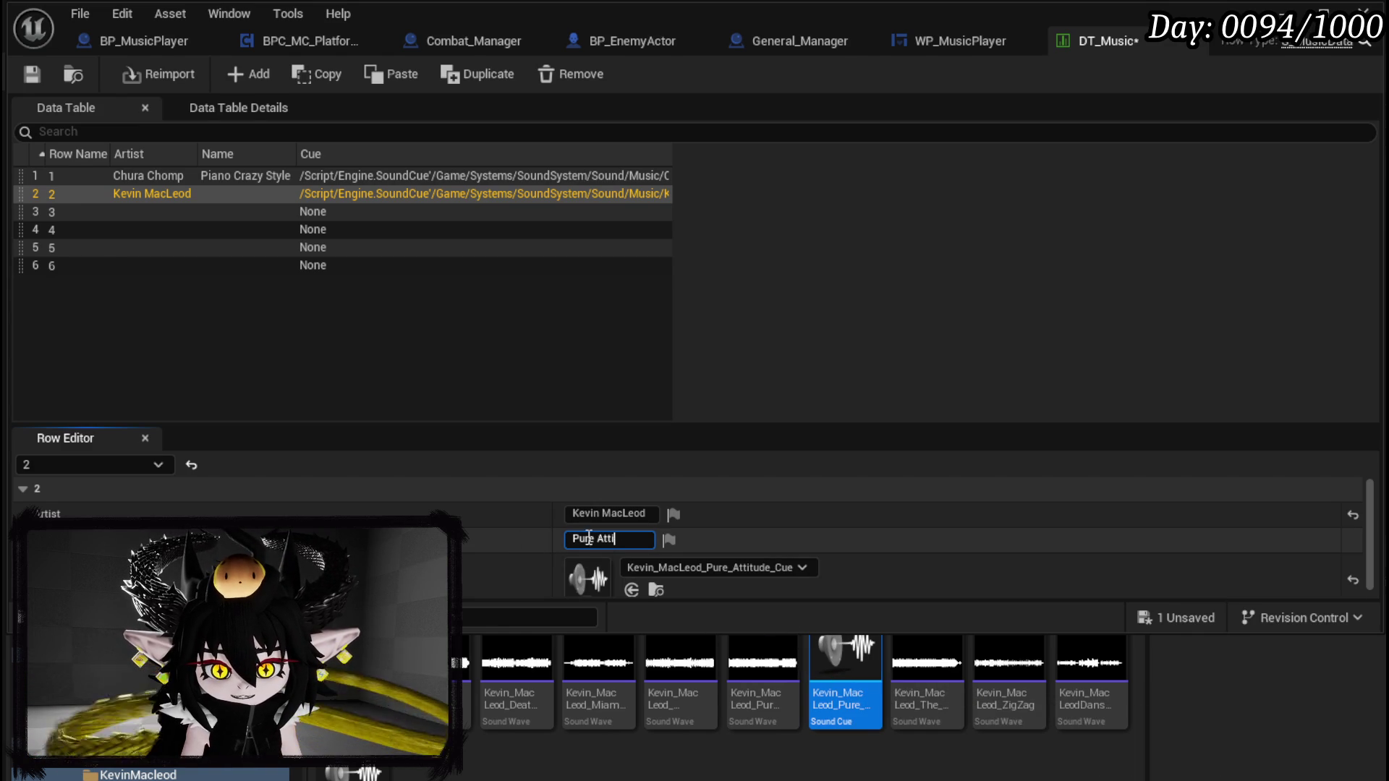
type("Pure Attiude")
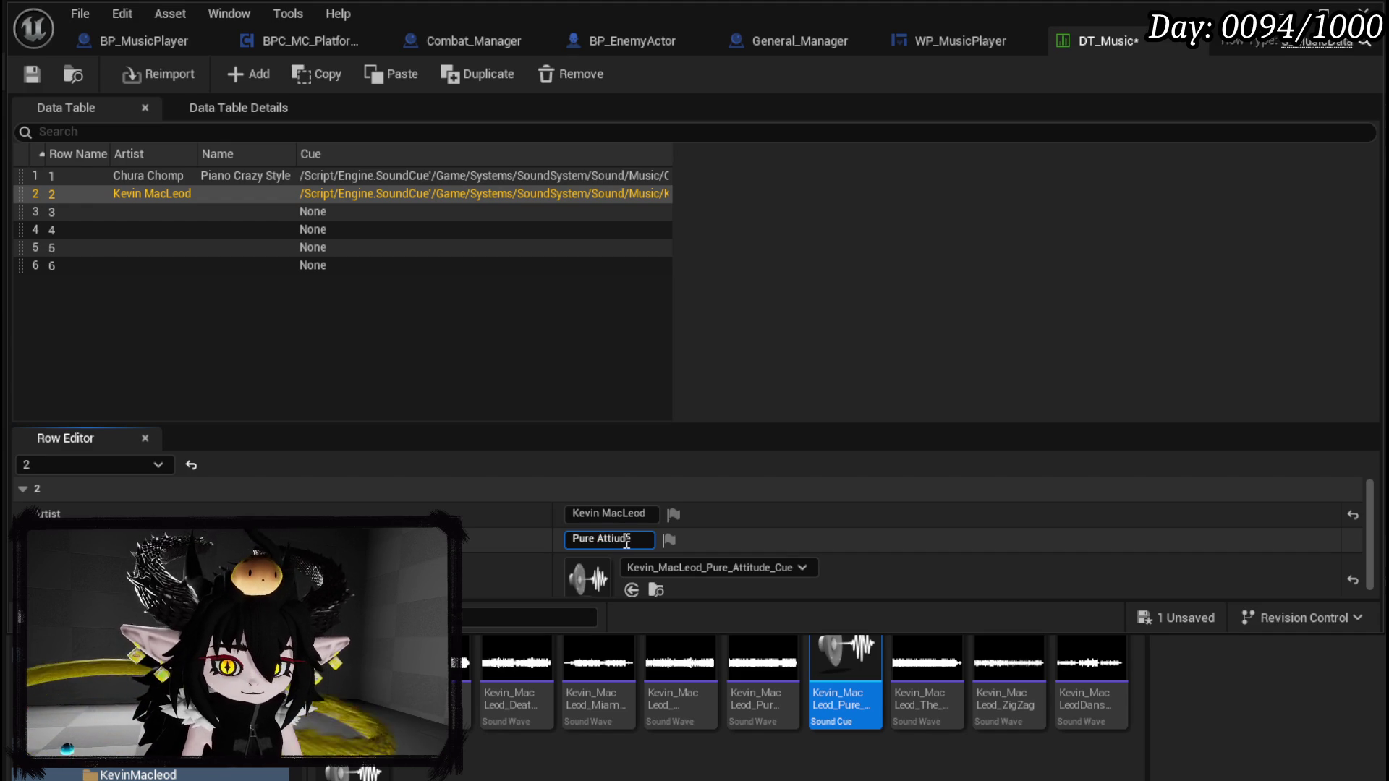
key("Return")
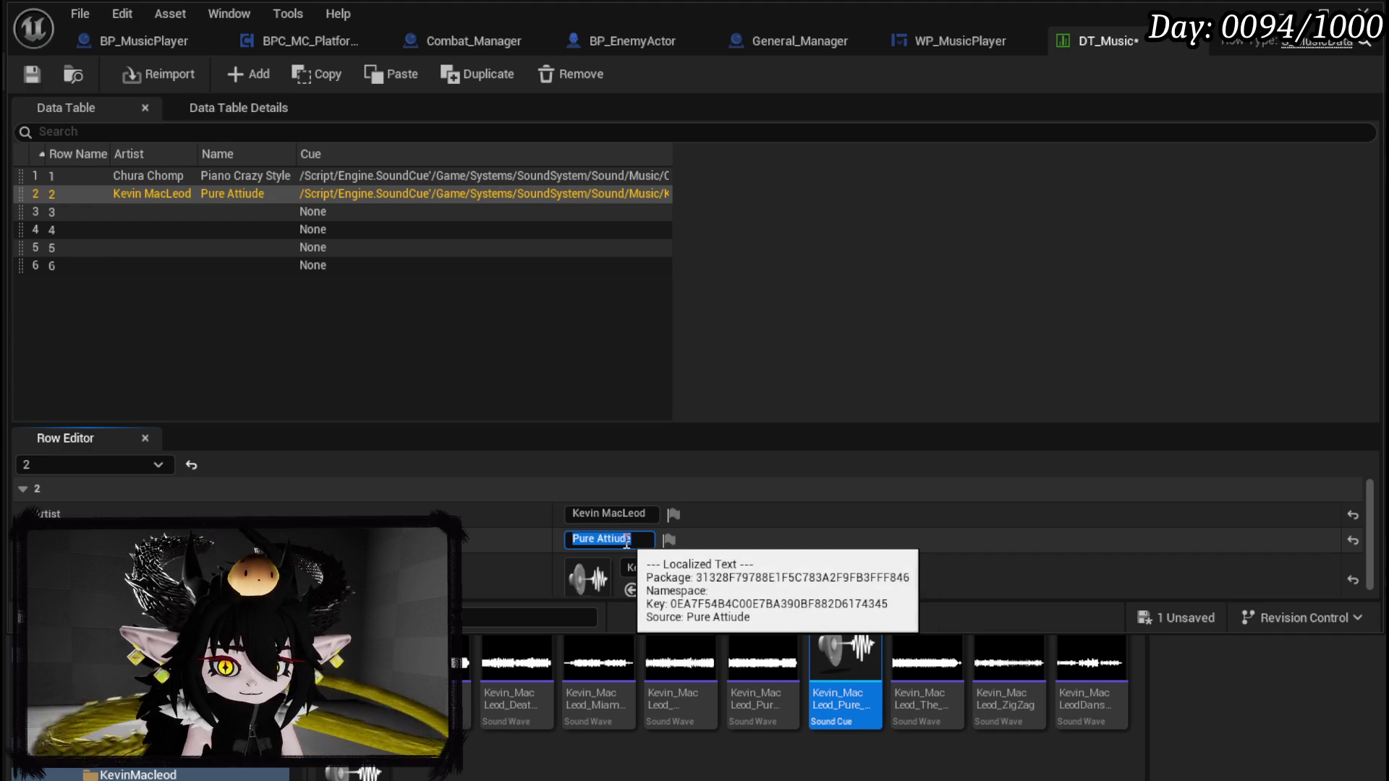
Step: Save the DT_Music data table
left_click(45, 77)
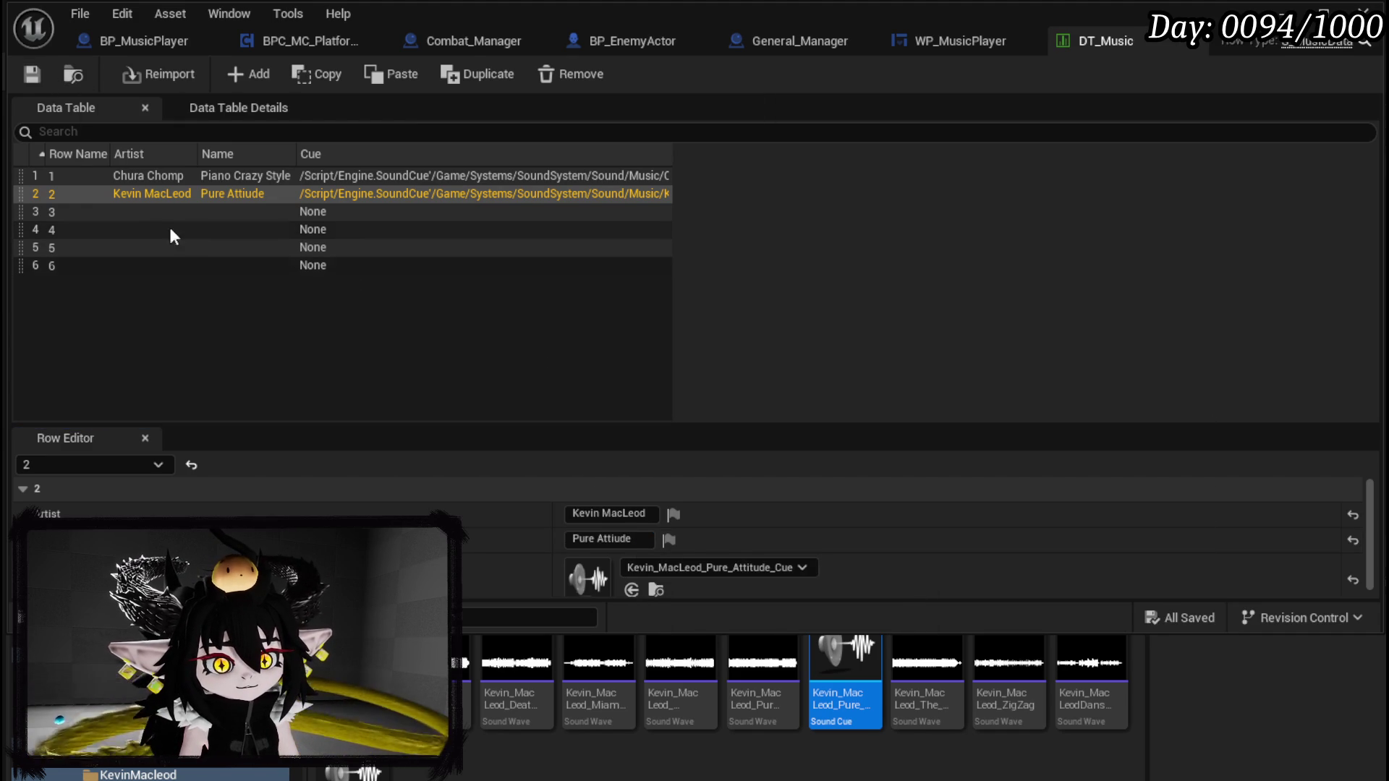
left_click(122, 211)
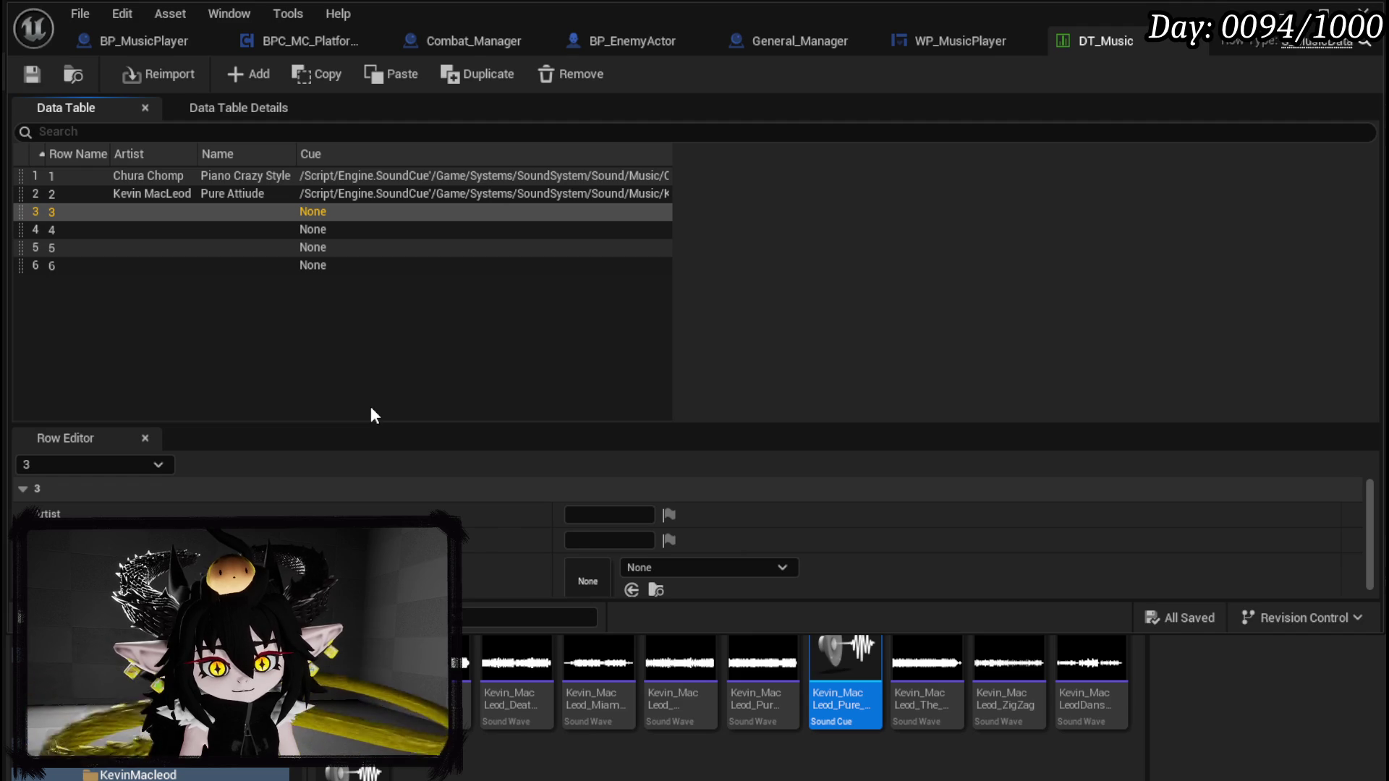
left_click(135, 772)
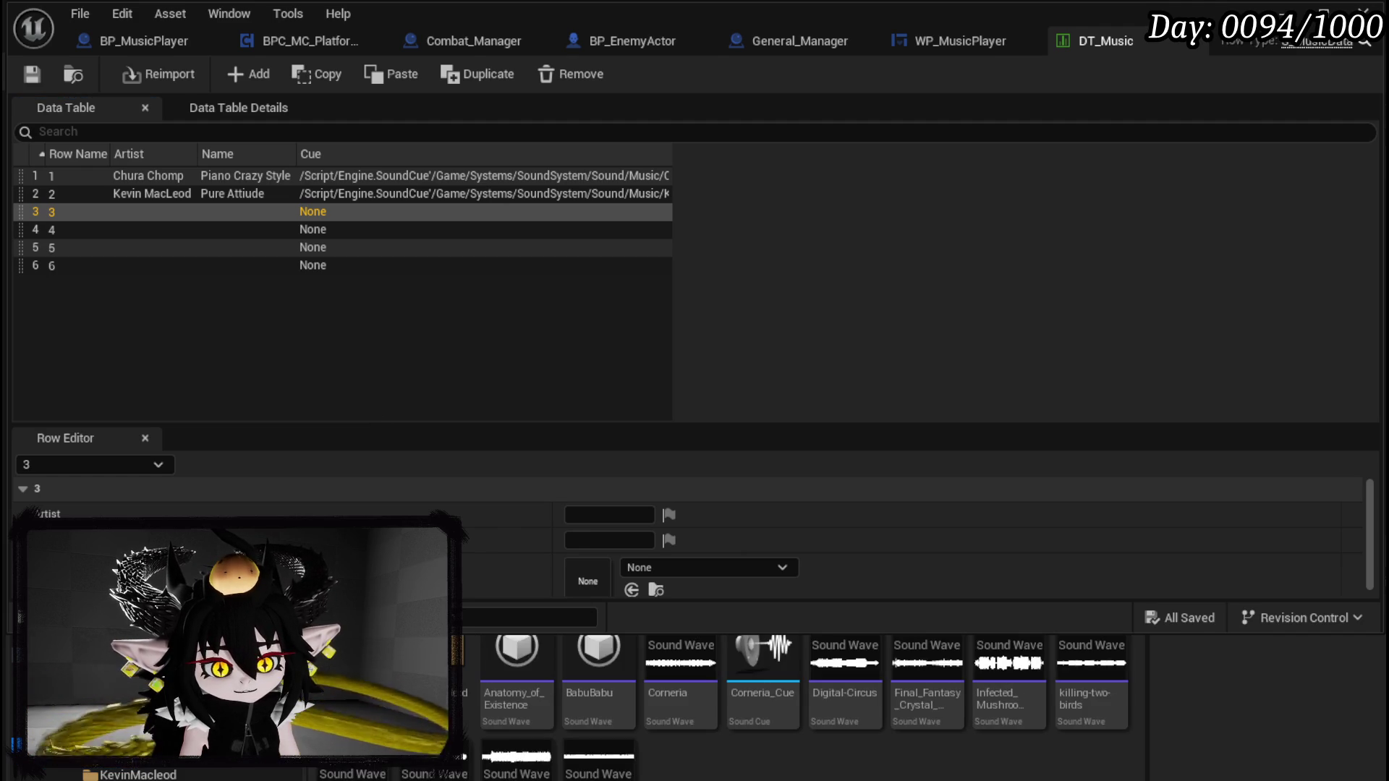
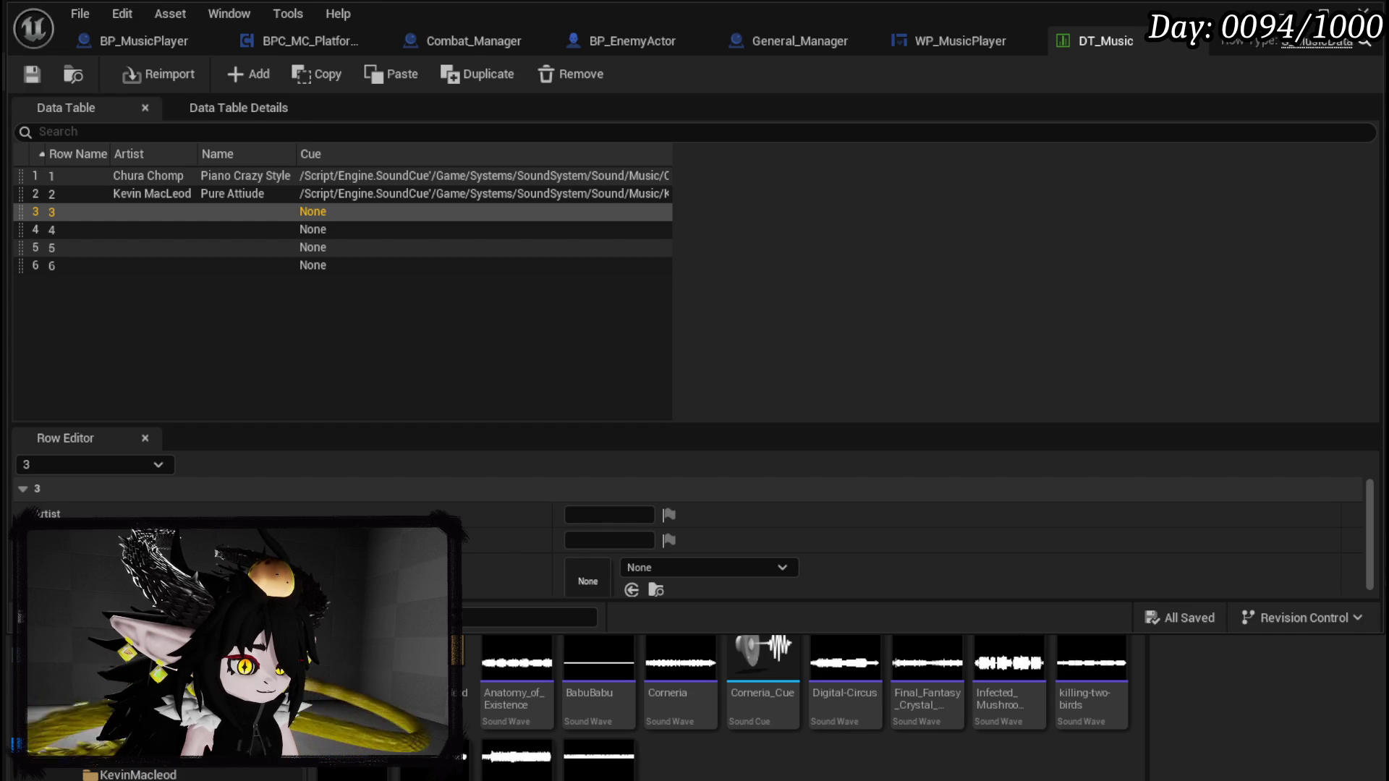
Step: Fill row 3 with Corneria_Cue as its cue, artist 'Arcade Player' and name 'Corneria'
left_click_drag(762, 673, 587, 578)
left_click(609, 514)
type("Arcade")
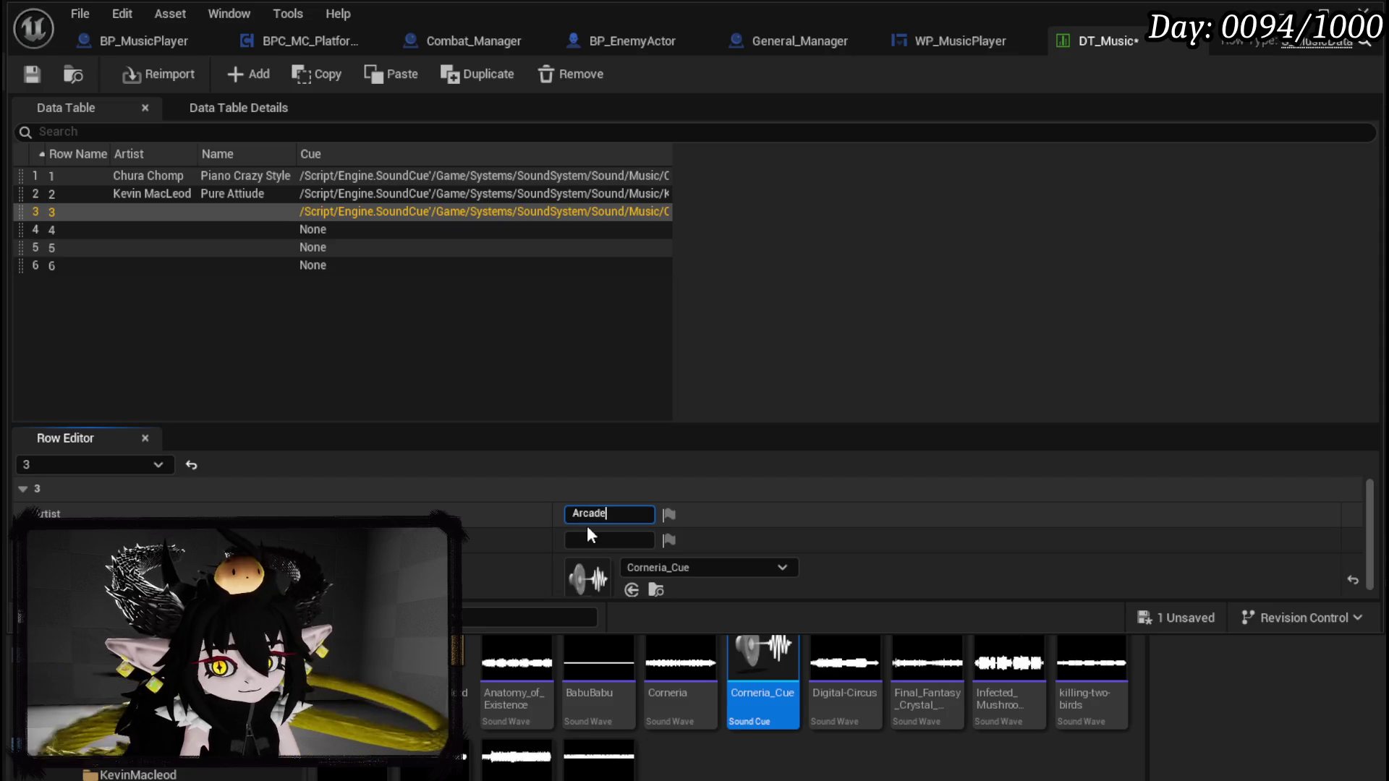
type(" Player")
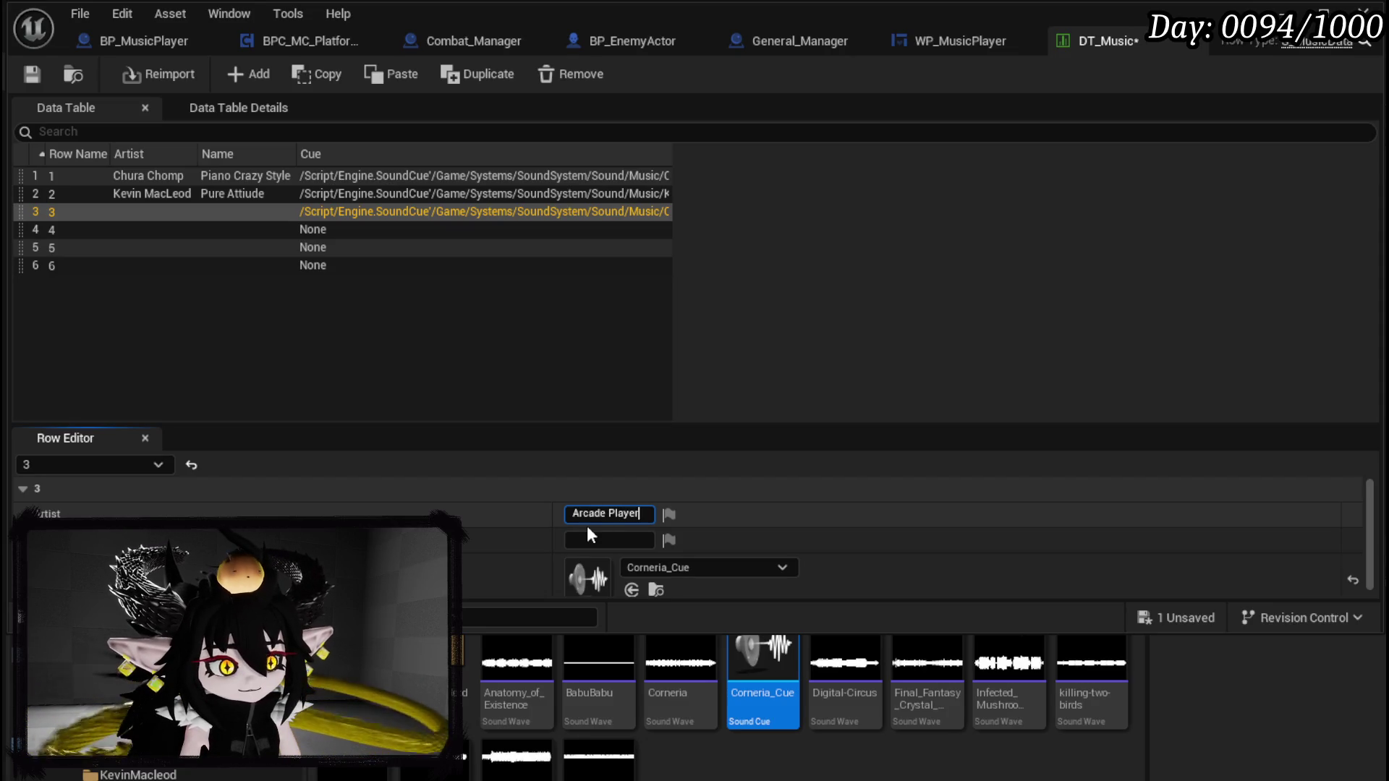
left_click(589, 539)
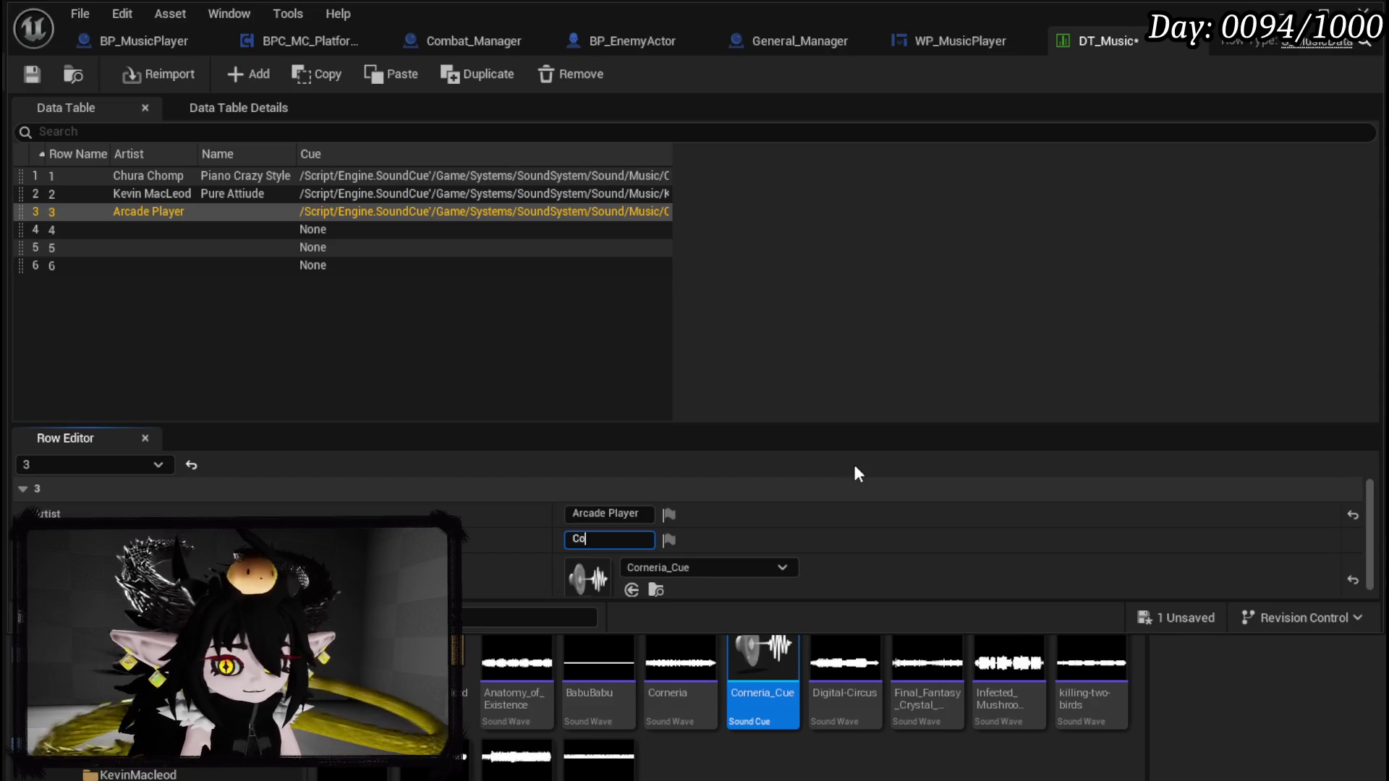
type("rneria")
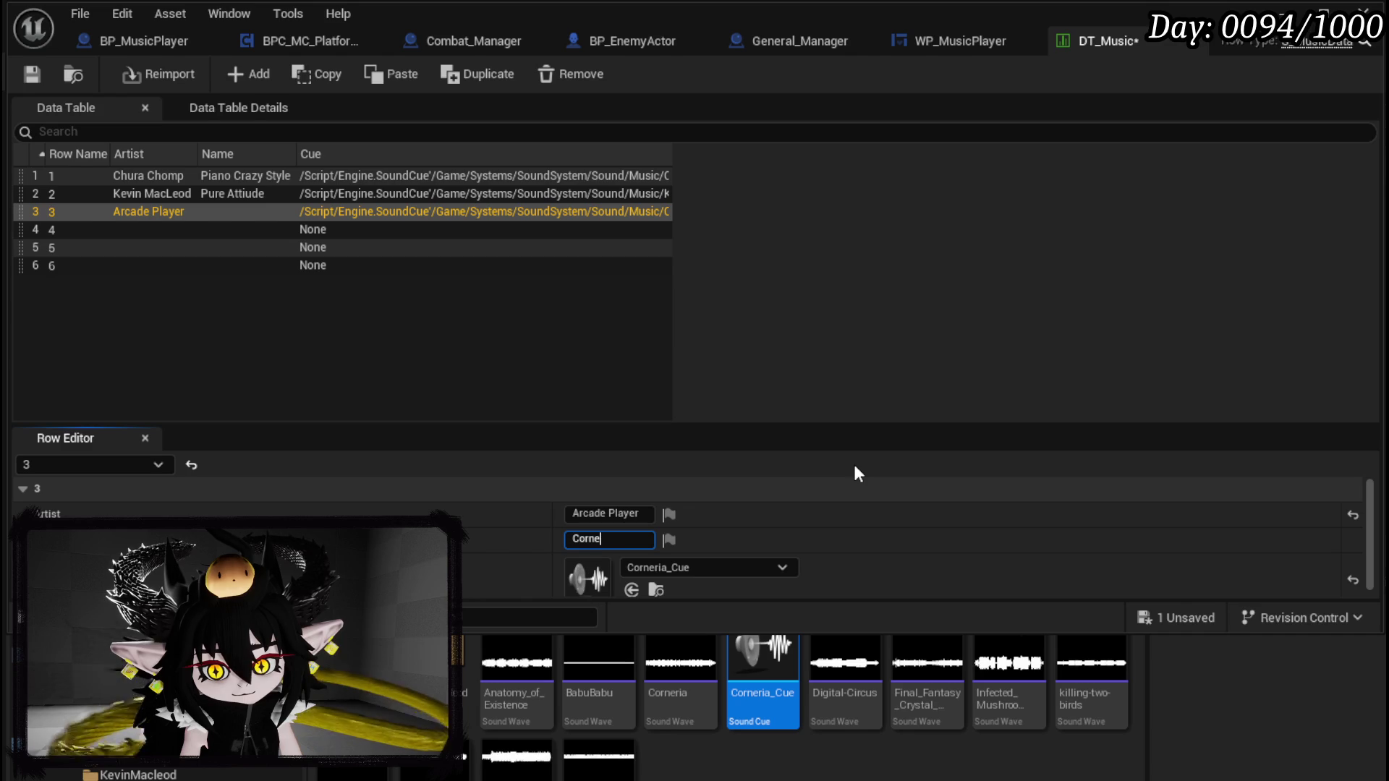
key("Return")
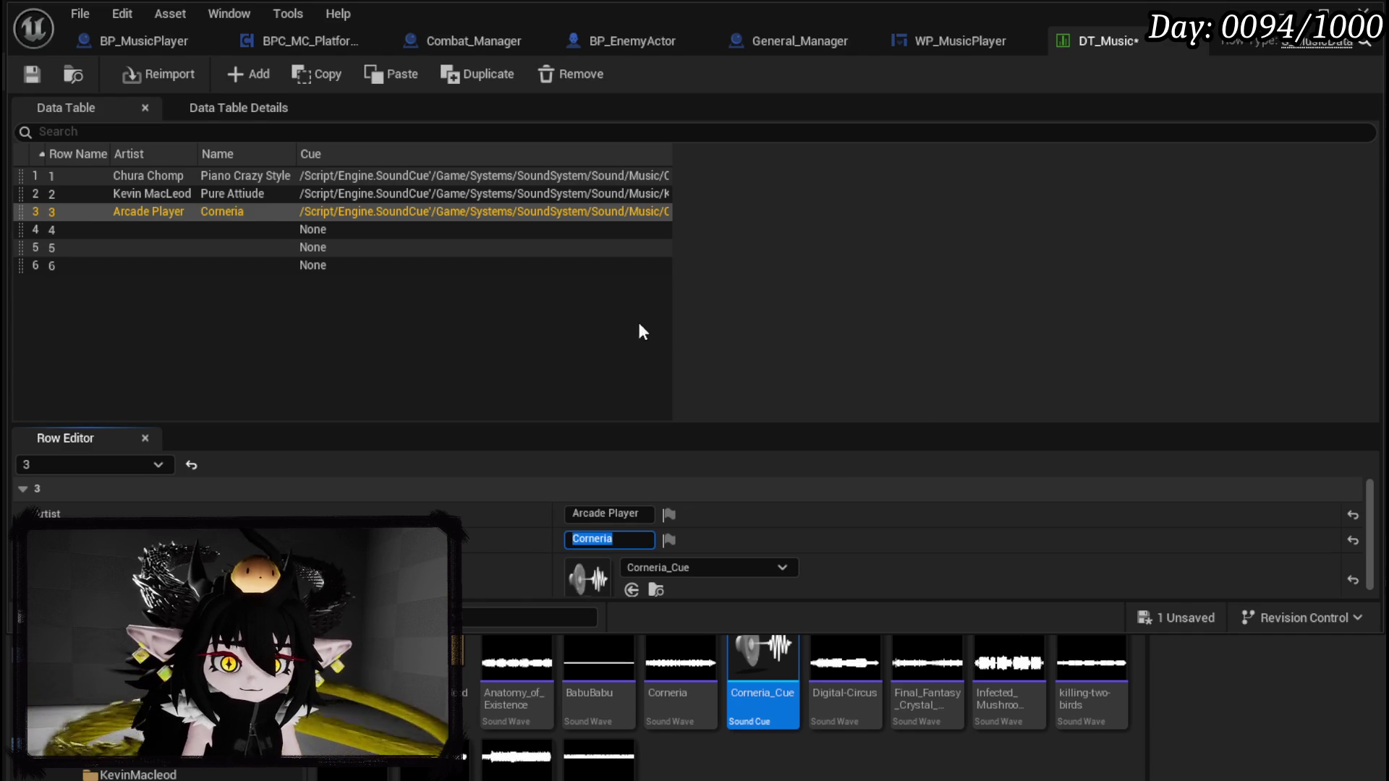
Step: Save DT_Music, open the KevinMacleod sound folder and select row 4
left_click(31, 73)
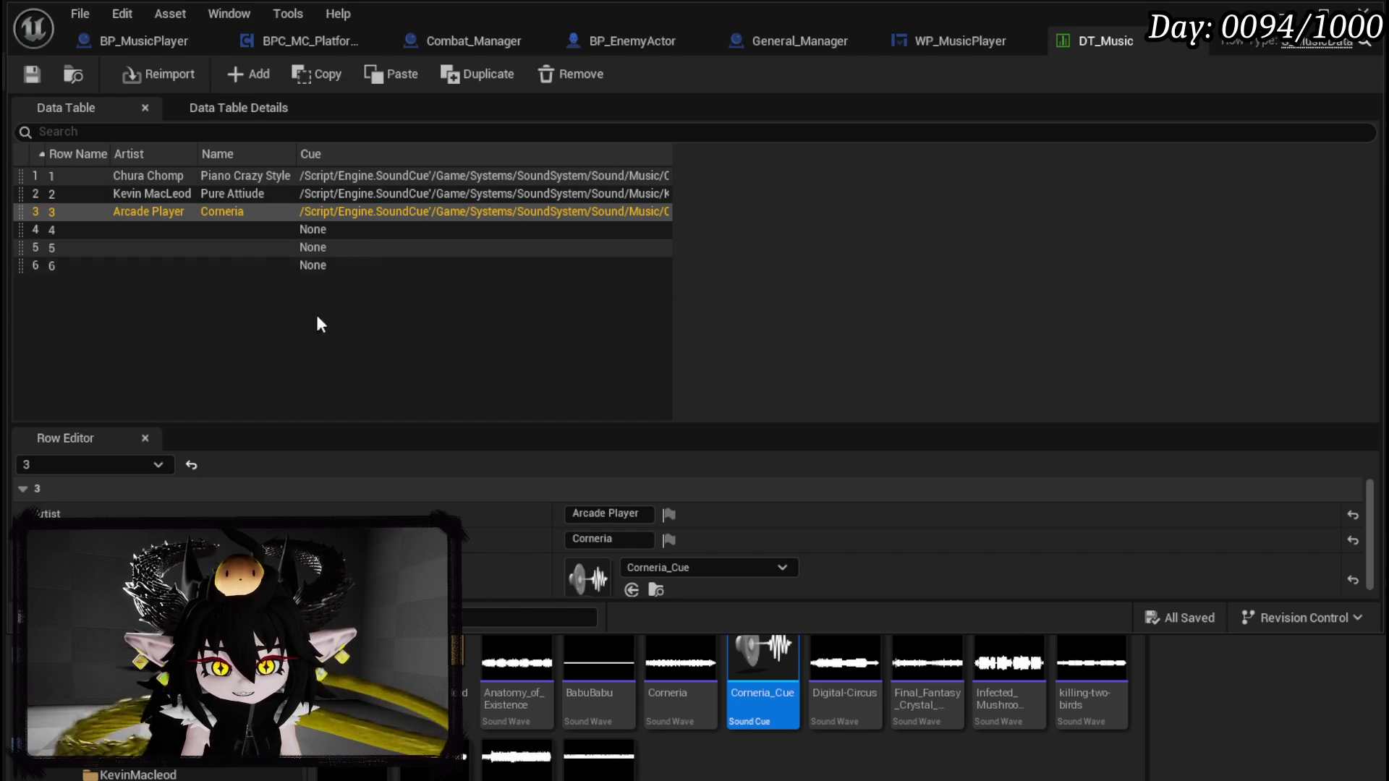
left_click(463, 687)
double_click(463, 687)
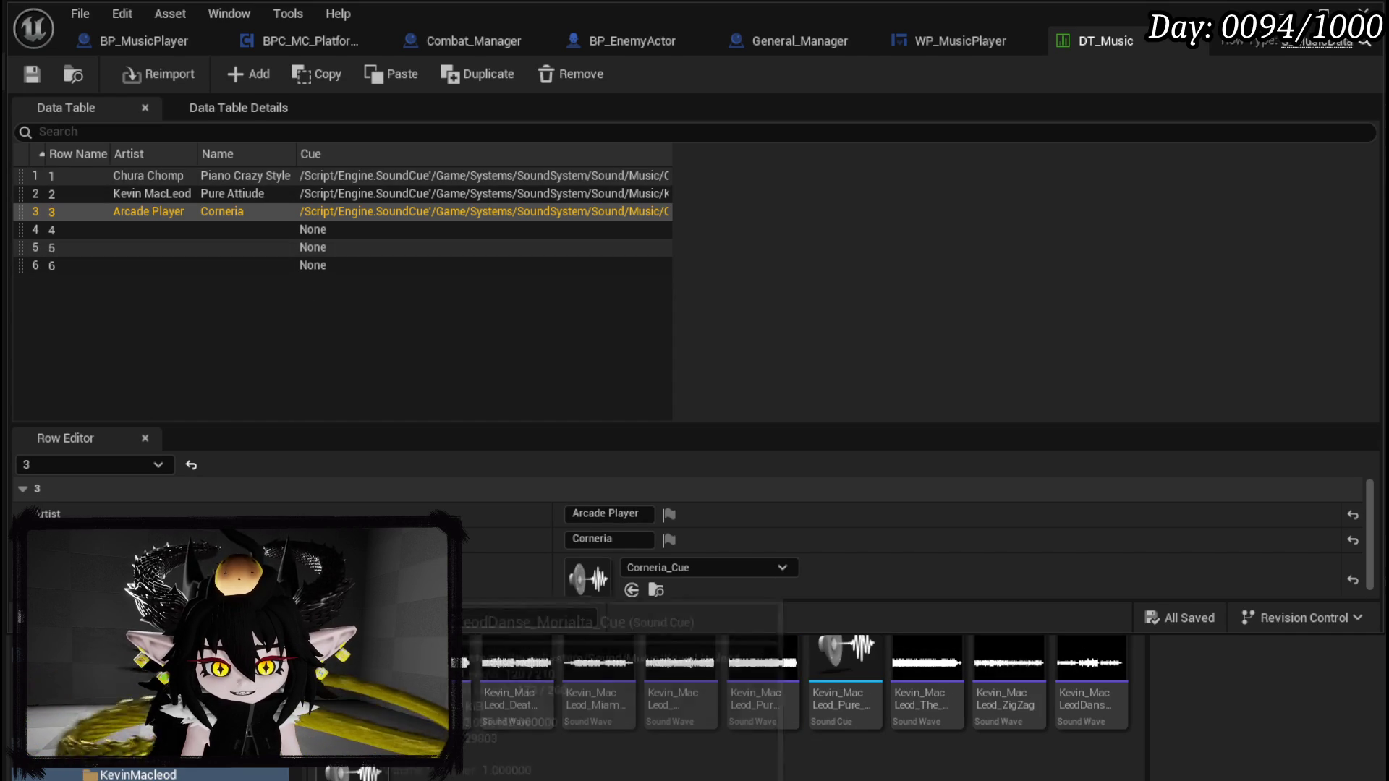
left_click(116, 239)
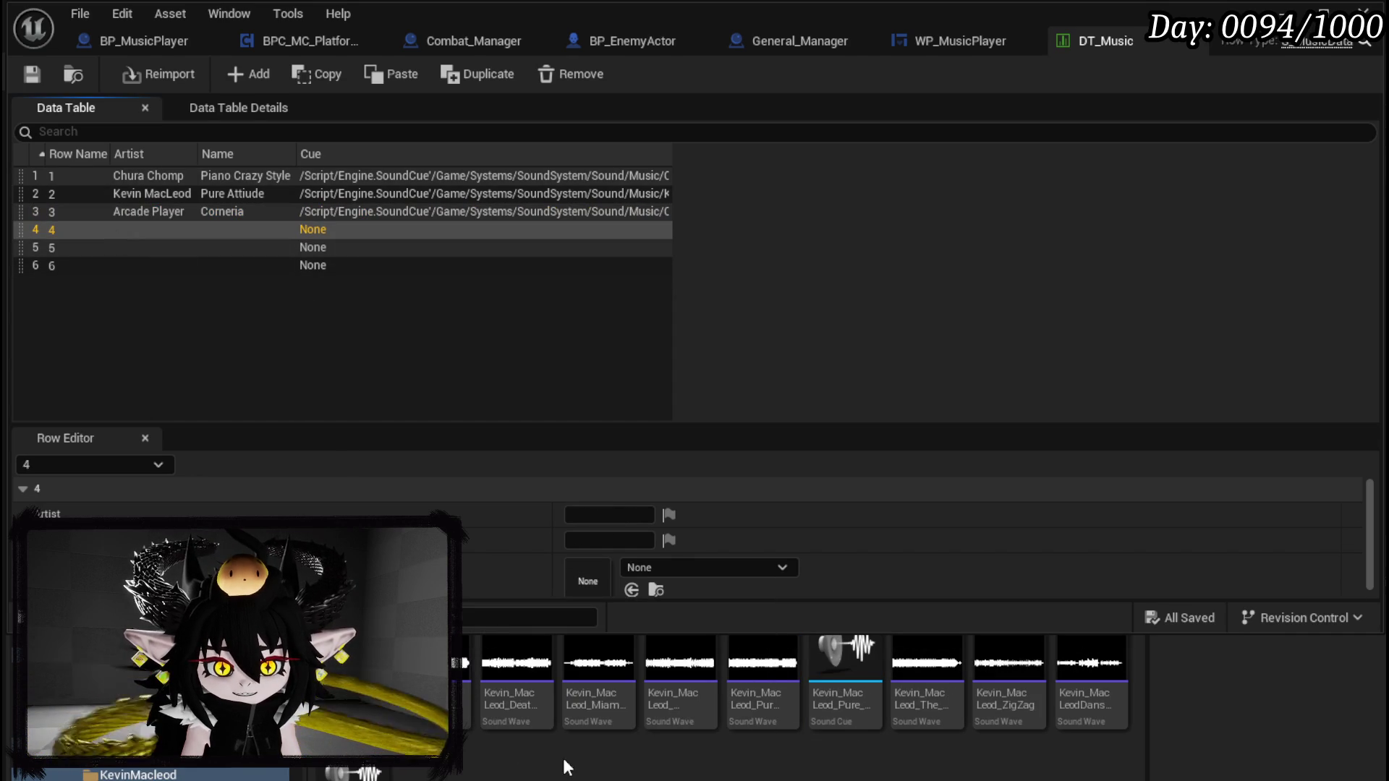
Step: Enter 'Kevin MacLeod' as row 4's artist
left_click(596, 513)
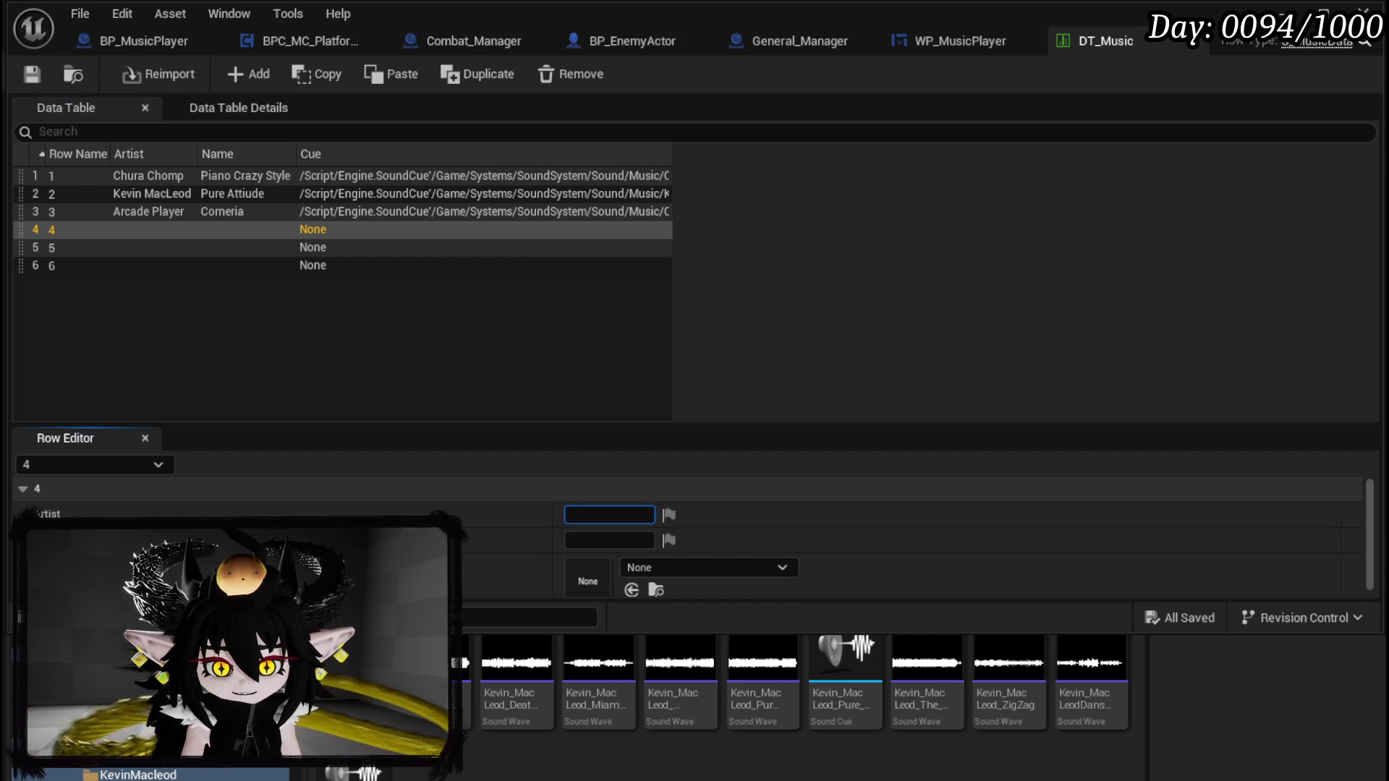
type("Ke")
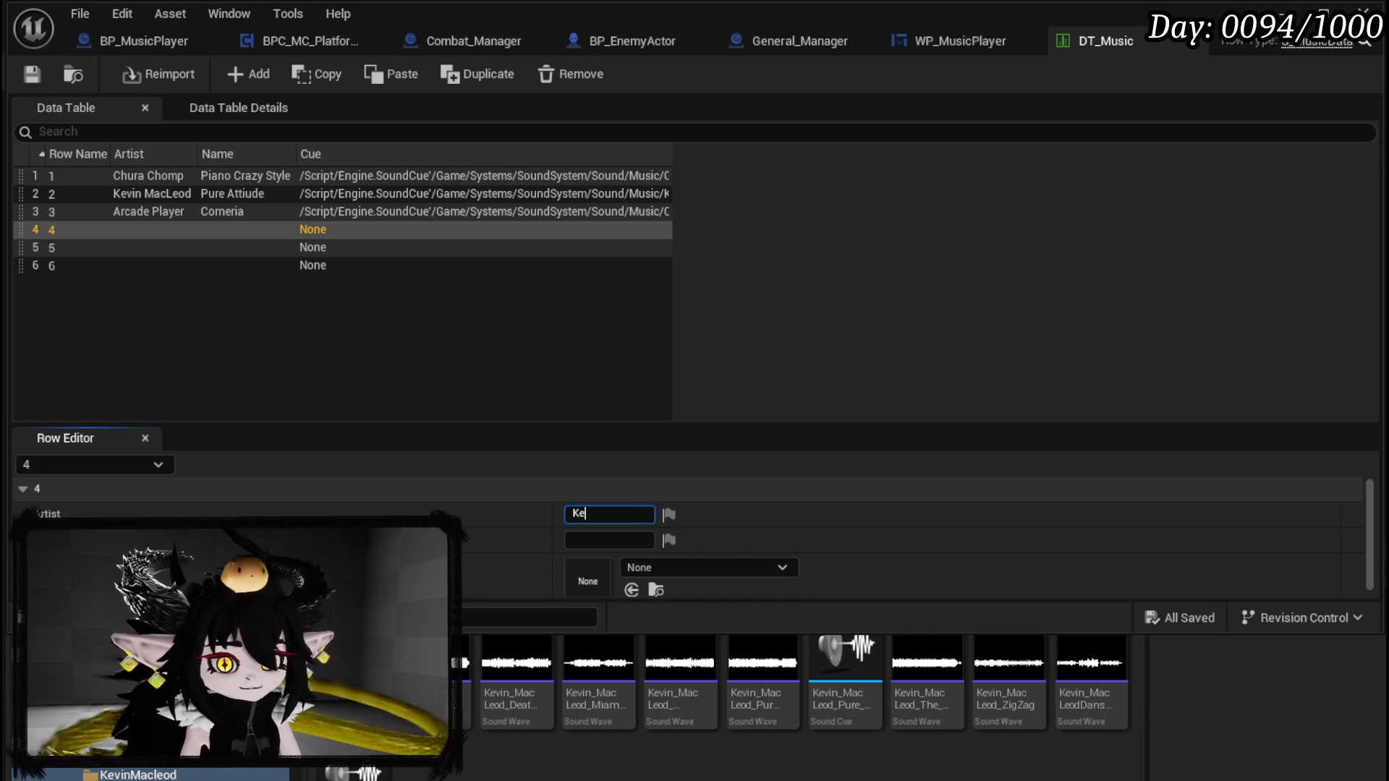
type("vin Mac")
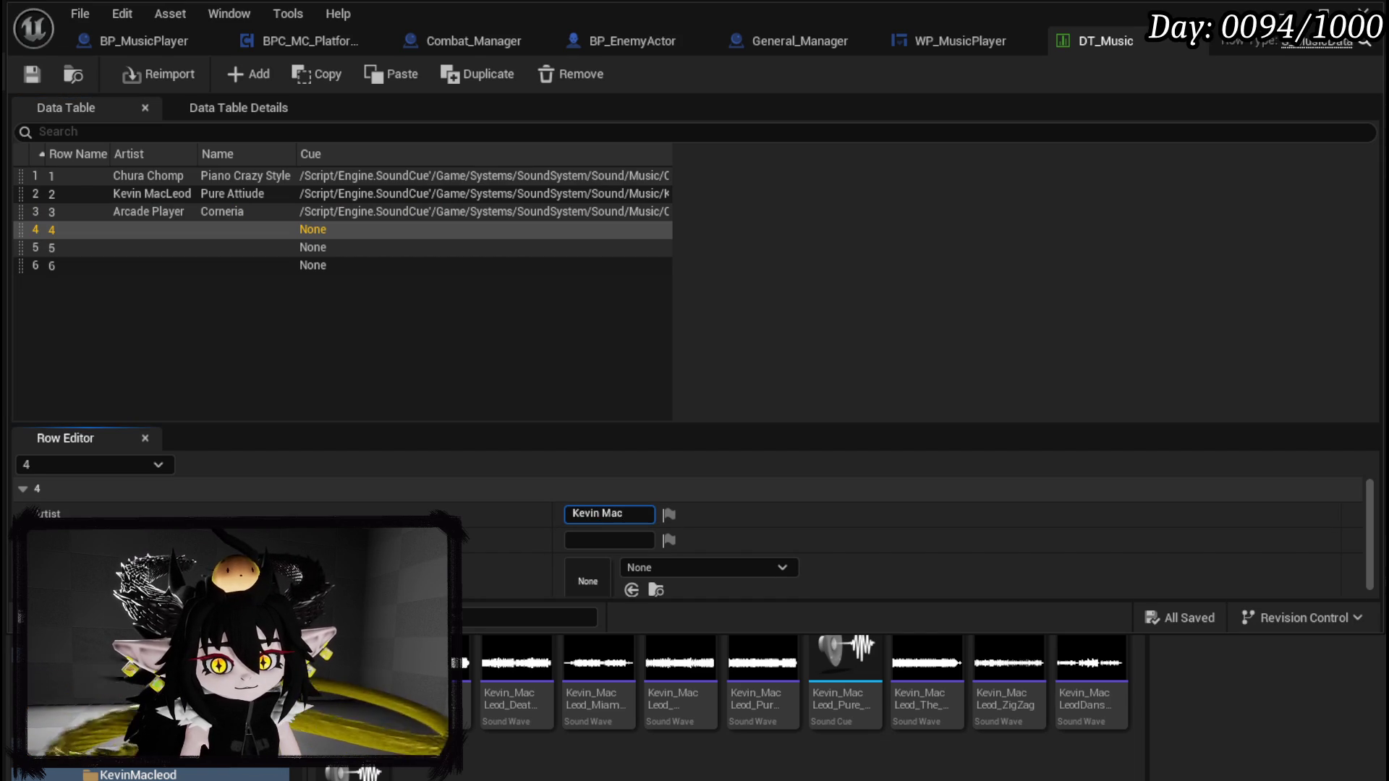
type("Leod")
key("Return")
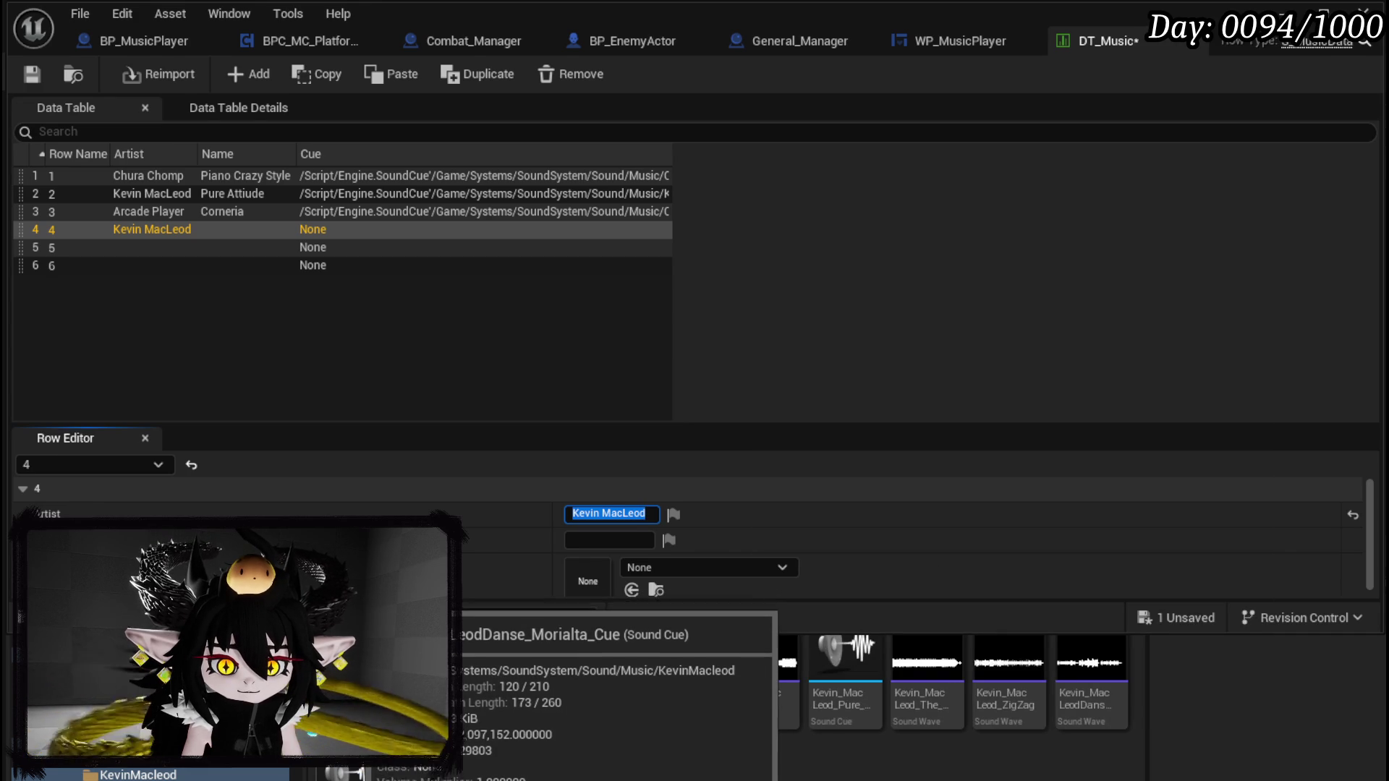
key("Escape")
Step: Preview the Danse Morialta sound cue, then save the data table
double_click(427, 672)
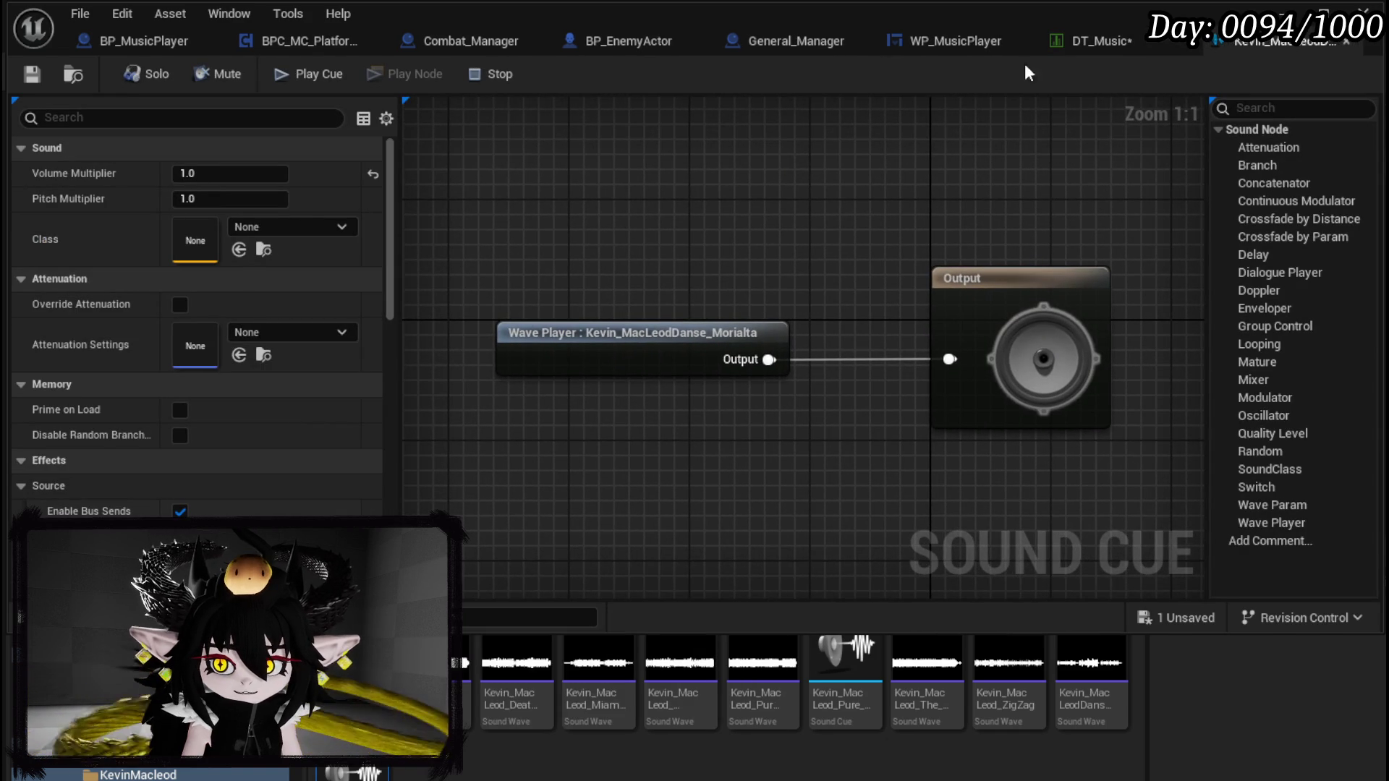
left_click(1343, 41)
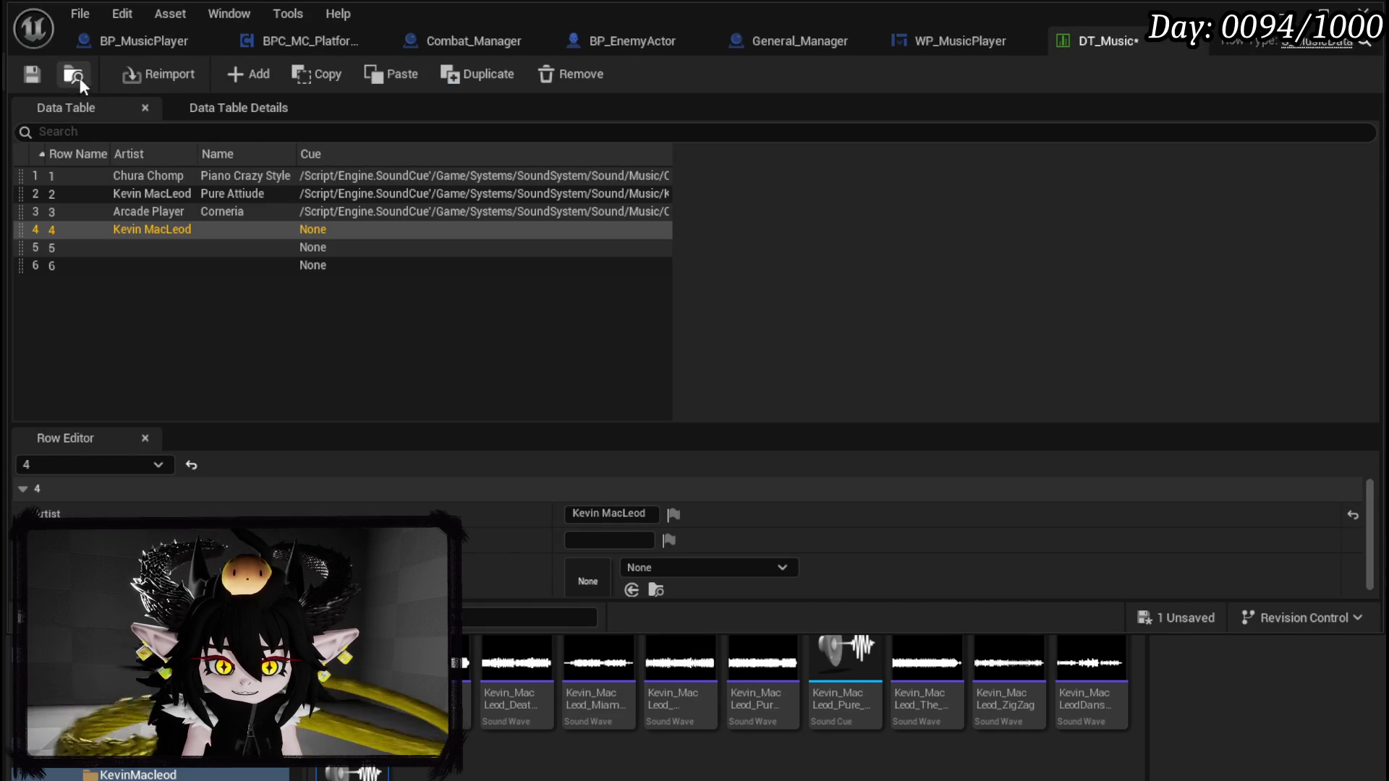
left_click(32, 74)
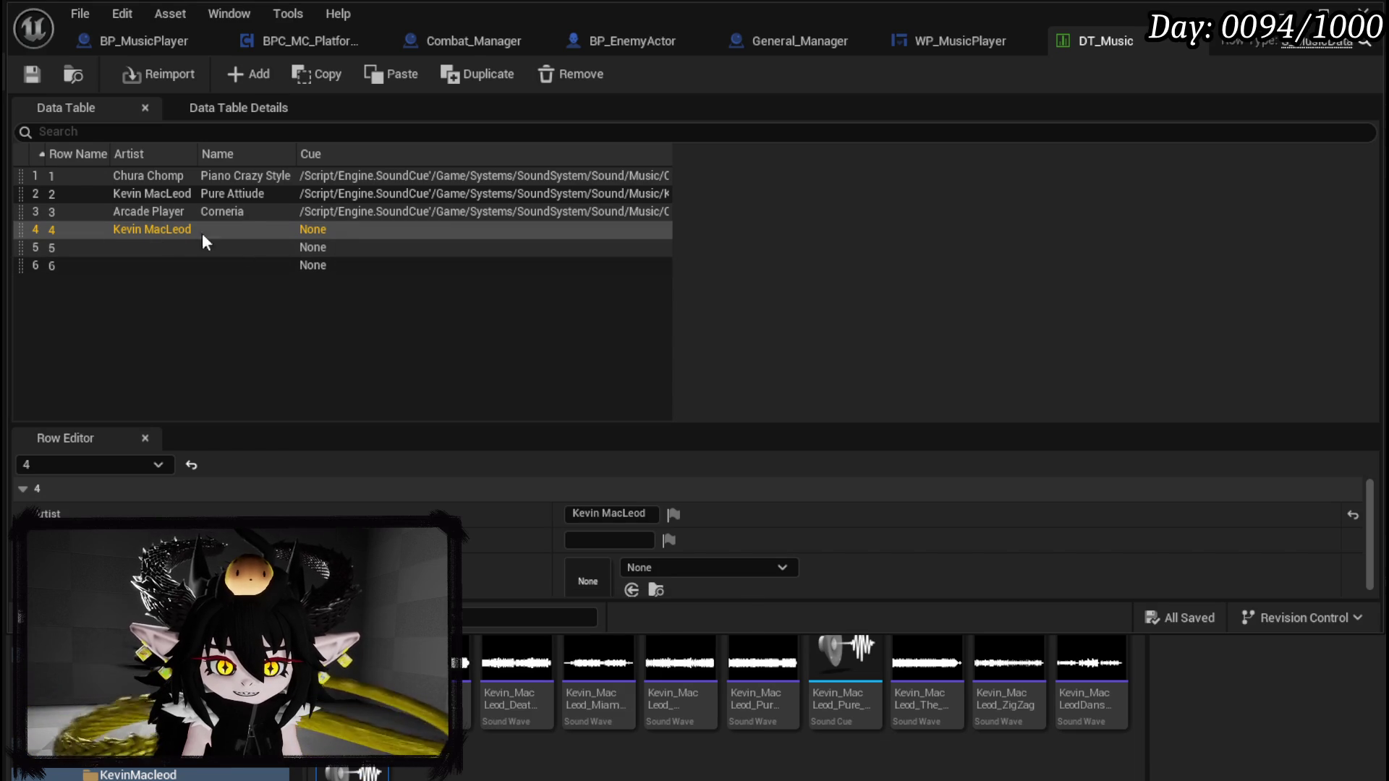
Step: Name row 4 'Danse Morialta', correcting a typo, and save the table
left_click(611, 540)
type("Danse")
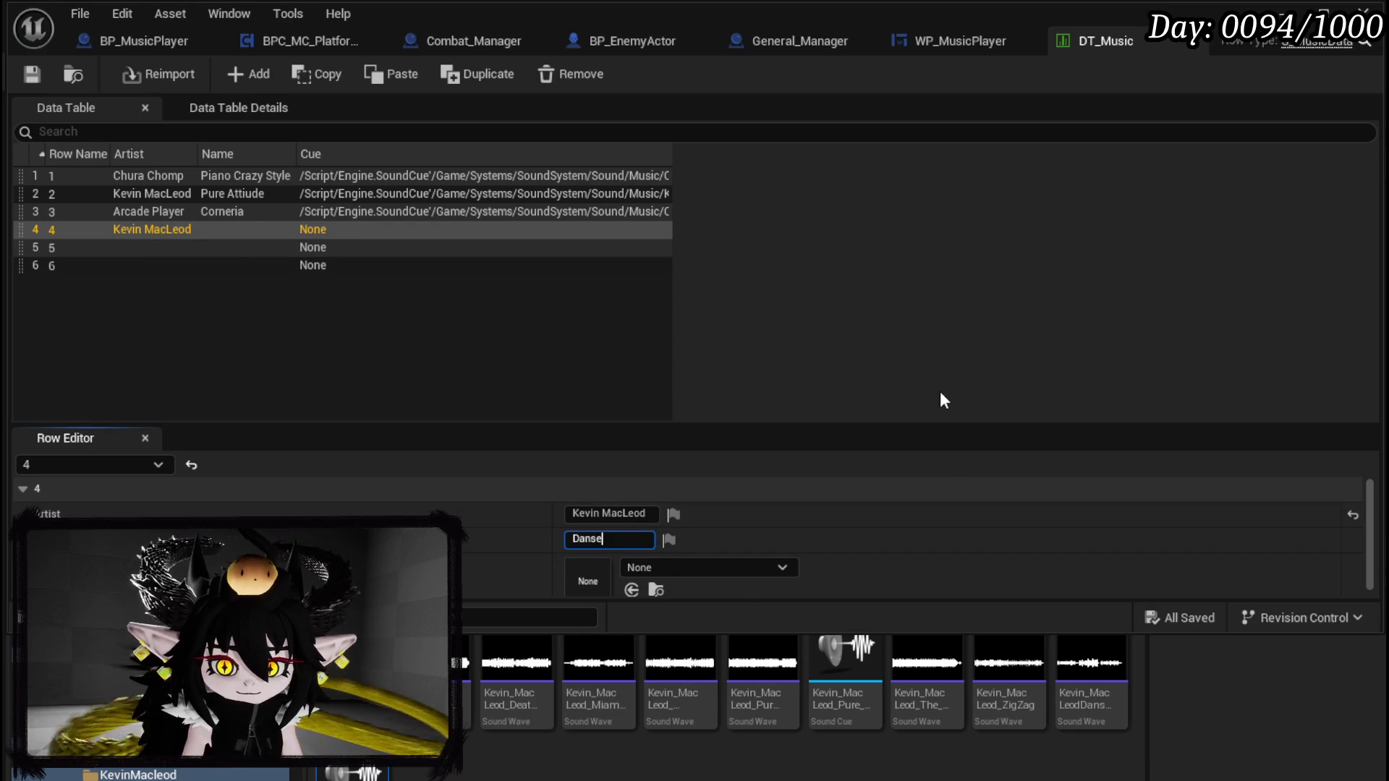
key("Return")
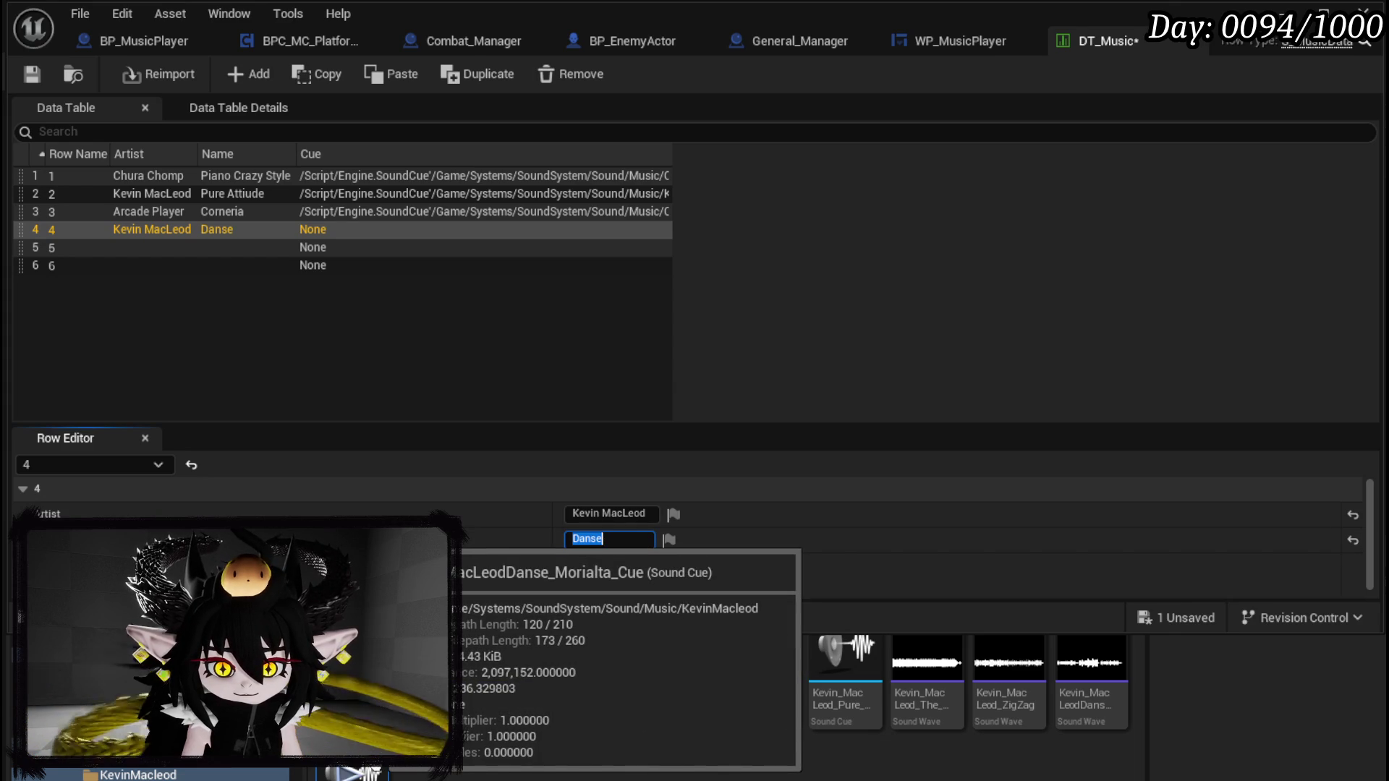
left_click(627, 539)
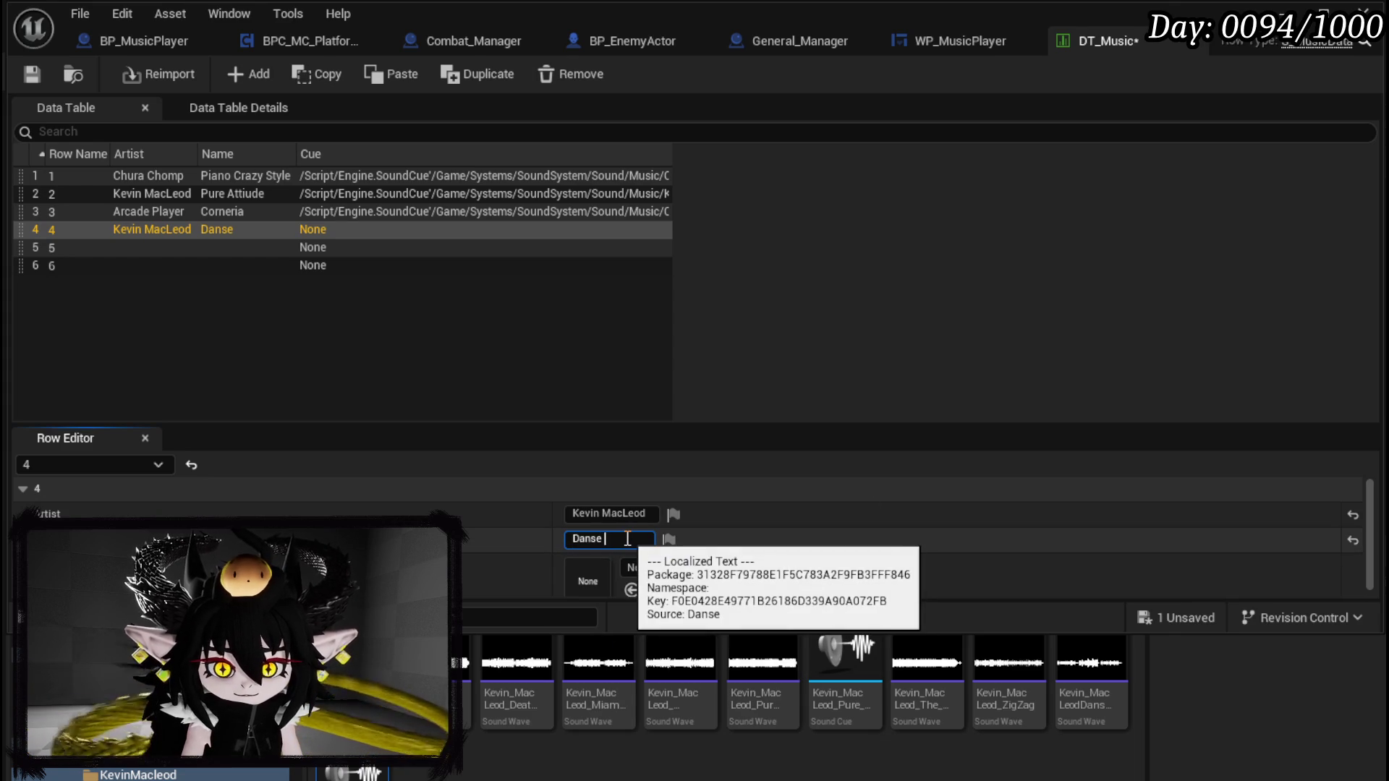
type("Morialt")
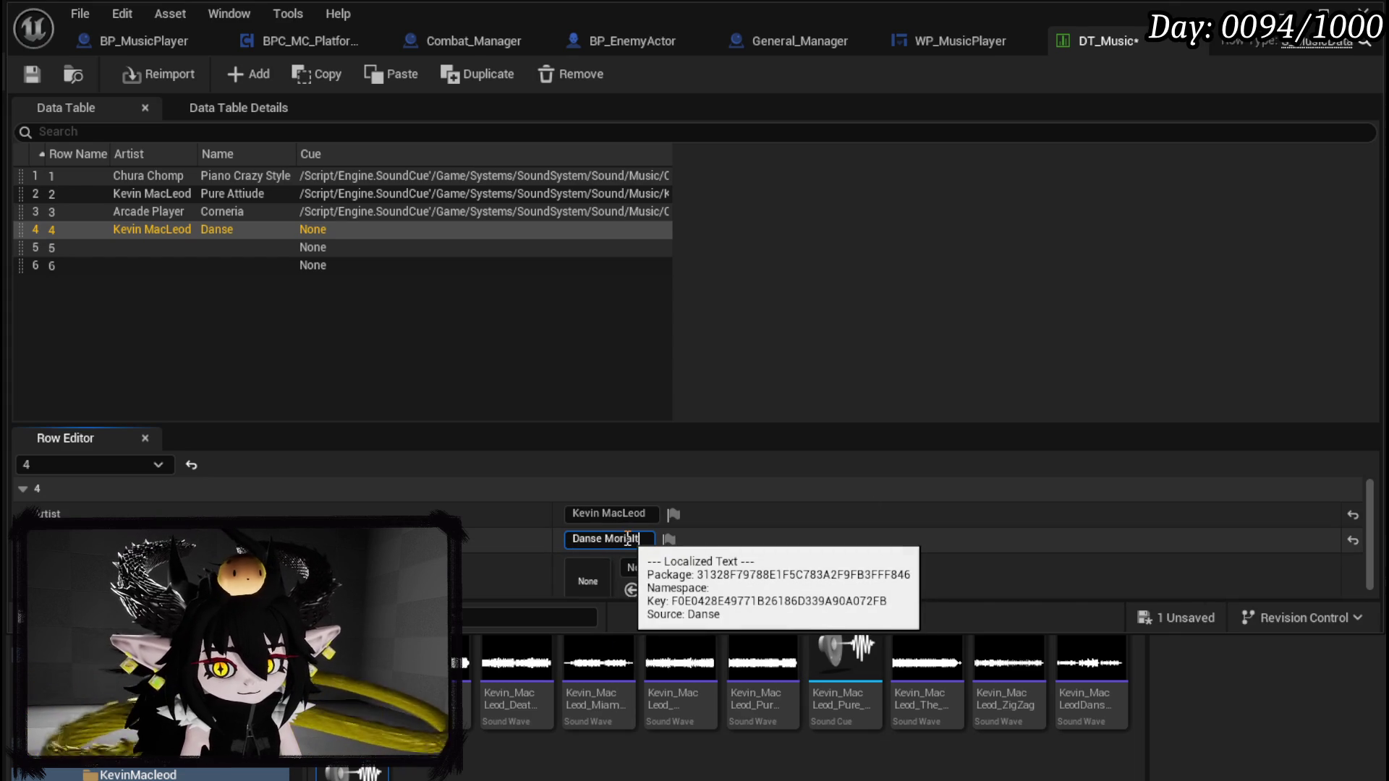
type("a")
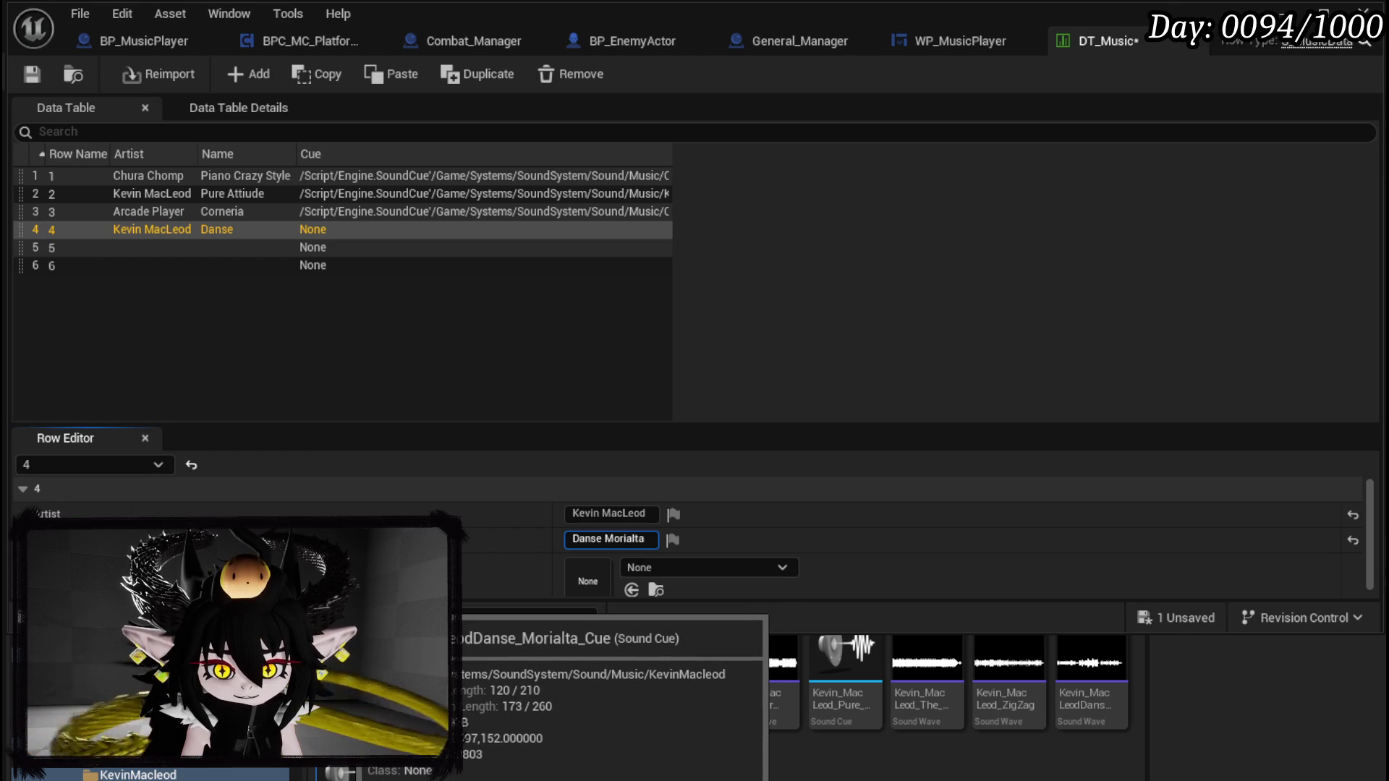
left_click(32, 74)
Step: Assign Kevin_MacLeodDanse_Morialta_Cue to row 4's cue, save, and deselect the row
mouse_move(434, 680)
left_mouse_down()
mouse_move(630, 571)
mouse_move(607, 575)
left_mouse_up()
left_click(48, 292)
left_click(32, 74)
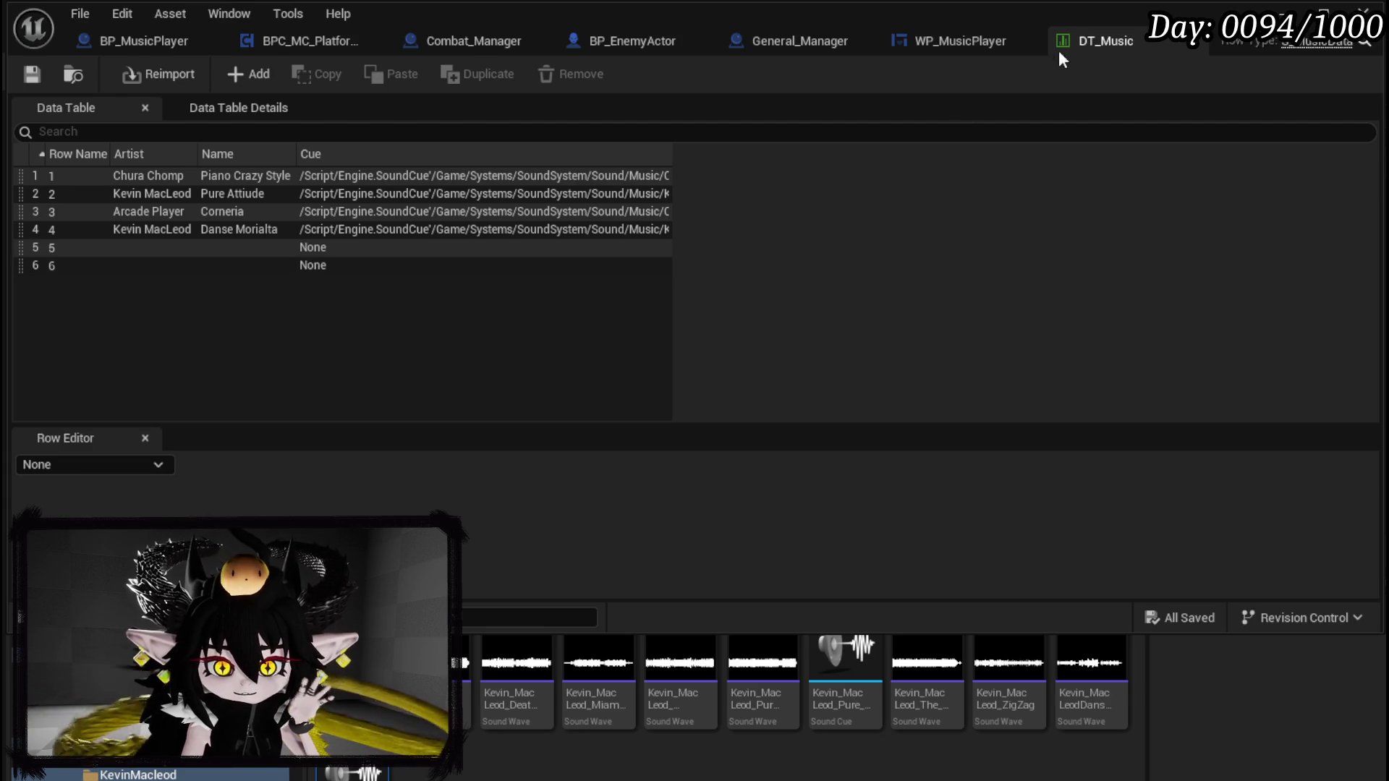
left_click(975, 42)
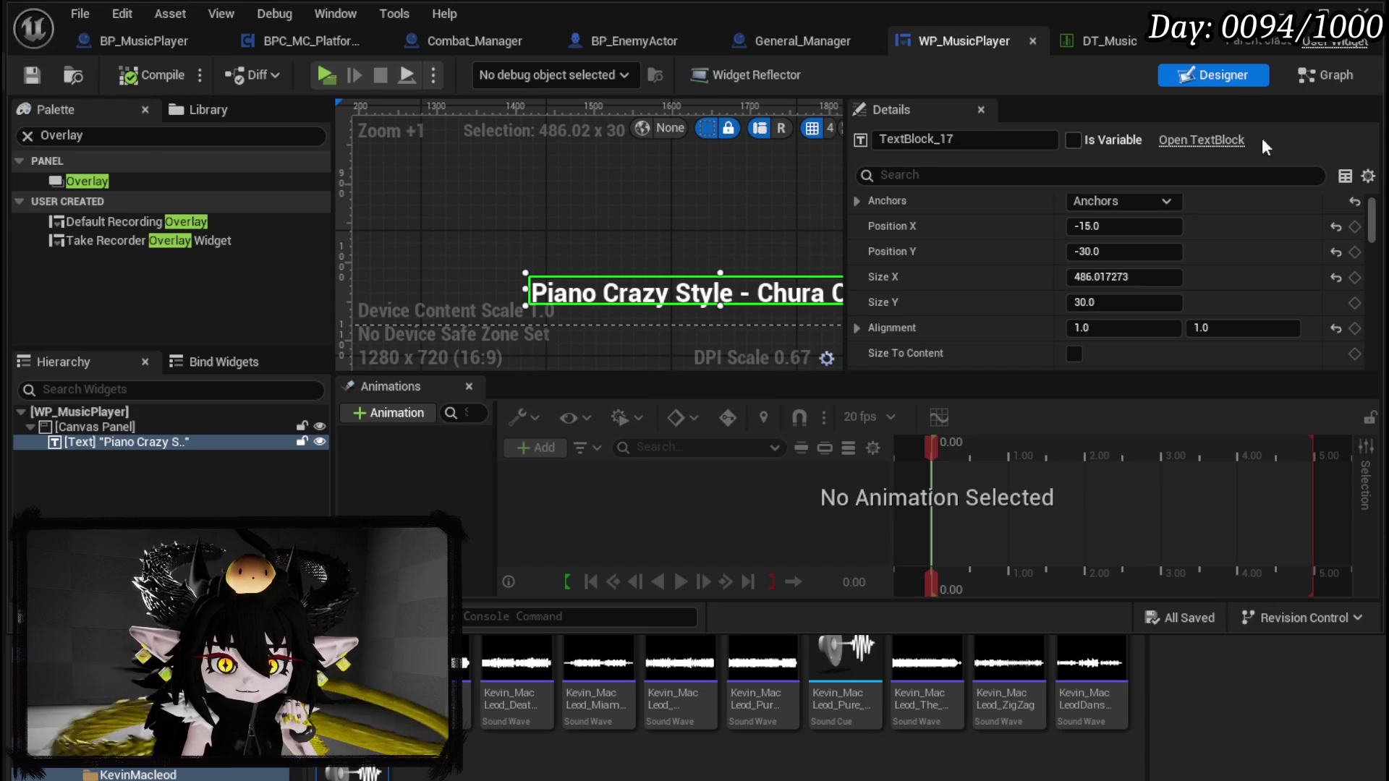
Step: Delete the old 'Piano Crazy Style' text block from WP_MusicPlayer's canvas
left_click(1328, 78)
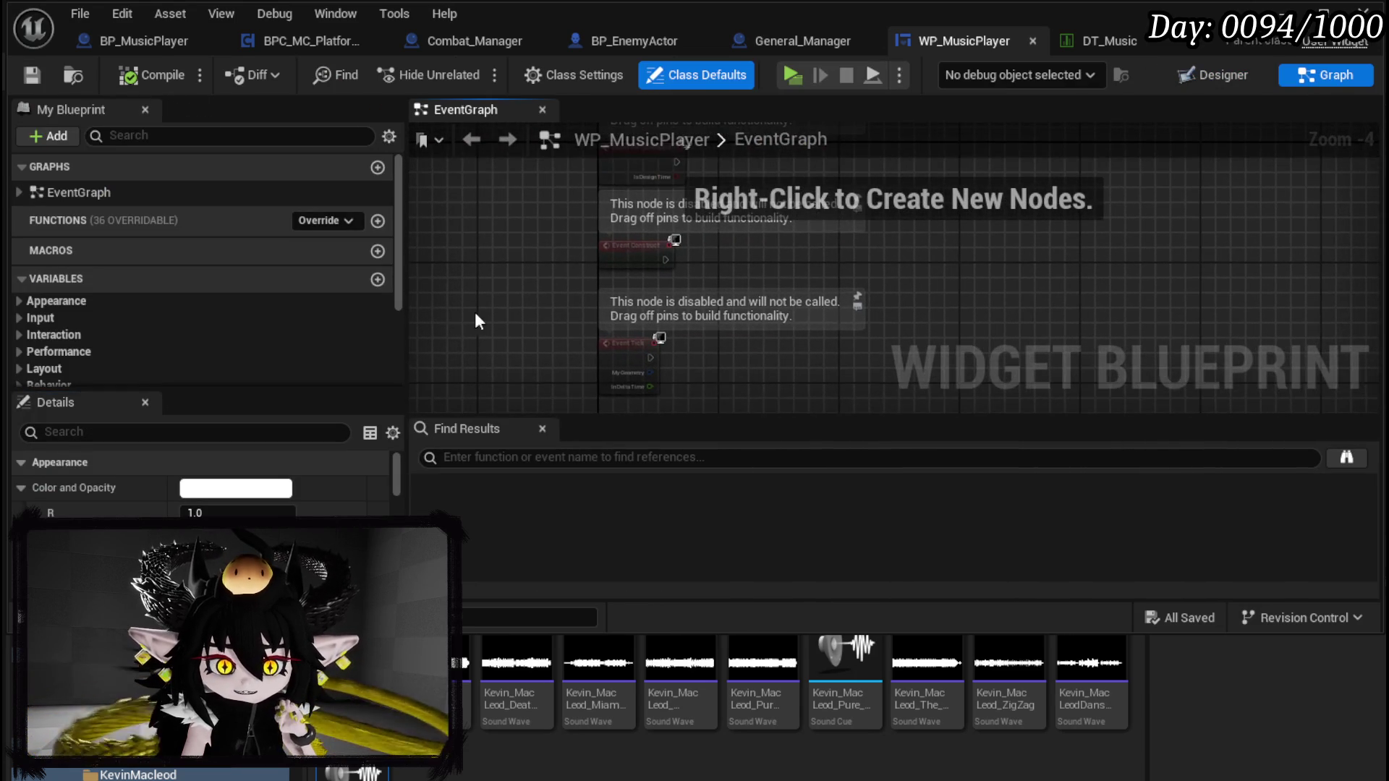
left_click(1213, 75)
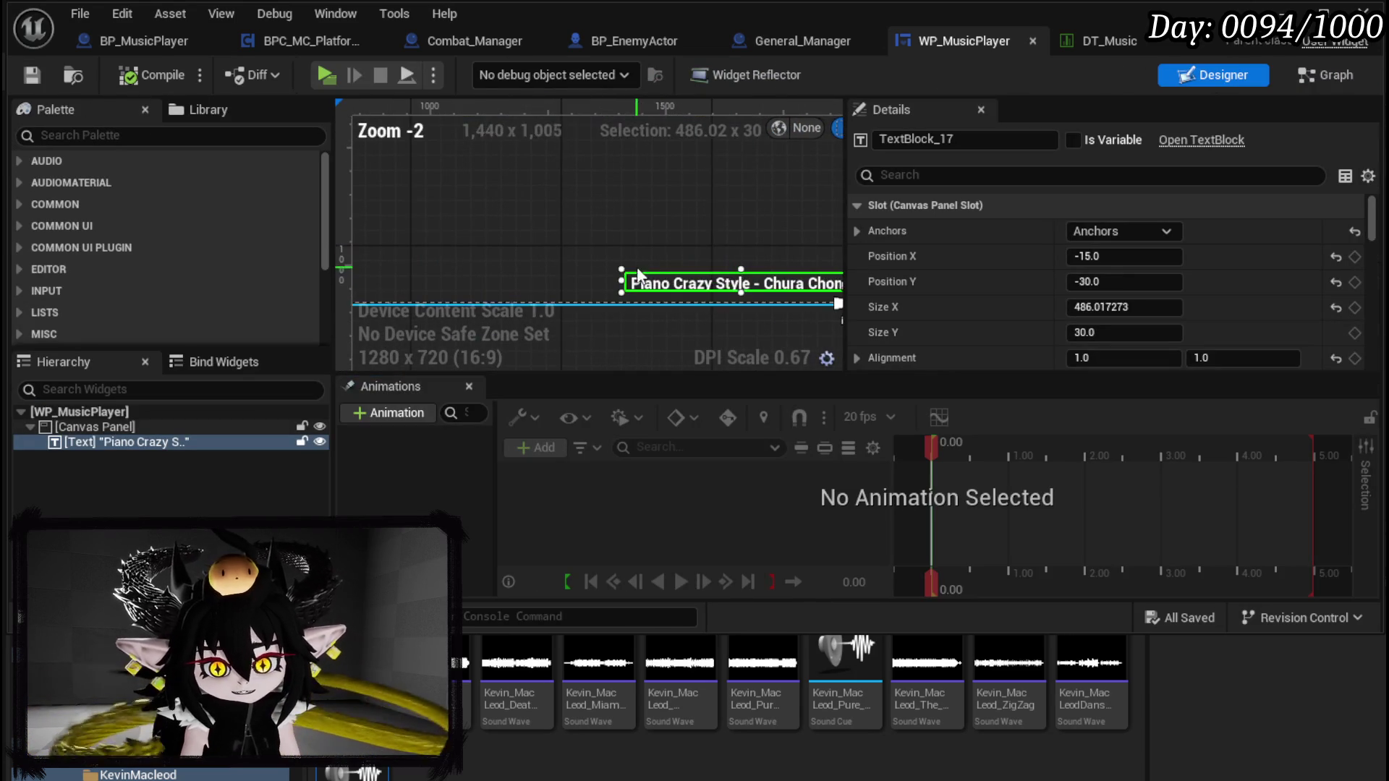
left_click(58, 446)
key("Delete")
Step: Add an MW_Text widget from the palette ('MW' search) to the Canvas Panel
left_click(89, 136)
type("MW")
scroll(158, 217, "down", 3)
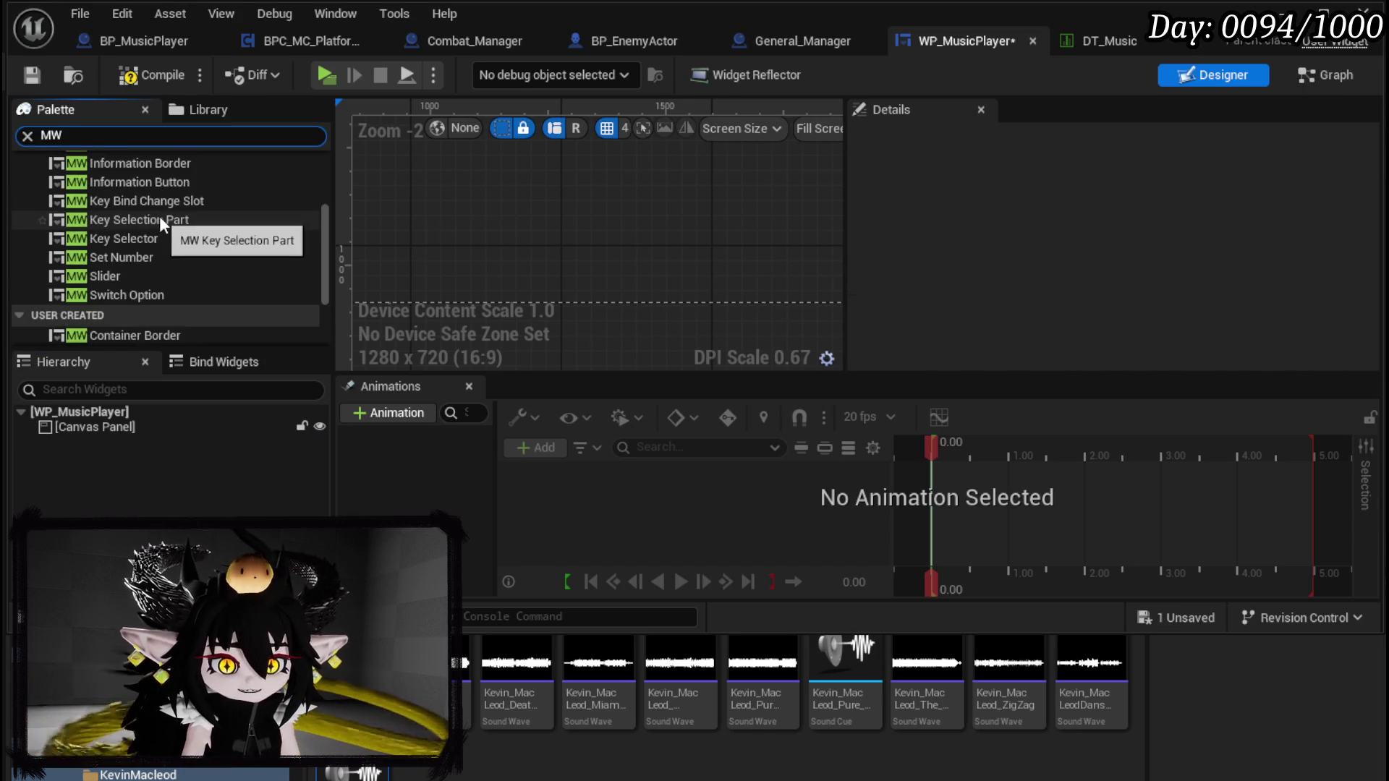
scroll(161, 232, "down", 2)
scroll(144, 274, "down", 1)
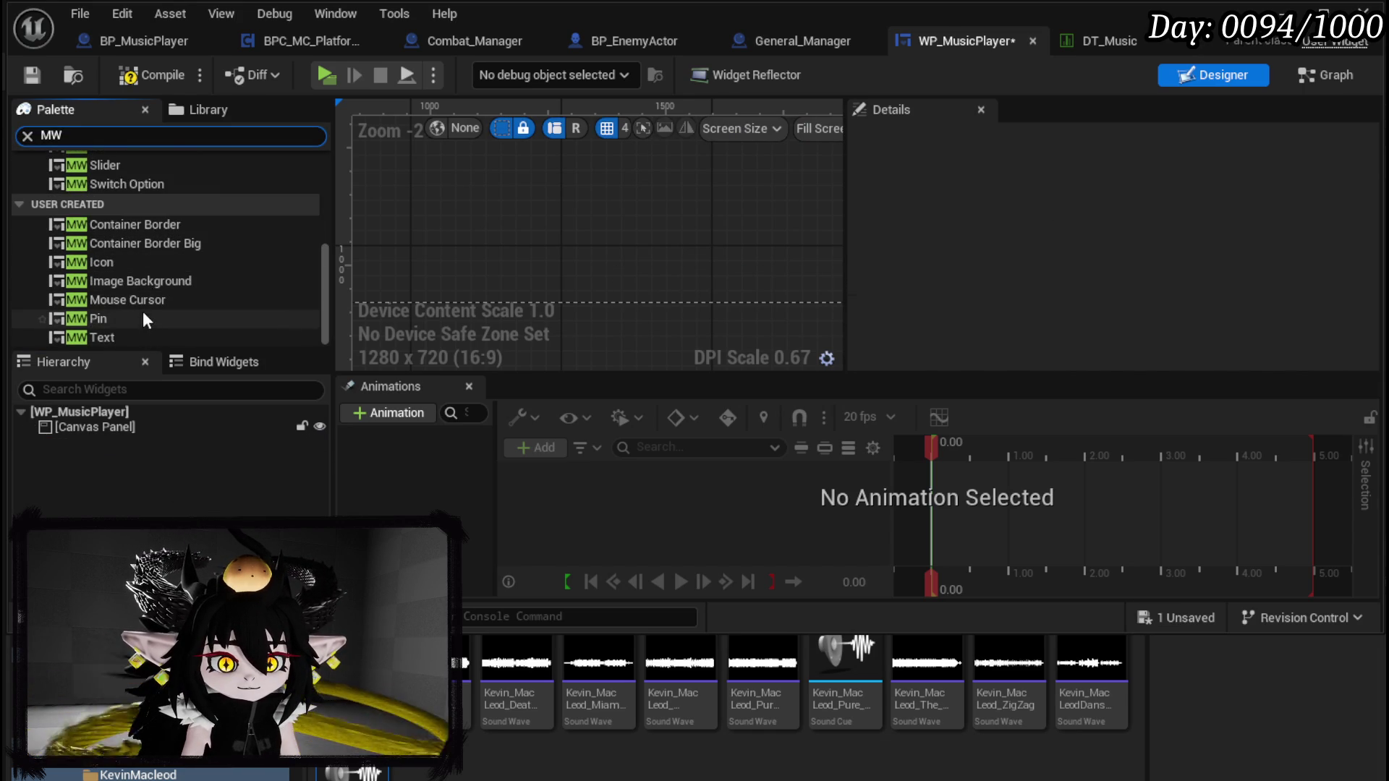
mouse_move(110, 334)
left_mouse_down()
mouse_move(132, 411)
mouse_move(107, 428)
left_mouse_up()
left_click(74, 447)
Step: Anchor MW_Text bottom-right, resize it to 521.62 × 91.26, then compile and save
left_click(1074, 231)
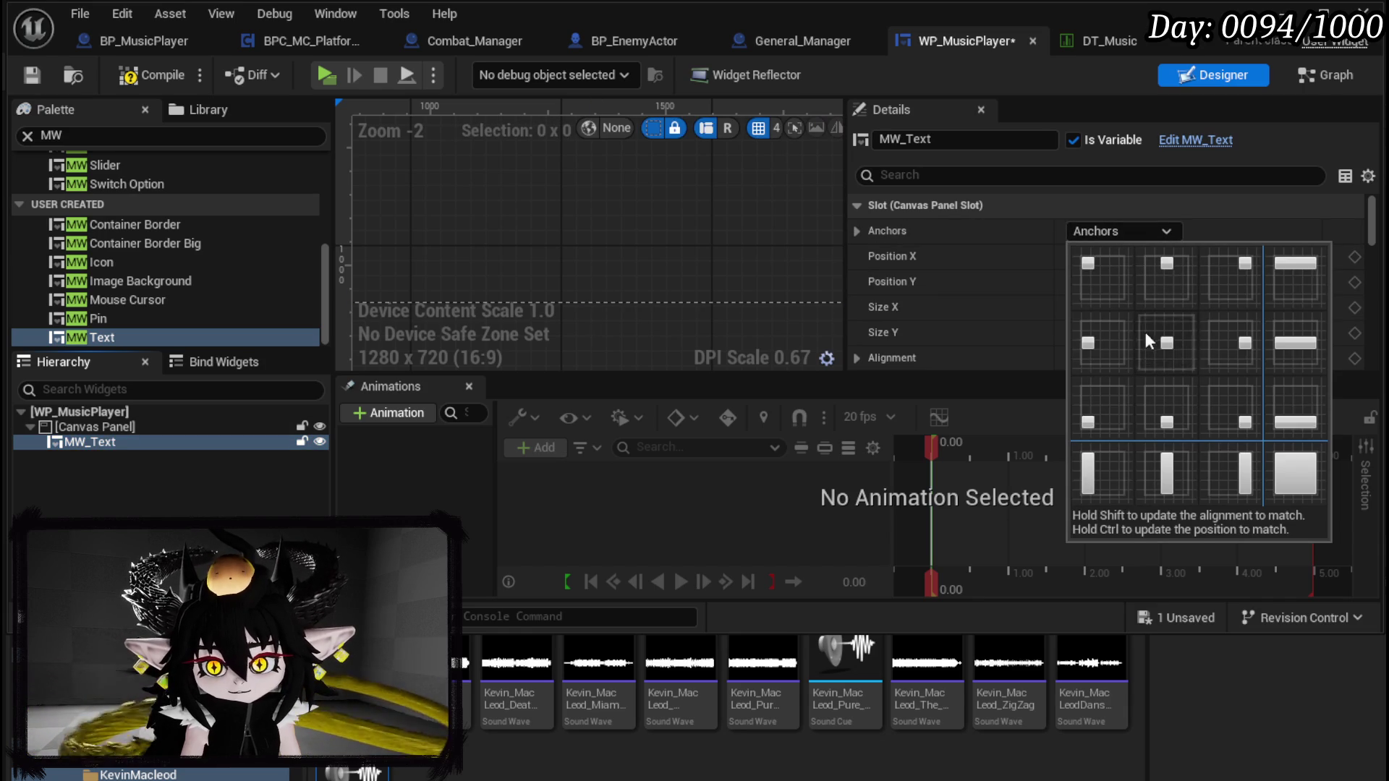
left_click(1150, 340)
left_click(1105, 233)
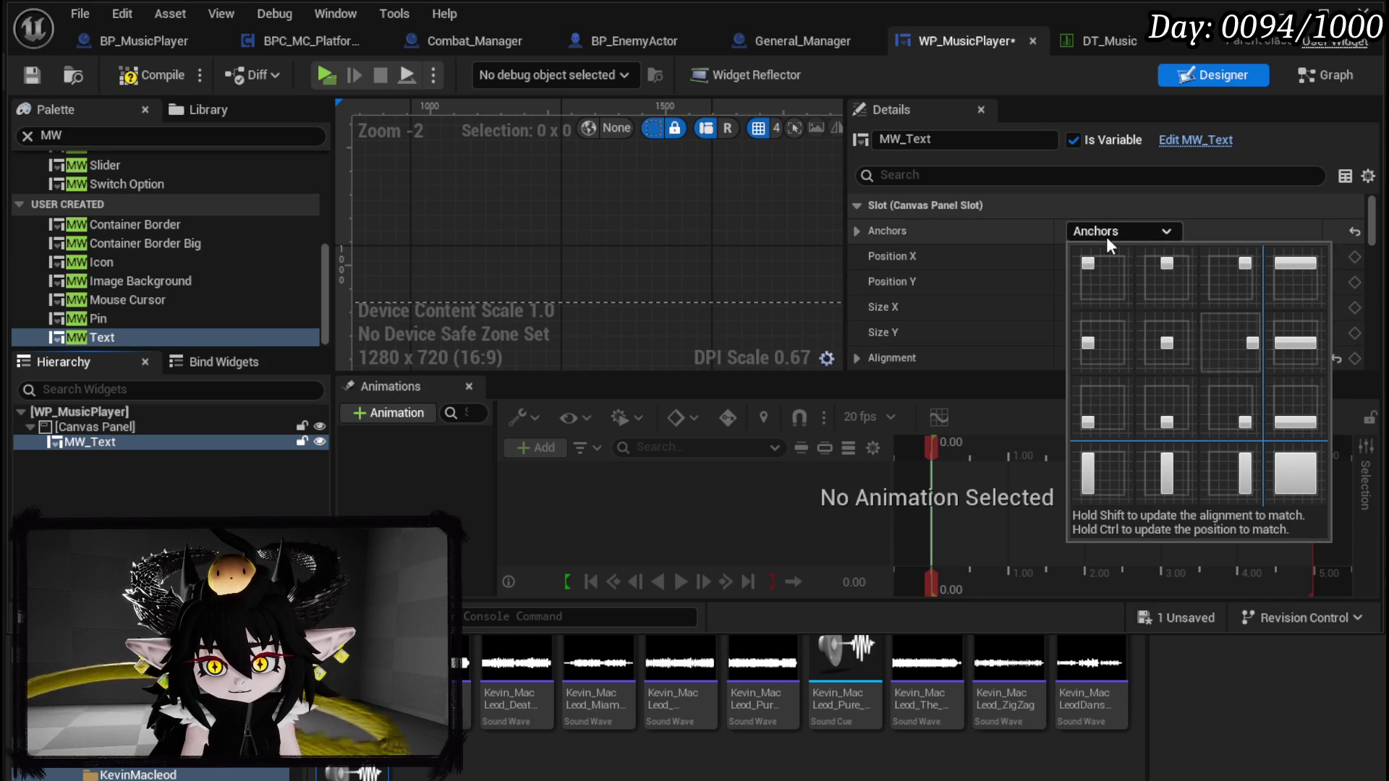
left_click(1238, 426, "ctrl+shift")
scroll(584, 219, "up", 3)
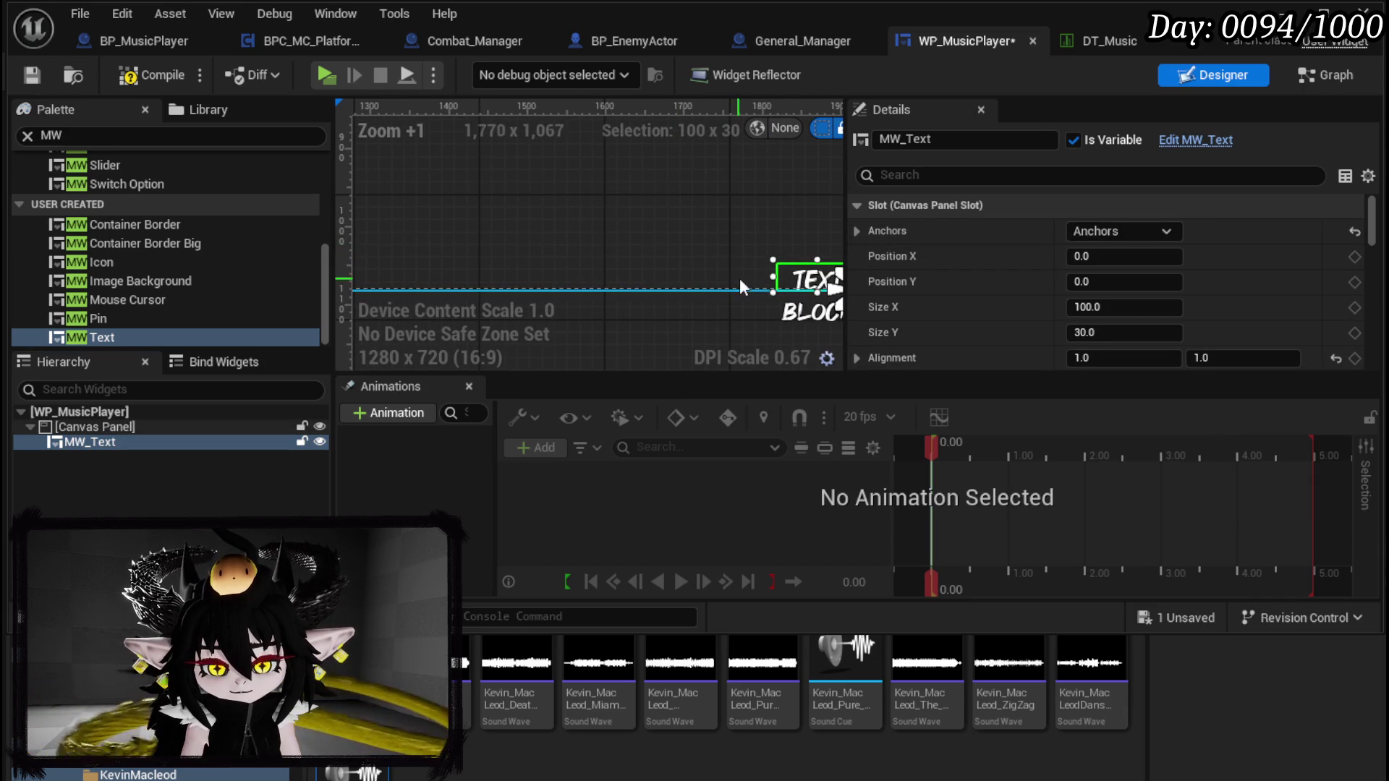
left_click_drag(772, 276, 442, 259)
left_click_drag(647, 264, 648, 215)
left_click(130, 75)
left_click(26, 74)
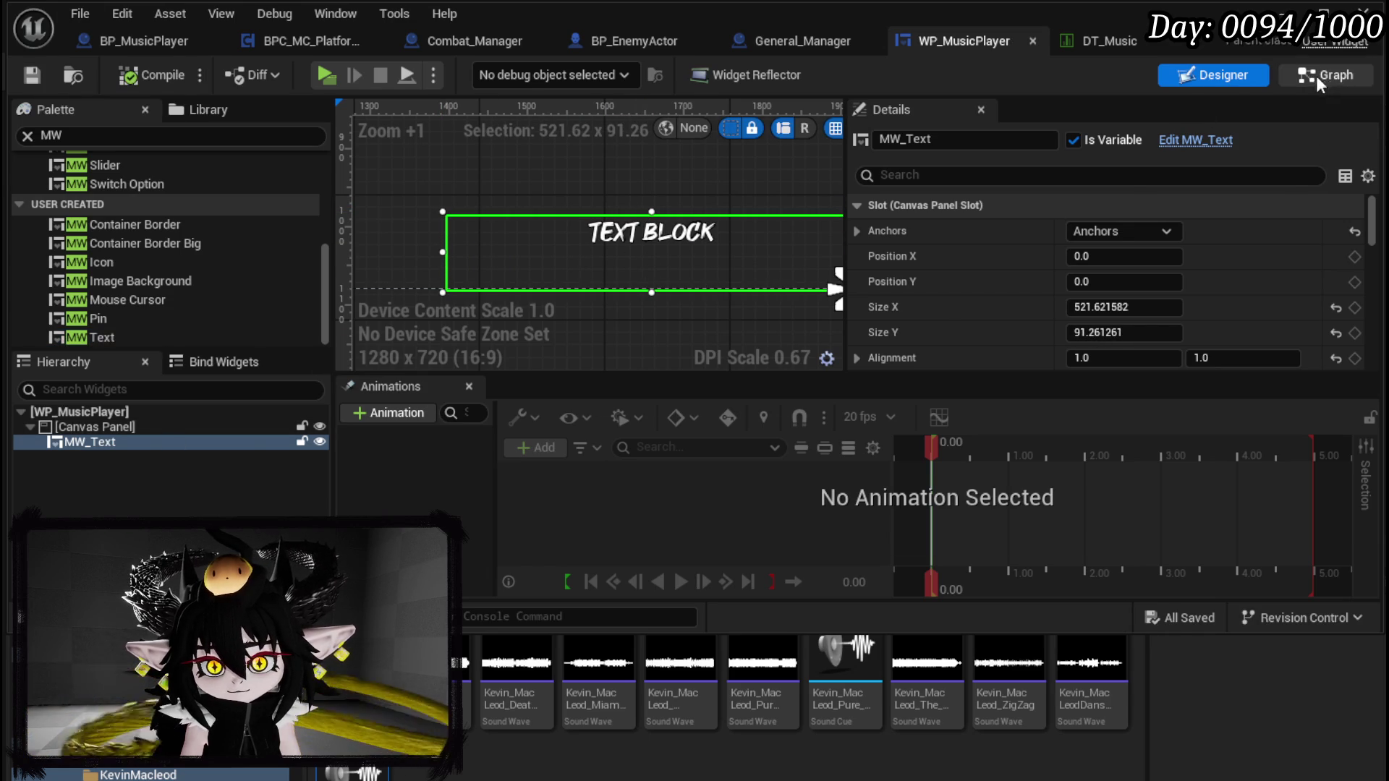
Step: Place an MW_Text getter in WP_MusicPlayer's event graph
left_click(1321, 72)
mouse_move(131, 329)
left_mouse_down()
mouse_move(819, 284)
mouse_move(875, 242)
left_mouse_up()
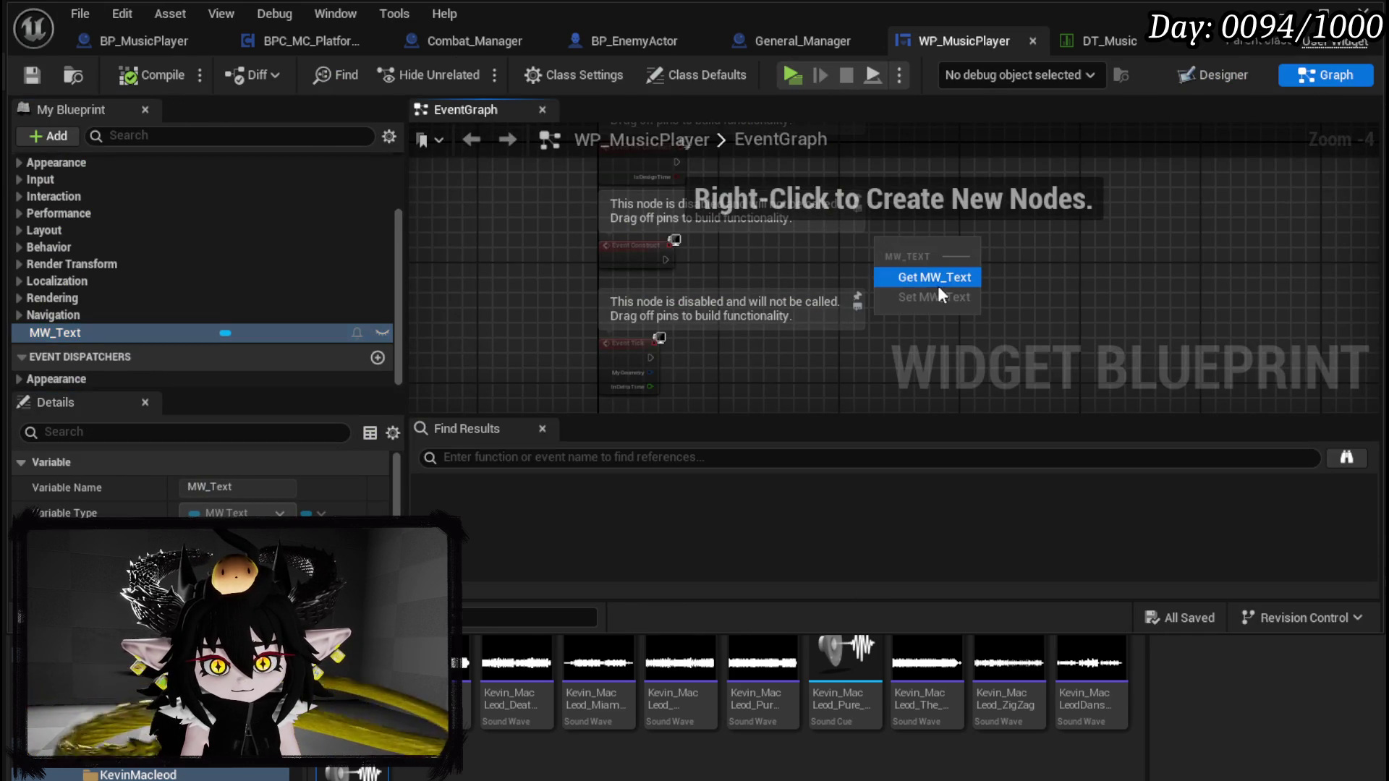
left_click(935, 278)
scroll(840, 273, "up", 2)
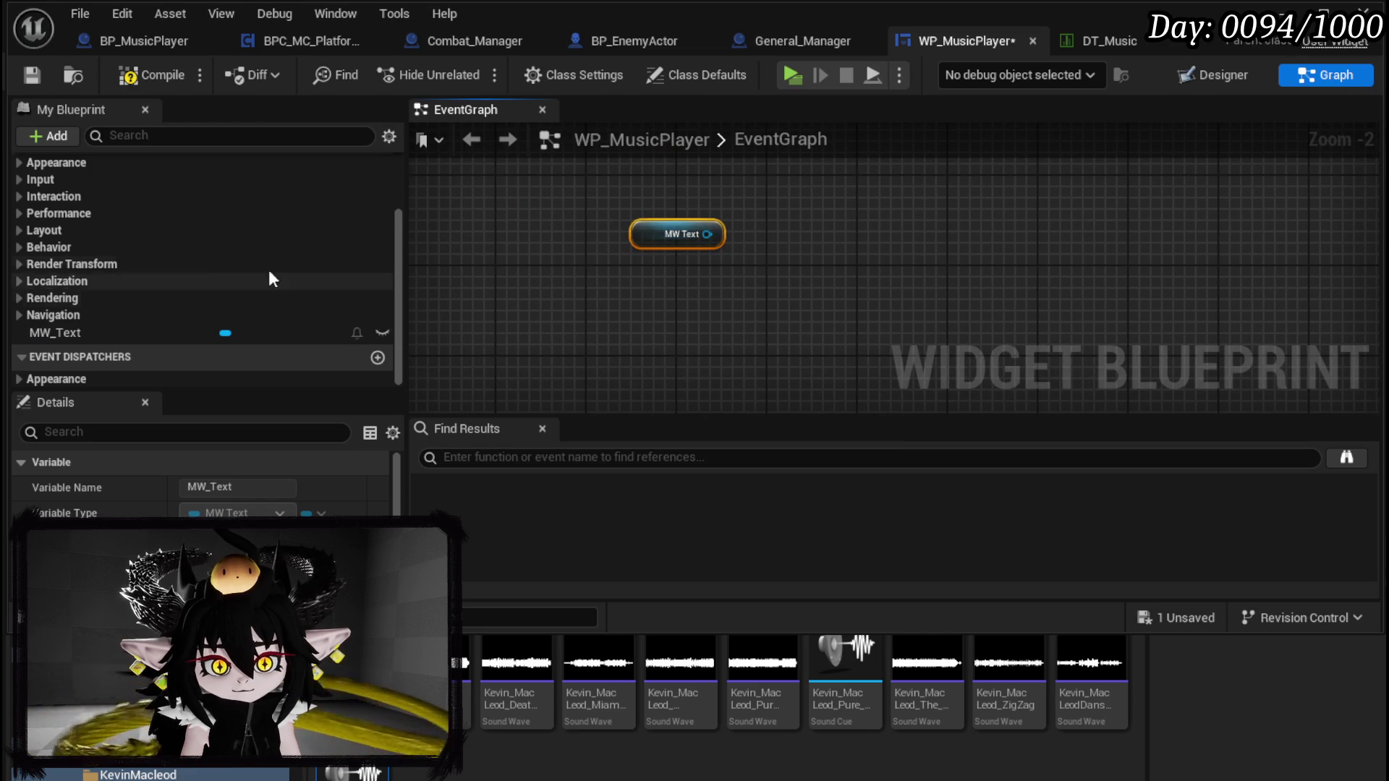
scroll(323, 292, "up", 5)
Step: Create a function named SetData and place an MW_Text getter in its graph
left_click(378, 220)
type("SetData")
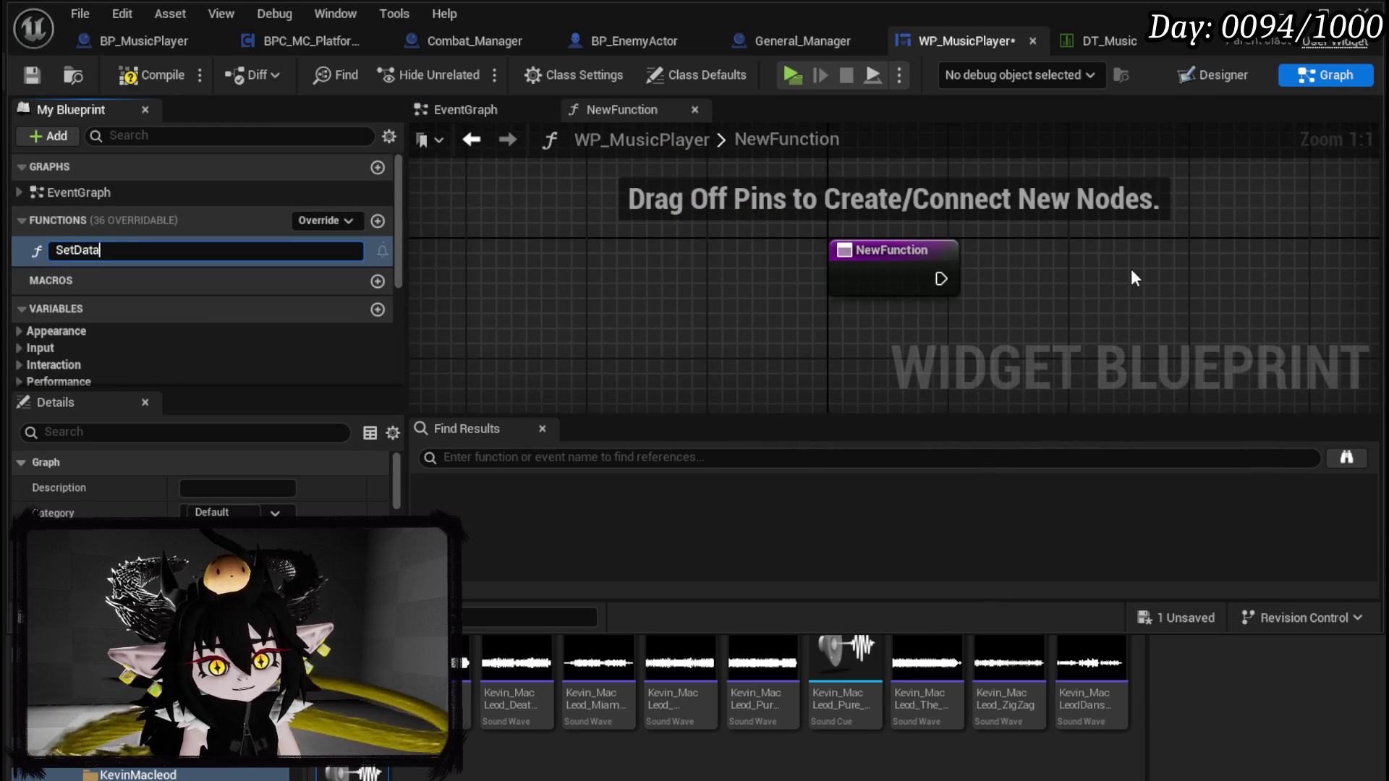
key("Return")
scroll(266, 232, "down", 5)
left_click_drag(95, 302, 871, 203)
left_click(872, 213)
Step: Add a Set Text node on MW_Text with a Format Text node feeding its In Text
mouse_move(616, 211)
left_mouse_down()
mouse_move(793, 273)
mouse_move(836, 272)
left_mouse_up()
type("Set Text")
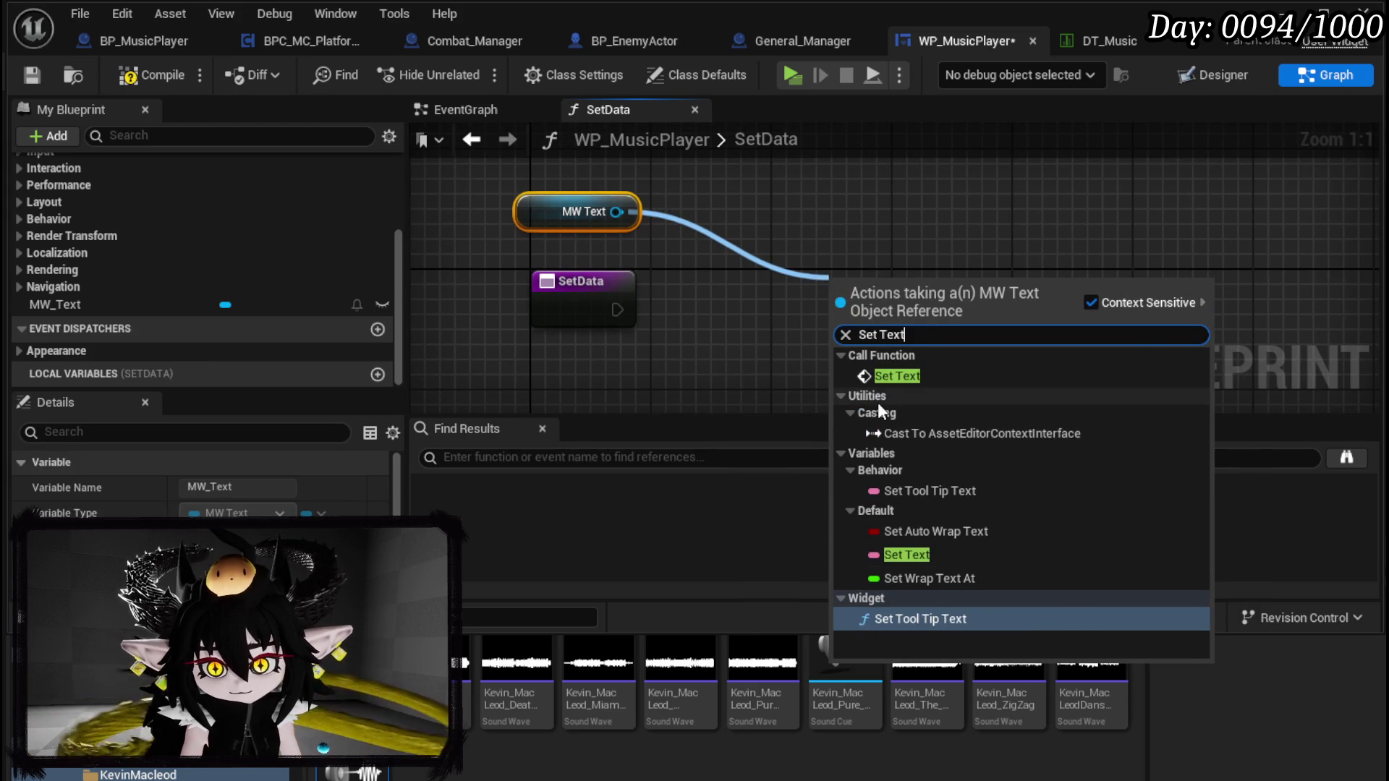
left_click(905, 376)
left_click_drag(956, 304, 1002, 205)
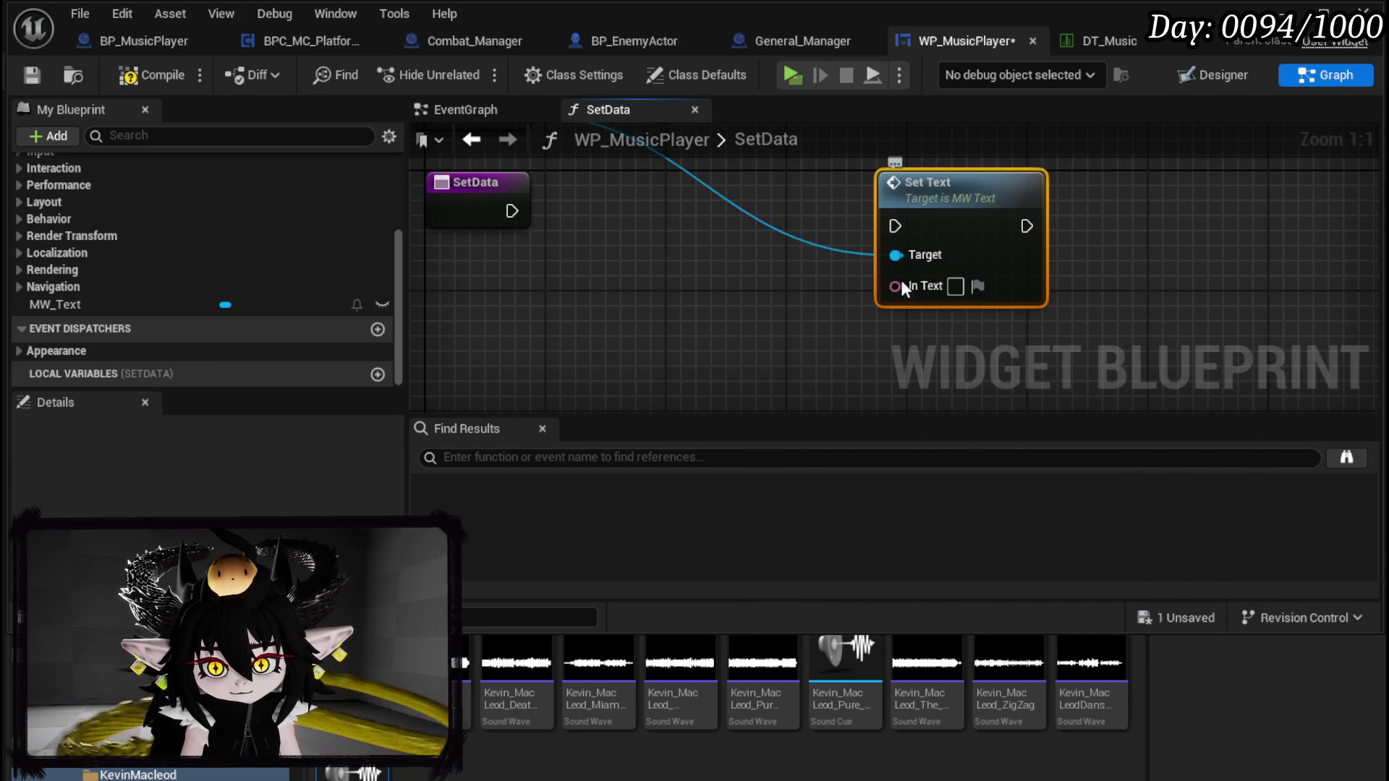
left_click_drag(896, 286, 832, 321)
type("Form")
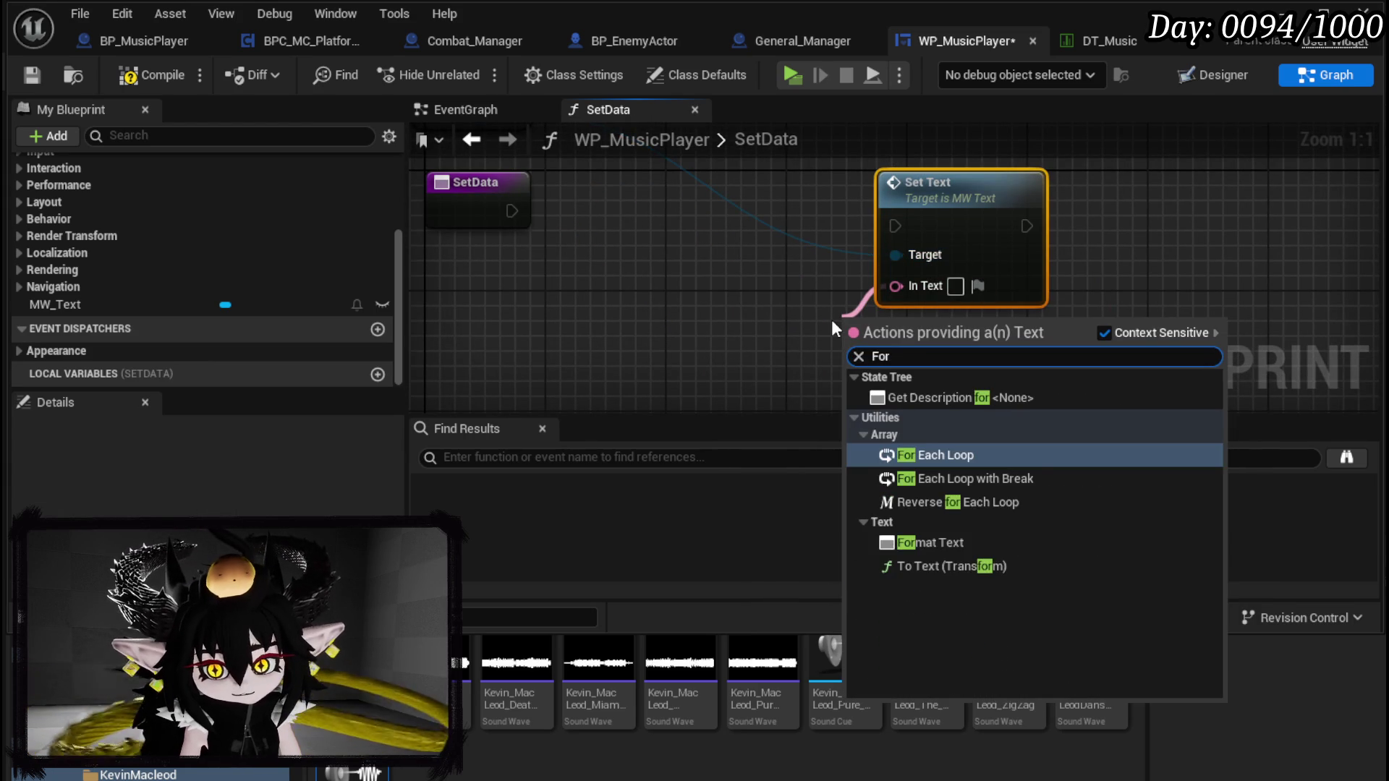
key("Return")
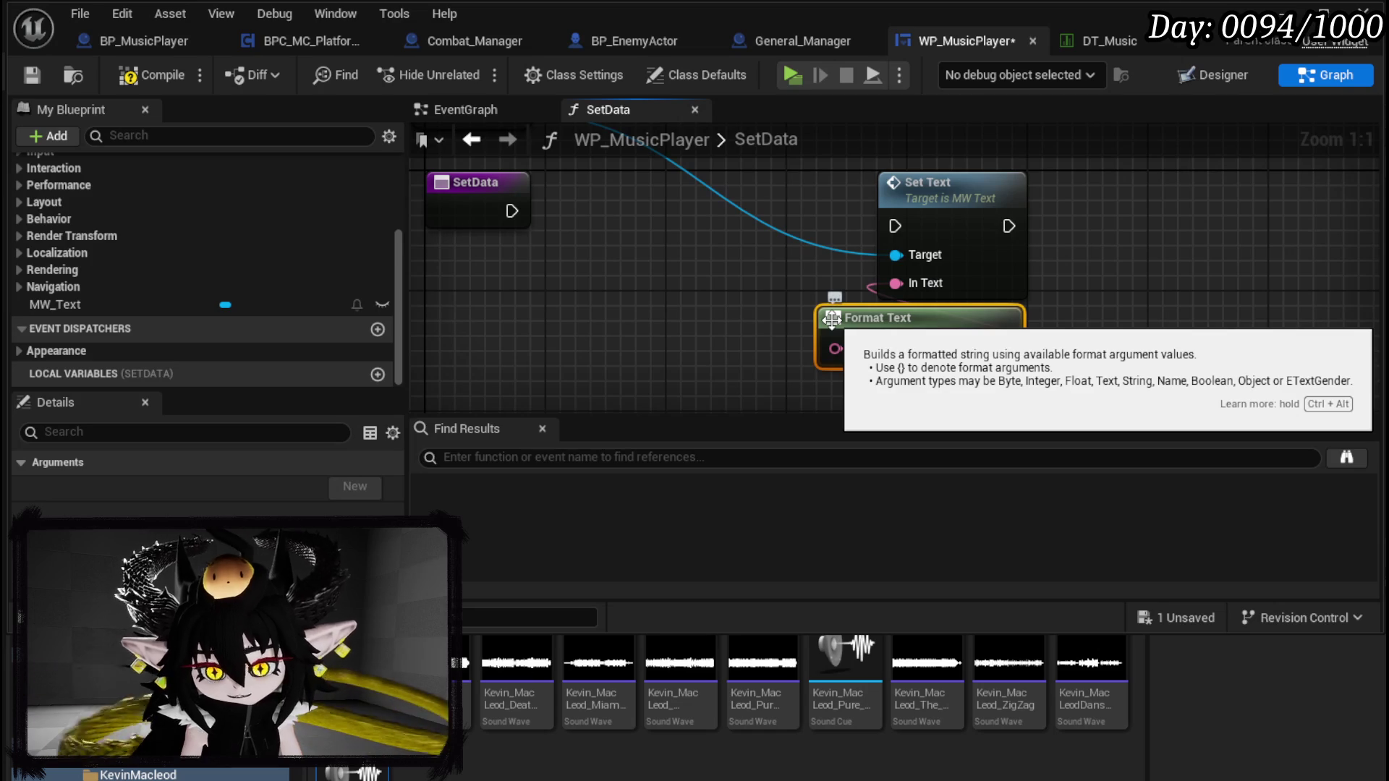
mouse_move(832, 324)
left_mouse_down()
mouse_move(739, 348)
mouse_move(724, 210)
left_mouse_up()
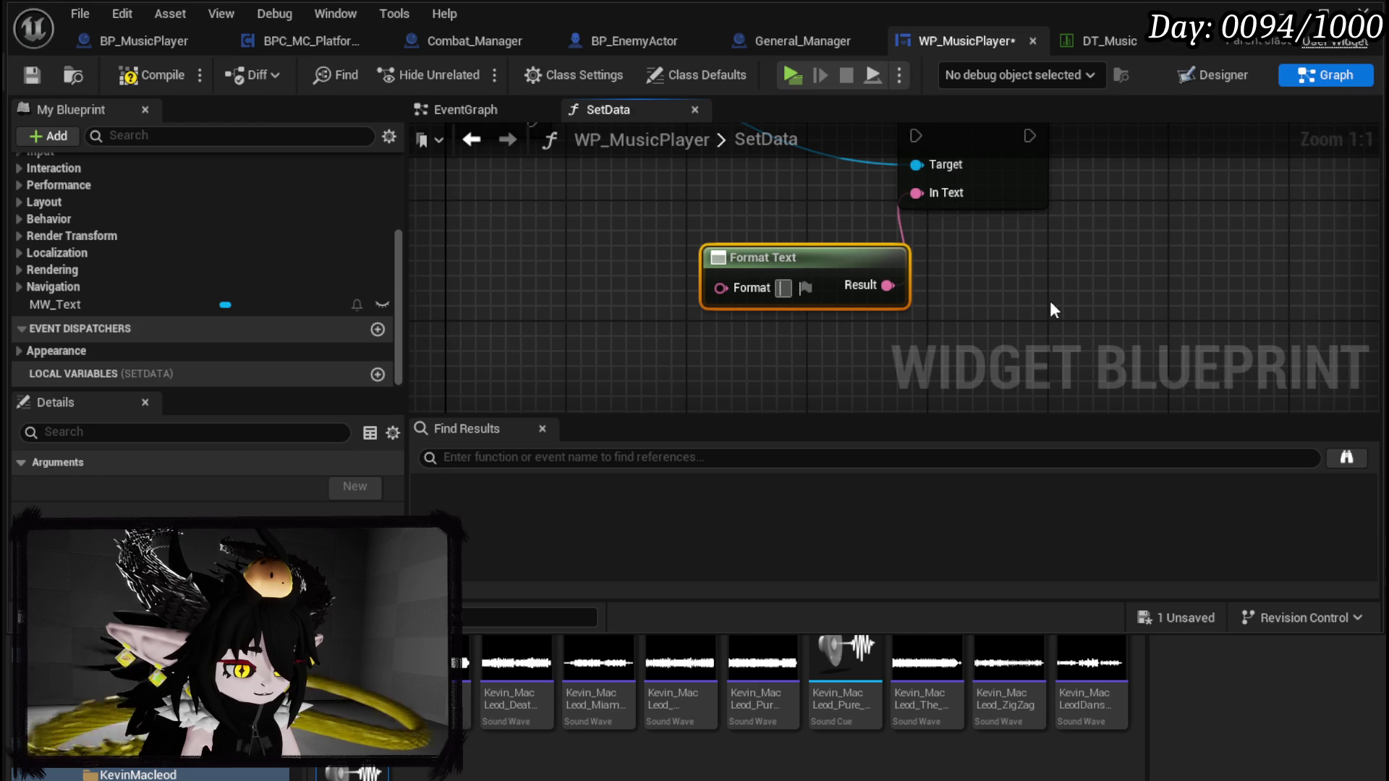
Step: Enter '{Song Name} - {Artist}' as the Format Text pattern and shift the SetData entry left
type("{")
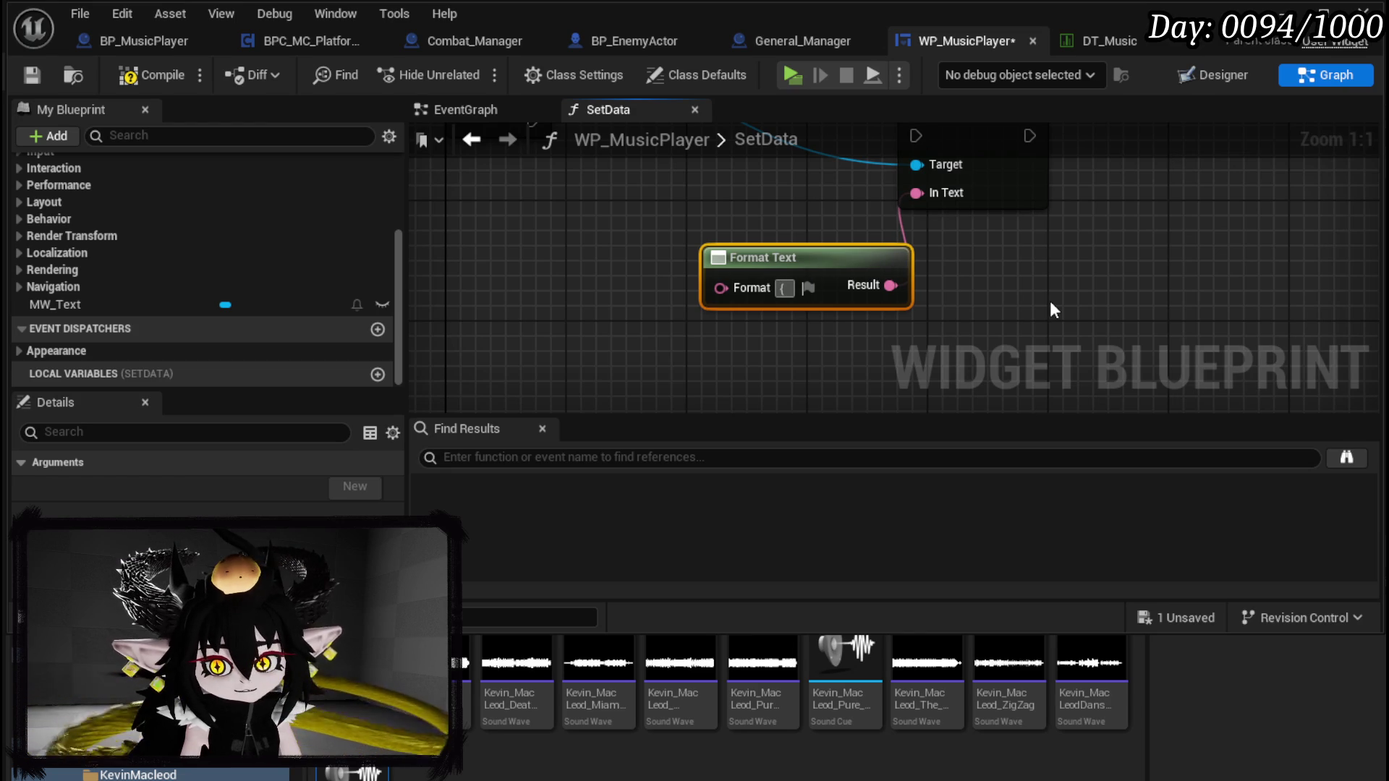
type("Song}")
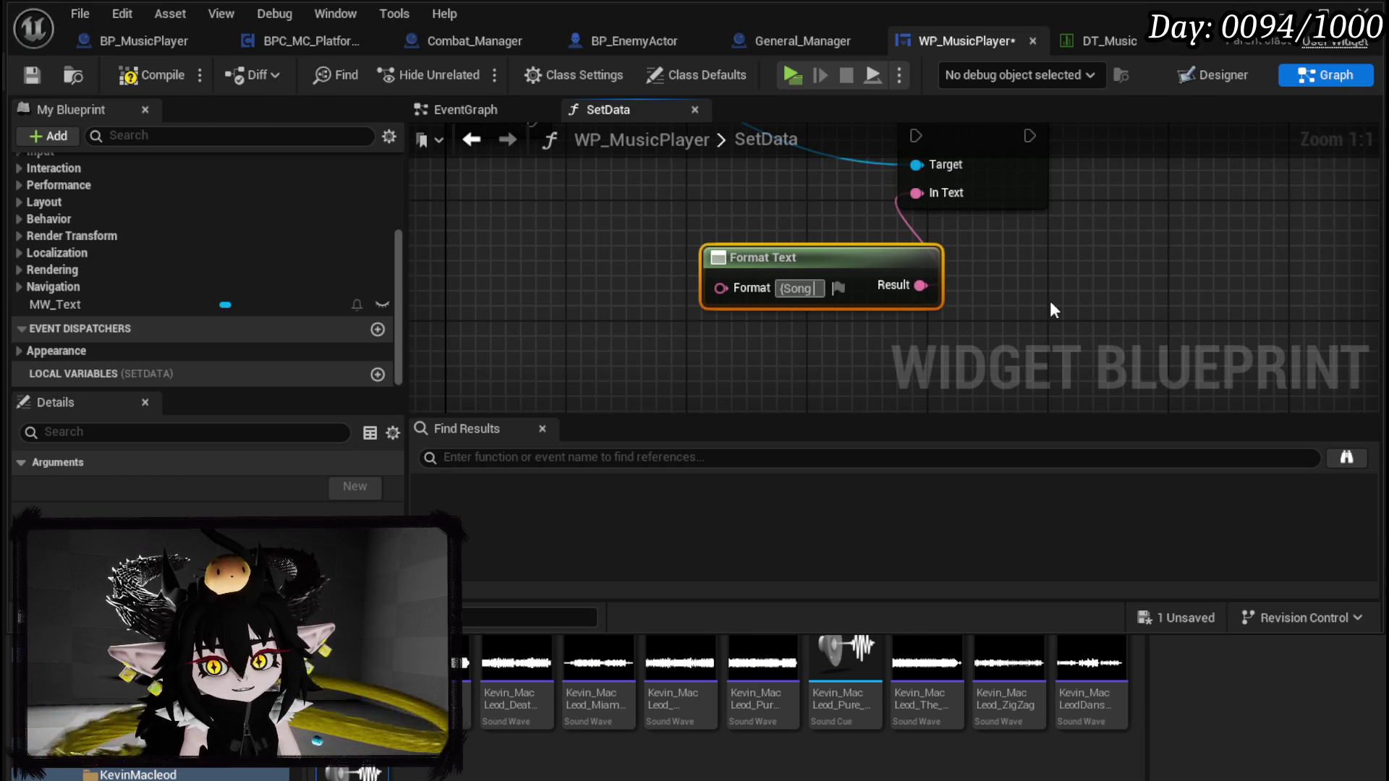
type(" Name")
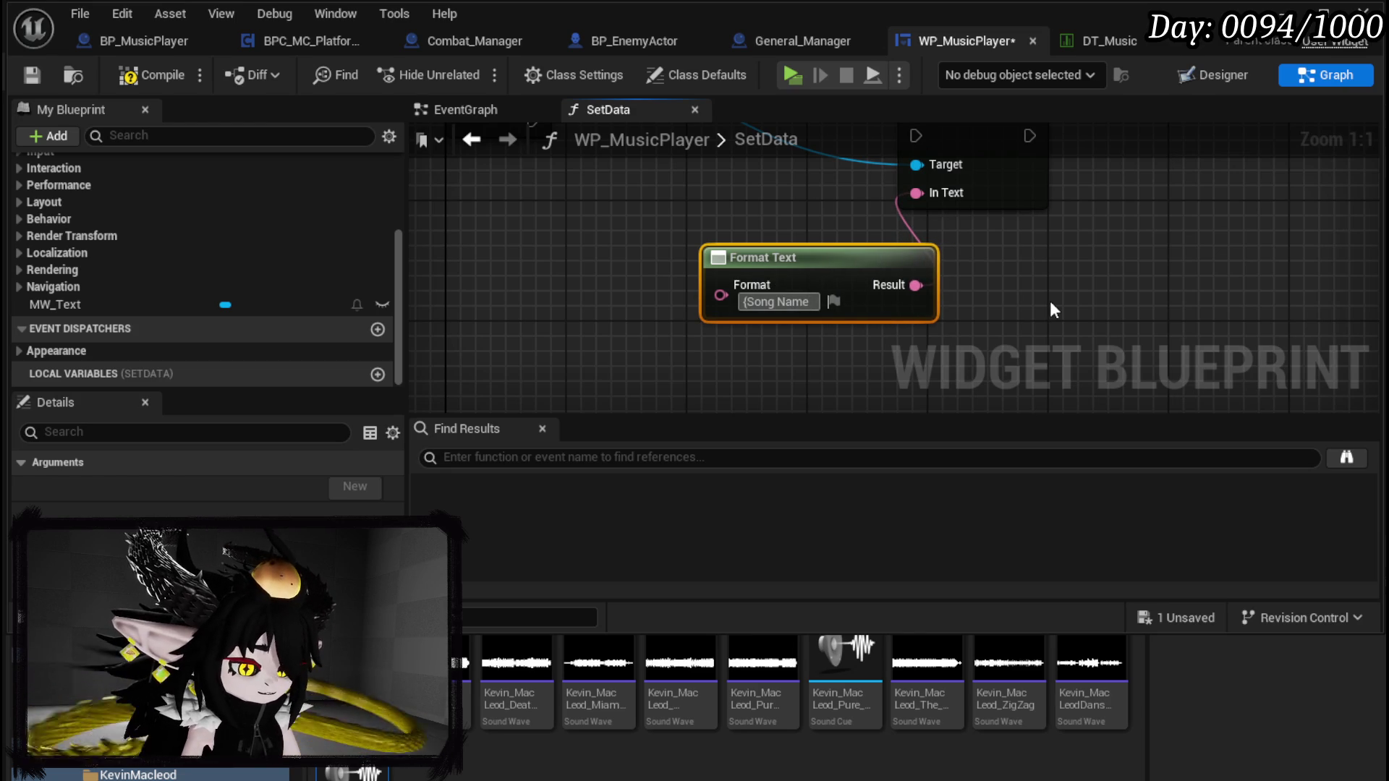
type("} -")
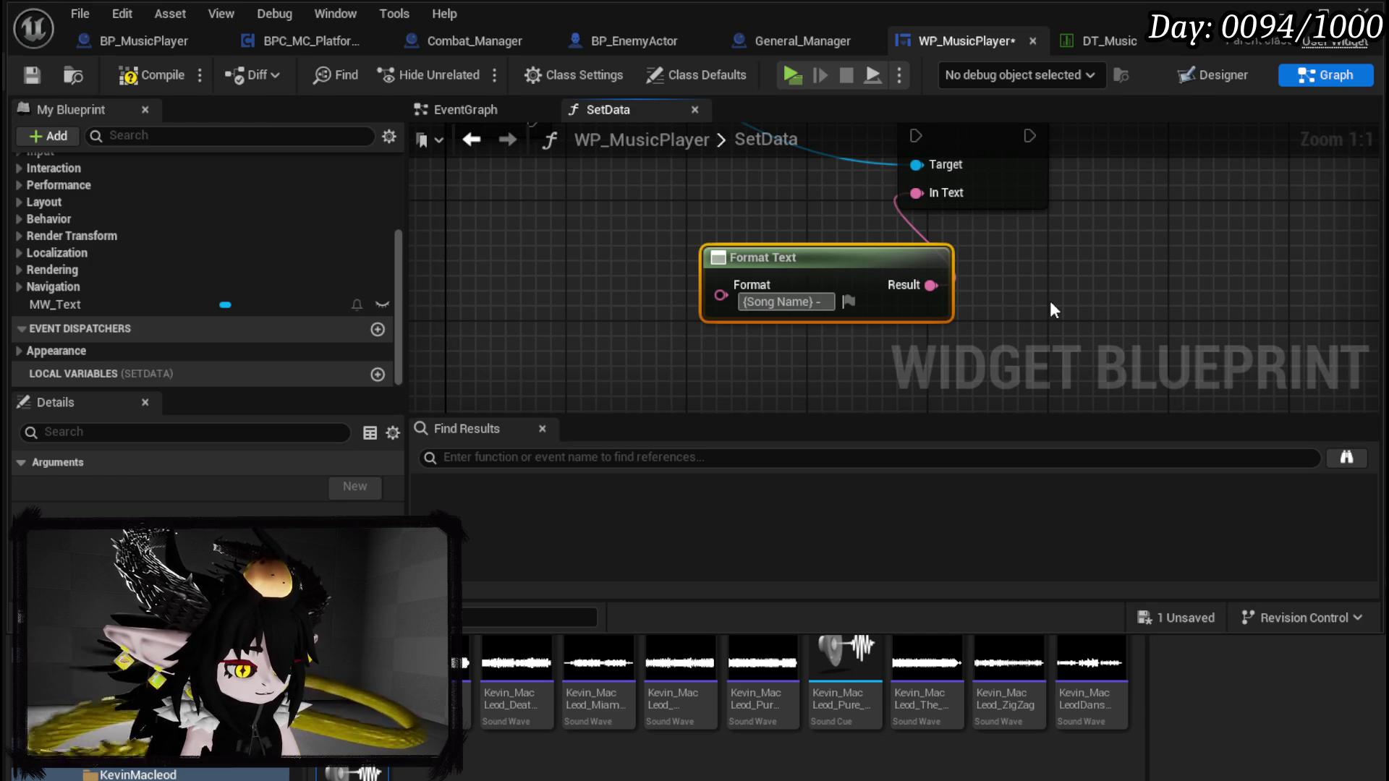
type("{Artist")
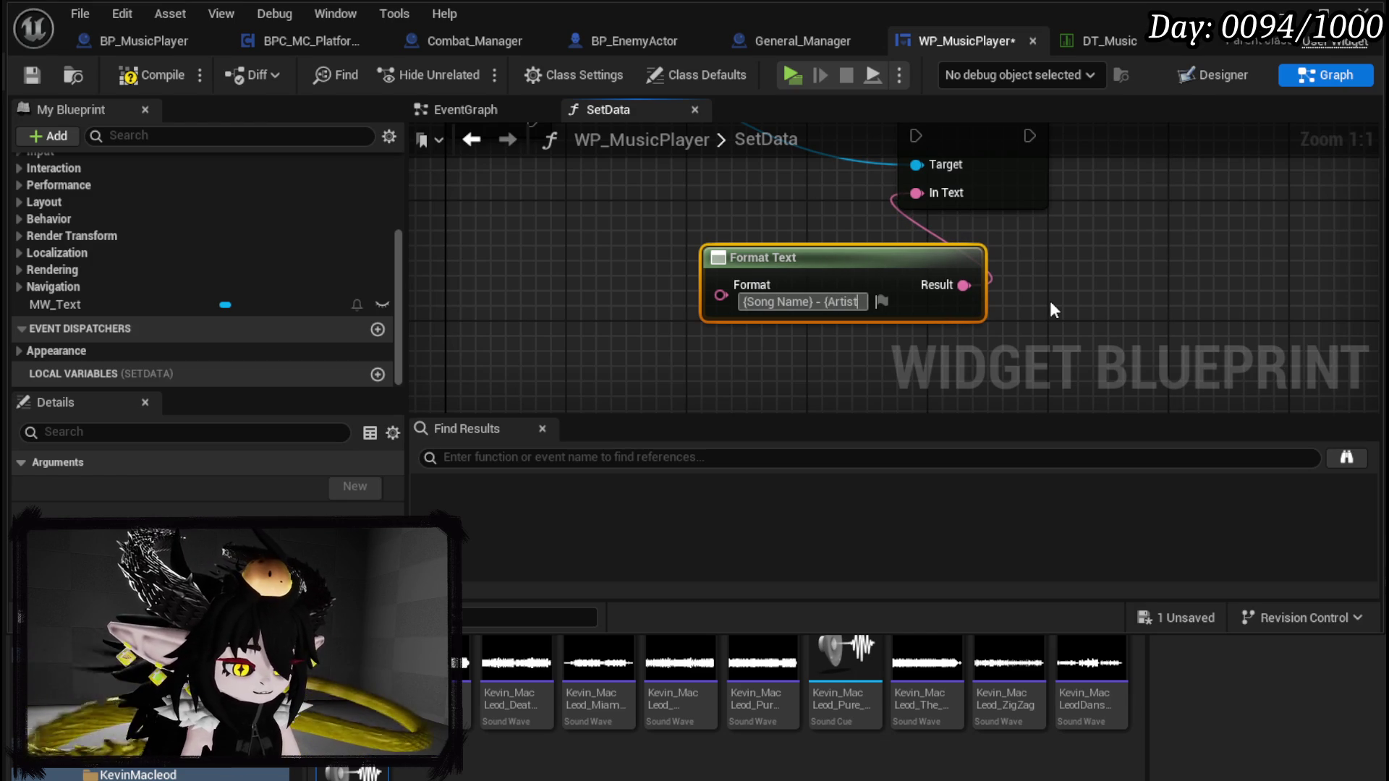
type("}")
key("Return")
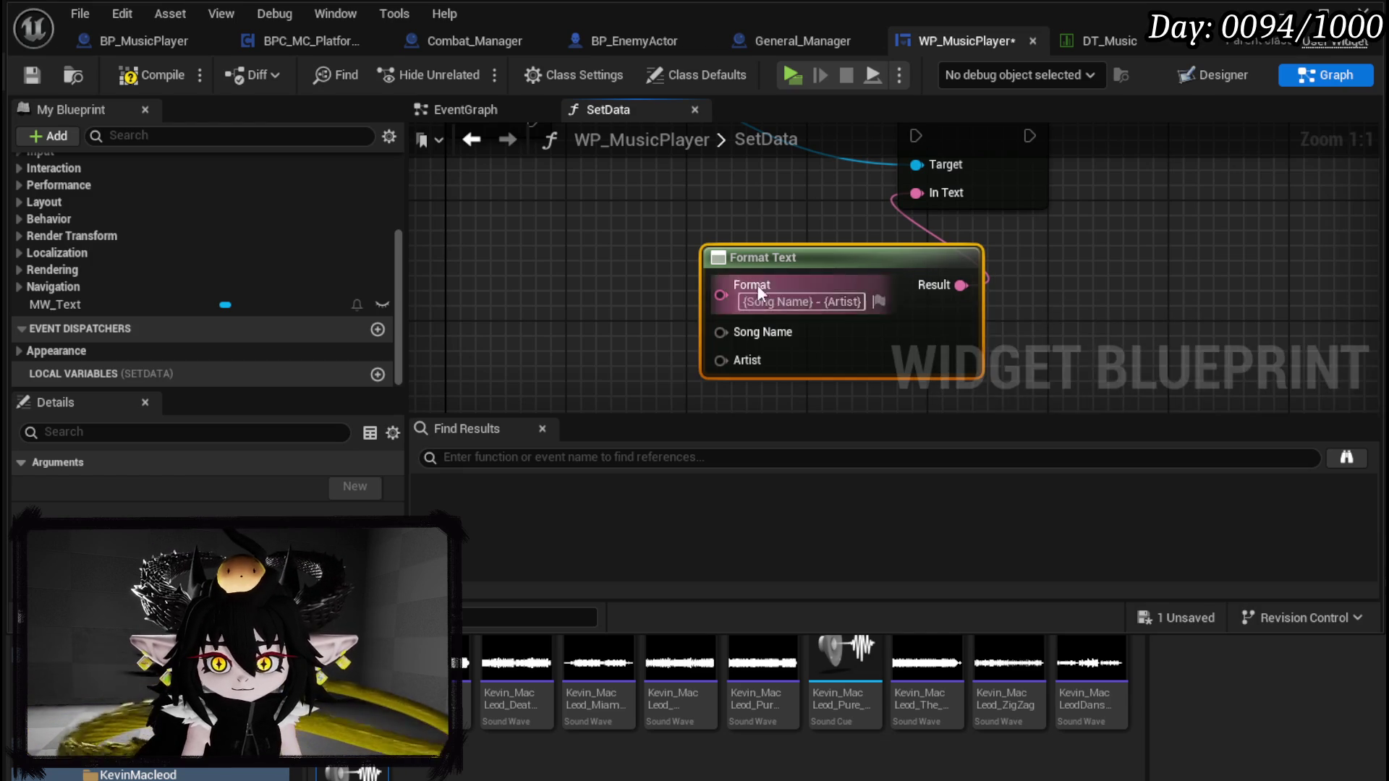
scroll(758, 264, "down", 2)
left_click_drag(655, 210, 573, 219)
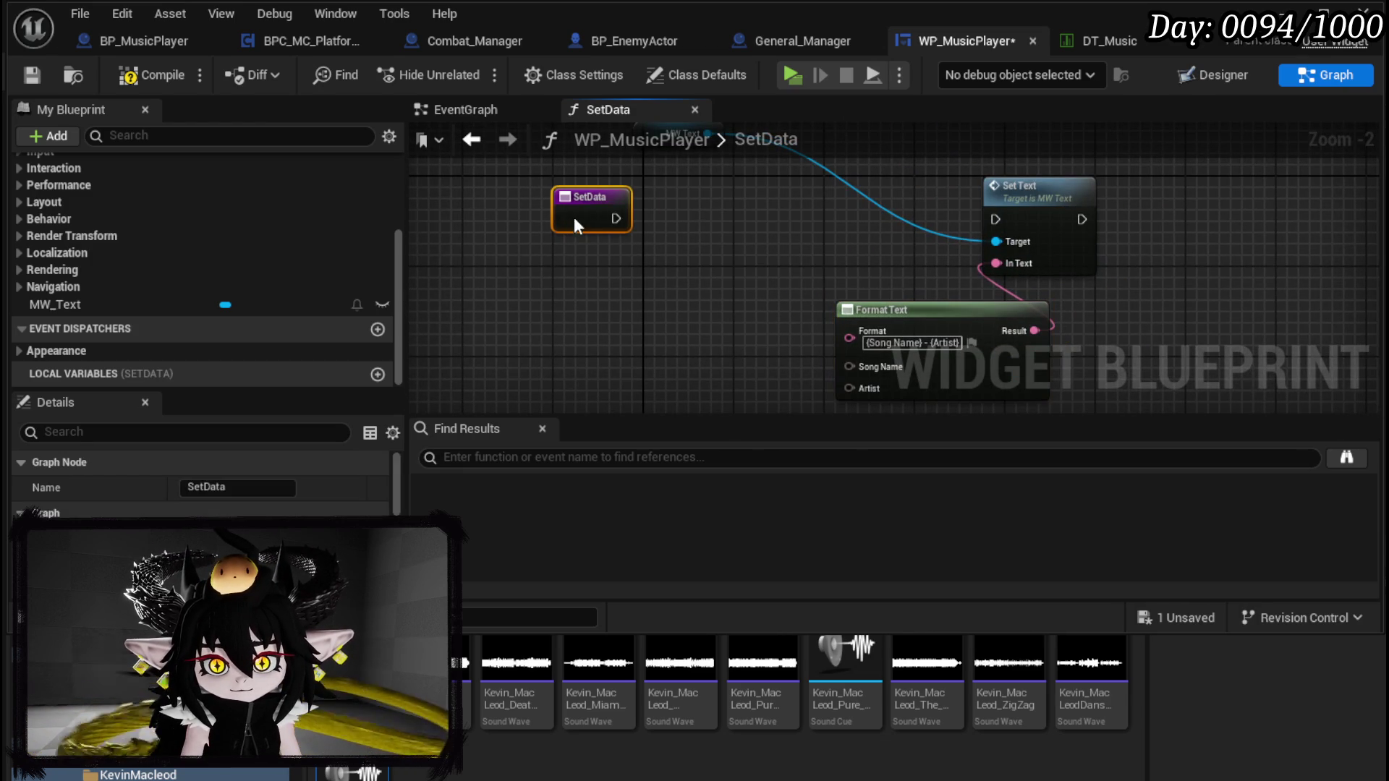
Step: Add two SetData input parameters, making the first a Text named Artist
scroll(262, 450, "down", 5)
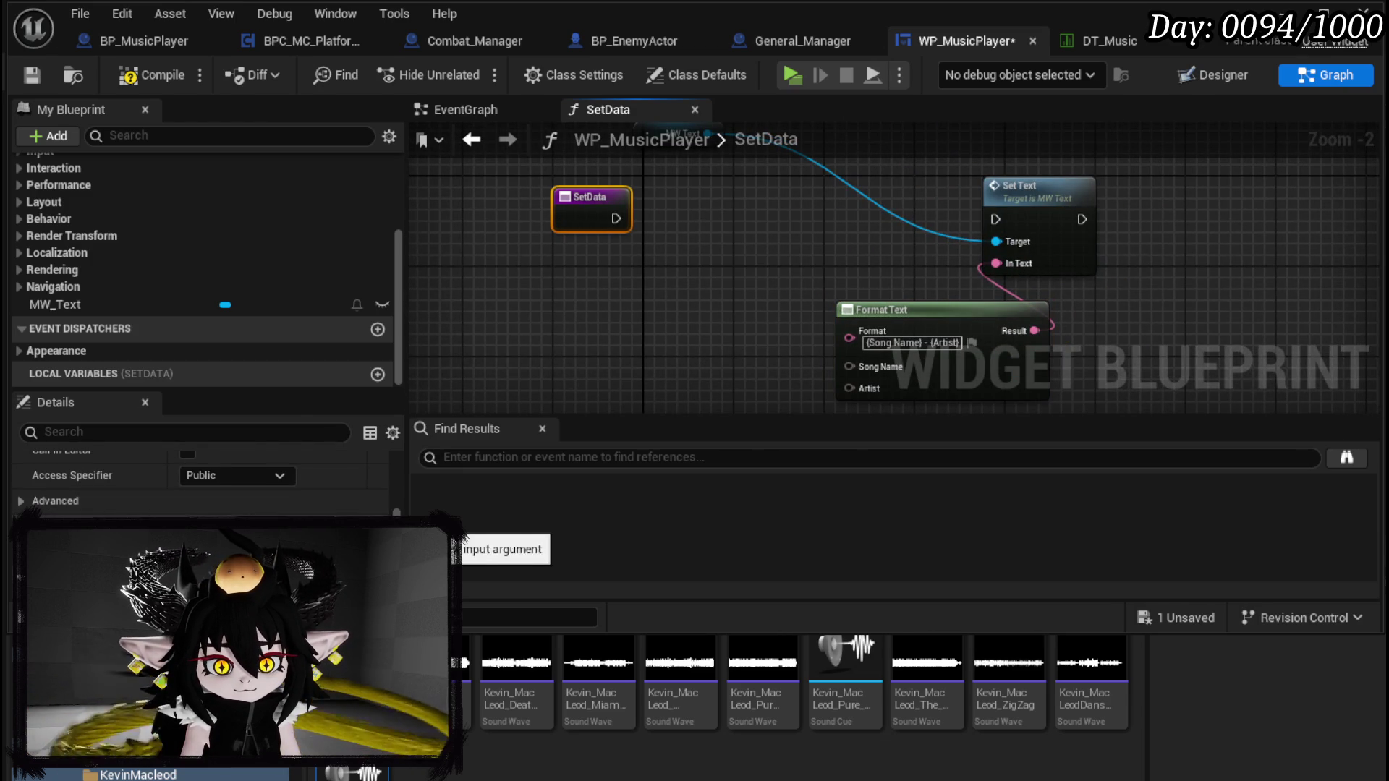
left_click(378, 491)
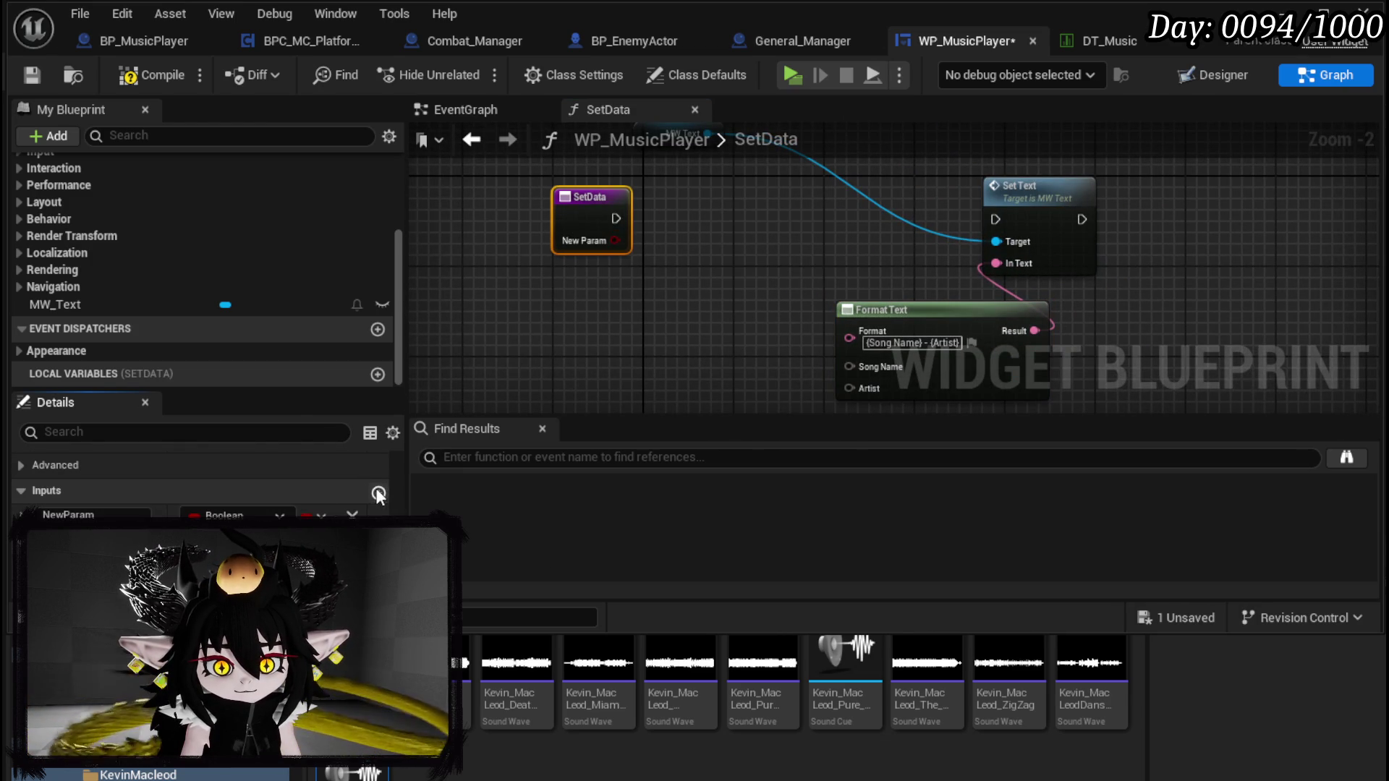
left_click(378, 492)
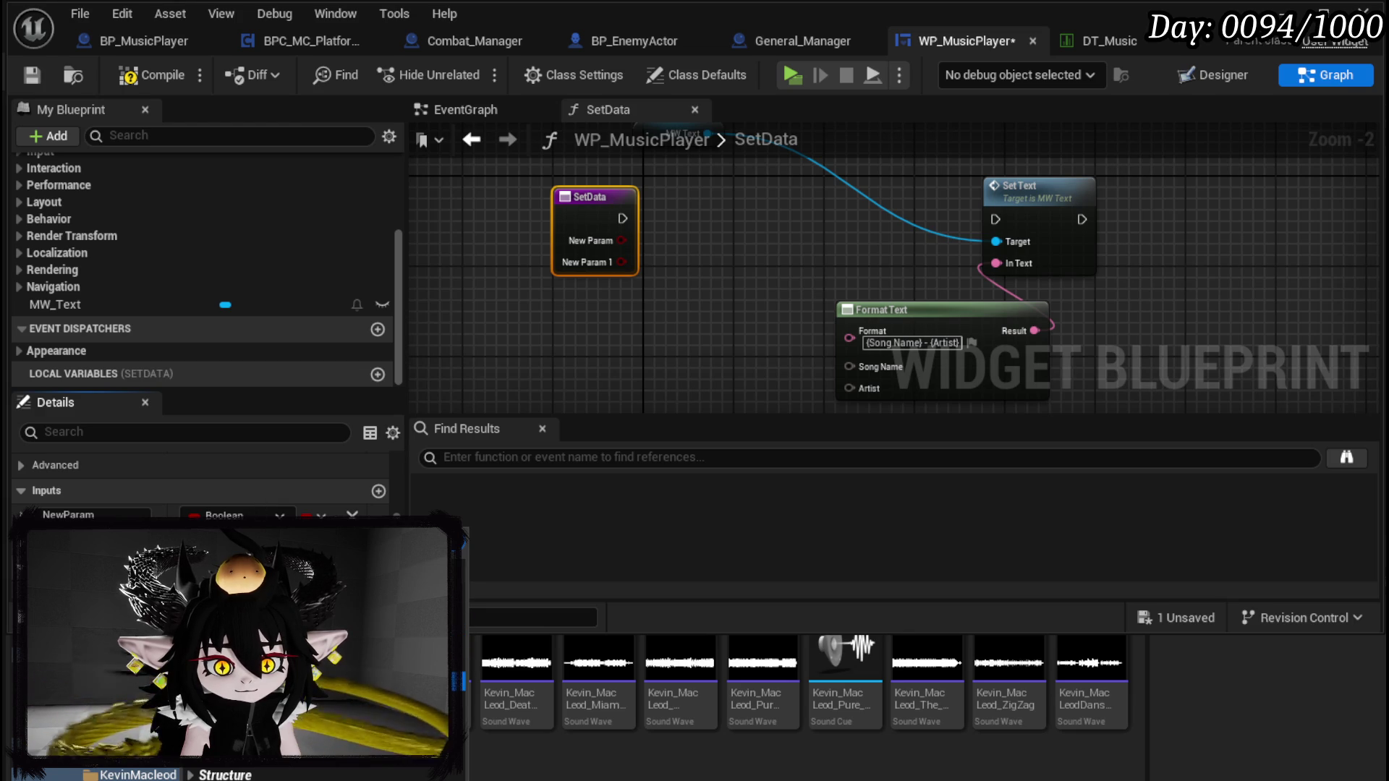
left_click(239, 515)
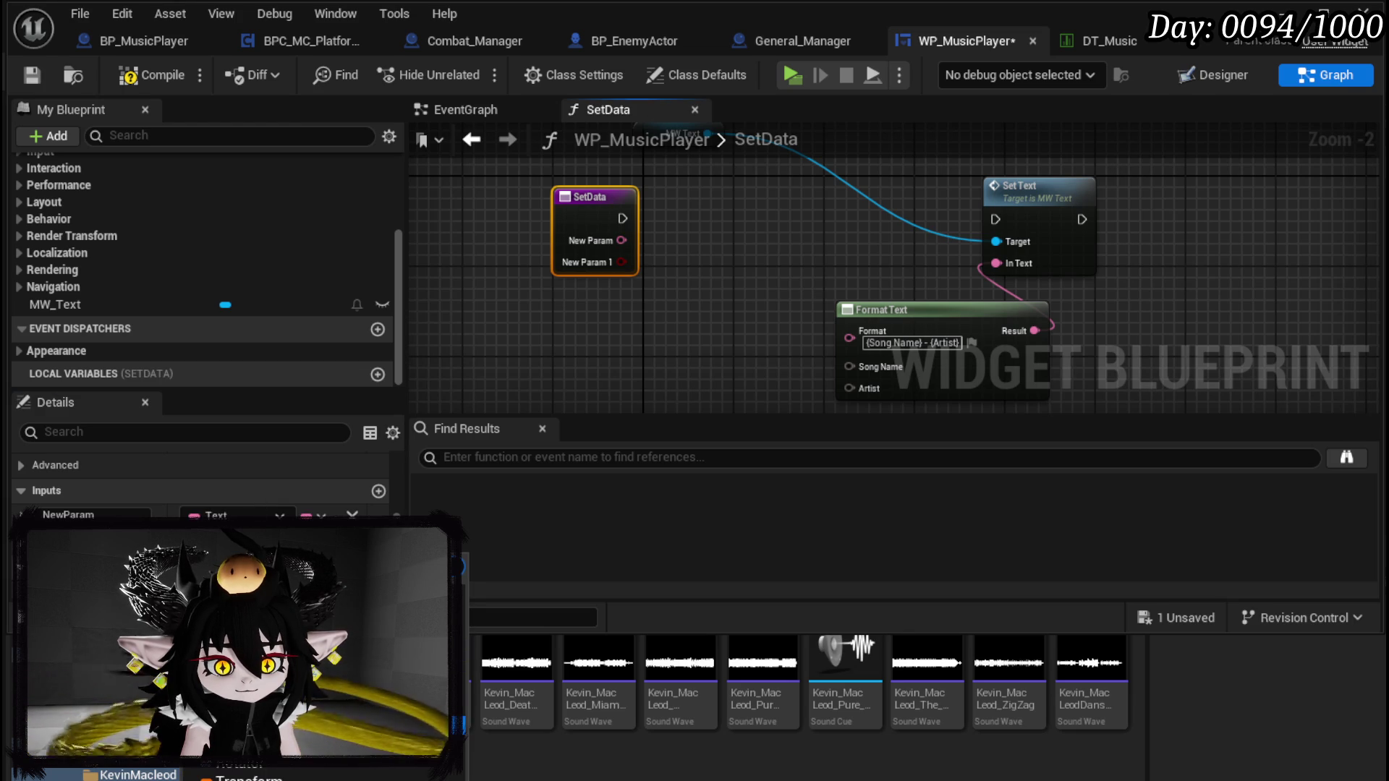
left_click(68, 514)
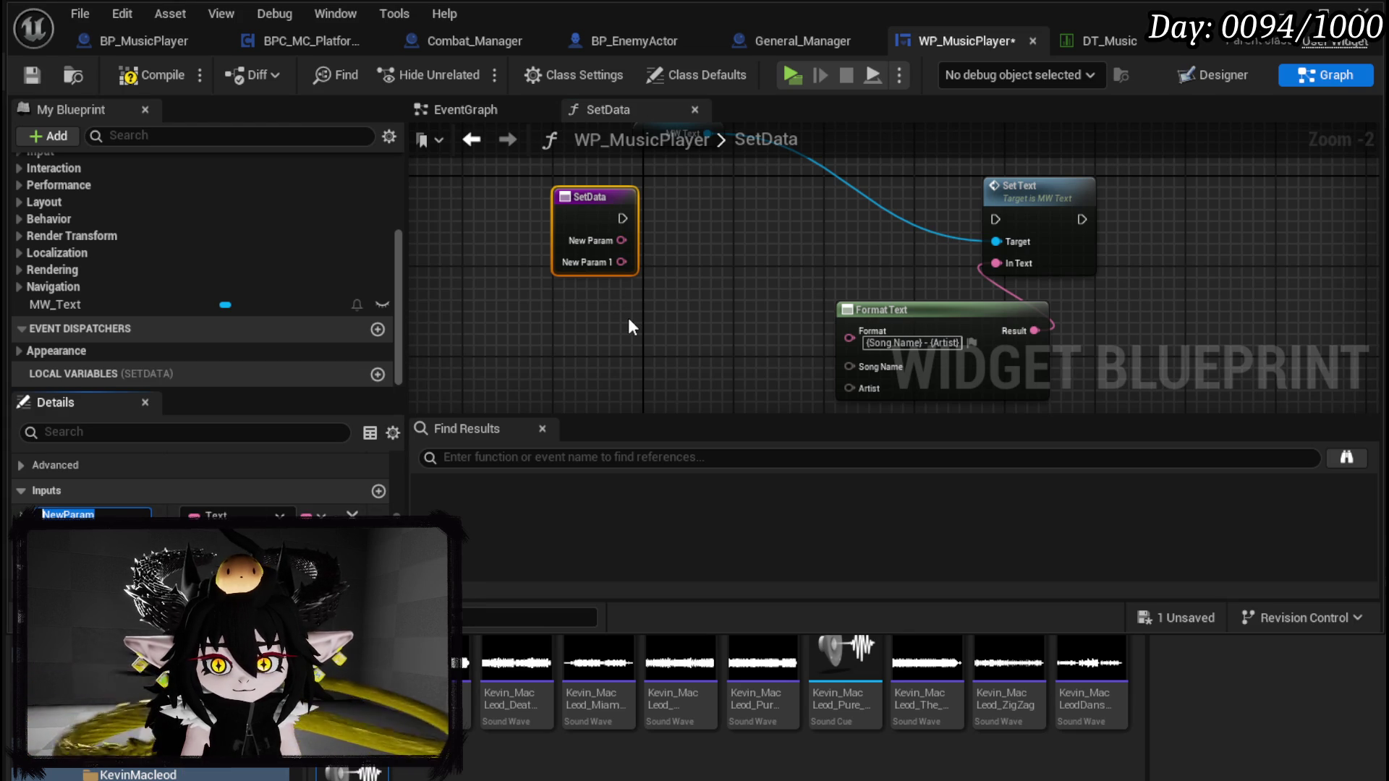
type("Artist")
key("Return")
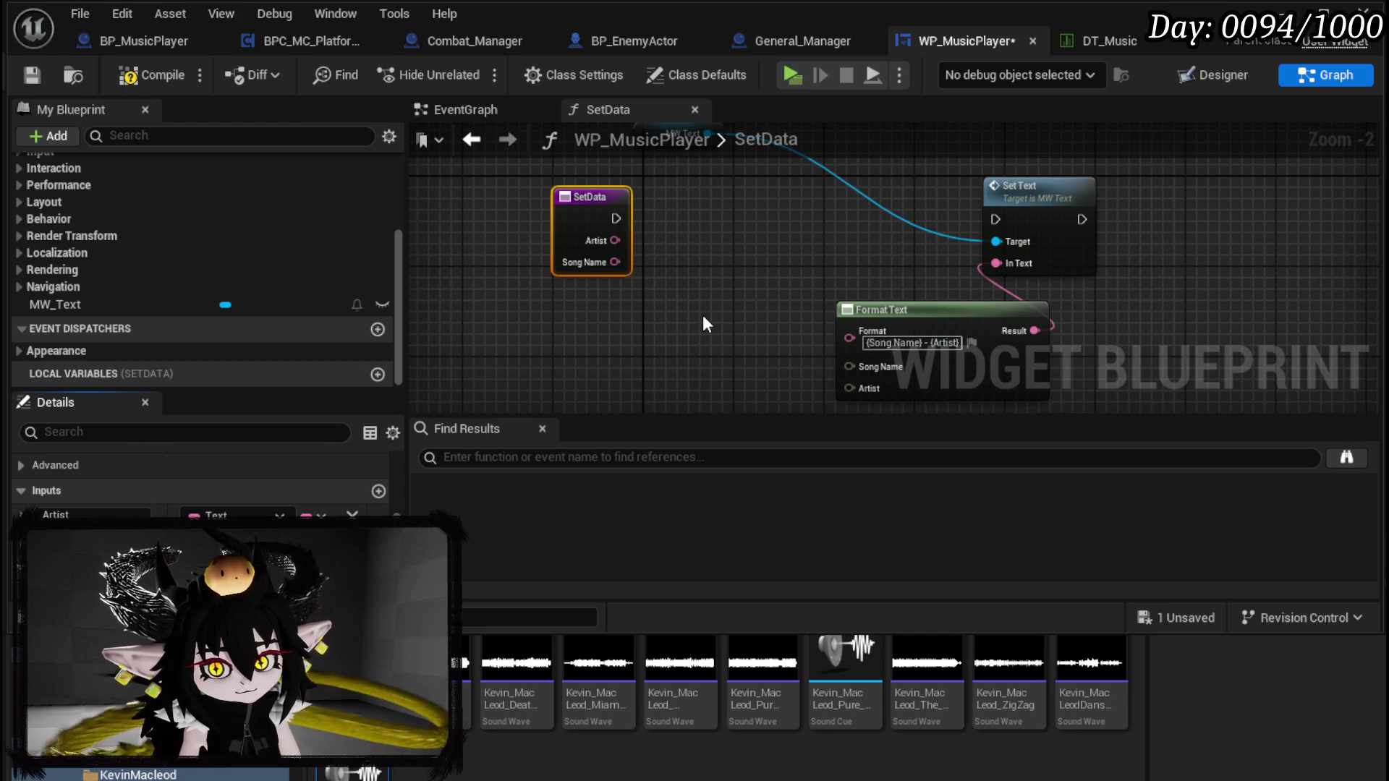
Step: Wire Artist and Song Name into Format Text, run SetData into Set Text, compile and save
left_click_drag(617, 241, 897, 365)
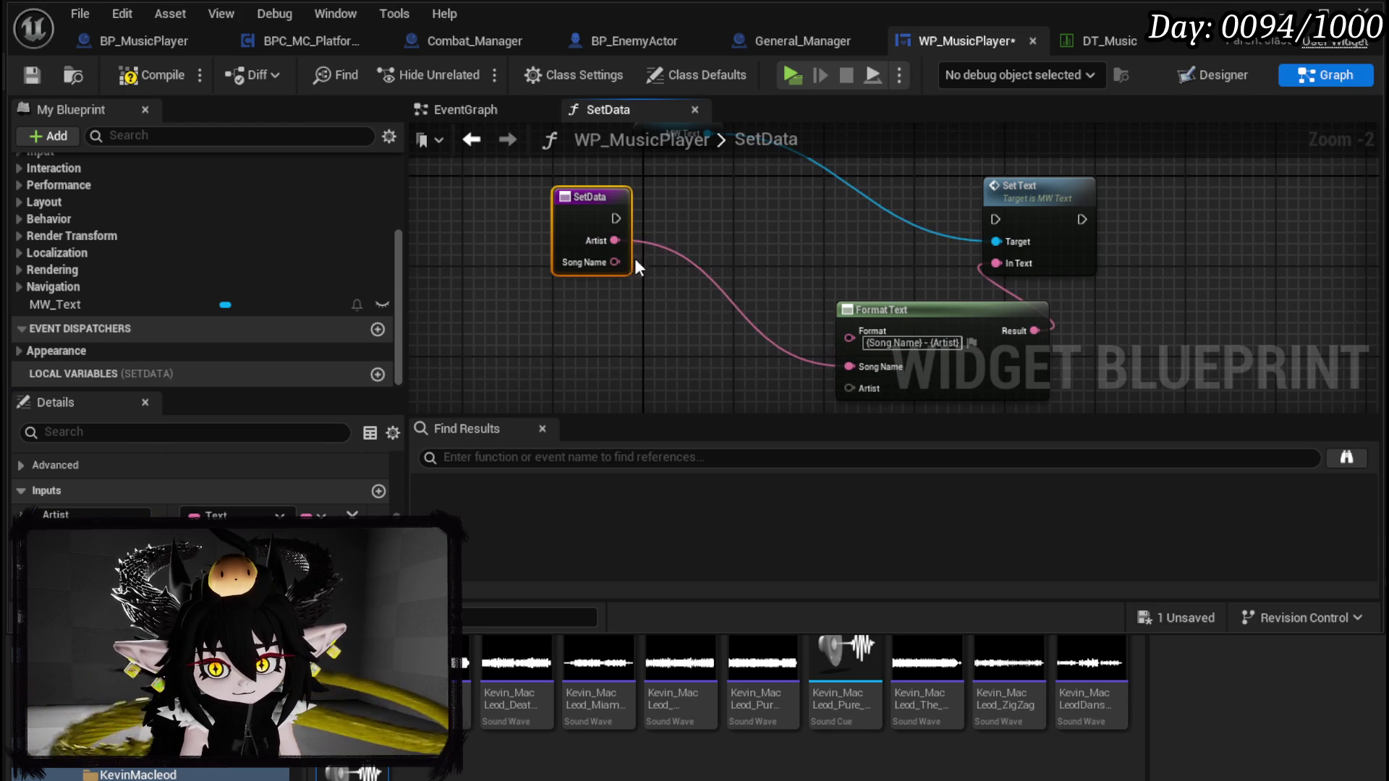
left_click_drag(603, 264, 855, 390)
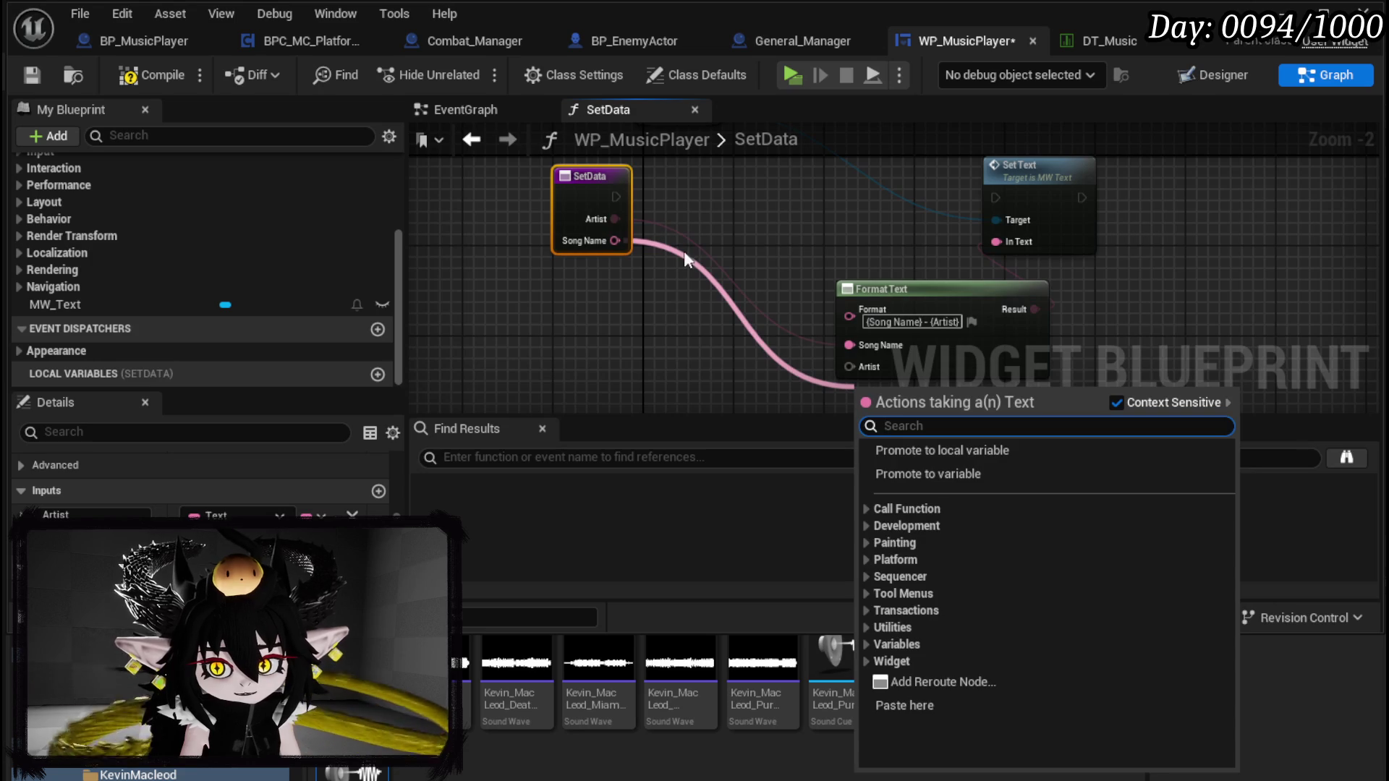
left_click_drag(615, 241, 850, 367)
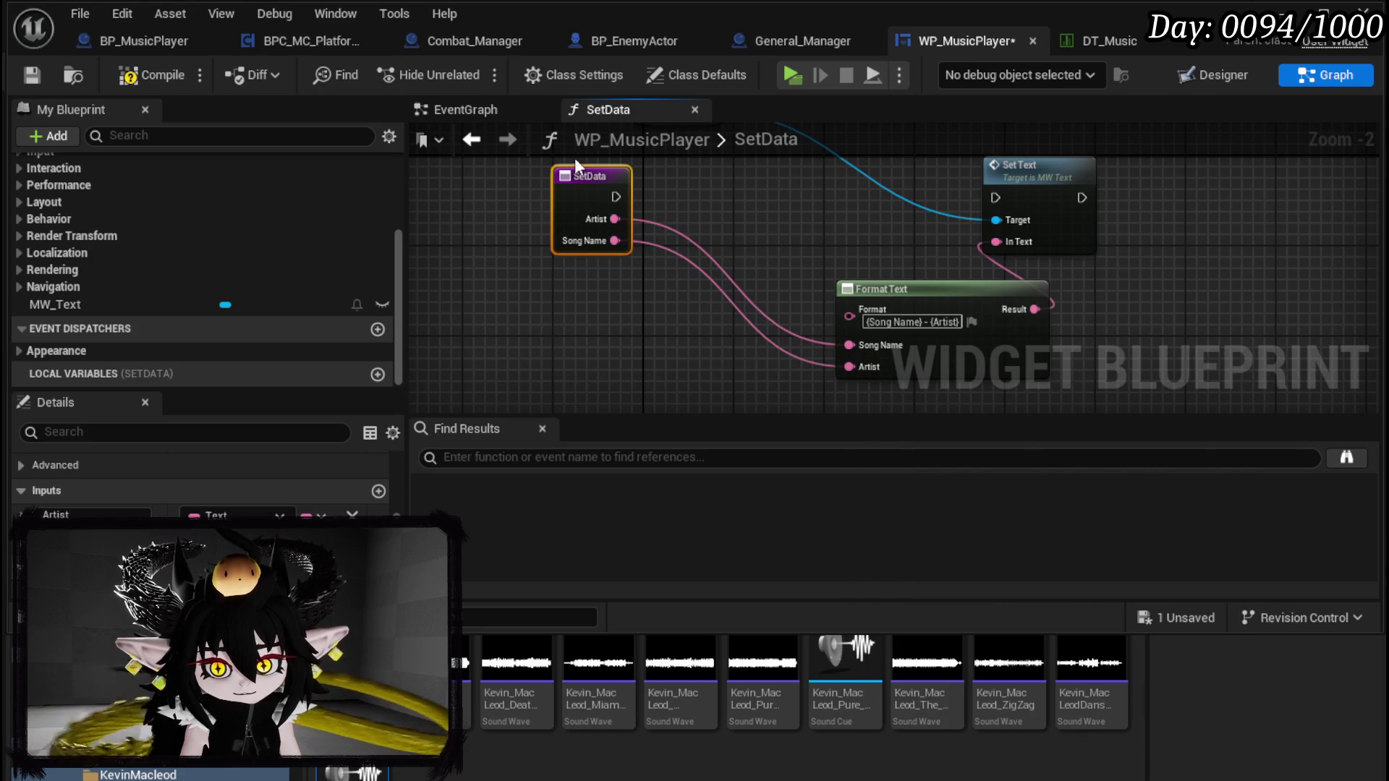
mouse_move(615, 196)
left_mouse_down()
mouse_move(1014, 198)
mouse_move(994, 193)
mouse_move(612, 190)
mouse_move(1013, 206)
mouse_move(996, 198)
left_mouse_up()
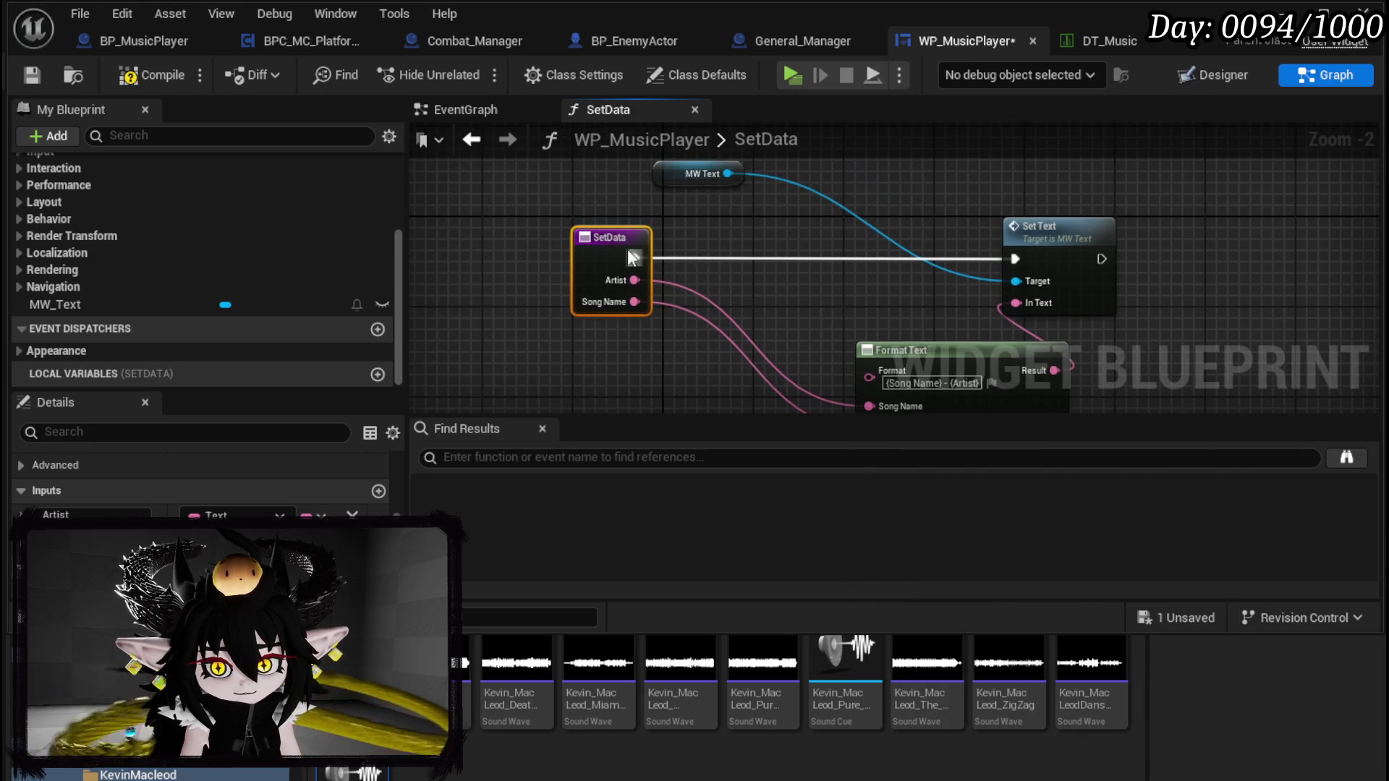
left_click(152, 74)
left_click(43, 71)
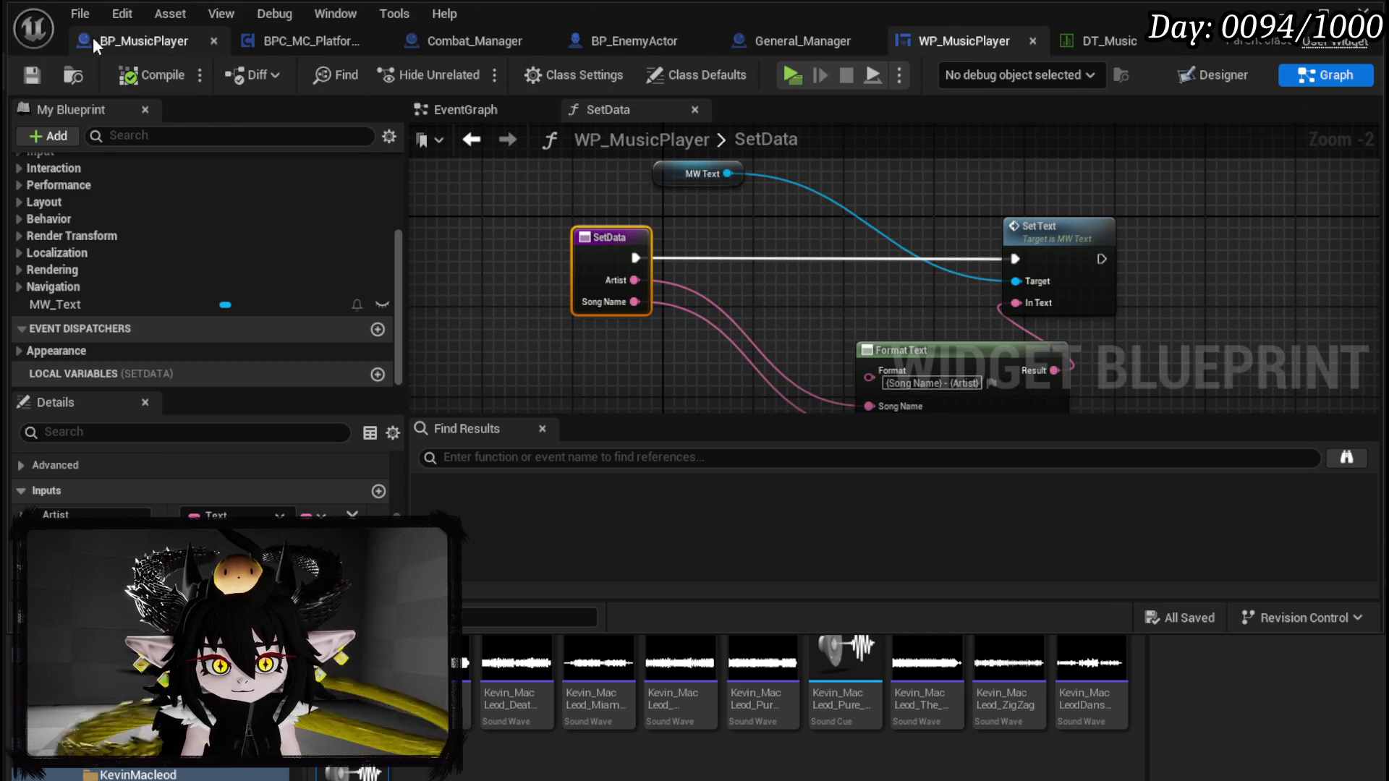
left_click(122, 42)
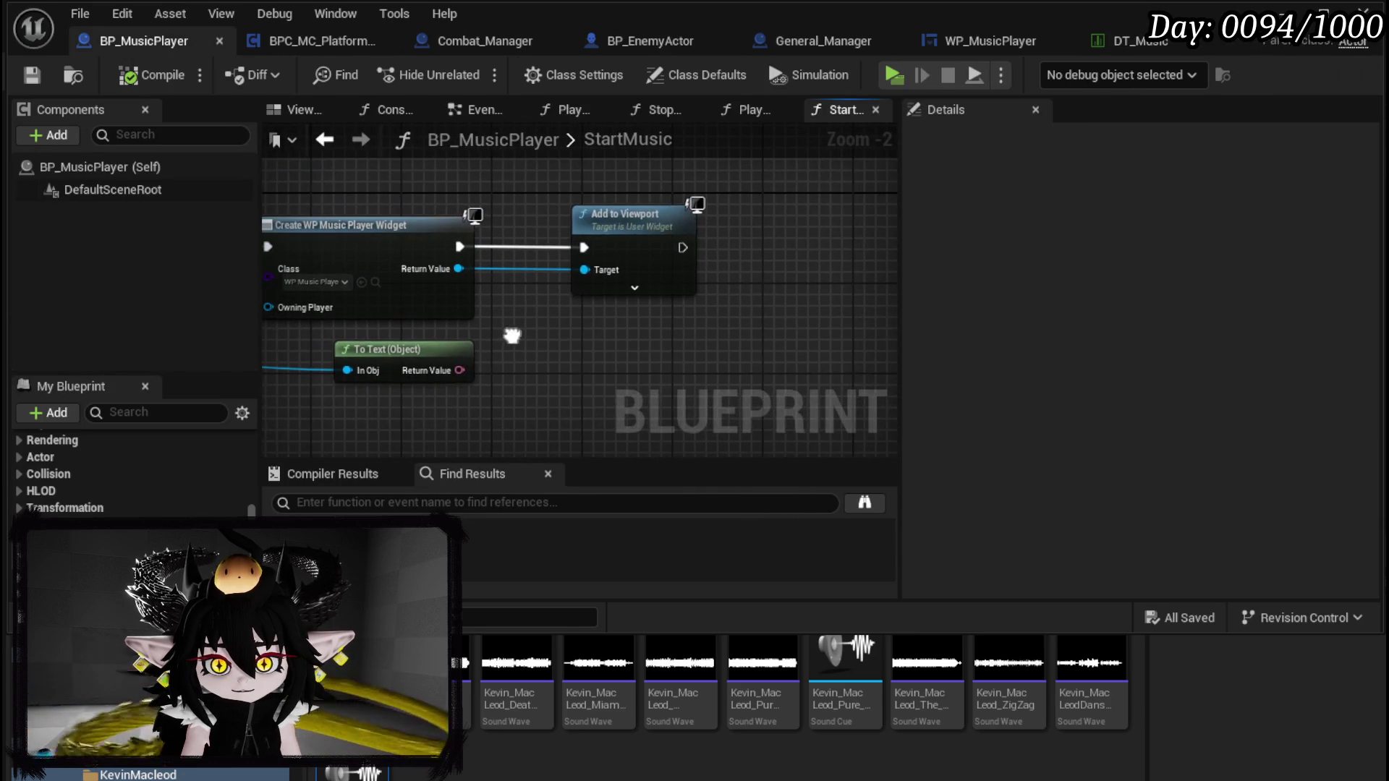
Step: Call Set Data on the created widget, between widget creation and Add to Viewport
left_click_drag(589, 231, 779, 235)
left_click_drag(444, 270, 540, 312)
type("Set Data")
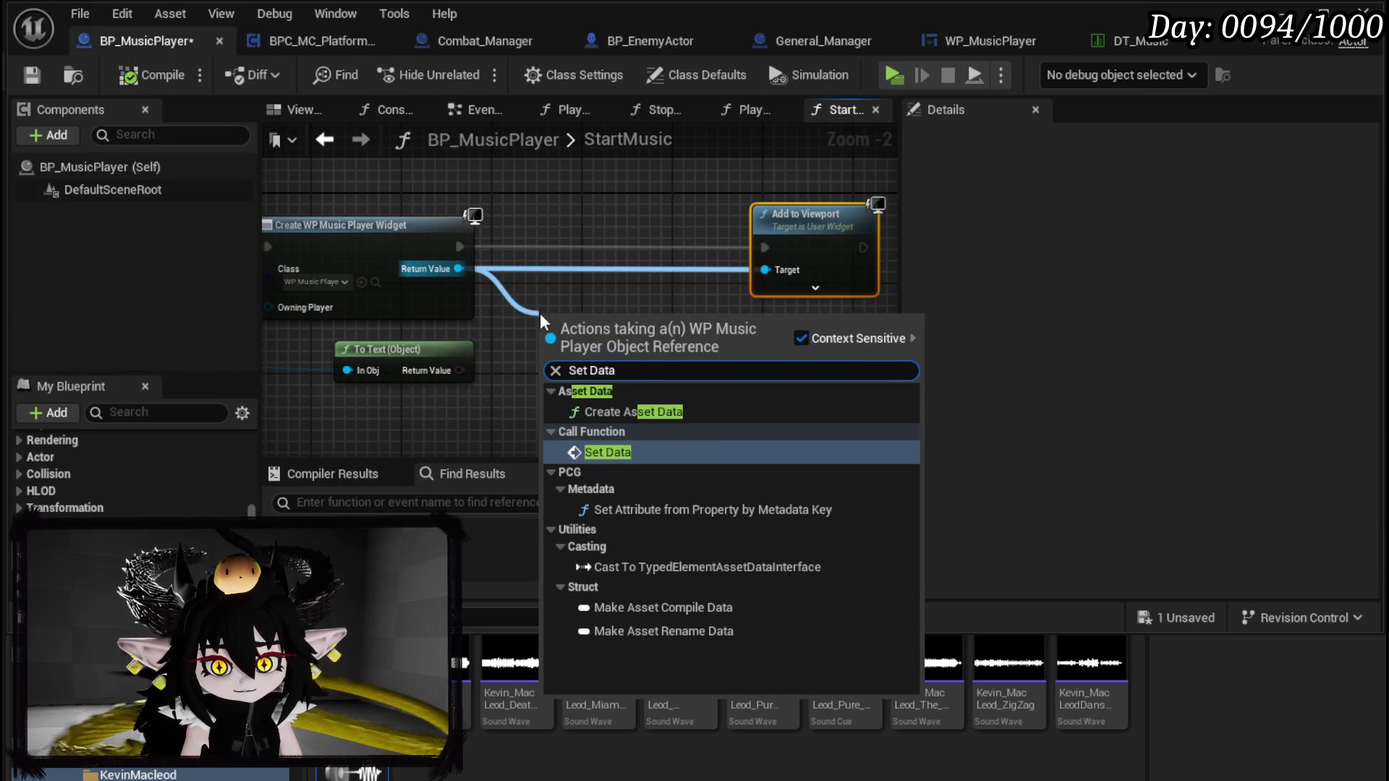
key("Return")
mouse_move(623, 319)
left_mouse_down()
mouse_move(618, 232)
mouse_move(636, 215)
left_mouse_up()
left_click_drag(459, 247, 562, 248)
left_click_drag(679, 247, 765, 248)
Step: Shift the widget nodes right and add a Get Data Table Row node via 'Datatable row' search
scroll(580, 362, "down", 2)
left_click_drag(377, 285, 595, 351)
left_click_drag(539, 292, 660, 292)
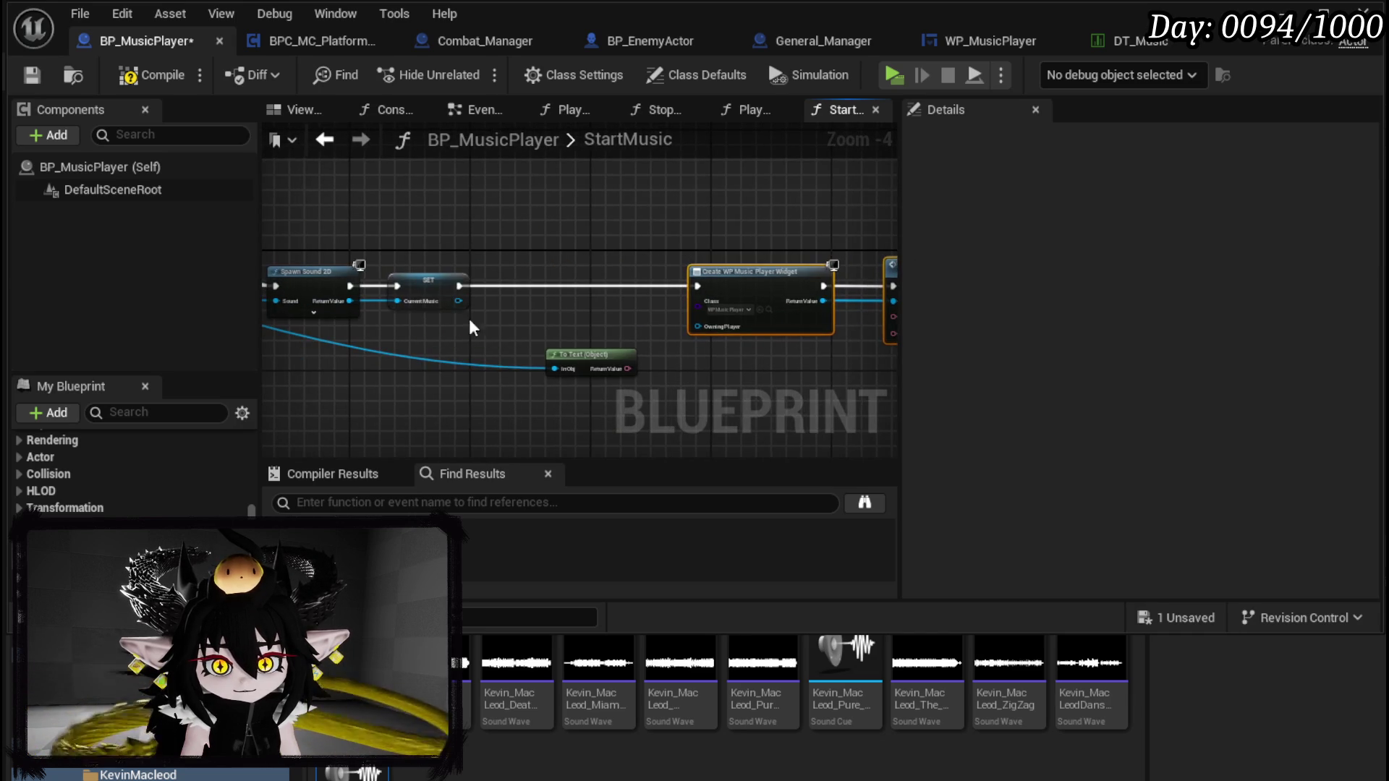
right_click(496, 323)
type("get ")
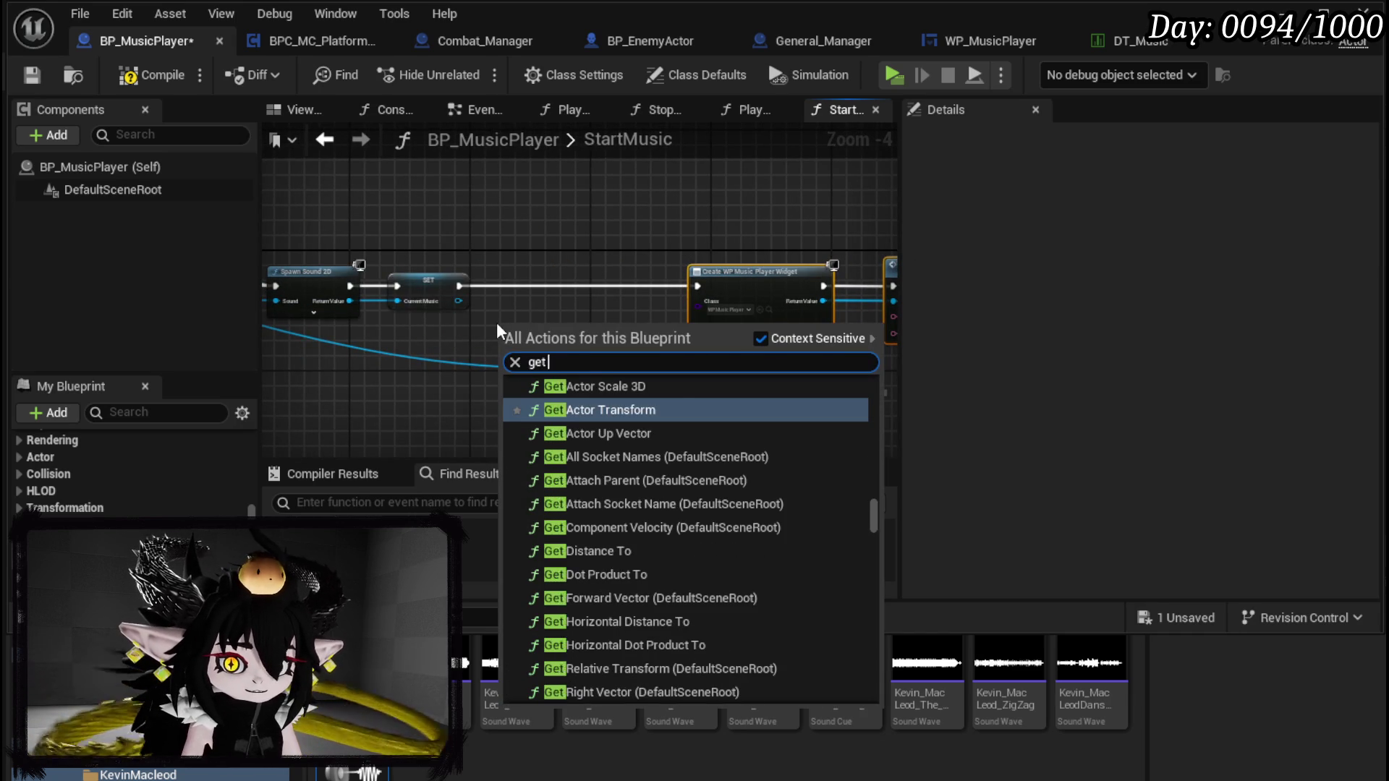
type("Datab")
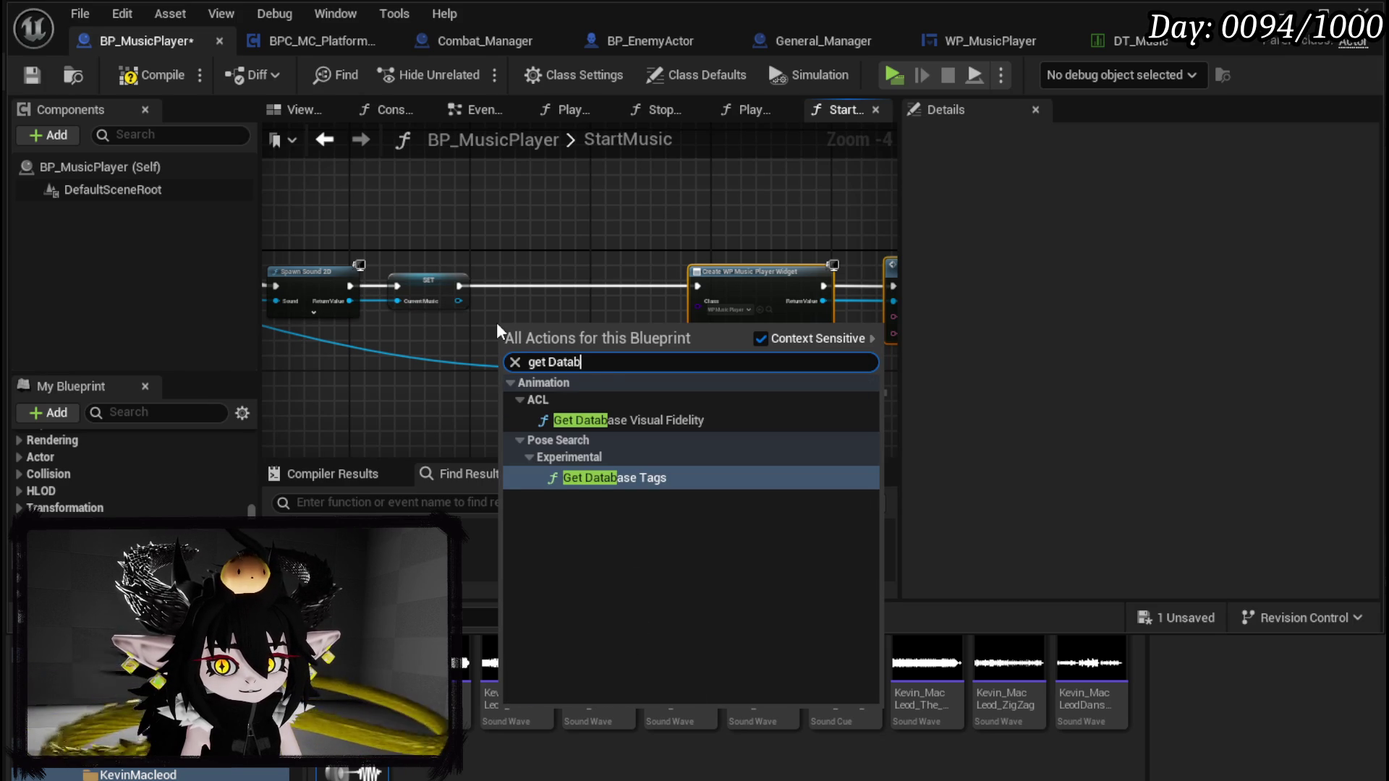
key("BackSpace")
key("BackSpace")
key("BackSpace")
type("a")
key("BackSpace")
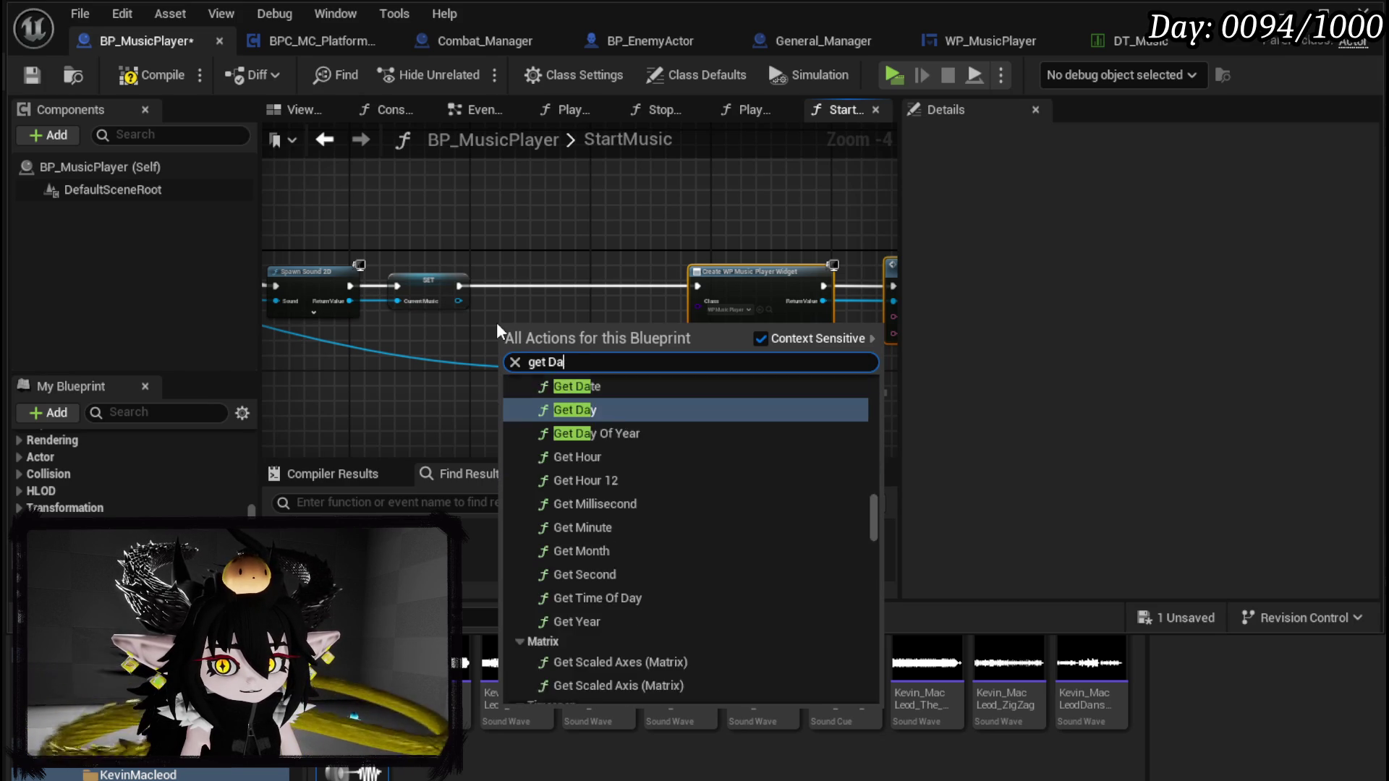
type("ta")
key("BackSpace")
key("BackSpace")
key("BackSpace")
key("BackSpace")
type("Datatabl")
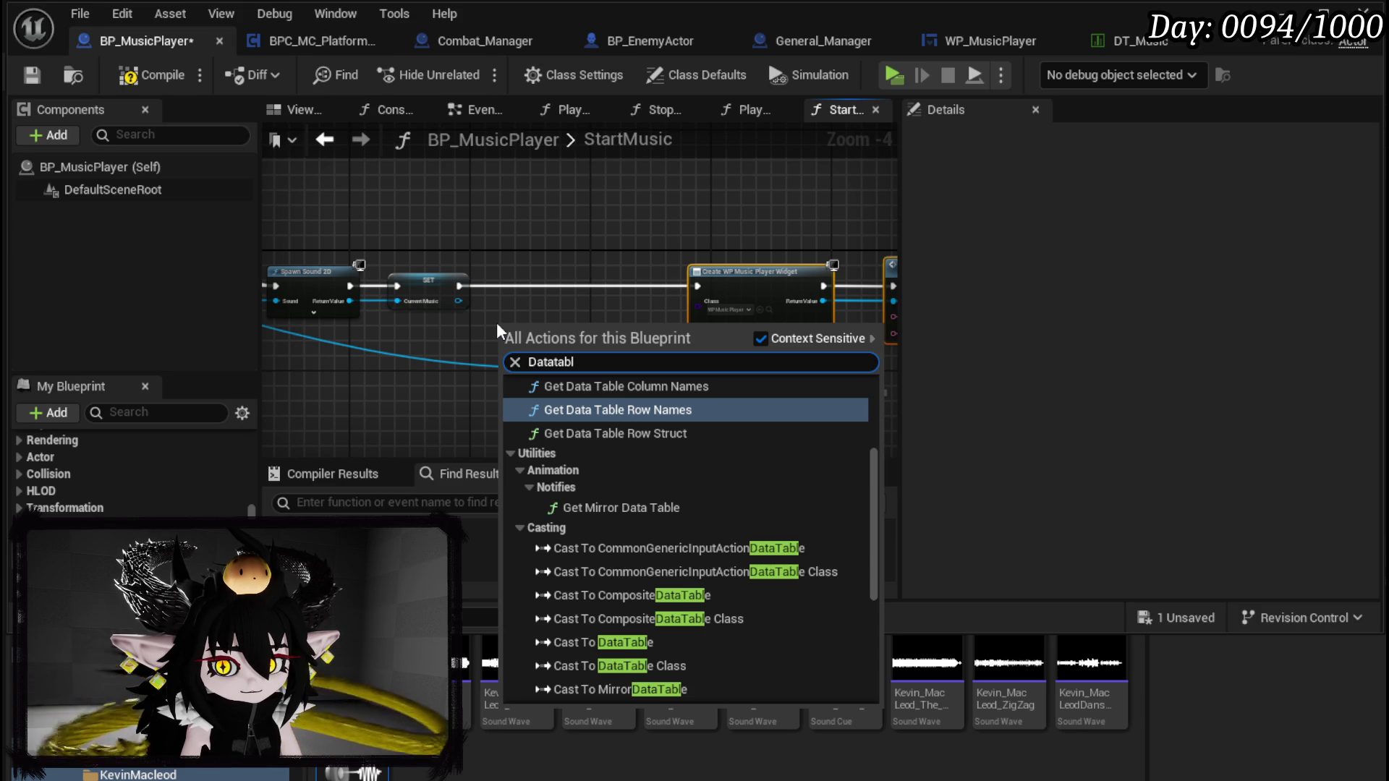
type("e row")
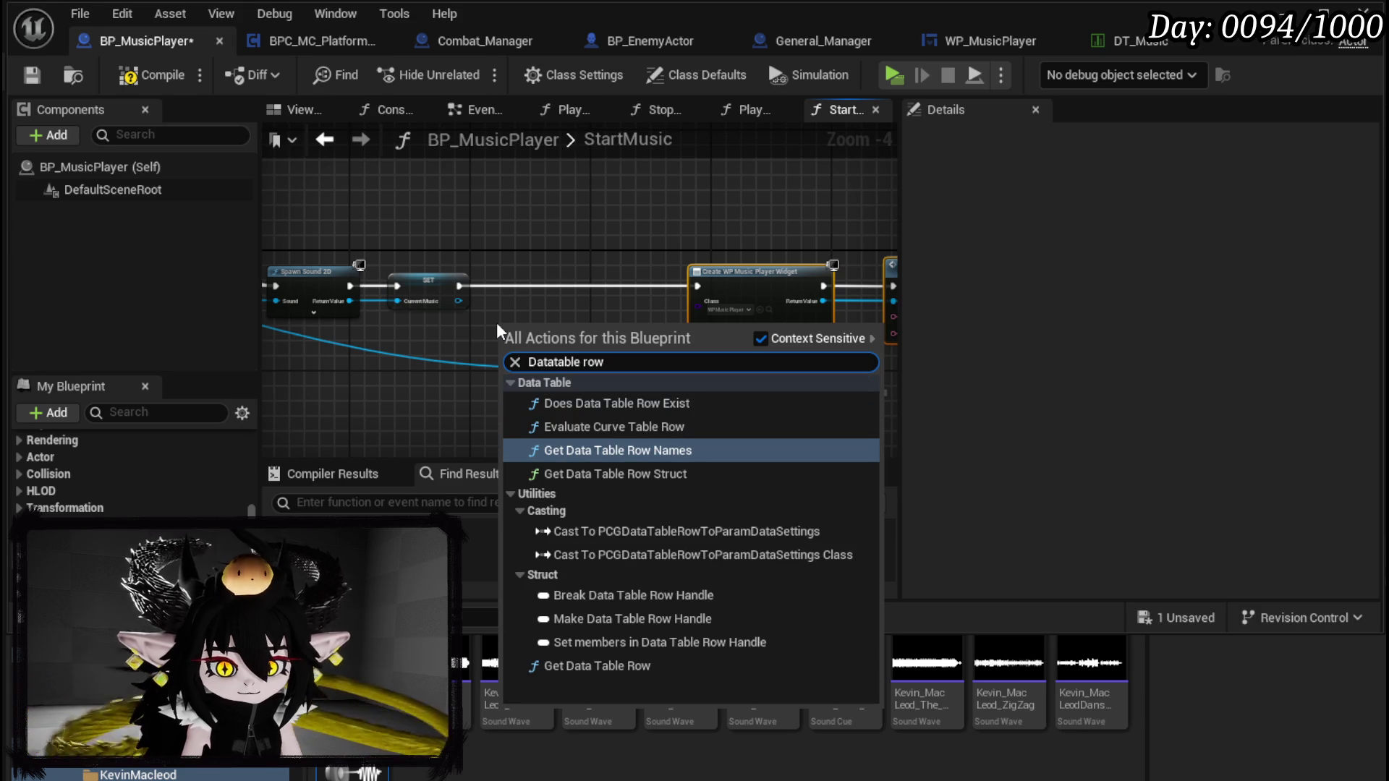
left_click(597, 666)
Step: Wire Get Data Table Row after StartMusic, with Row Found feeding Is Valid
mouse_move(529, 334)
left_mouse_down()
mouse_move(850, 301)
mouse_move(512, 294)
mouse_move(623, 311)
left_mouse_up()
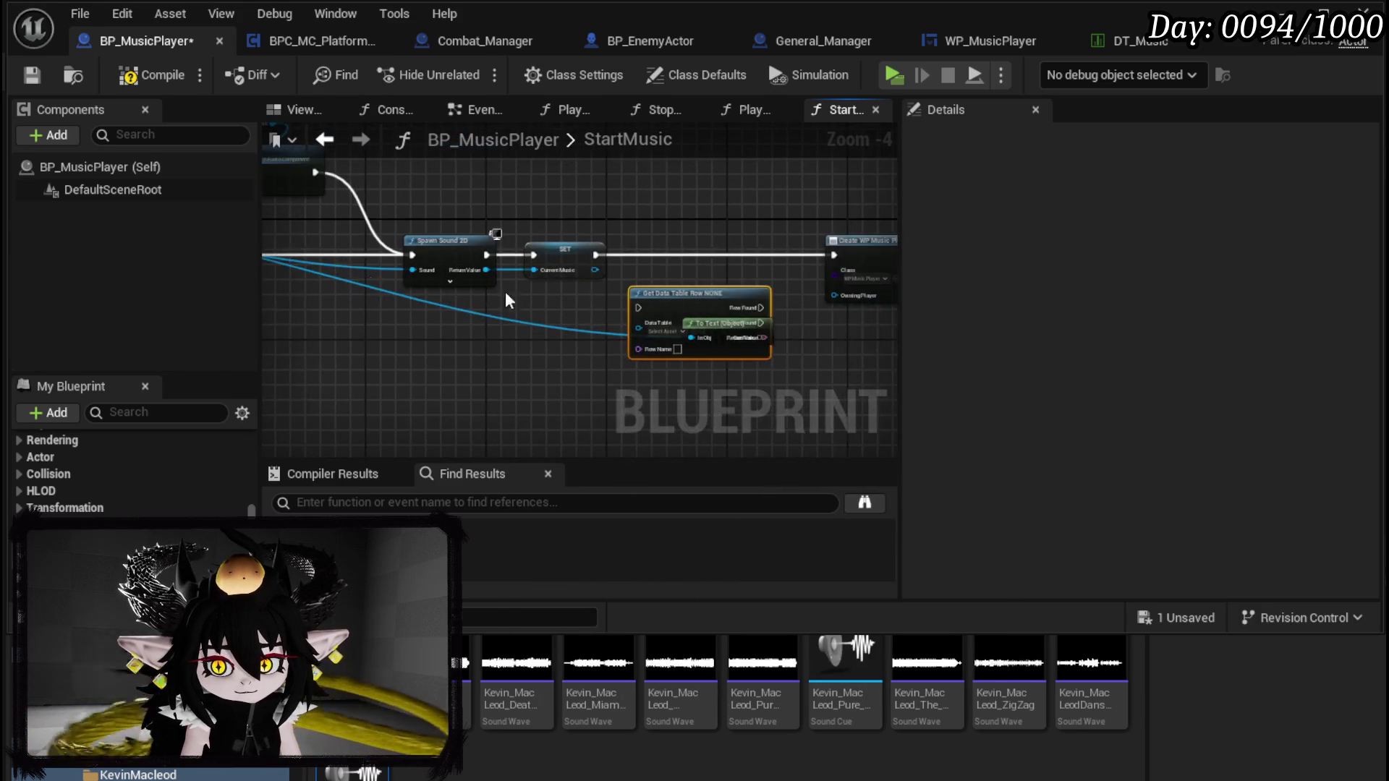
mouse_move(296, 266)
left_mouse_down()
mouse_move(883, 280)
mouse_move(257, 272)
mouse_move(585, 275)
left_mouse_up()
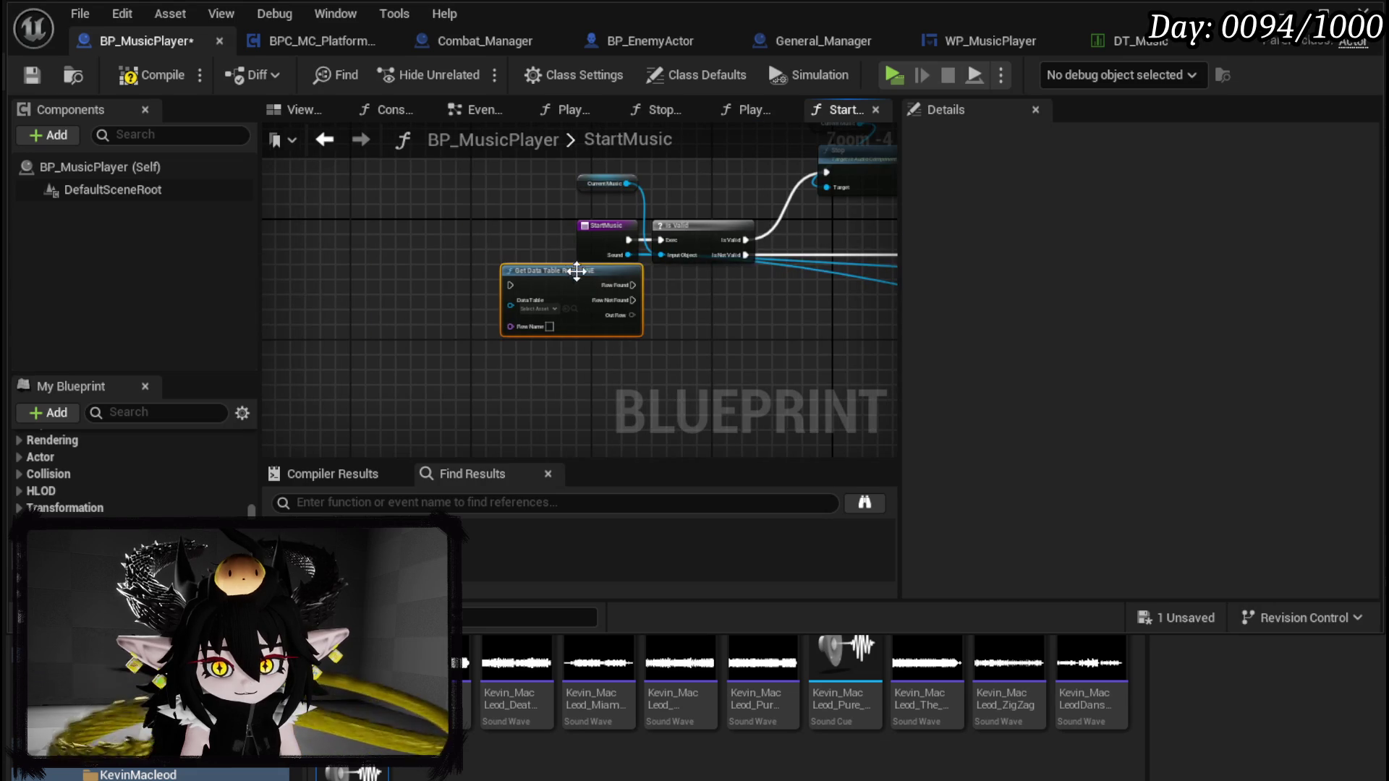
left_click_drag(602, 226, 315, 218)
mouse_move(601, 299)
left_mouse_down()
mouse_move(572, 295)
mouse_move(541, 254)
left_mouse_up()
mouse_move(325, 234)
left_mouse_down()
mouse_move(496, 250)
mouse_move(450, 240)
left_mouse_up()
left_click_drag(579, 241, 660, 240)
scroll(449, 279, "up", 3)
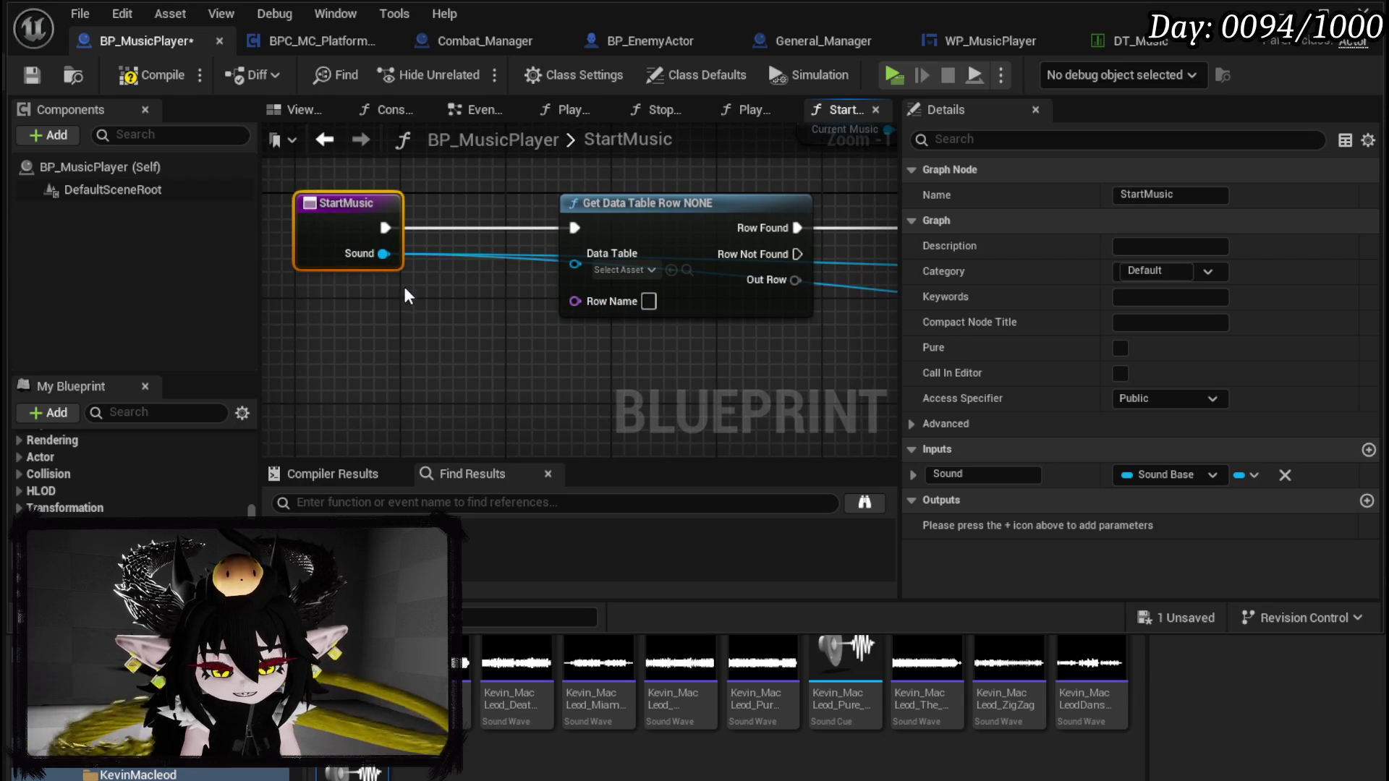
mouse_move(384, 253)
left_mouse_down()
mouse_move(340, 304)
mouse_move(410, 250)
left_mouse_up()
Step: Add an Enum to Name node and connect its output to Get Data Table Row's Row Name
right_click(383, 315)
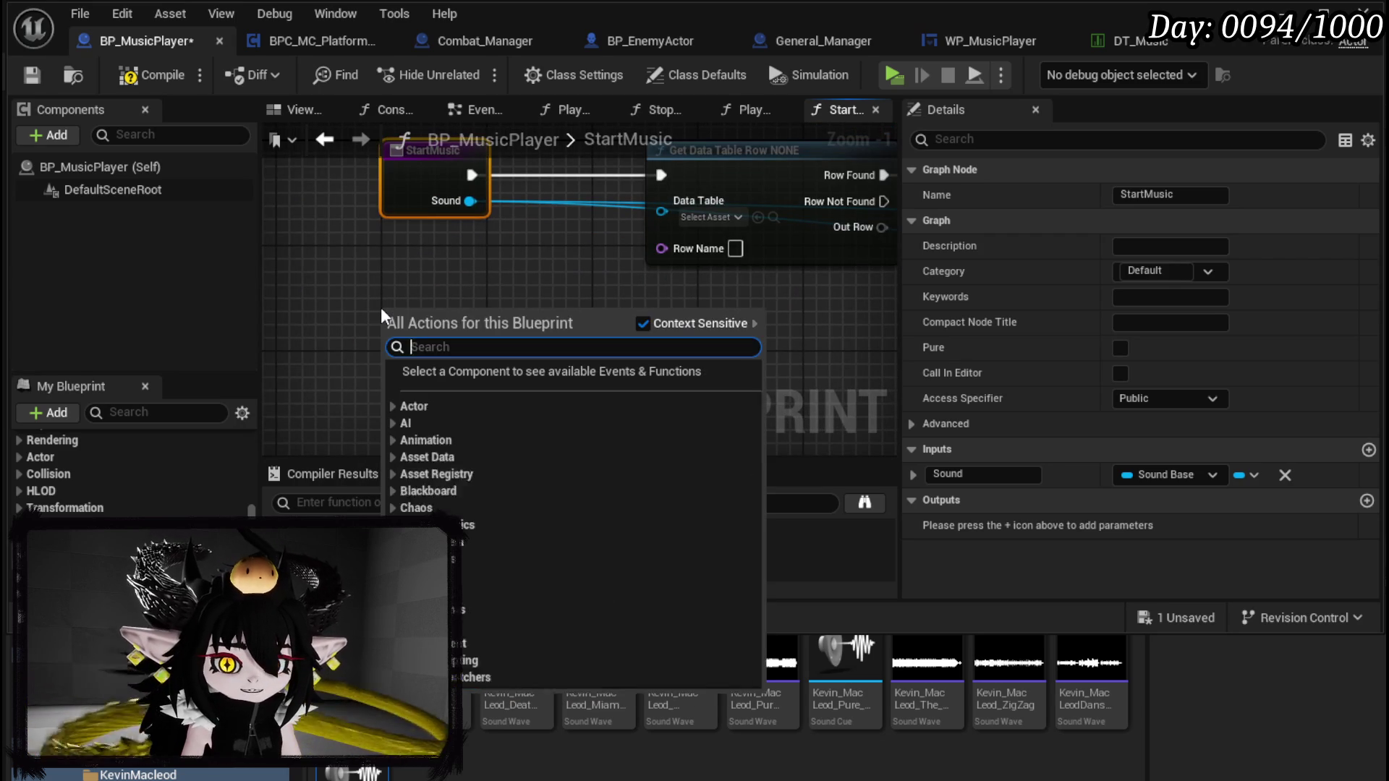
type("make enum")
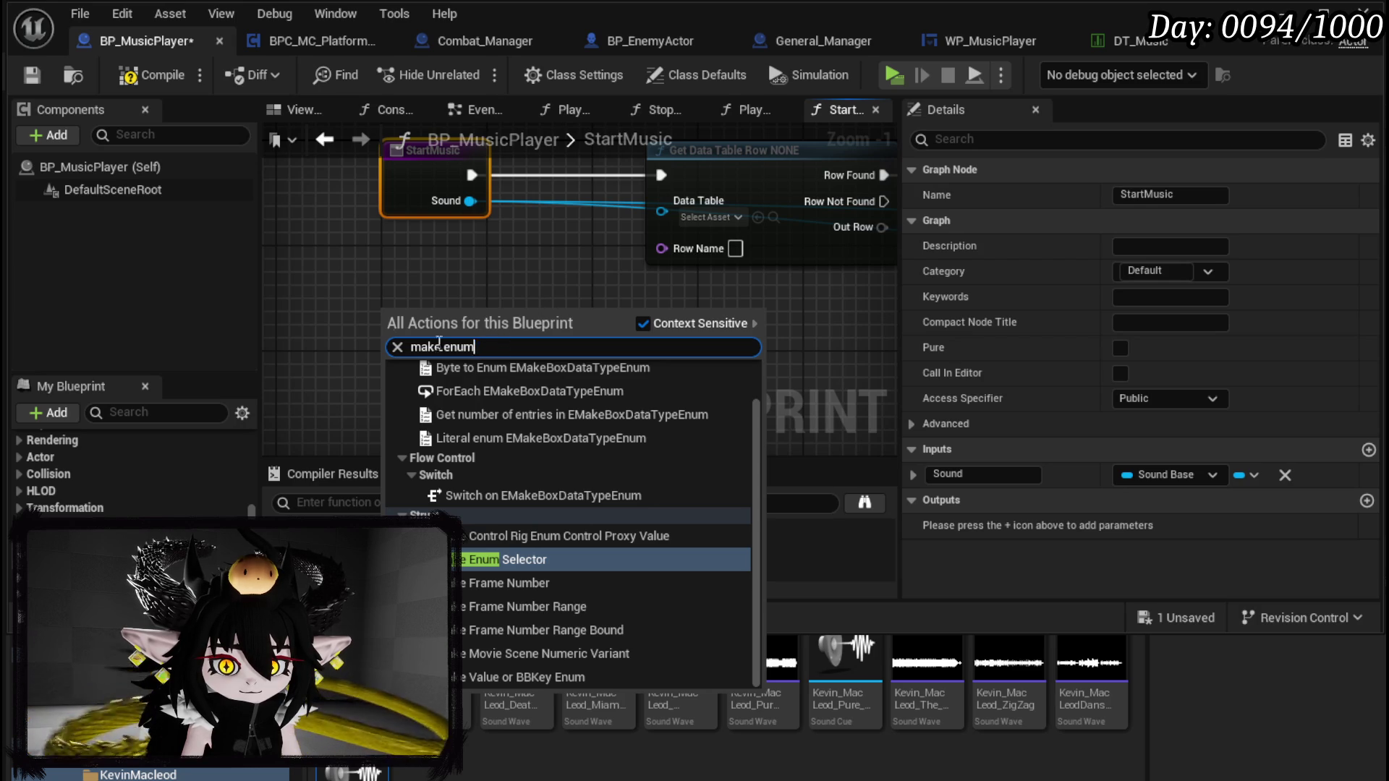
type("enum to nja")
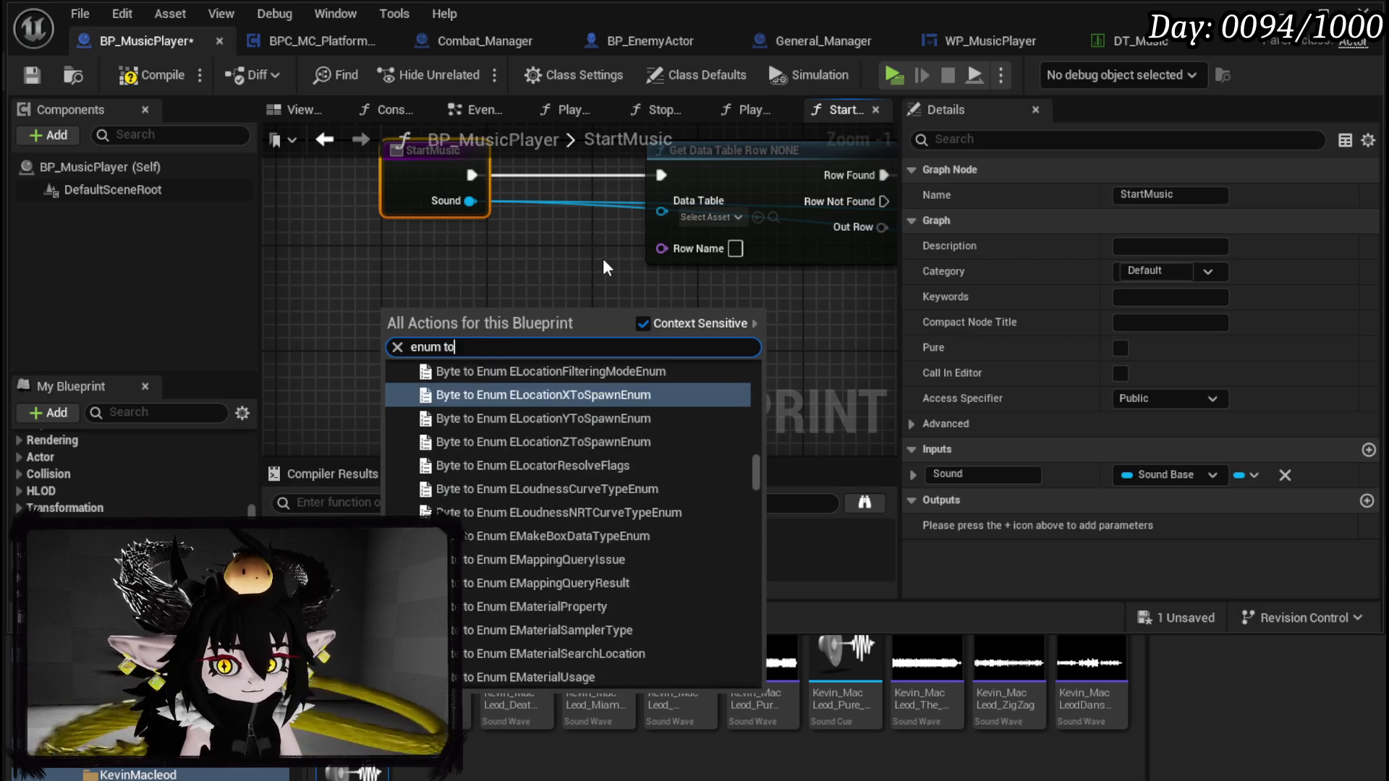
key("BackSpace")
key("BackSpace")
type("ame")
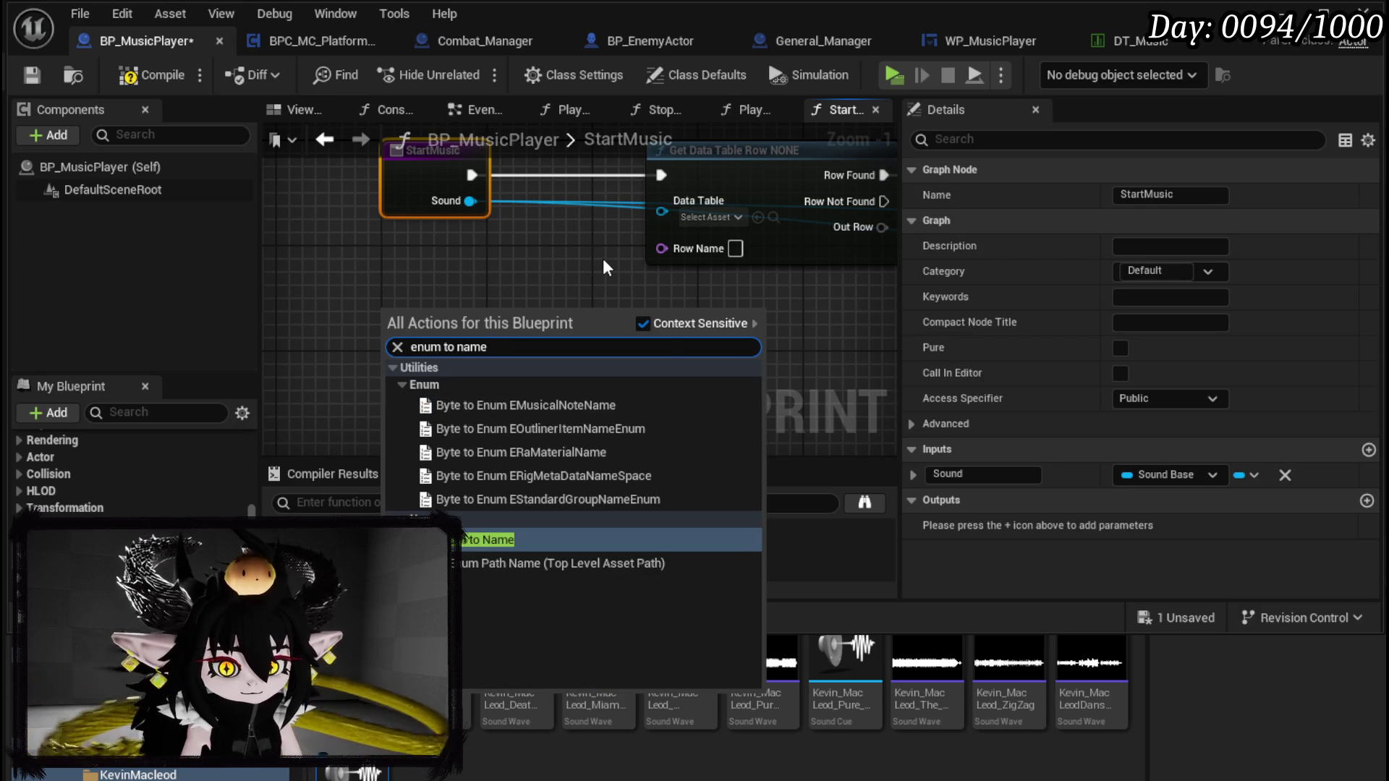
left_click(529, 547)
mouse_move(446, 323)
left_mouse_down()
mouse_move(580, 298)
mouse_move(666, 249)
left_mouse_up()
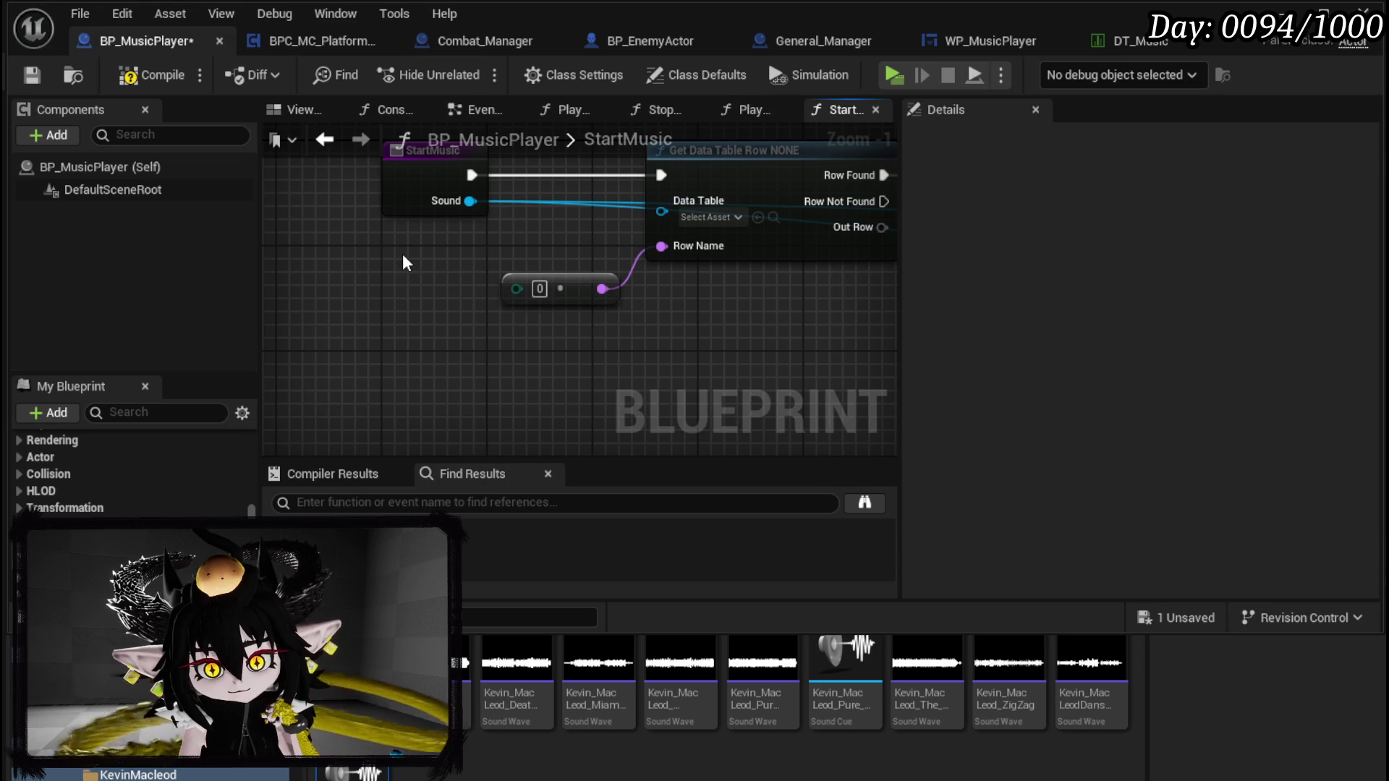
Step: Compile and save the BP_MusicPlayer blueprint
left_click(152, 75)
left_click(32, 78)
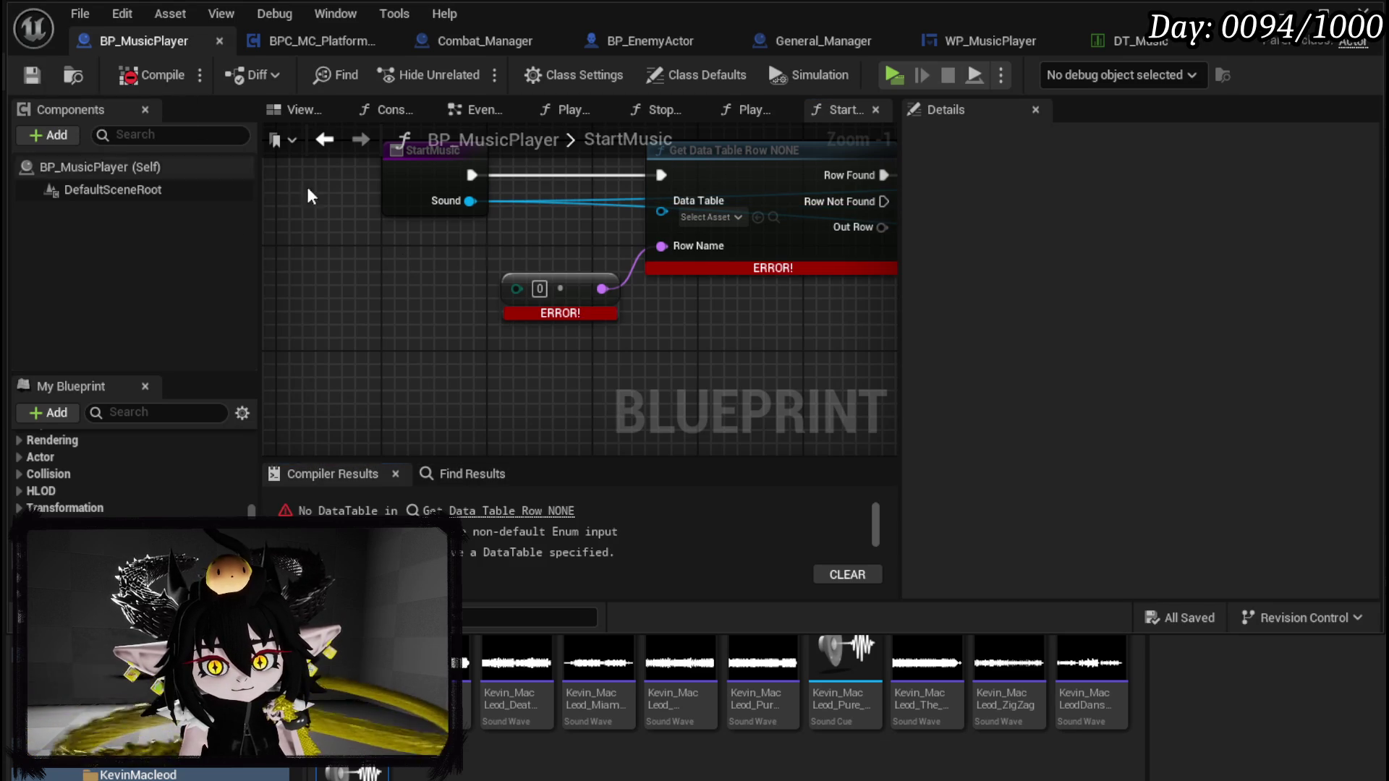
scroll(398, 290, "down", 3)
scroll(427, 289, "up", 3)
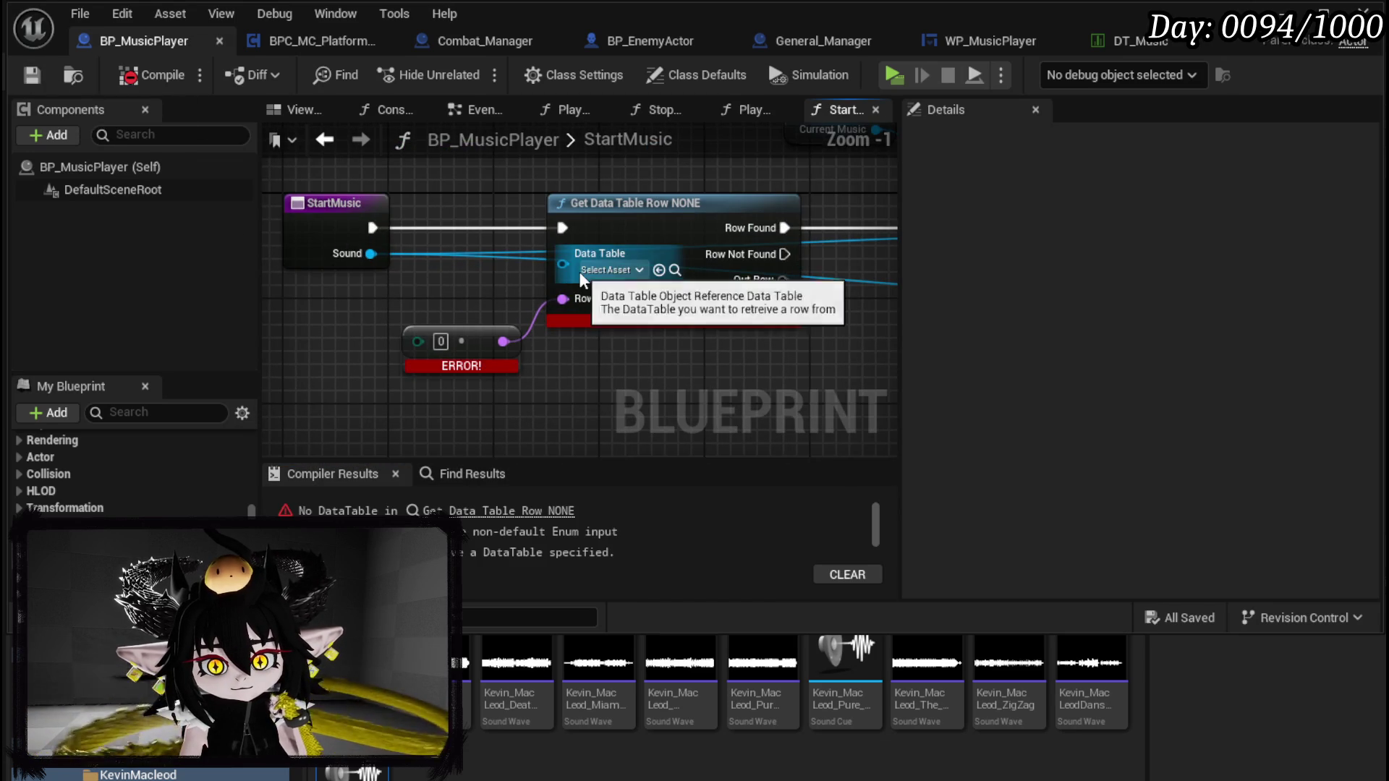
Step: Set the row lookup's Data Table to DT_Music
left_click(609, 270)
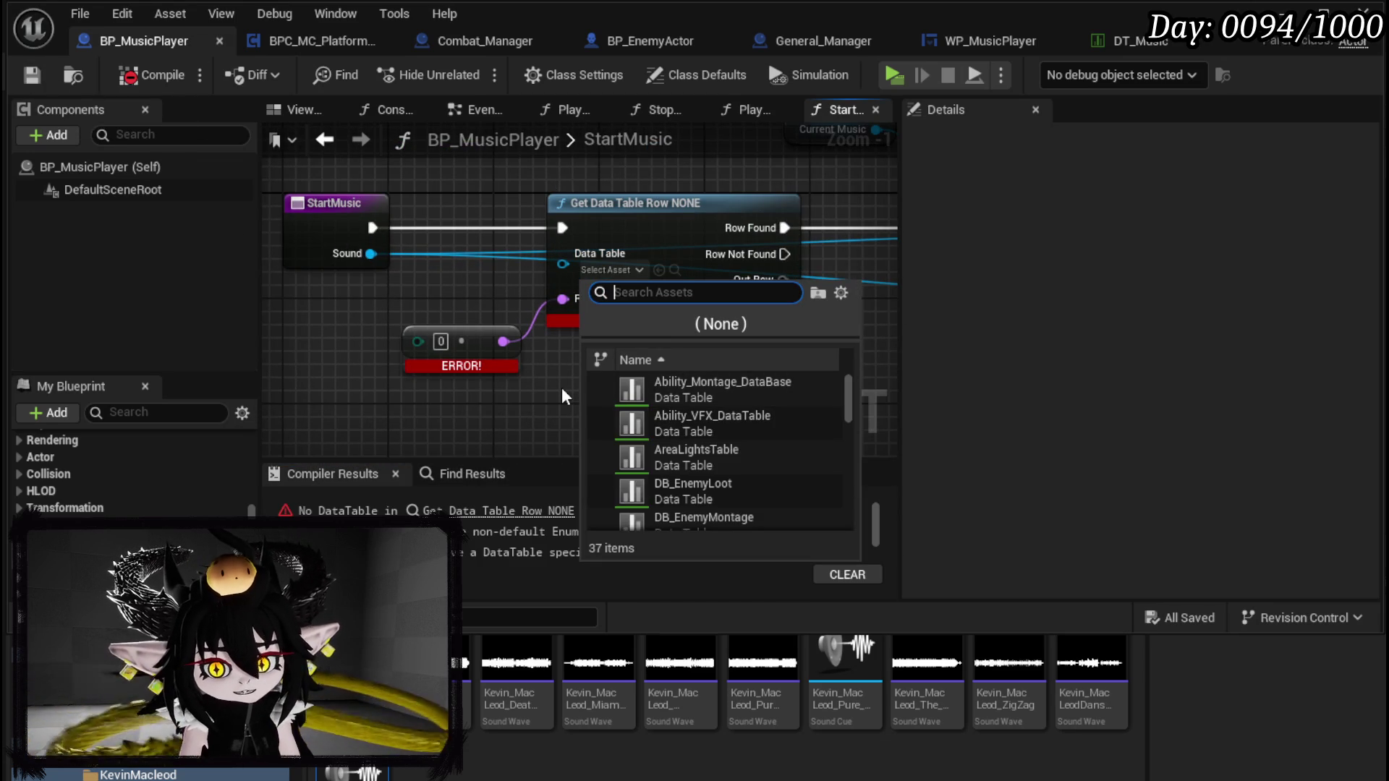
type("Music")
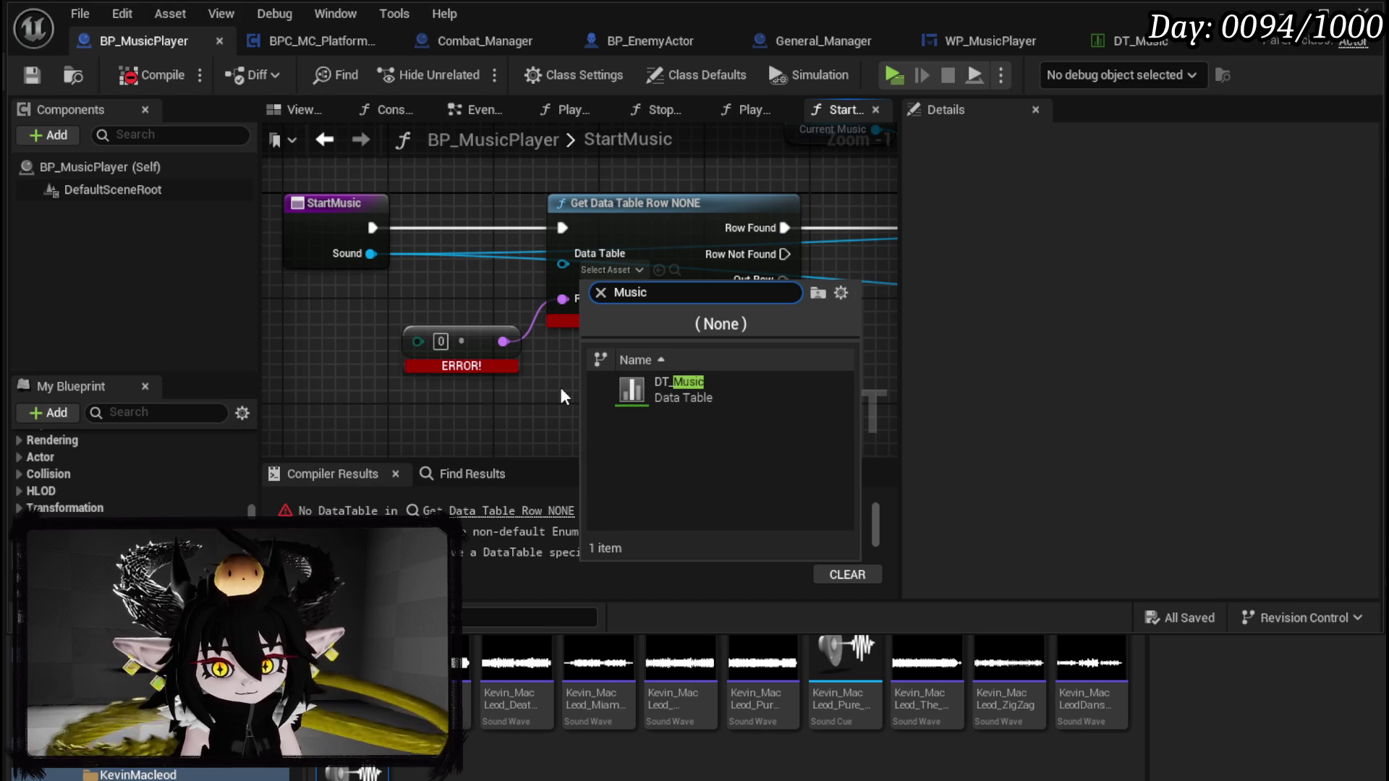
left_click(674, 377)
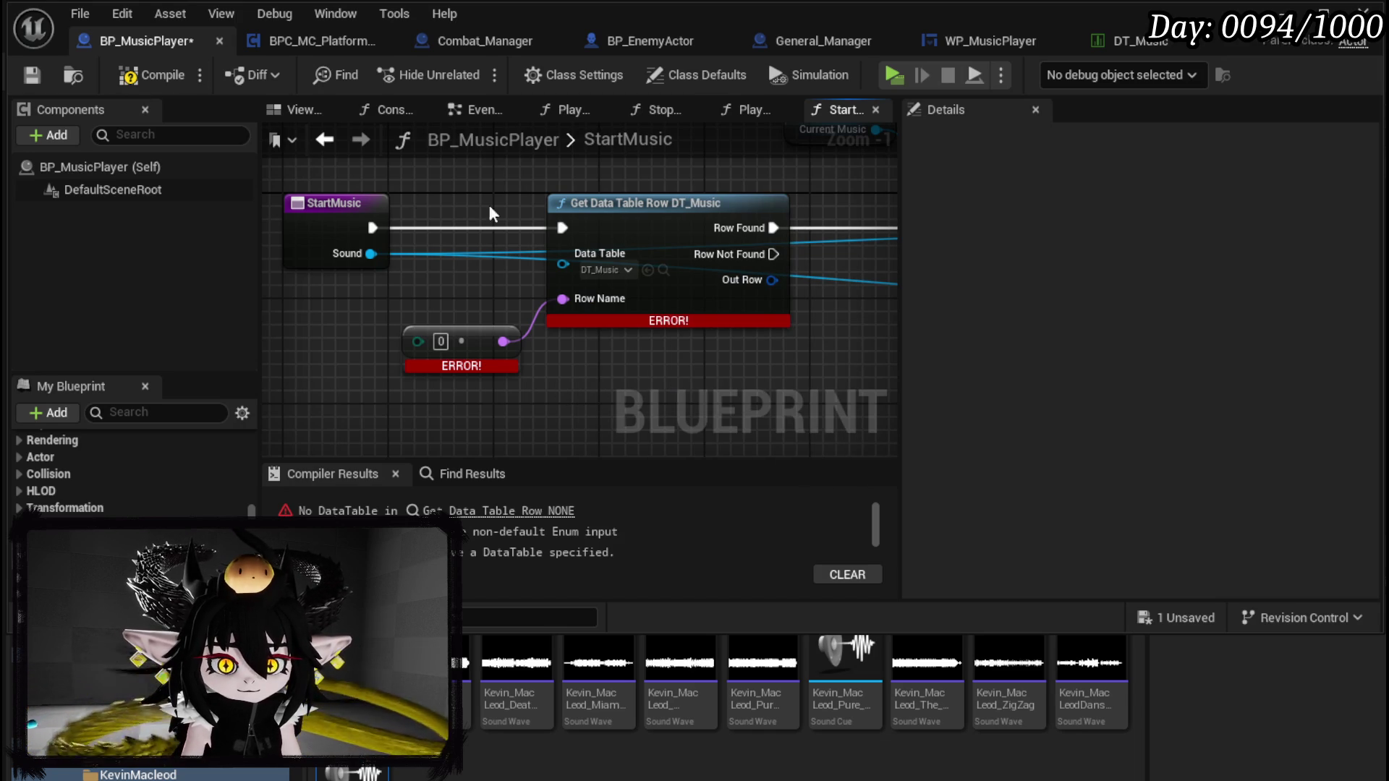
Step: Break Out Row into S Music Data, wiring Cue to Spawn Sound 2D and Artist to Set Data
left_click_drag(595, 384, 482, 349)
mouse_move(659, 245)
left_mouse_down()
mouse_move(477, 340)
mouse_move(507, 351)
left_mouse_up()
type("brea")
left_click(610, 428)
scroll(424, 335, "down", 2)
mouse_move(421, 368)
left_mouse_down()
mouse_move(605, 335)
mouse_move(682, 223)
left_mouse_up()
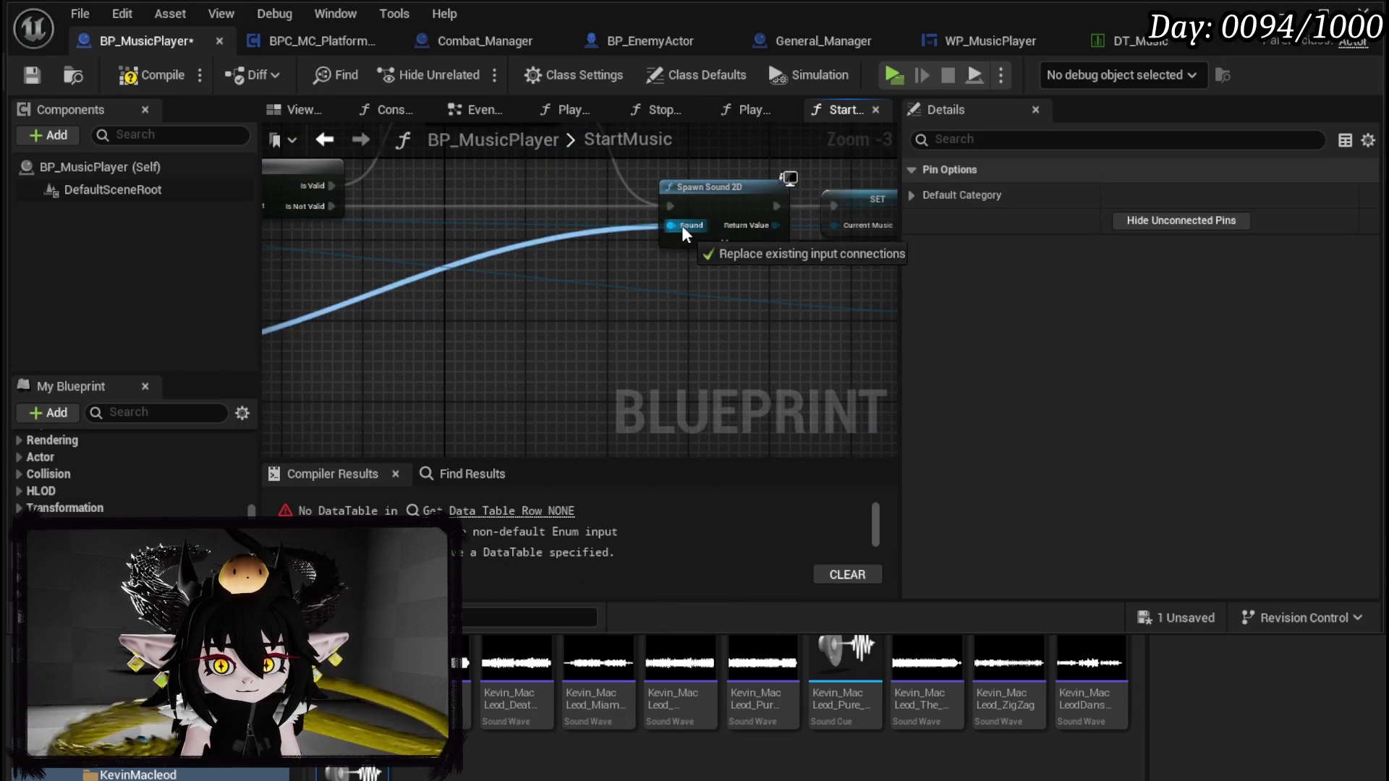
mouse_move(370, 323)
left_mouse_down()
mouse_move(1150, 273)
mouse_move(636, 285)
mouse_move(421, 246)
left_mouse_up()
Step: Delete StartMusic's Sound input in Details, then save and compile
mouse_move(322, 301)
left_mouse_down()
mouse_move(376, 330)
mouse_move(347, 350)
mouse_move(738, 295)
mouse_move(673, 267)
mouse_move(506, 247)
mouse_move(450, 310)
mouse_move(598, 321)
mouse_move(434, 275)
left_mouse_up()
scroll(465, 301, "down", 1)
left_click(597, 321)
scroll(431, 271, "up", 3)
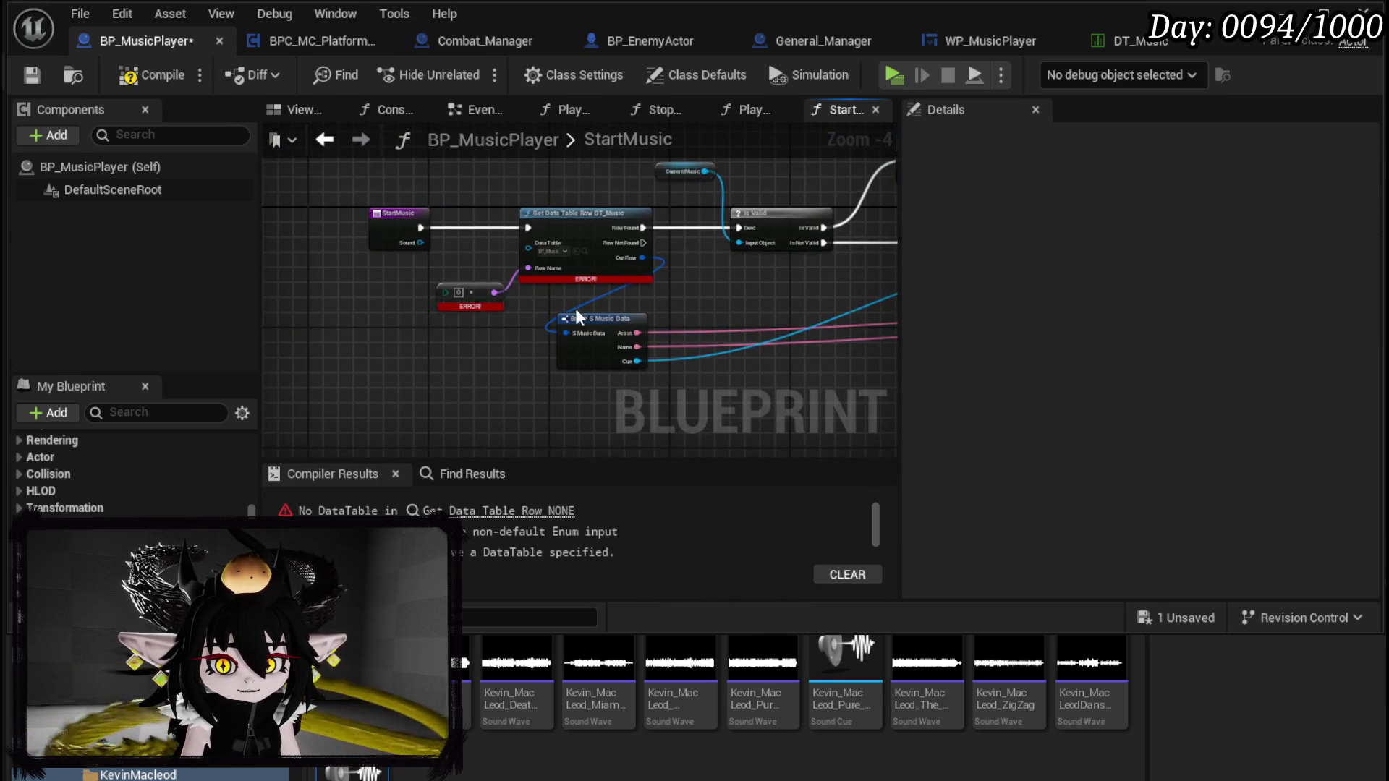
left_click(327, 230)
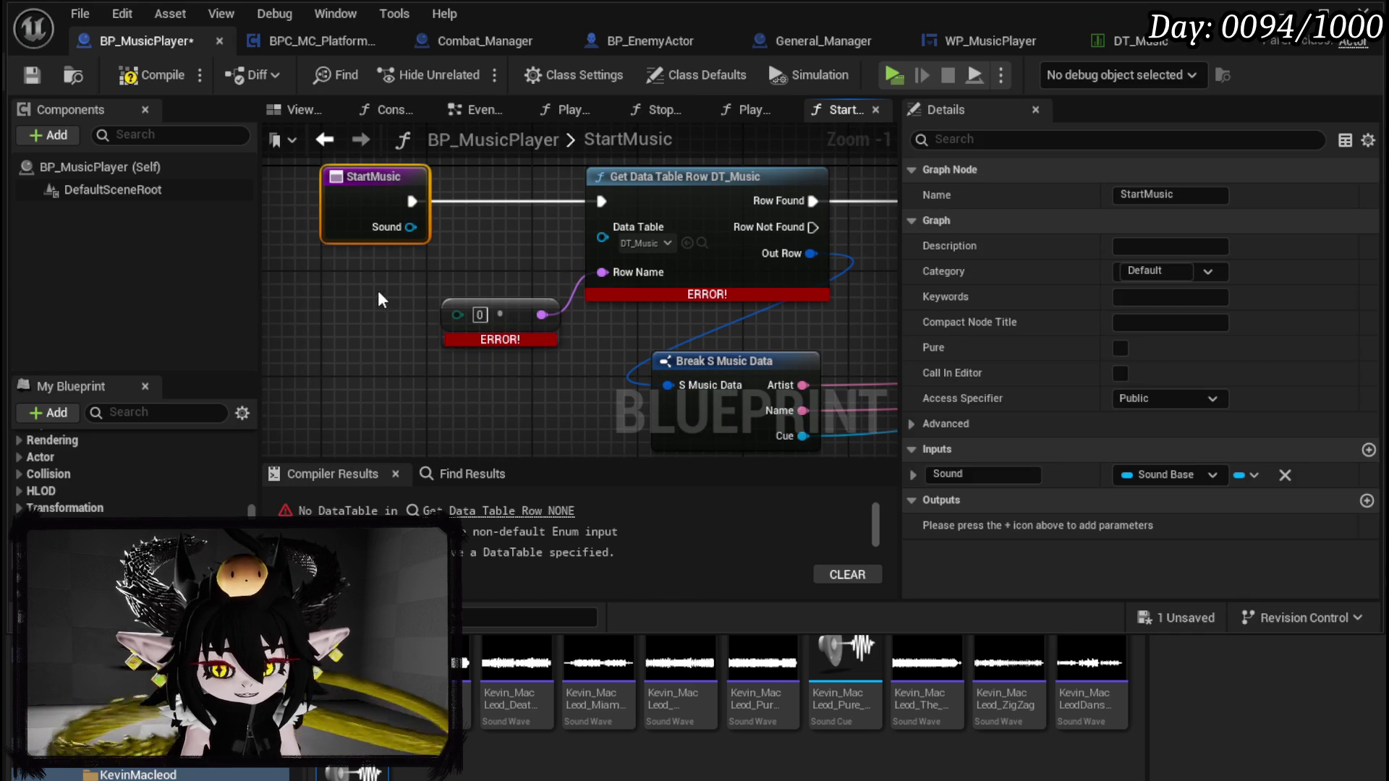
left_click(29, 77)
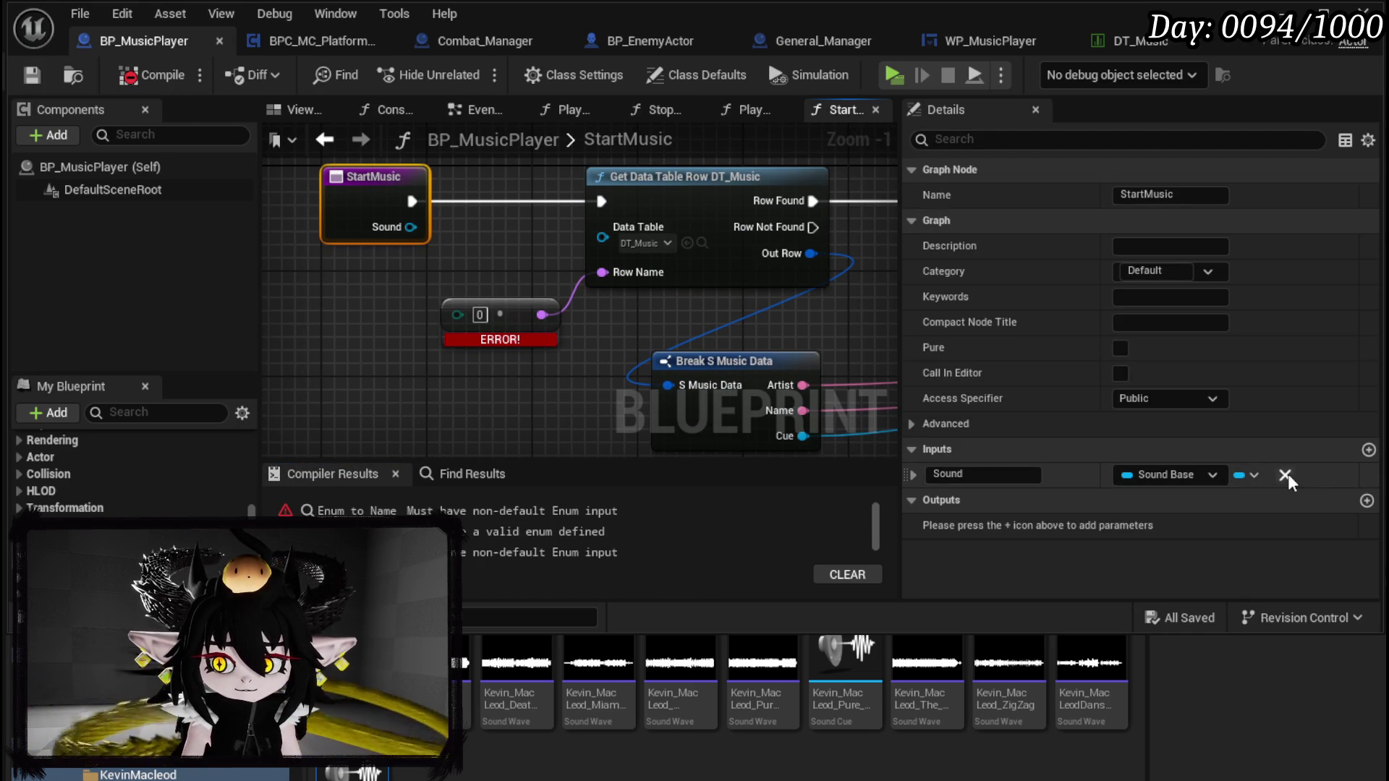
left_click(1285, 475)
left_click(152, 75)
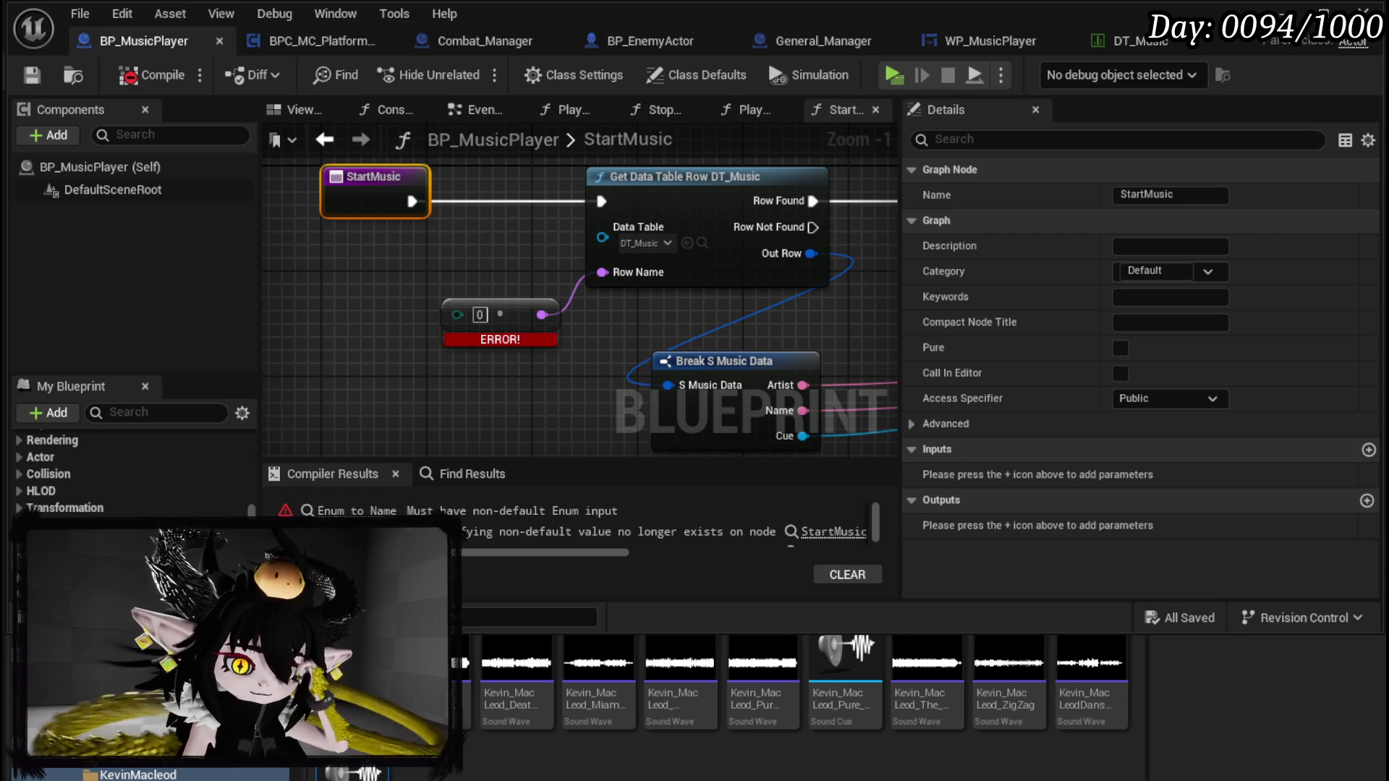
Step: Create an Enum folder in the Content Browser and move the enum asset into it
right_click(550, 695)
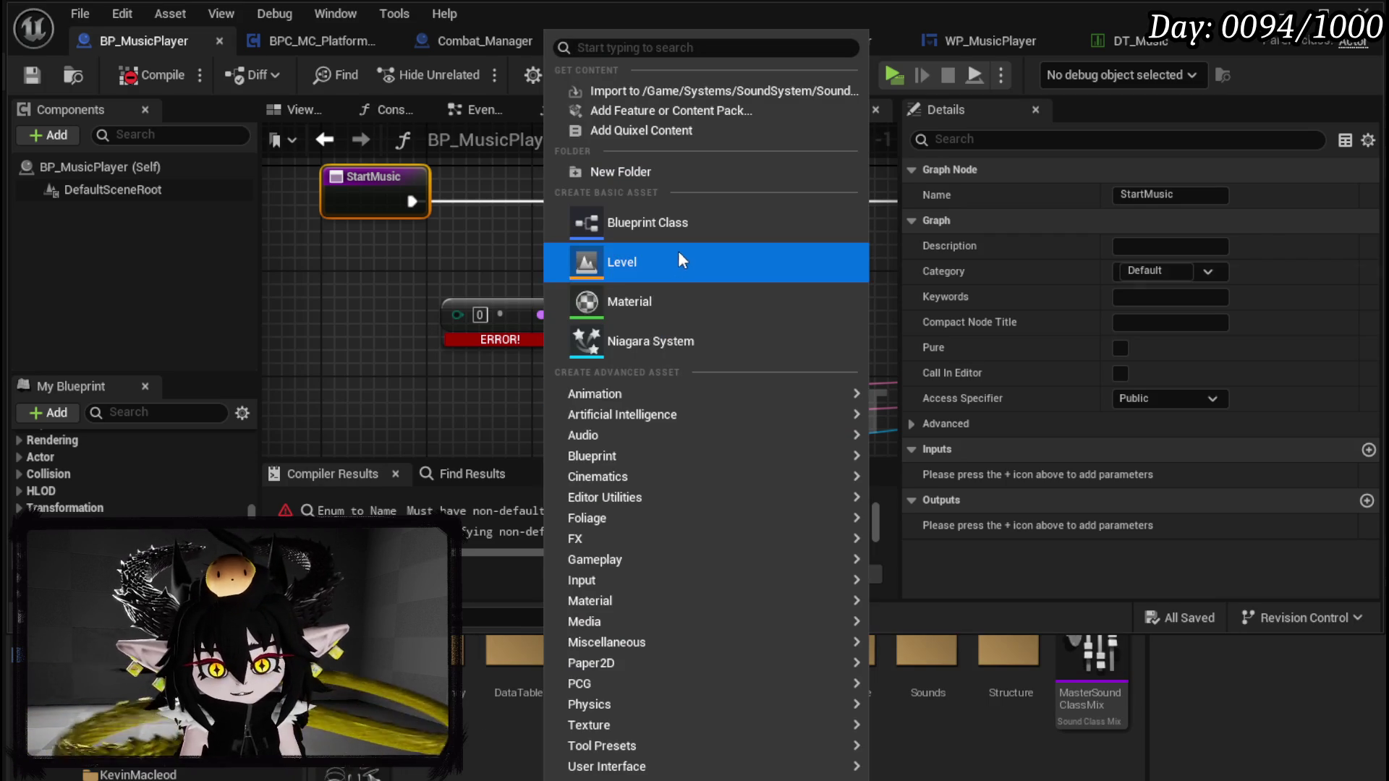
mouse_move(661, 543)
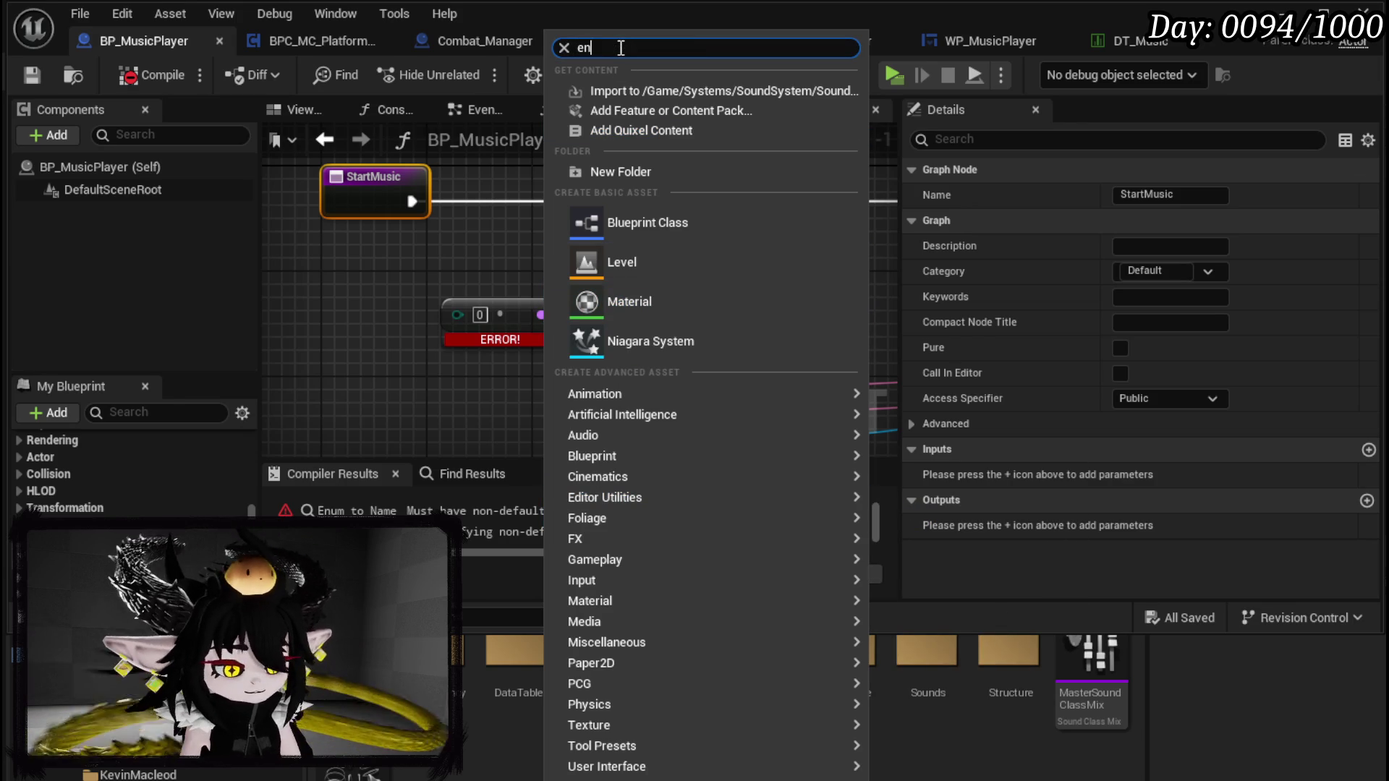
left_click(626, 94)
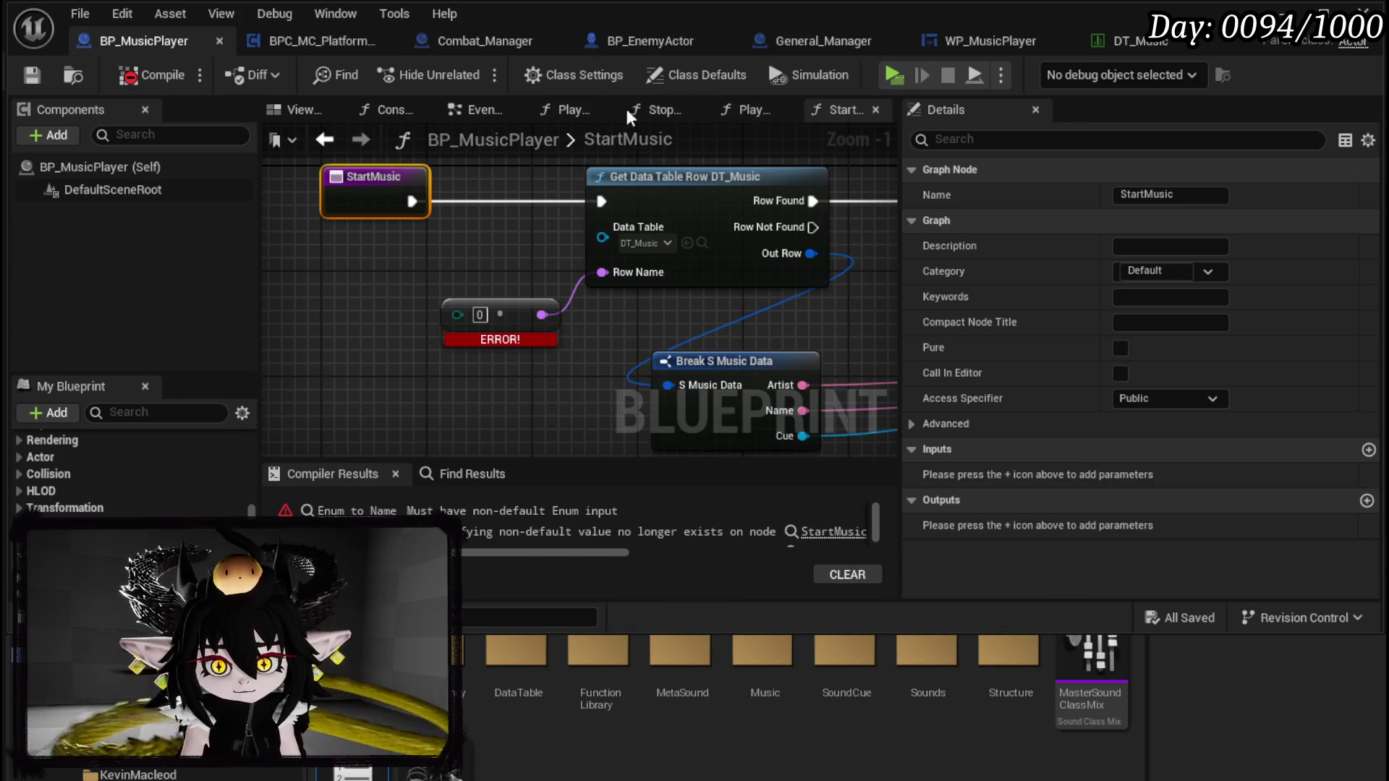
right_click(700, 738)
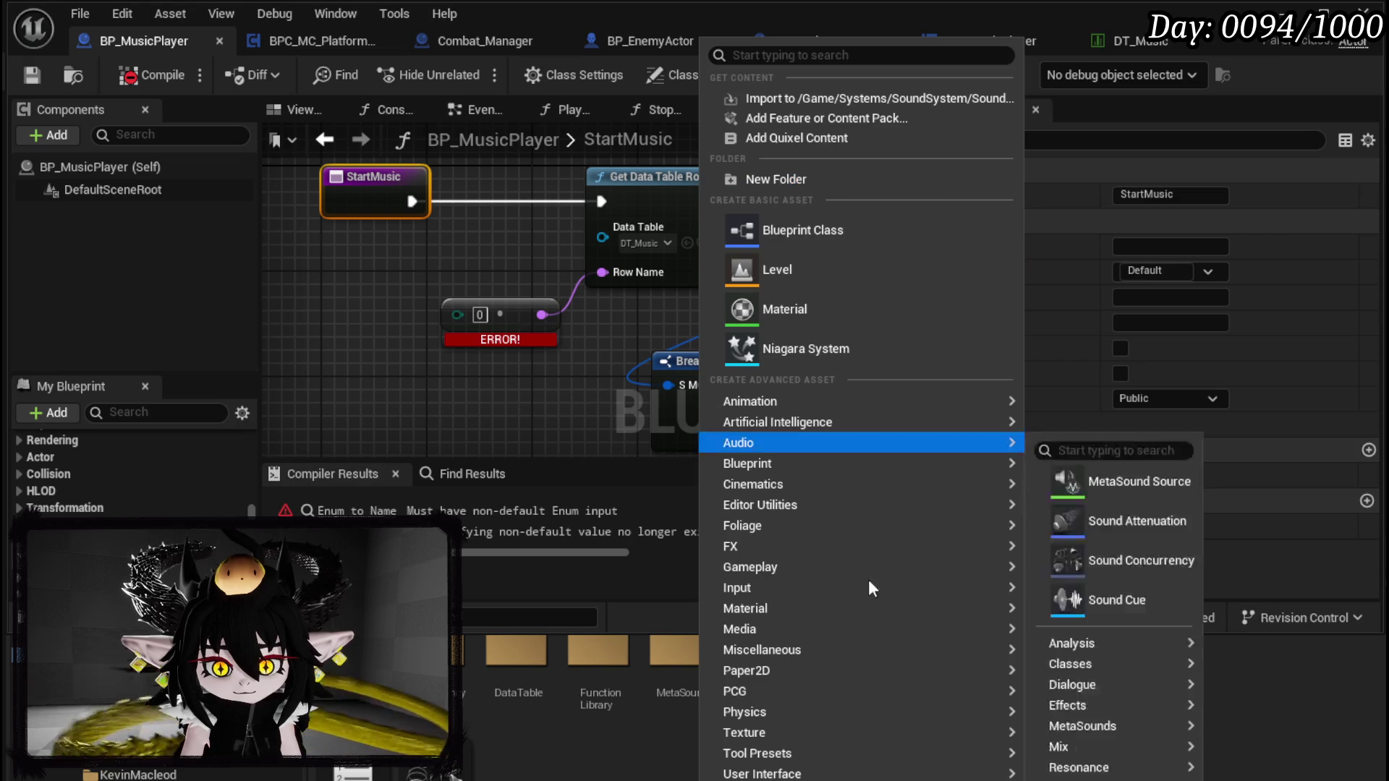
left_click(758, 181)
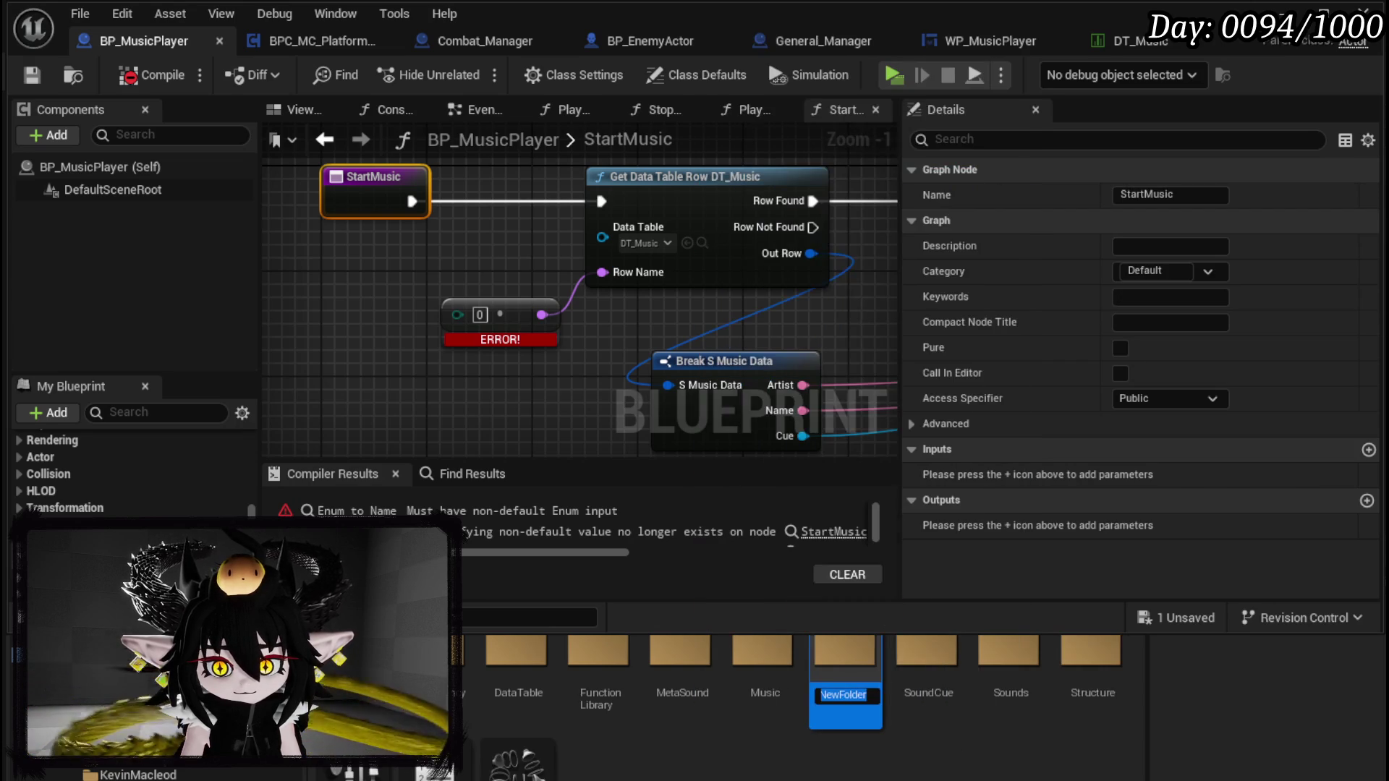
type("Enum")
key("Return")
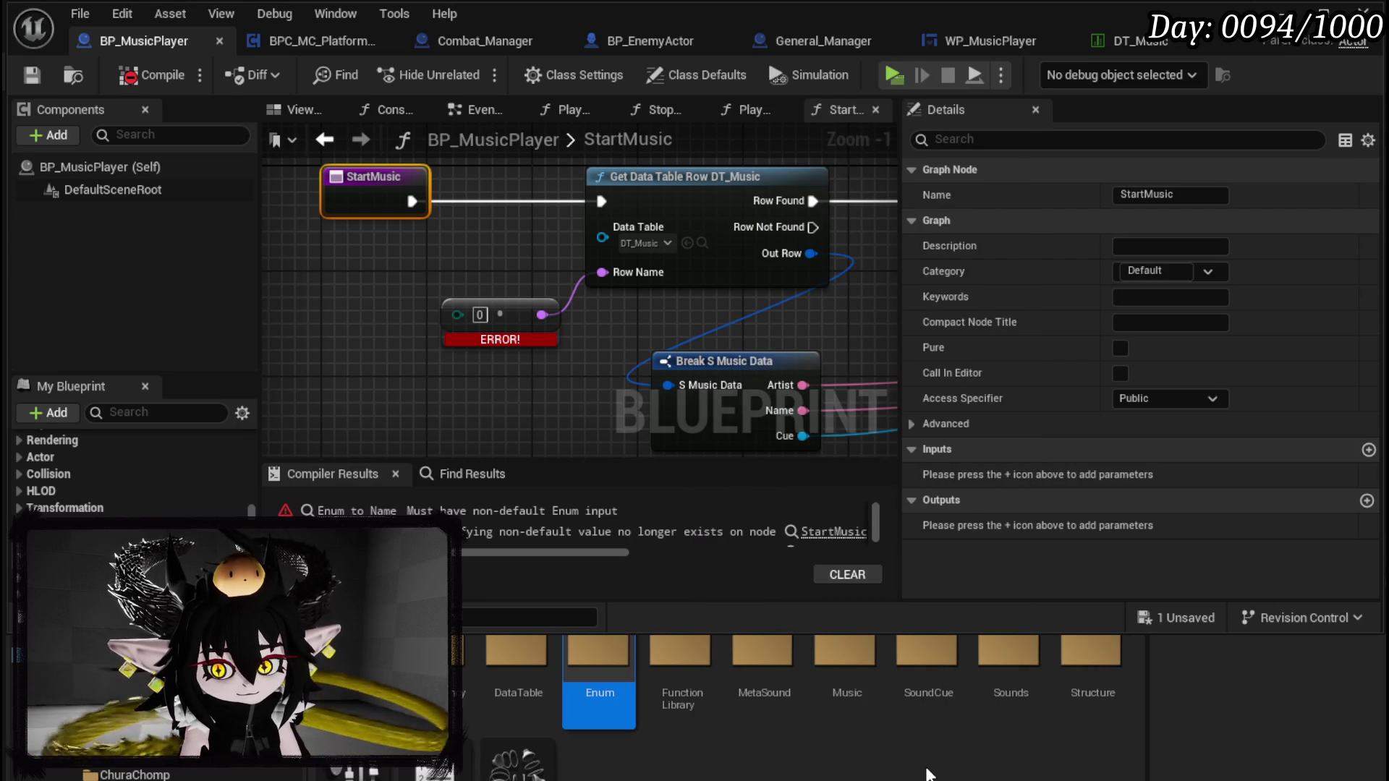
left_click_drag(434, 763, 582, 683)
left_click(619, 712)
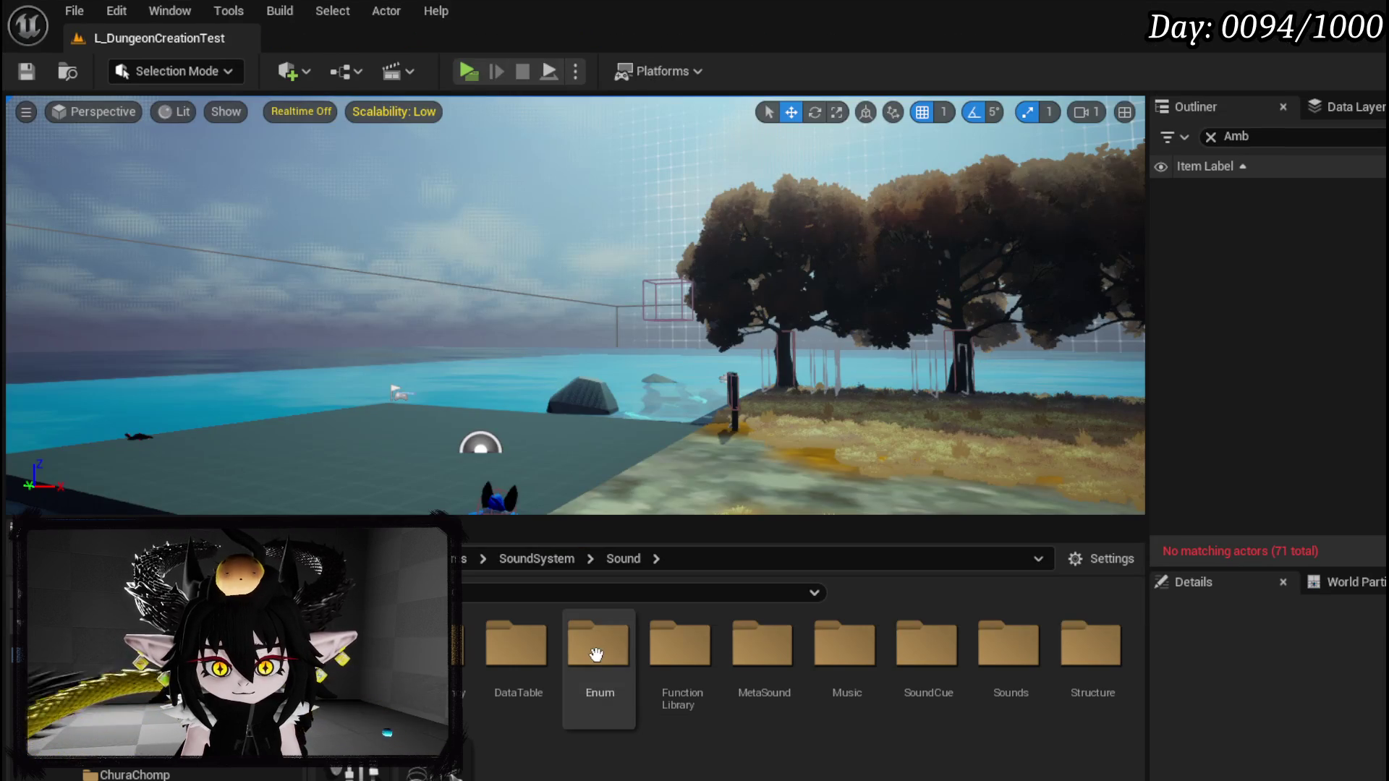
Step: Open the Enum folder and the song-name enum asset in the Enum editor
double_click(599, 644)
right_click(445, 648)
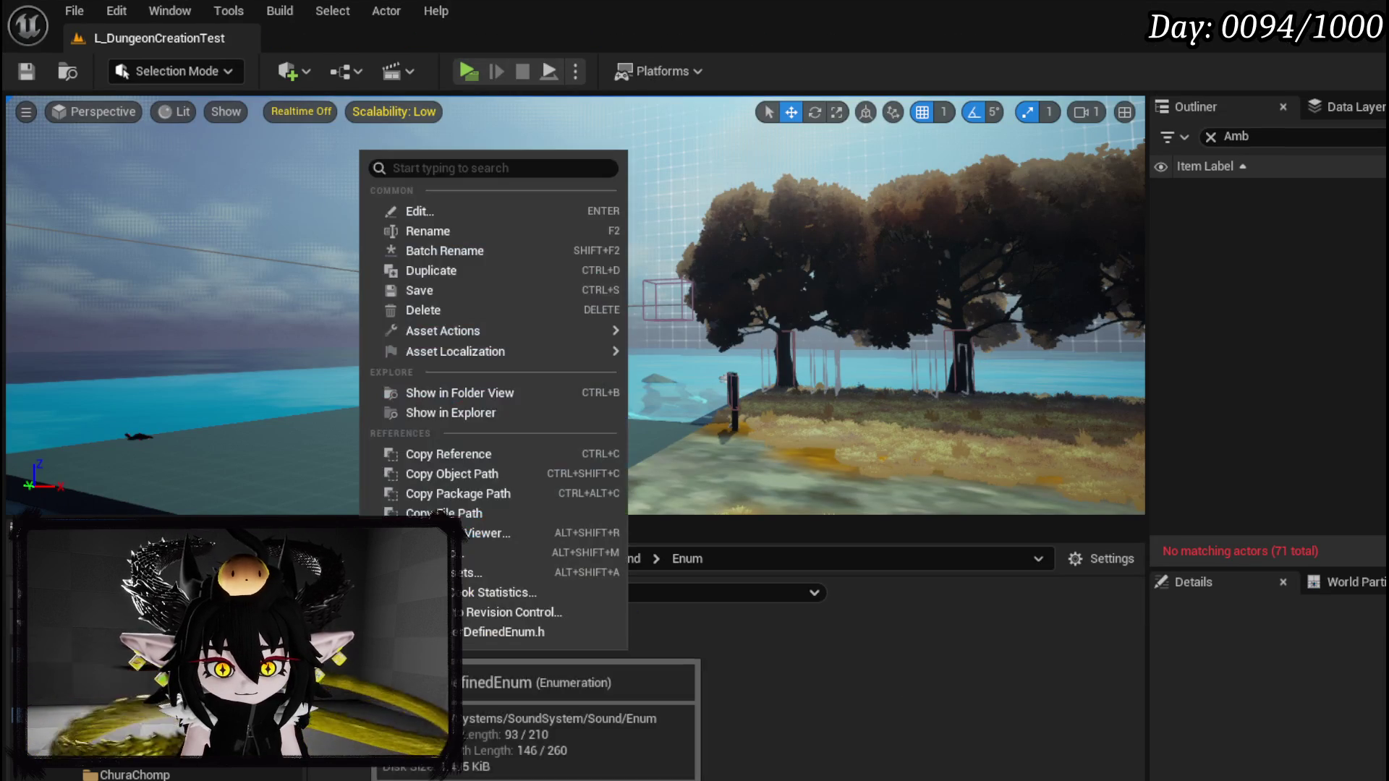
left_click(418, 232)
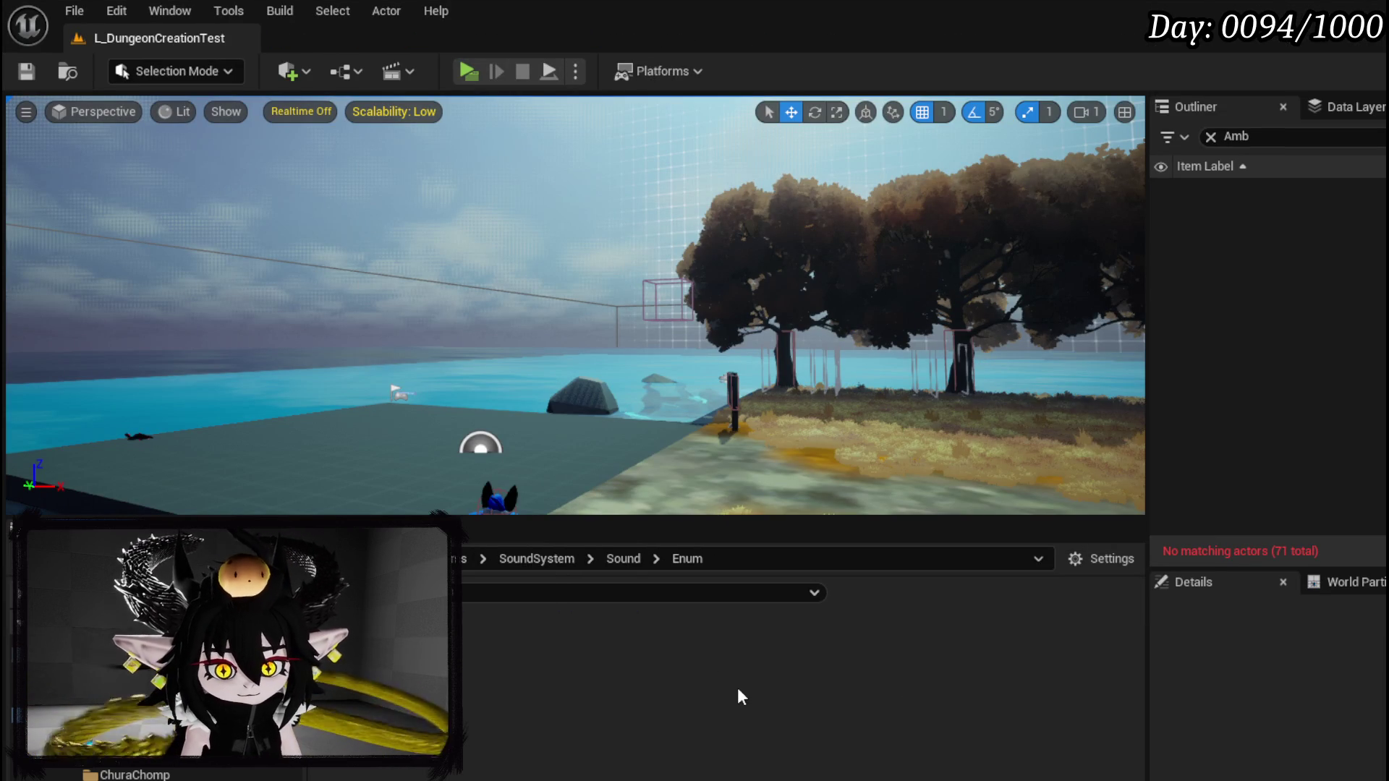
double_click(571, 716)
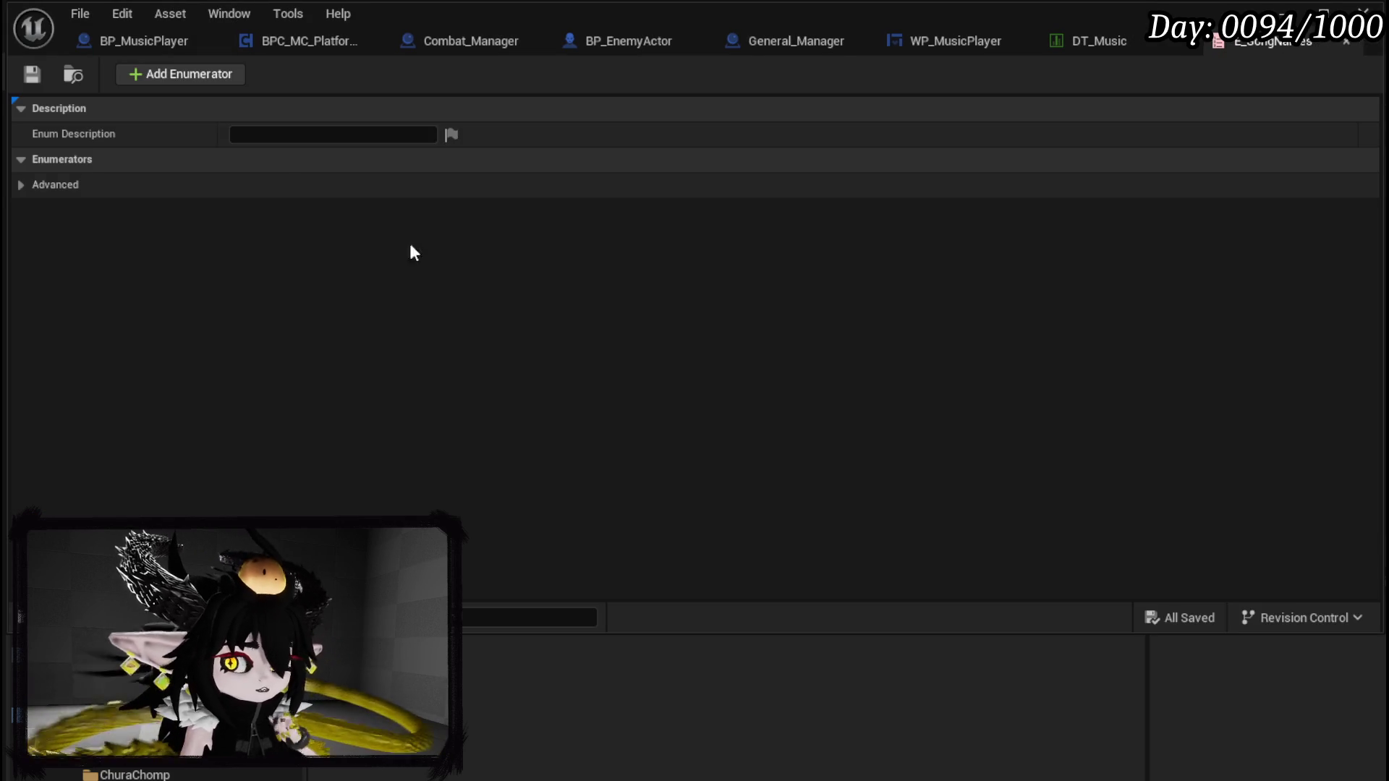
Step: Add four enumerator entries to the song-name enum
double_click(184, 74)
left_click(186, 76)
left_click(187, 80)
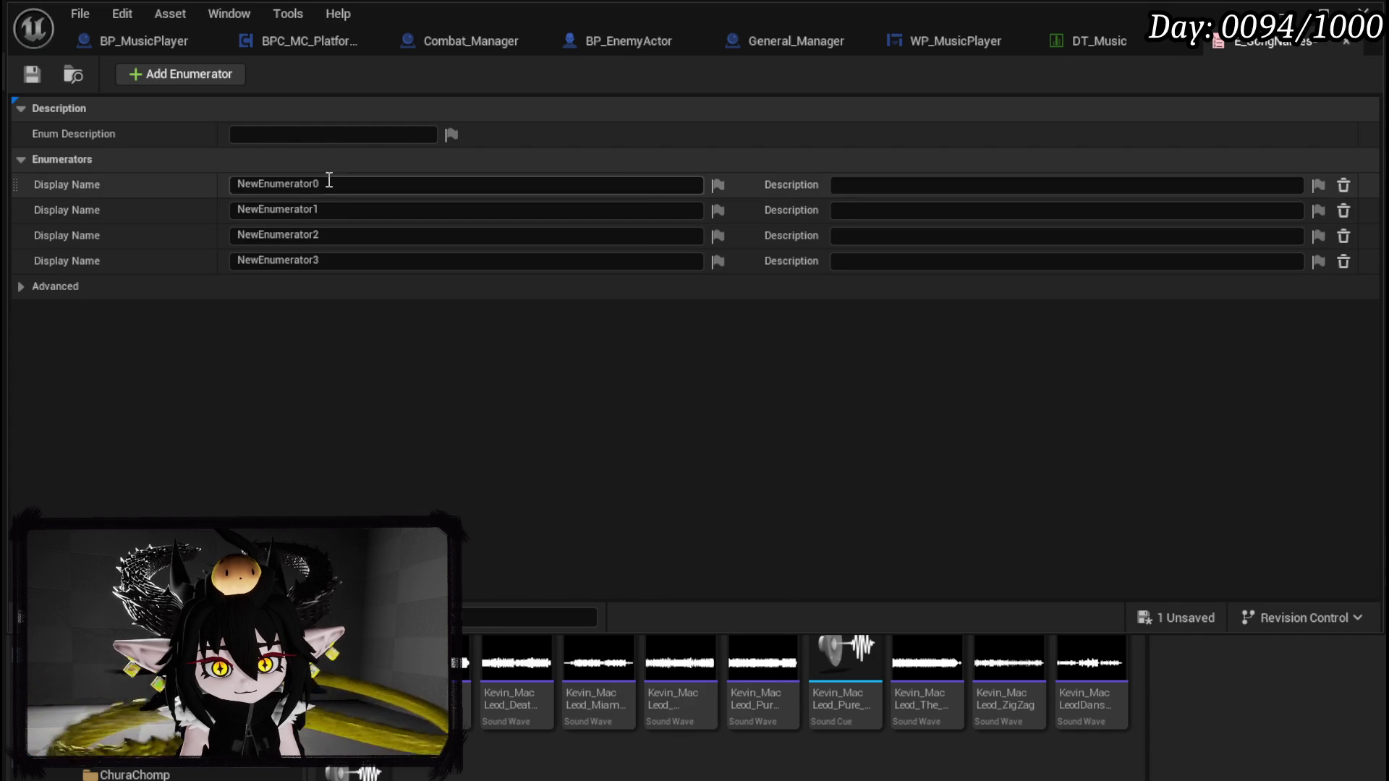
left_click(137, 774)
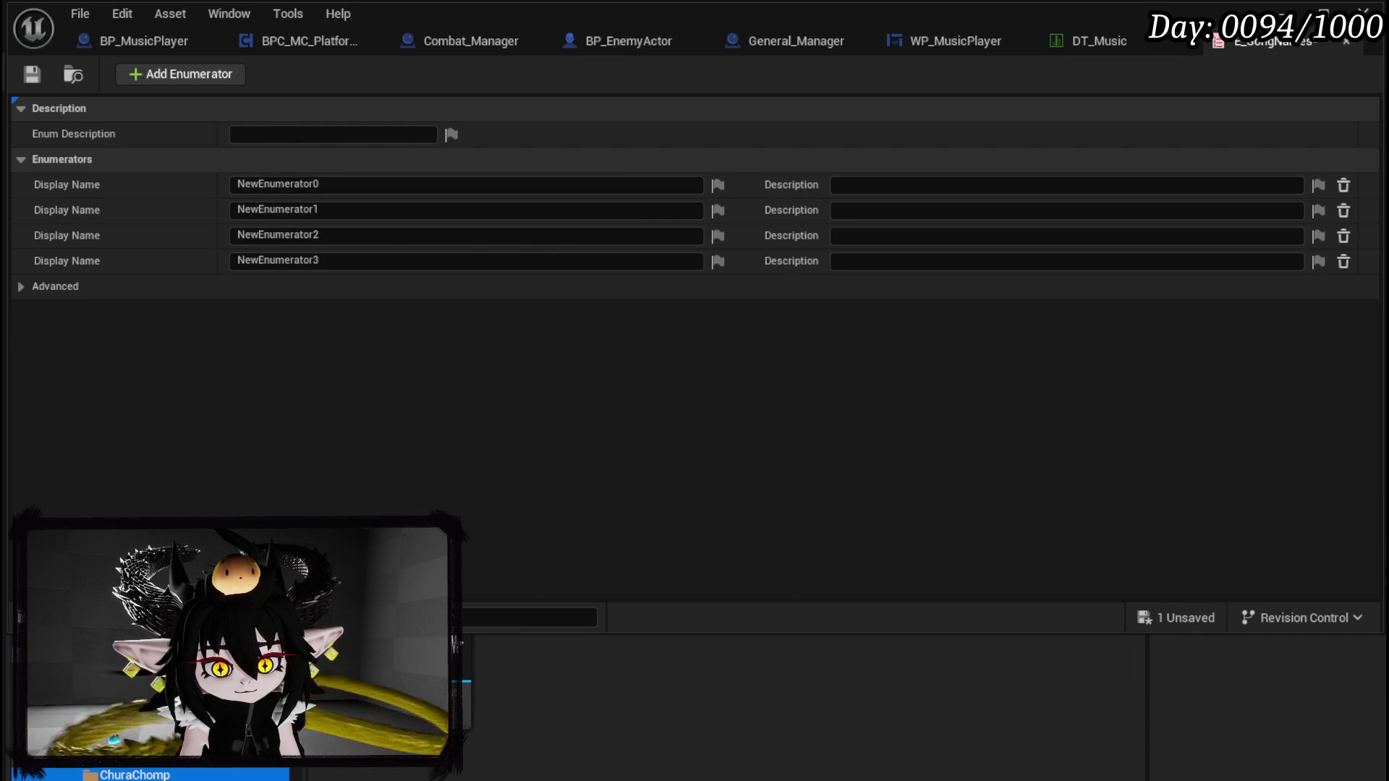
Step: Name the first enumerator 'Piano Crazy Style'
left_click(278, 184)
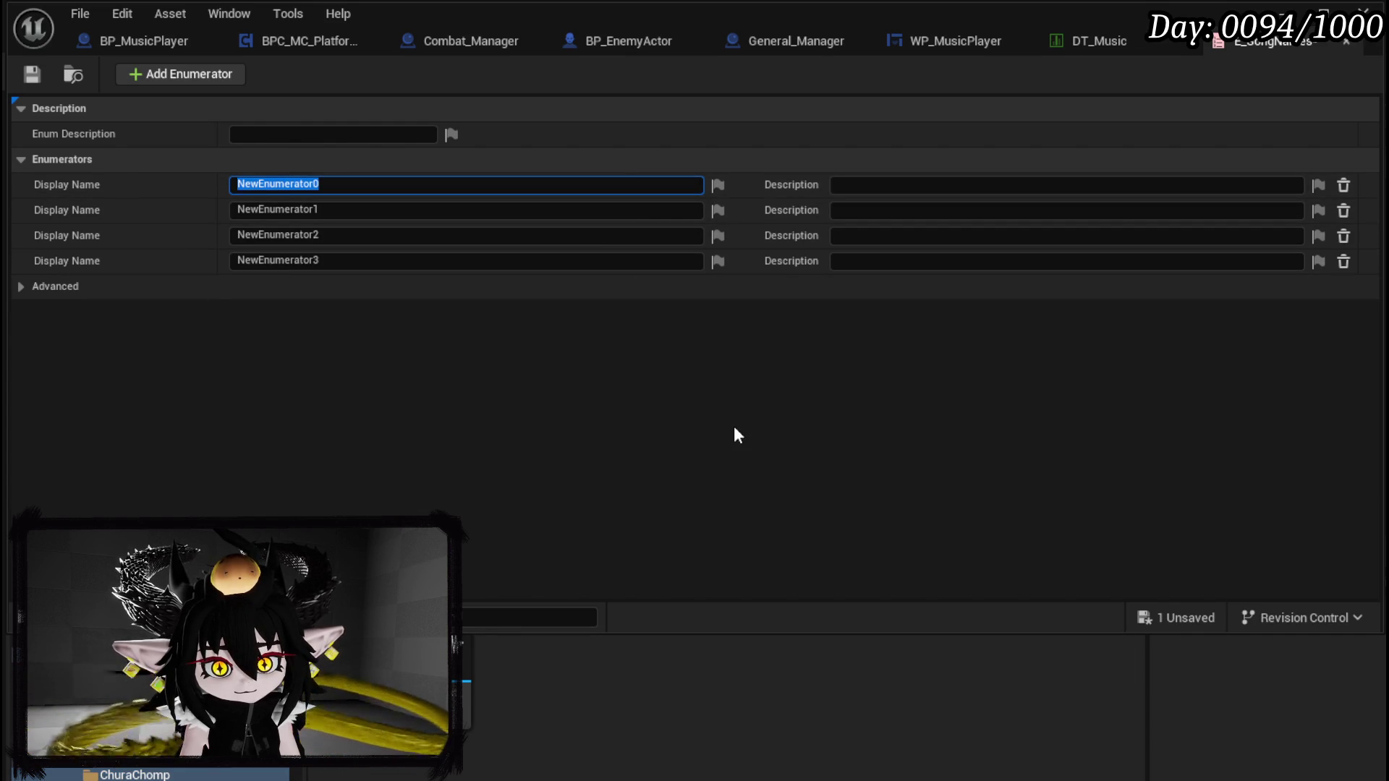
type("P")
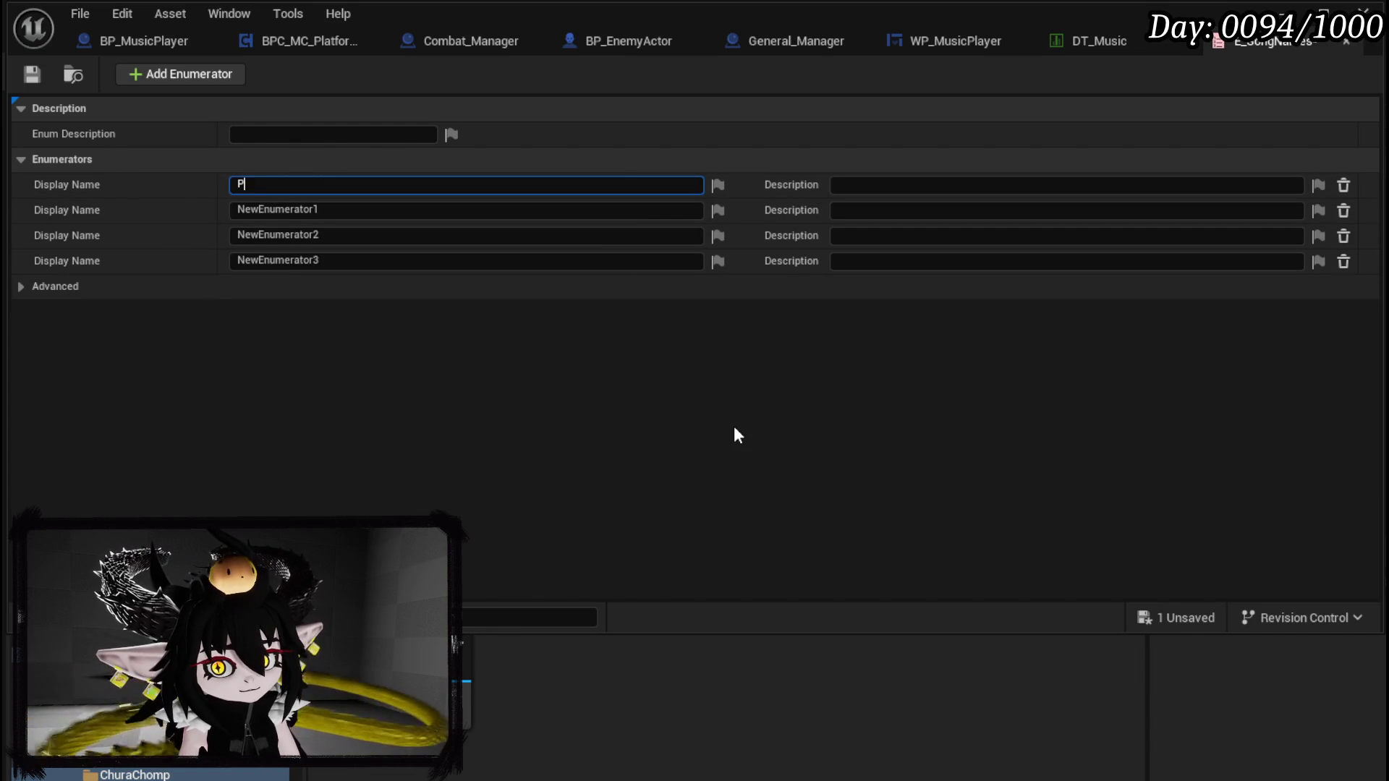
type("ianoCrazu")
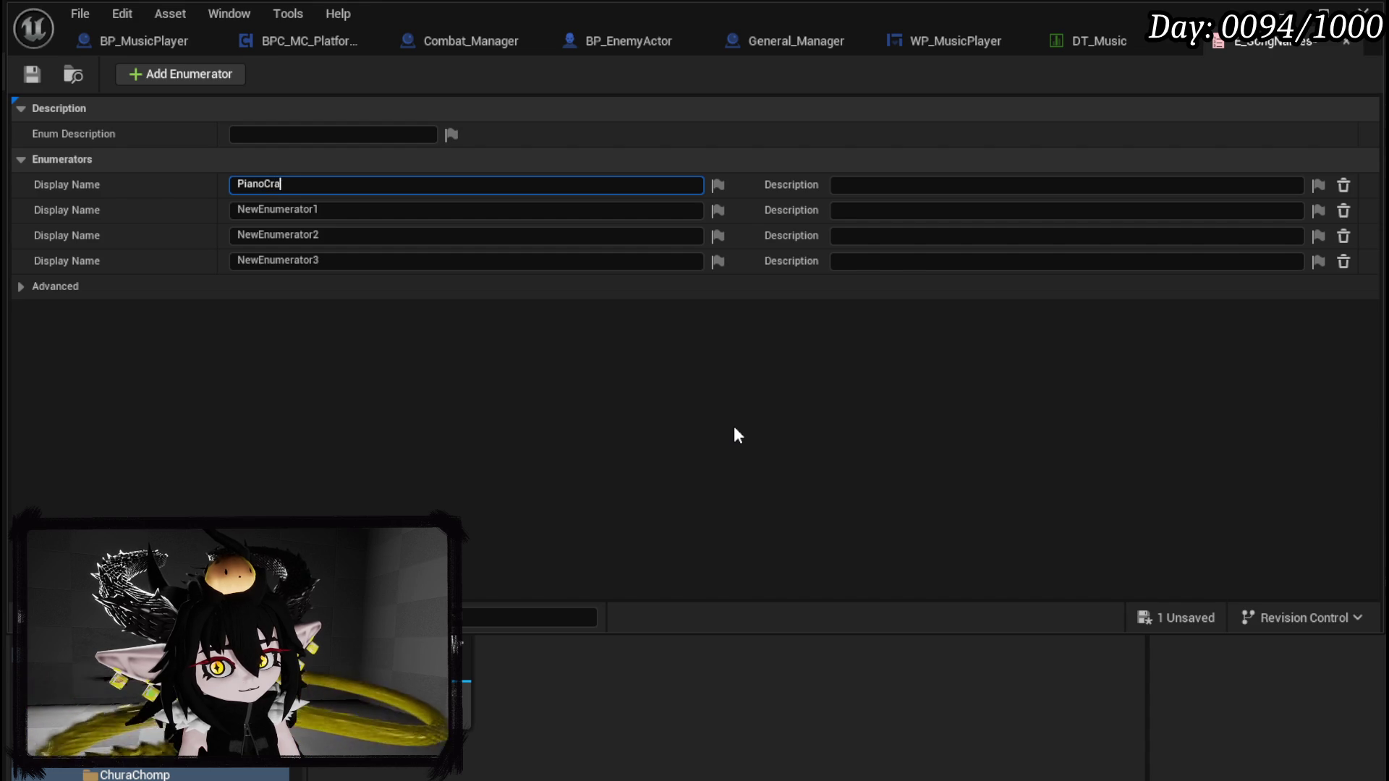
key("BackSpace")
type("Cra")
key("Return")
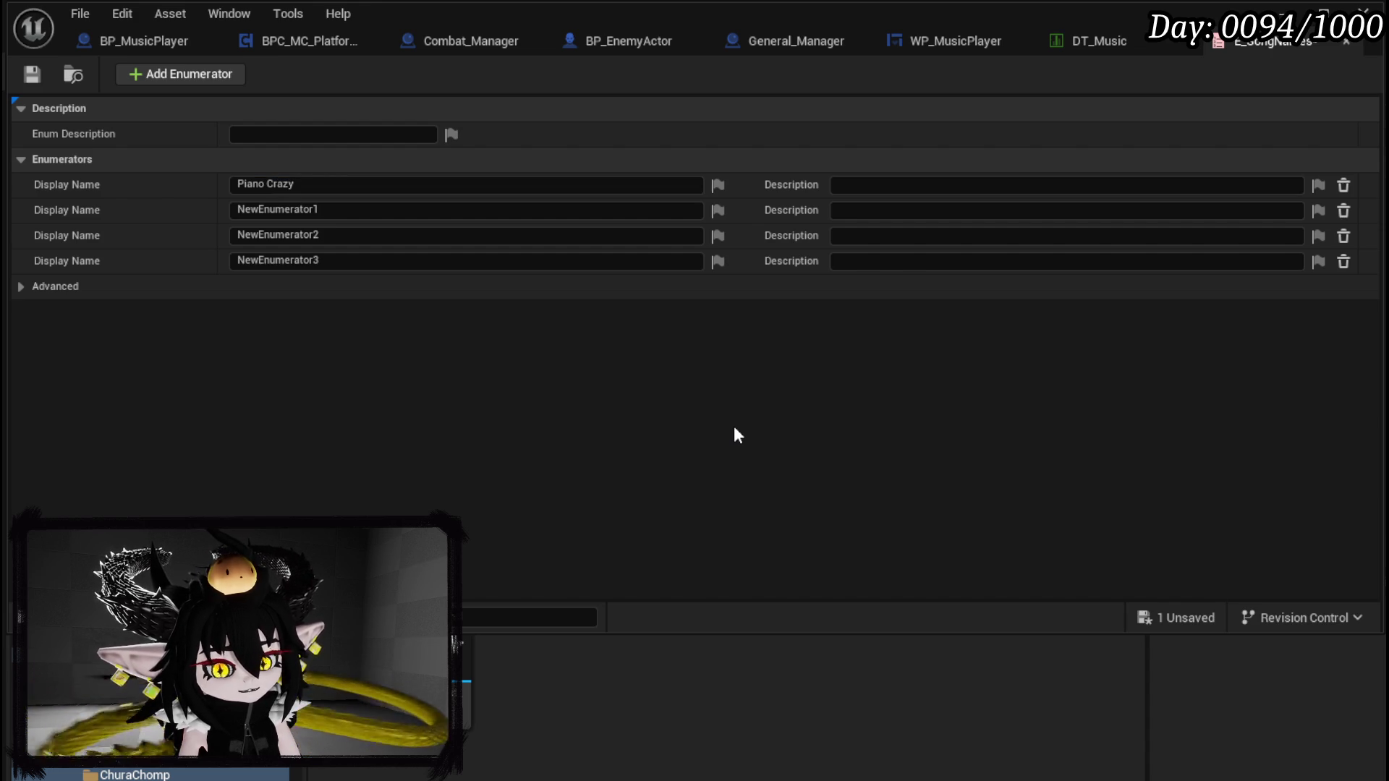
left_click(444, 186)
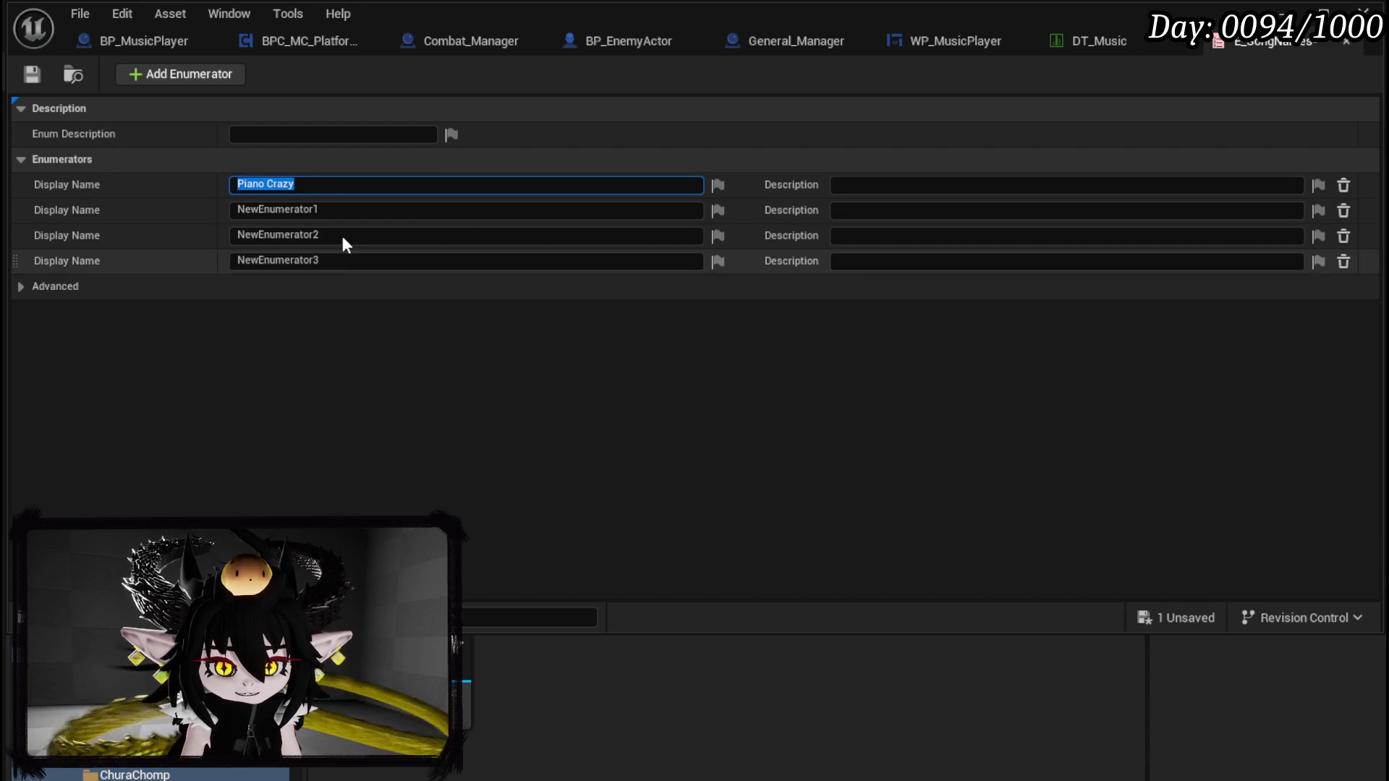
left_click(329, 184)
type("Style")
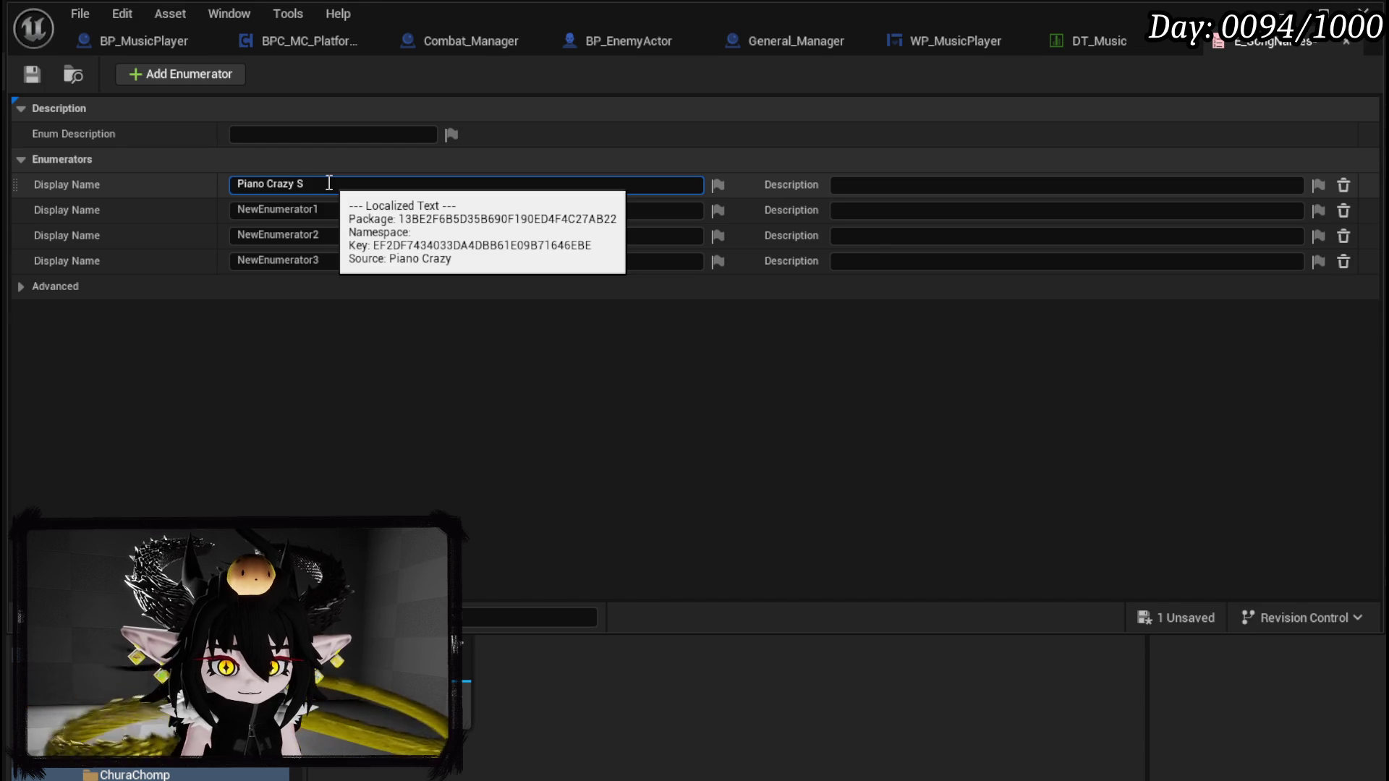
key("Return")
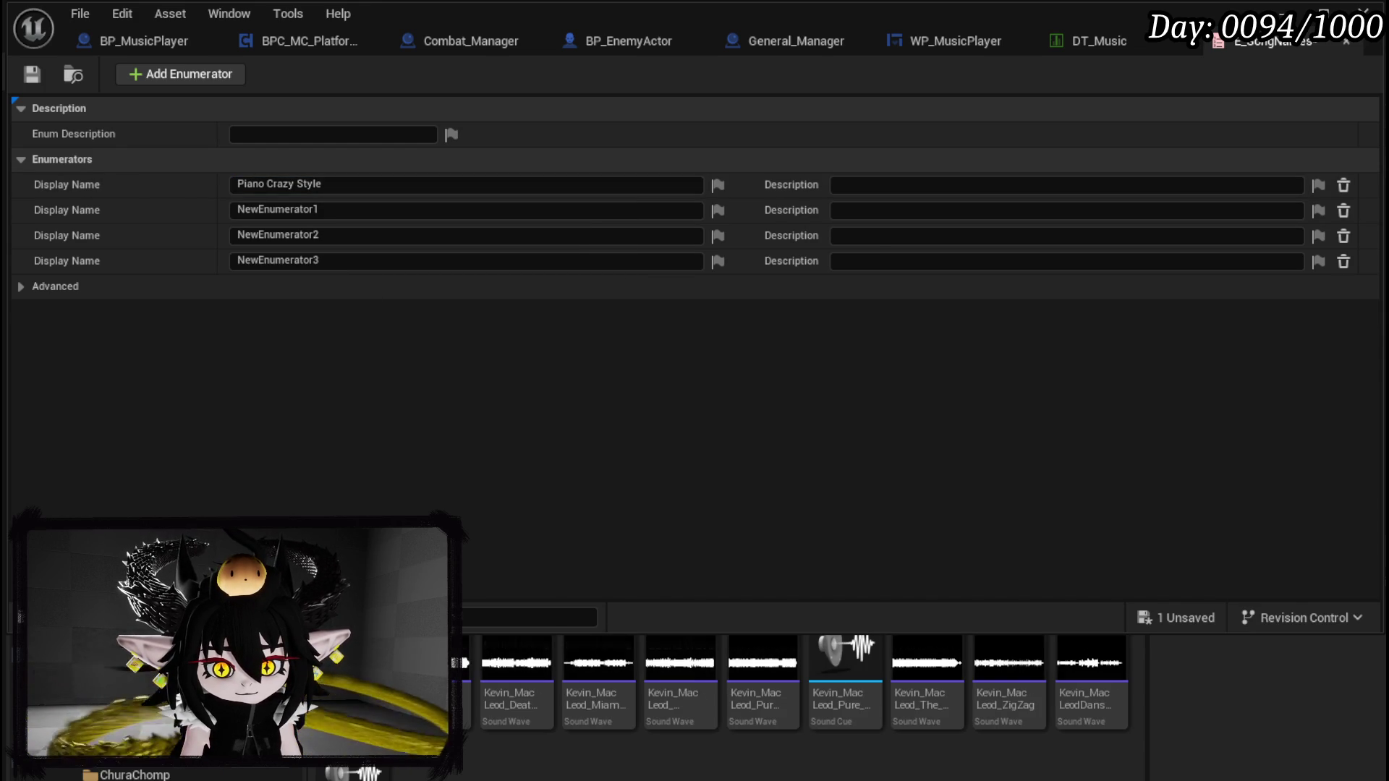
Step: Name the other enumerators 'Pure Attitude', 'Danse Morialta' and 'Corneria', and save
left_click(328, 212)
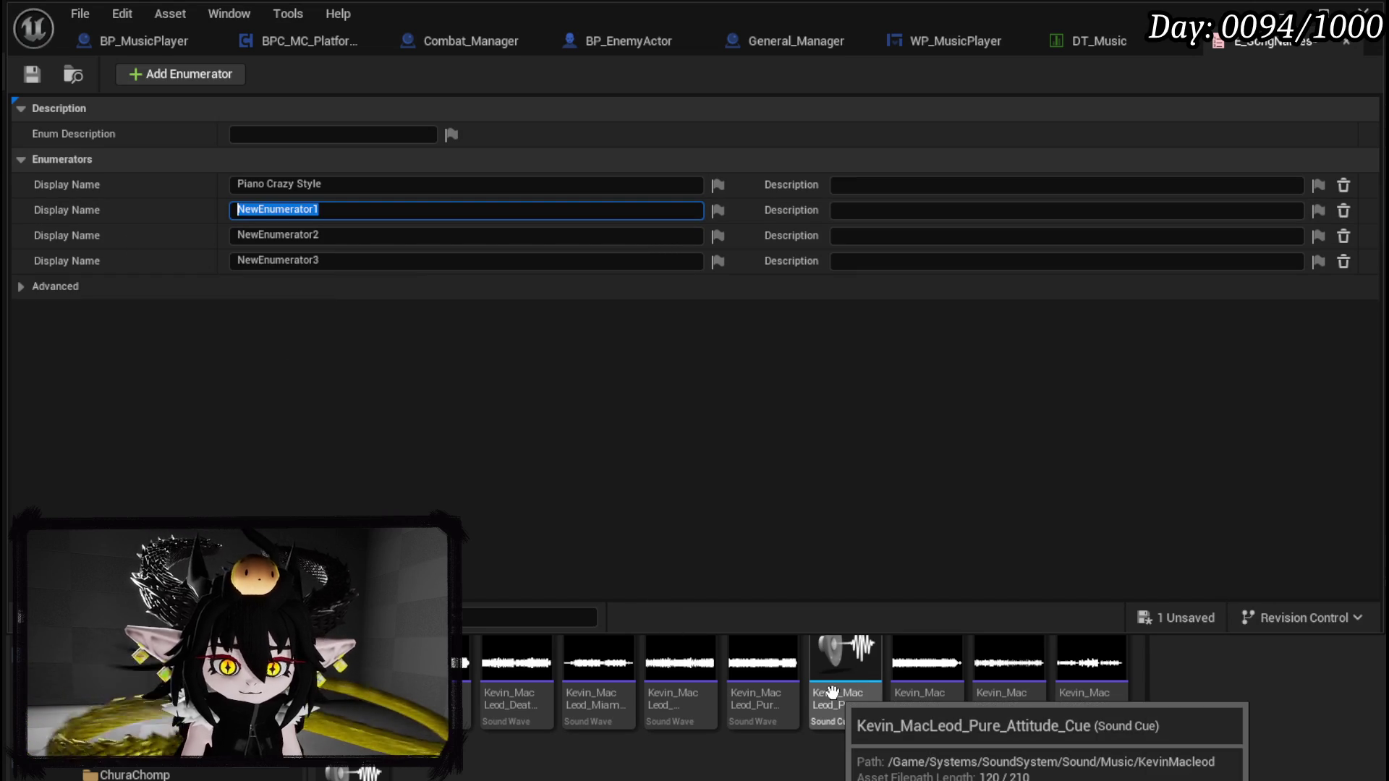
type("Pure Attit")
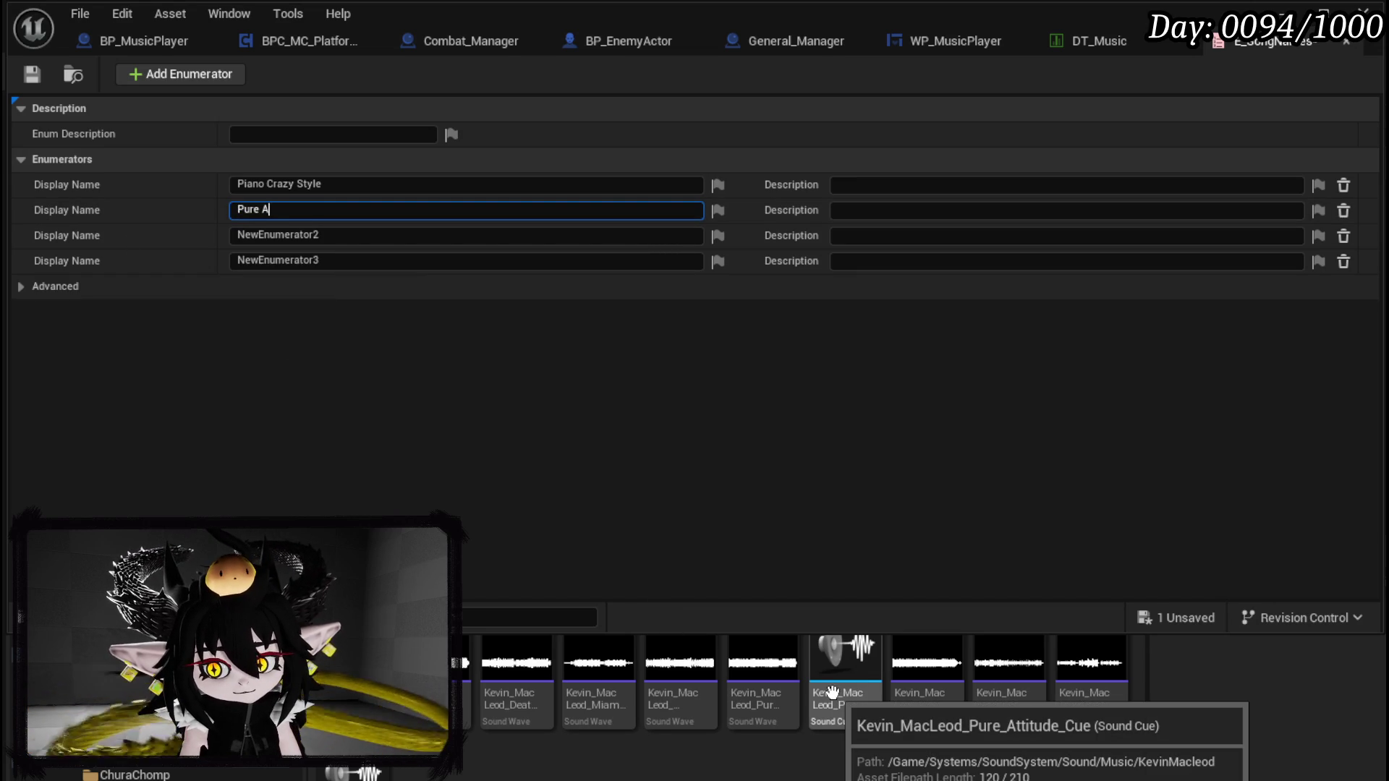
type("ude")
key("Return")
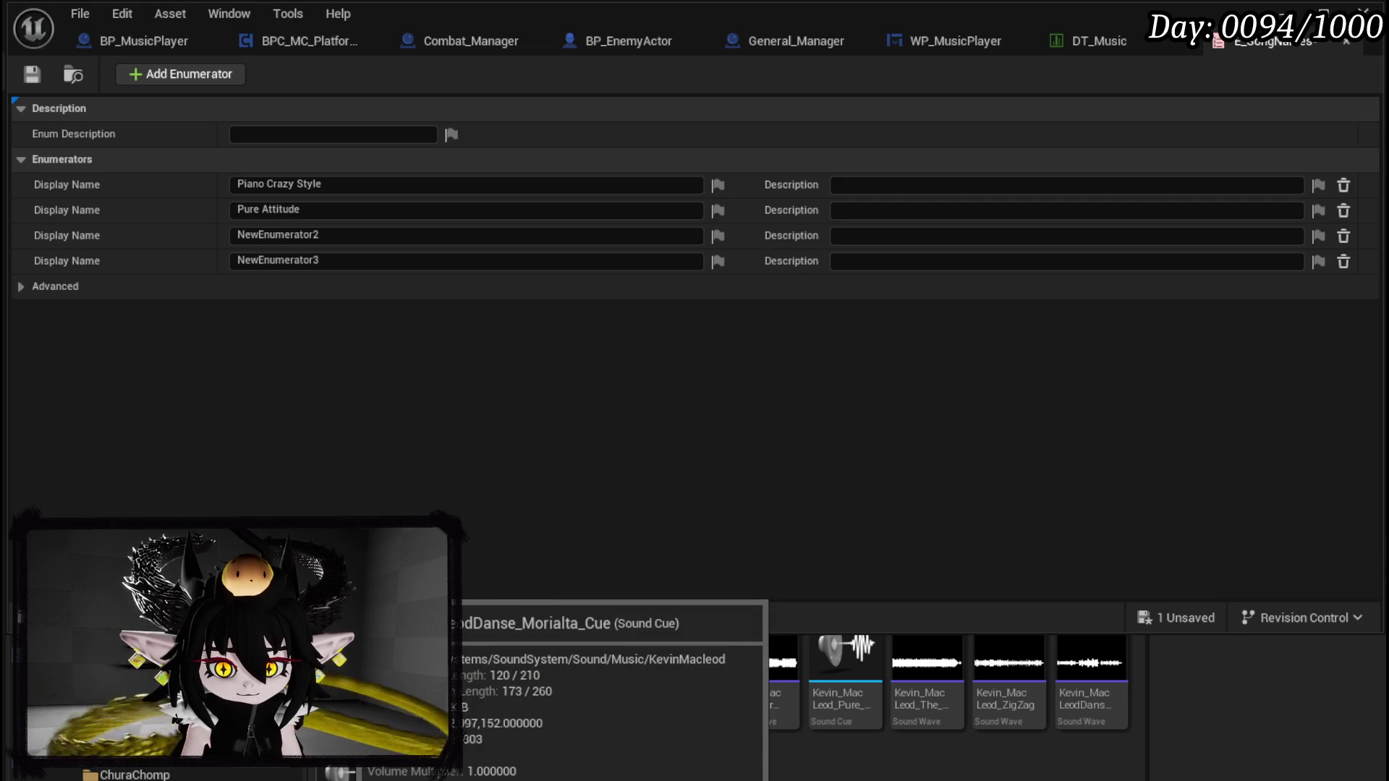
left_click(366, 233)
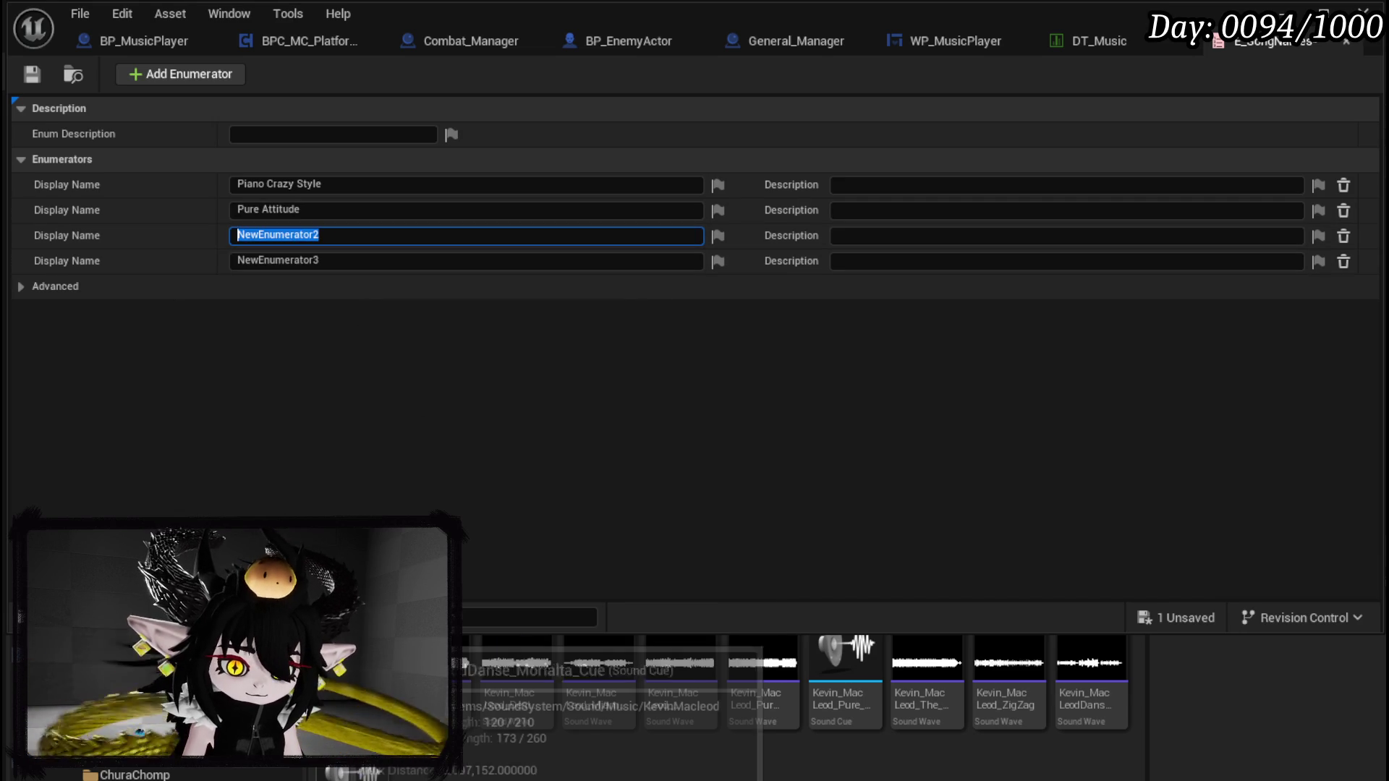
type("Danse M")
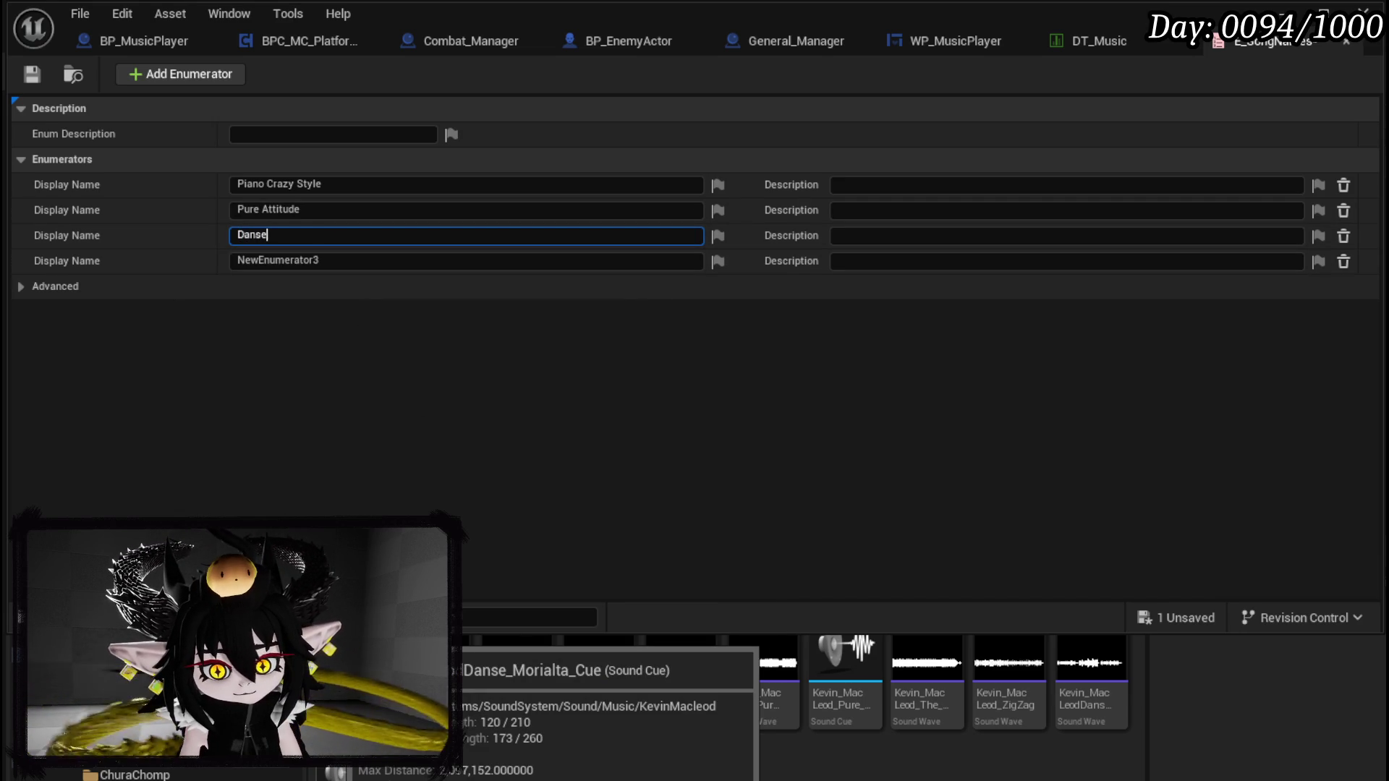
type("o")
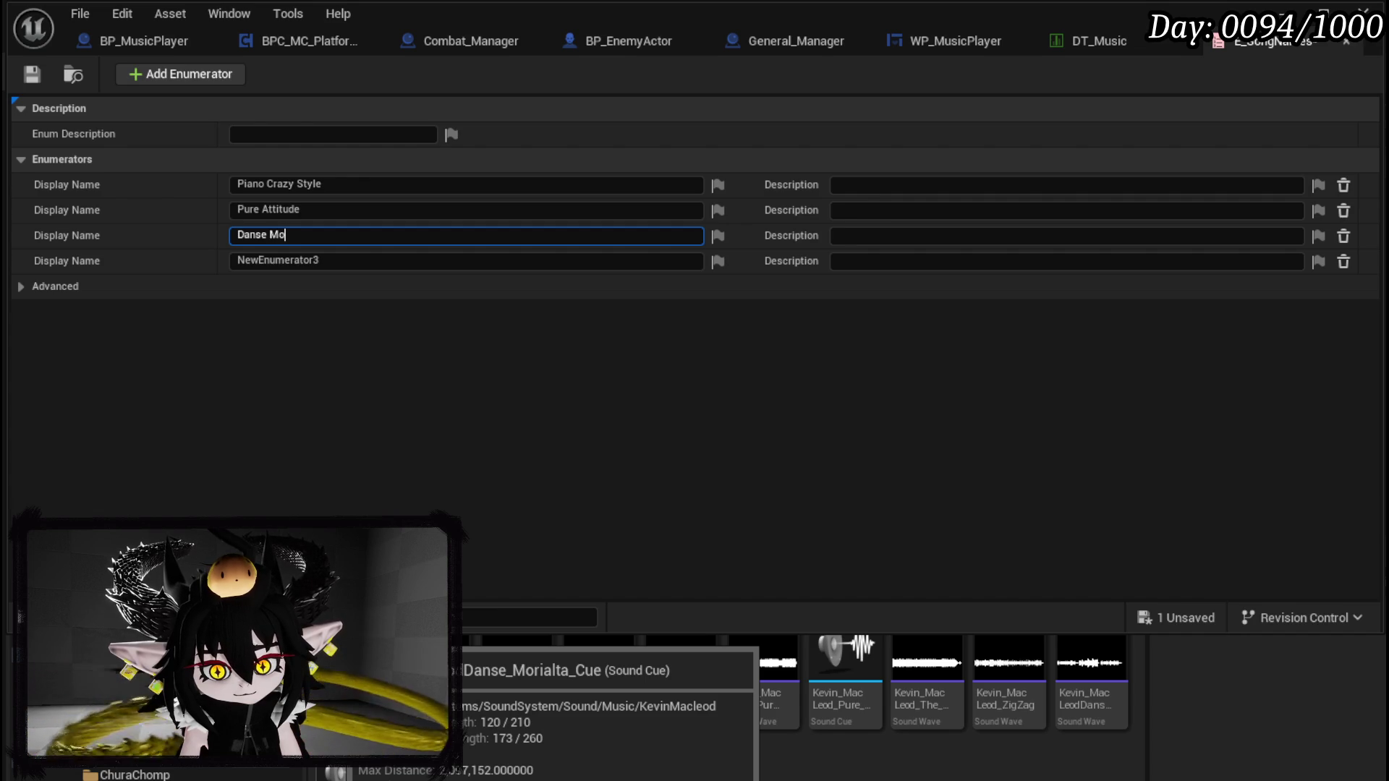
type("rialta")
key("Return")
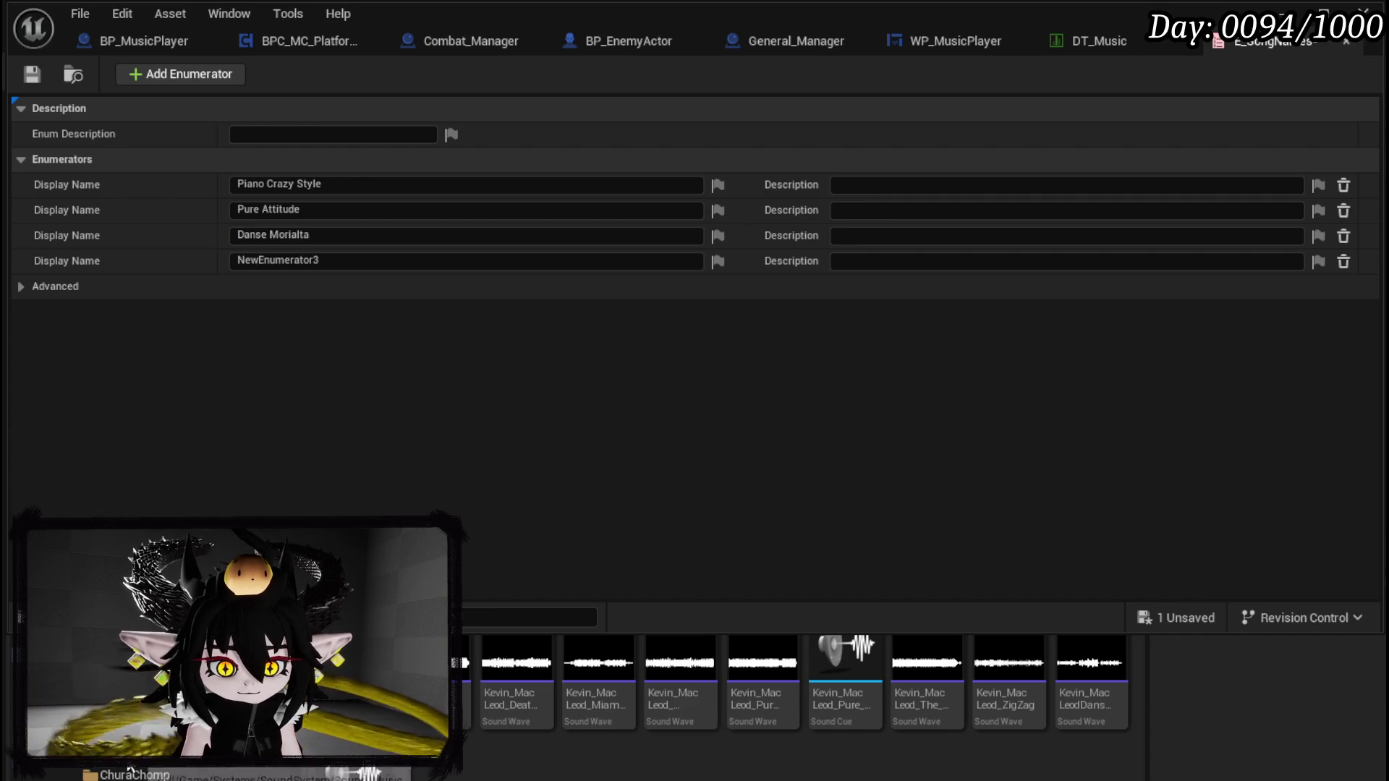
scroll(687, 687, "up", 3)
left_click(403, 260)
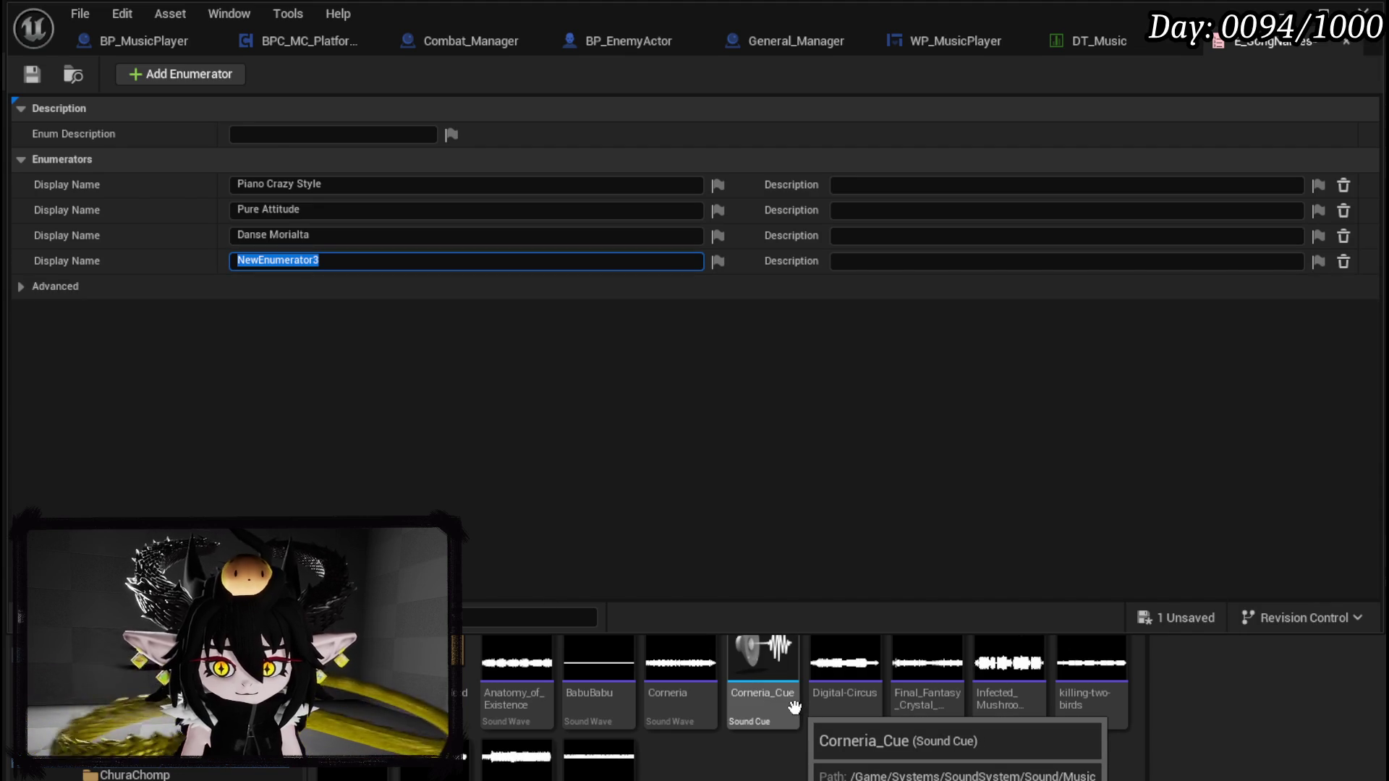
type("Corneria")
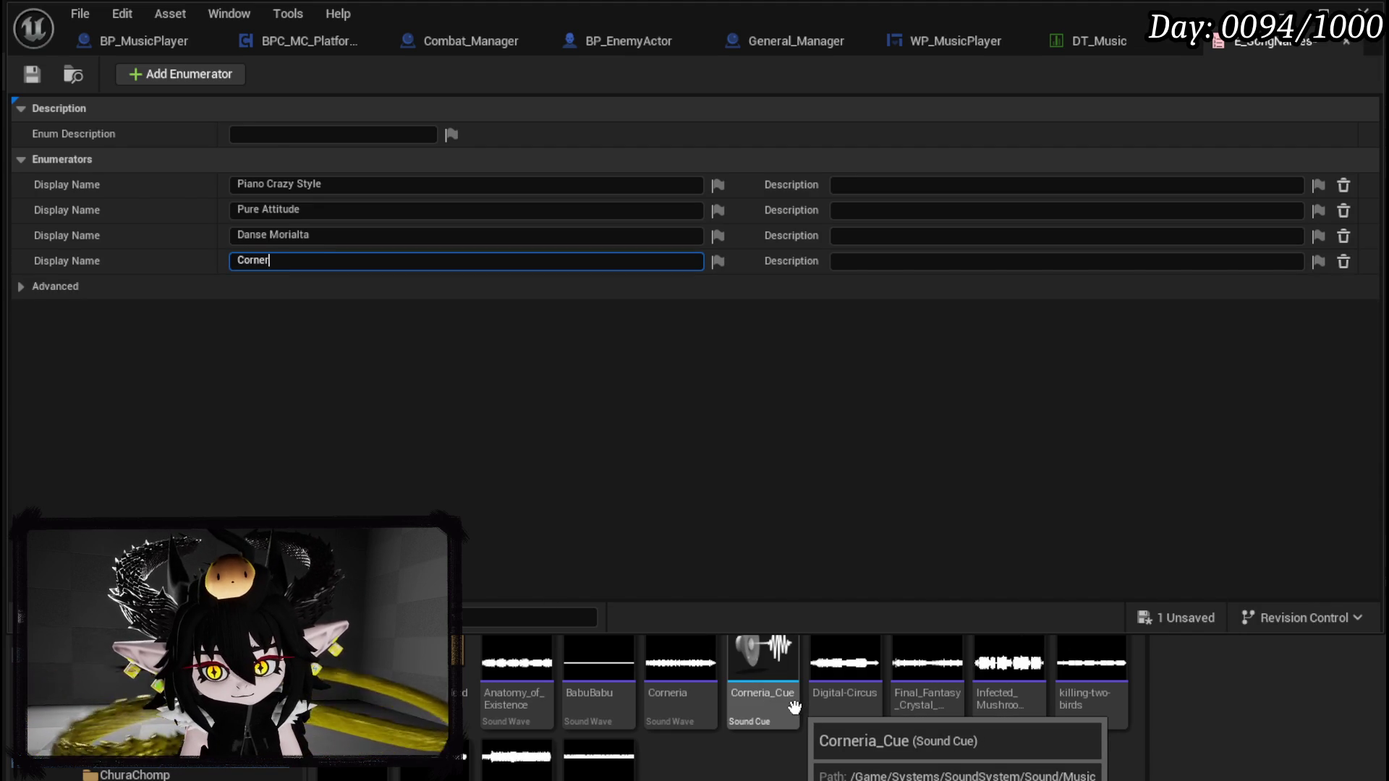
key("Return")
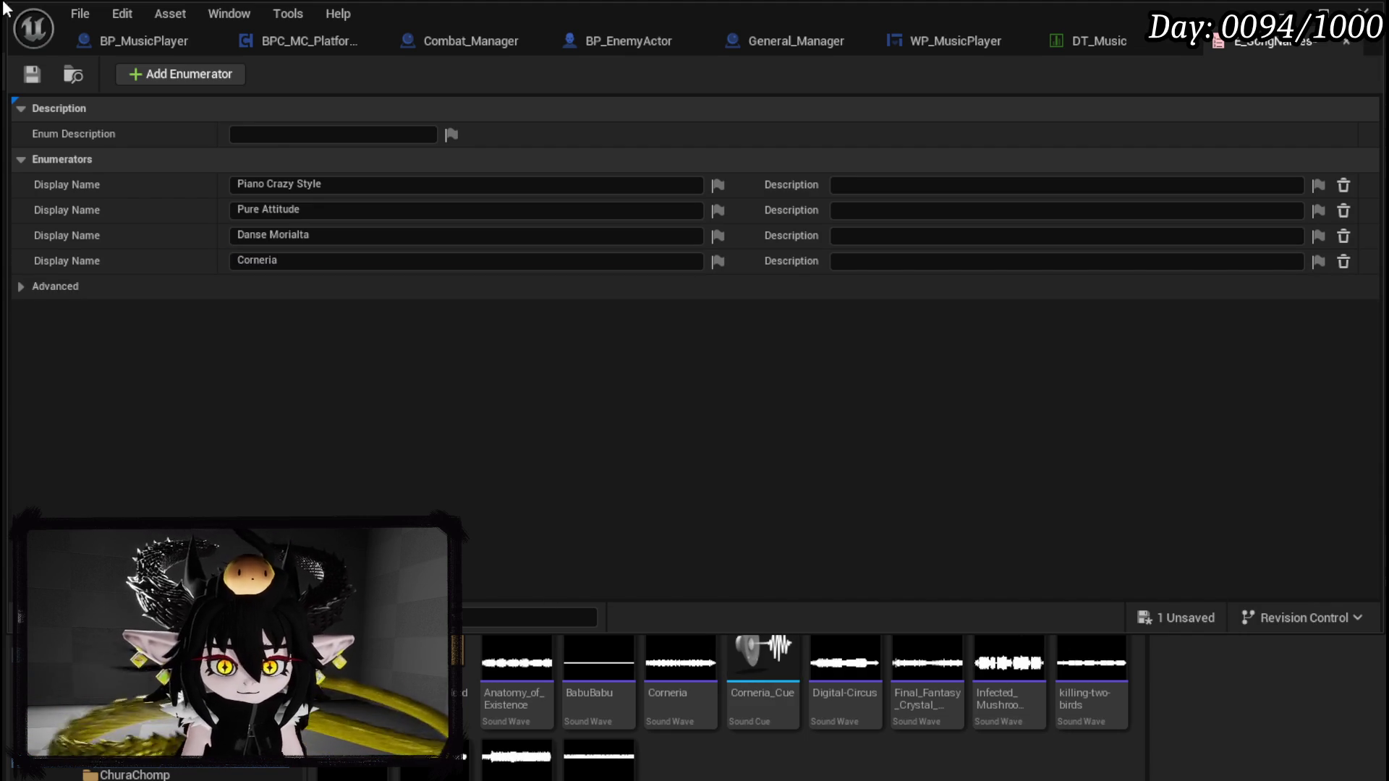
left_click(37, 73)
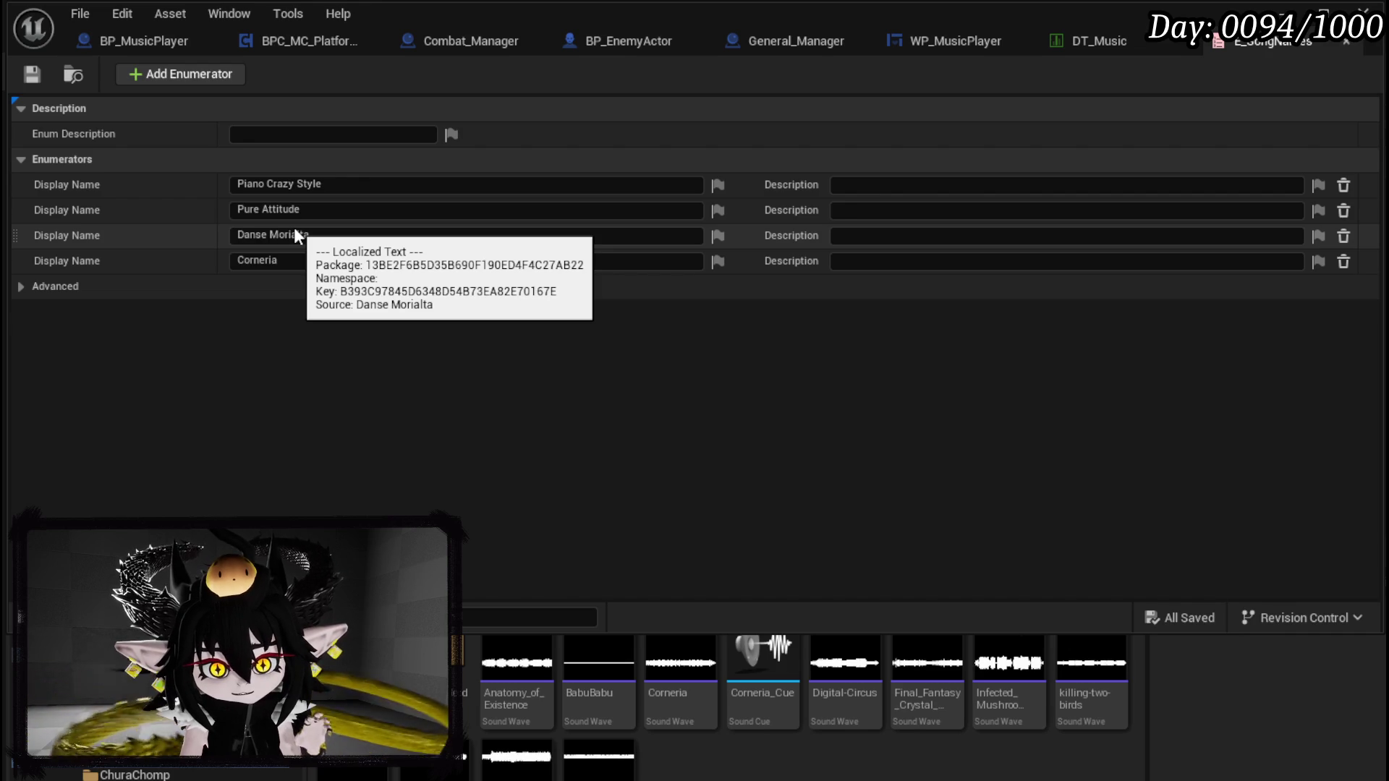
Step: Remove spaces to make DanseMorialta, PureAttitude and PianoCrazyStyle, then save the enum
left_click(270, 237)
left_click(271, 236)
key("BackSpace")
left_click(262, 209)
left_click(262, 210)
key("Delete")
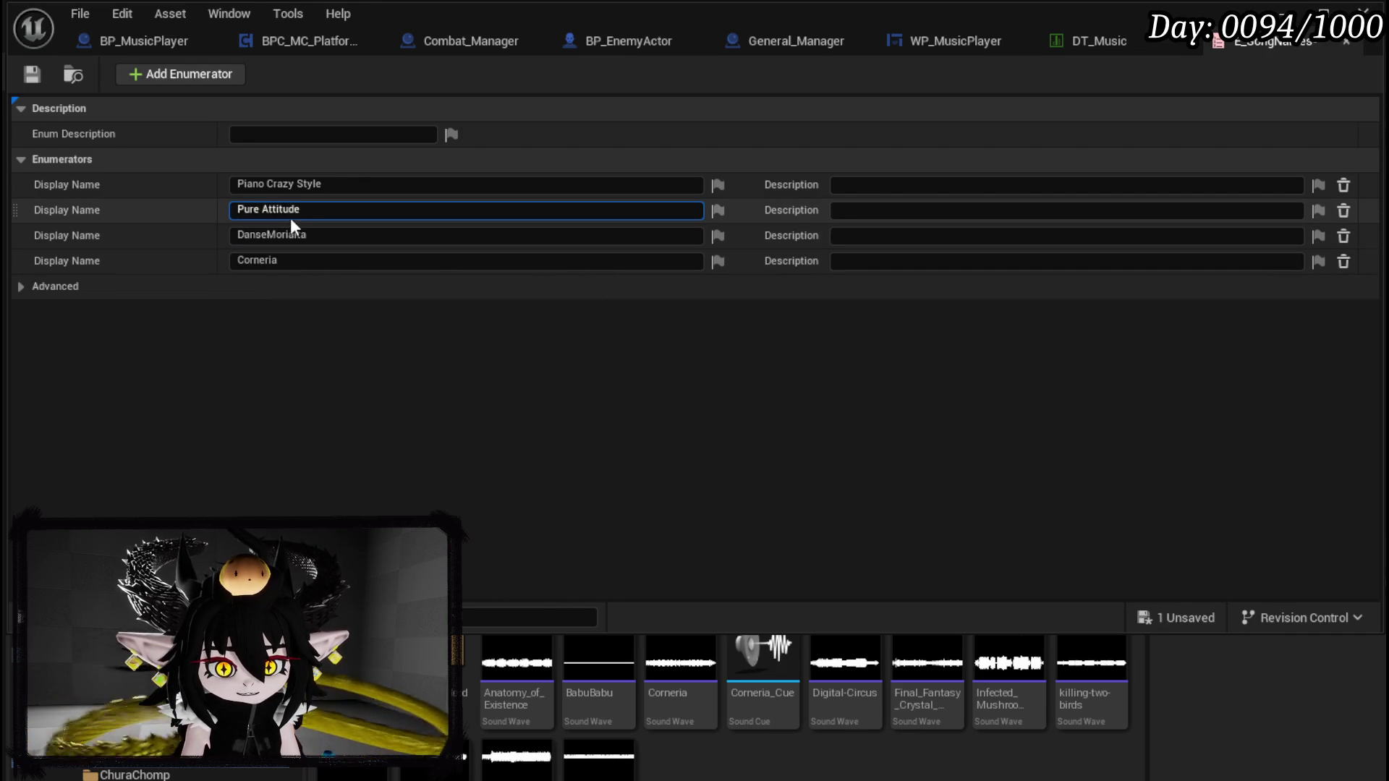
left_click(269, 185)
left_click(269, 185)
key("BackSpace")
left_click(292, 185)
key("BackSpace")
key("Return")
left_click(32, 75)
left_click(1094, 40)
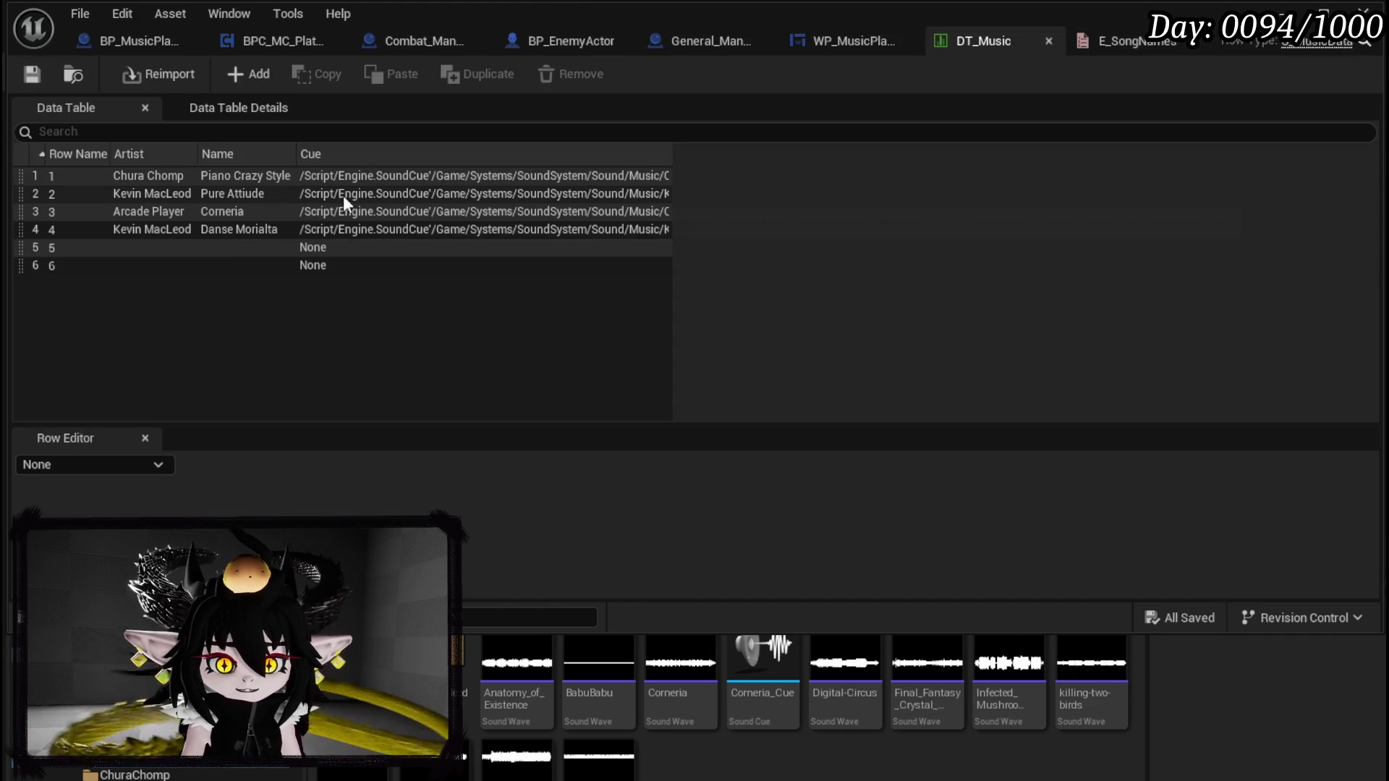
Step: Rename DT_Music's fourth row to DanseMorialta using its song name
left_click(245, 233)
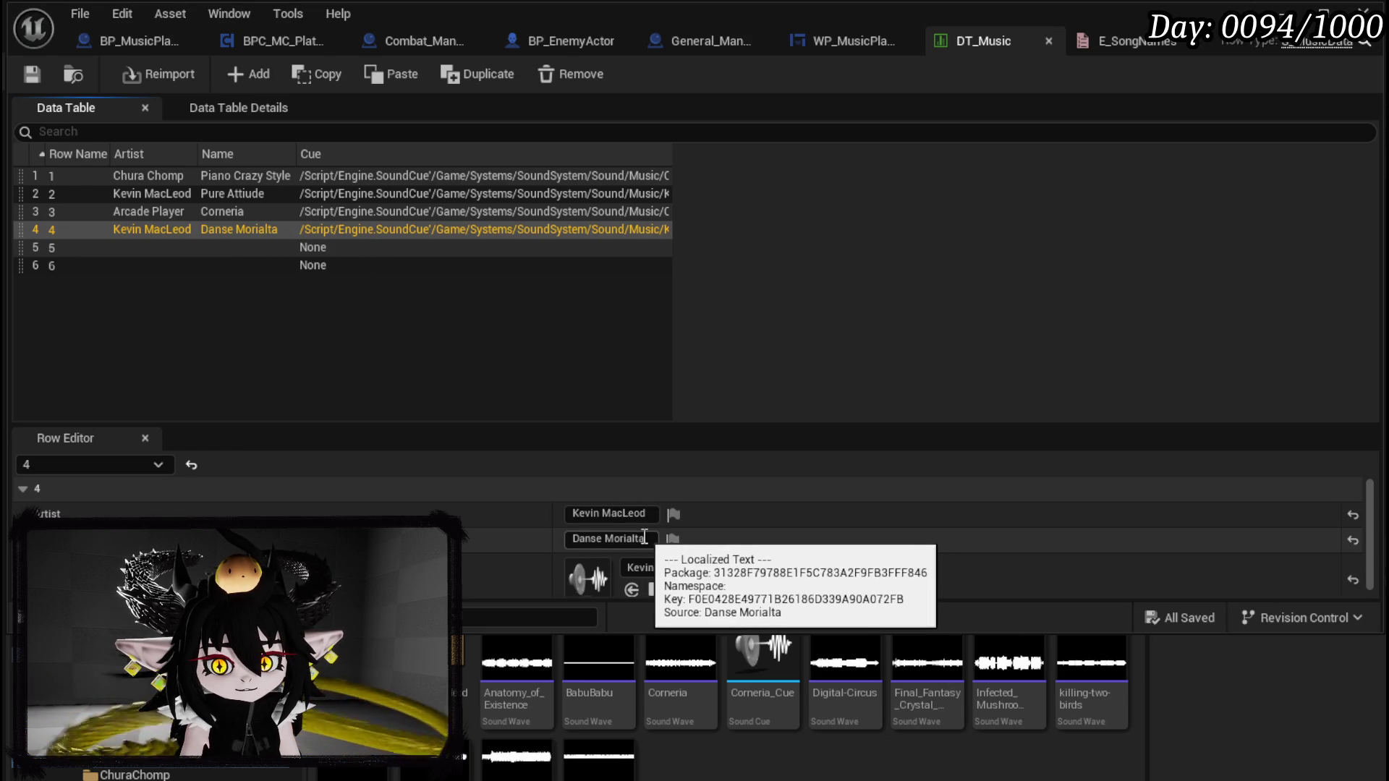
left_click(629, 541)
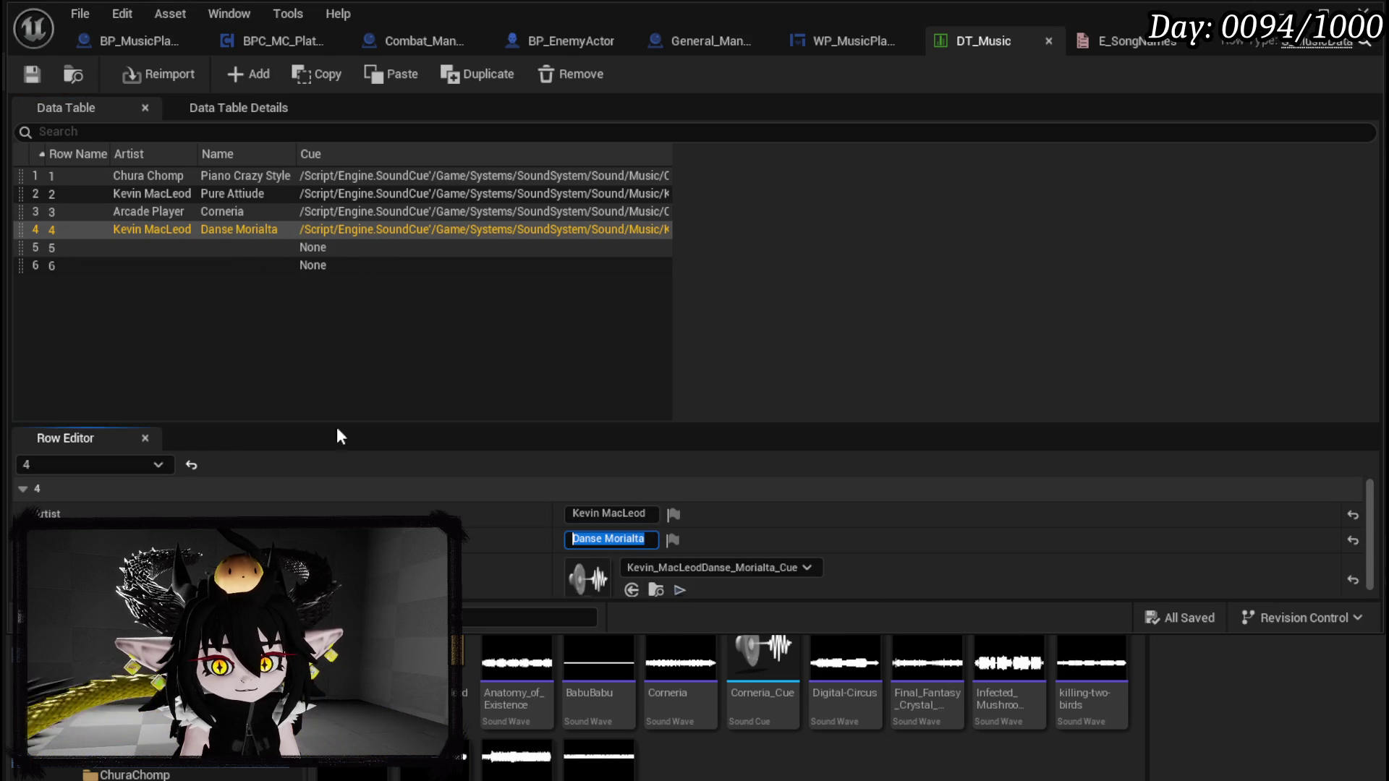
double_click(52, 230)
key("ctrl+v")
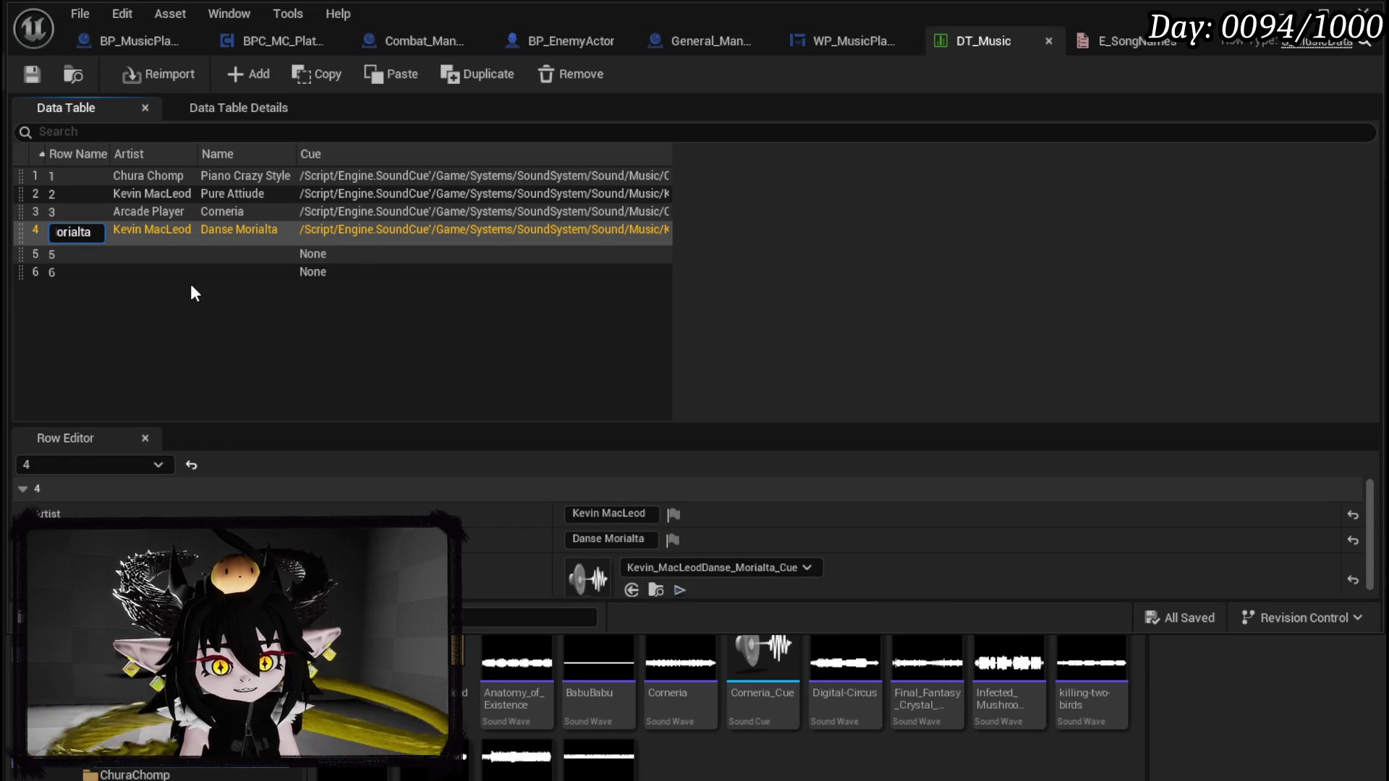
key("Home")
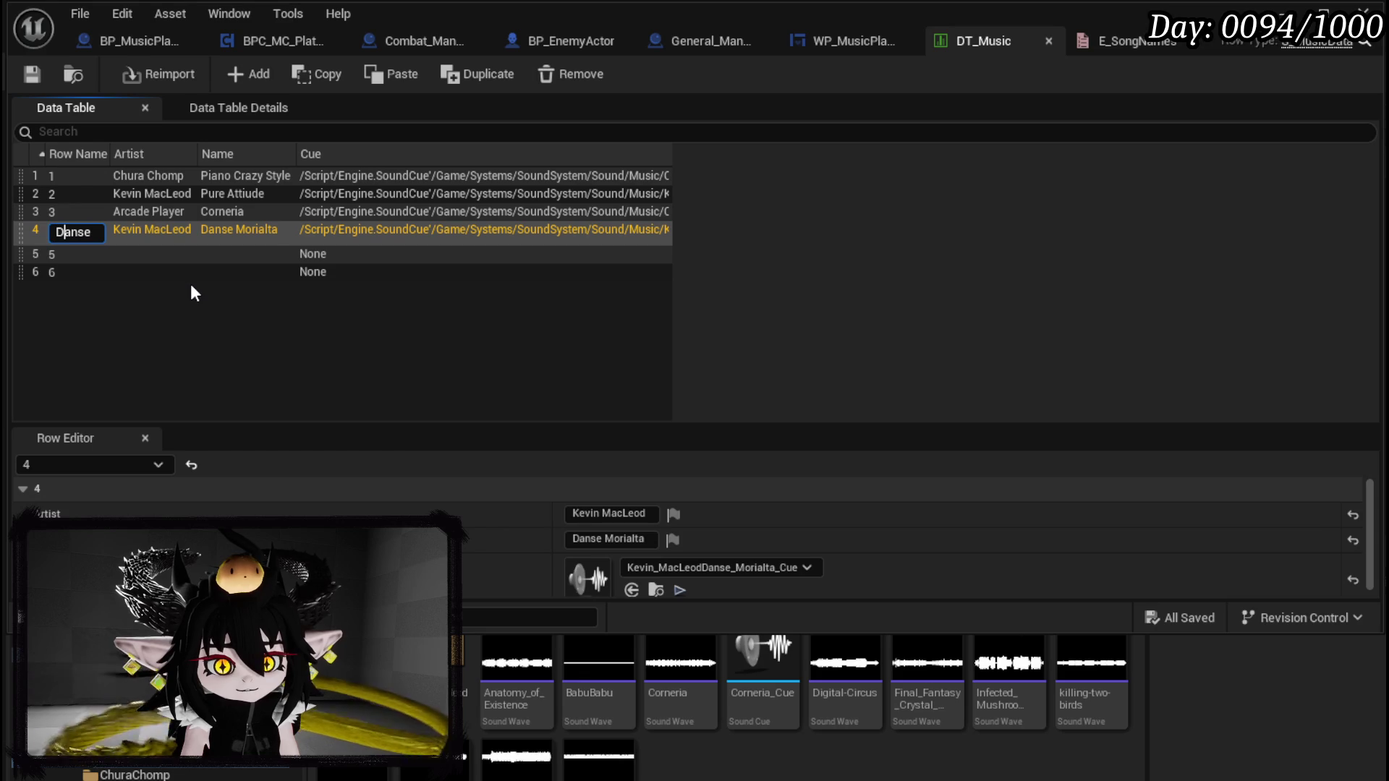
key("Right")
key("Right")
key("Right")
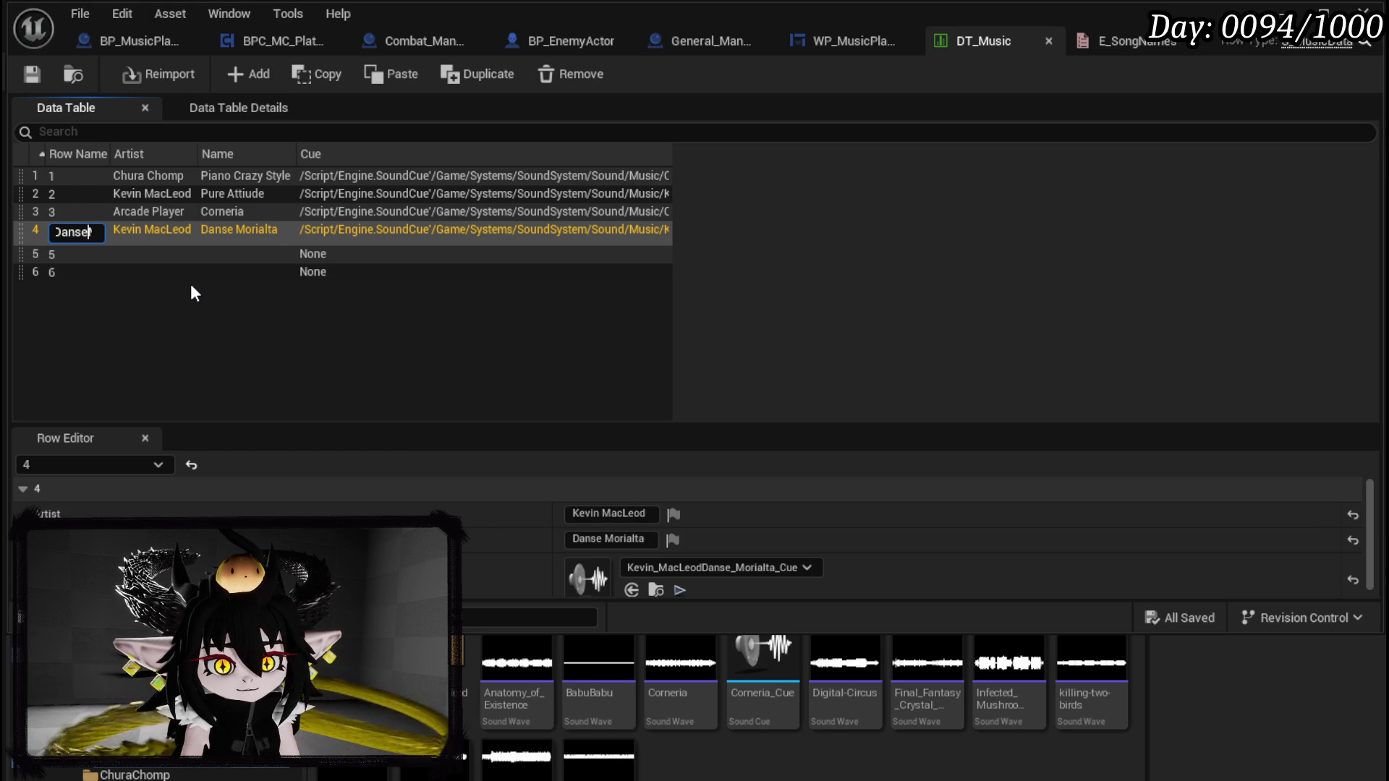
key("Return")
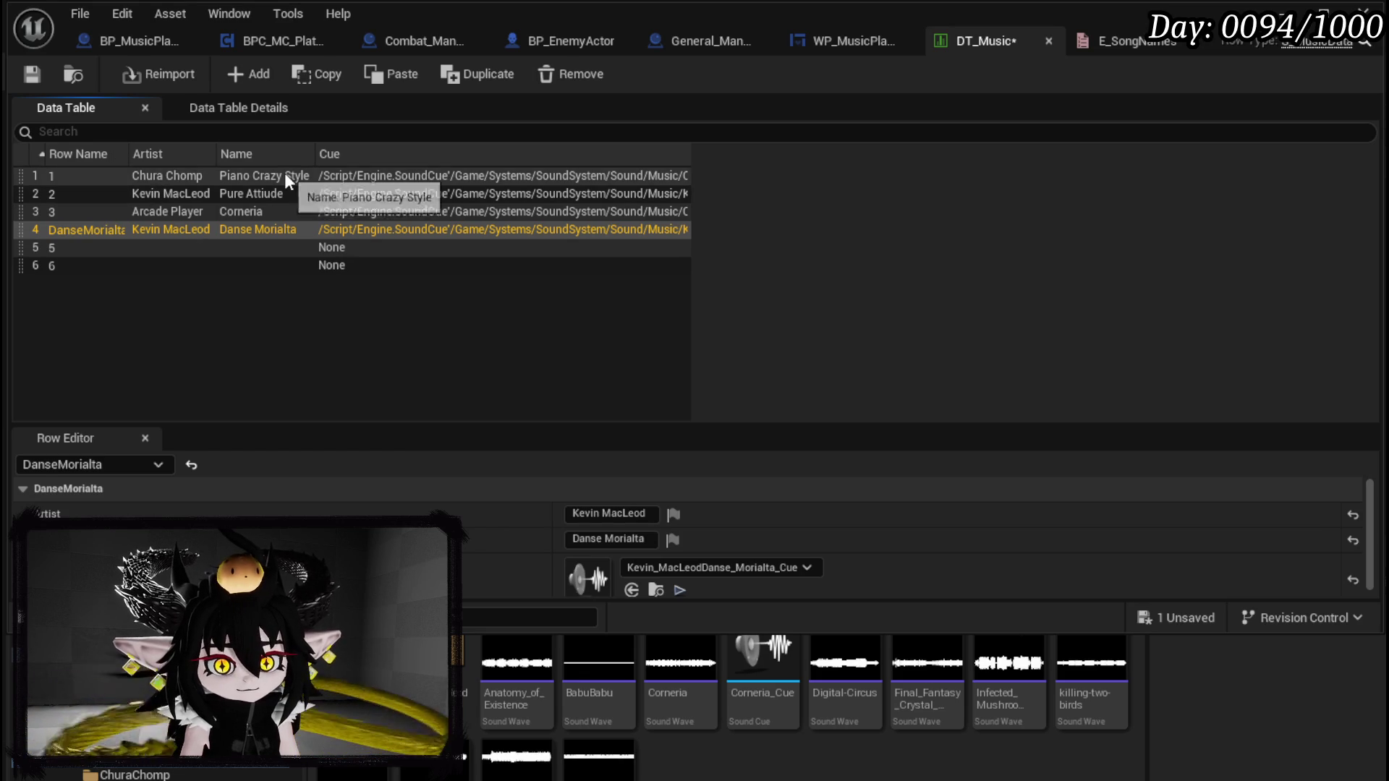
Step: Rename the first row to PianoCrazyStyle, removing the spaces from the pasted name
left_click(284, 174)
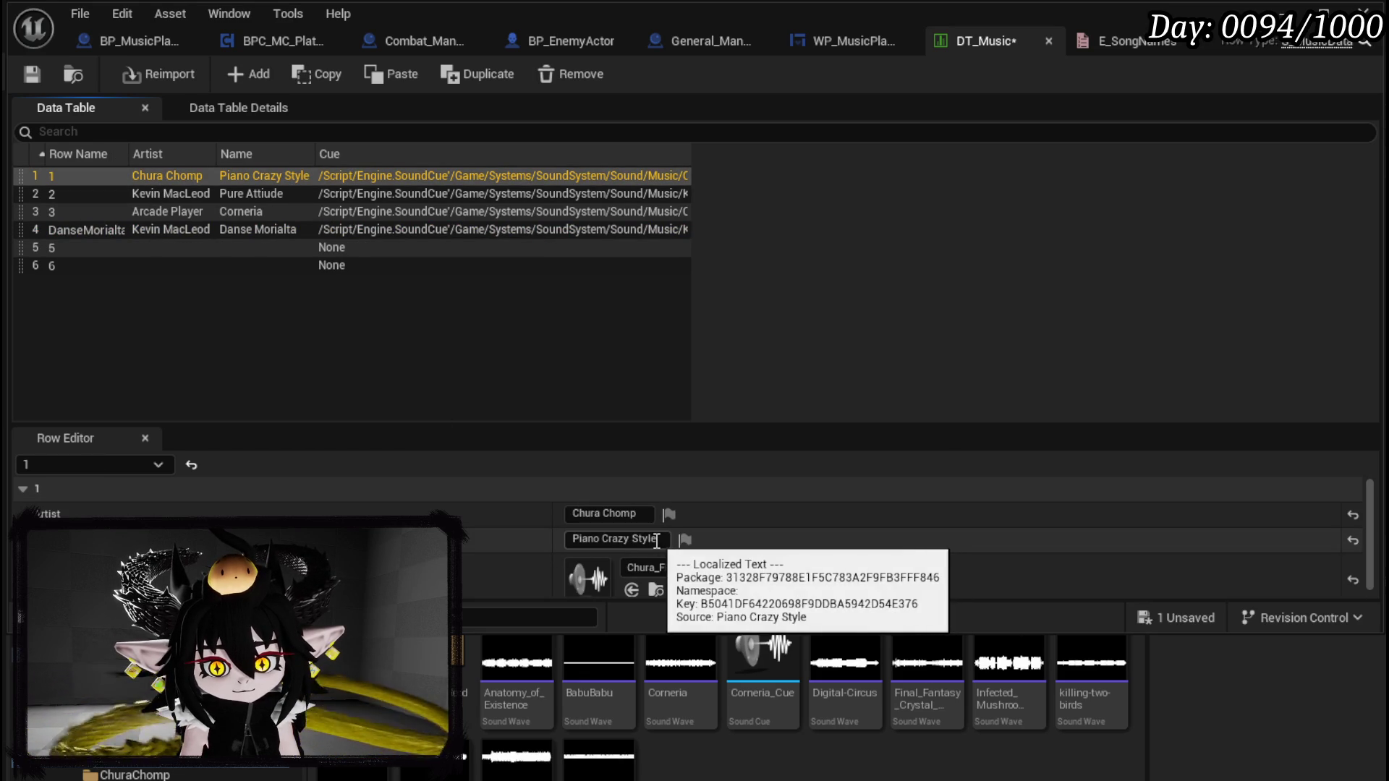
left_click(622, 539)
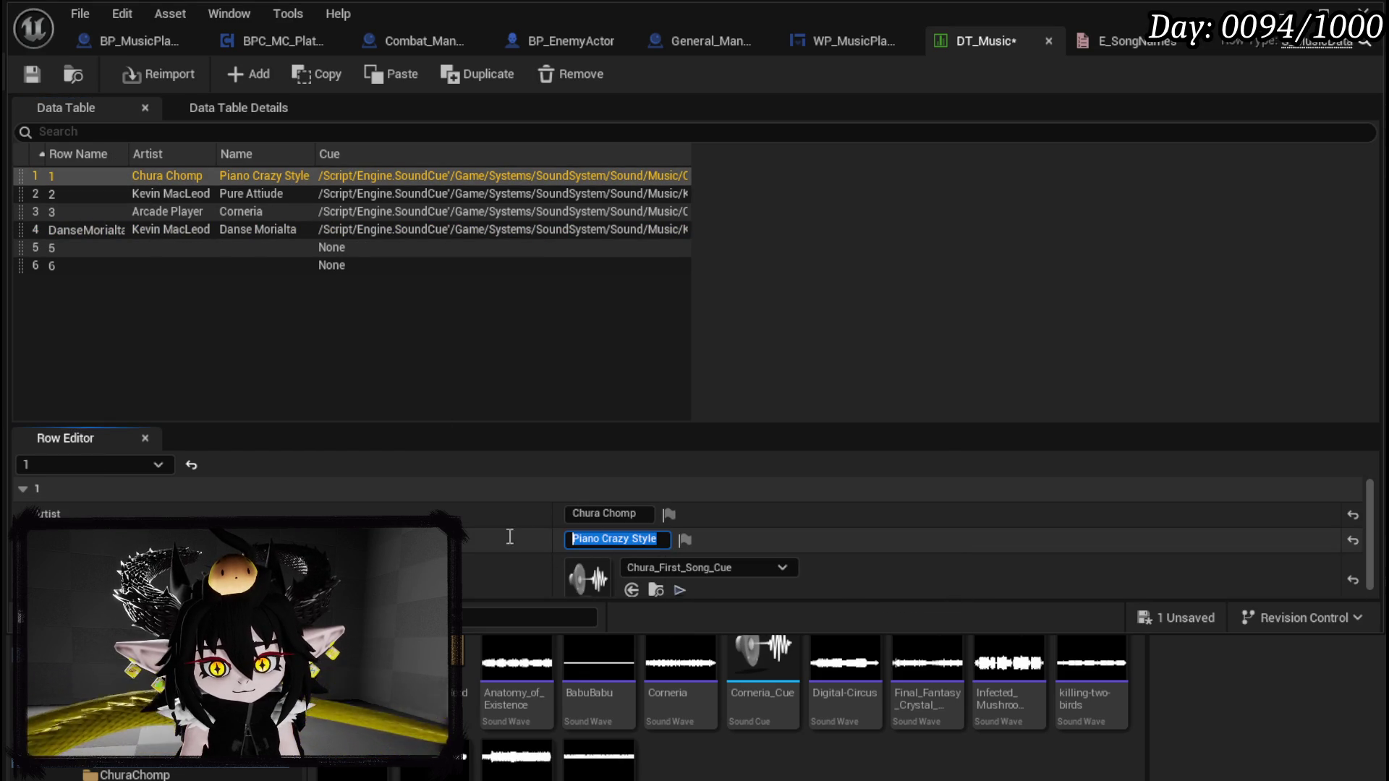
double_click(53, 174)
key("ctrl+v")
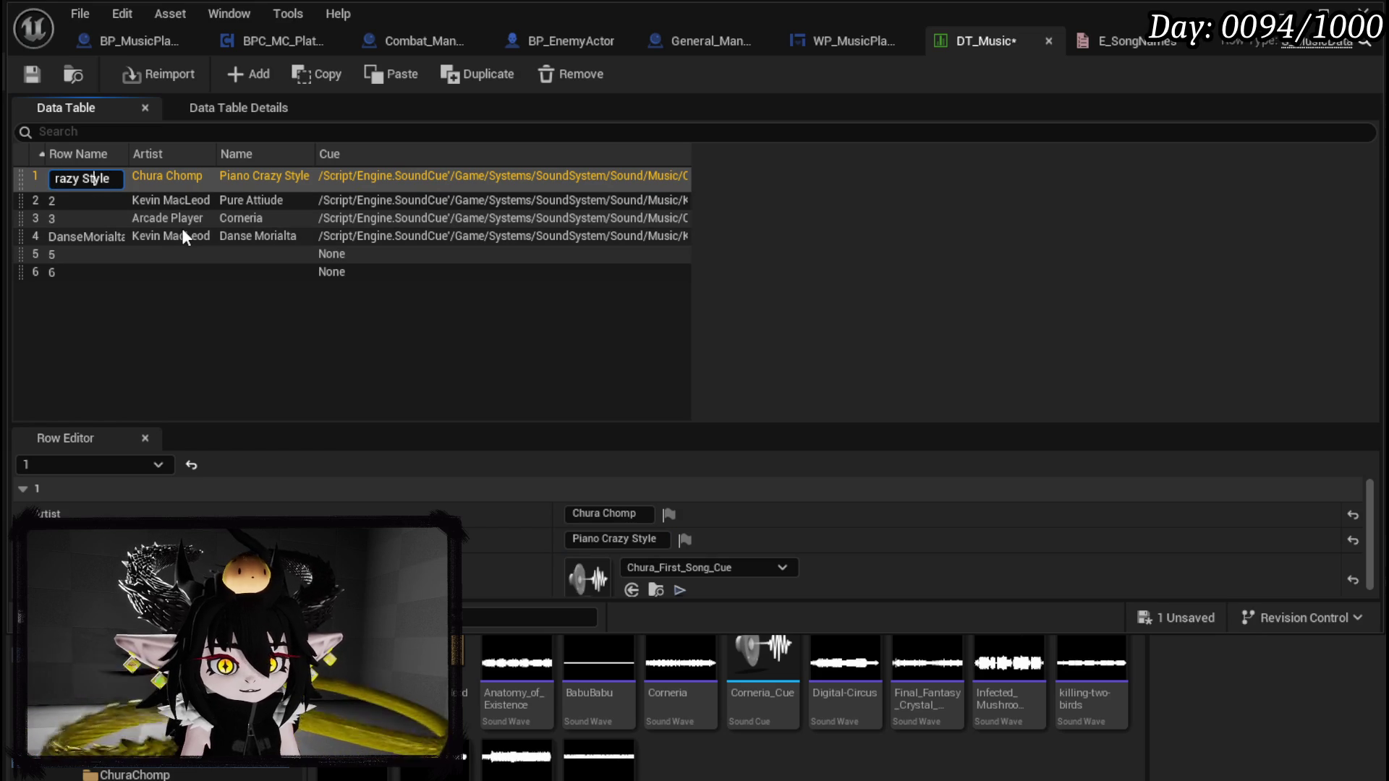
key("BackSpace")
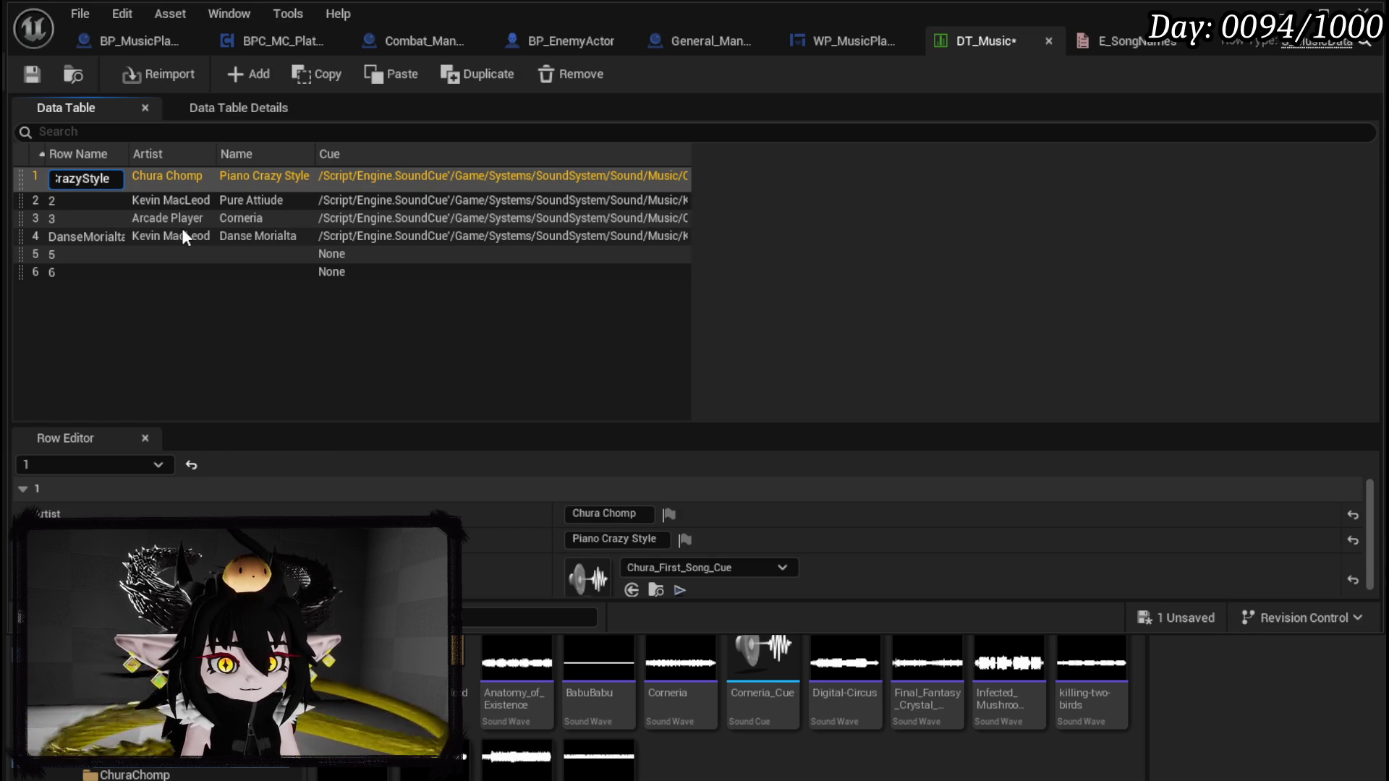
key("Left")
key("Left")
key("Left")
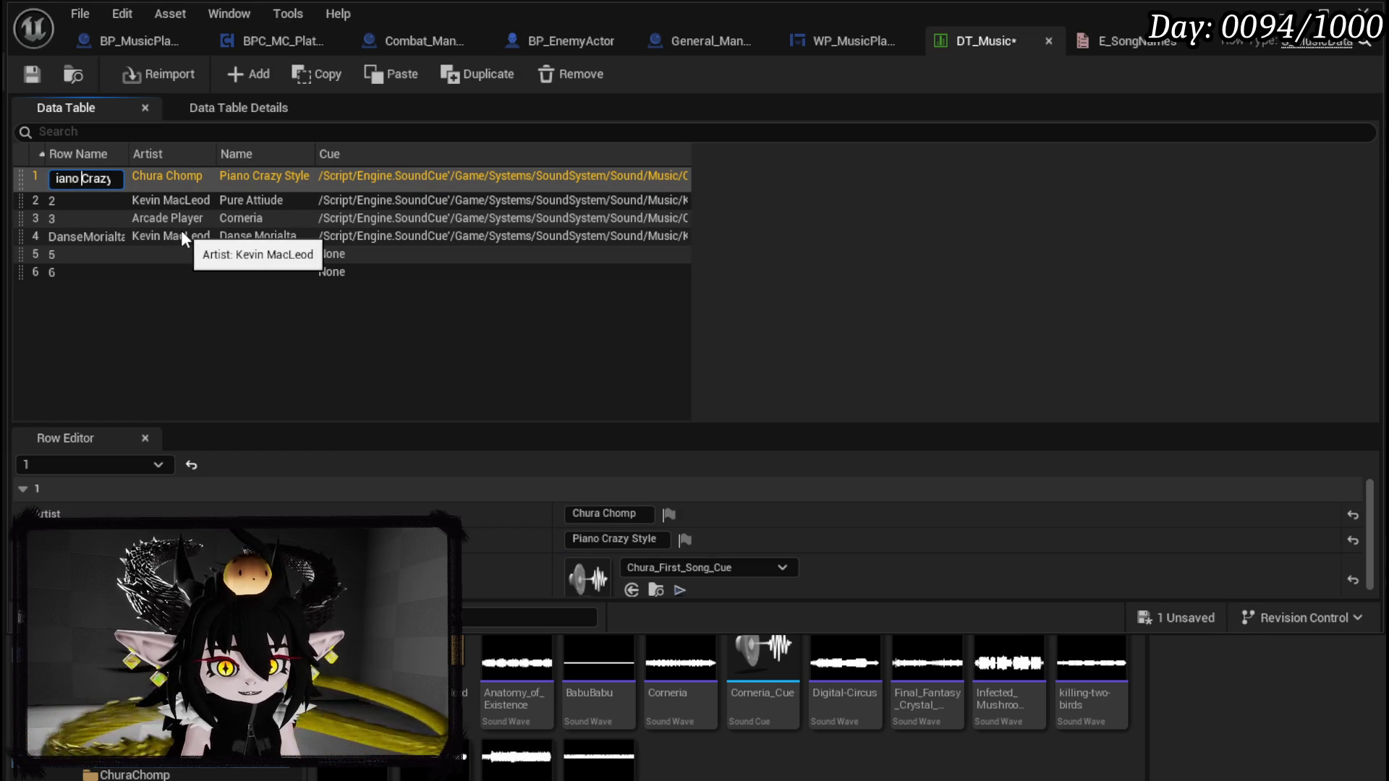
key("BackSpace")
key("Return")
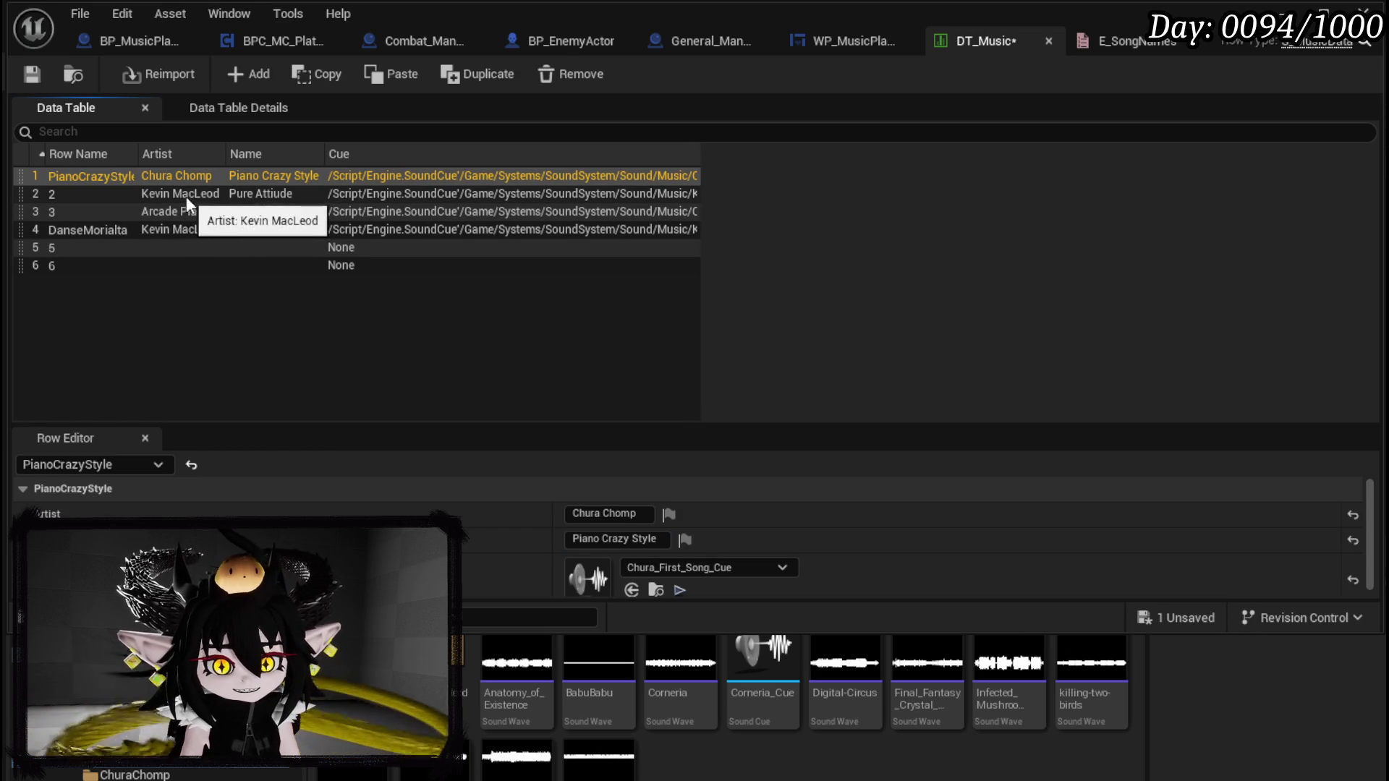
Step: Rename the second row to PureAttiude from its song name
left_click(185, 196)
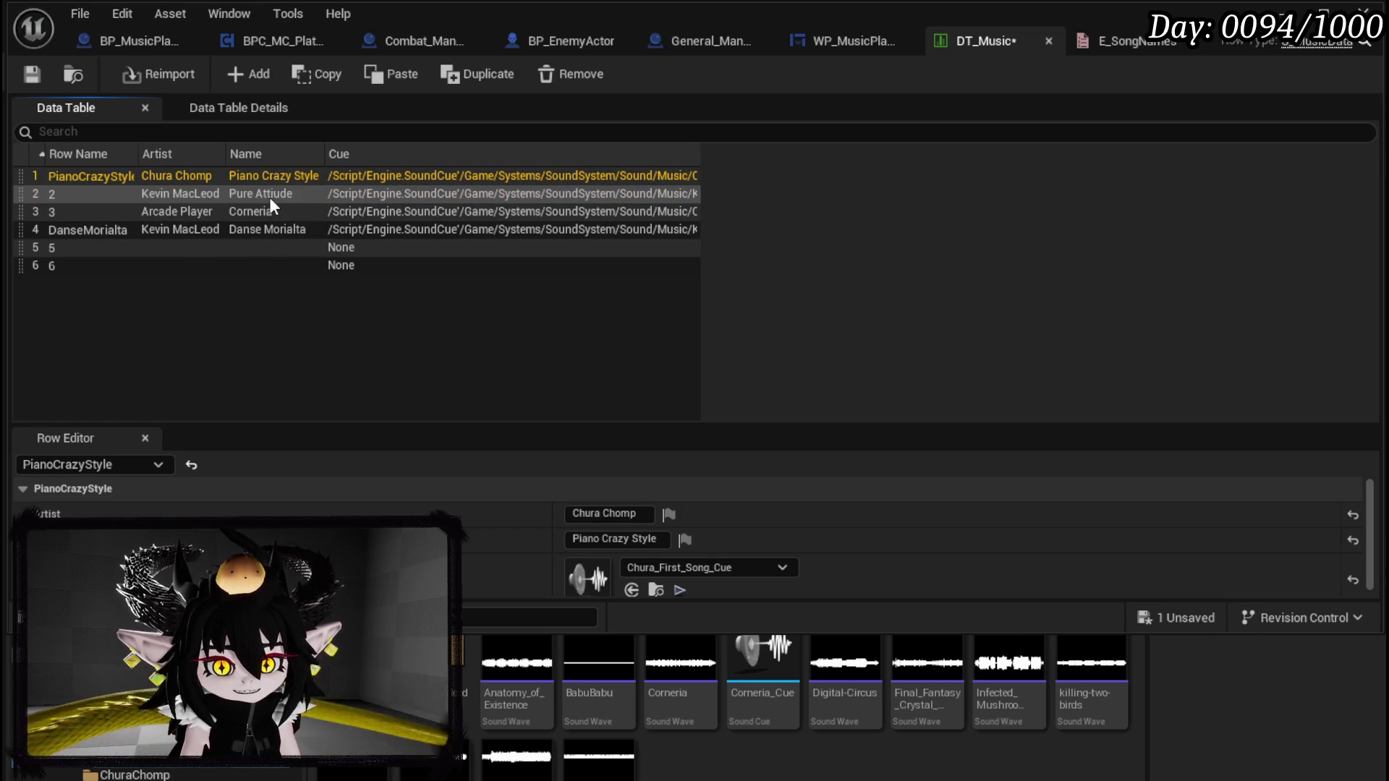
left_click(575, 515)
left_click(659, 540)
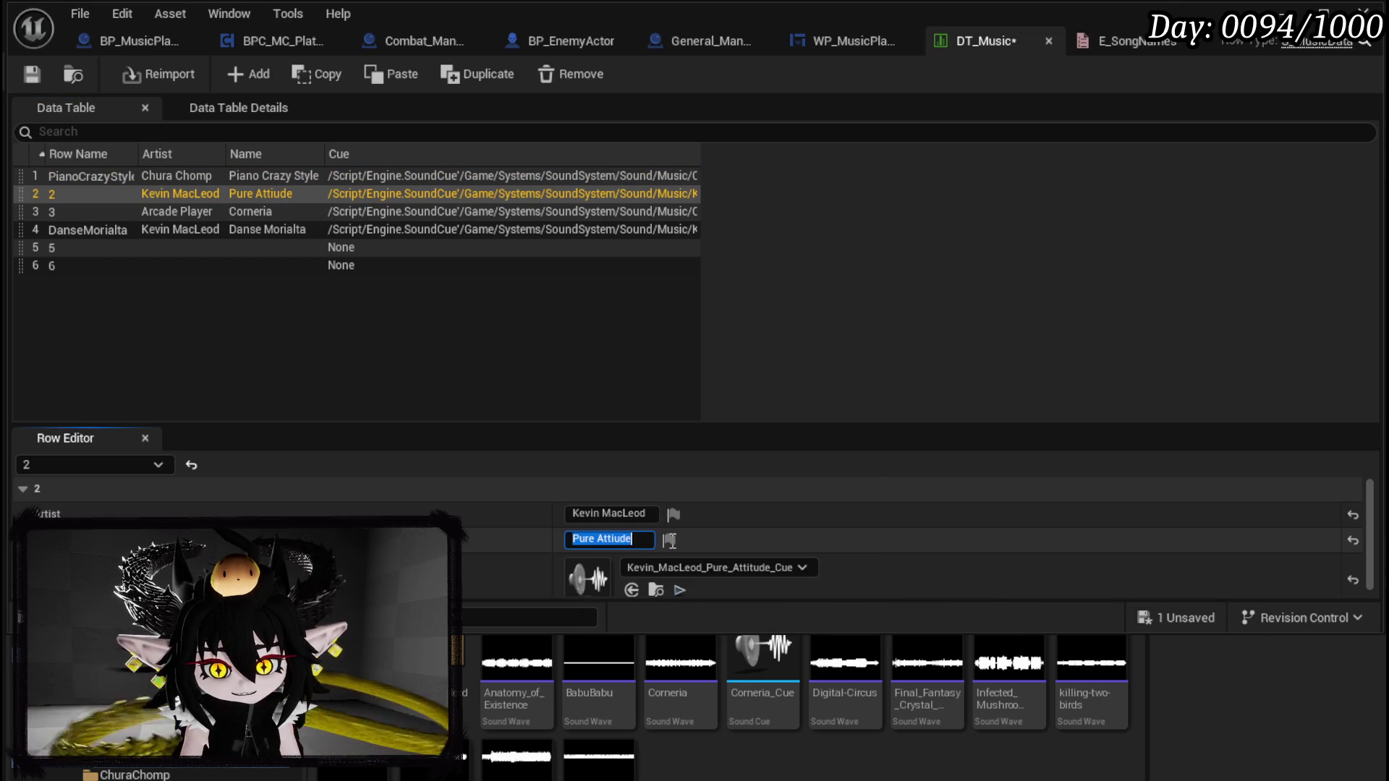
double_click(53, 194)
type("Pure Attiude")
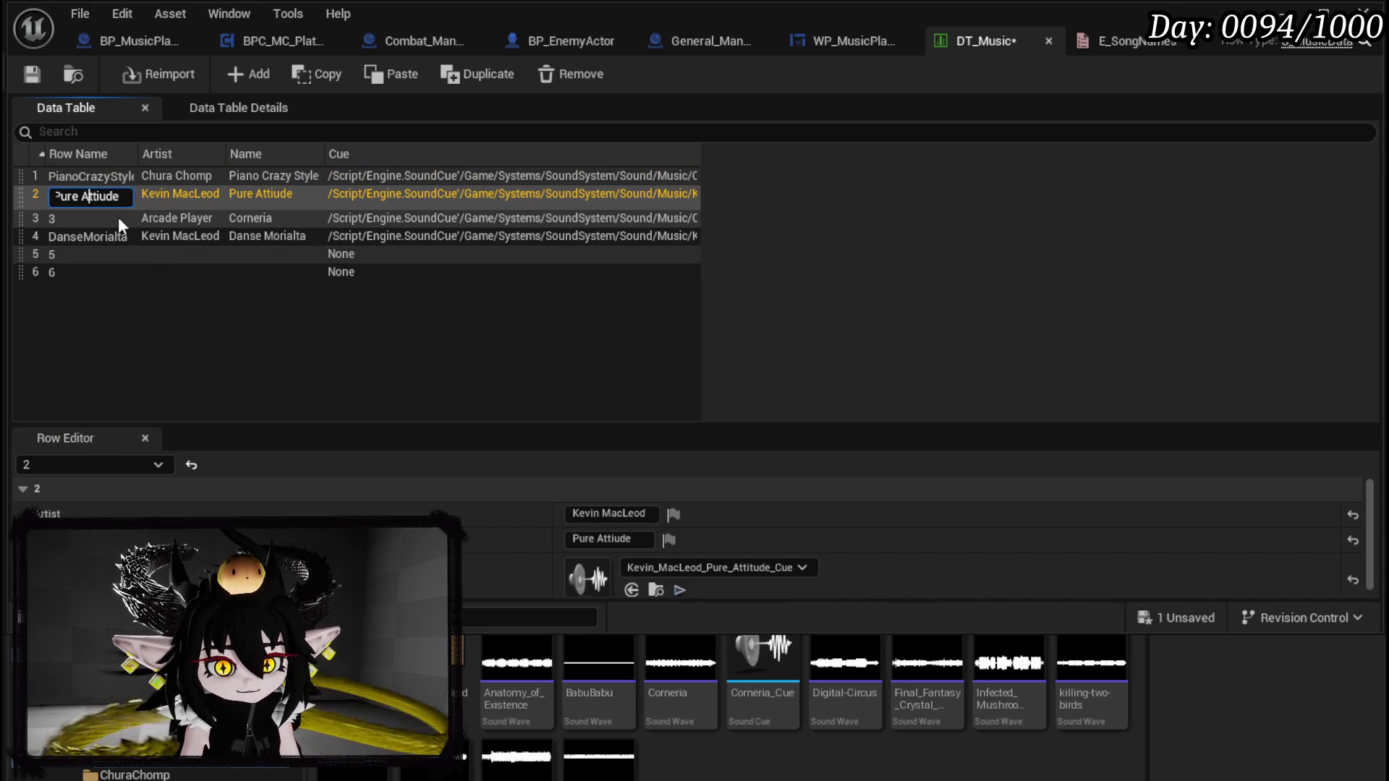
key("BackSpace")
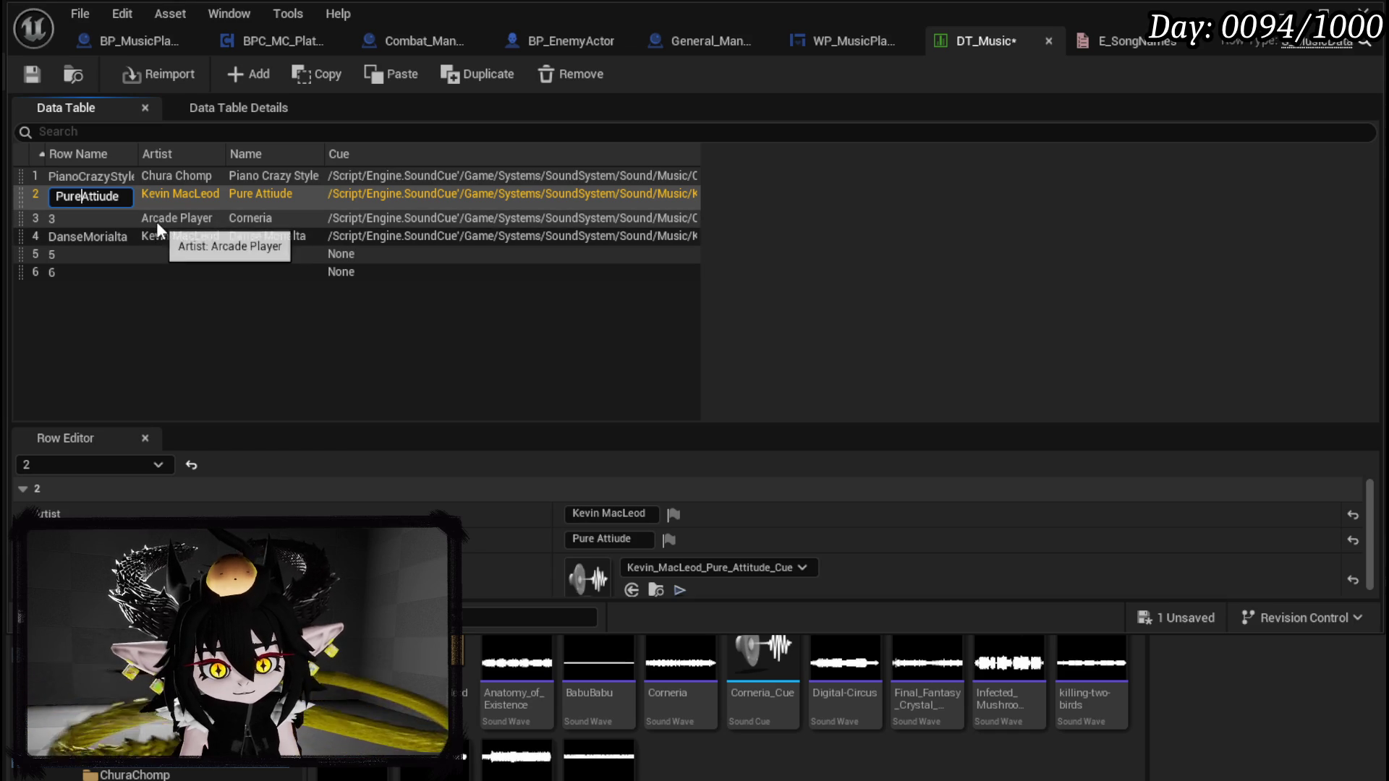
key("Return")
Step: Rename the third row to Corneria and save DT_Music
left_click(189, 211)
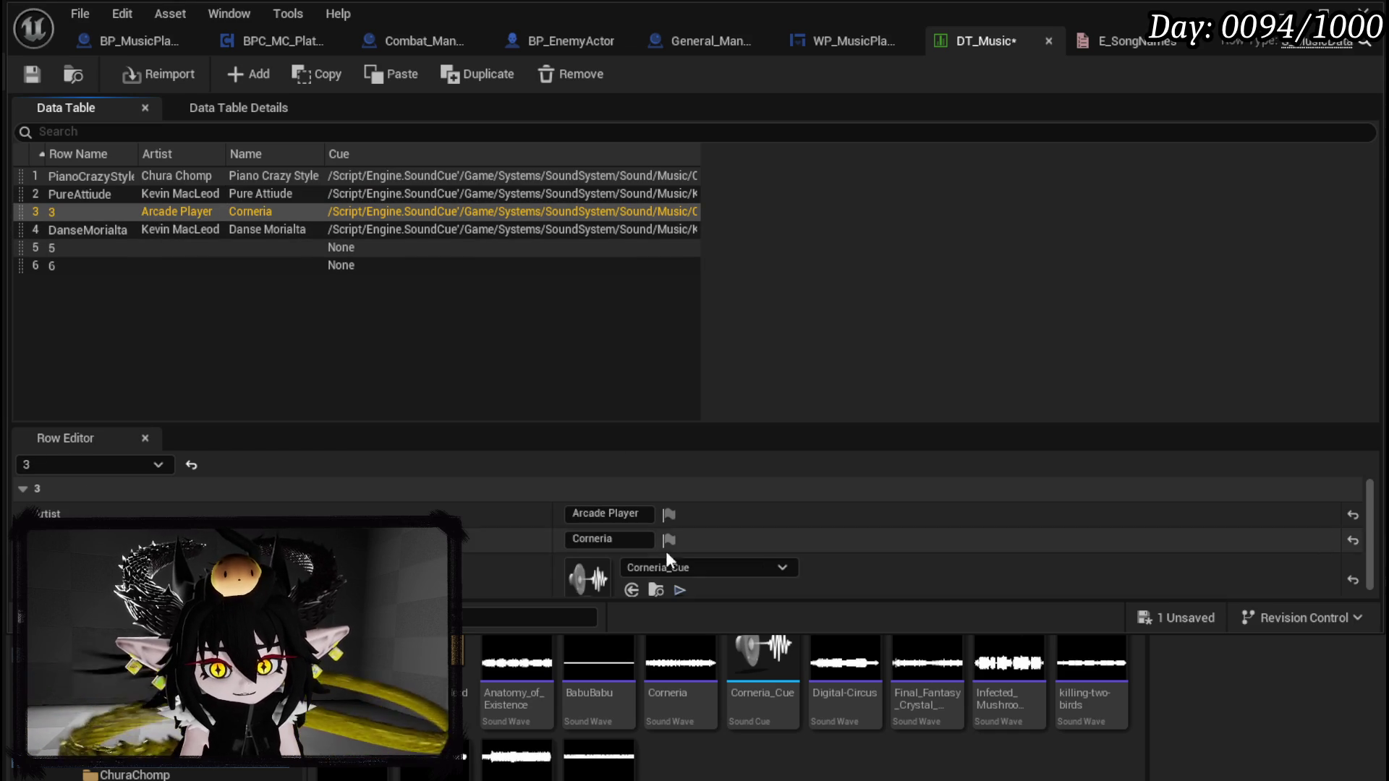
double_click(52, 211)
type("Corneria")
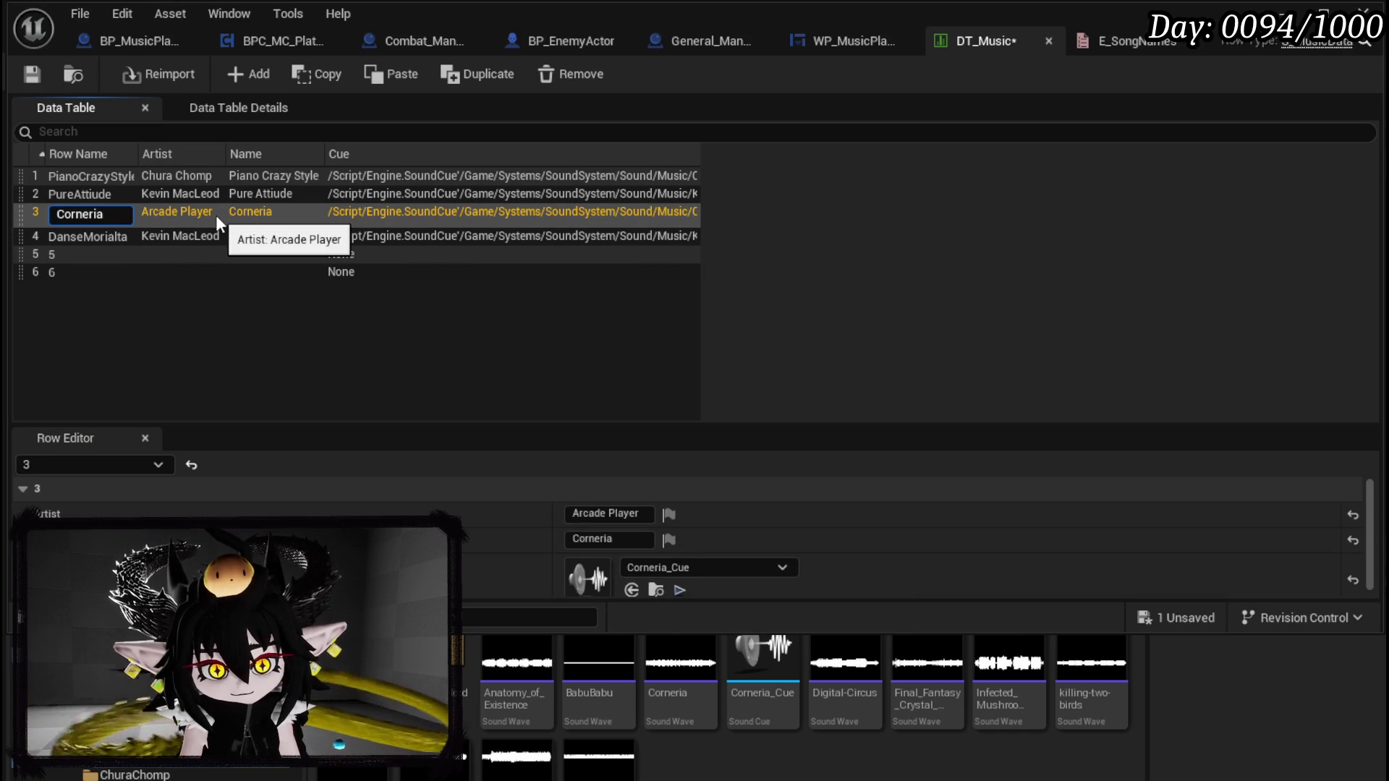
key("Return")
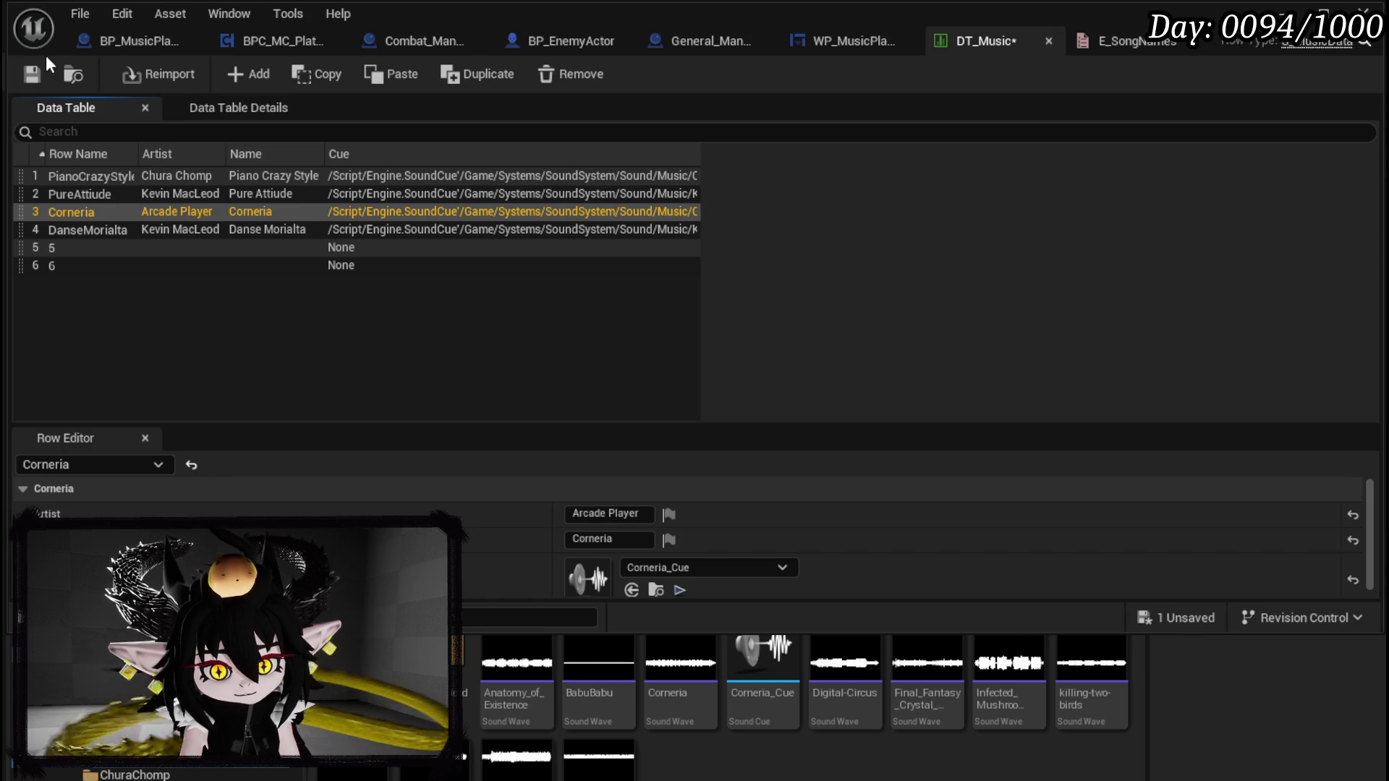
left_click(34, 75)
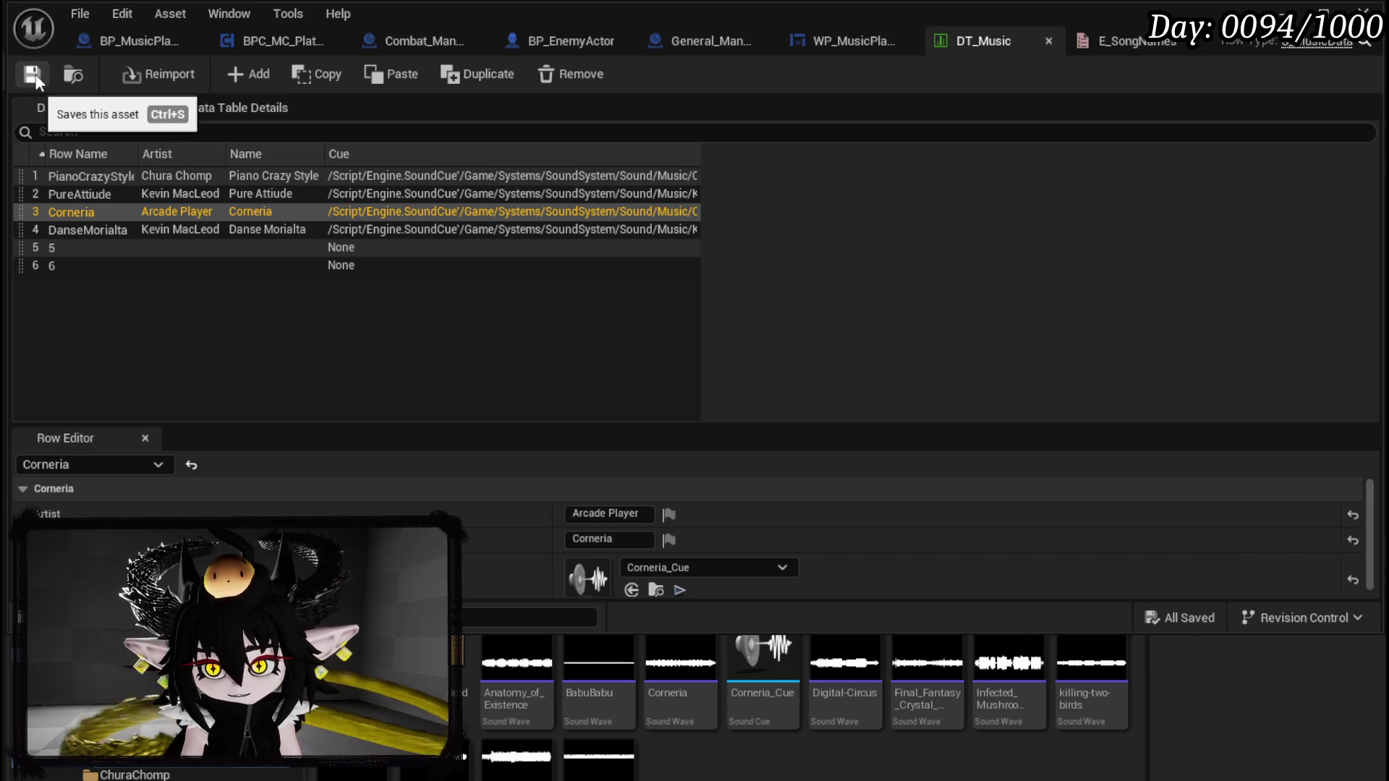
left_click(1136, 41)
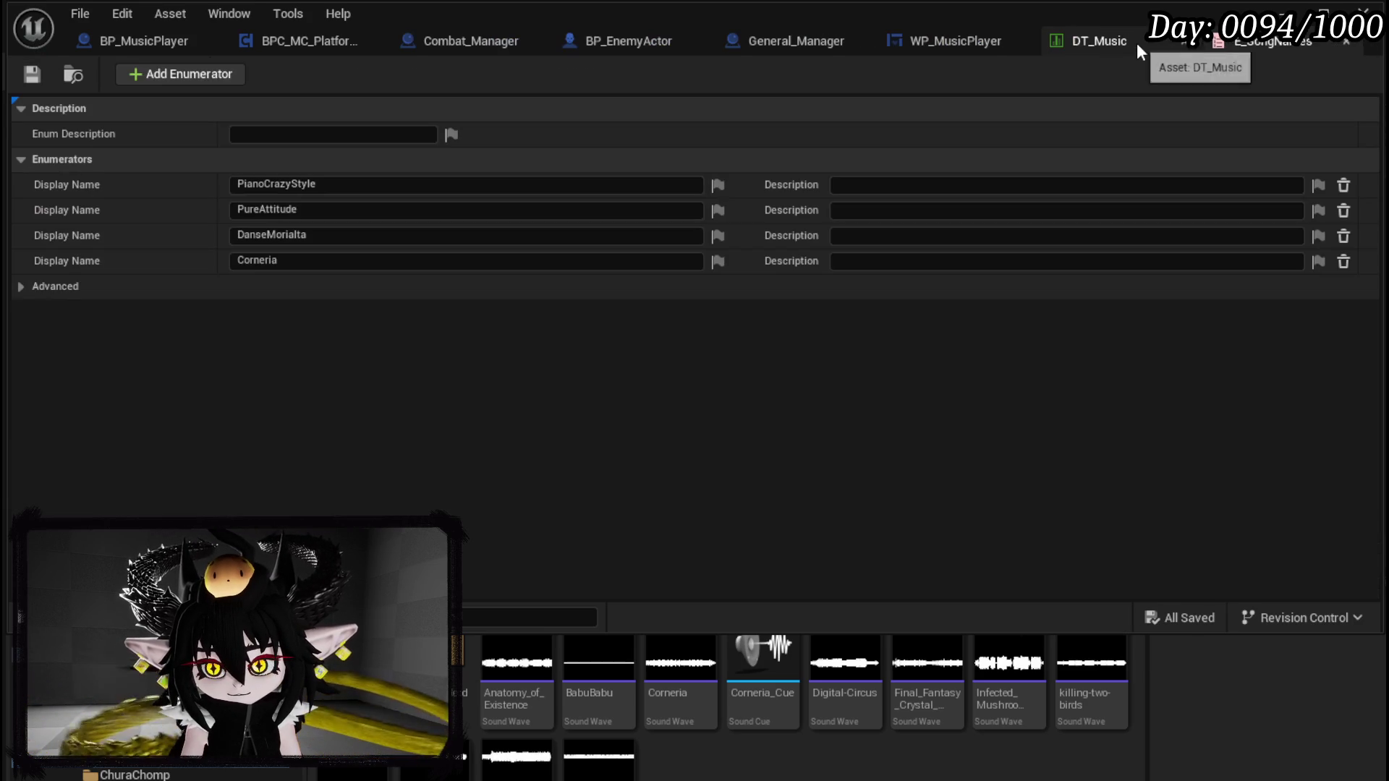
Step: In BP_MusicPlayer, add a new E Song Names input to StartMusic
left_click(952, 37)
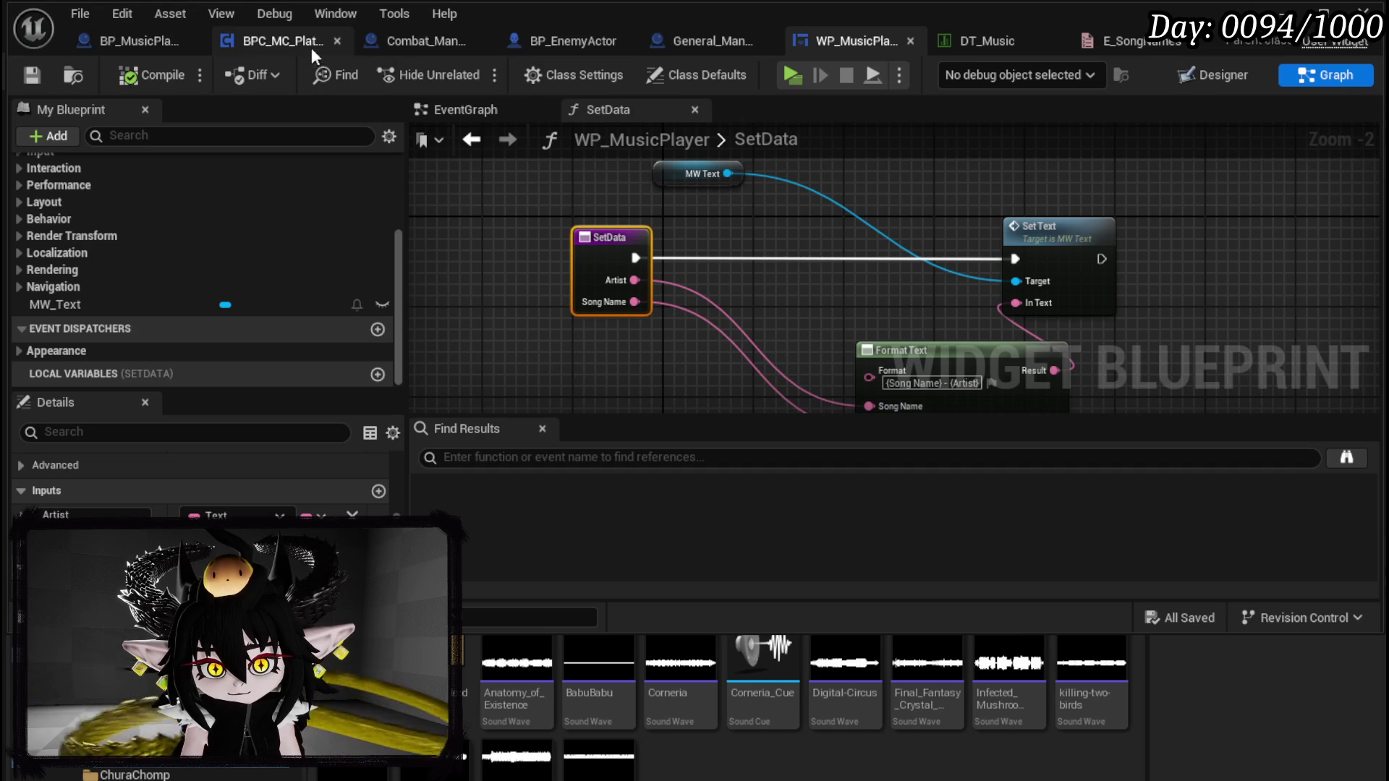
left_click(105, 46)
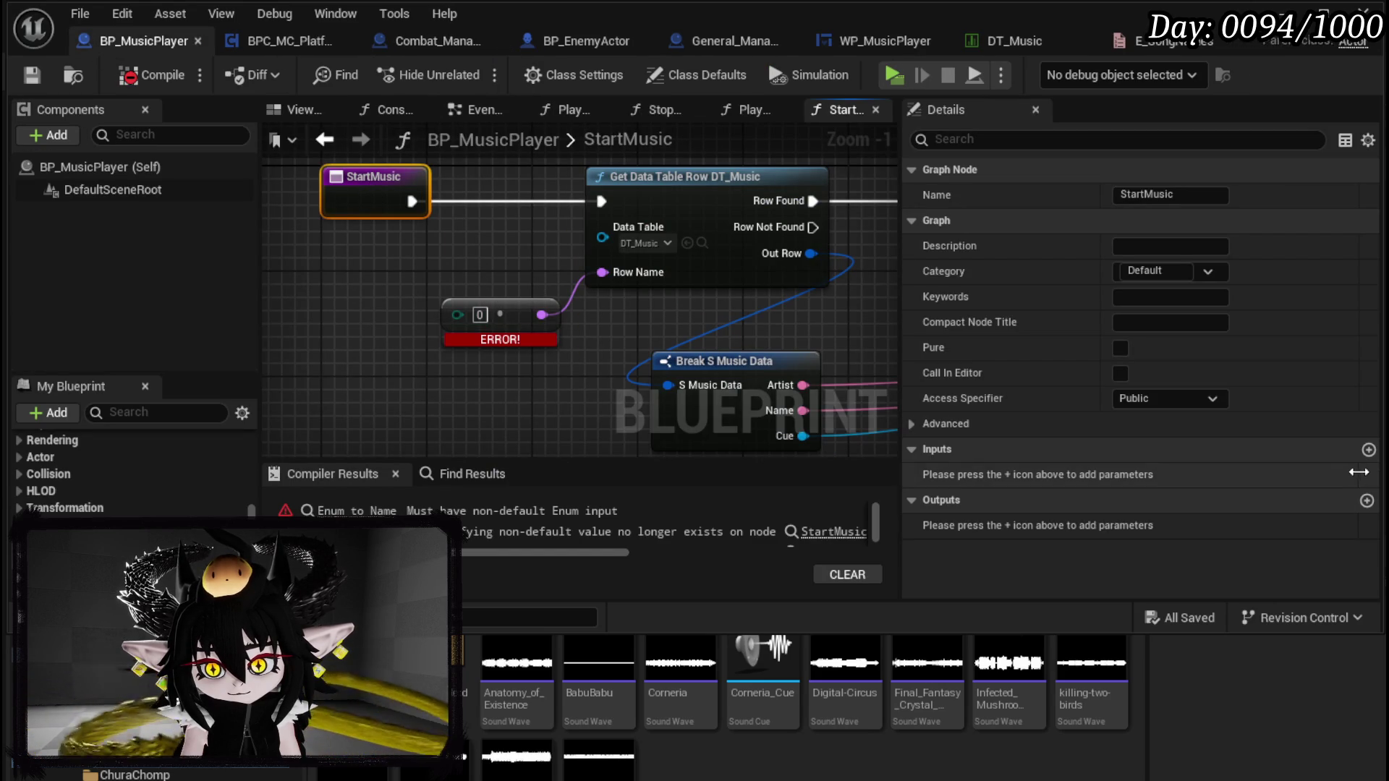
left_click(1368, 450)
left_click(1174, 475)
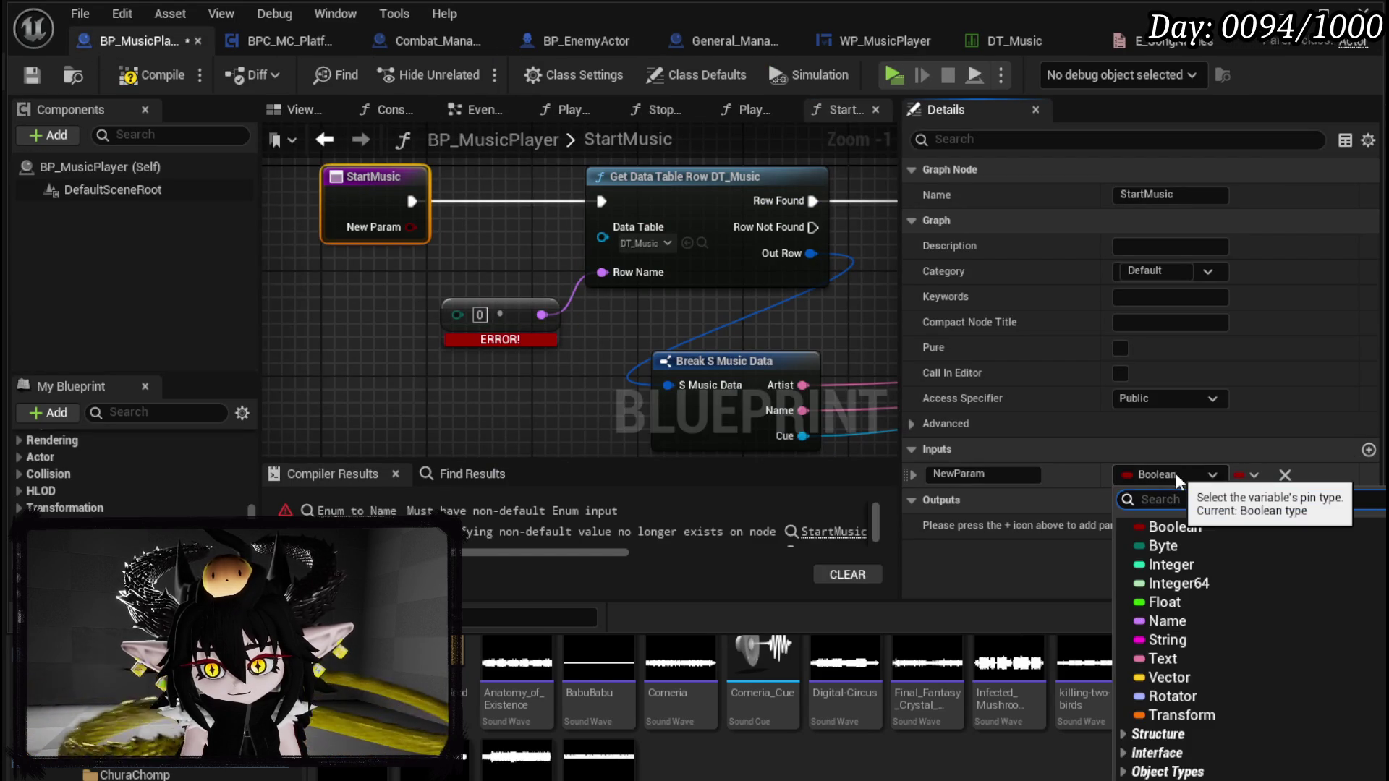
type("E_Song")
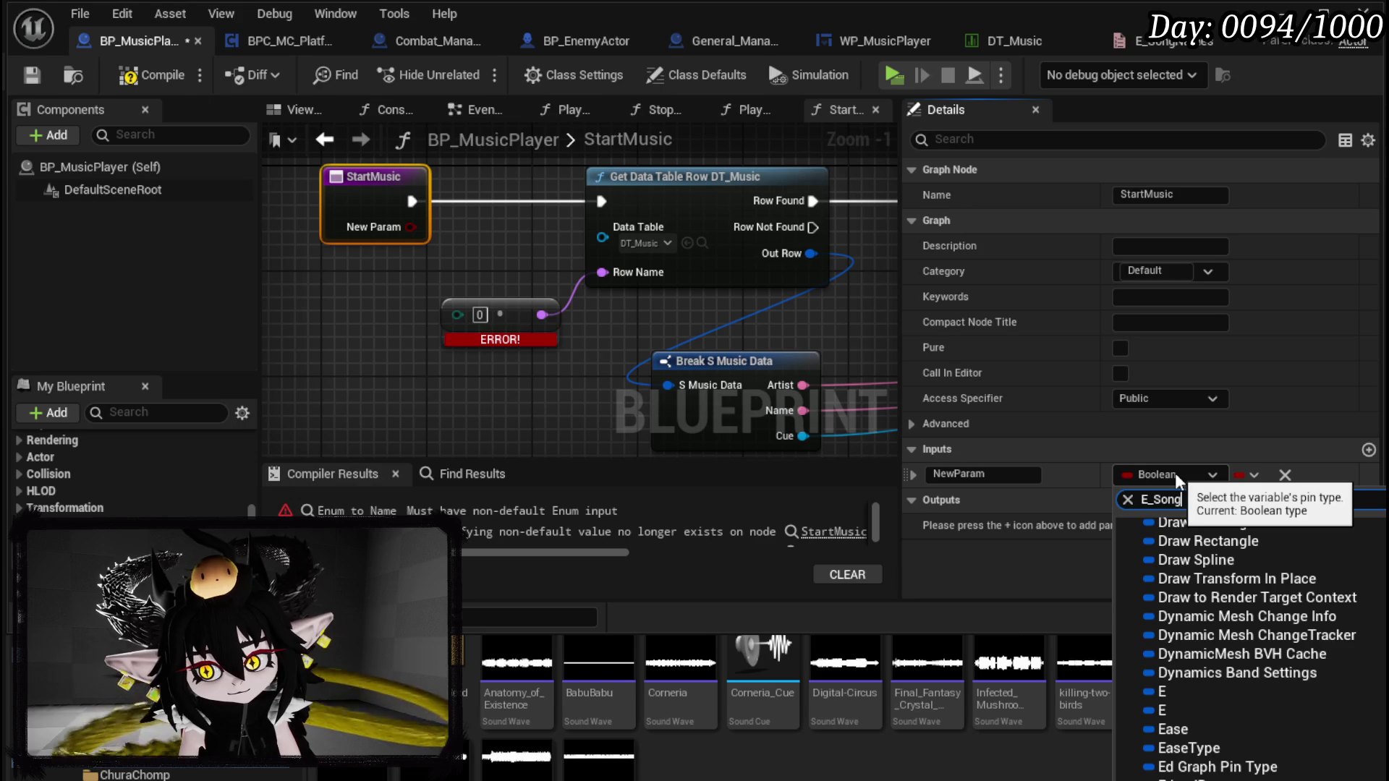
left_click(1175, 577)
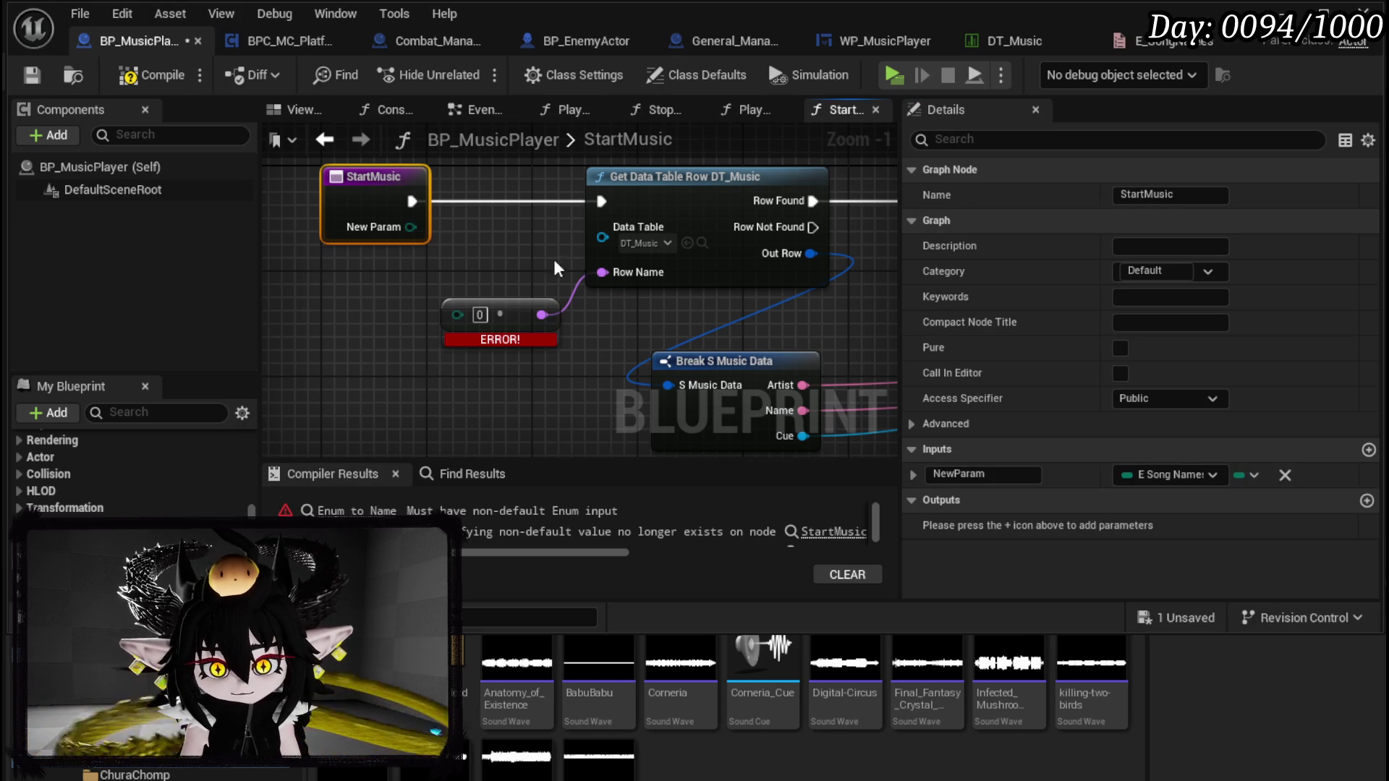
Step: Name the input SongName, wire it into Row Name, and compile
left_click(989, 479)
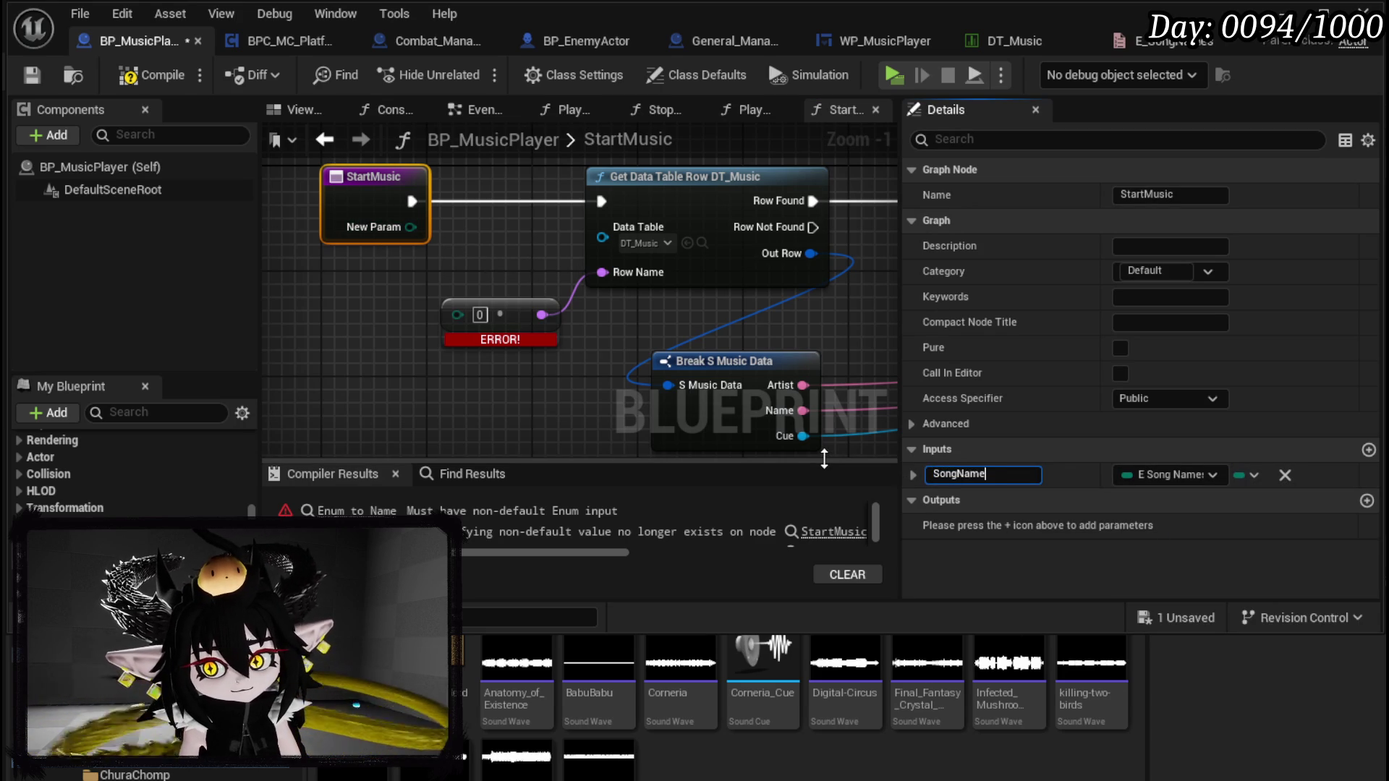
left_click(481, 259)
mouse_move(410, 227)
left_mouse_down()
mouse_move(474, 312)
mouse_move(457, 313)
left_mouse_up()
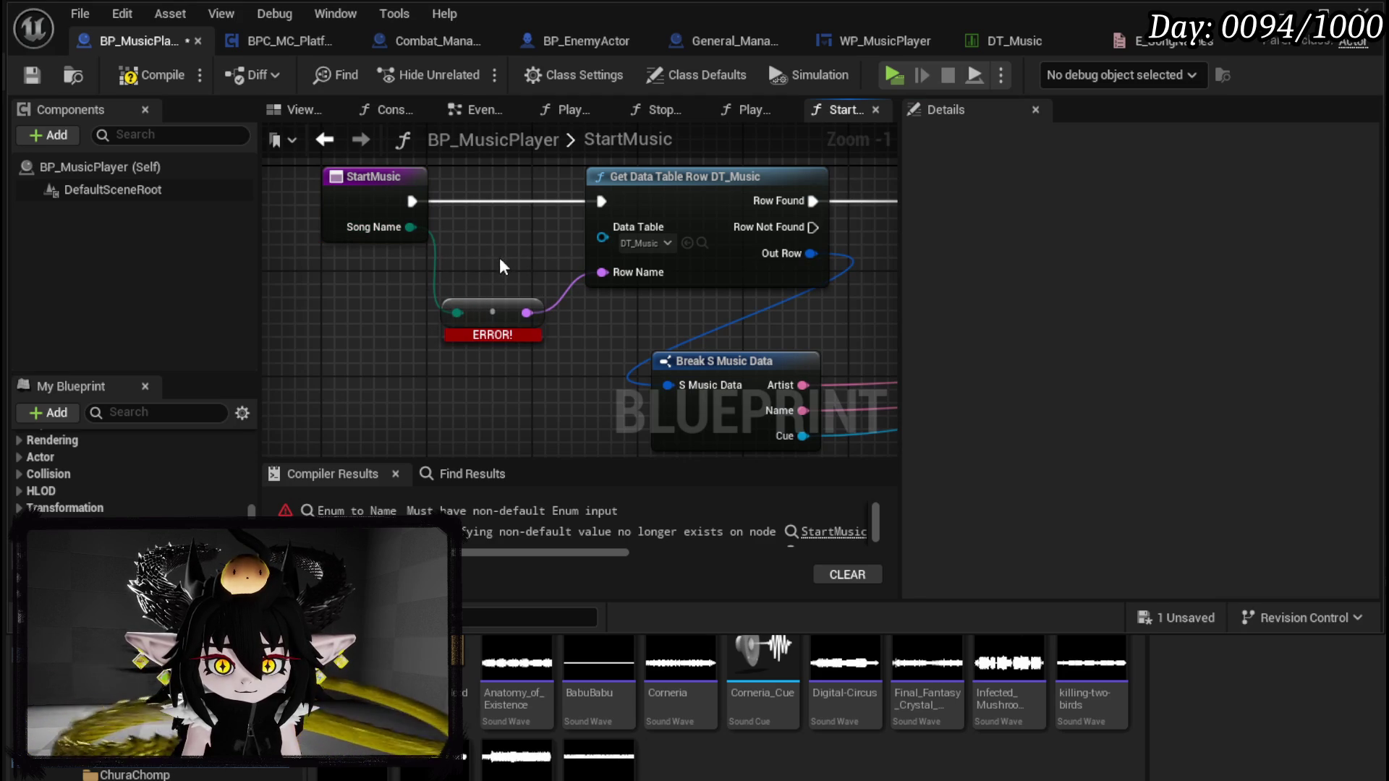
mouse_move(410, 226)
left_mouse_down()
mouse_move(550, 278)
mouse_move(608, 279)
left_mouse_up()
left_click_drag(514, 183, 506, 255)
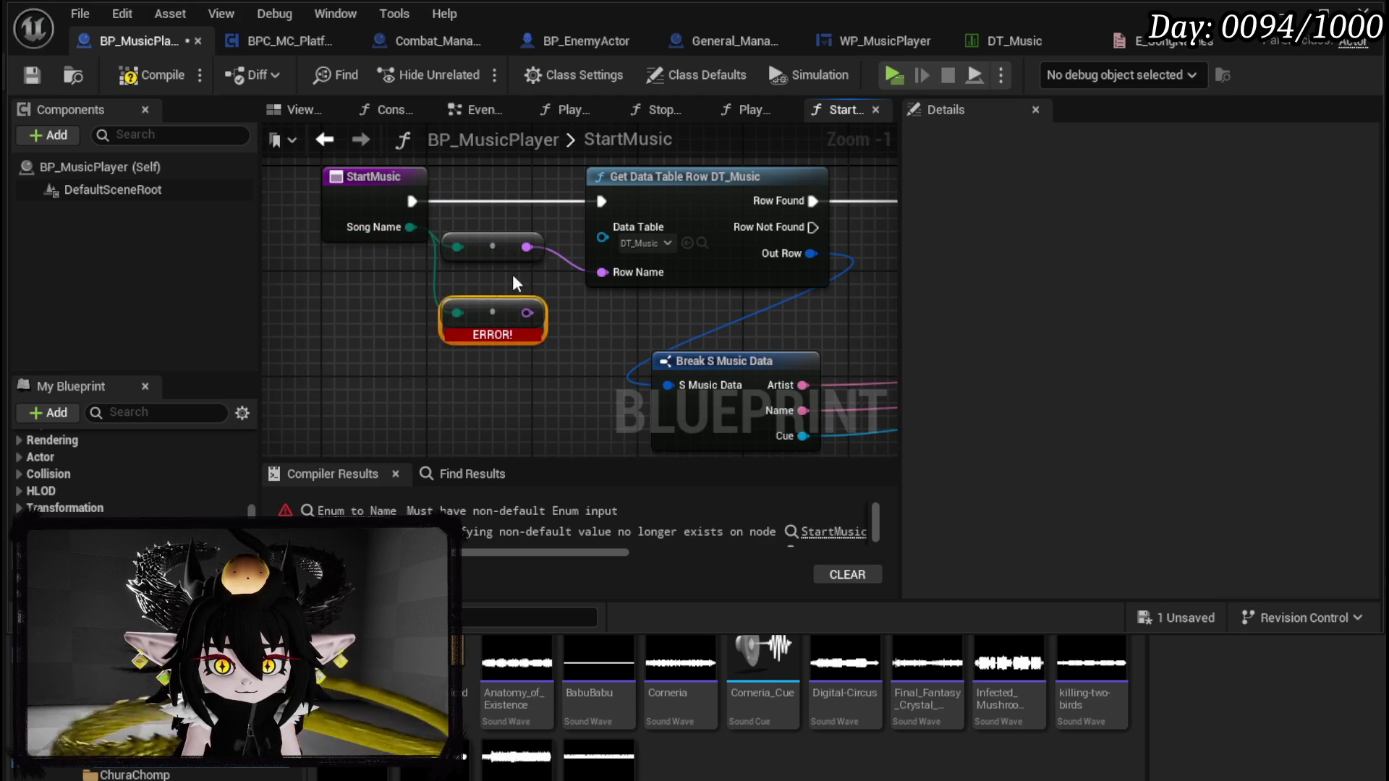
scroll(320, 272, "down", 2)
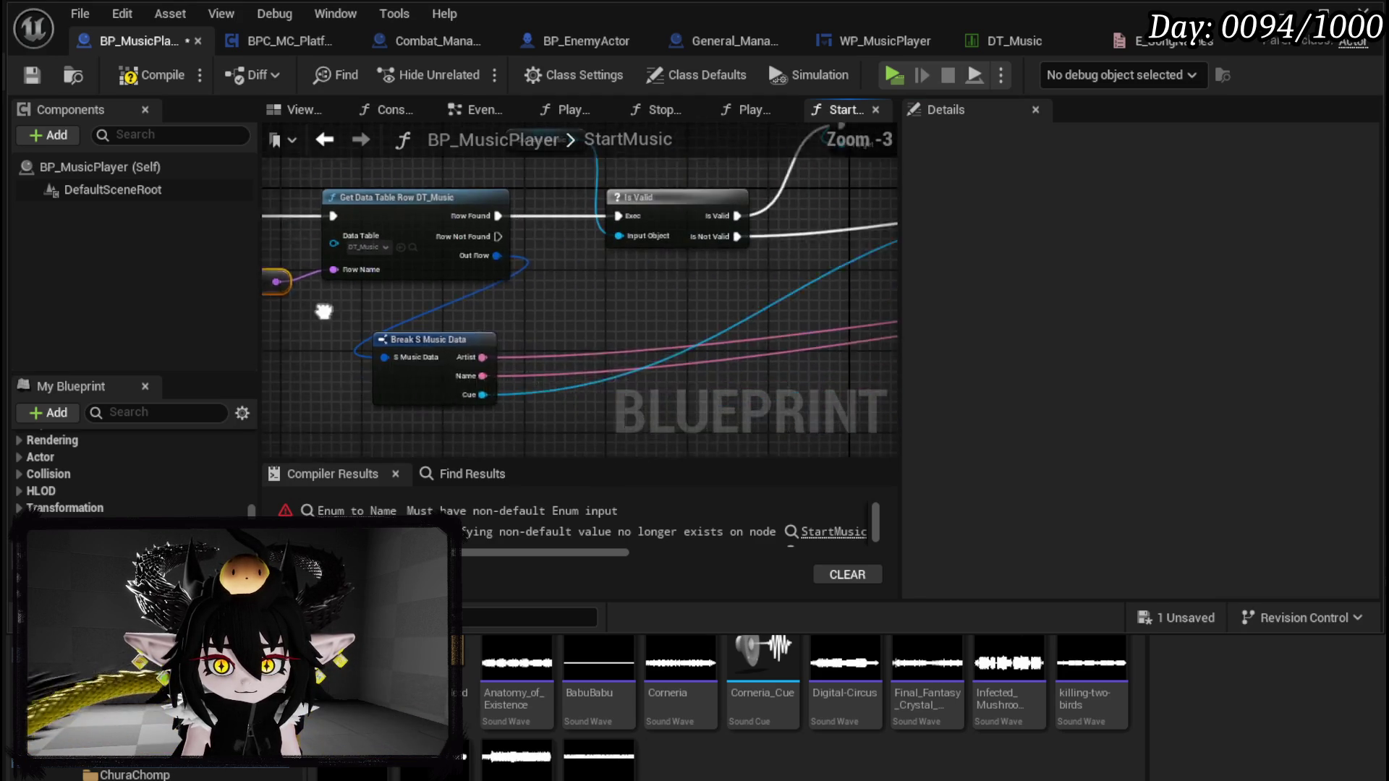
left_click(146, 79)
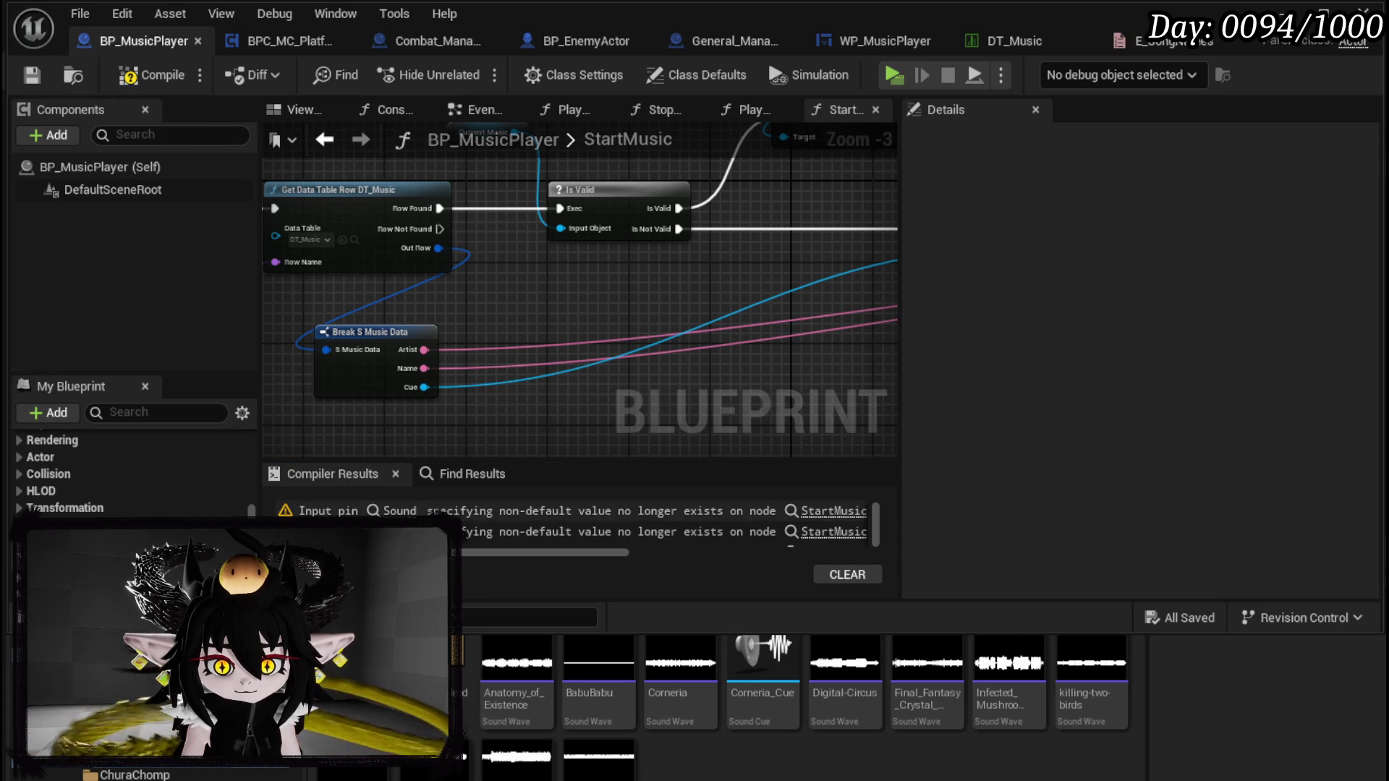
left_click(834, 510)
left_click_drag(386, 354, 516, 342)
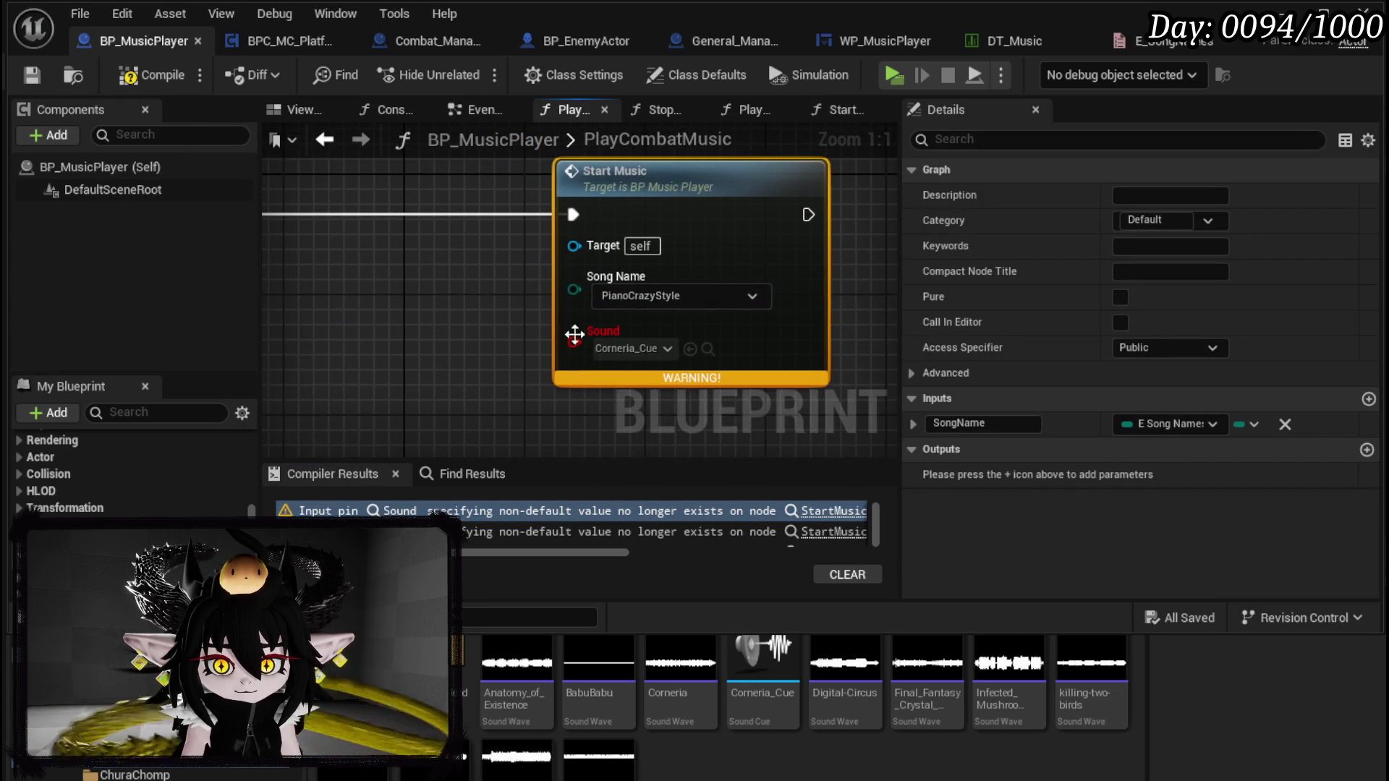
Step: Refresh the Start Music node to drop its stale Sound pin, then recompile and save
right_click(737, 262)
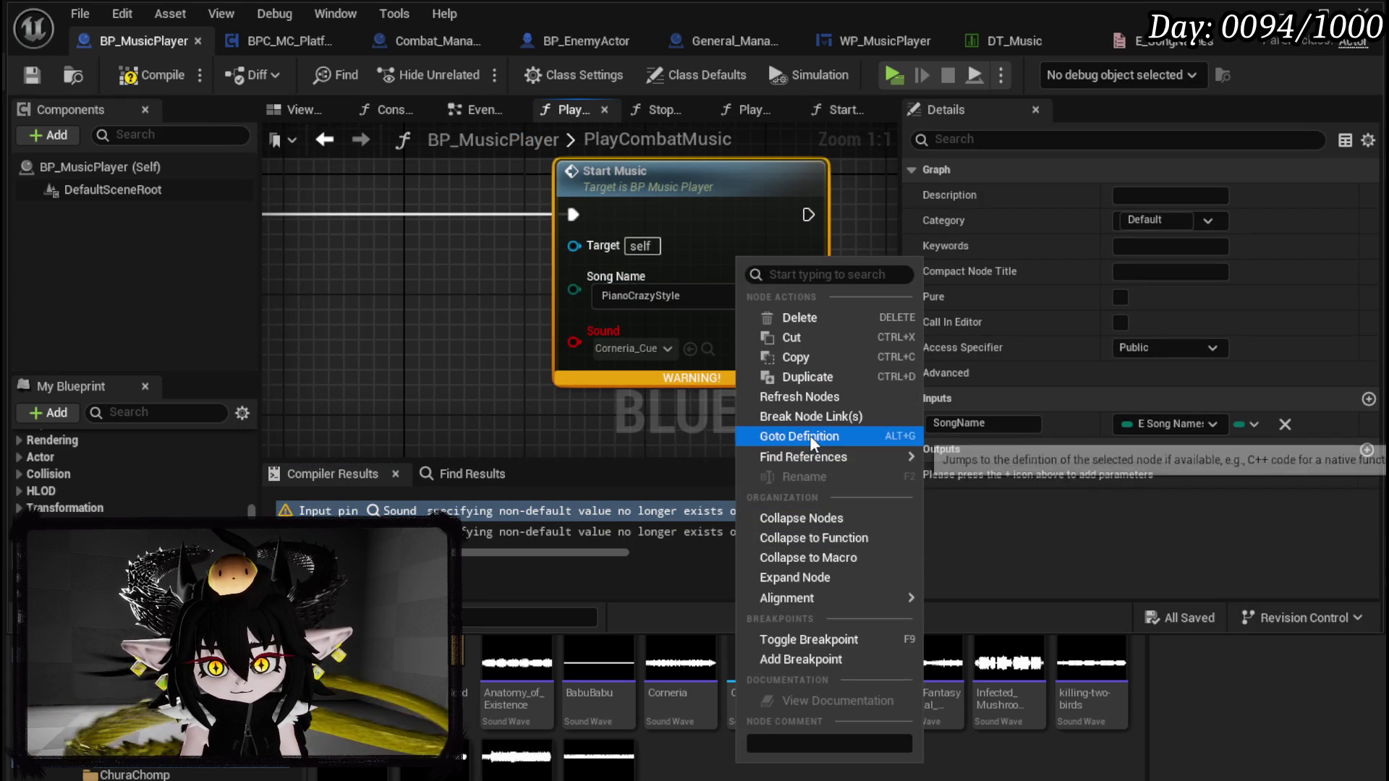
left_click(799, 397)
scroll(651, 318, "down", 3)
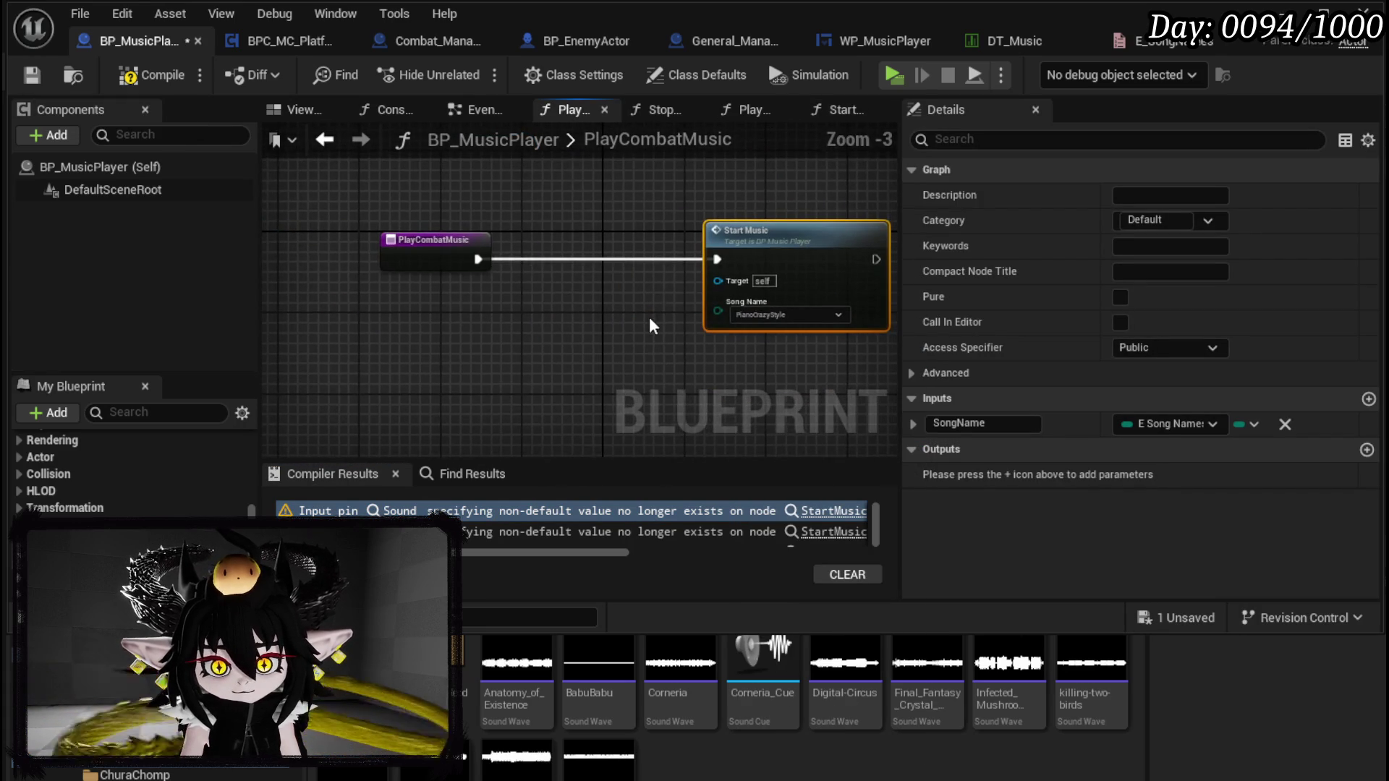
left_click(155, 76)
left_click(32, 74)
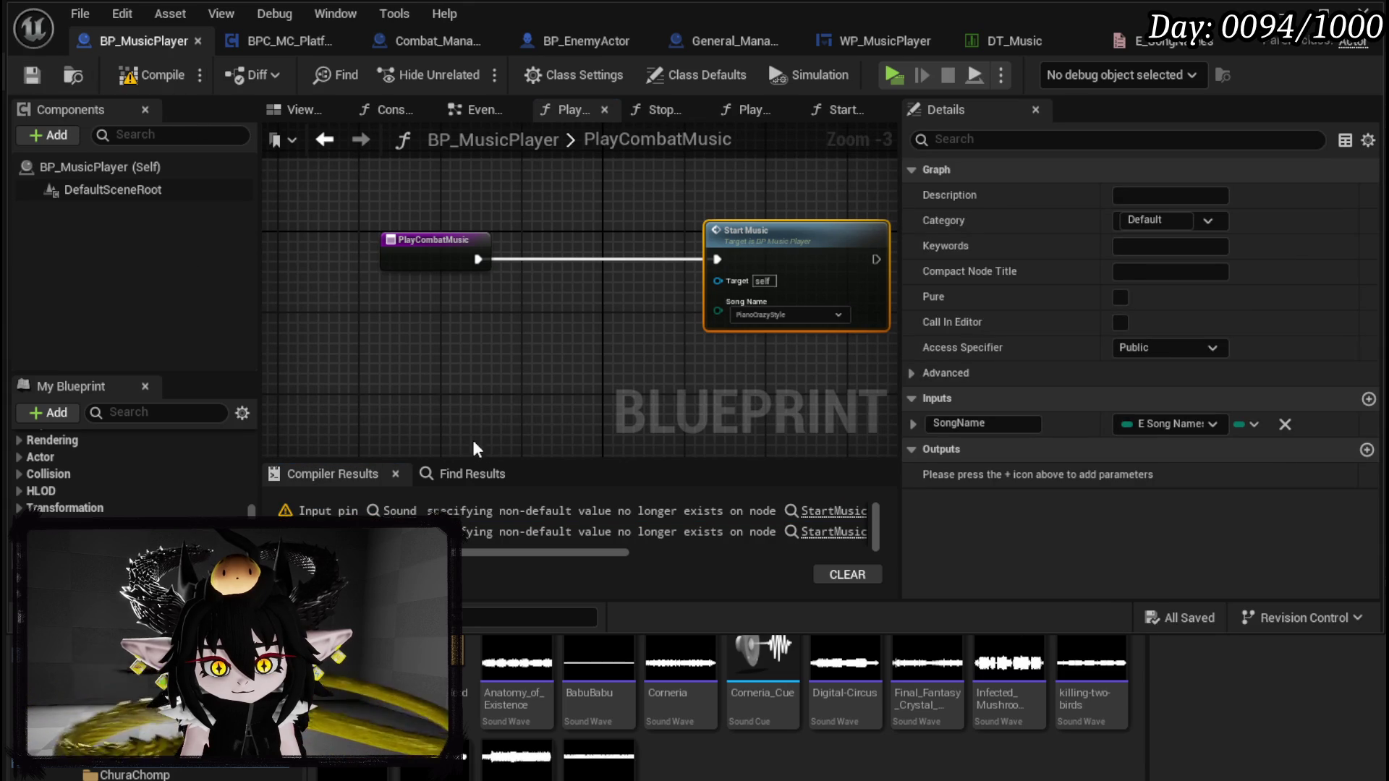
left_click(832, 510)
scroll(491, 369, "down", 3)
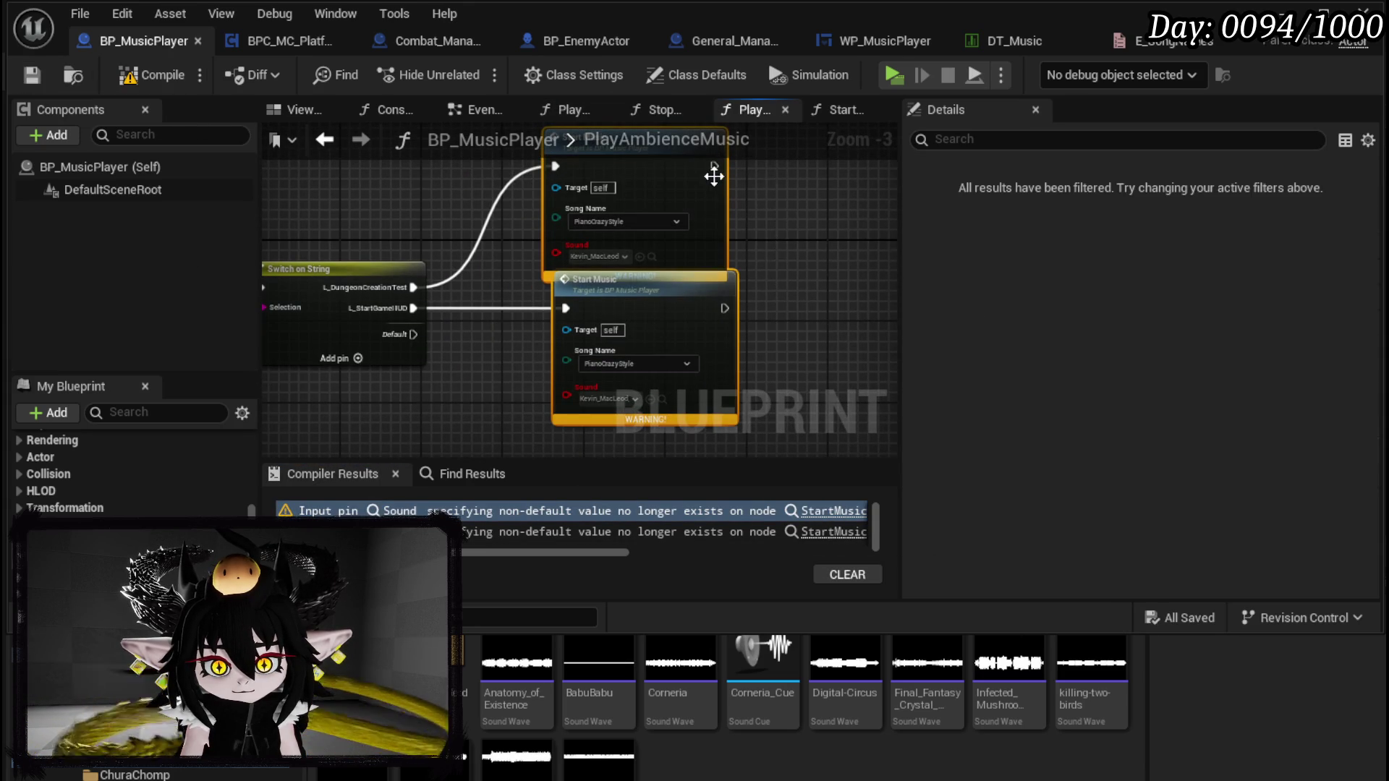
Step: Refresh the ambience Start Music nodes and set their songs to PureAttitude and DanseMorialta
right_click(713, 184)
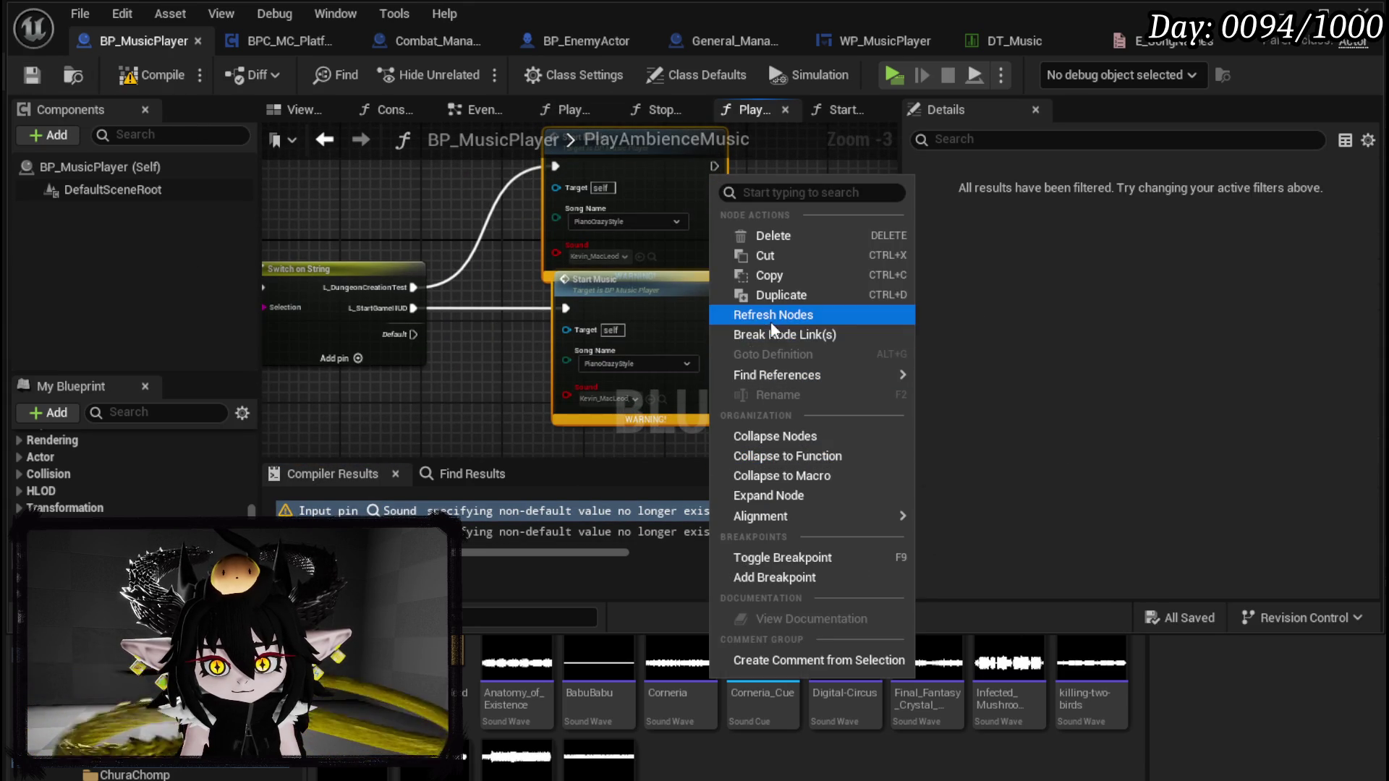
left_click(771, 316)
left_click(770, 321)
left_click(635, 221)
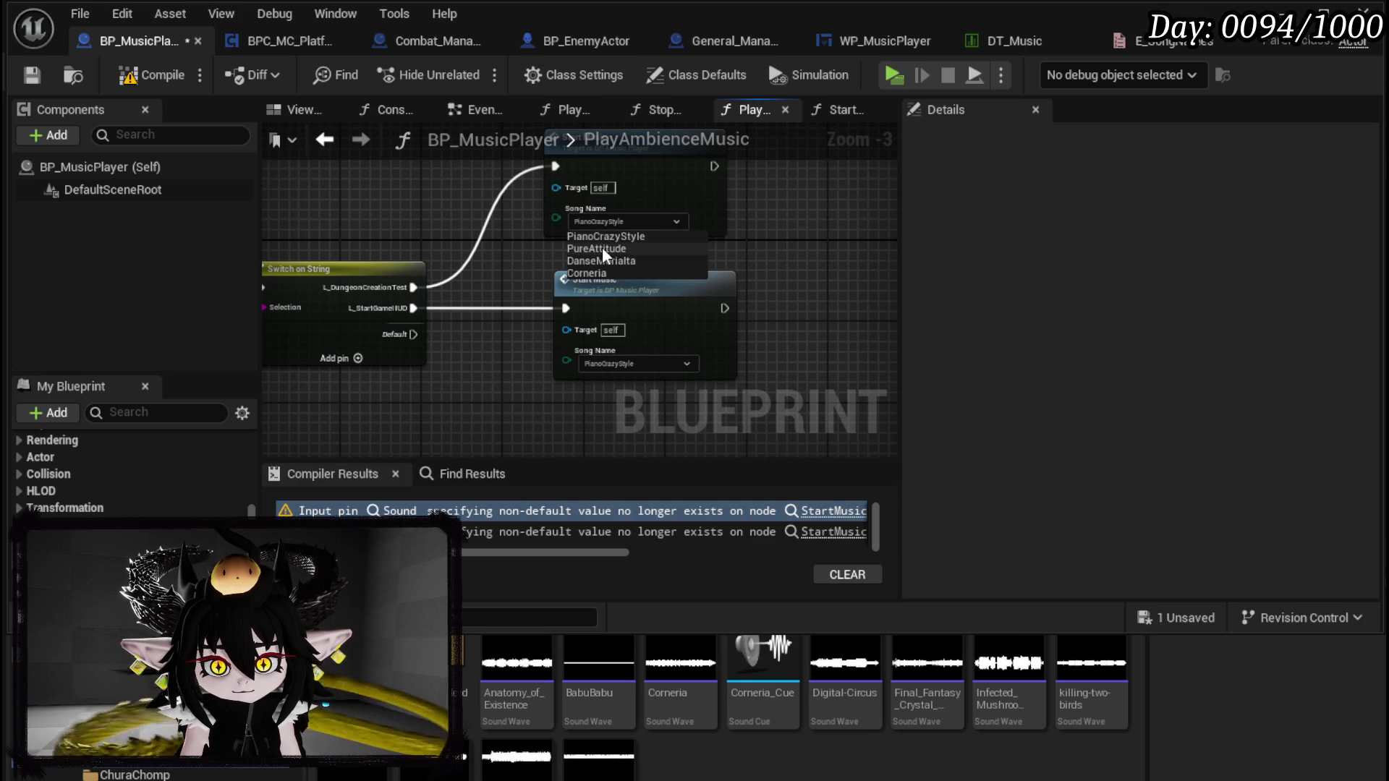
left_click(603, 249)
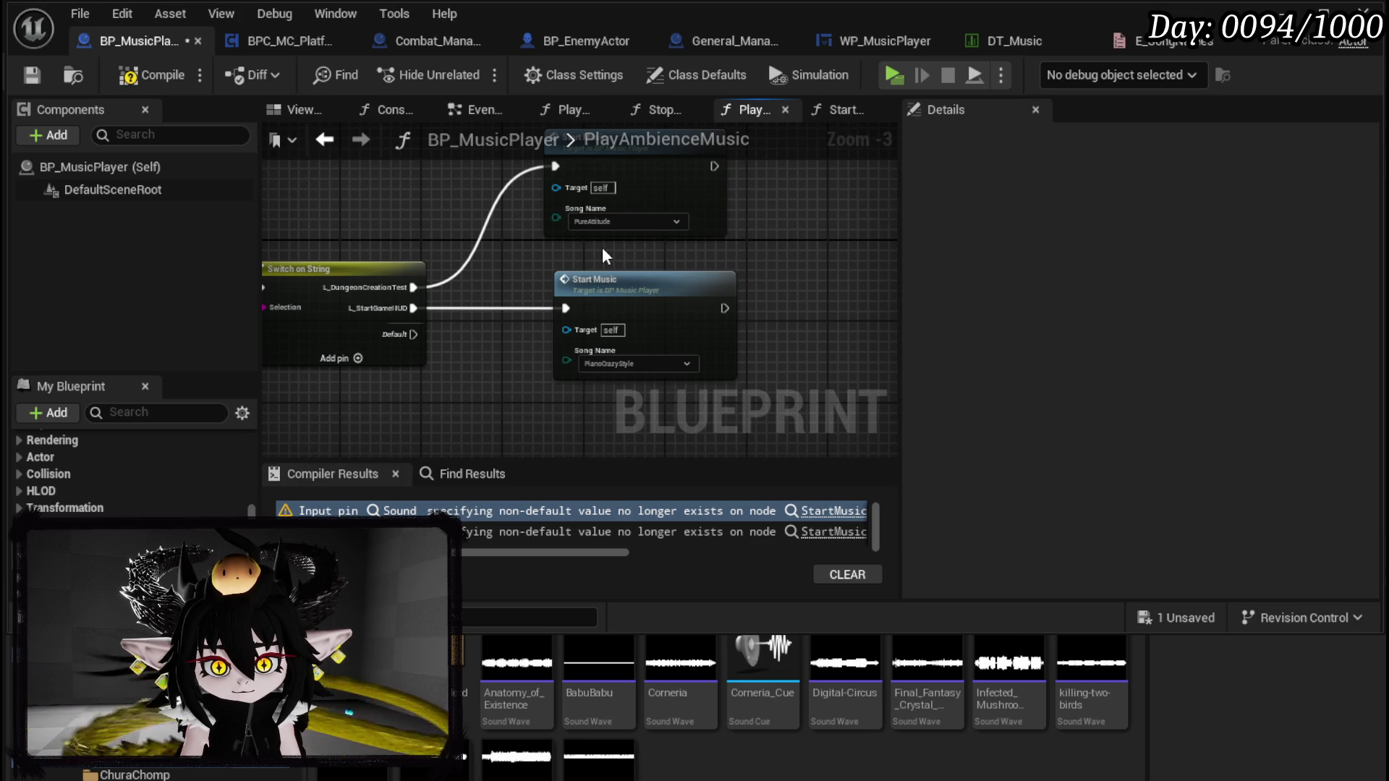
left_click(610, 364)
left_click(620, 402)
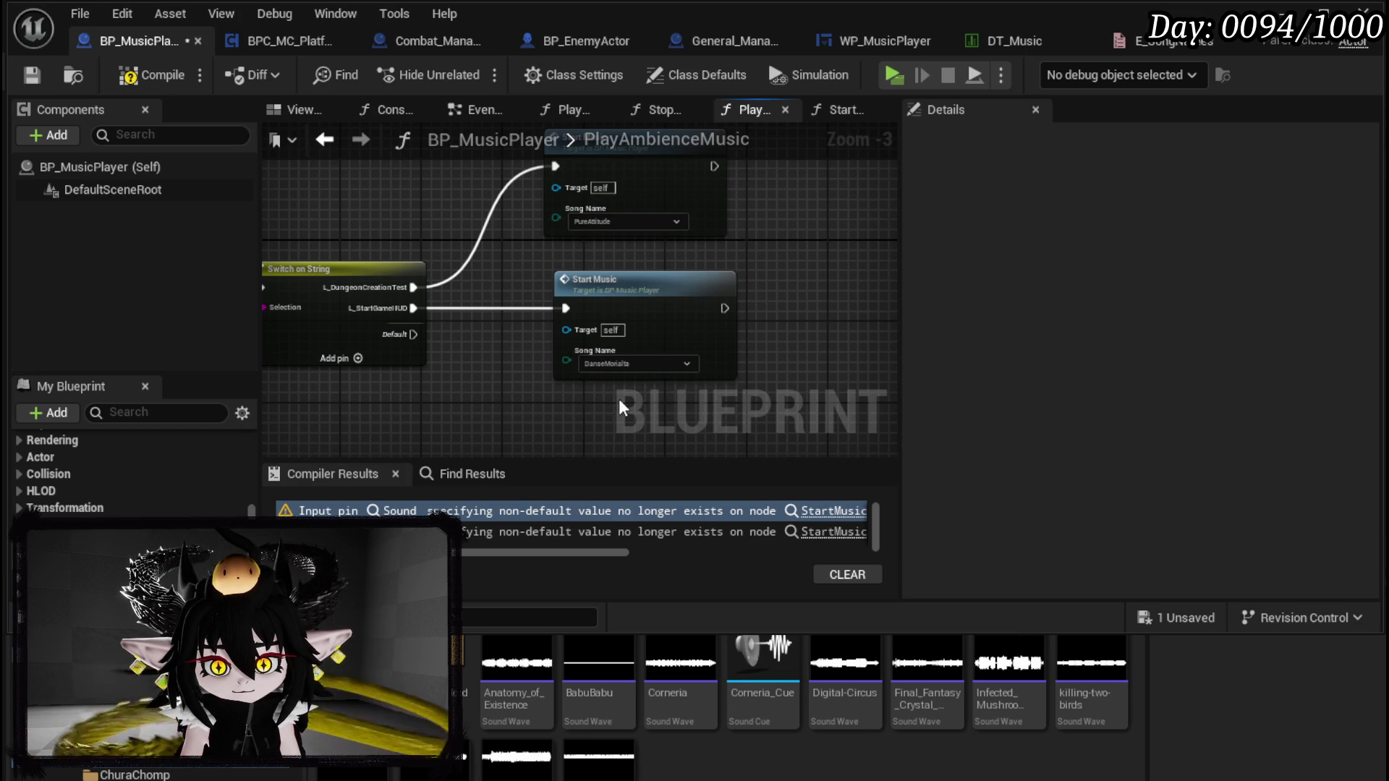
Step: Compile BP_MusicPlayer without errors
left_click(133, 81)
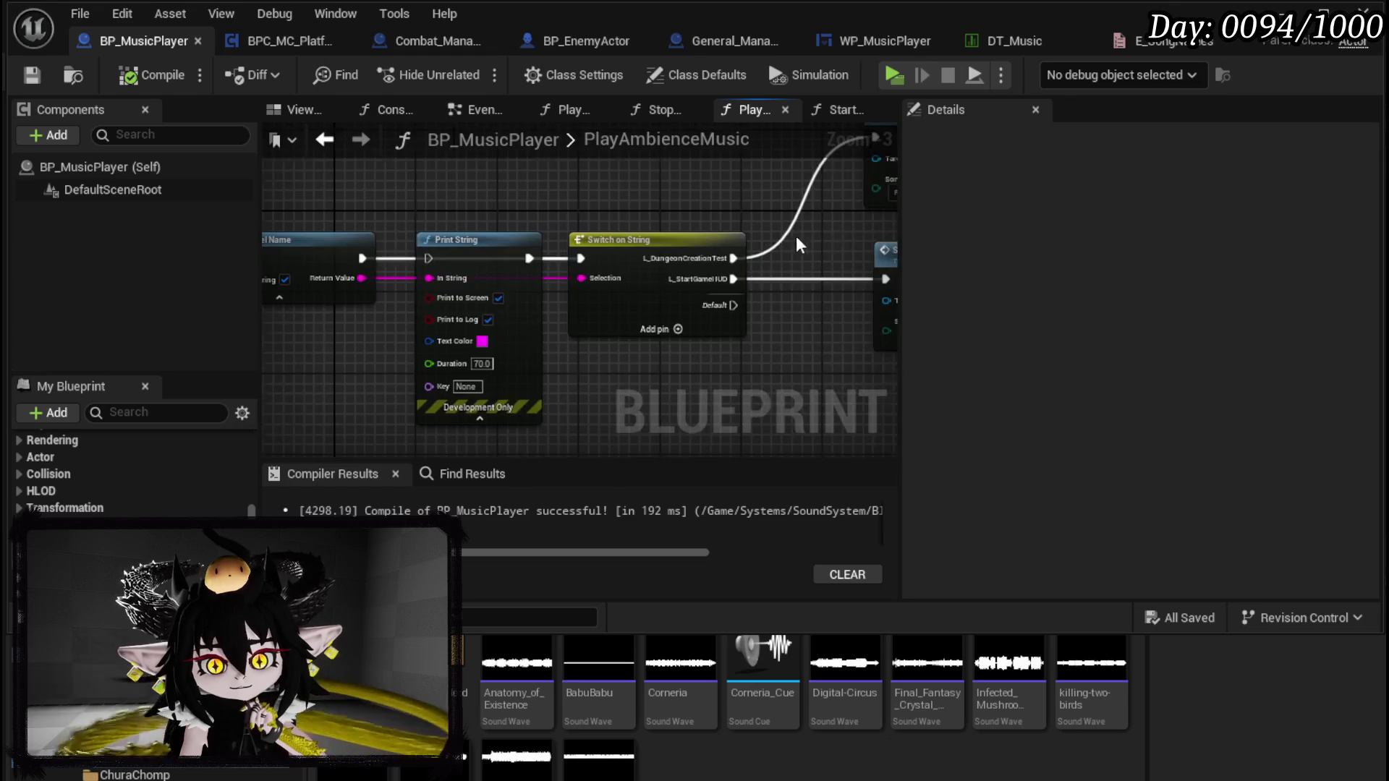
scroll(645, 301, "down", 4)
scroll(689, 212, "up", 3)
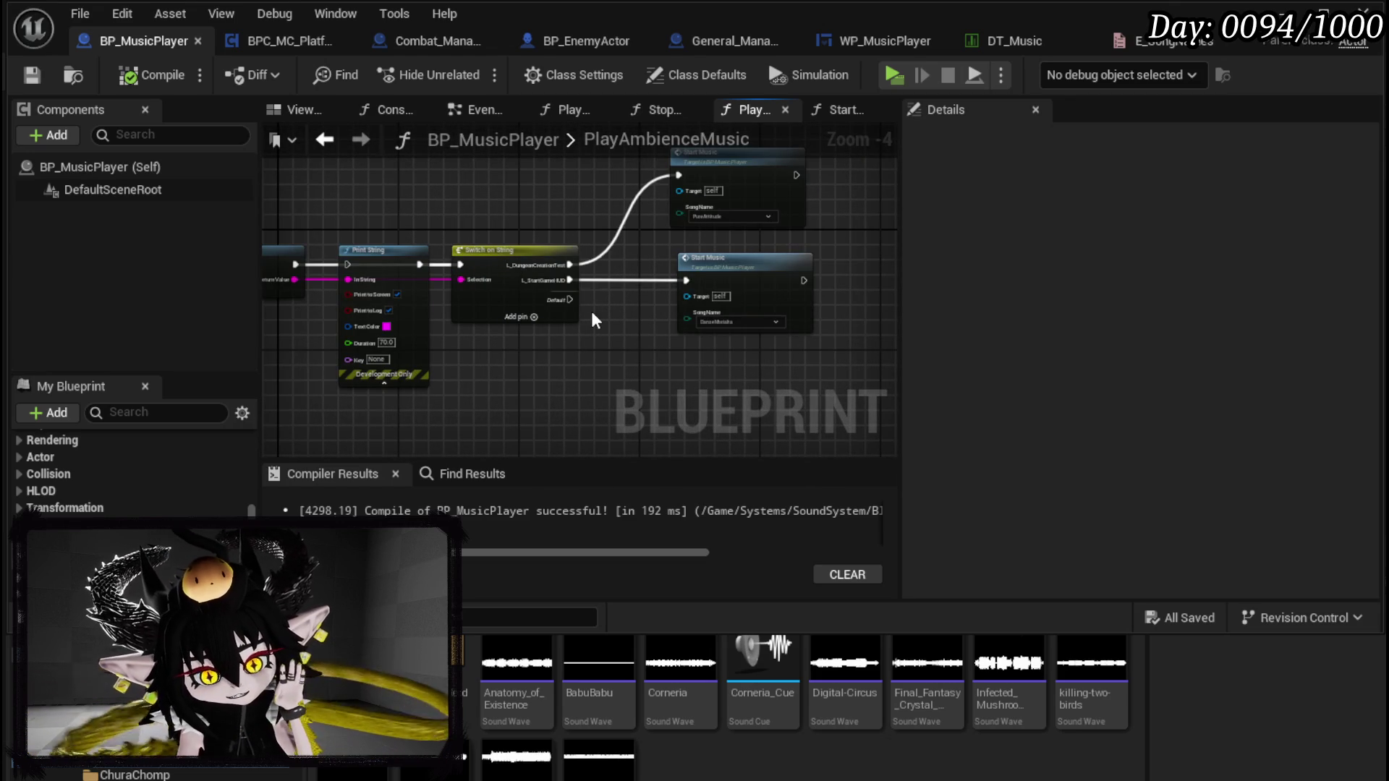
left_click(434, 42)
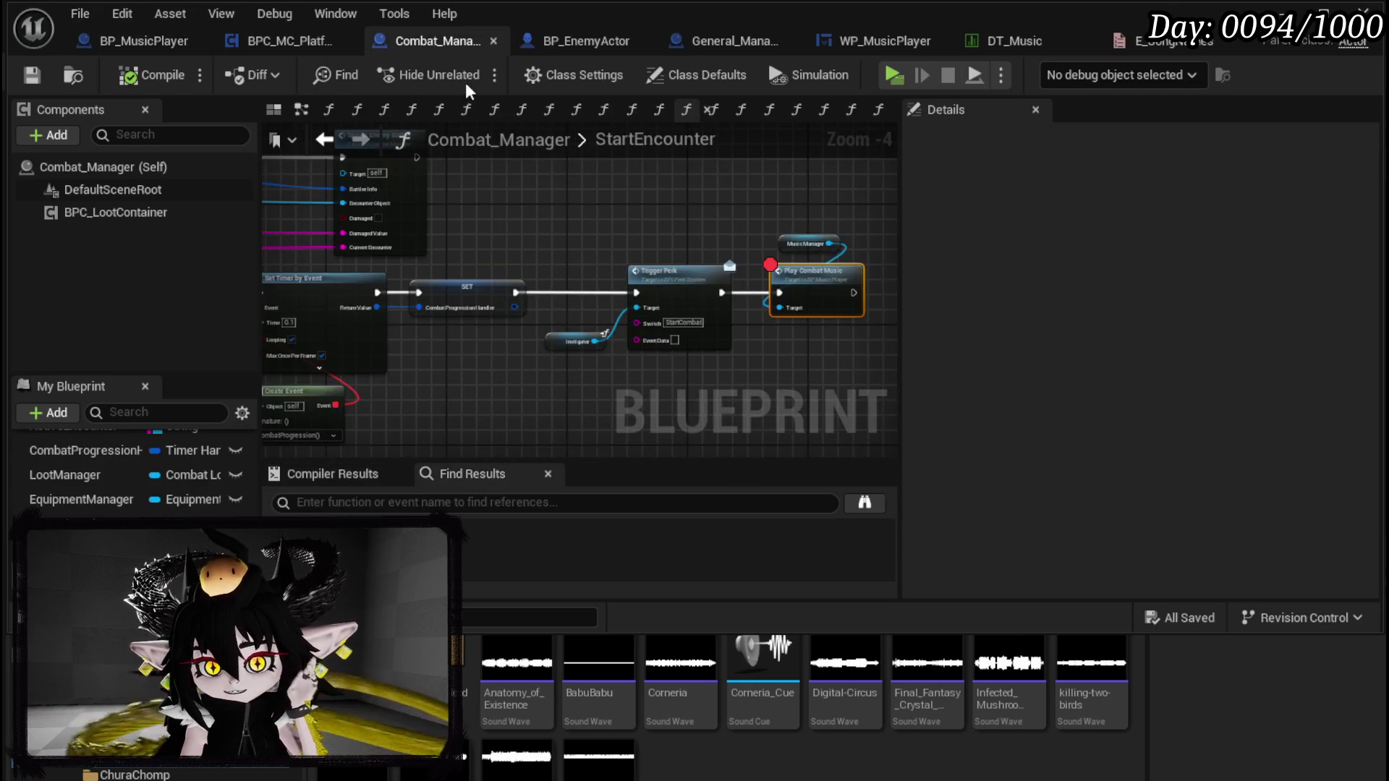
Step: Confirm the Start Music node's song is still PianoCrazyStyle and save the blueprint
scroll(615, 297, "up", 3)
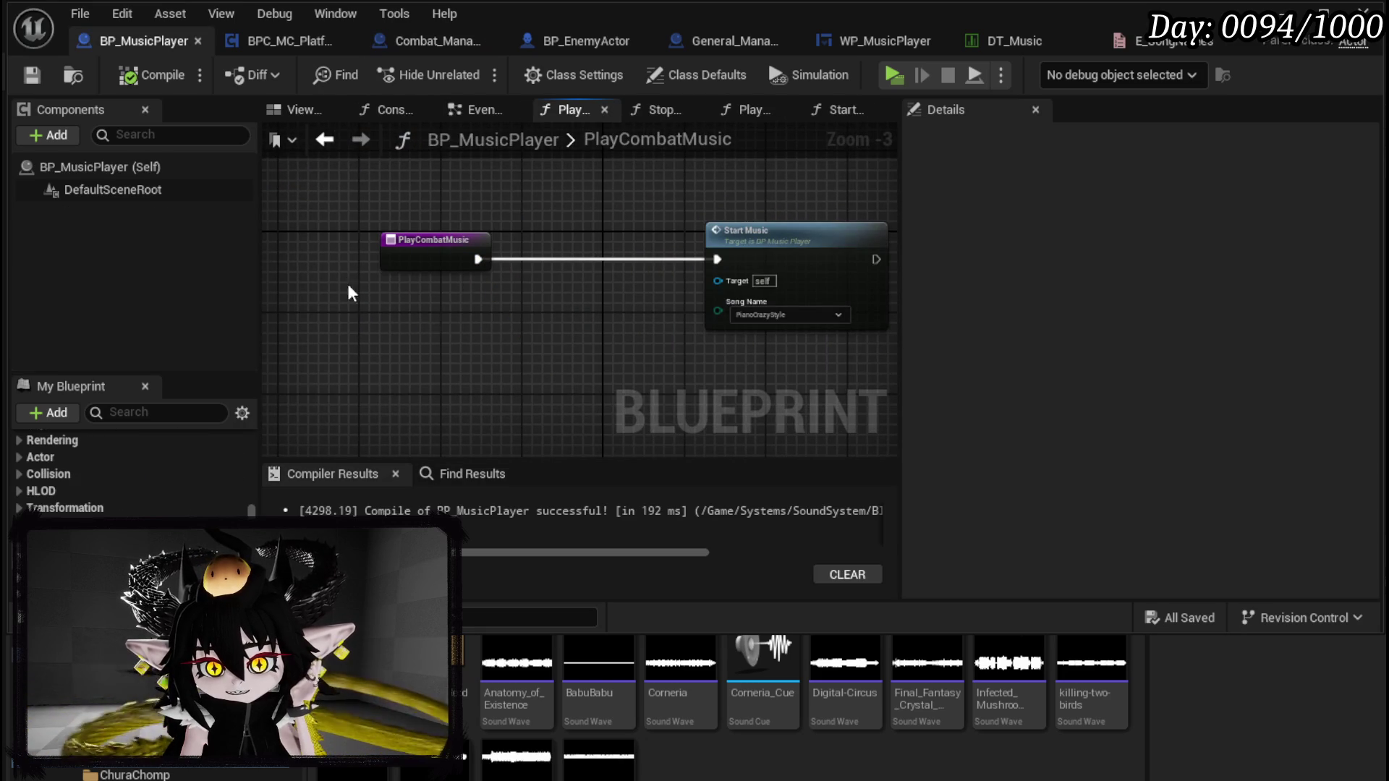
left_click_drag(445, 202, 719, 358)
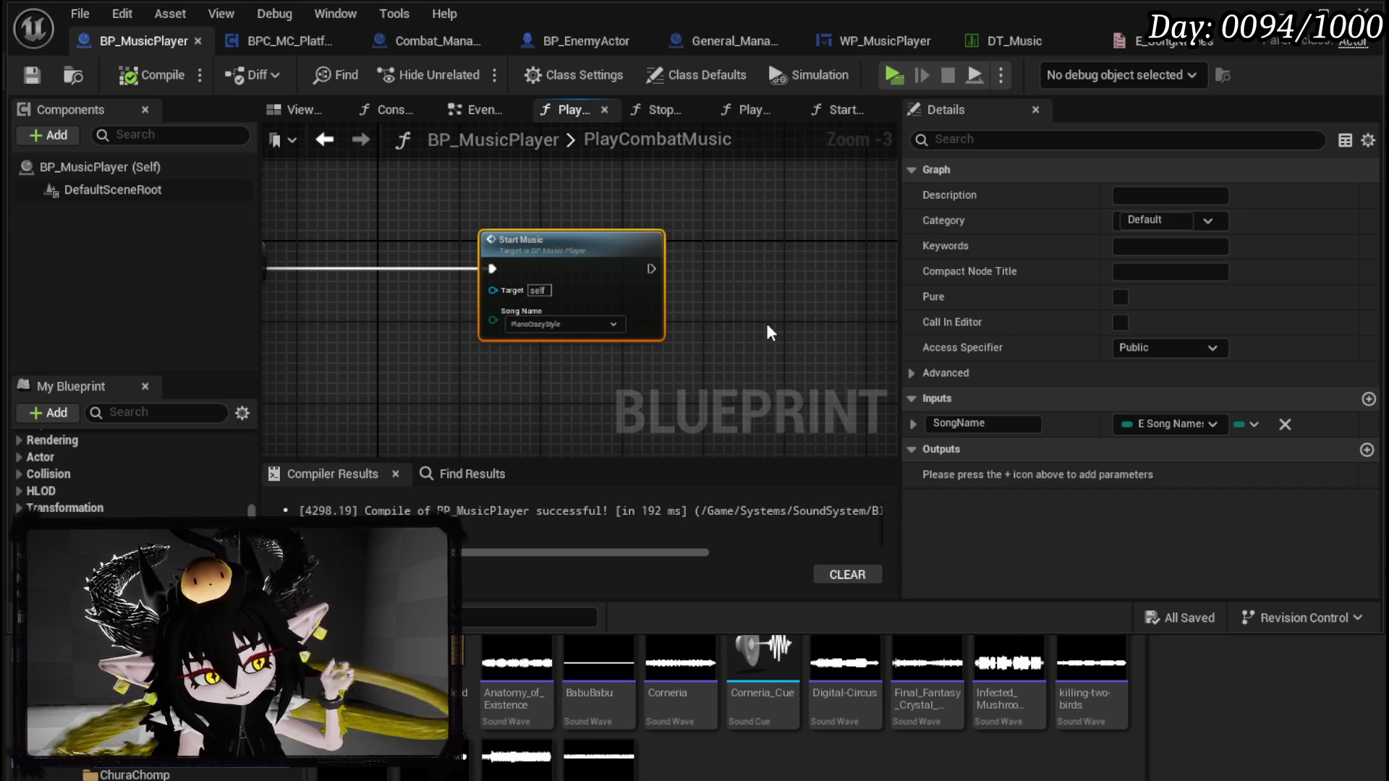
left_click(541, 323)
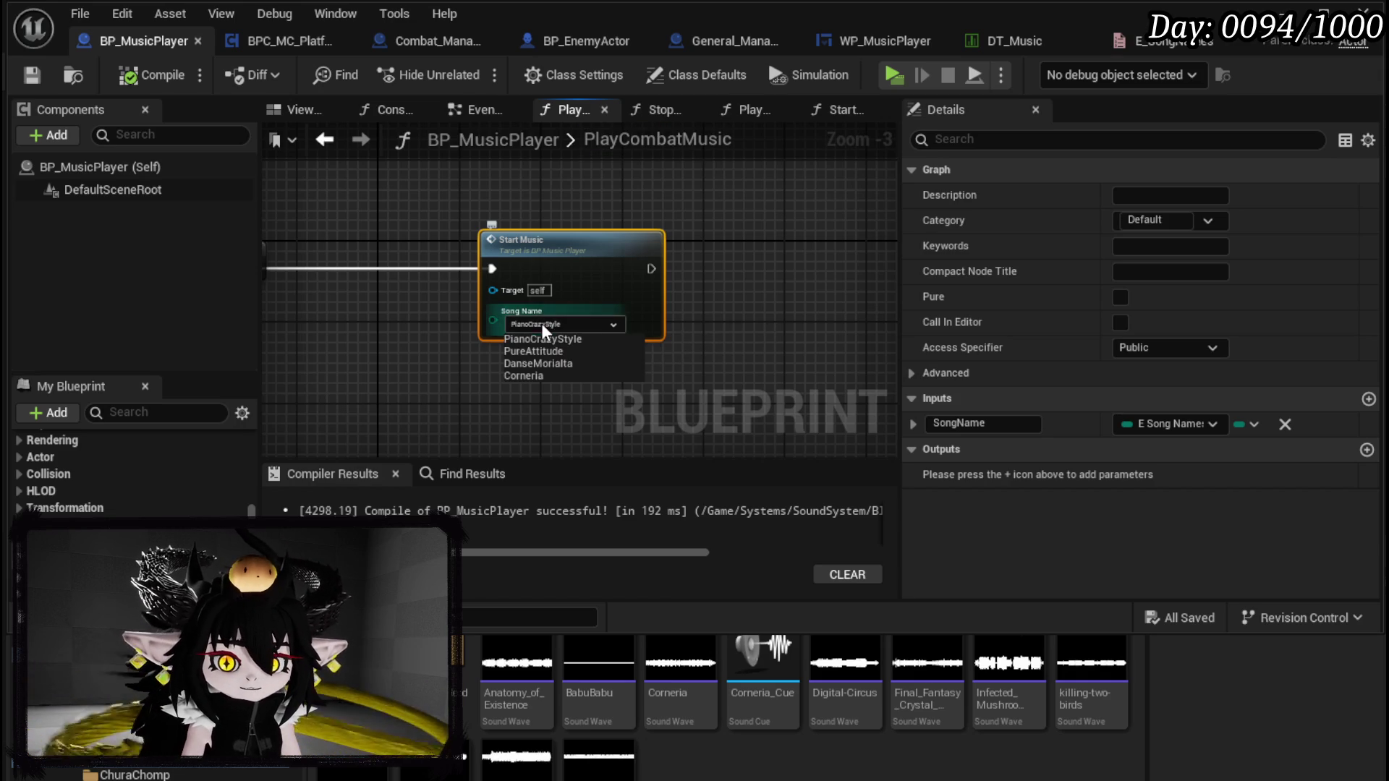
left_click(736, 312)
left_click(32, 78)
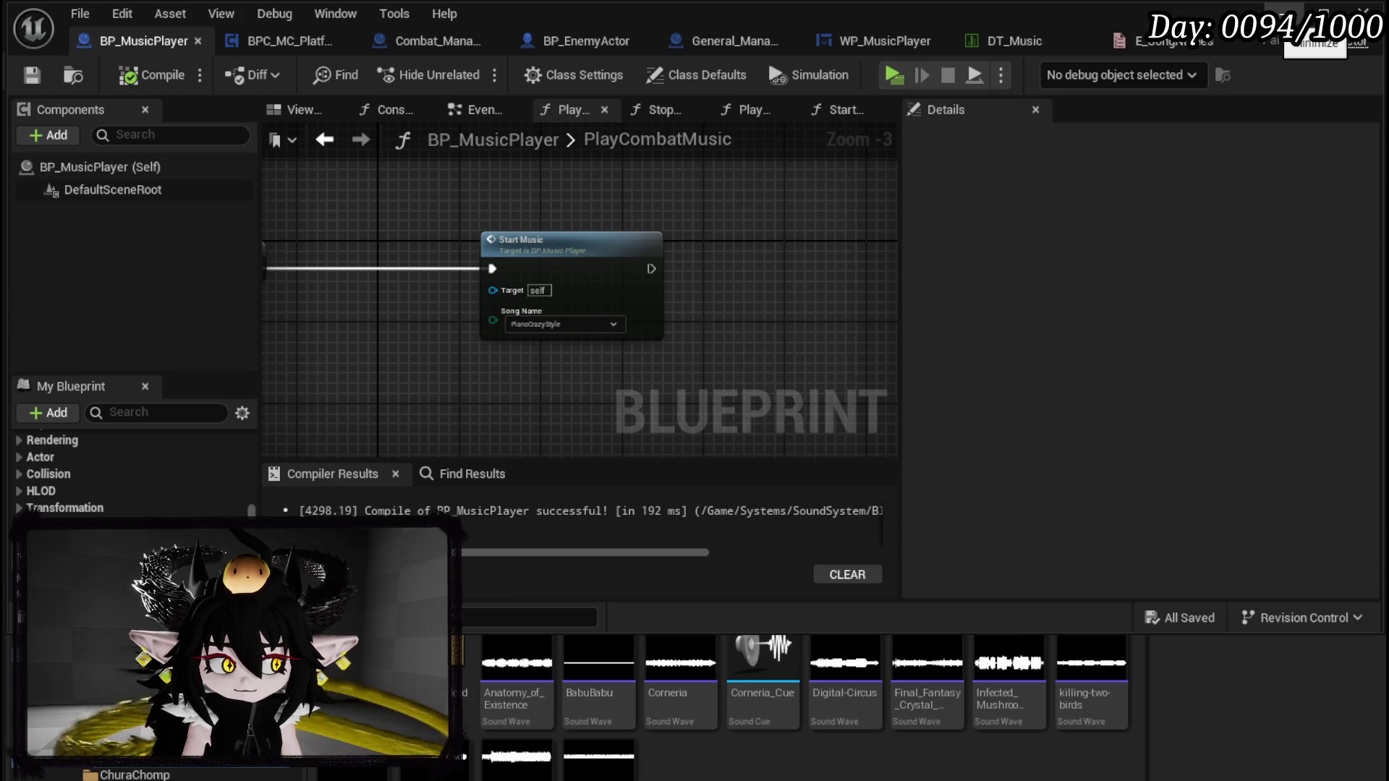
Step: Review the Start Music node and the PlayCombatMusic entry node by selecting and deselecting them
left_click_drag(467, 369, 771, 197)
left_click(771, 197)
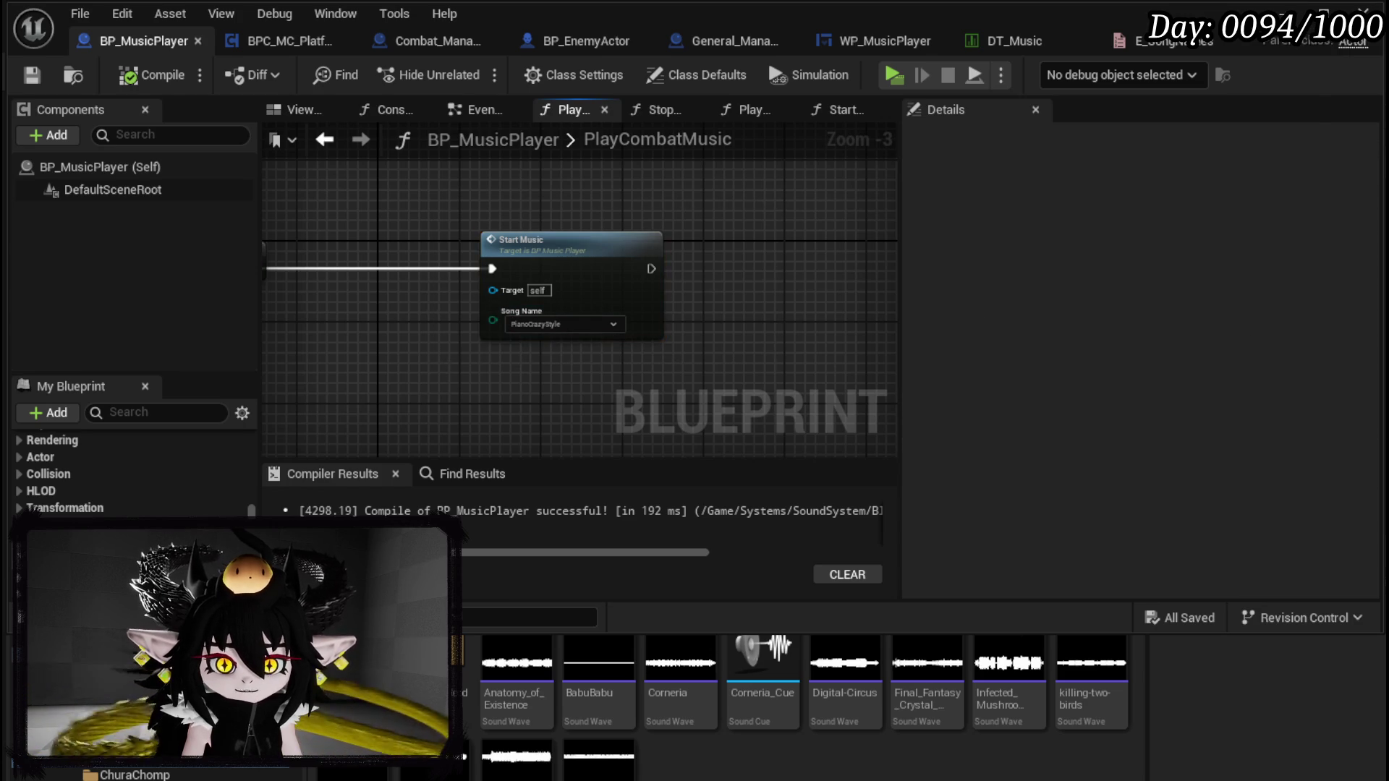
left_click_drag(394, 227, 523, 212)
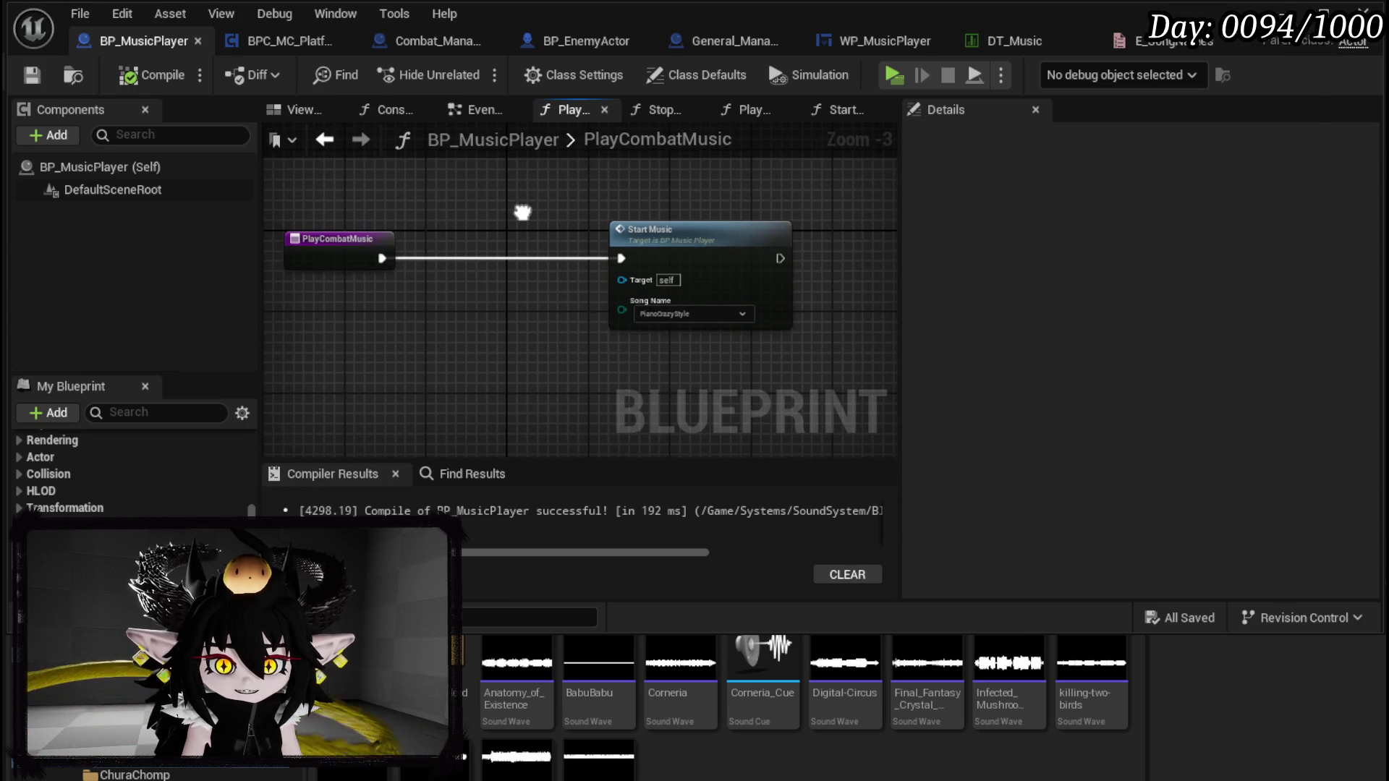
left_click(333, 229)
left_click_drag(282, 214, 450, 298)
left_click(450, 298)
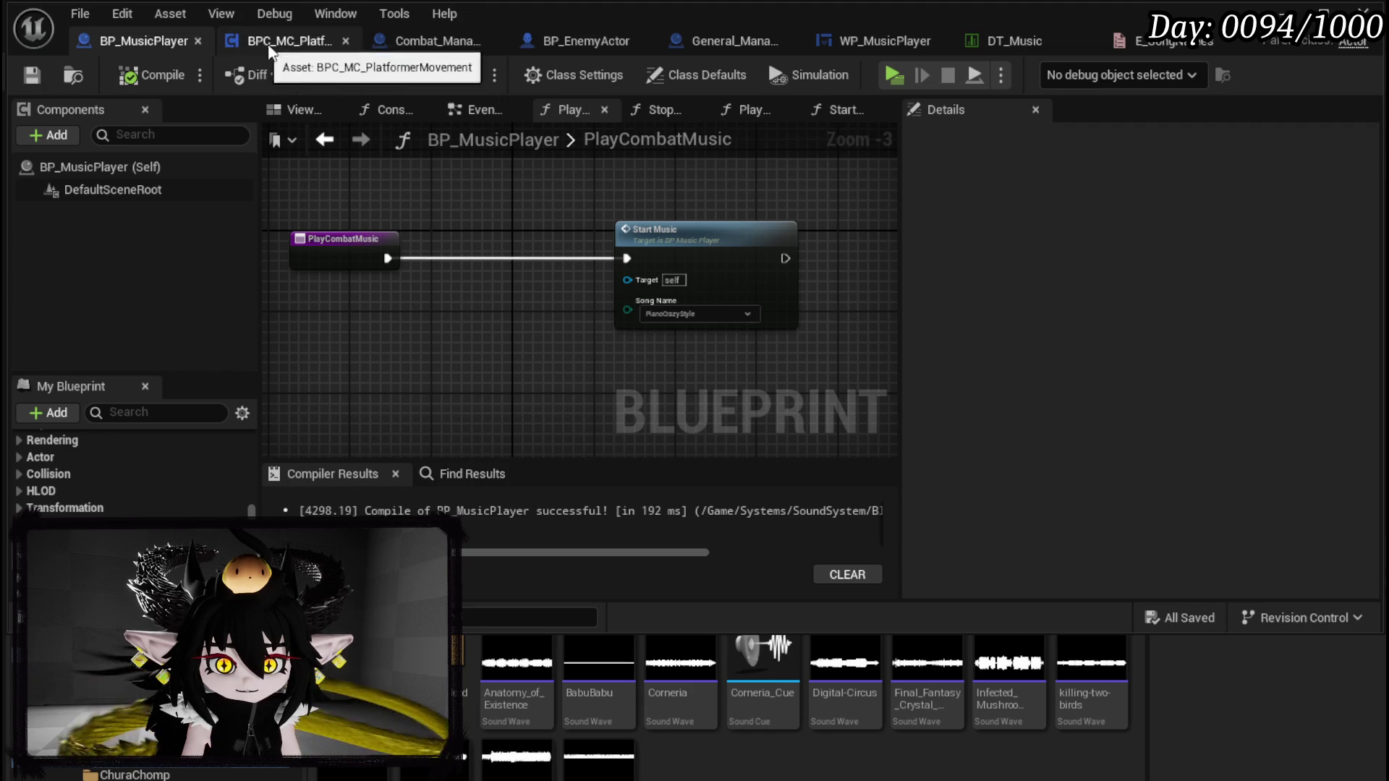
Step: In Combat_Manager, look over StartEncounter's loop, timer, Break S Encounter and Spawn Enemy Battler nodes
left_click(414, 43)
mouse_move(415, 219)
left_mouse_down()
mouse_move(581, 190)
mouse_move(753, 309)
left_mouse_up()
scroll(567, 227, "down", 2)
scroll(569, 228, "down", 1)
left_click_drag(569, 228, 808, 253)
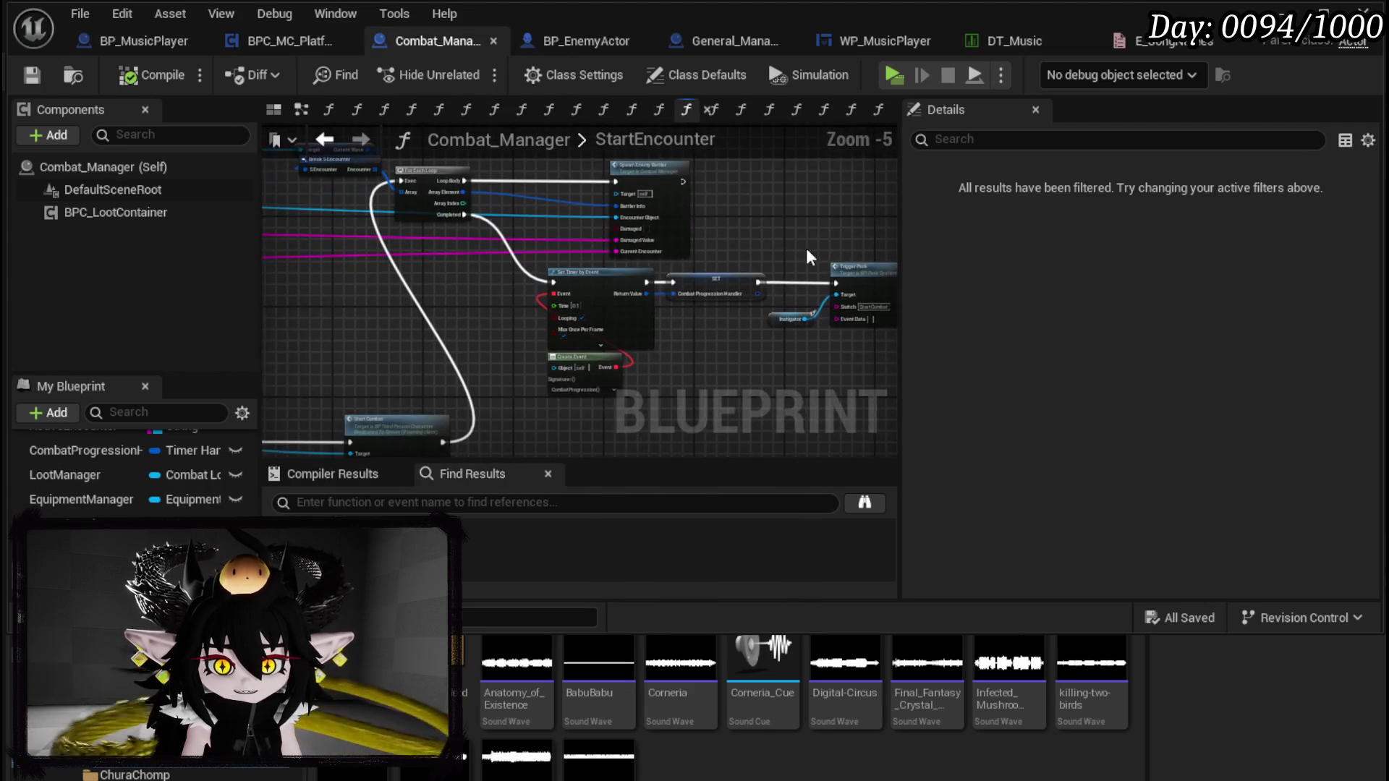
scroll(536, 250, "up", 3)
mouse_move(537, 251)
left_mouse_down()
mouse_move(620, 171)
mouse_move(666, 223)
mouse_move(262, 202)
left_mouse_up()
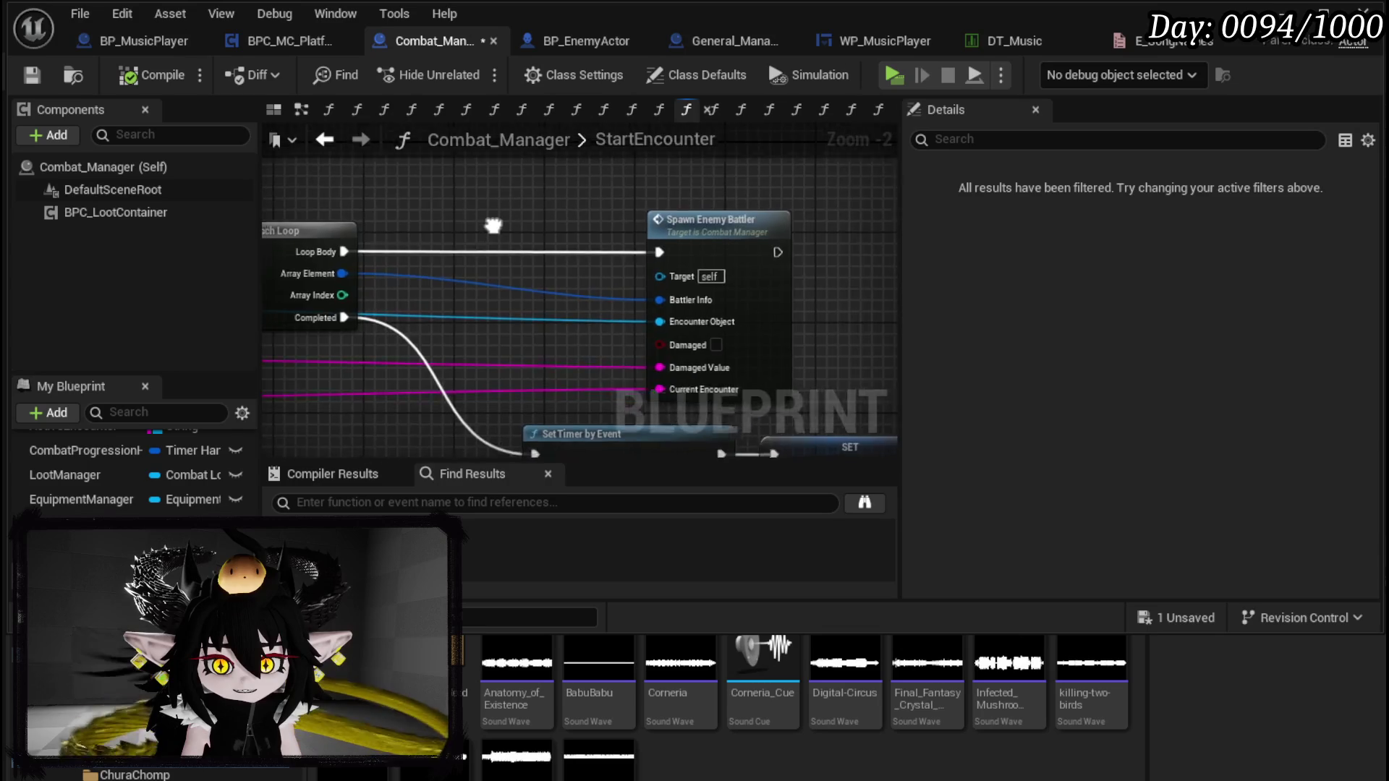
mouse_move(537, 201)
left_mouse_down()
mouse_move(407, 242)
mouse_move(441, 211)
left_mouse_up()
scroll(406, 246, "down", 1)
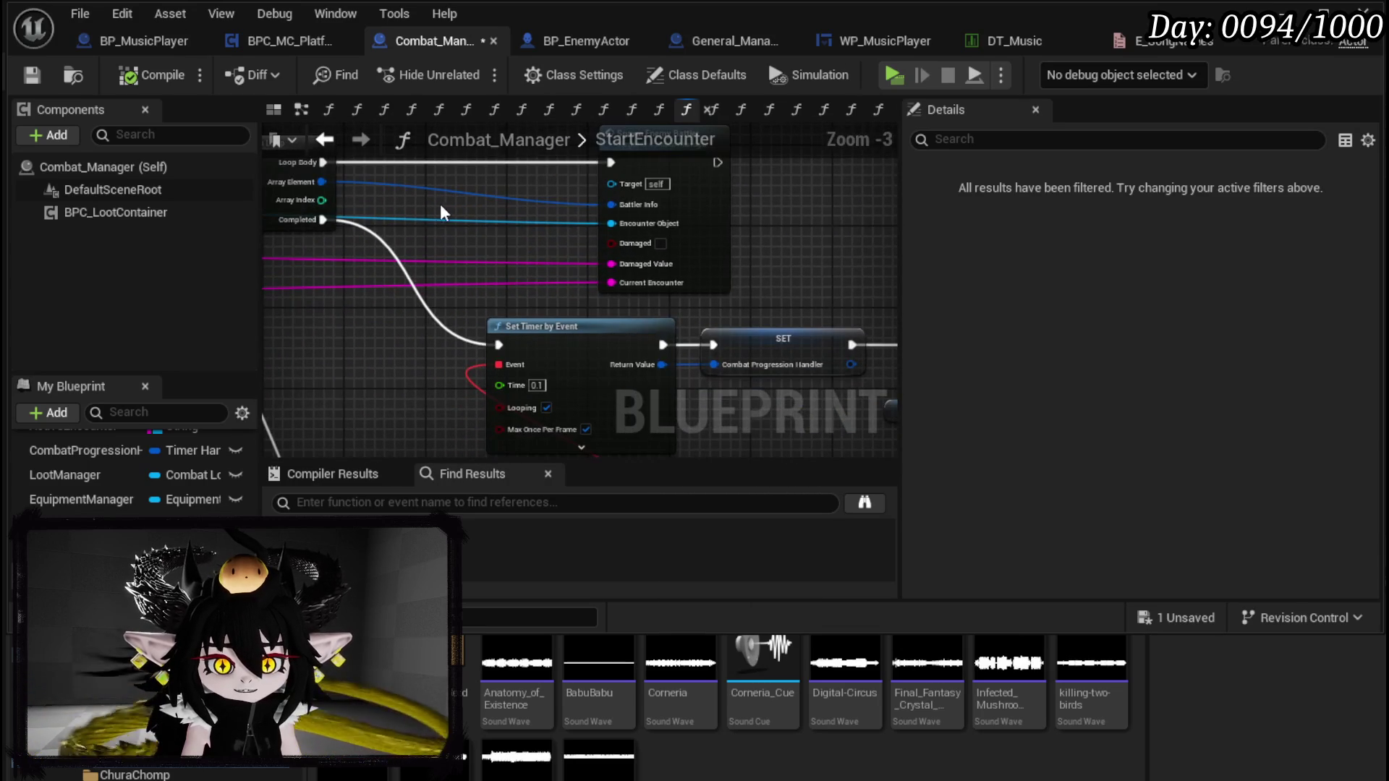
Step: Add a Break S Battler Info node from Array Element, delete it, and compile
mouse_move(322, 187)
left_mouse_down()
mouse_move(883, 250)
mouse_move(746, 206)
left_mouse_up()
type("brea")
left_click(824, 288)
mouse_move(639, 273)
left_mouse_down()
mouse_move(577, 273)
mouse_move(570, 342)
mouse_move(591, 250)
mouse_move(559, 314)
left_mouse_up()
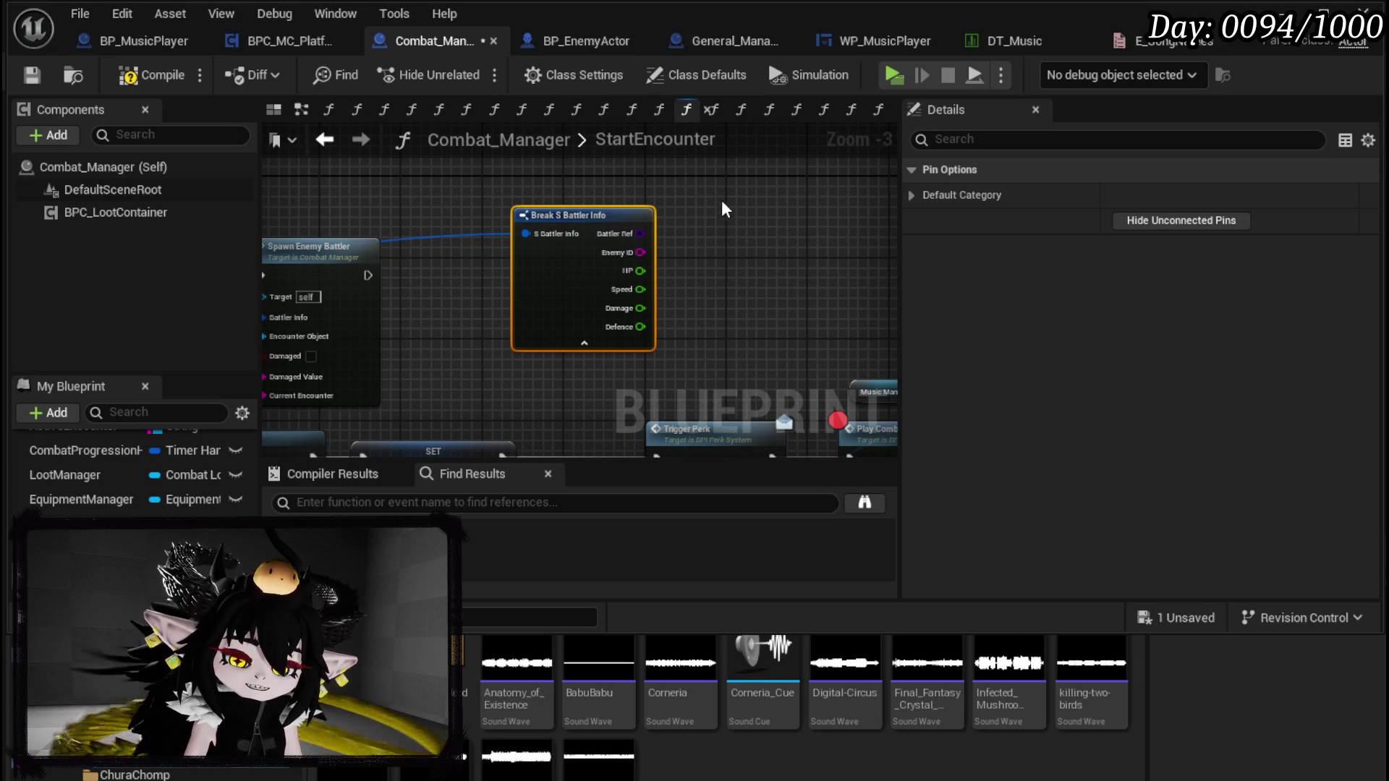
key("Delete")
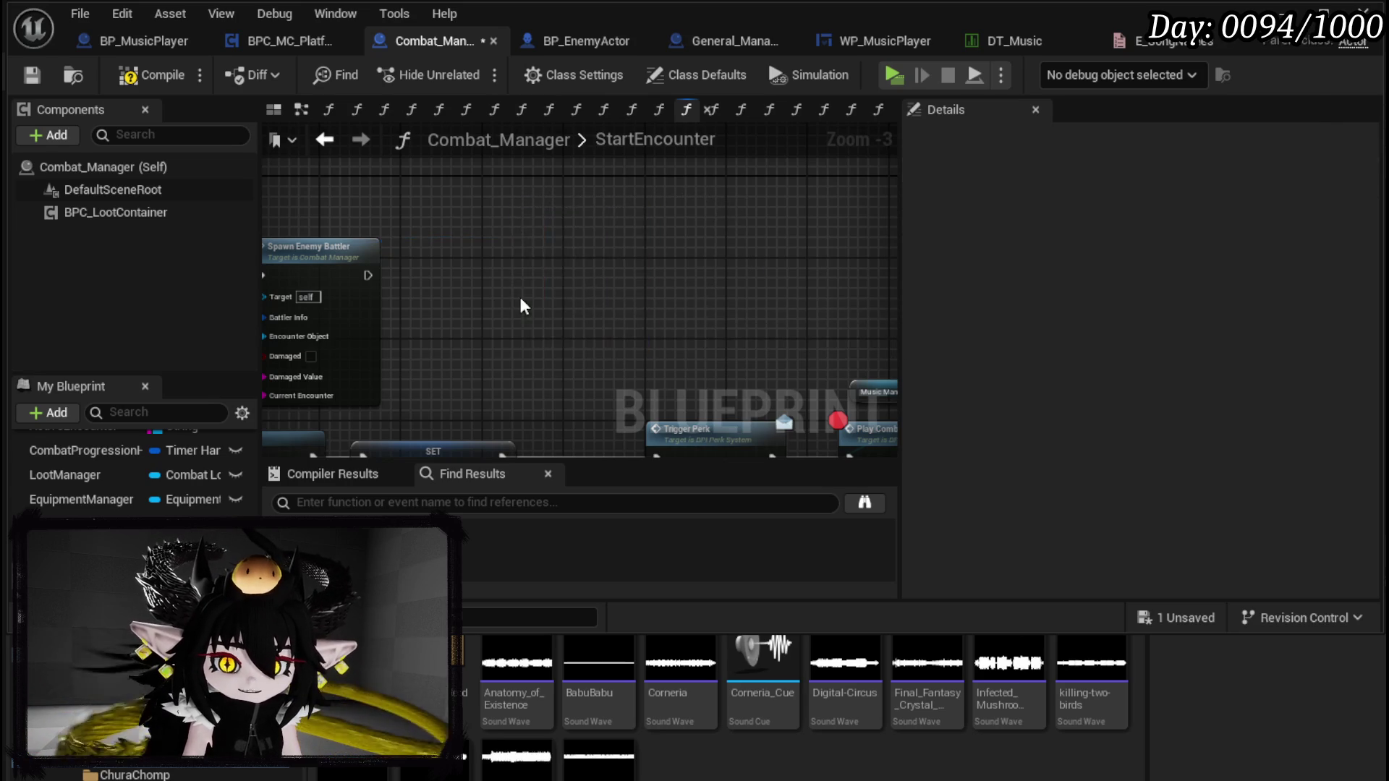
left_click_drag(520, 296, 881, 277)
key("F7")
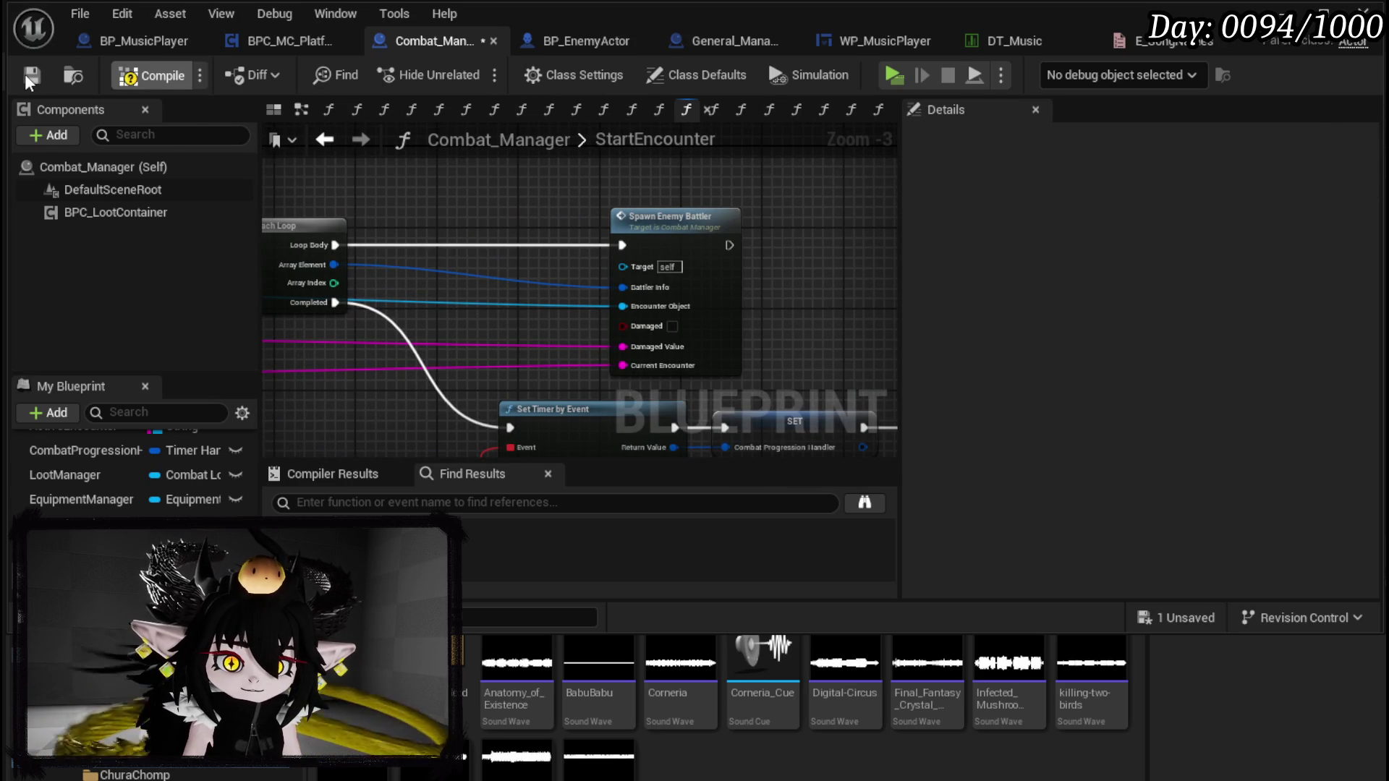
Step: Move the Start Combat node to the left and save Combat_Manager
scroll(525, 215, "down", 3)
mouse_move(487, 217)
left_mouse_down()
mouse_move(747, 307)
mouse_move(708, 326)
mouse_move(449, 307)
left_mouse_up()
scroll(446, 308, "up", 3)
left_click_drag(571, 342, 419, 346)
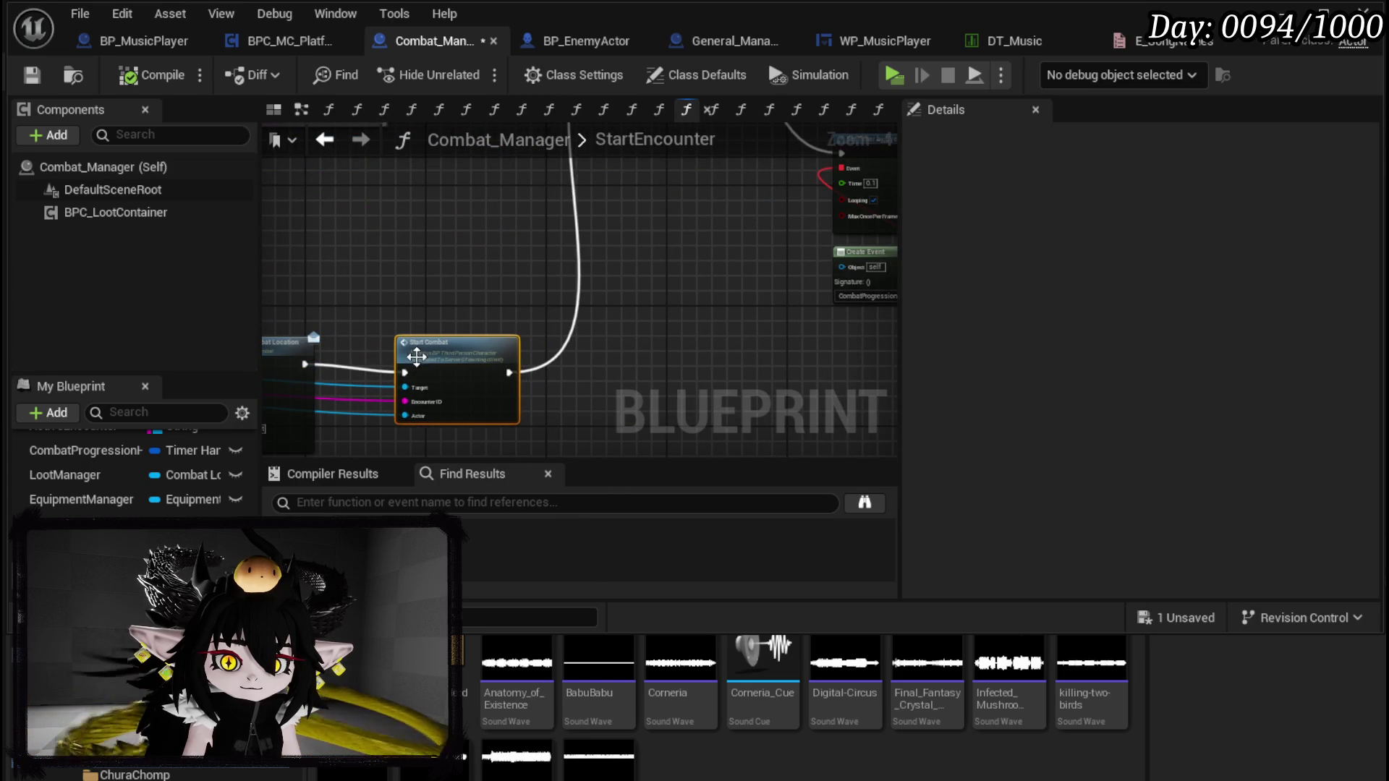
left_click(465, 270)
scroll(465, 270, "down", 3)
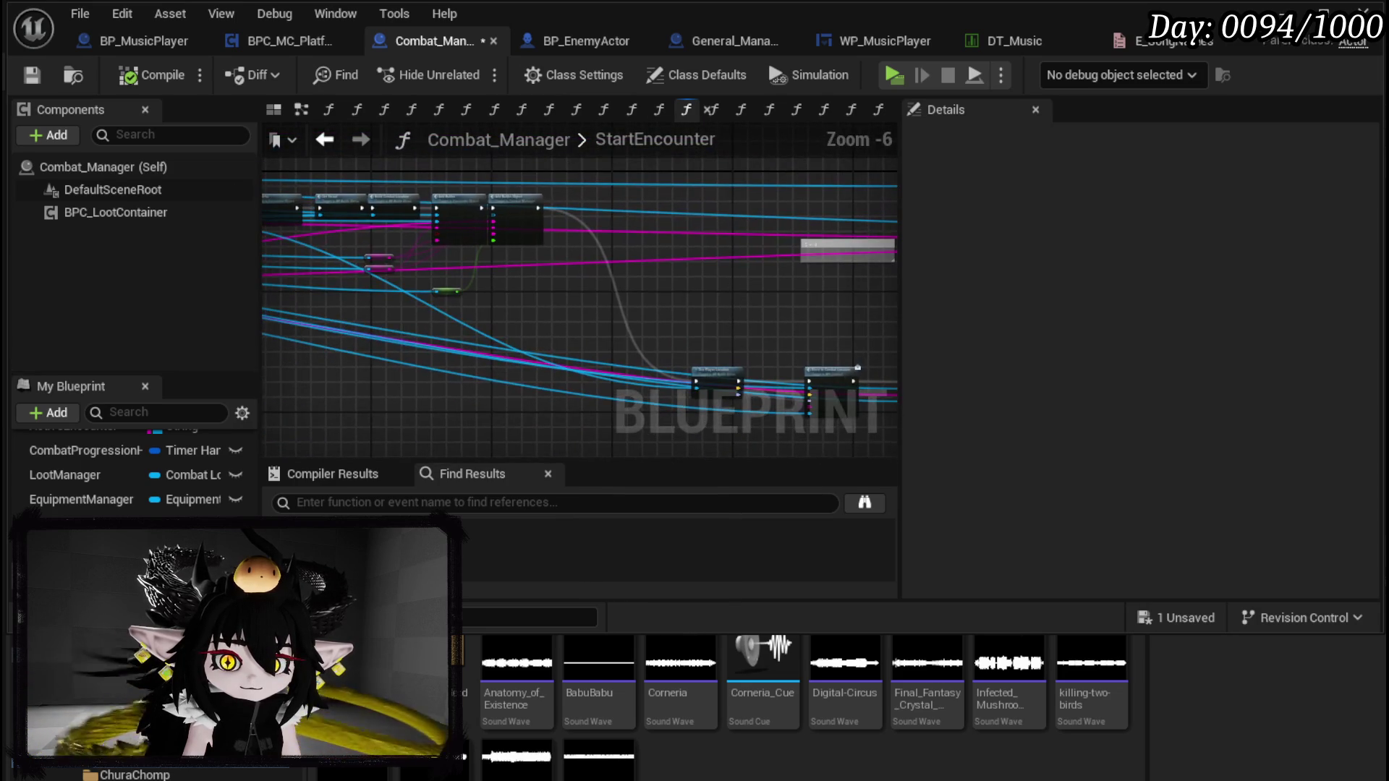
left_click(32, 75)
Step: Recheck Start Music's song in PlayCombatMusic, then return to the L_DungeonCreationTest level editor
scroll(533, 232, "up", 1)
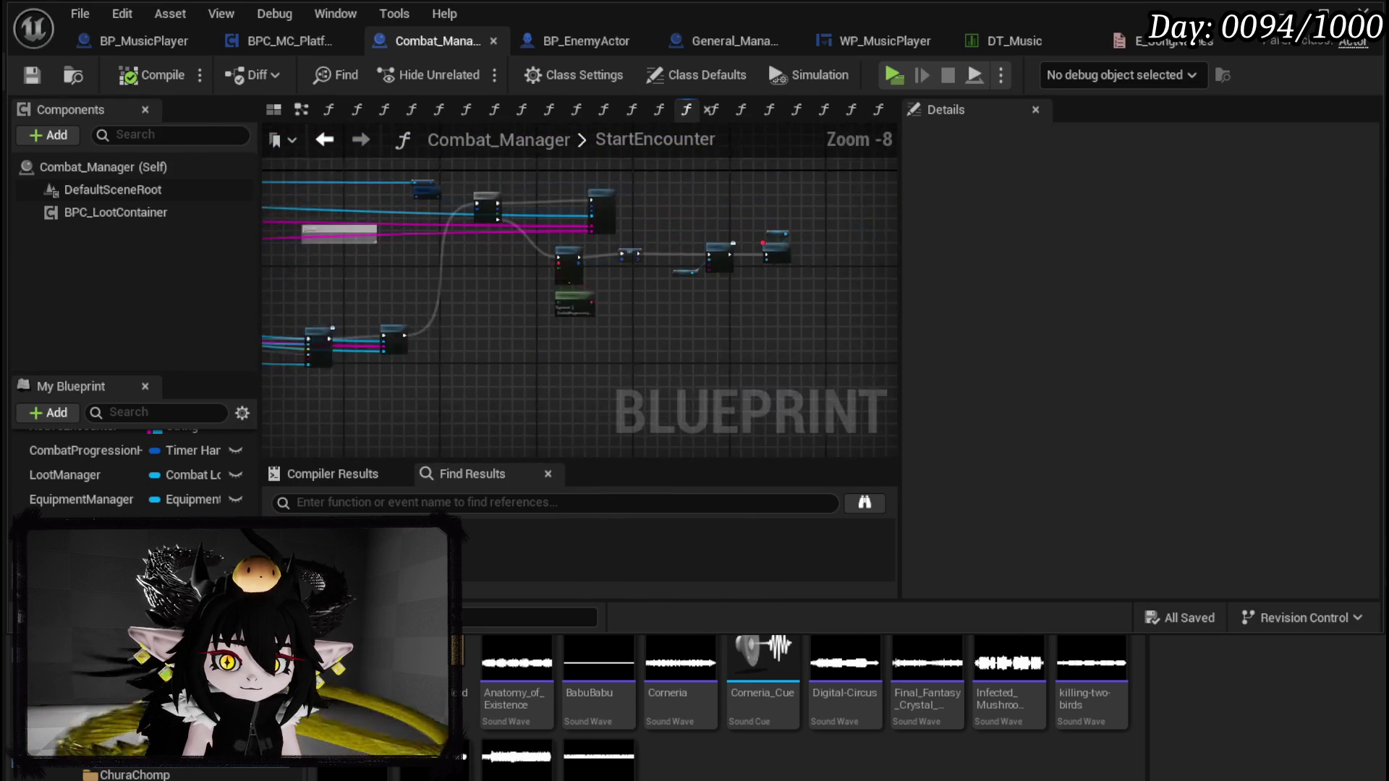
scroll(650, 230, "up", 3)
double_click(498, 283)
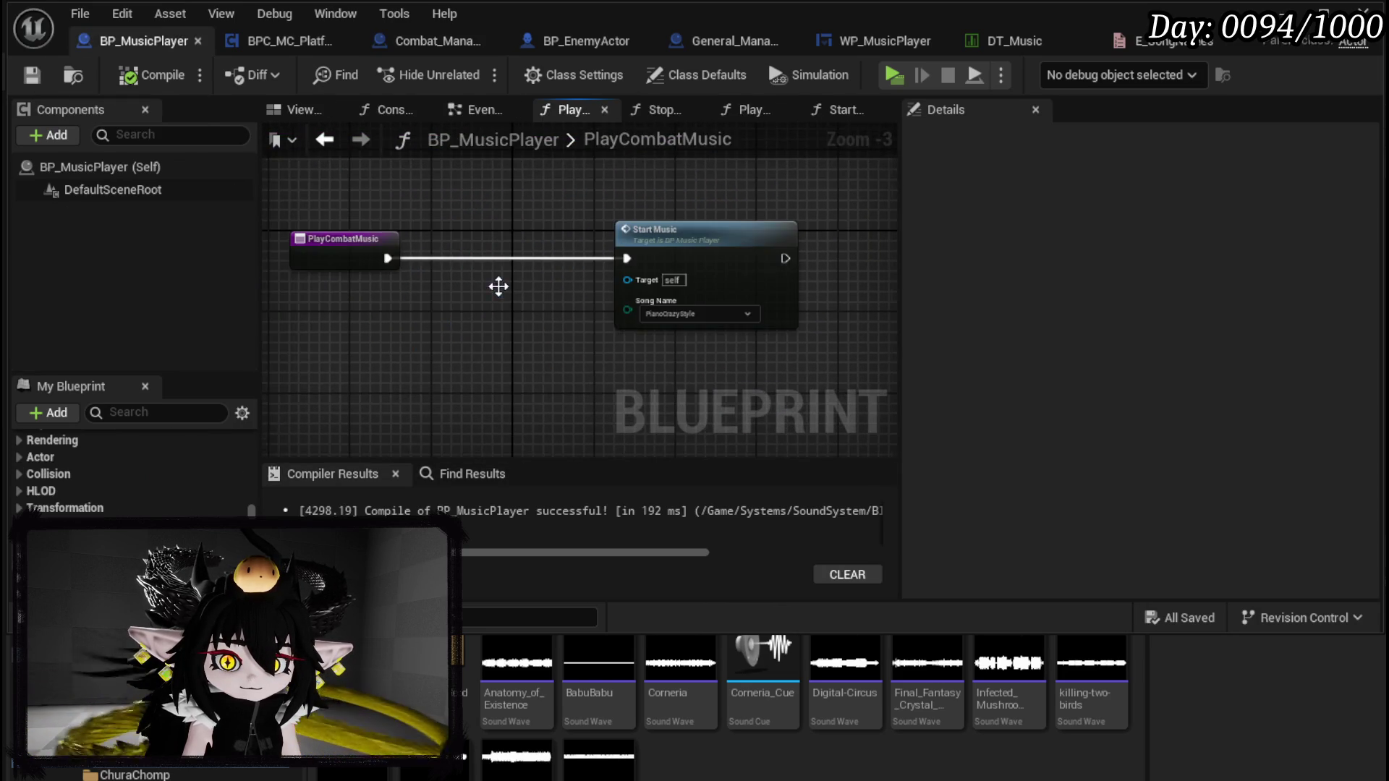
left_click_drag(484, 316, 619, 218)
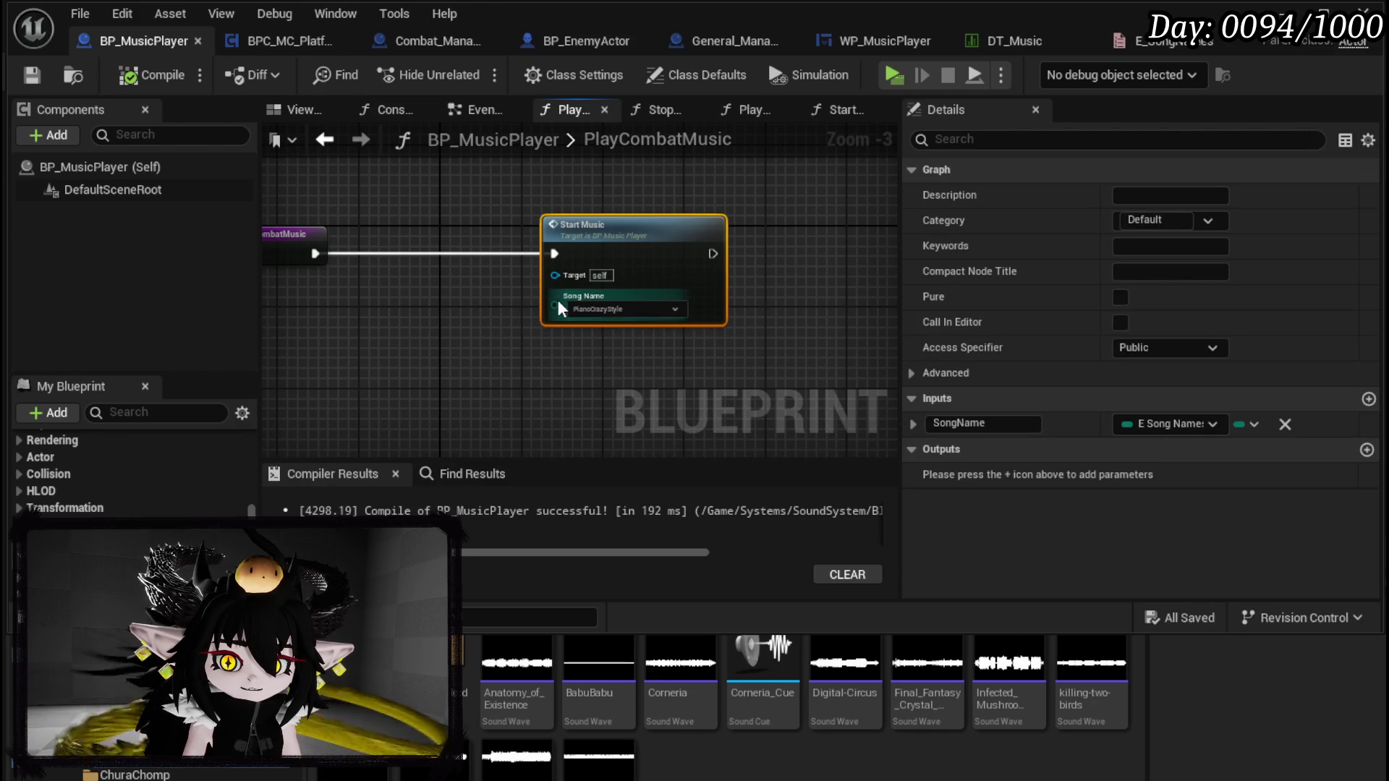
left_click(623, 306)
left_click(410, 296)
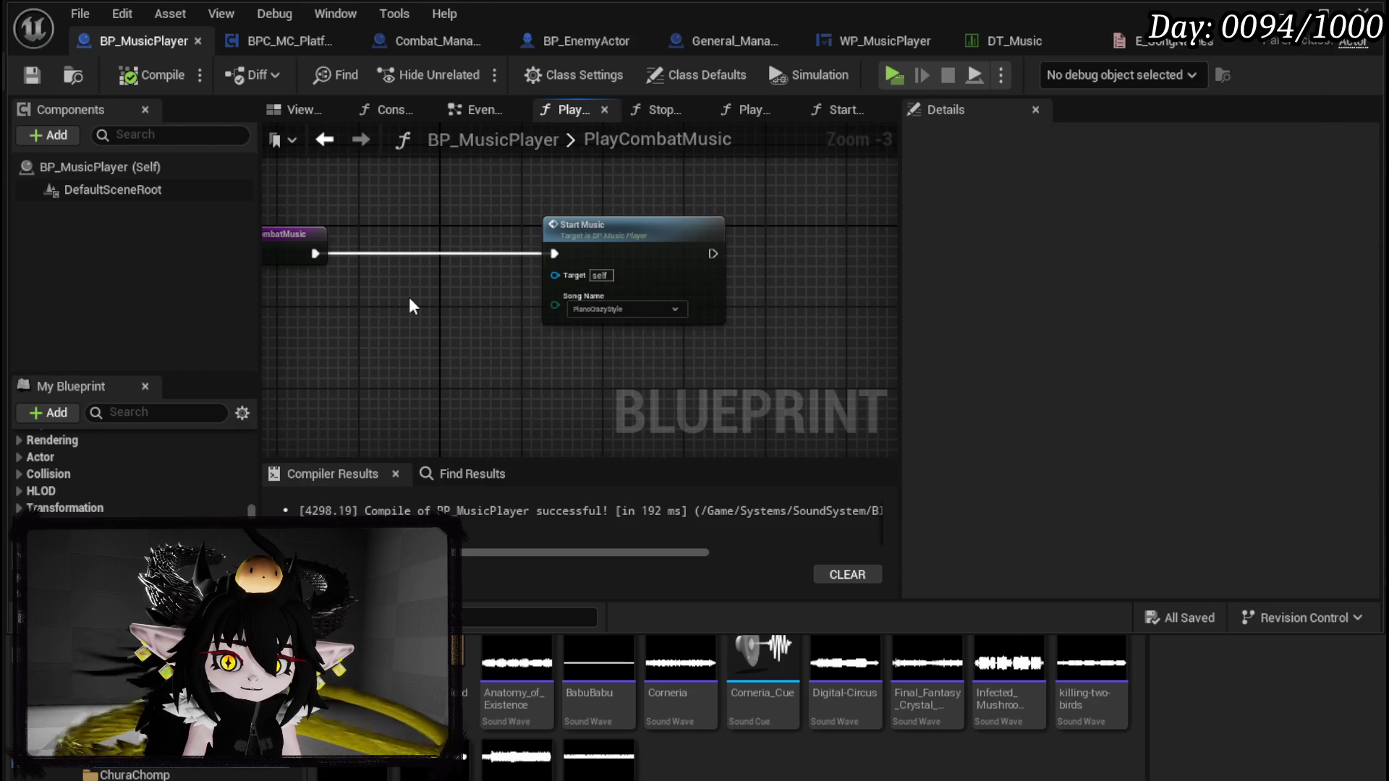
left_click(538, 196)
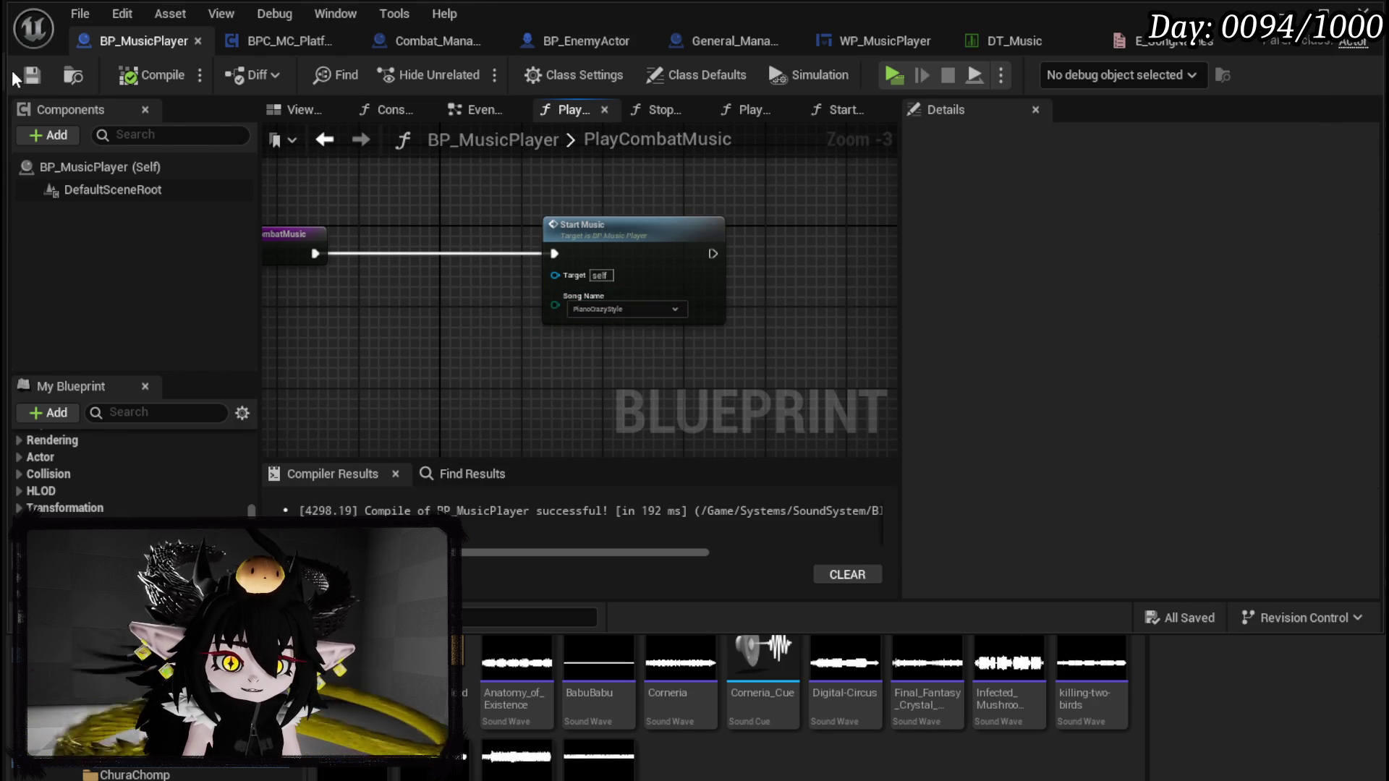
left_click(1366, 13)
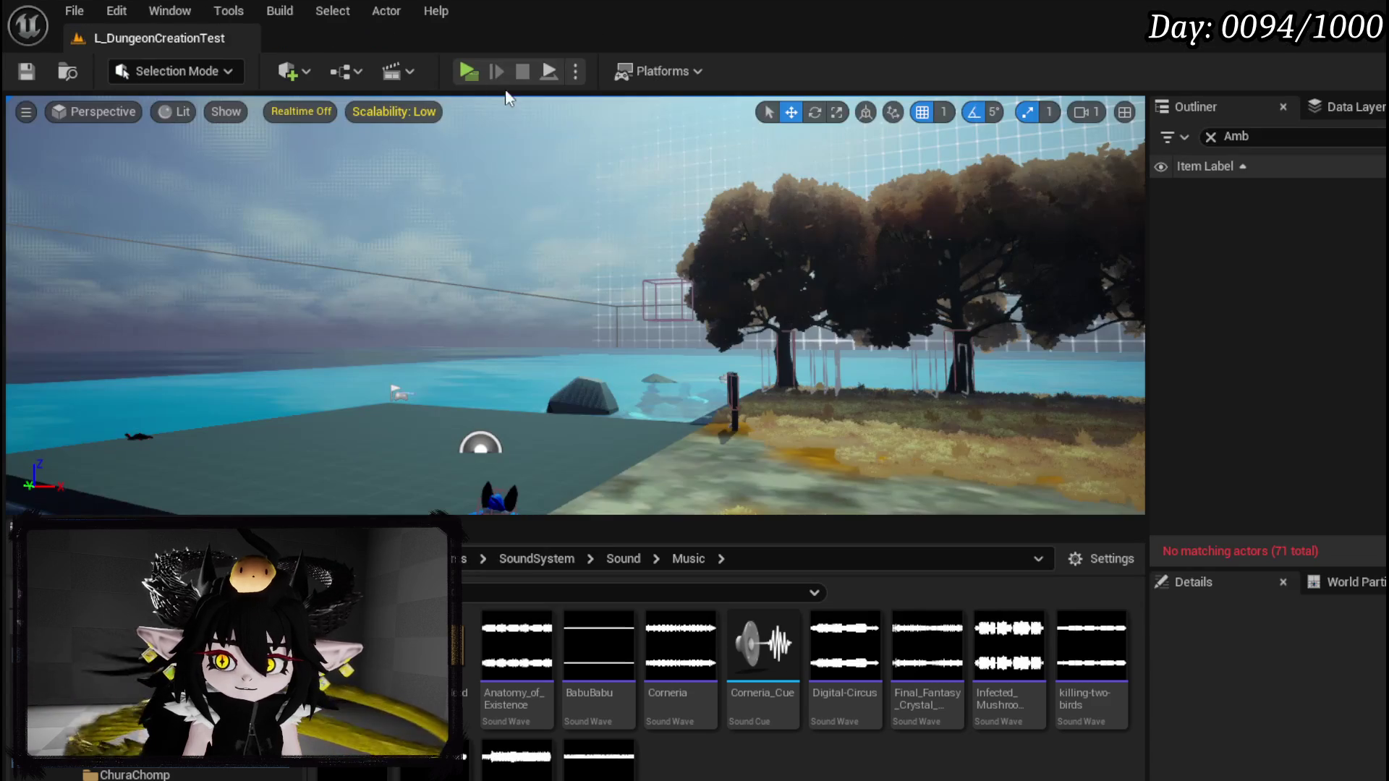
Step: Launch a game preview of the level with Alt+P, then stop it
key("alt+p")
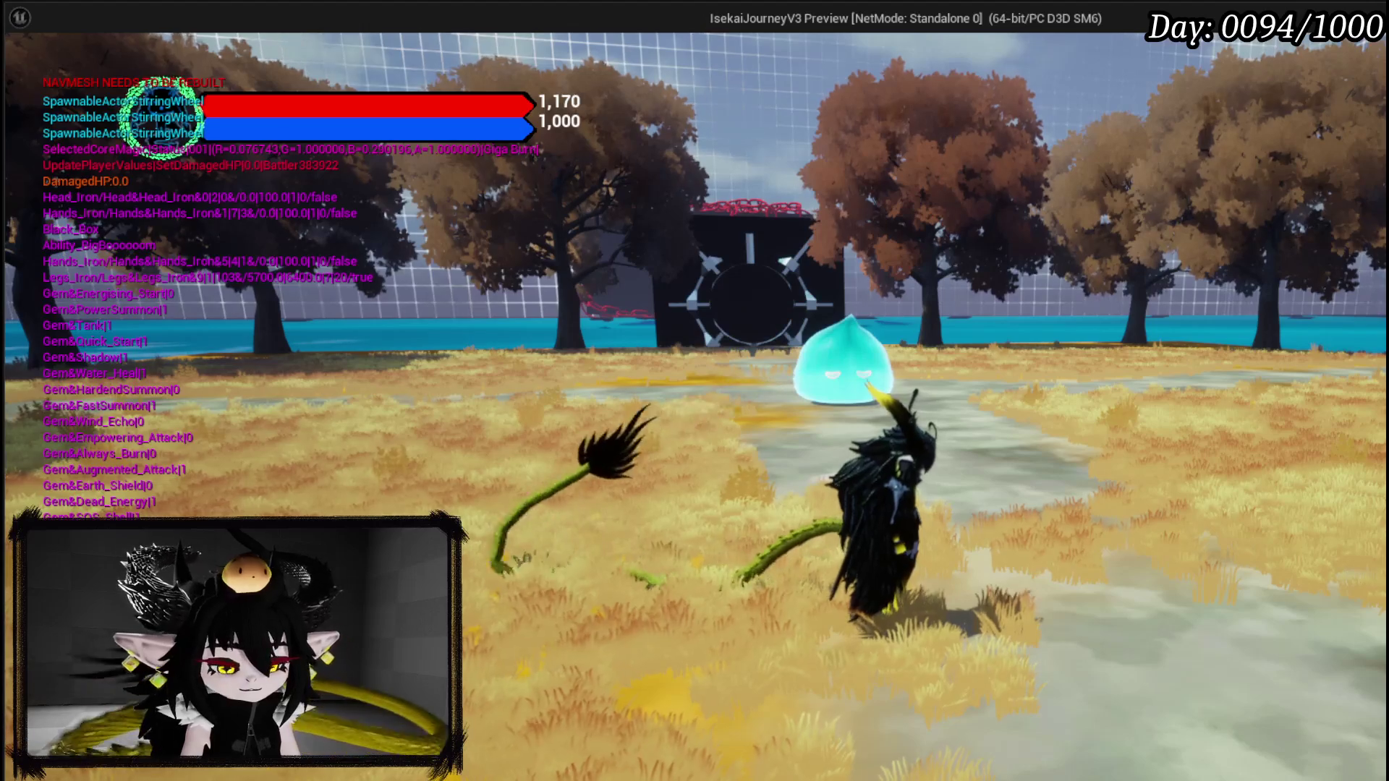
key("Escape")
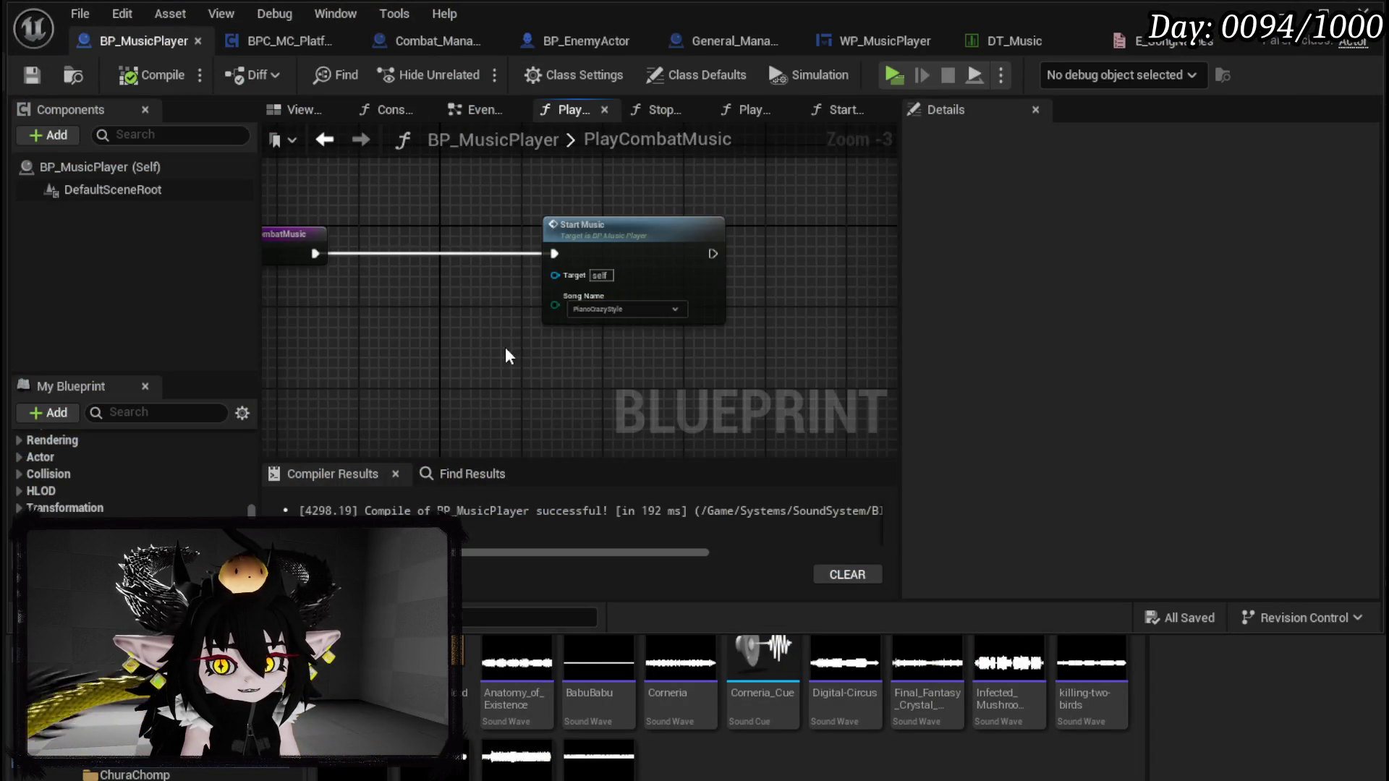
Step: In BP_MusicPlayer, open the PlayAmbienceMusic function graph
left_click_drag(510, 349, 536, 303)
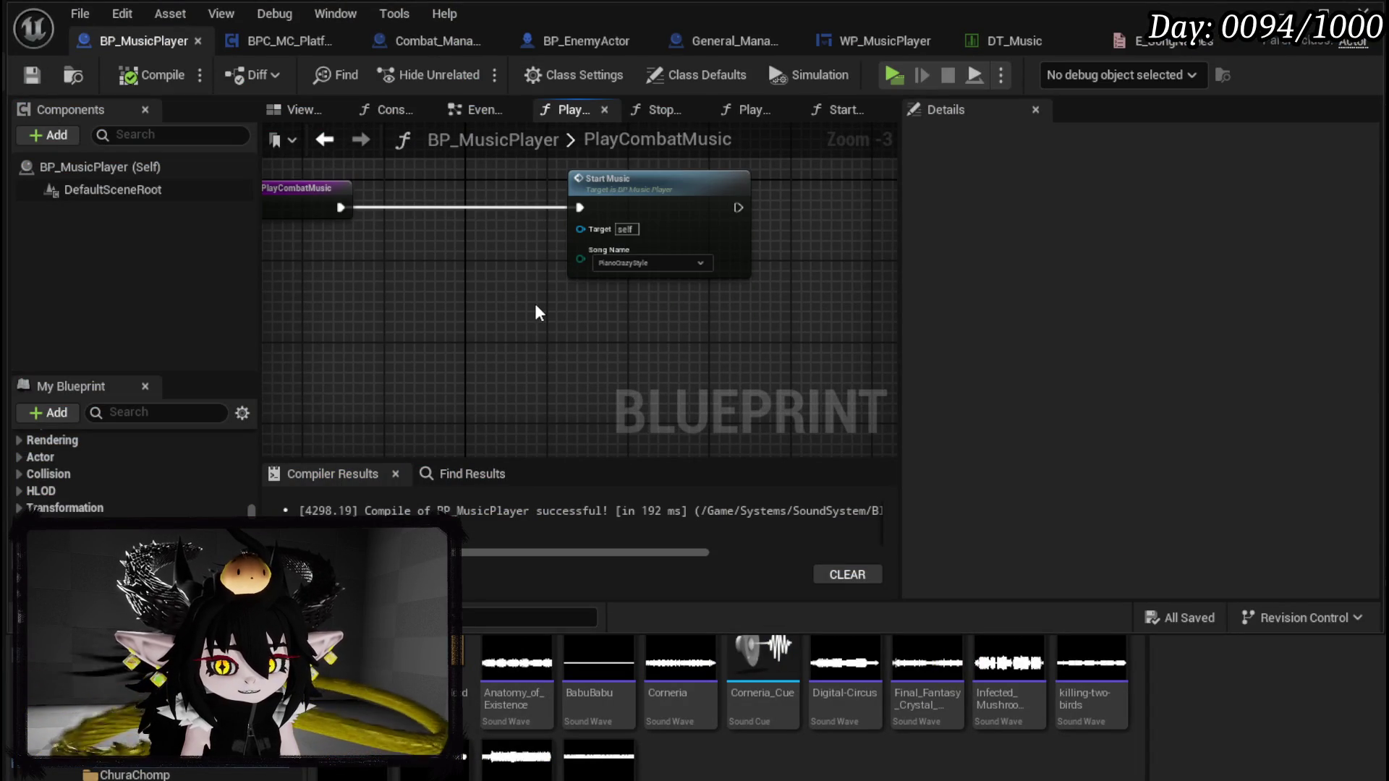
scroll(120, 476, "up", 5)
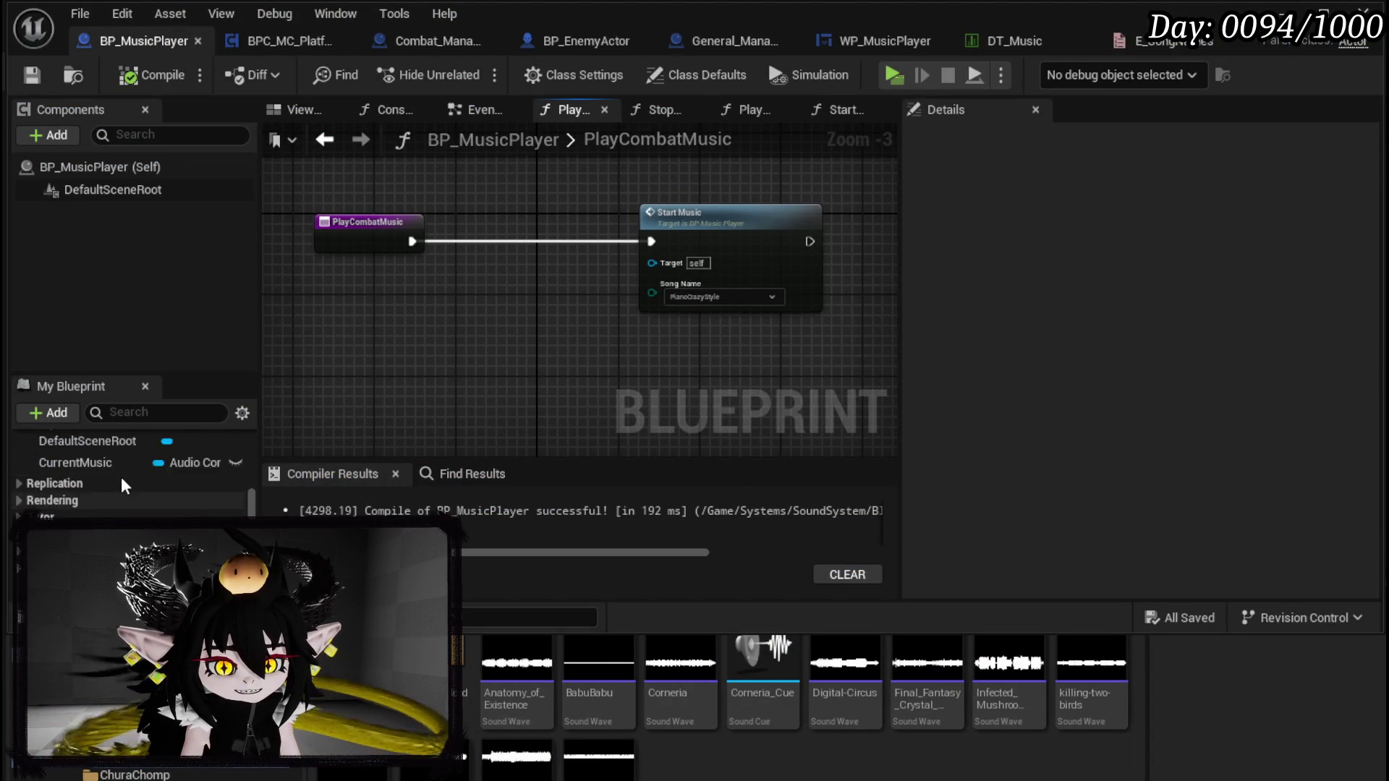
scroll(112, 487, "down", 5)
scroll(106, 476, "up", 1)
left_click(106, 452)
double_click(107, 451)
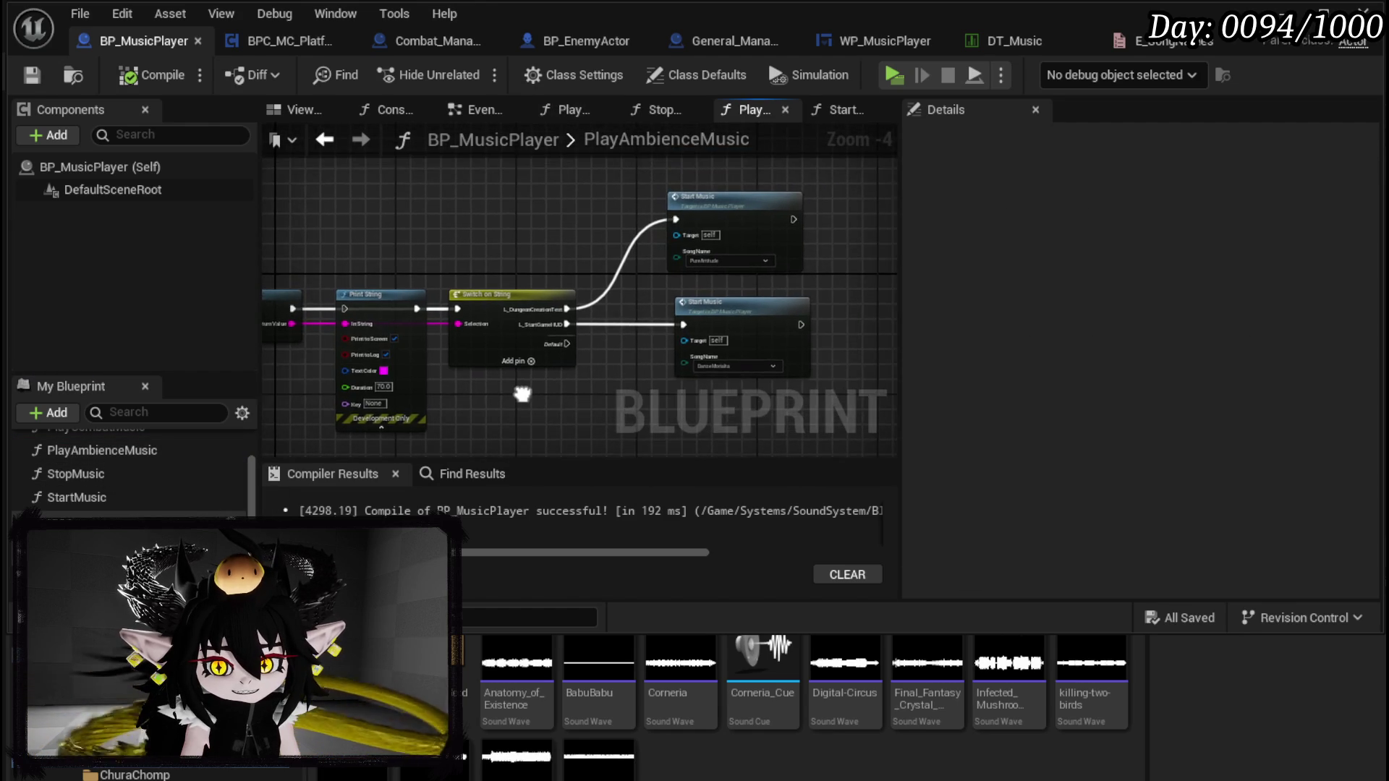
Step: Open StartMusic, set a breakpoint on its entry node, and return to the level editor
scroll(522, 402, "up", 1)
left_click_drag(523, 395, 472, 421)
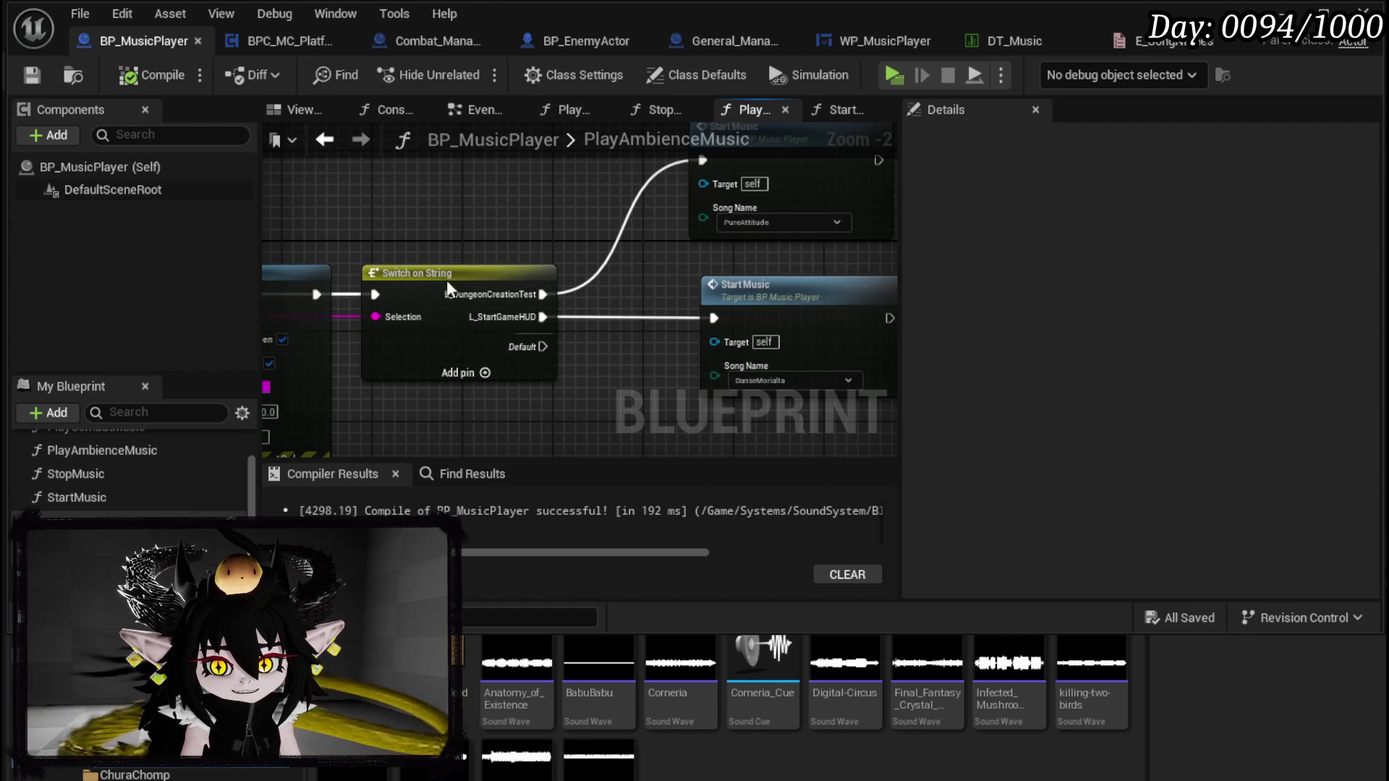
scroll(463, 311, "down", 1)
double_click(675, 226)
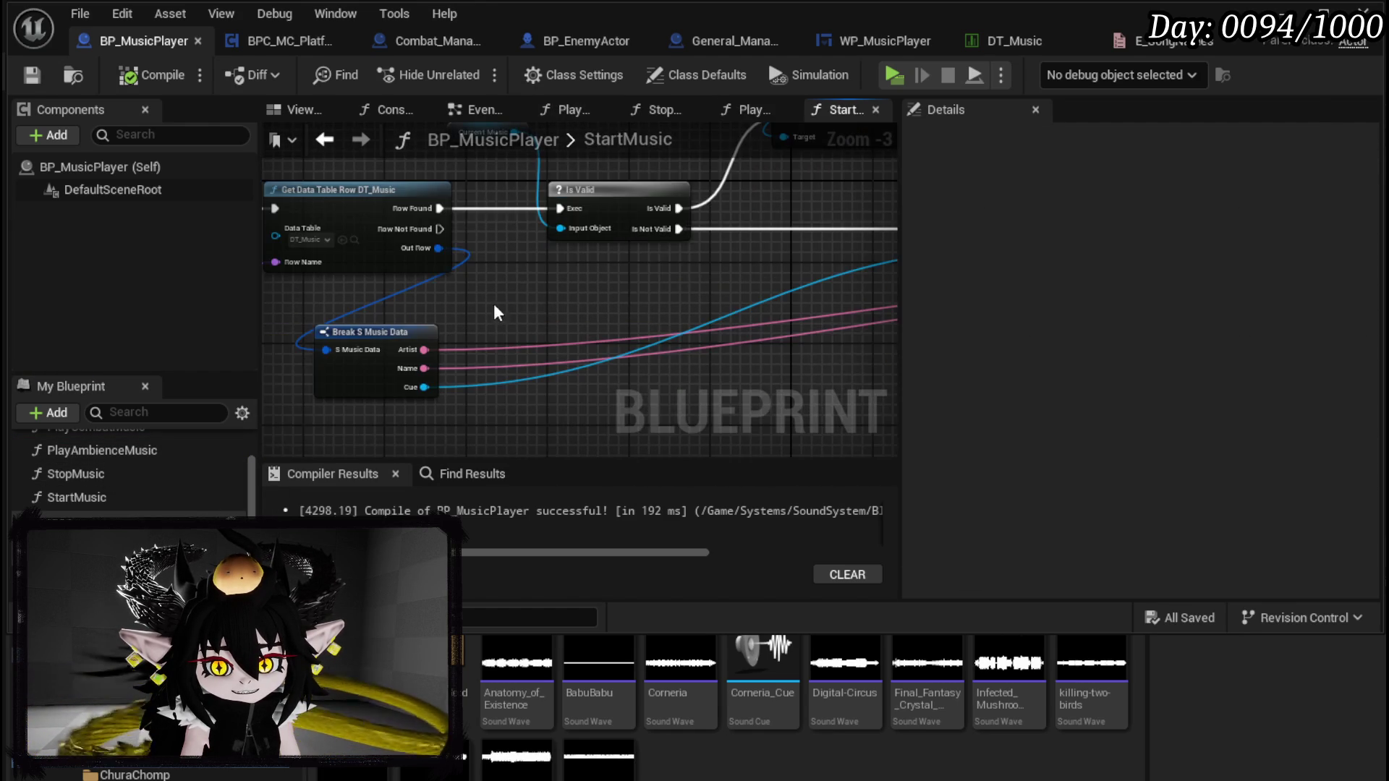
left_click_drag(497, 311, 686, 342)
right_click(323, 231)
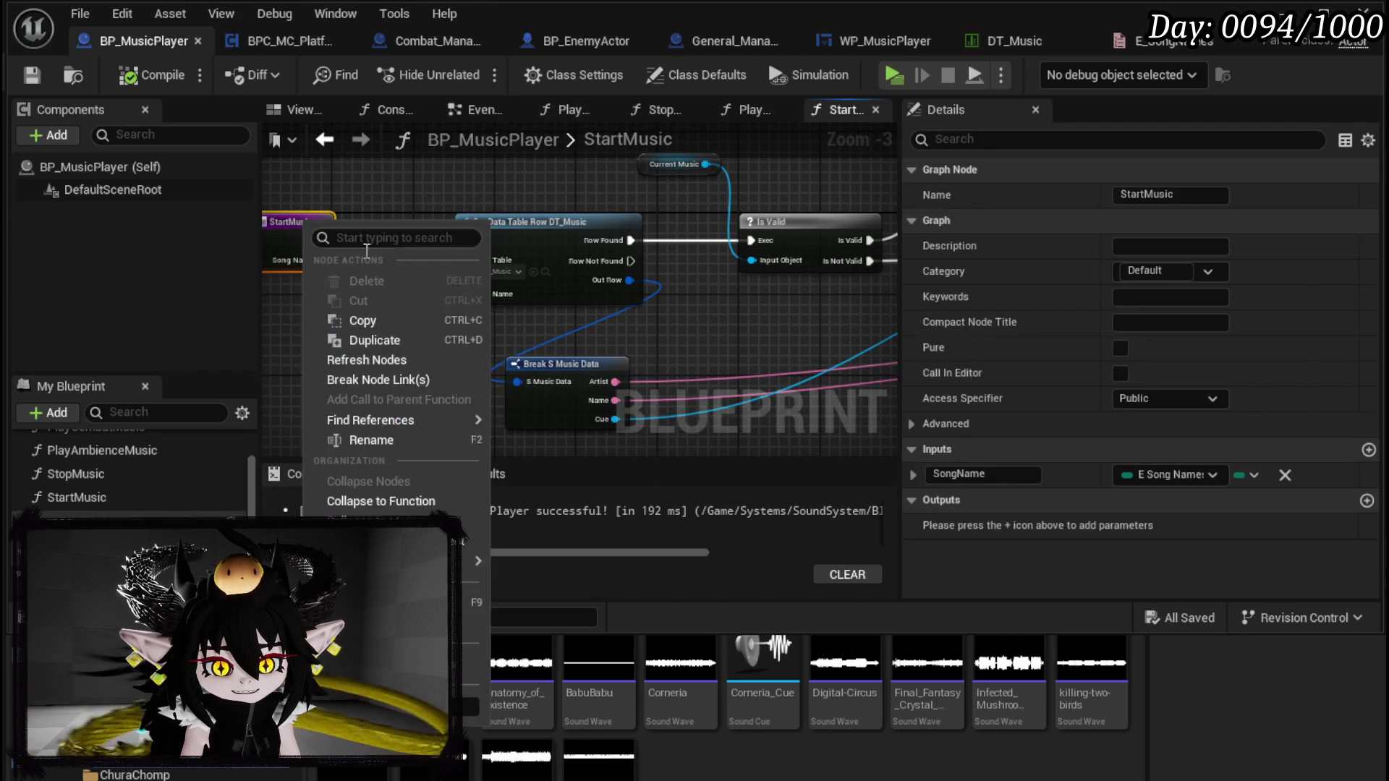
key("Escape")
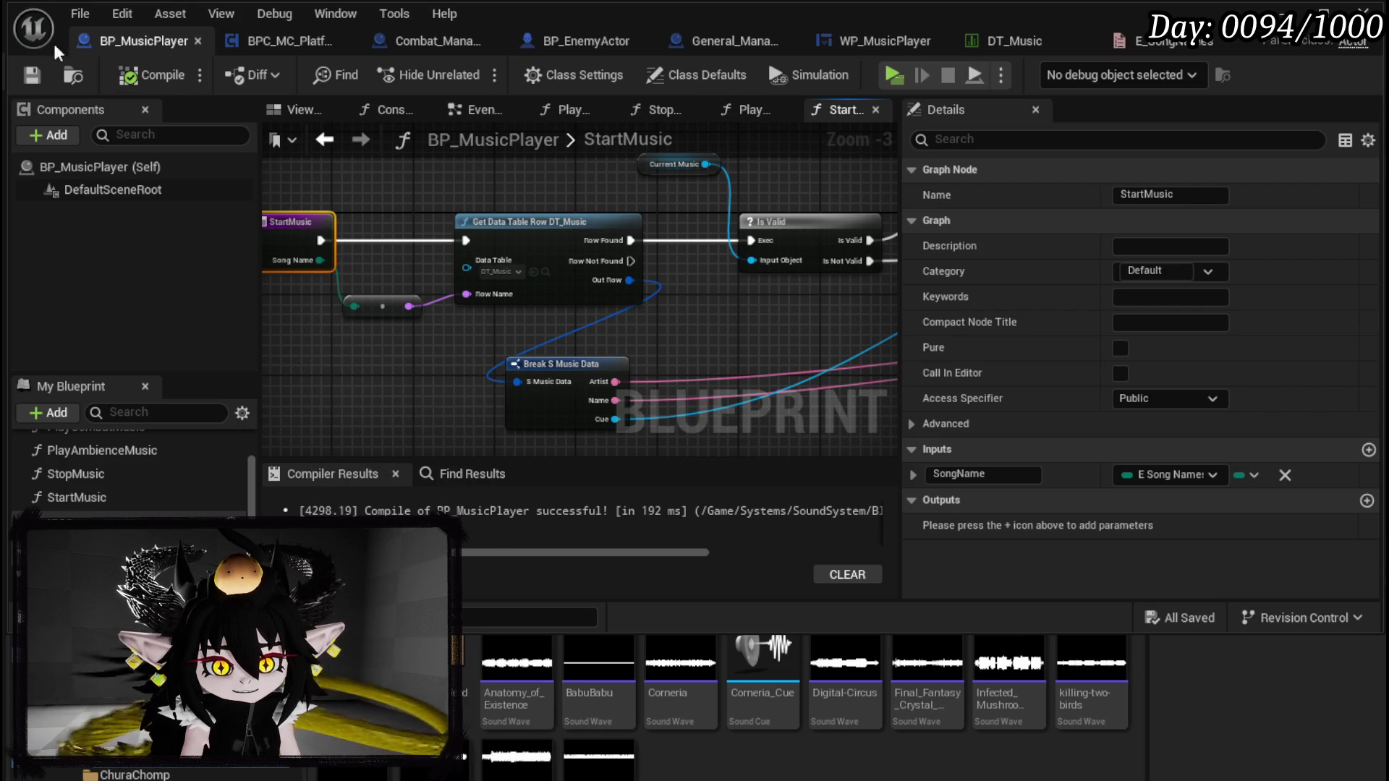
left_click(1284, 13)
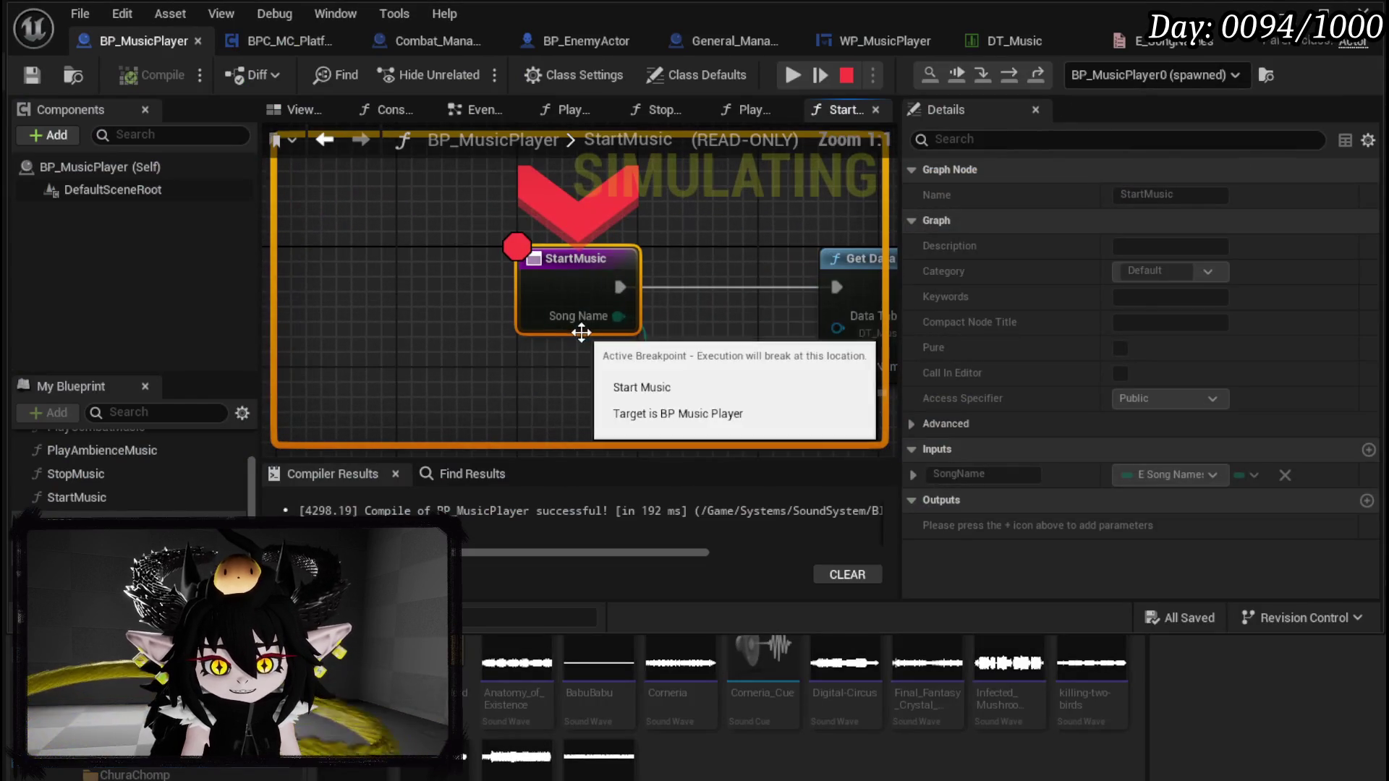
Step: At the StartMusic breakpoint, read Song Name and Row Name, step over twice, then resume and stop
mouse_move(585, 317)
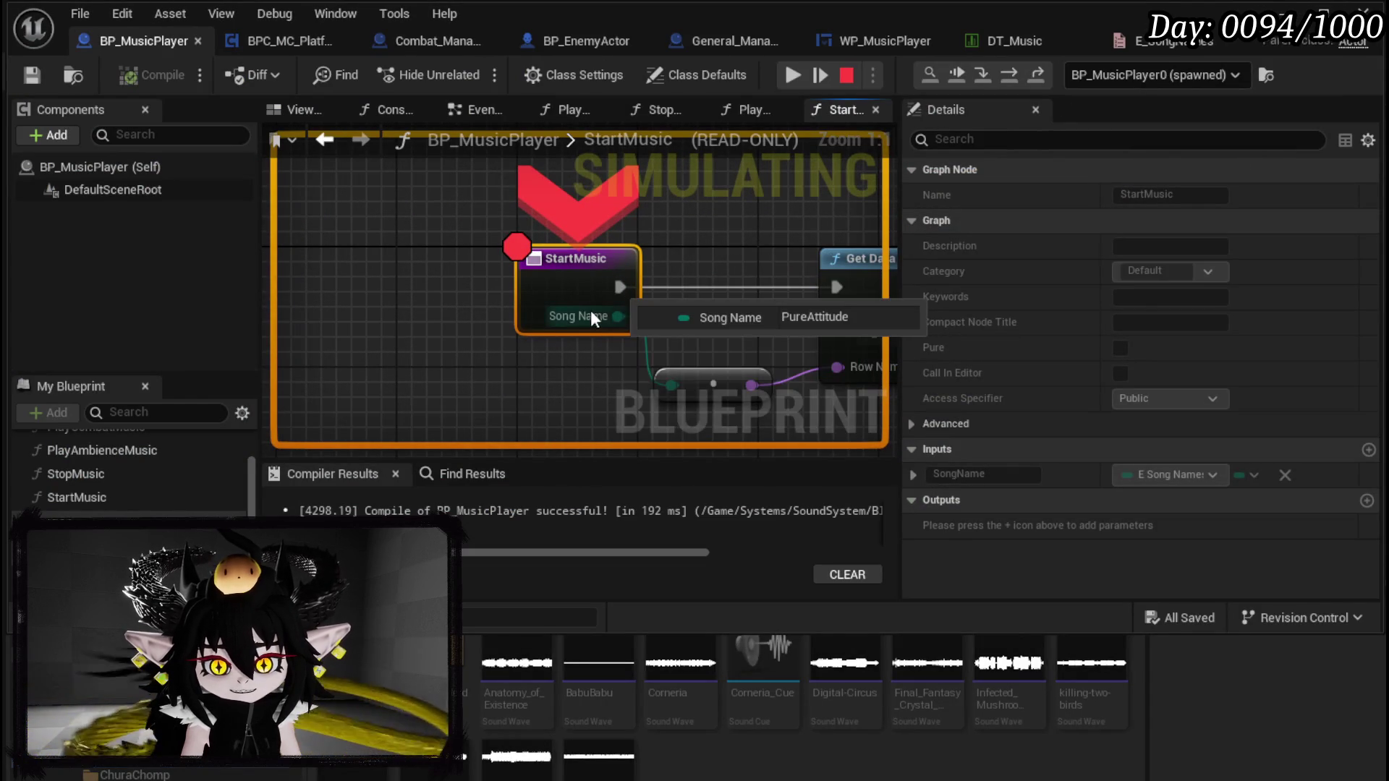
left_click(1003, 75)
mouse_move(494, 340)
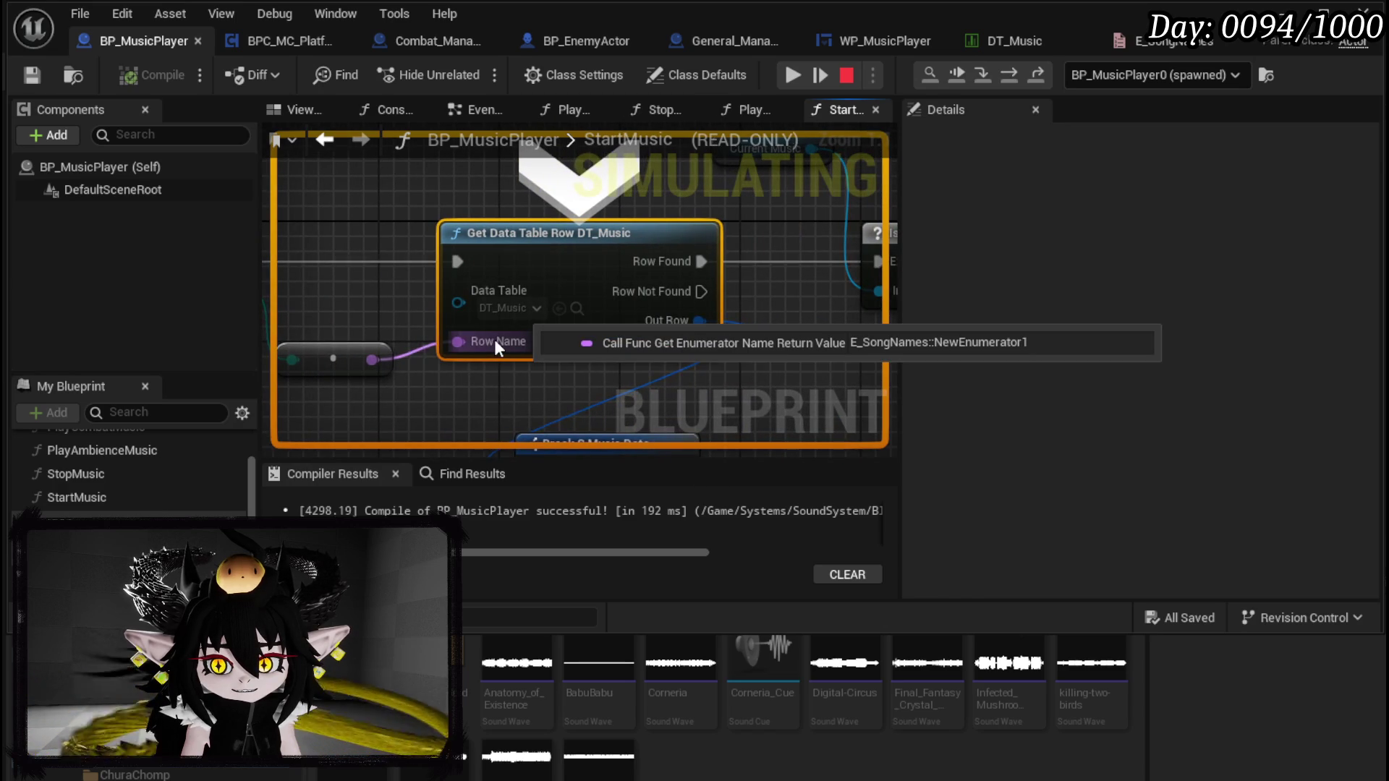
mouse_move(381, 355)
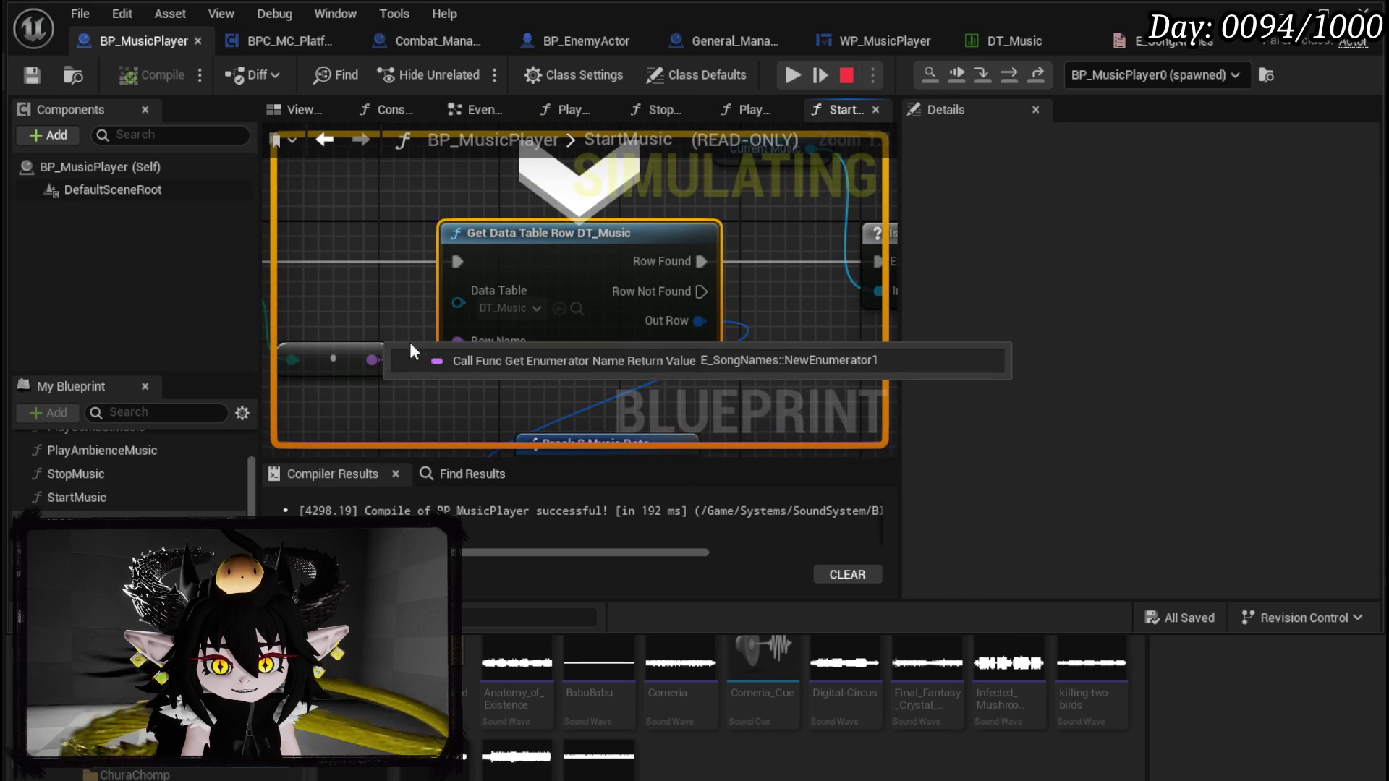
left_click(1012, 83)
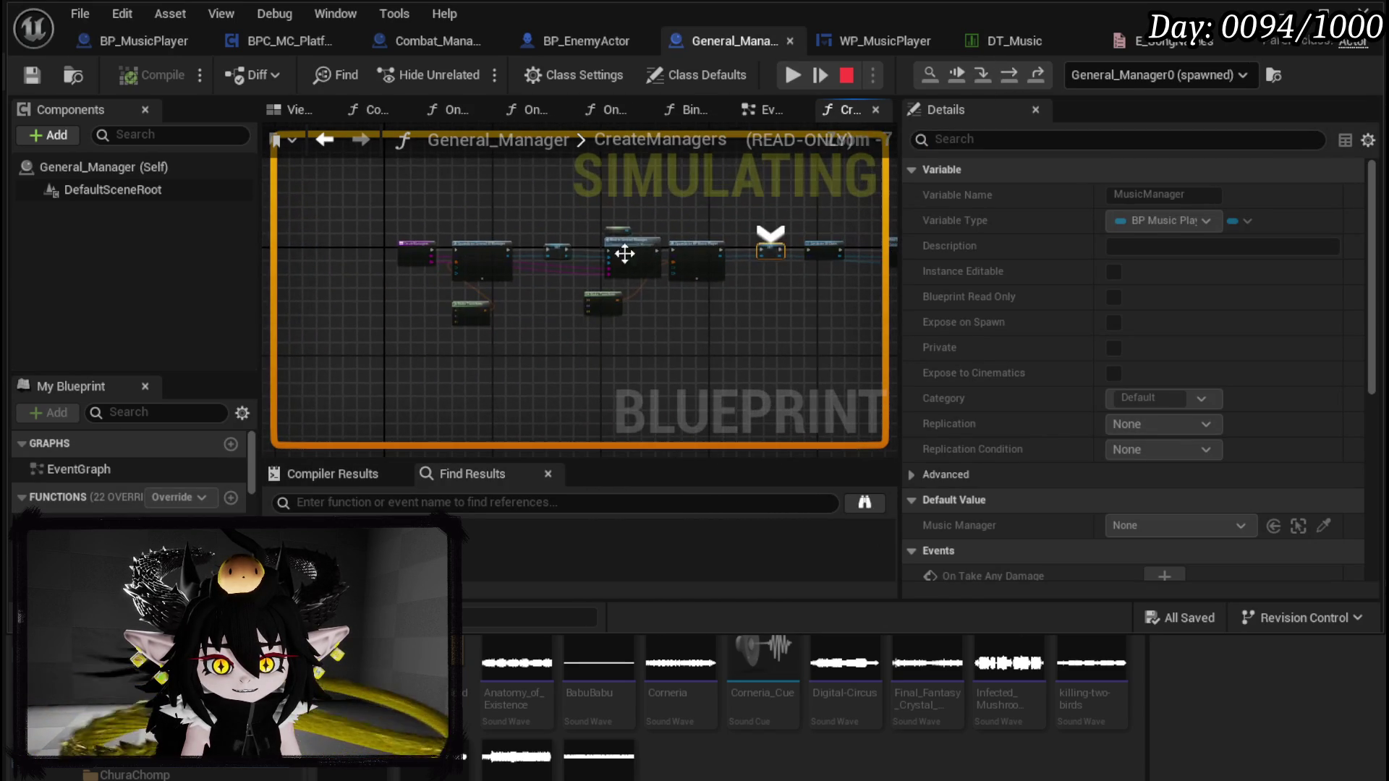
left_click(846, 75)
key("Escape")
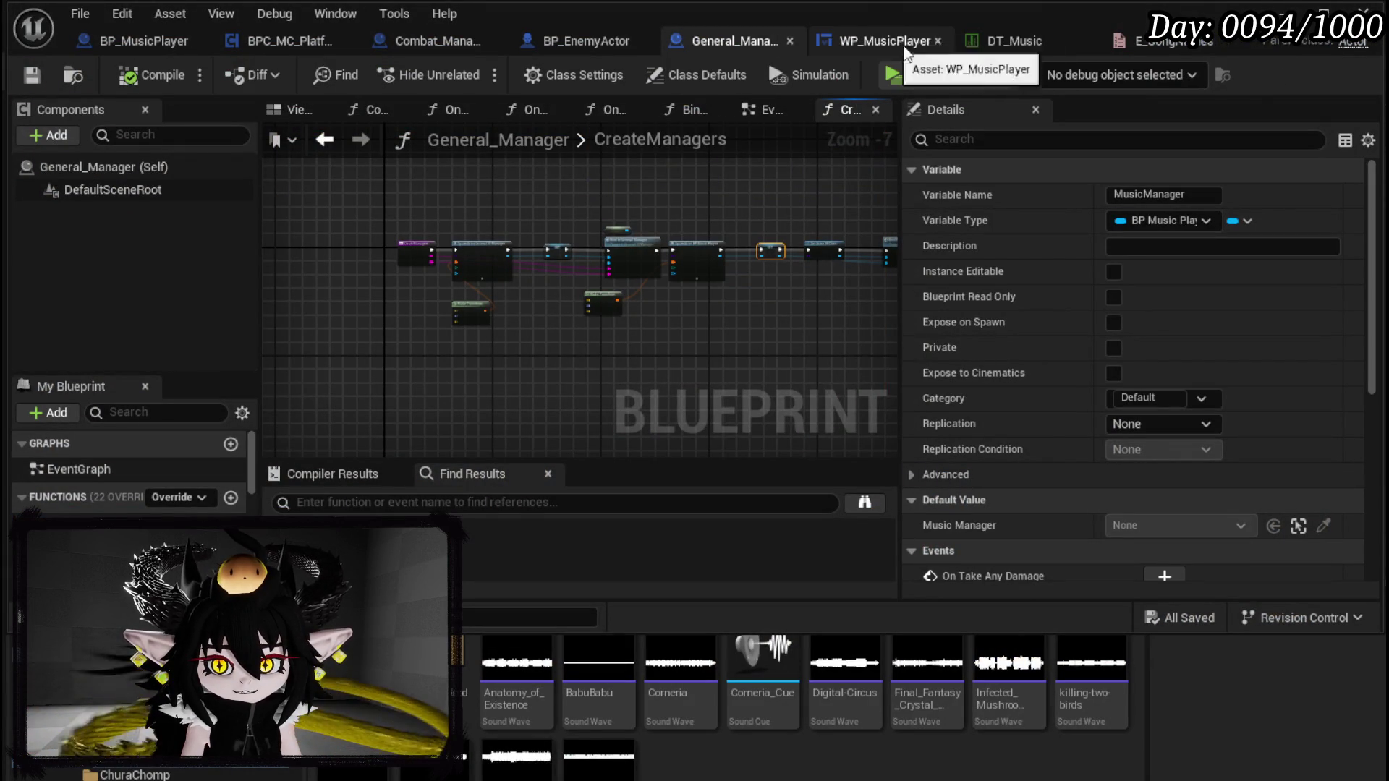
Step: In BP_MusicPlayer, shift StartMusic and its reroute node left to make room
left_click(119, 36)
left_click_drag(457, 284, 563, 250)
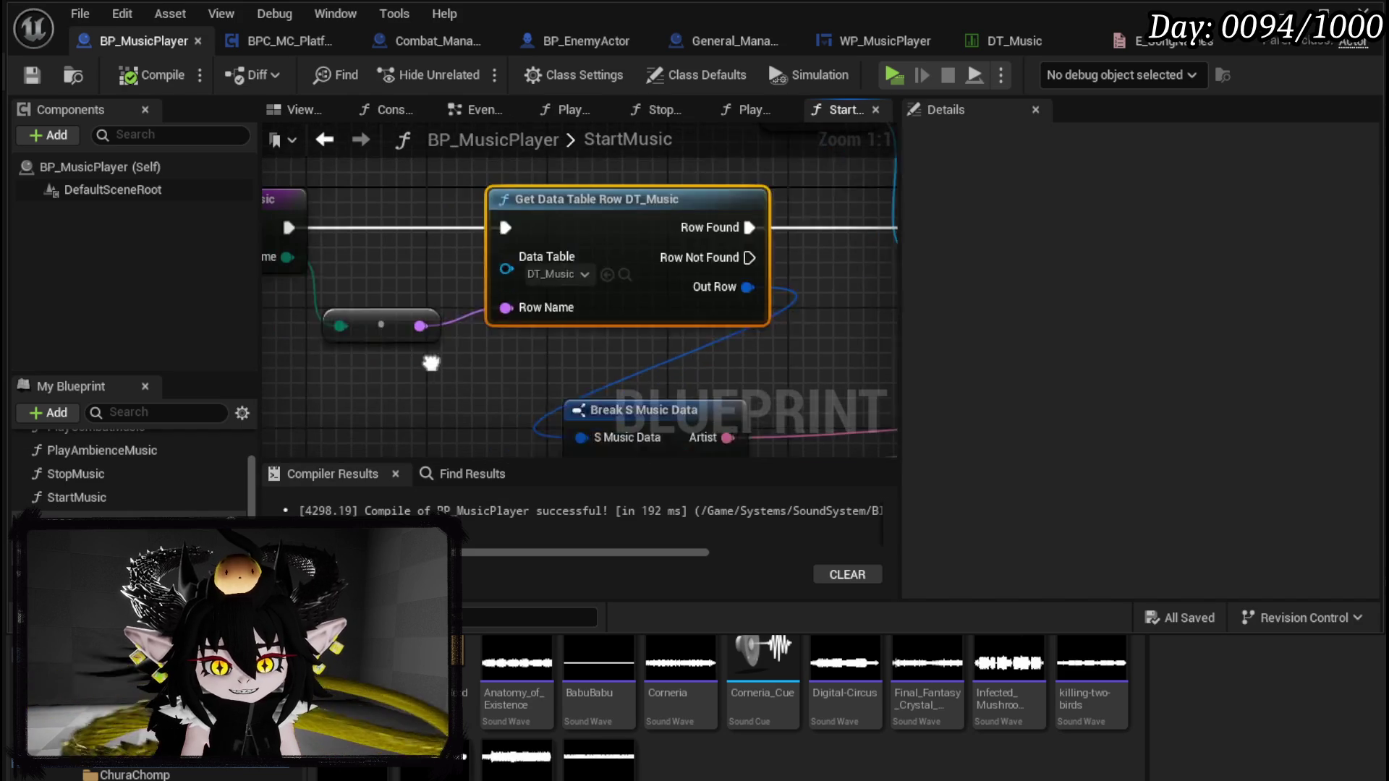
left_click_drag(419, 349, 346, 322)
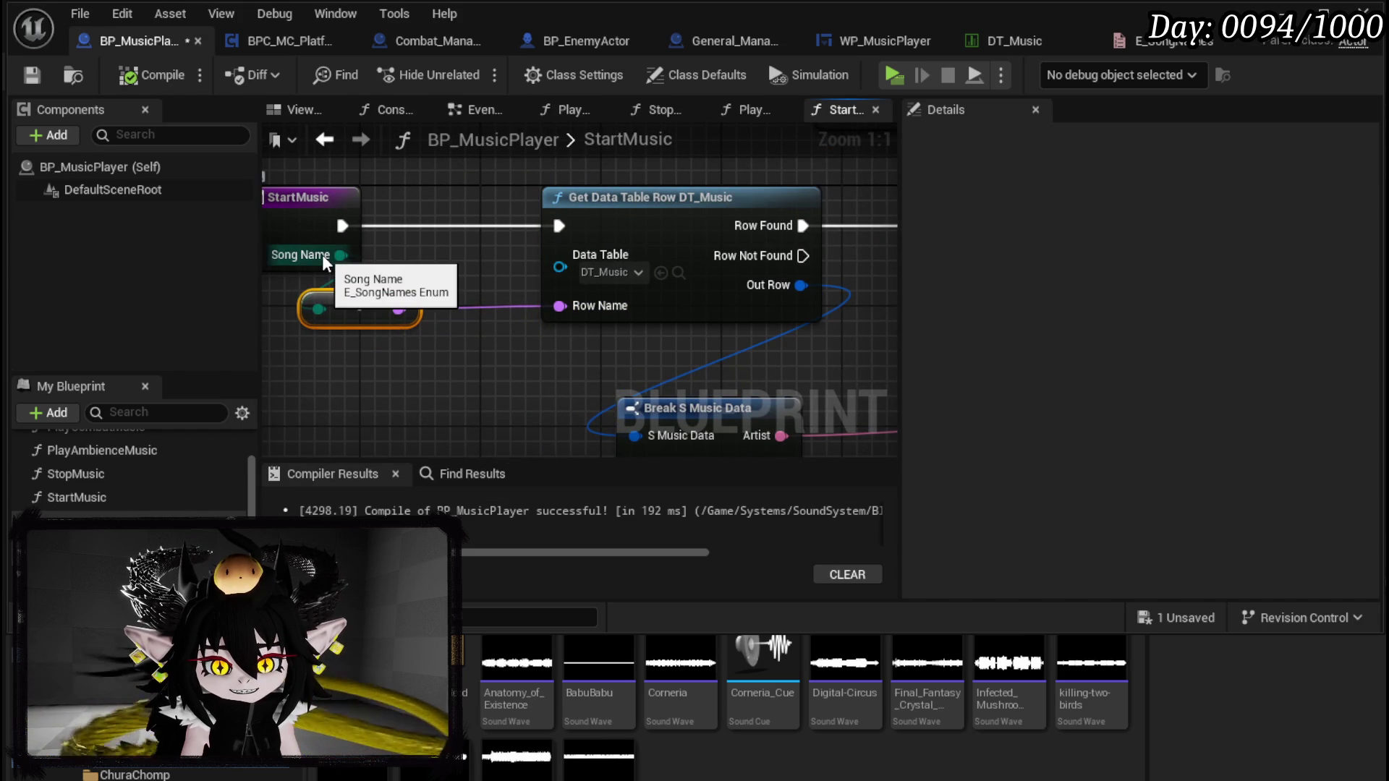
left_click_drag(323, 254, 491, 303)
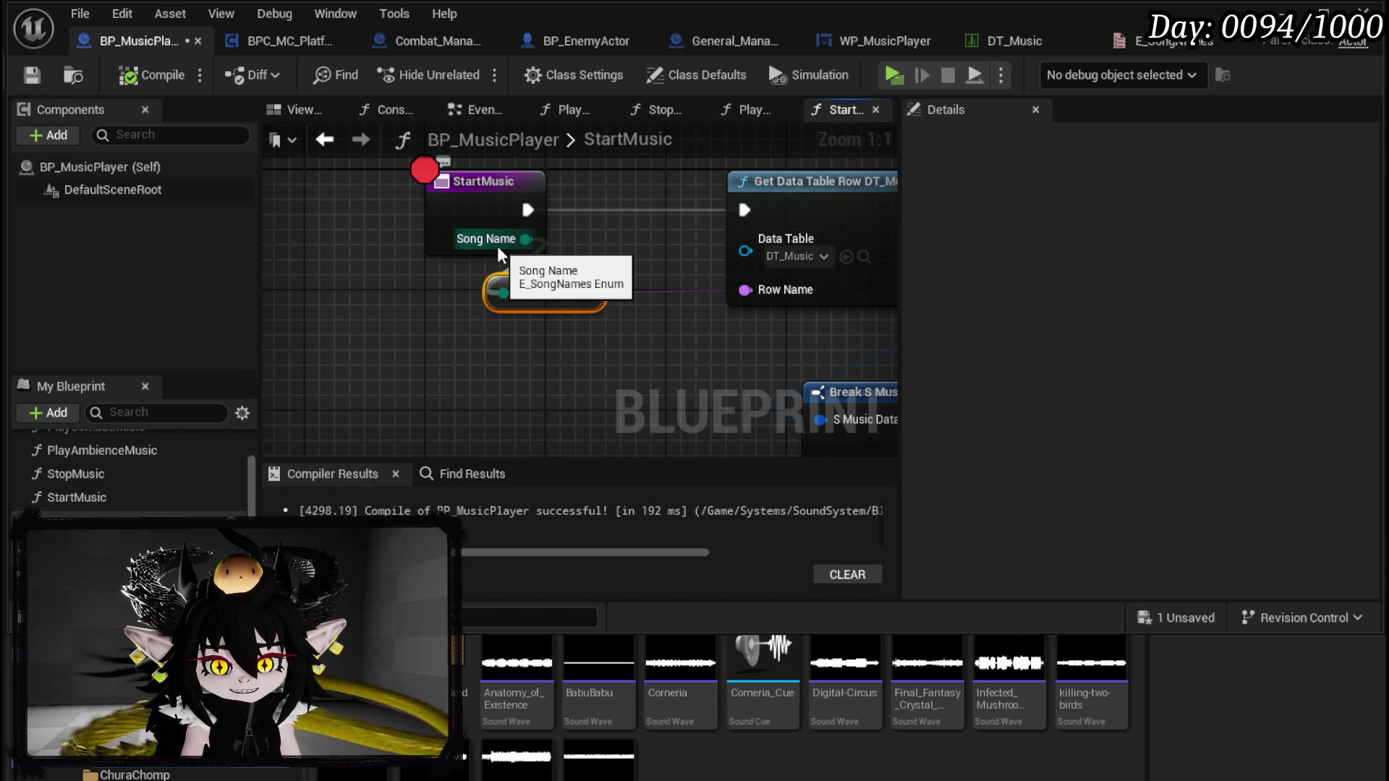
left_click_drag(620, 265, 674, 328)
left_click_drag(556, 242, 345, 240)
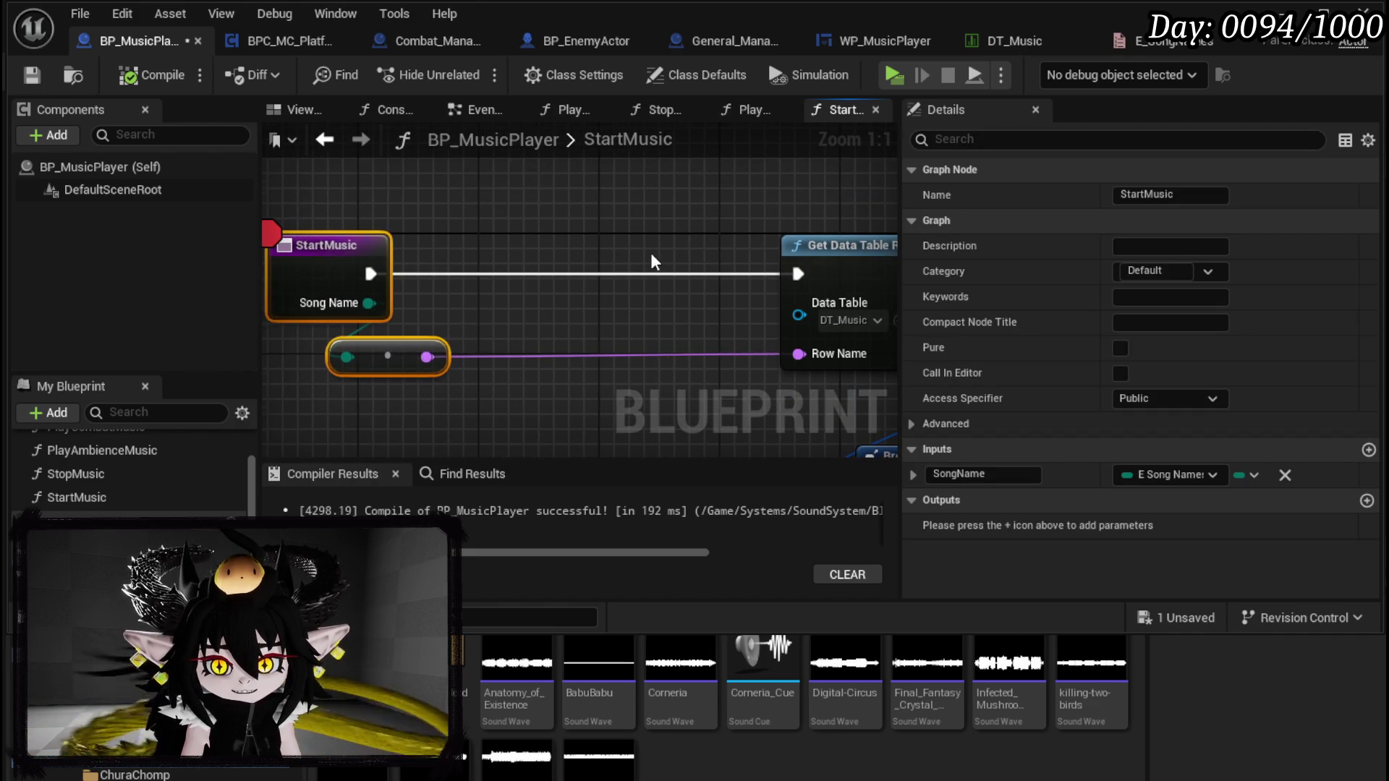
scroll(653, 261, "down", 2)
left_click_drag(496, 268, 480, 276)
scroll(480, 276, "down", 3)
scroll(444, 269, "up", 3)
scroll(845, 262, "down", 4)
scroll(675, 272, "up", 3)
Step: Add a Print String after StartMusic showing the row name in magenta for 70 seconds
mouse_move(676, 272)
left_mouse_down()
mouse_move(405, 279)
mouse_move(493, 286)
left_mouse_up()
type("print string")
key("Return")
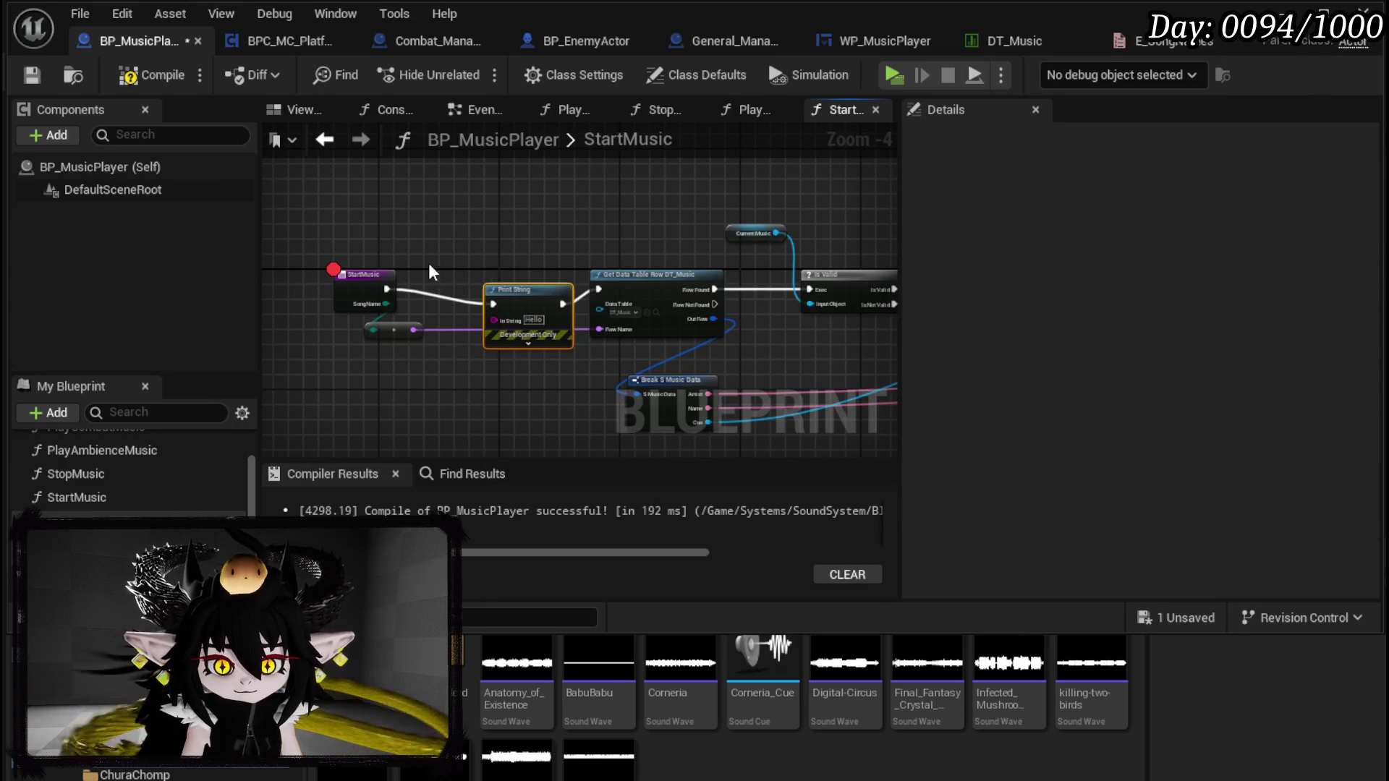
mouse_move(414, 330)
left_mouse_down()
mouse_move(492, 346)
mouse_move(494, 319)
mouse_move(522, 298)
left_mouse_up()
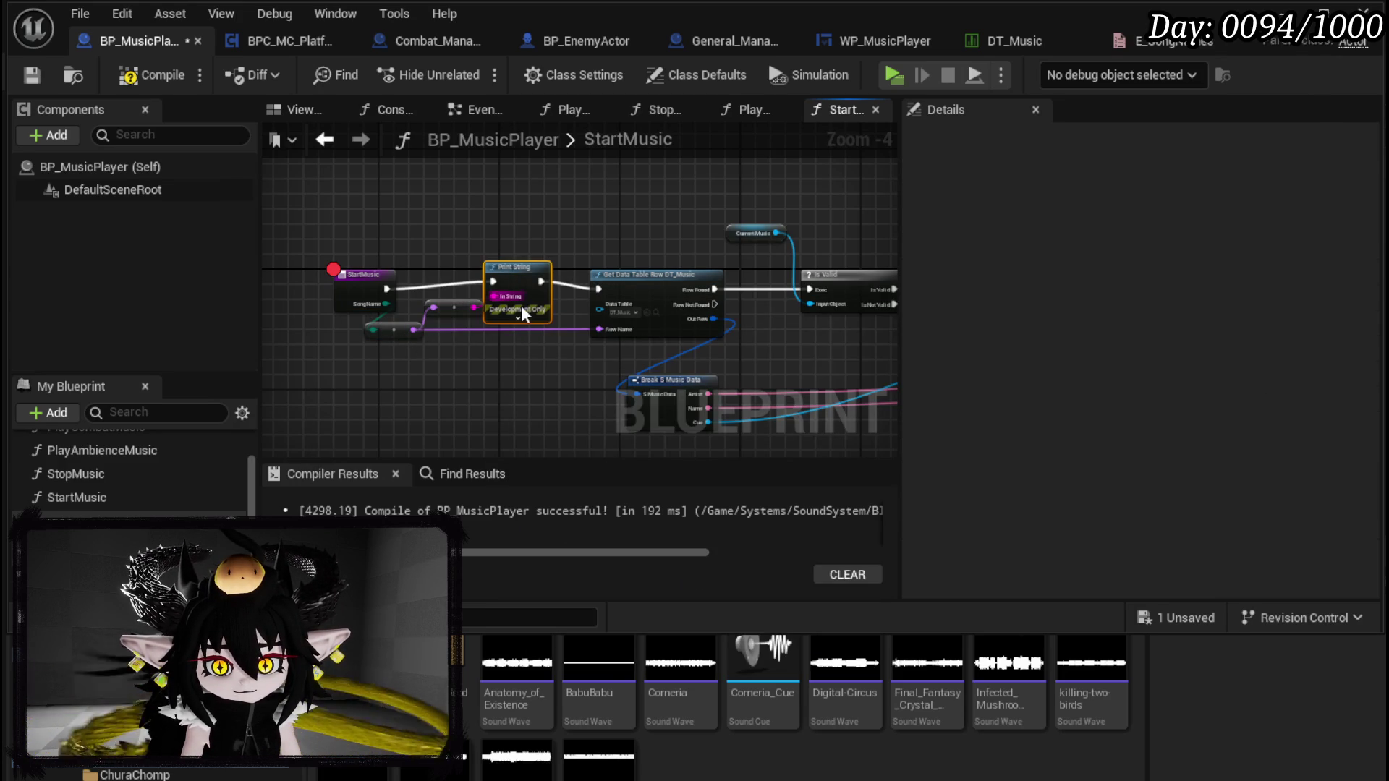
left_click(516, 320)
left_click(533, 343)
left_click_drag(661, 451, 751, 401)
left_click(920, 357)
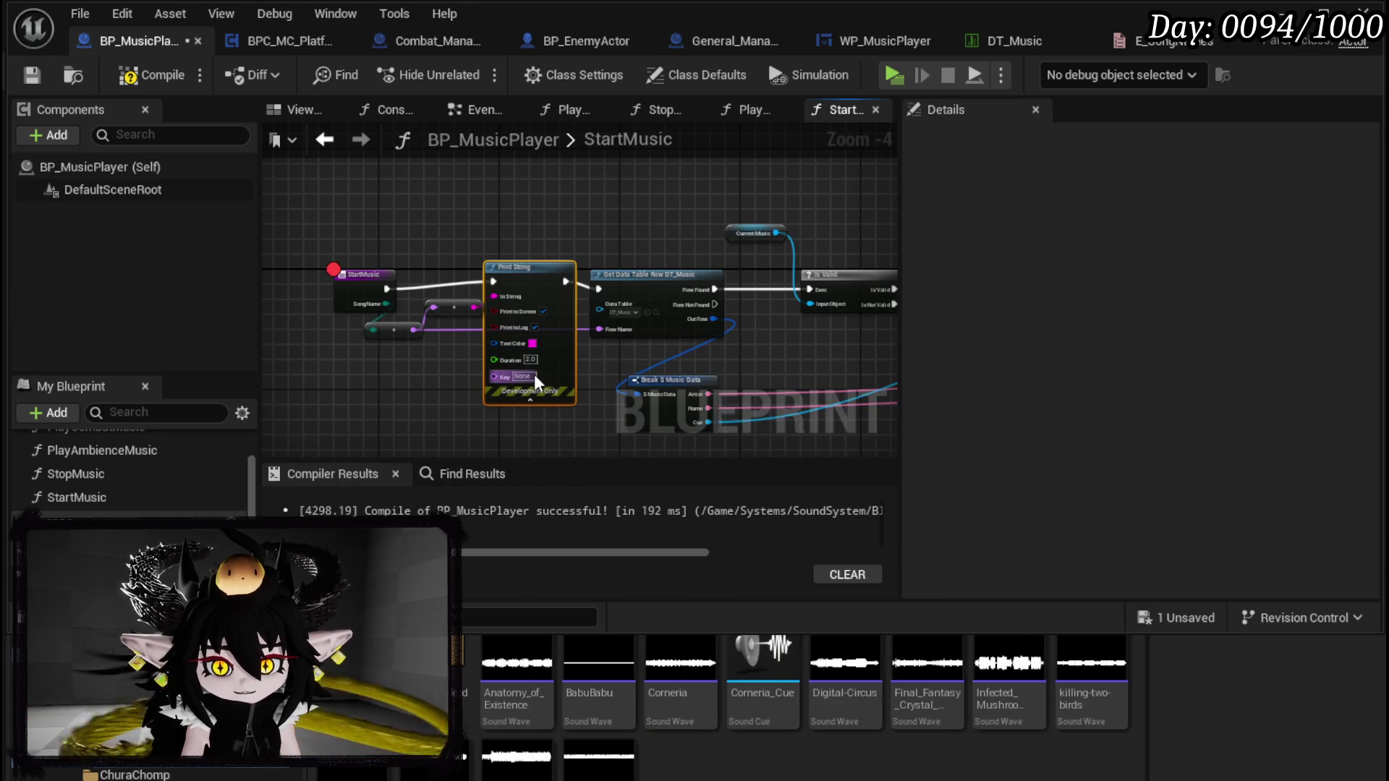
type("0")
left_click(631, 356)
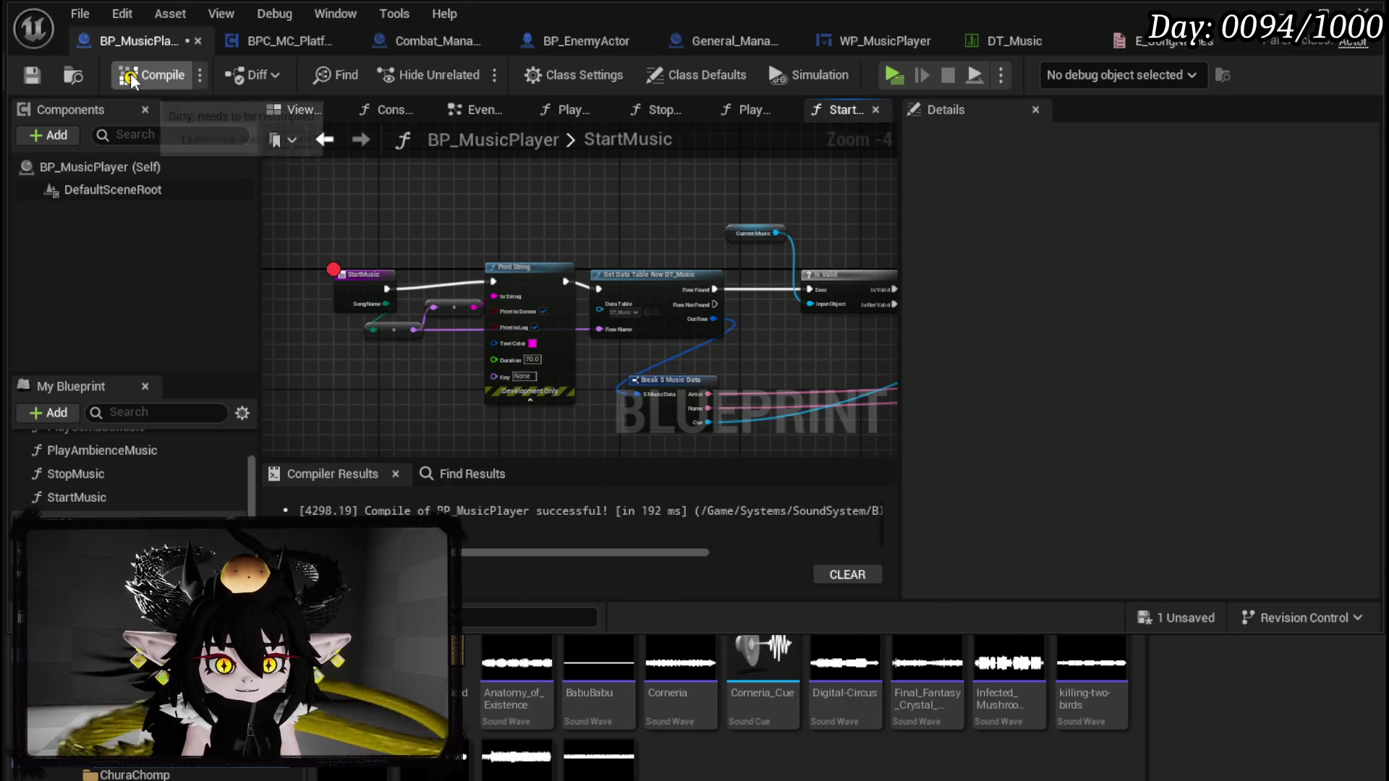
left_click(1284, 13)
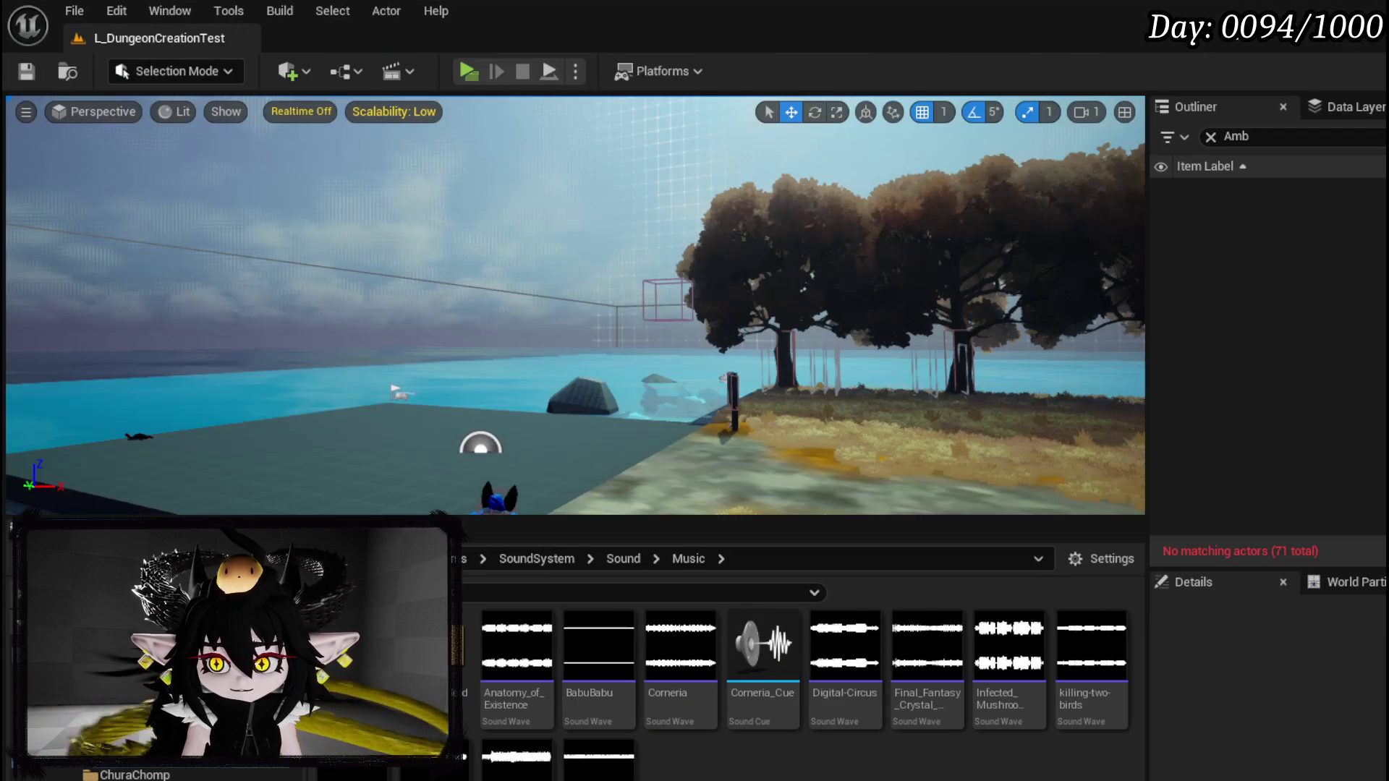
Step: Play the level and resume once it pauses at the StartMusic breakpoint
left_click(471, 72)
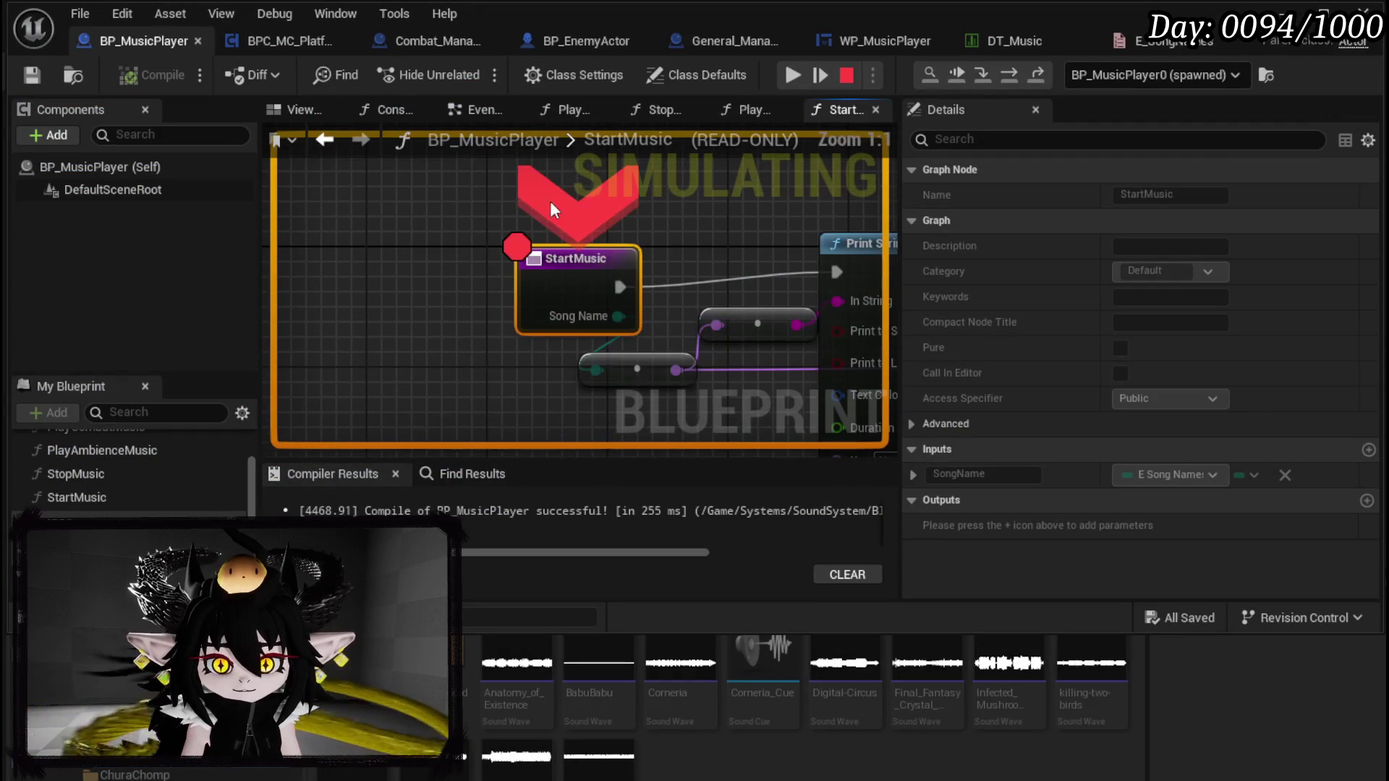
left_click(796, 75)
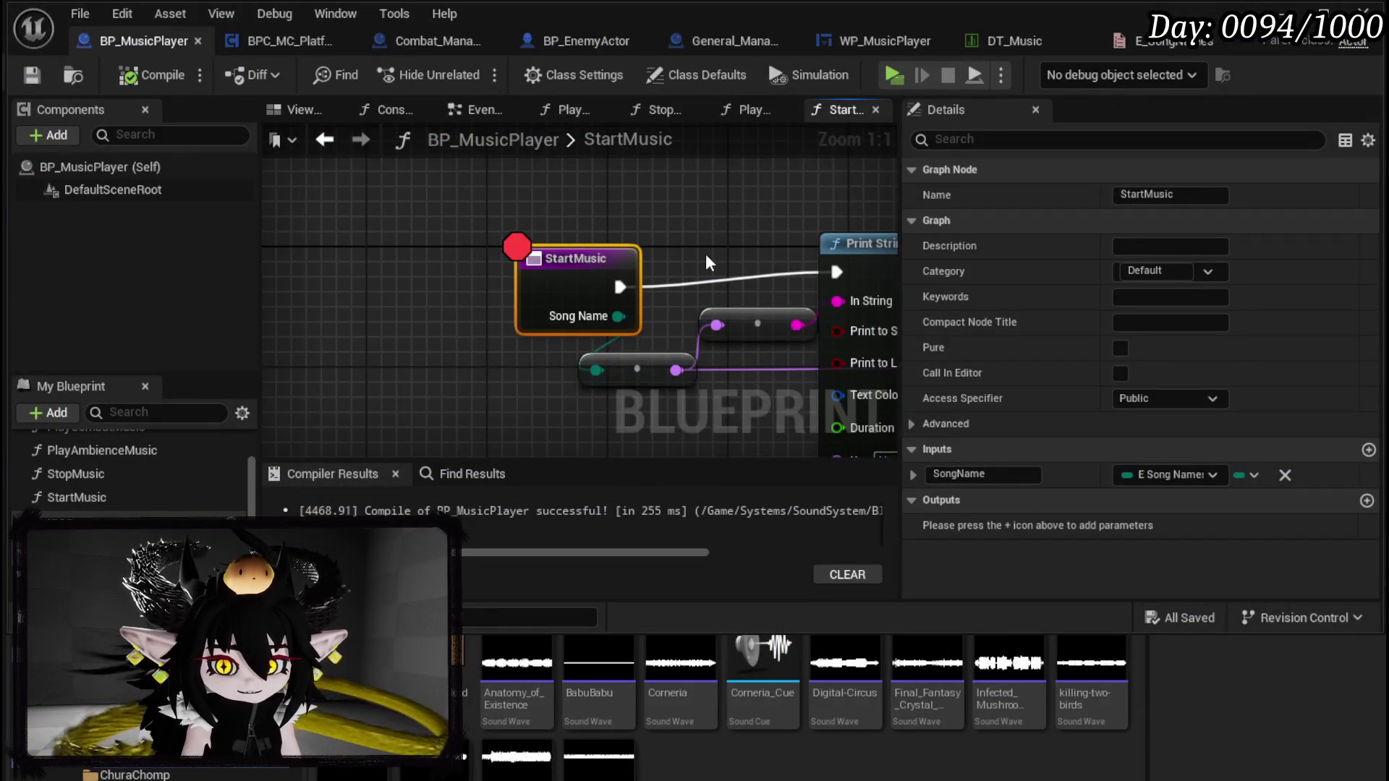
Step: Line up StartMusic, Print String and the reroute knot, then save BP_MusicPlayer
mouse_move(485, 292)
left_mouse_down()
mouse_move(409, 277)
mouse_move(381, 225)
left_mouse_up()
scroll(511, 220, "down", 2)
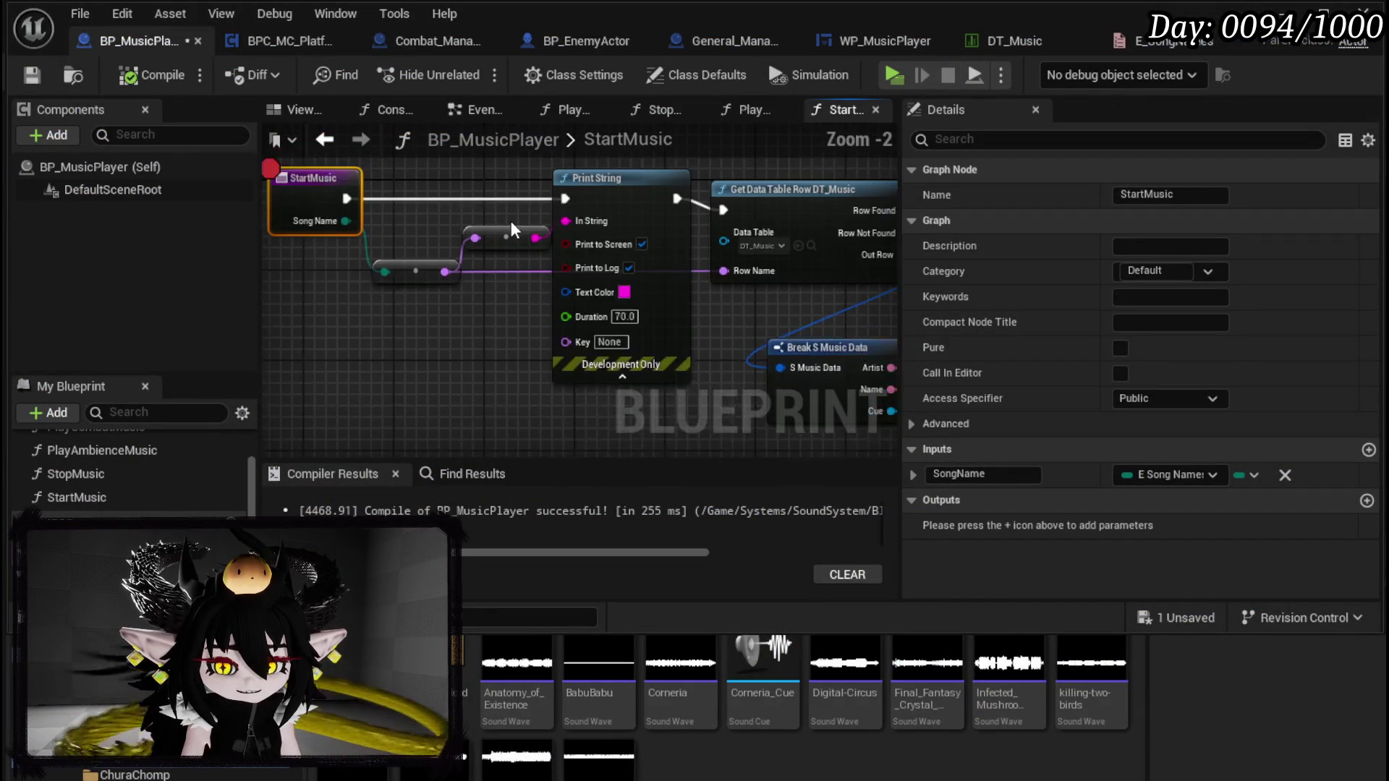
left_click(730, 232)
left_click_drag(536, 234, 557, 234)
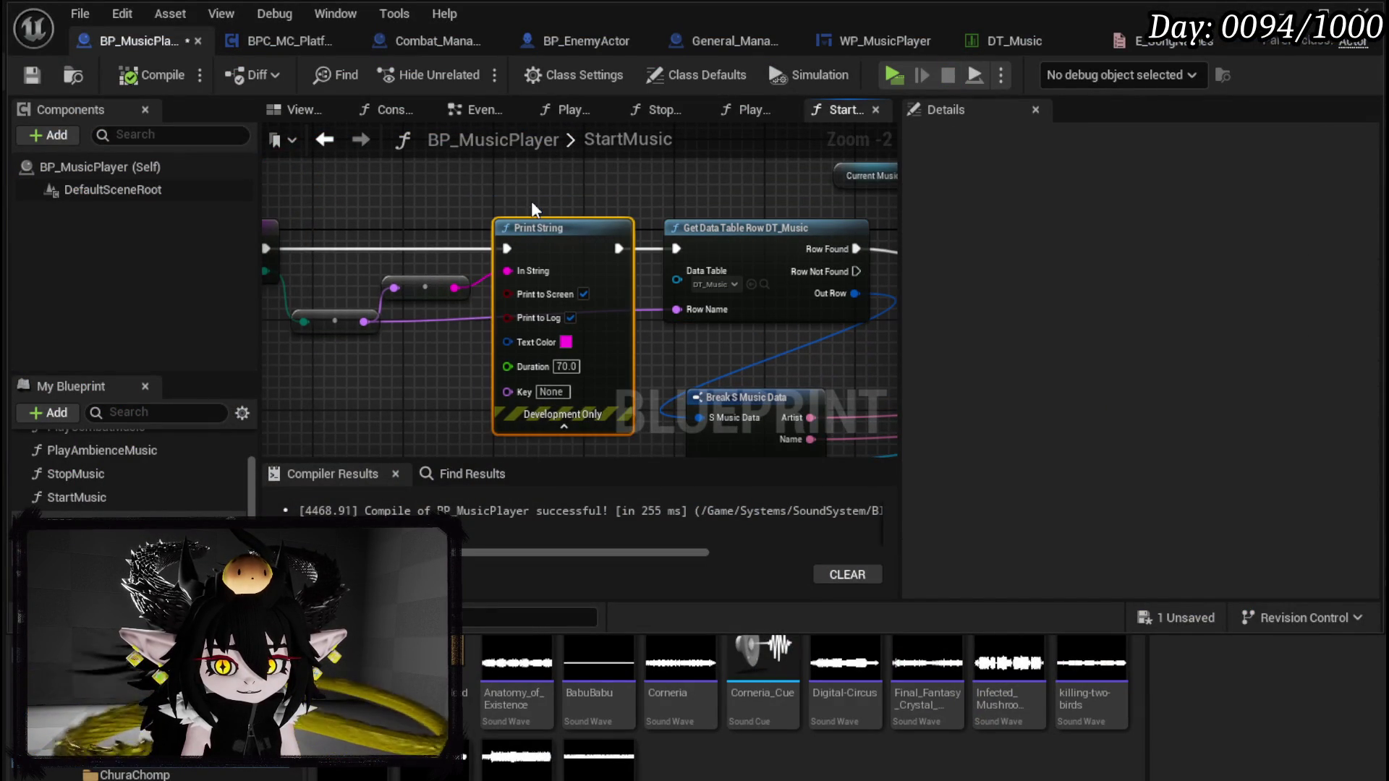
left_click_drag(425, 288, 465, 275)
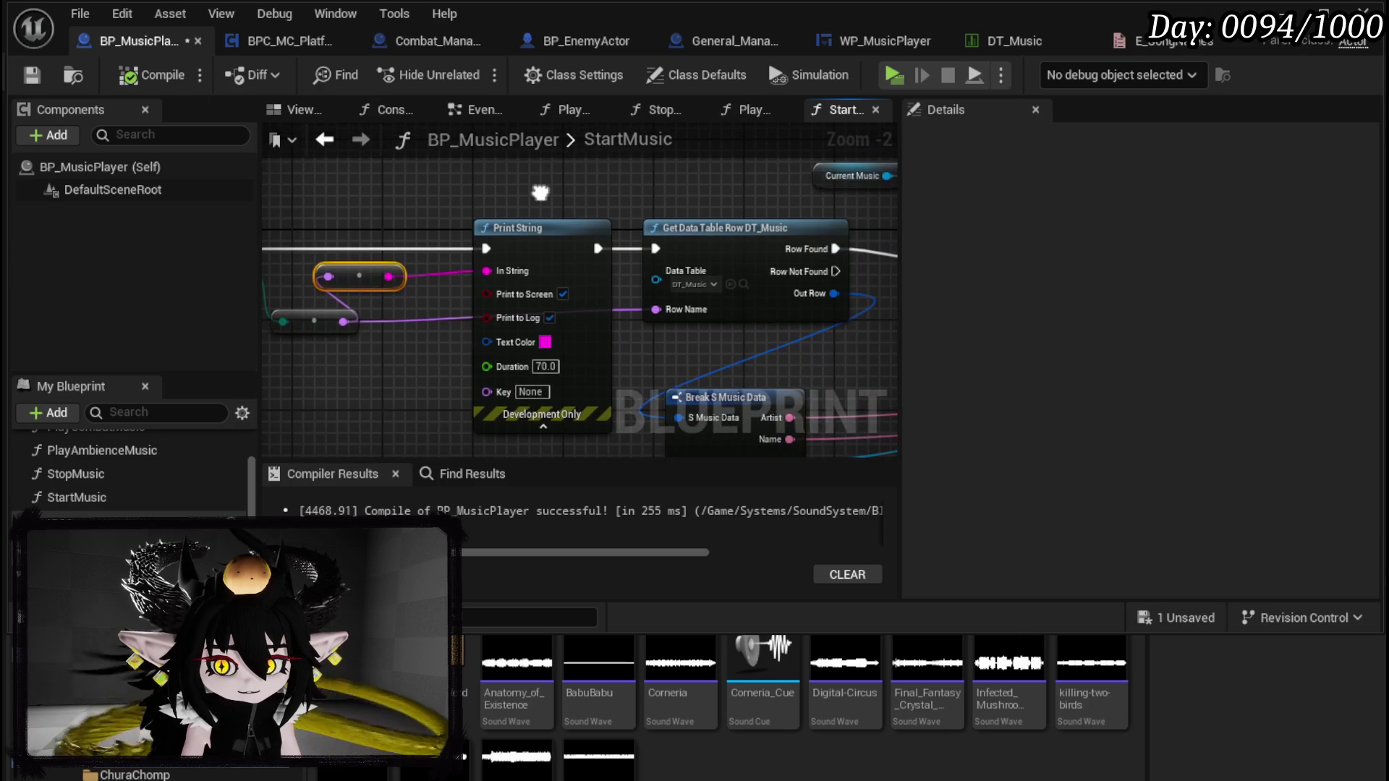
left_click(539, 192)
key("ctrl+s")
Step: Try new wires from the reroute knot and Song Name, undo, then view the E_SongNames entries
left_click_drag(374, 234, 625, 216)
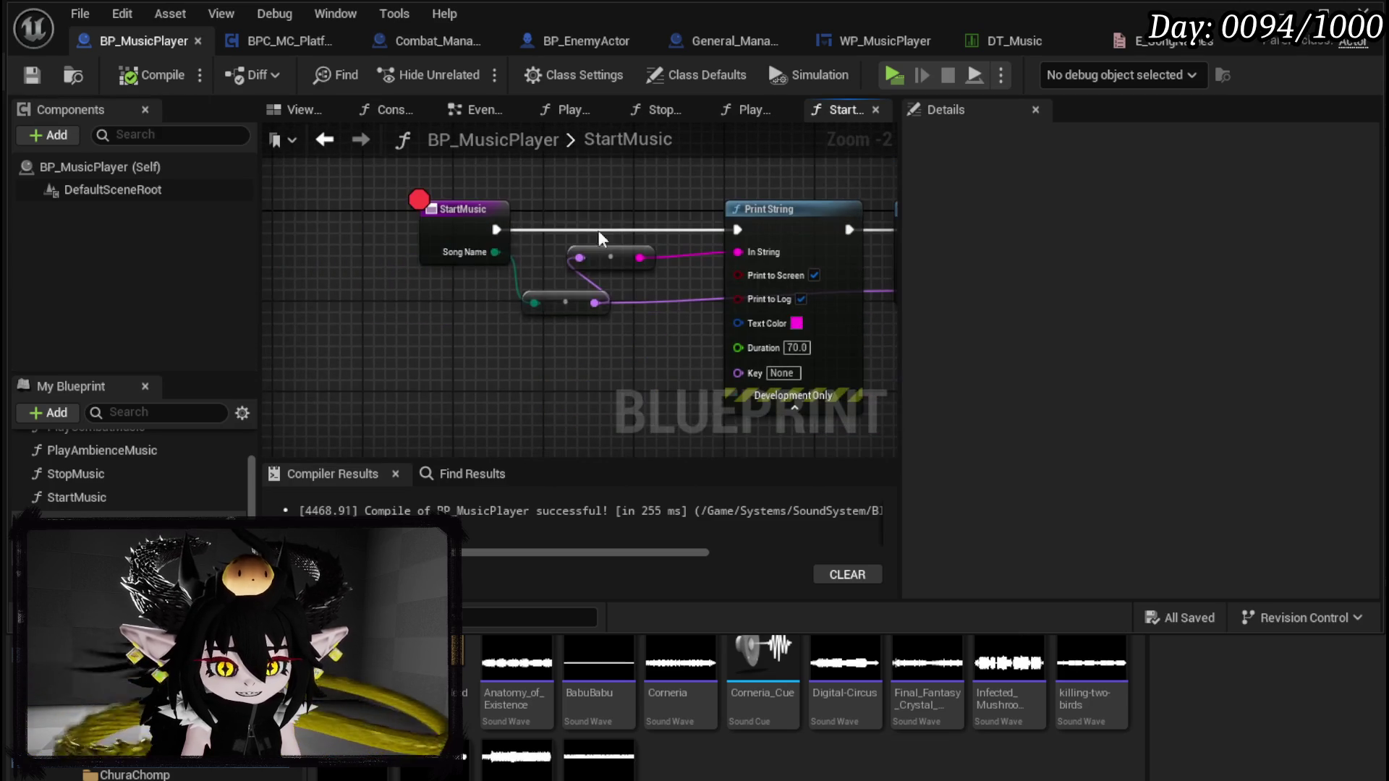
left_click_drag(531, 306, 472, 314)
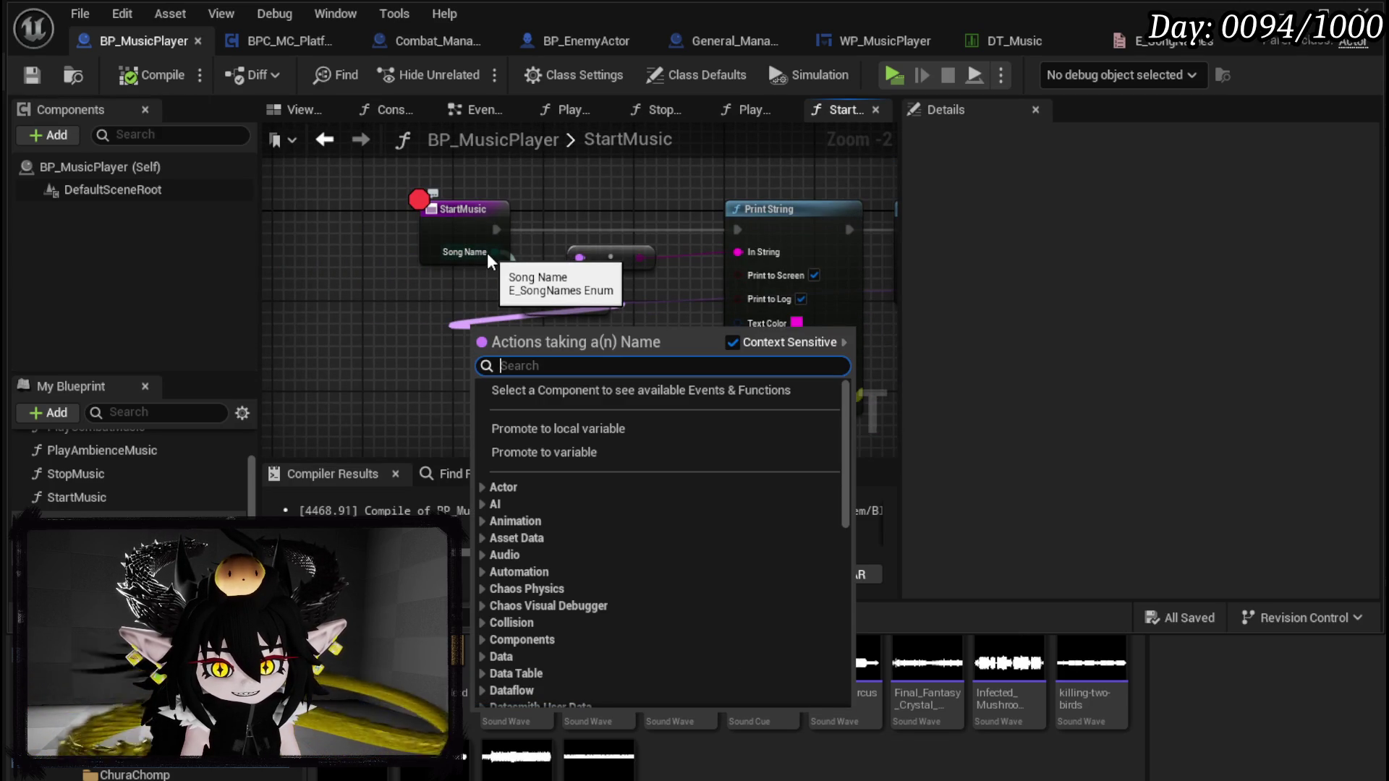
left_click(487, 253)
mouse_move(463, 261)
left_mouse_down()
mouse_move(365, 324)
mouse_move(339, 324)
mouse_move(427, 308)
left_mouse_up()
key("ctrl+z")
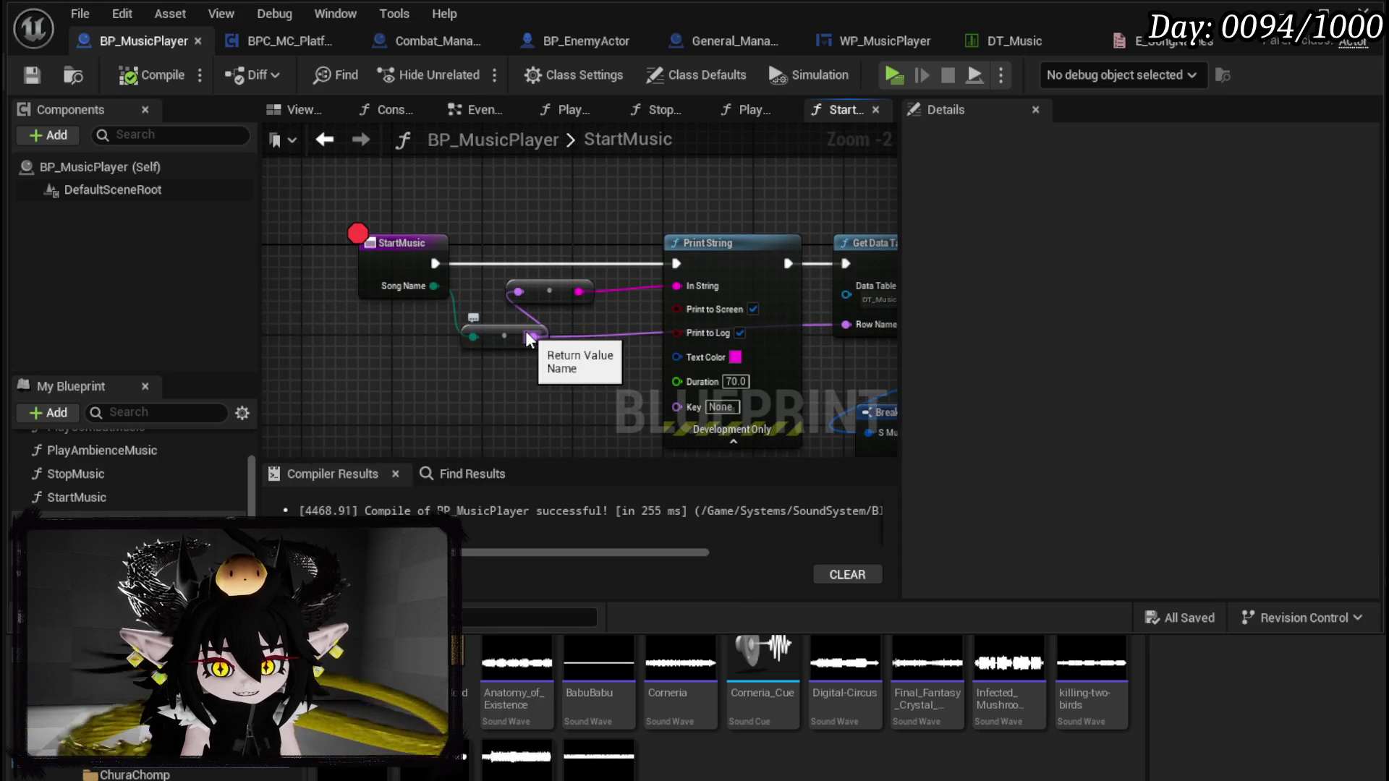
left_click(1177, 45)
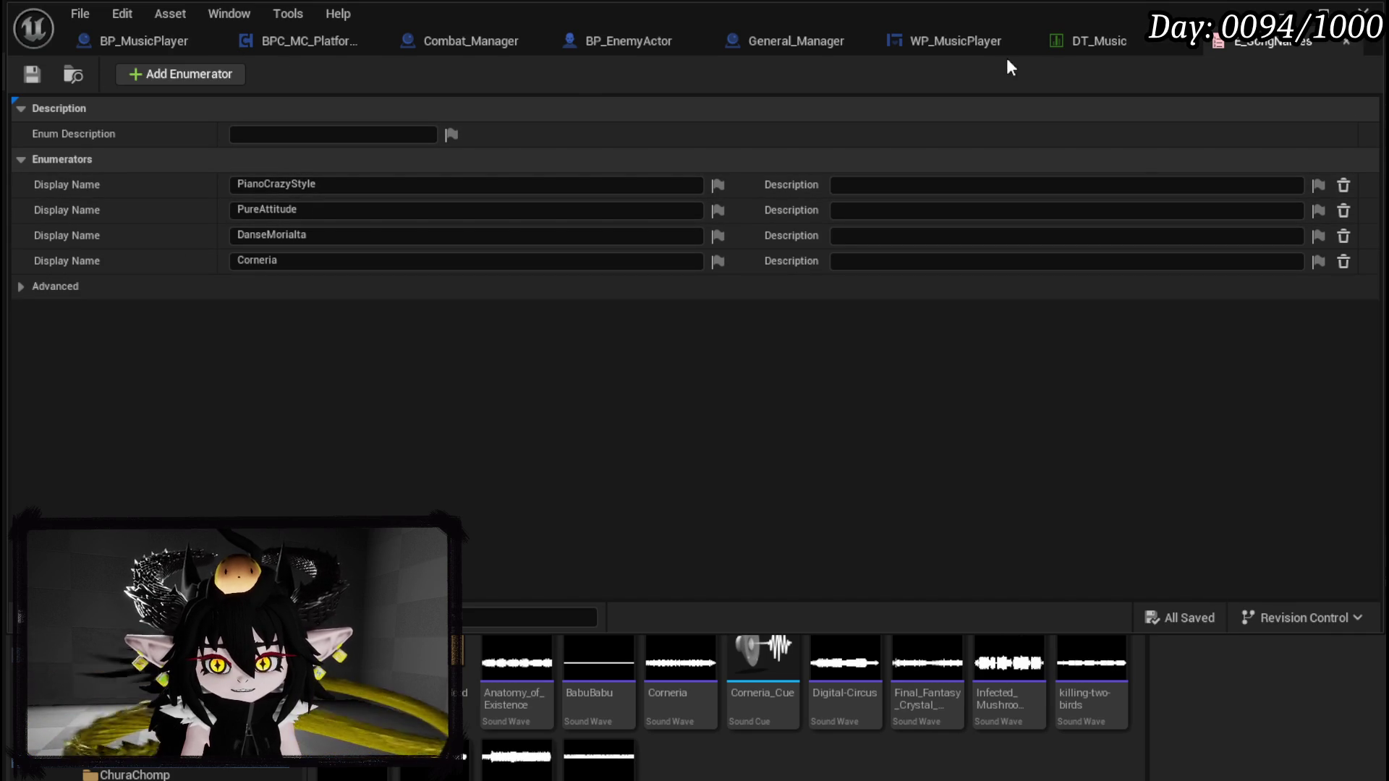
Step: Add a Literal enum E_SongNames node from Song Name into the reroute, then compile and save
left_click(128, 40)
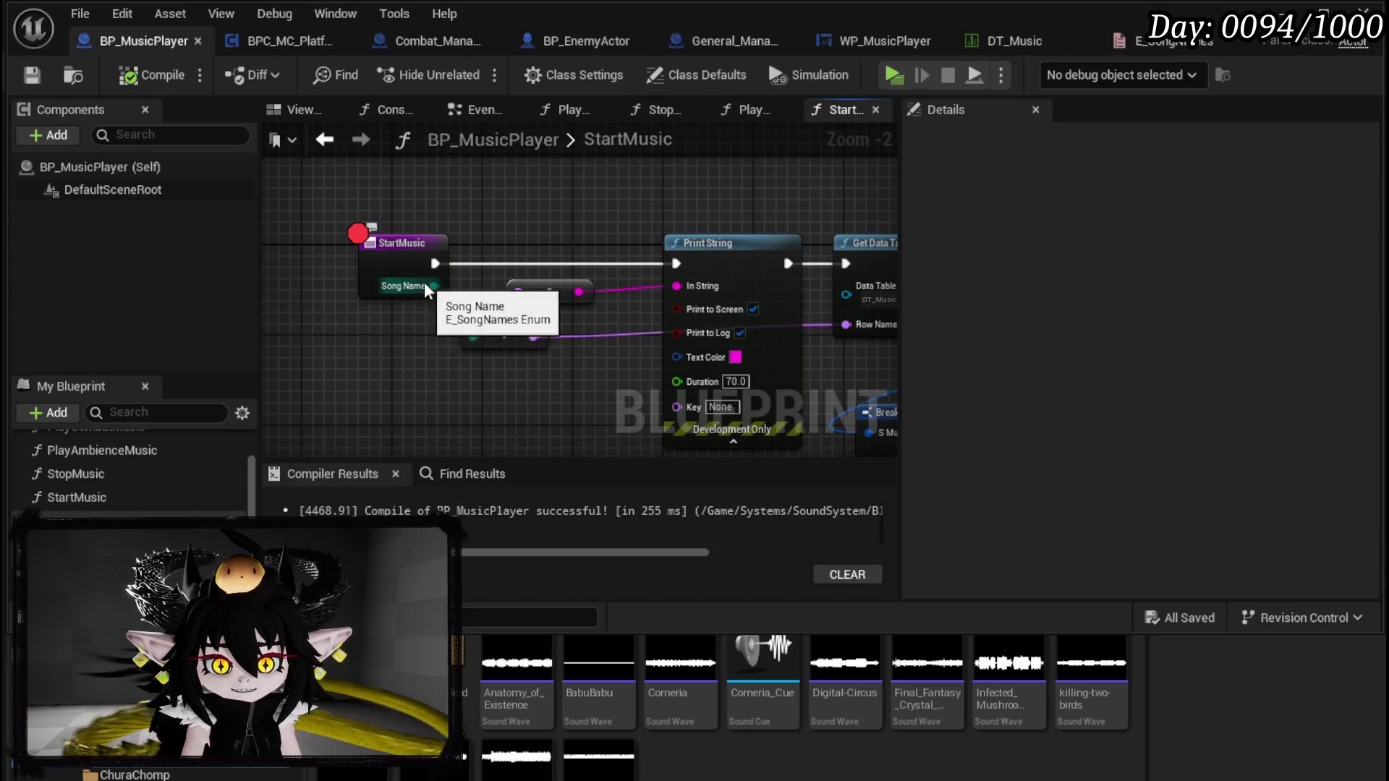
left_click_drag(433, 285, 353, 371)
type("si")
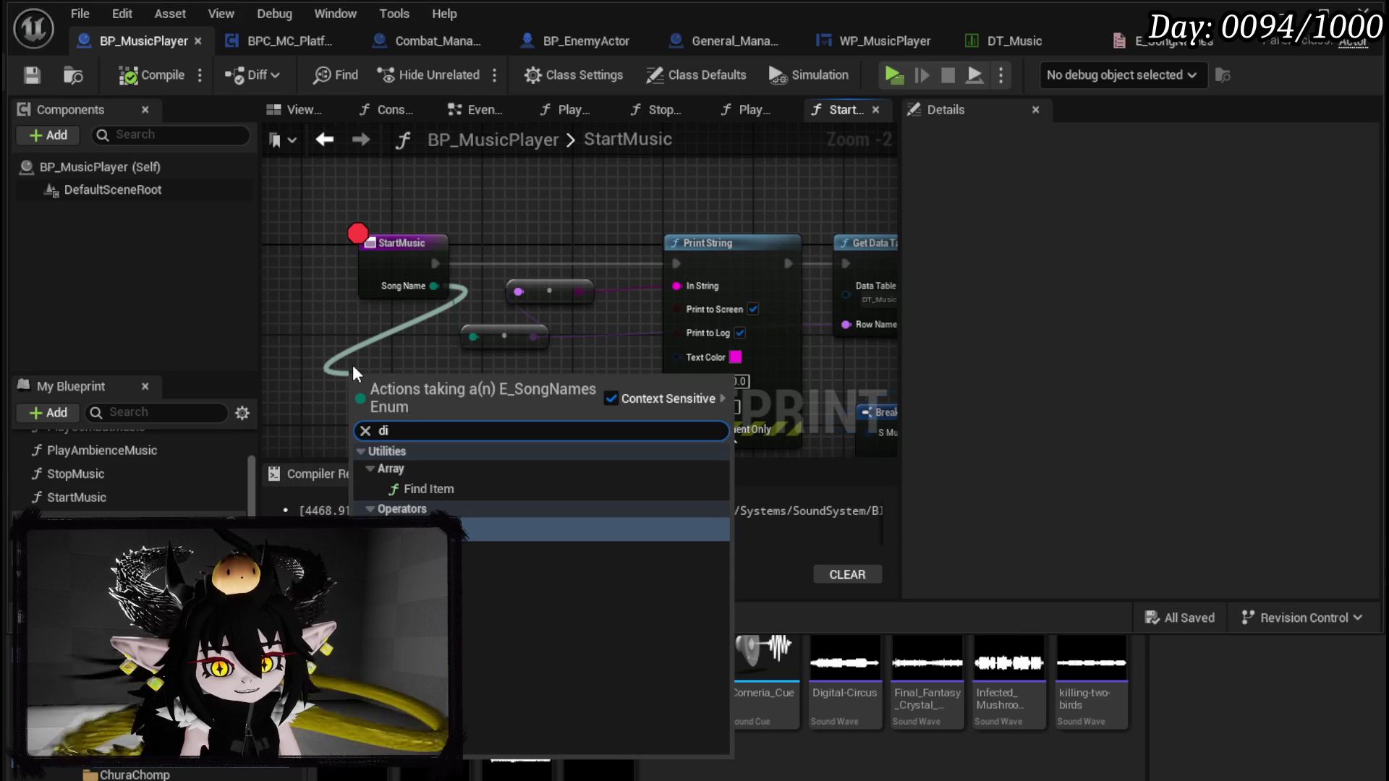
key("BackSpace")
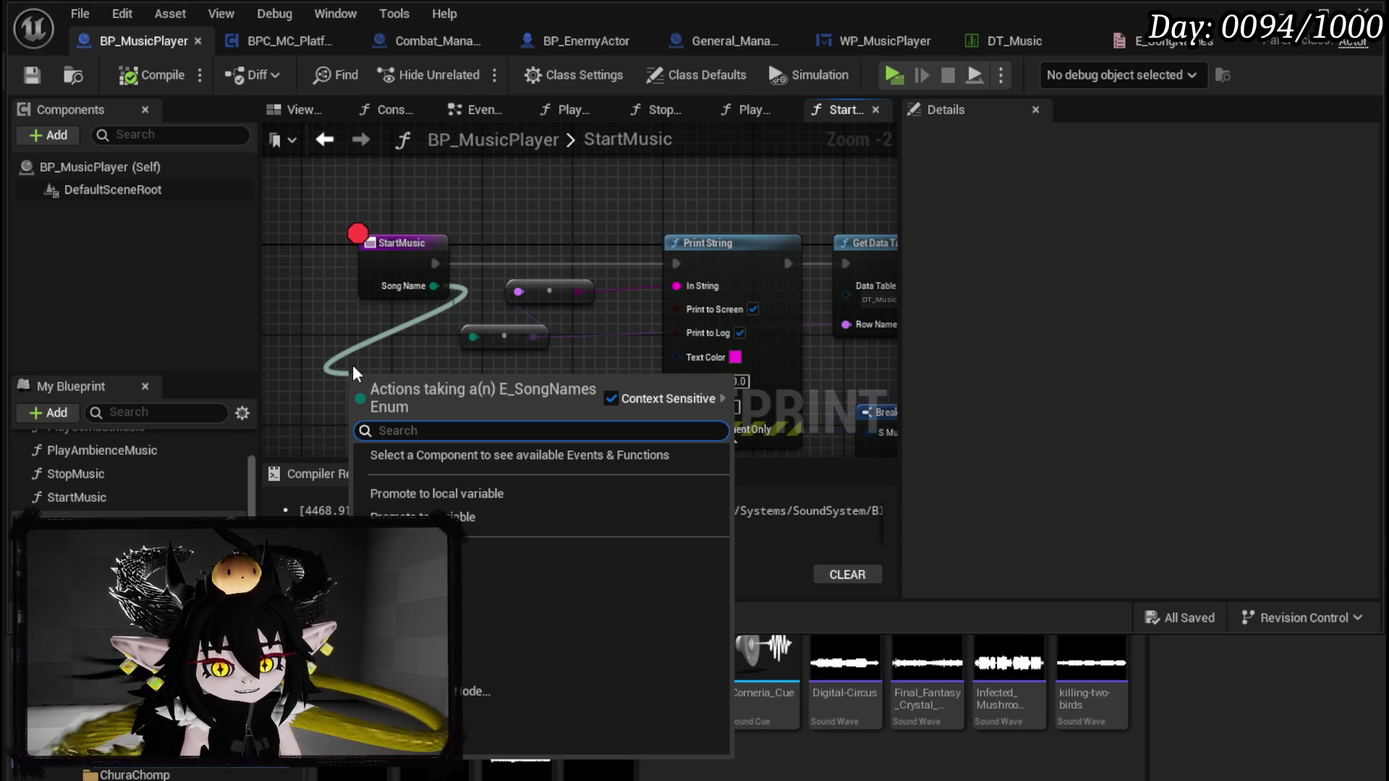
type("name")
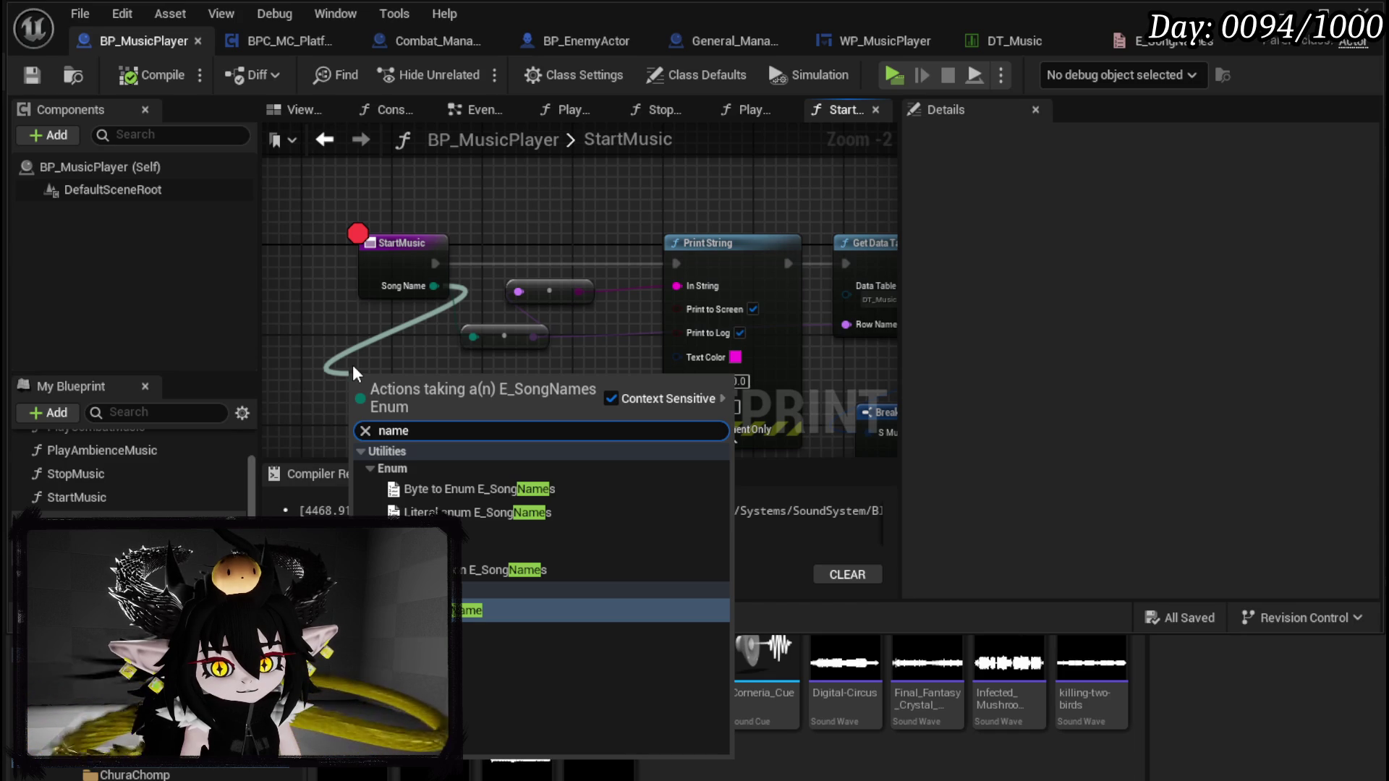
left_click(468, 512)
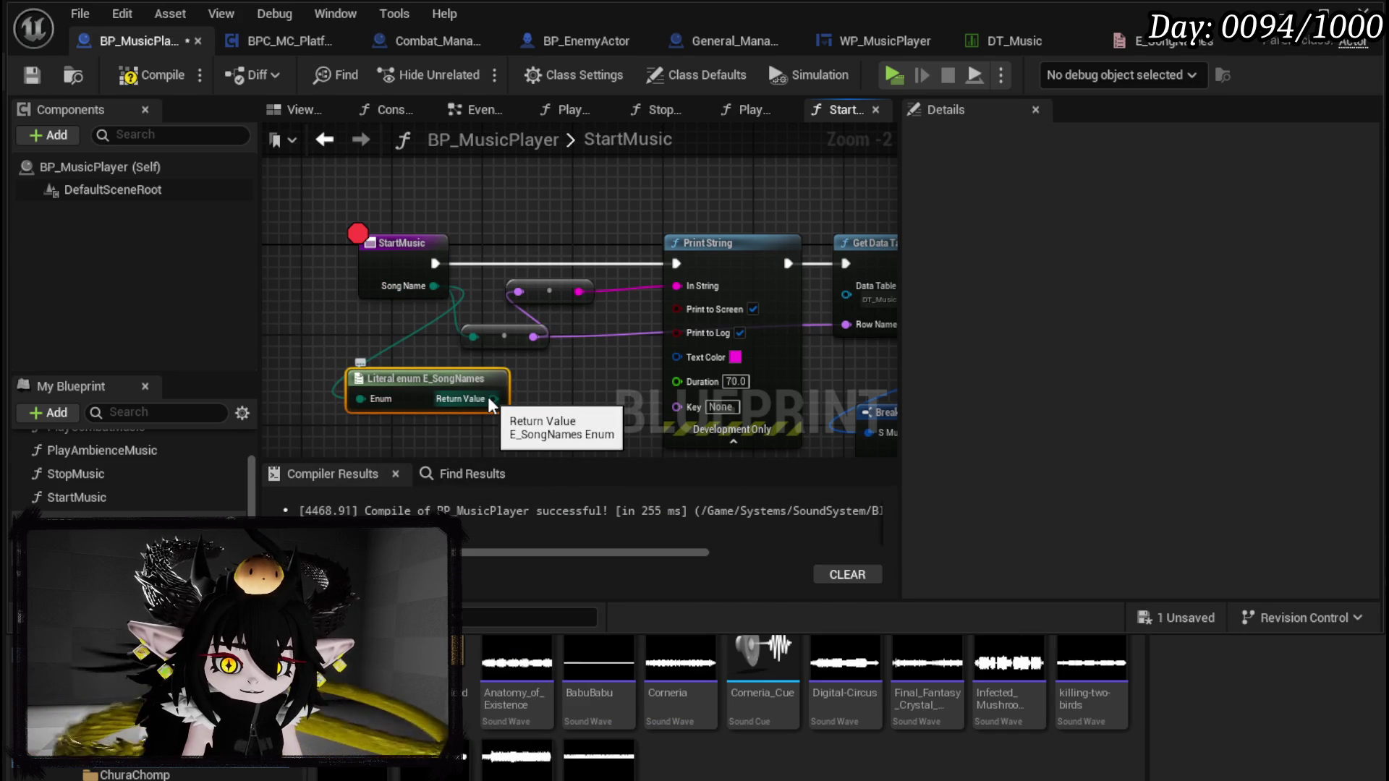
mouse_move(487, 396)
left_mouse_down()
mouse_move(522, 398)
mouse_move(474, 335)
left_mouse_up()
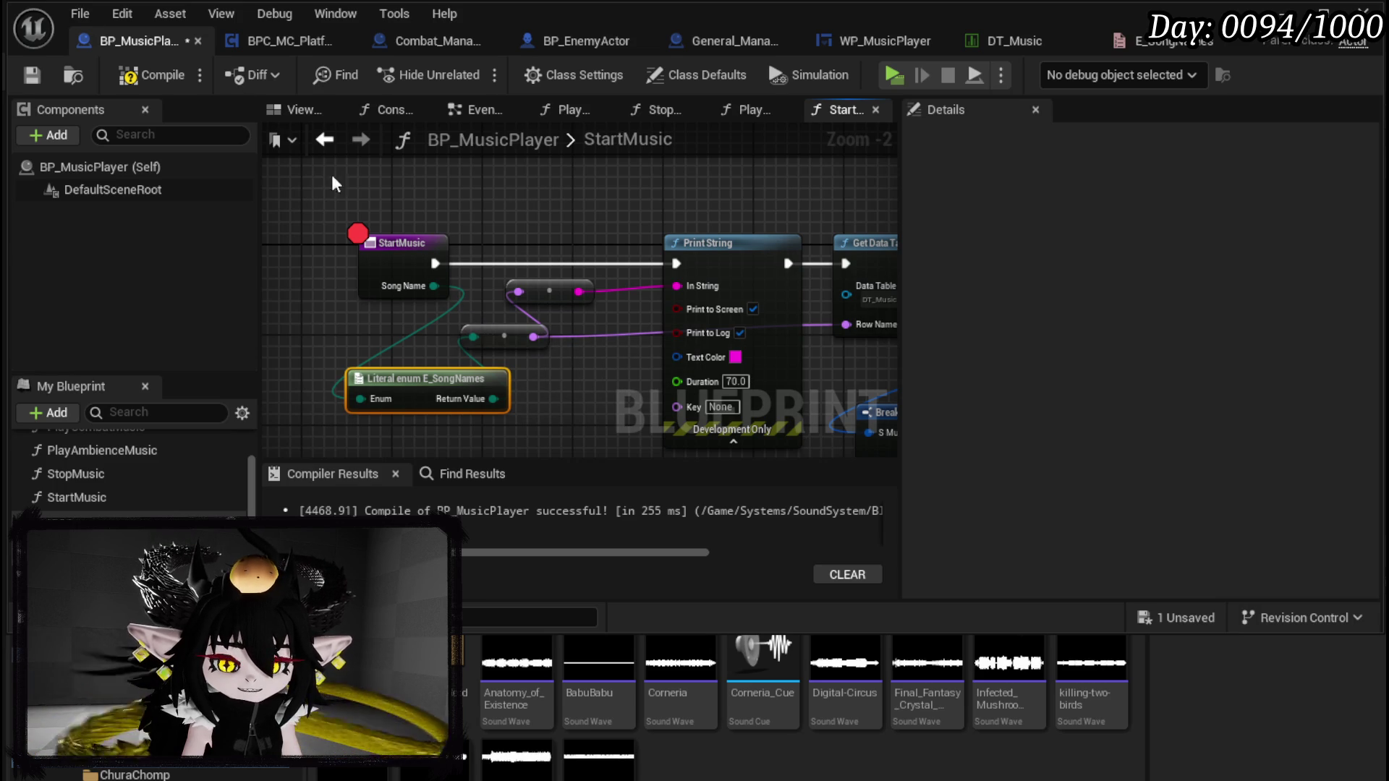
left_click(152, 76)
left_click(32, 75)
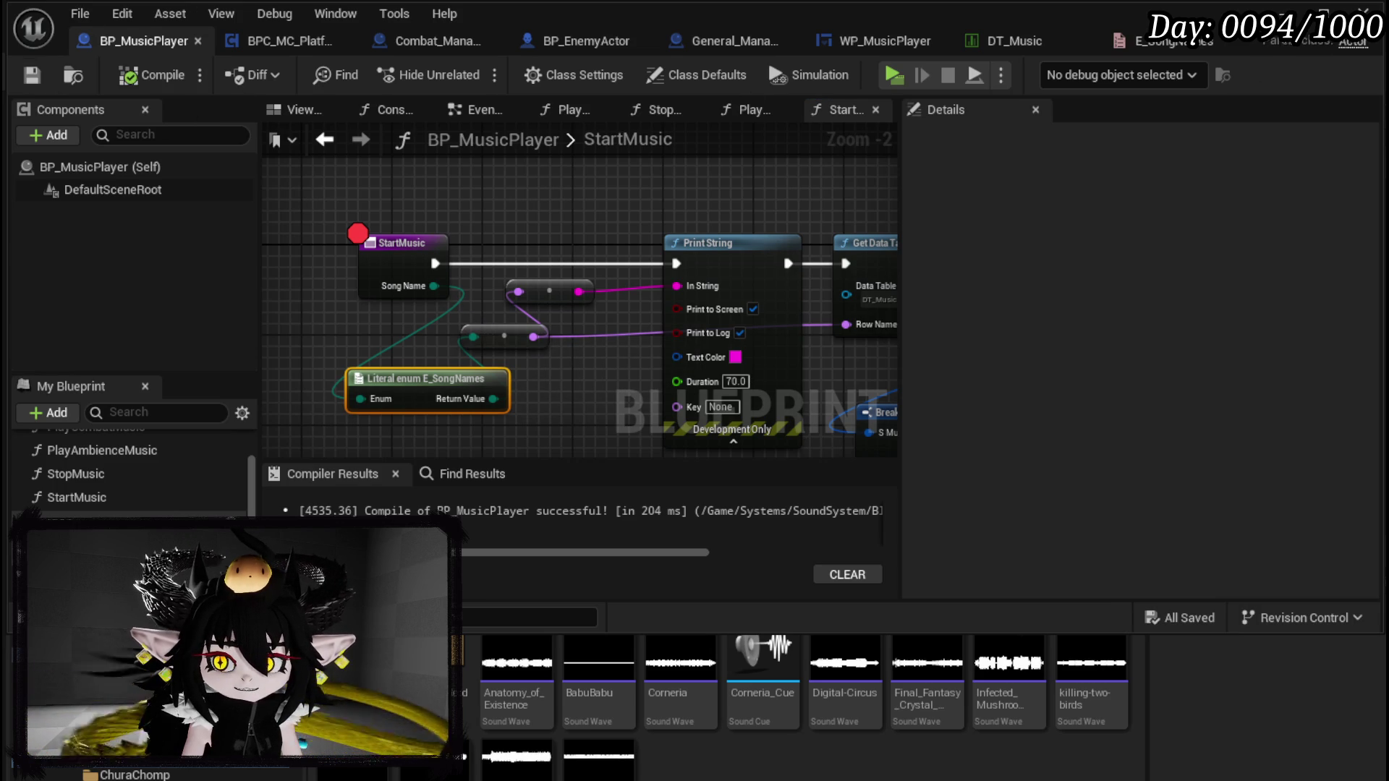
Step: Play the level and step from the StartMusic breakpoint on to Print String
key("alt+Tab")
left_click(474, 69)
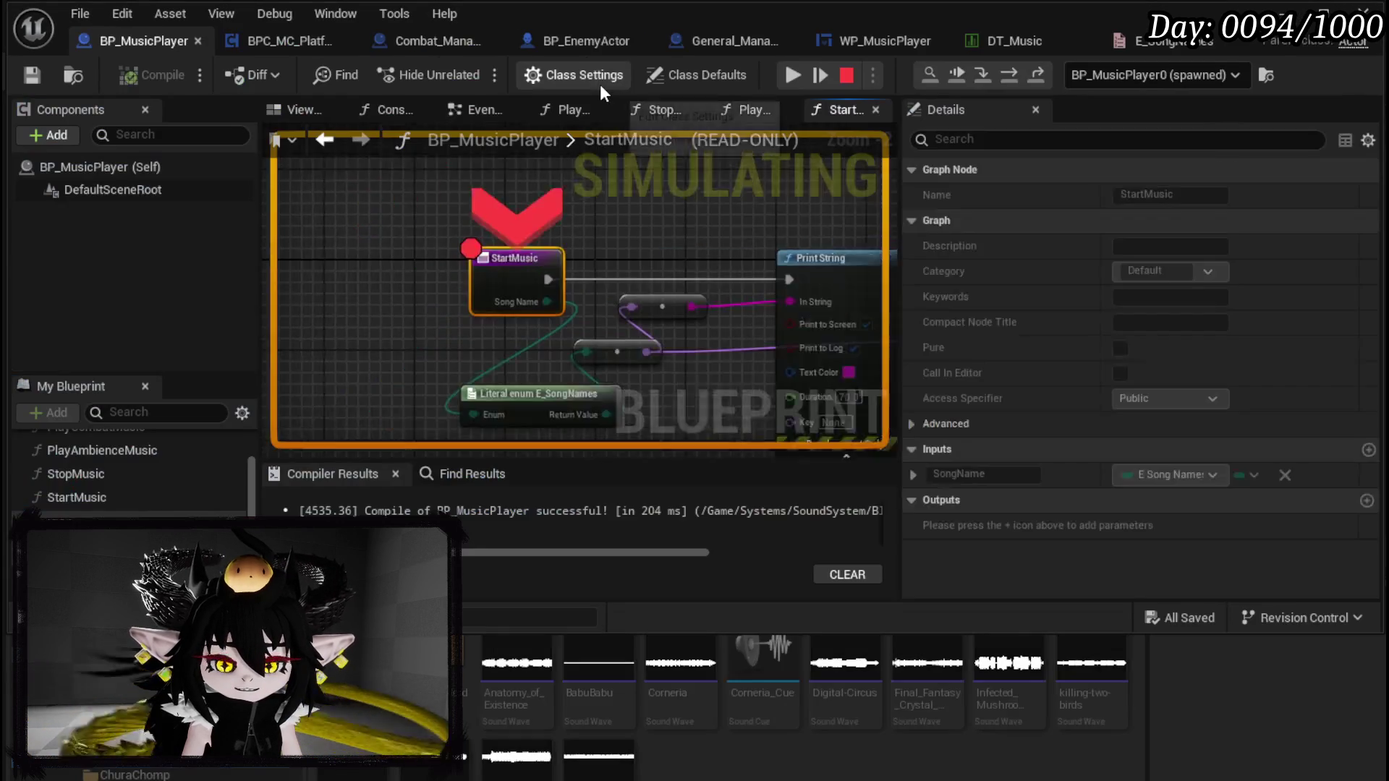
mouse_move(622, 316)
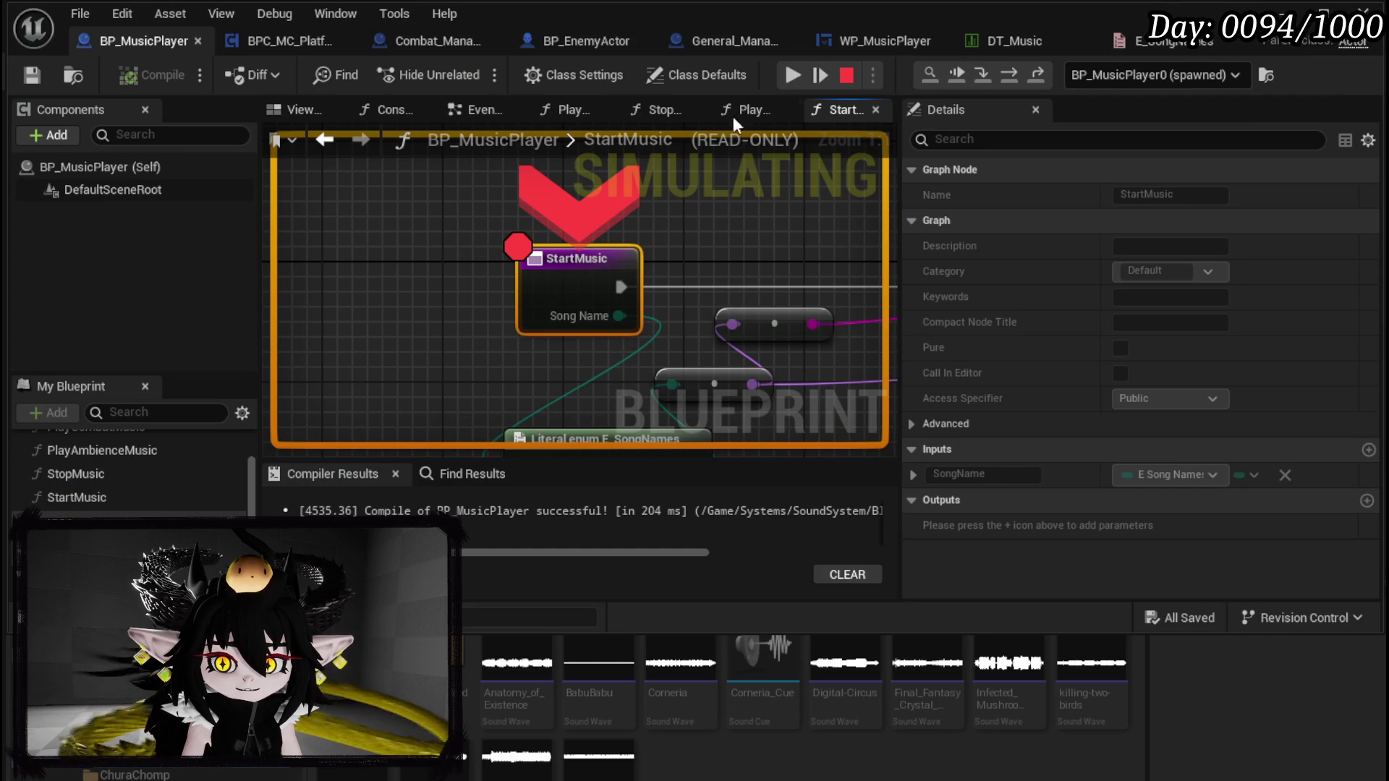
left_click(1009, 75)
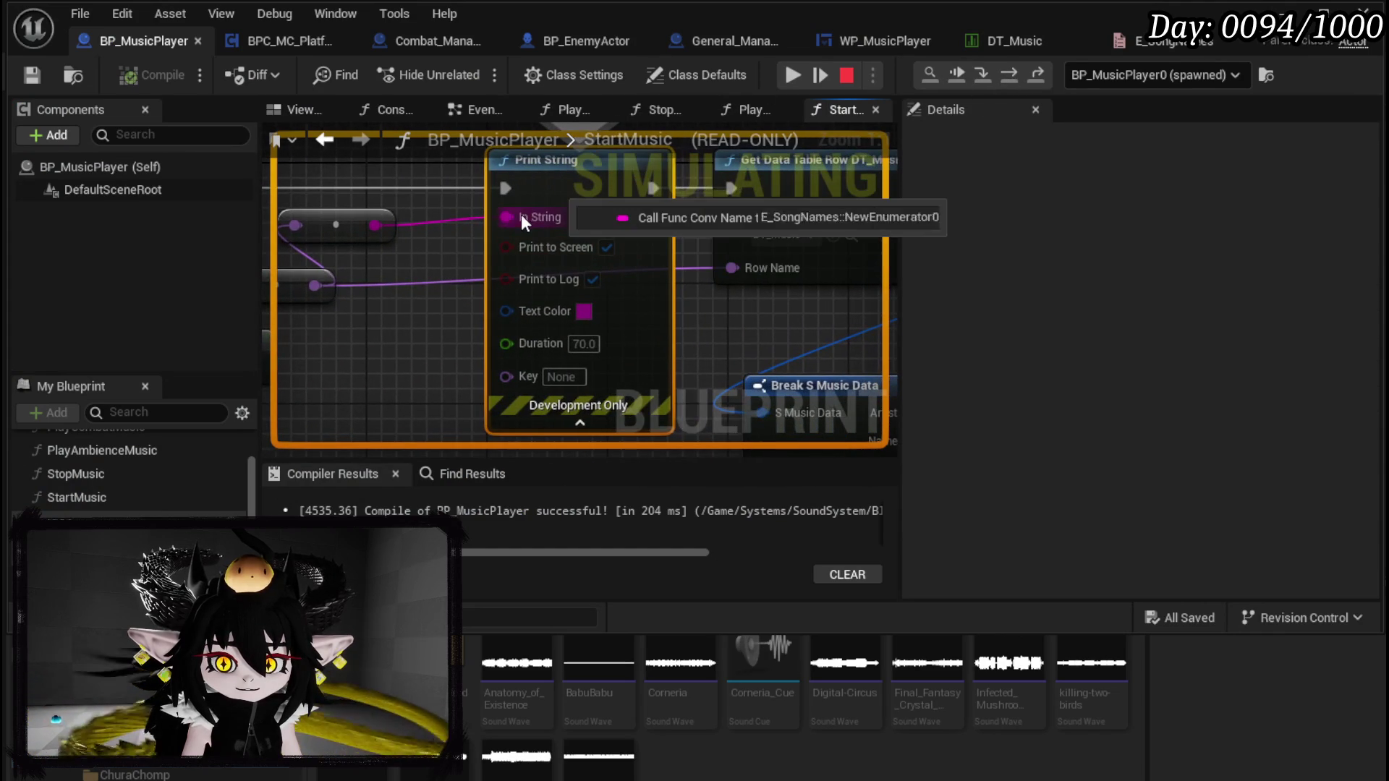
Step: Confirm Song Name is PureAttitude, end the session, and wire Song Name into a new conversion node
mouse_move(406, 270)
left_mouse_down()
mouse_move(587, 293)
mouse_move(448, 331)
left_mouse_up()
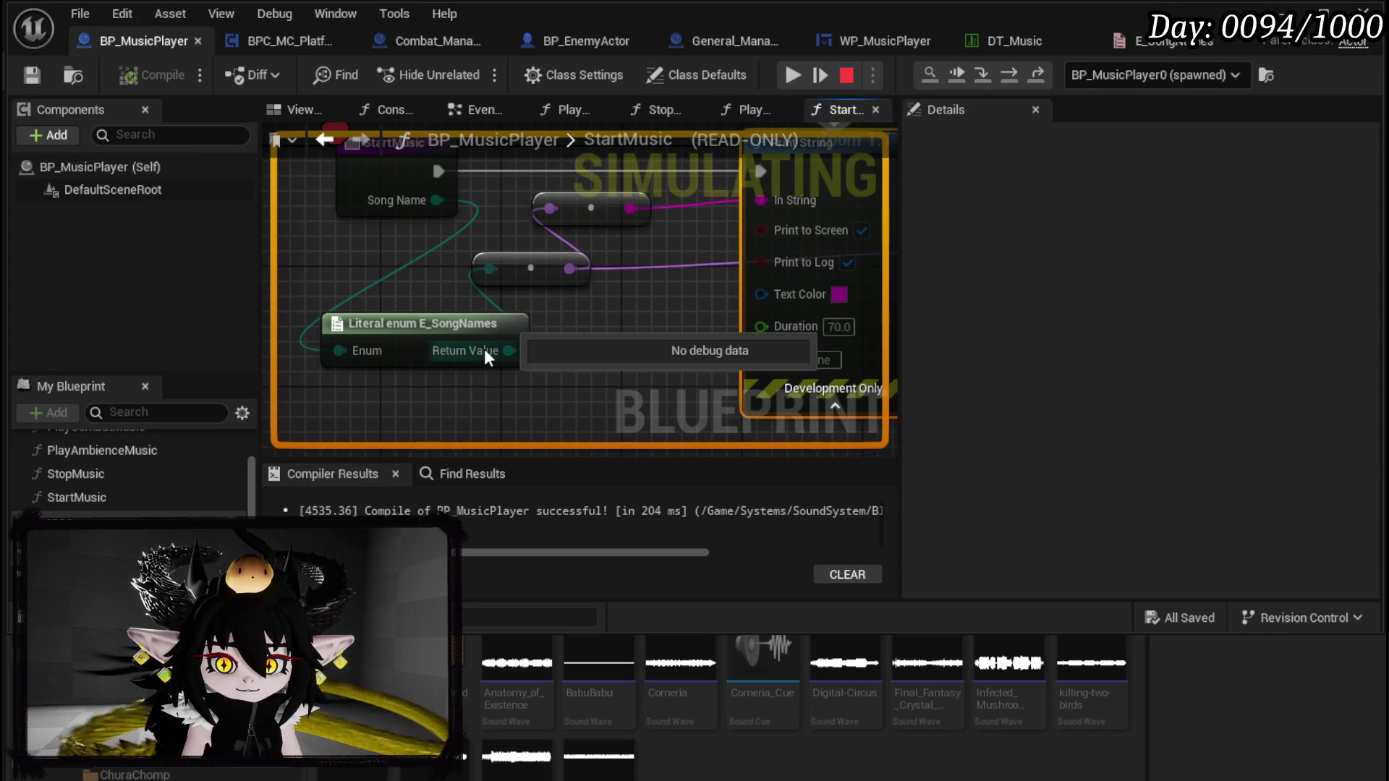
mouse_move(437, 201)
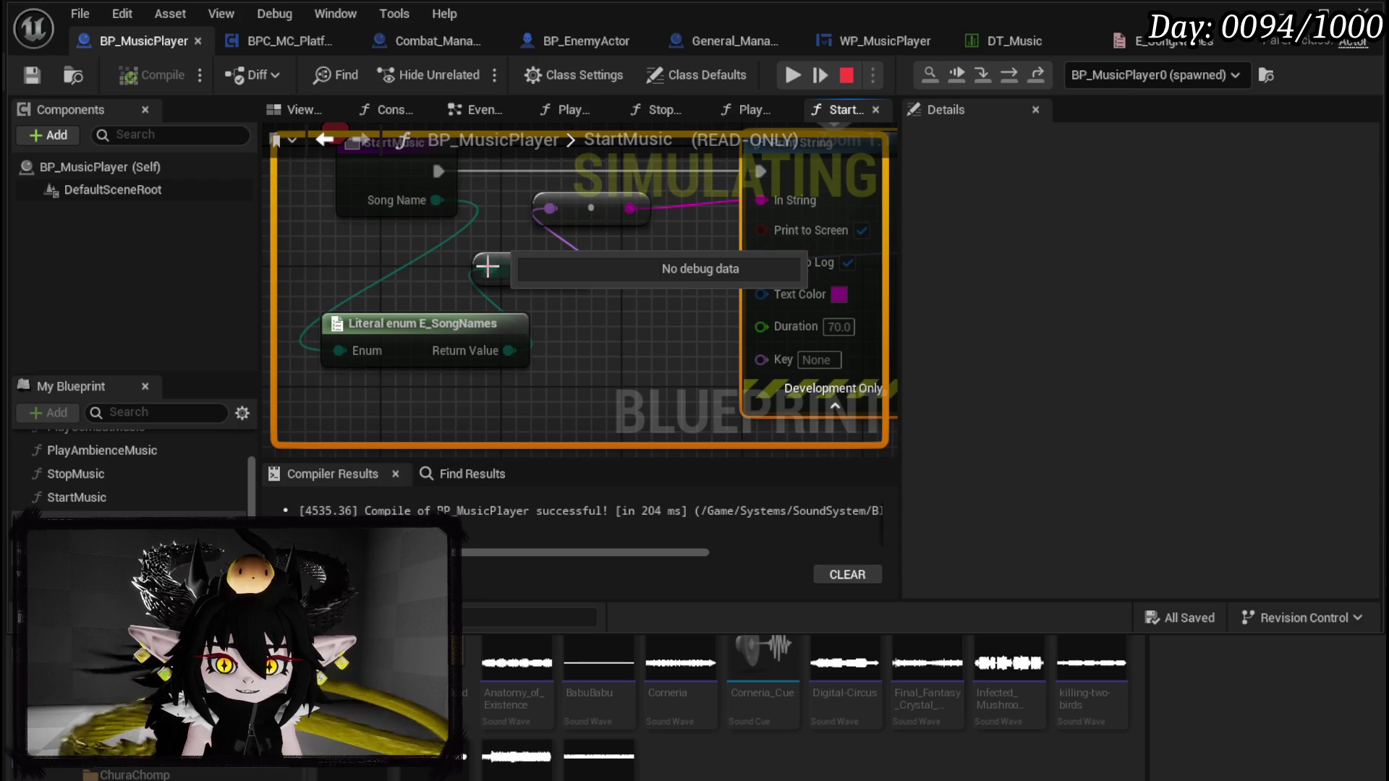
left_click(792, 75)
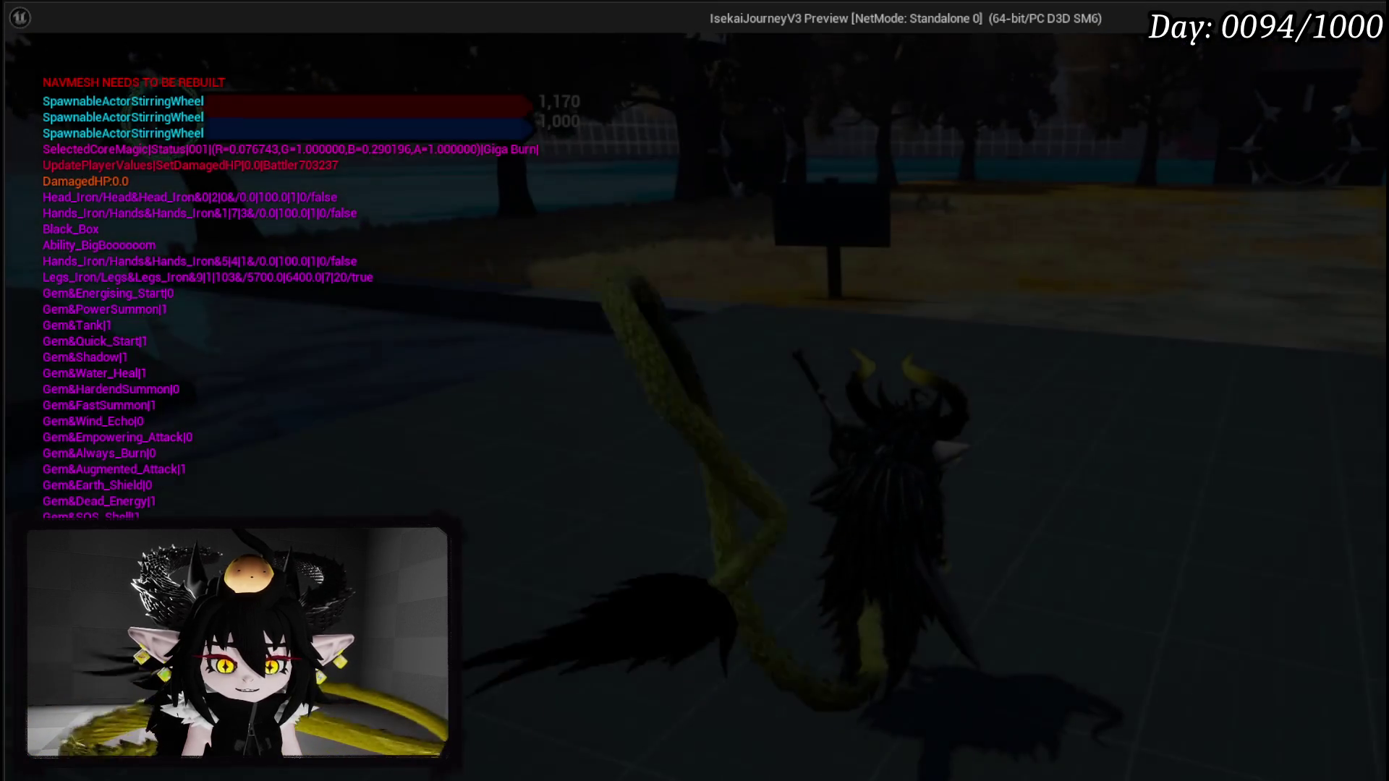
key("Escape")
mouse_move(469, 229)
left_mouse_down()
mouse_move(605, 240)
mouse_move(587, 236)
mouse_move(511, 313)
left_mouse_up()
left_click_drag(438, 266, 552, 222)
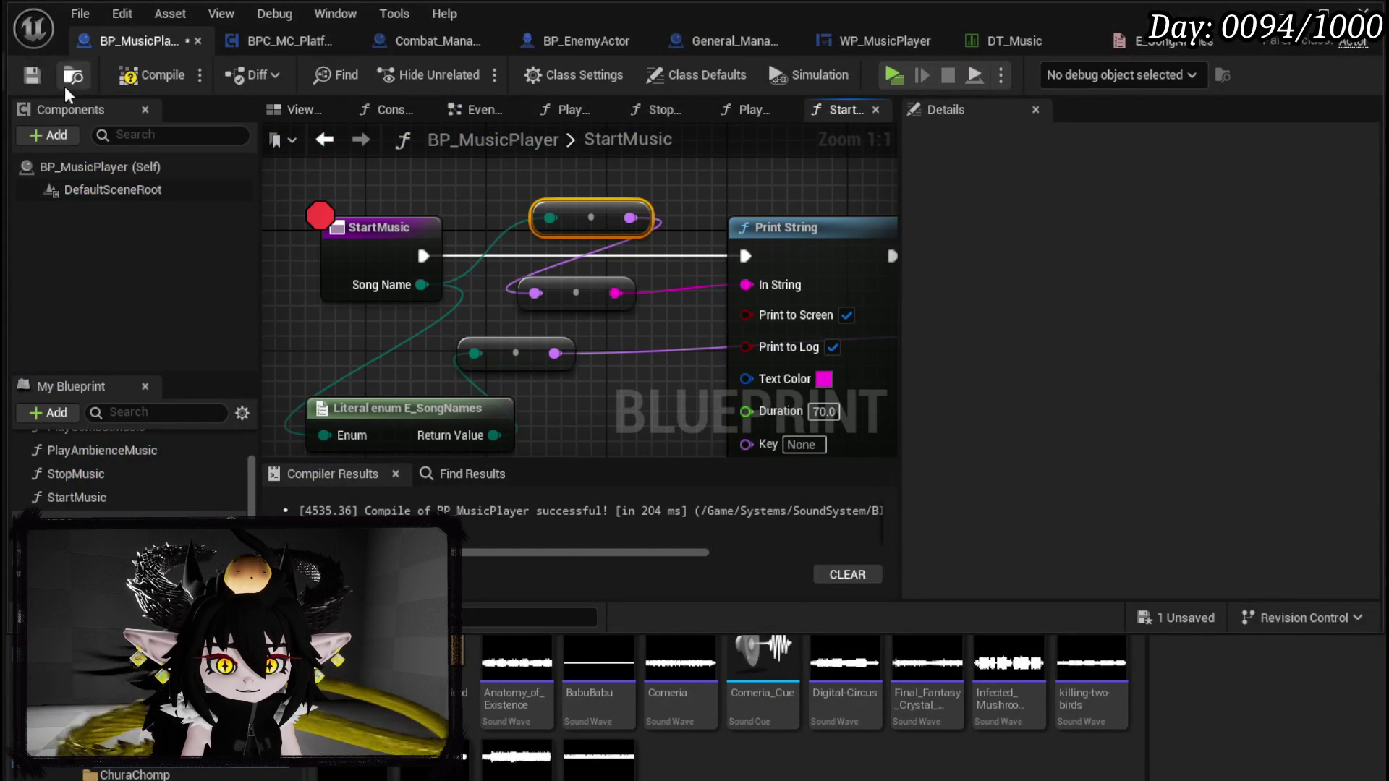
Step: Play the level, step past the breakpoint and confirm the conversion returns E_SongNames::NewEnumerator1
left_click(1284, 13)
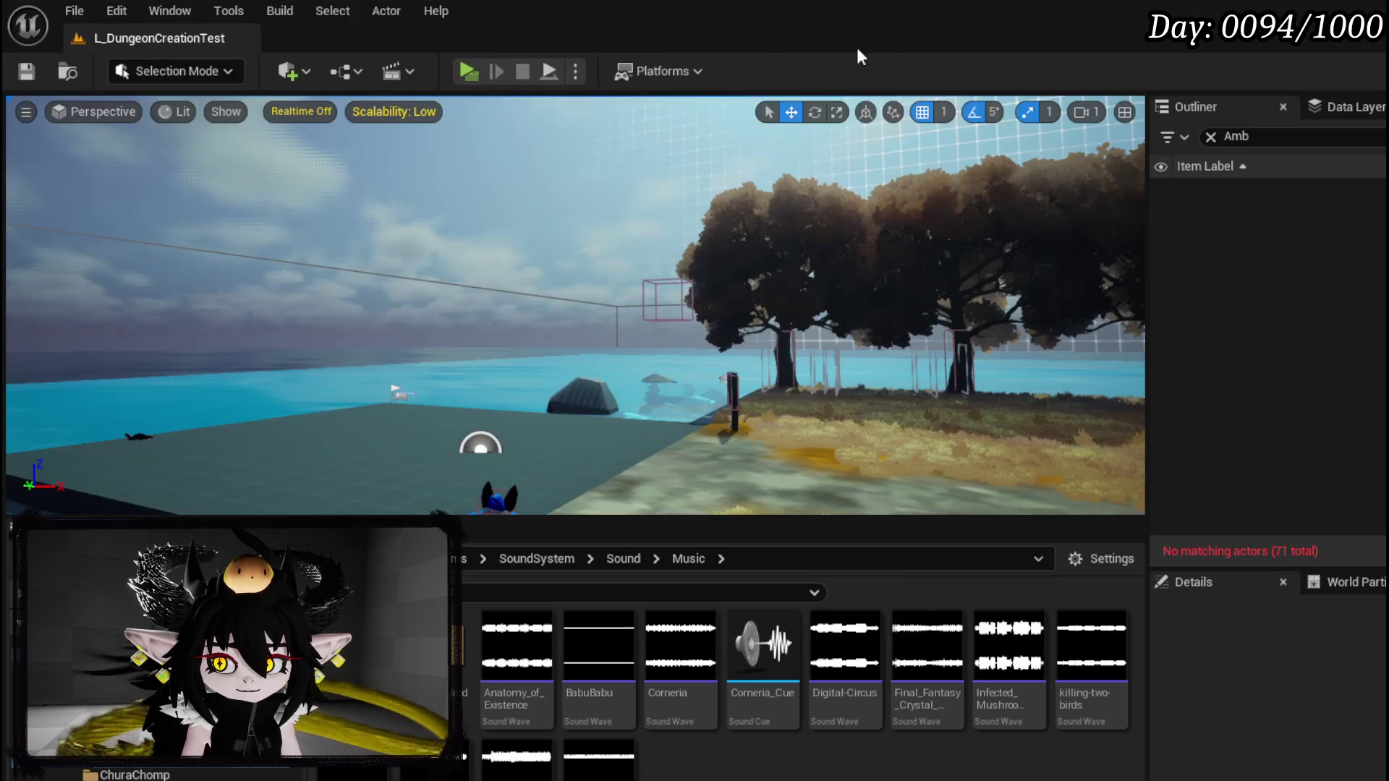
left_click(467, 72)
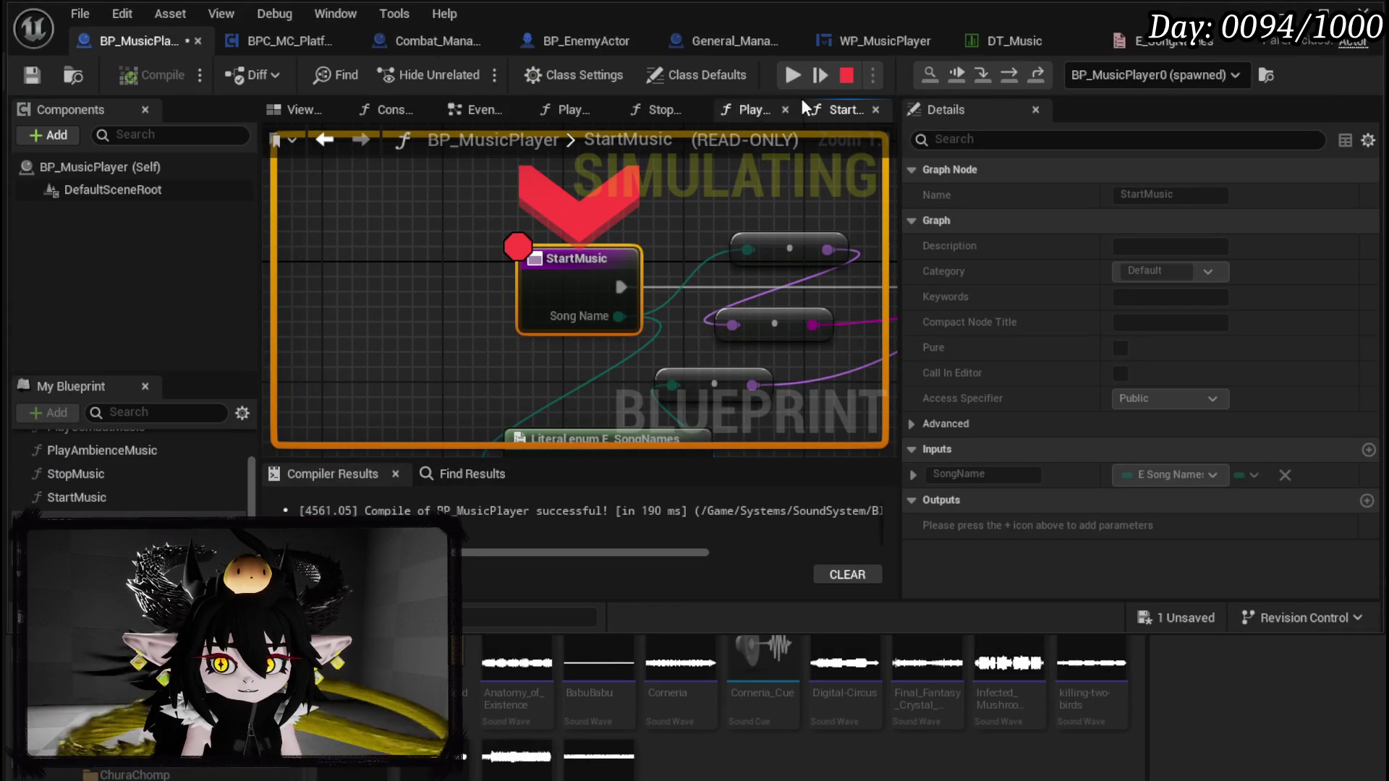
left_click(1005, 79)
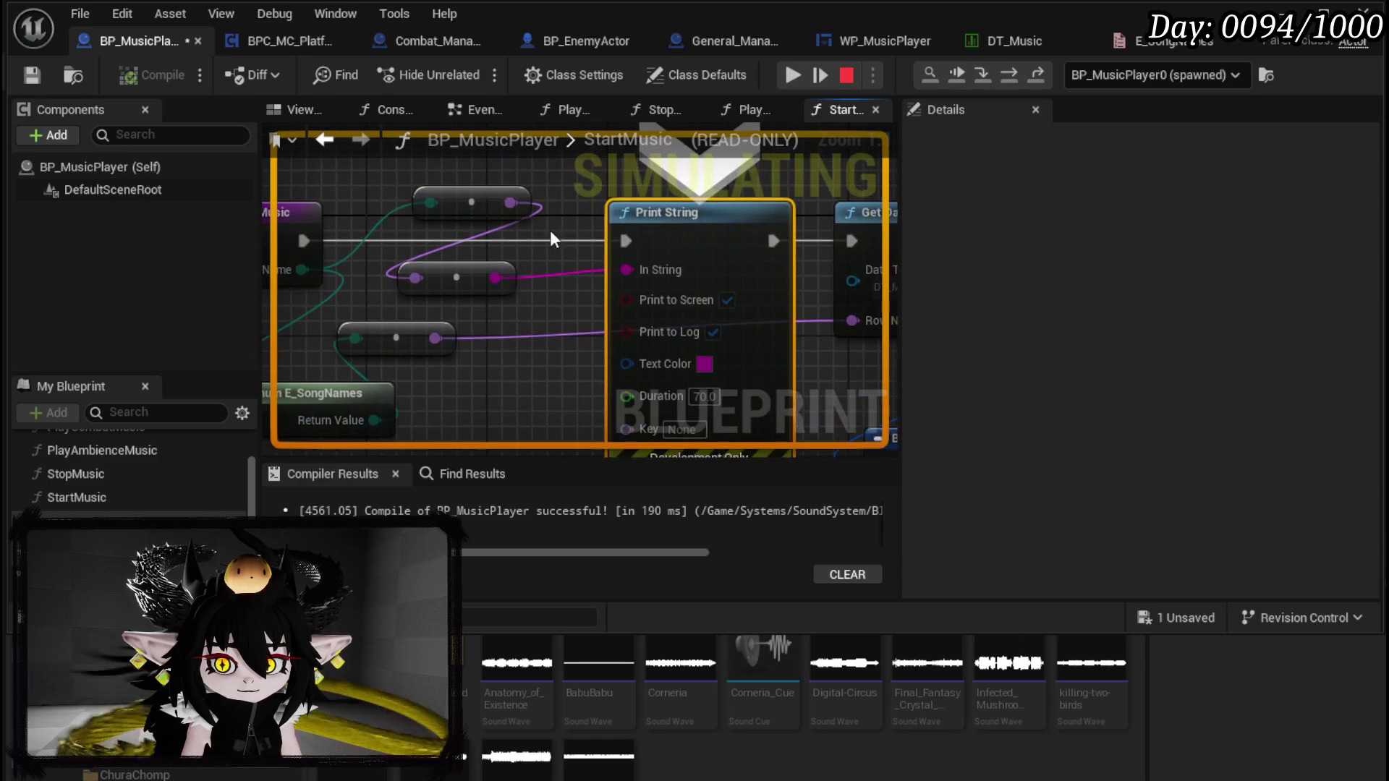
mouse_move(435, 205)
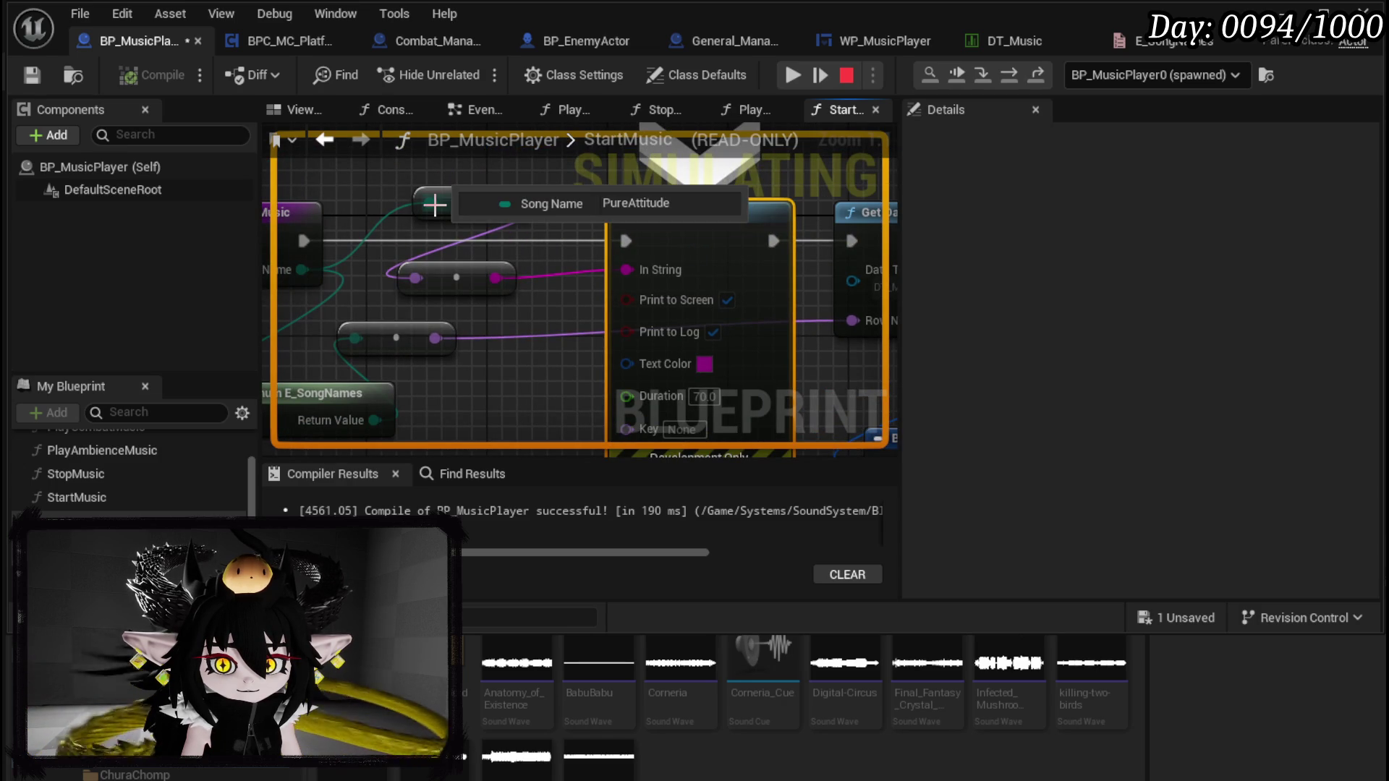
mouse_move(516, 206)
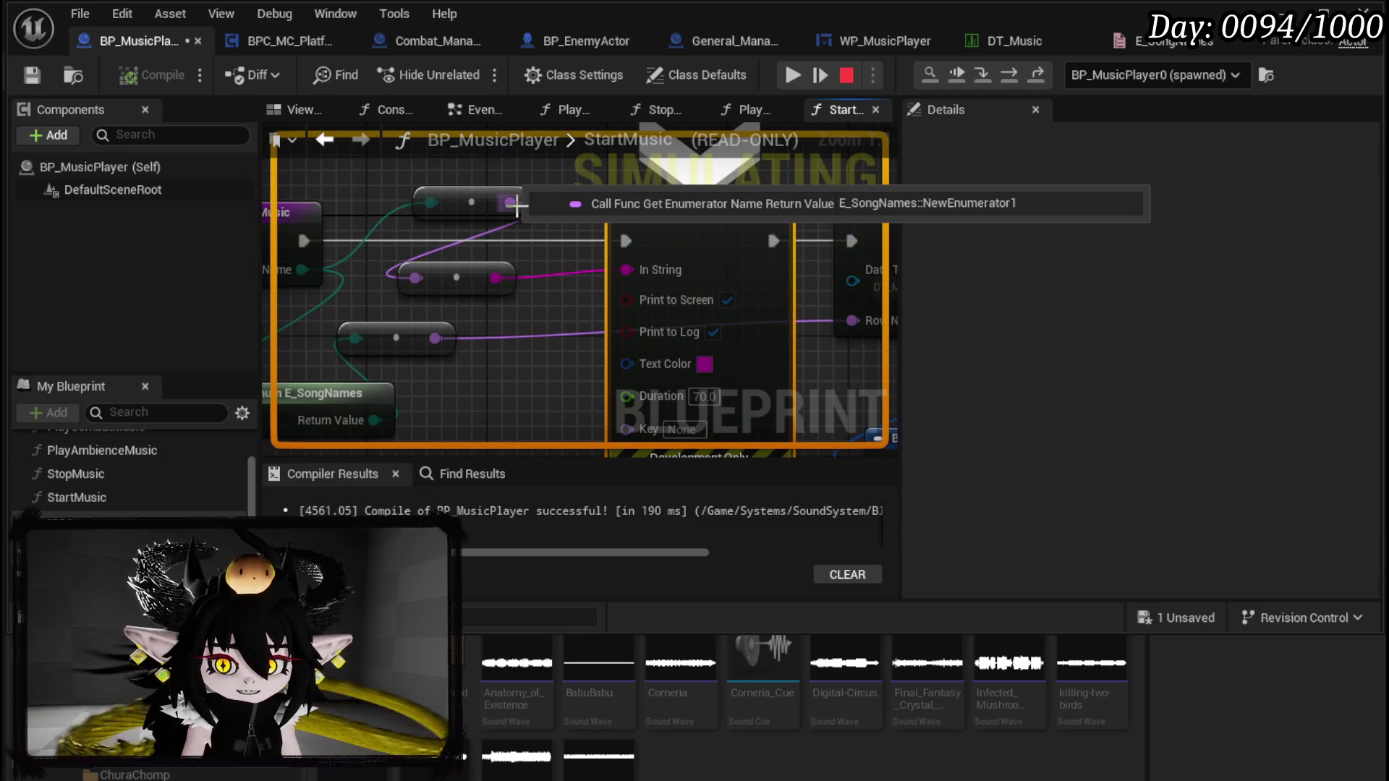
mouse_move(417, 279)
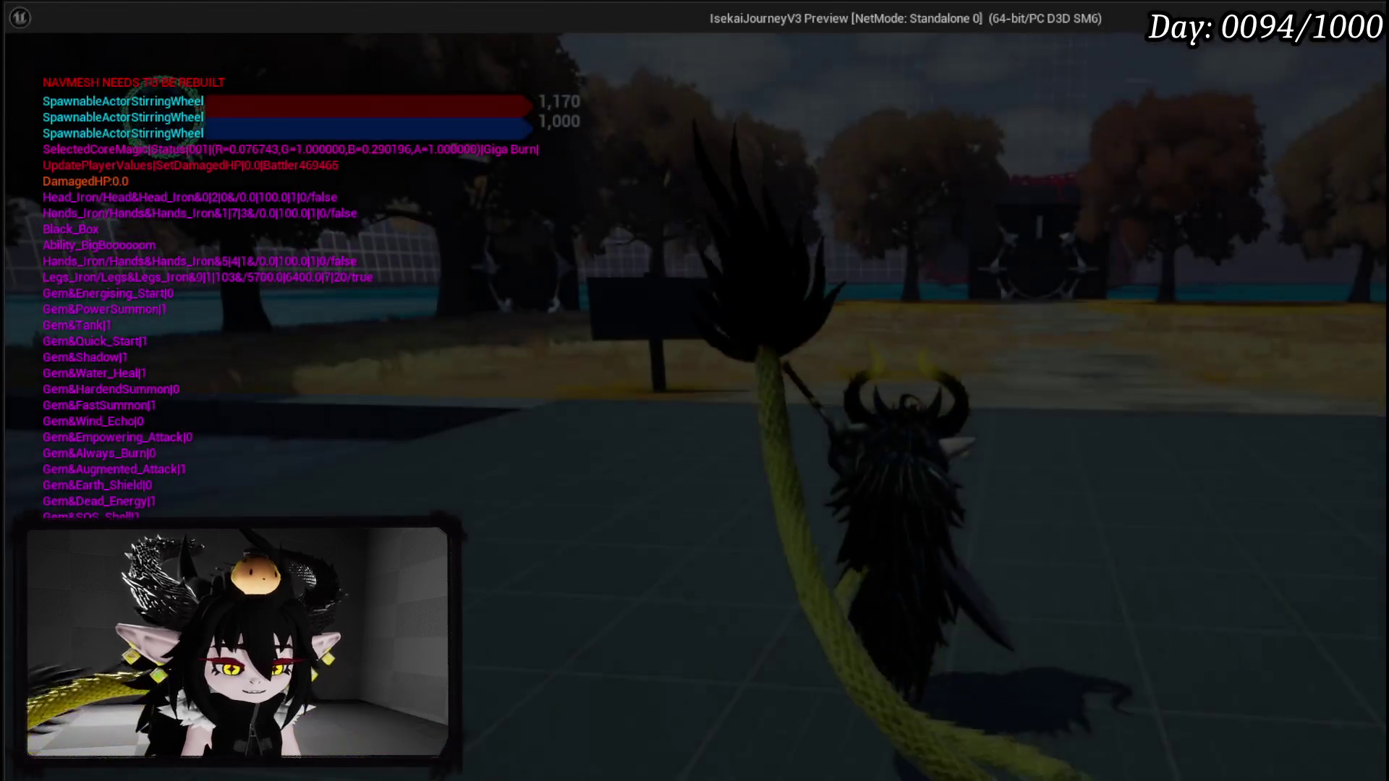
key("Escape")
mouse_move(420, 283)
left_mouse_down()
mouse_move(524, 335)
mouse_move(275, 250)
left_mouse_up()
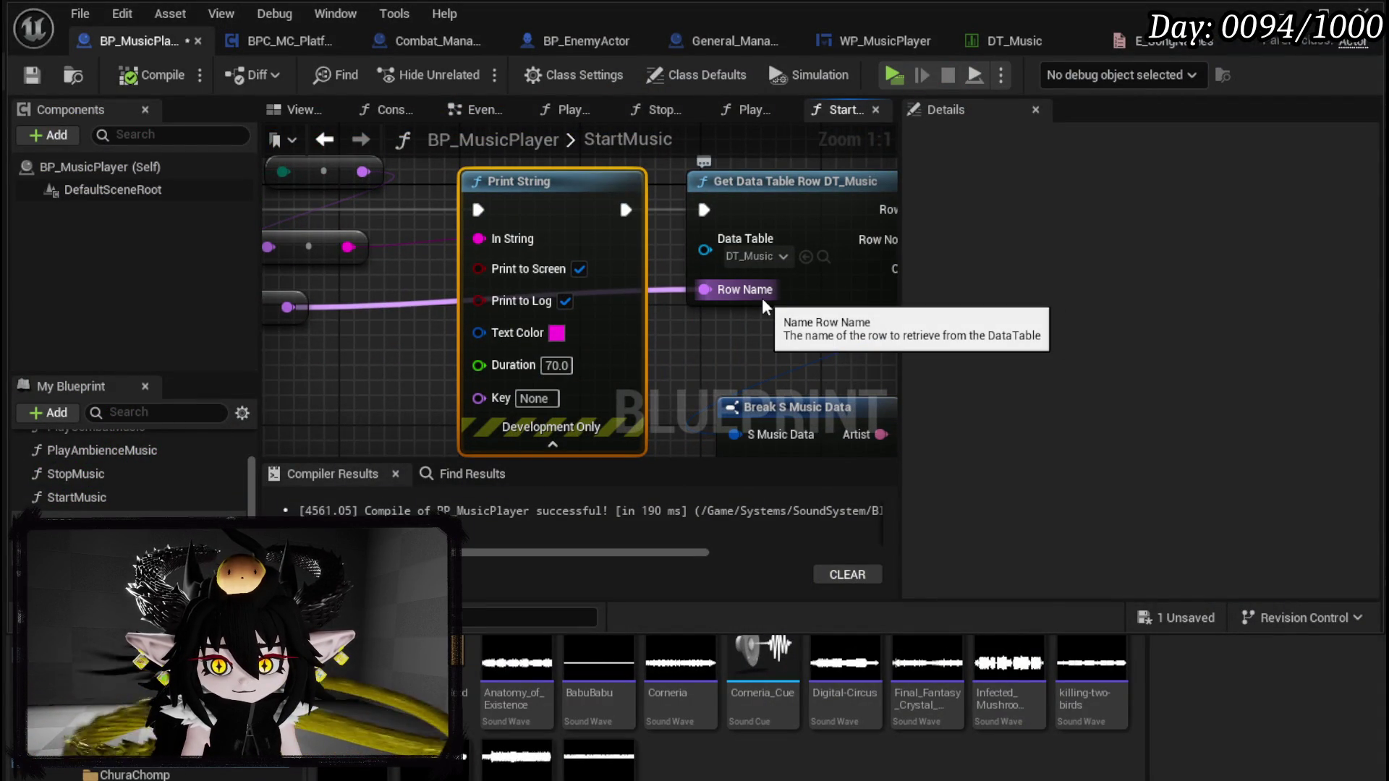
Step: Delete the three enum-to-name conversion nodes between StartMusic and Print String
left_click_drag(428, 288, 638, 309)
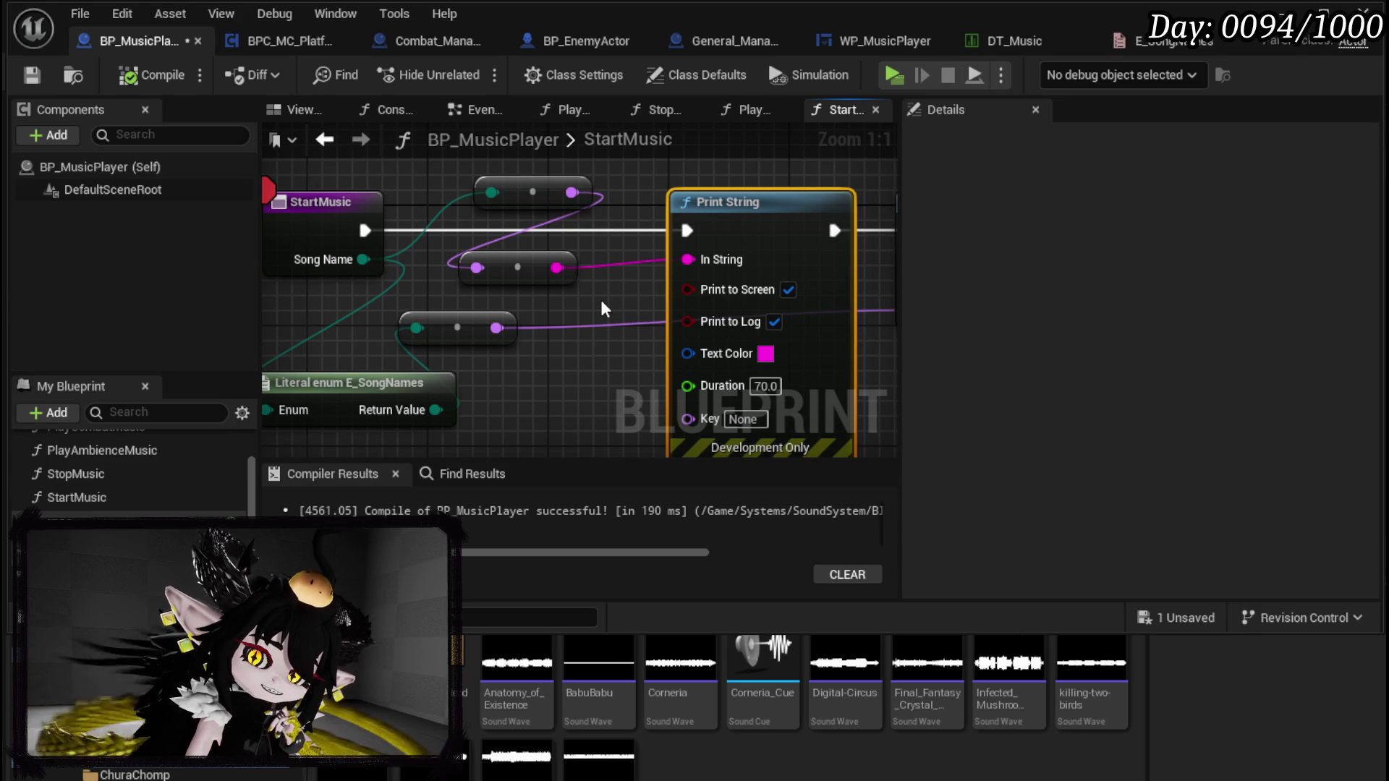
scroll(602, 304, "down", 2)
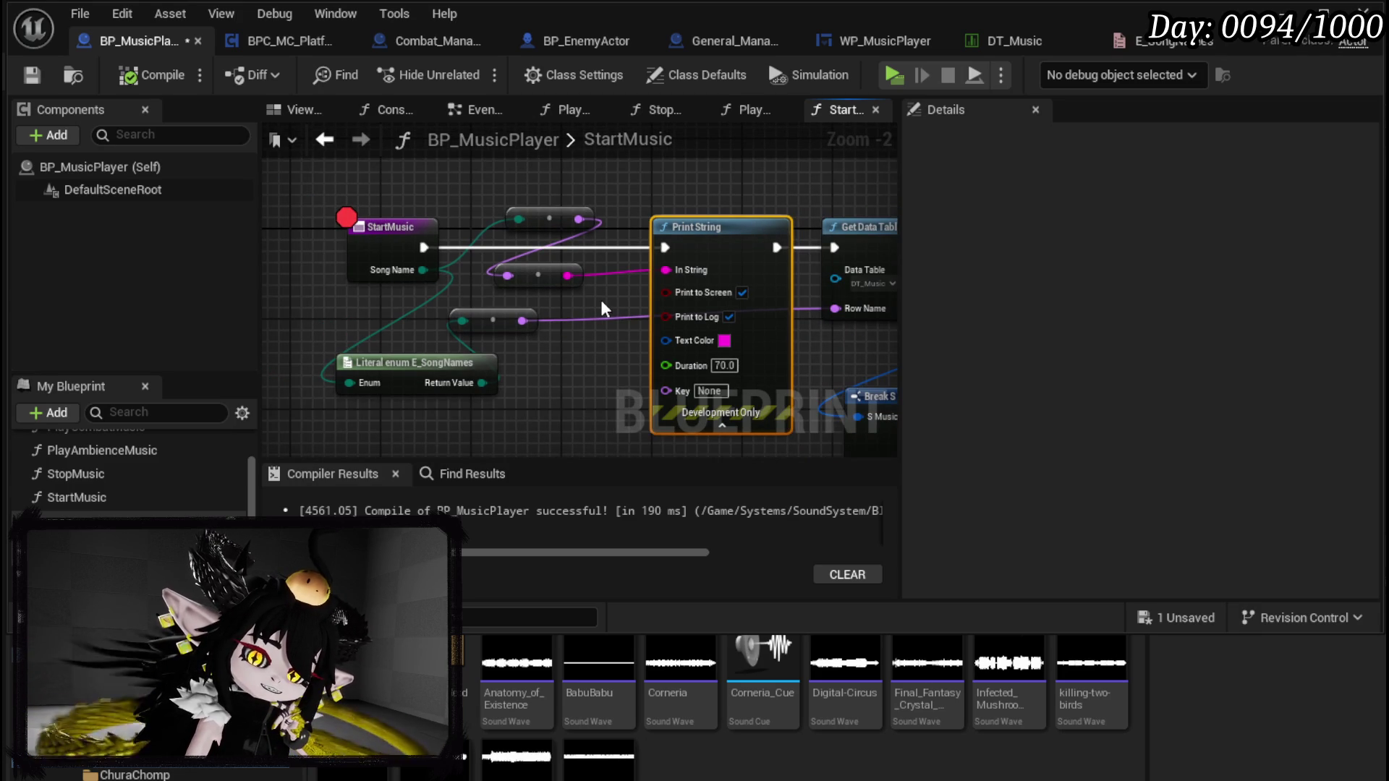
left_click_drag(459, 188, 565, 324)
key("Delete")
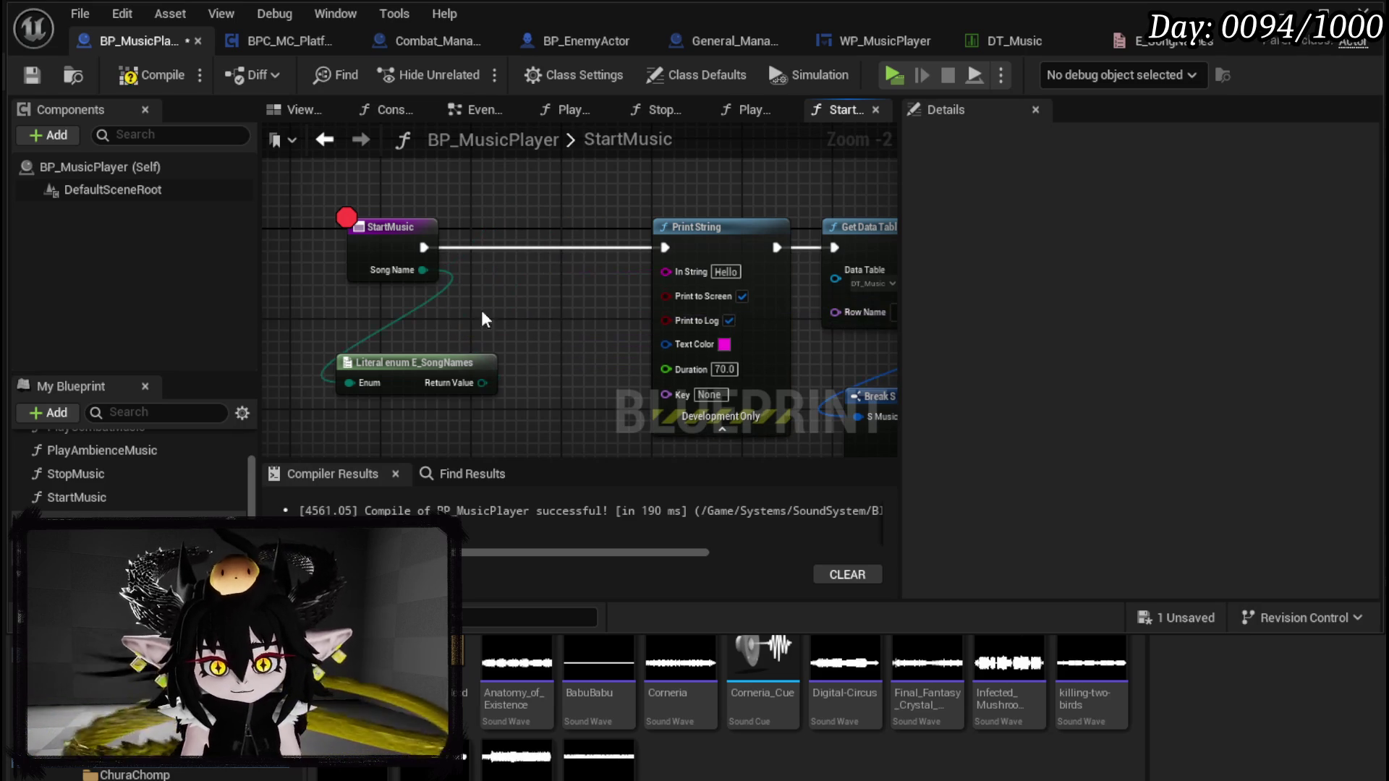
left_click(424, 276)
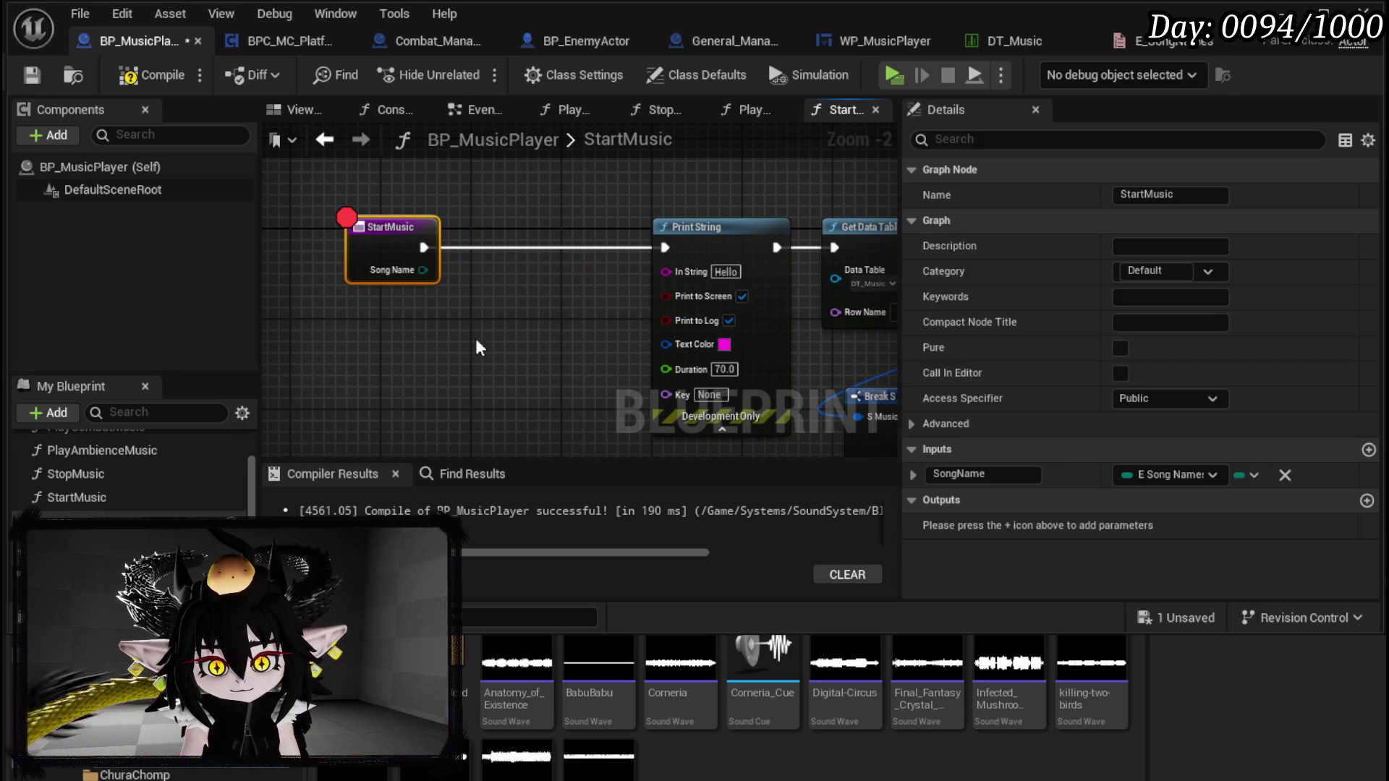
Step: Add a new Gameplay Tag input parameter to the StartMusic function
left_click(1368, 449)
left_click(1175, 501)
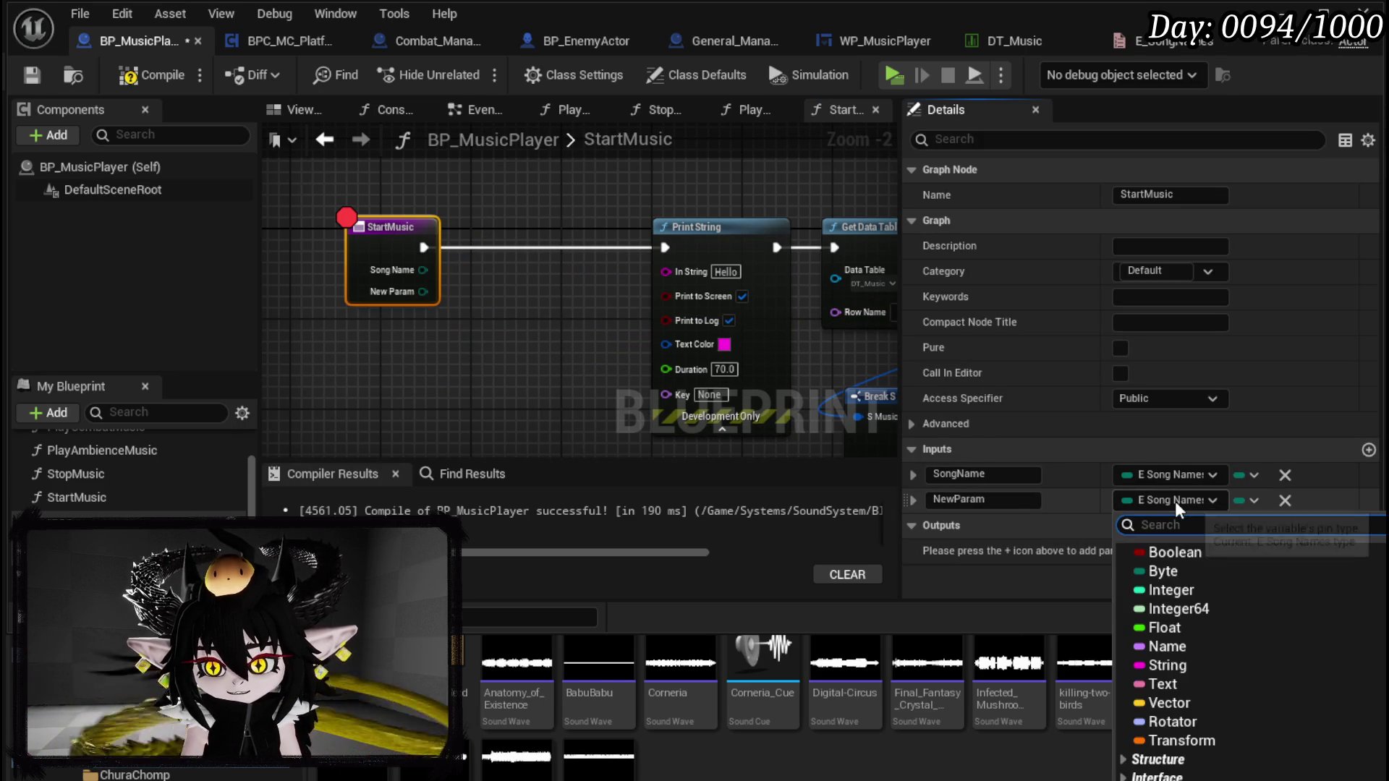
type("GamePlay")
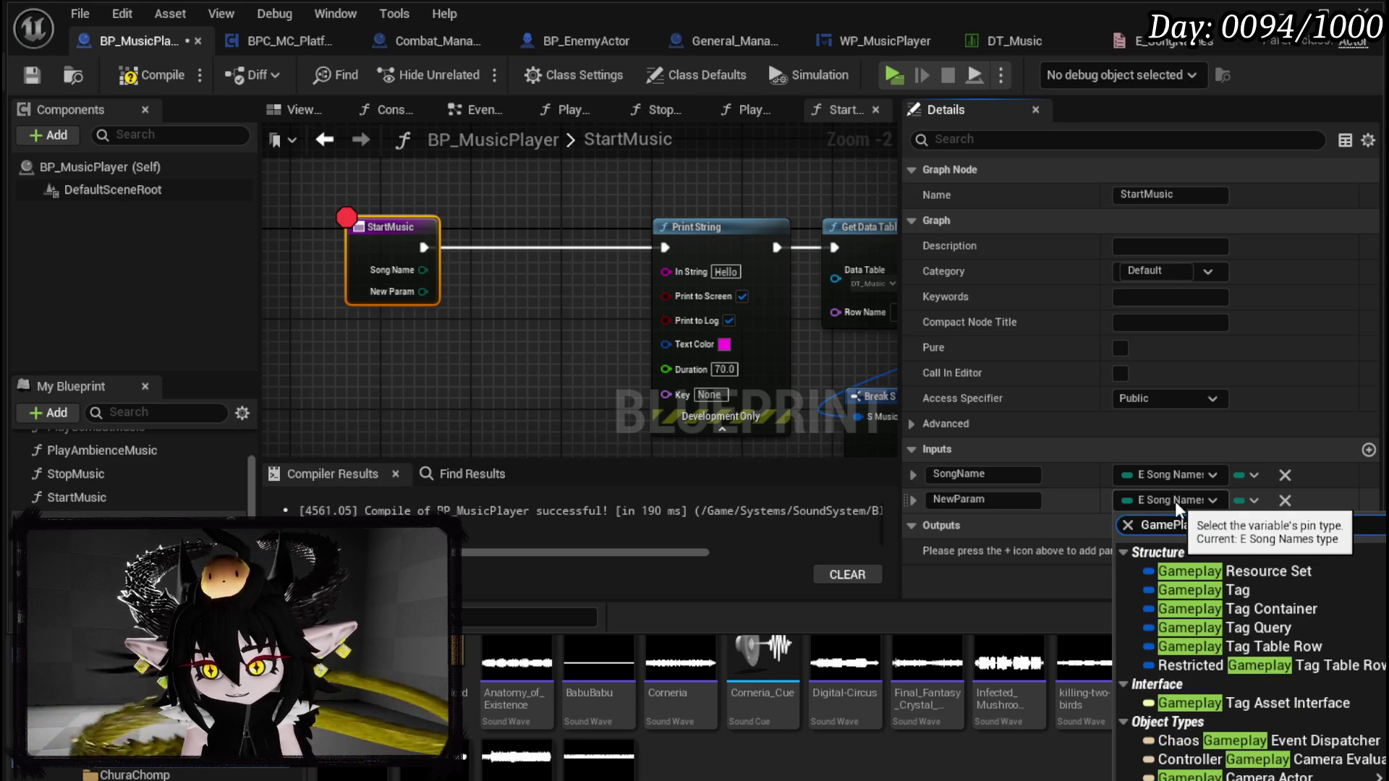
left_click(1220, 589)
Step: Rename the NewParam input to Tag, then compile and save BP_MusicPlayer
left_click(464, 347)
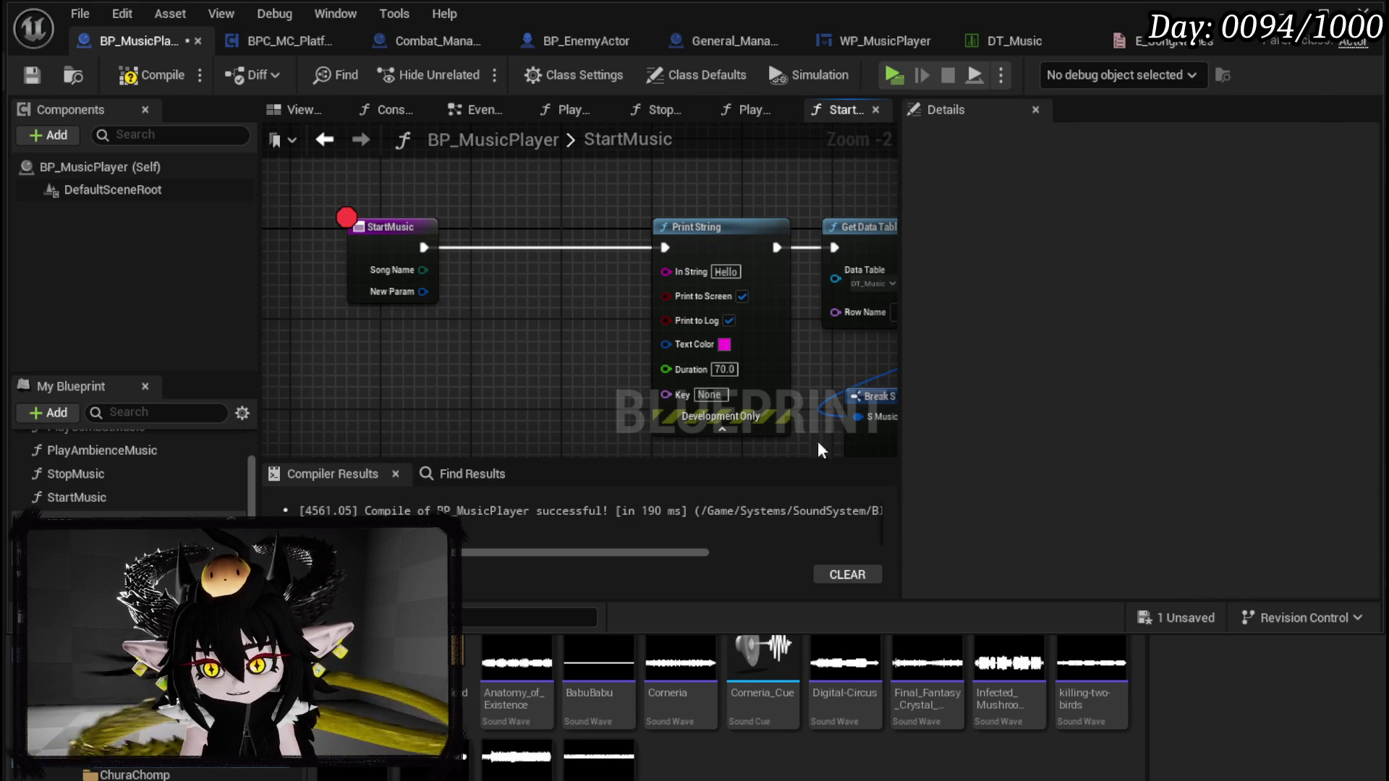
left_click(397, 294)
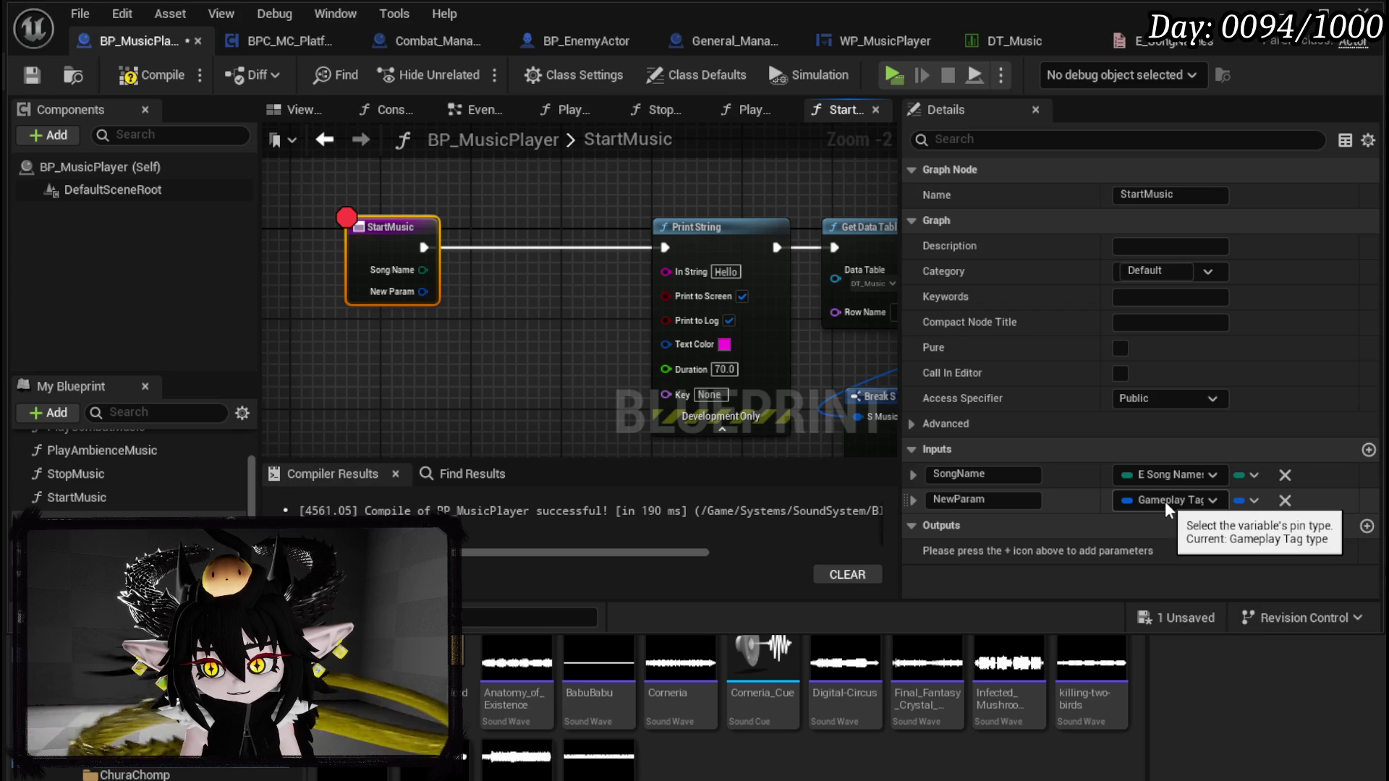
left_click(1026, 498)
type("Tag")
left_click(502, 327)
left_click(367, 284)
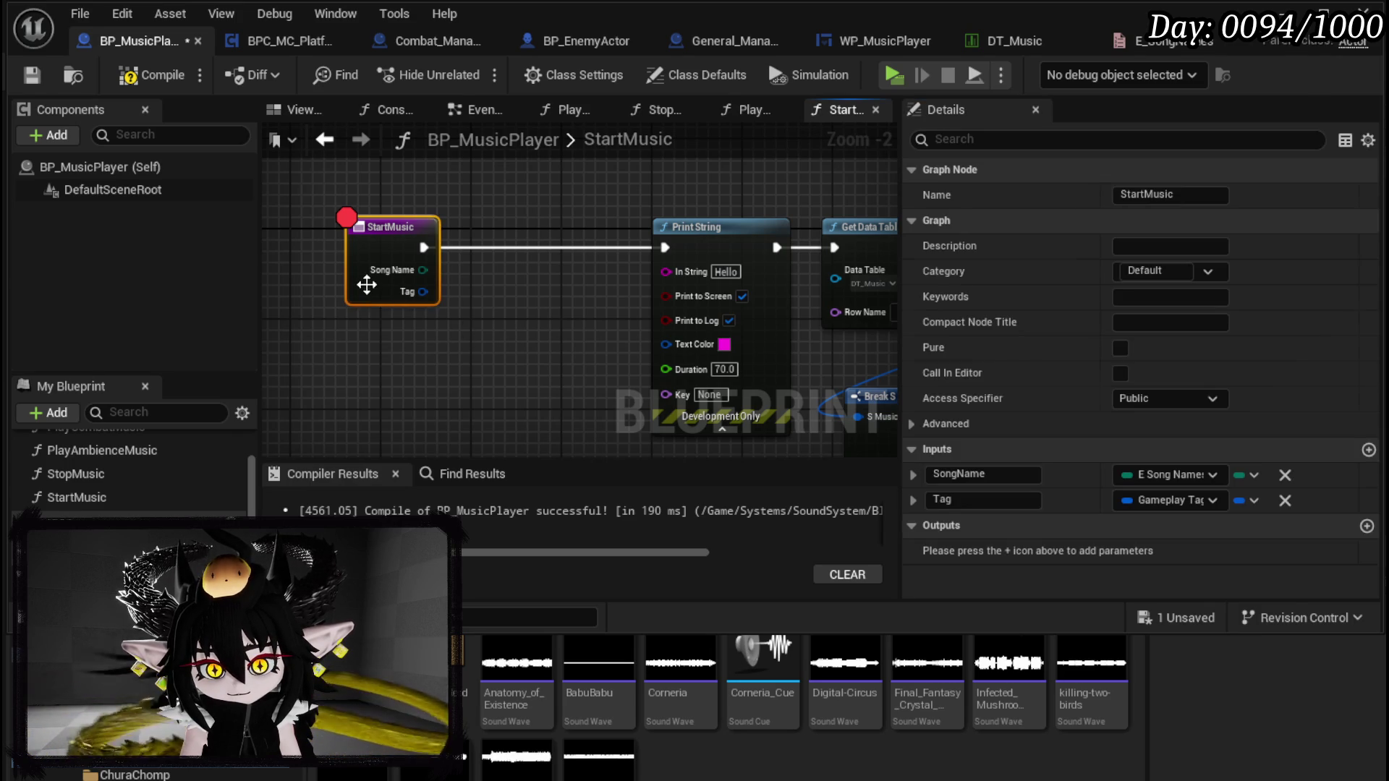
left_click(152, 75)
left_click(32, 75)
Step: Set Get Data Table Row's Row Name to PureAttiude and recompile to clear the error
mouse_move(453, 312)
left_mouse_down()
mouse_move(415, 307)
mouse_move(522, 317)
left_mouse_up()
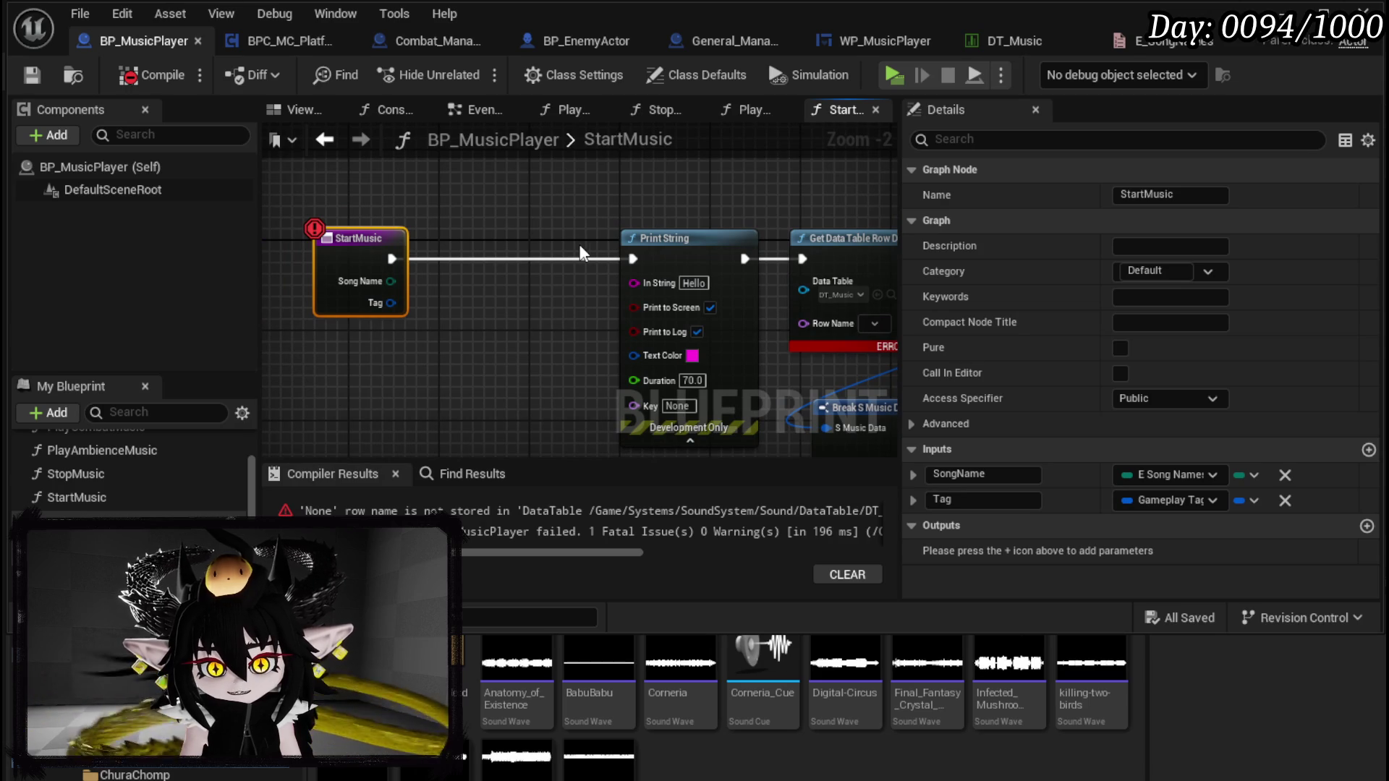
left_click(873, 323)
left_click(889, 365)
left_click(30, 76)
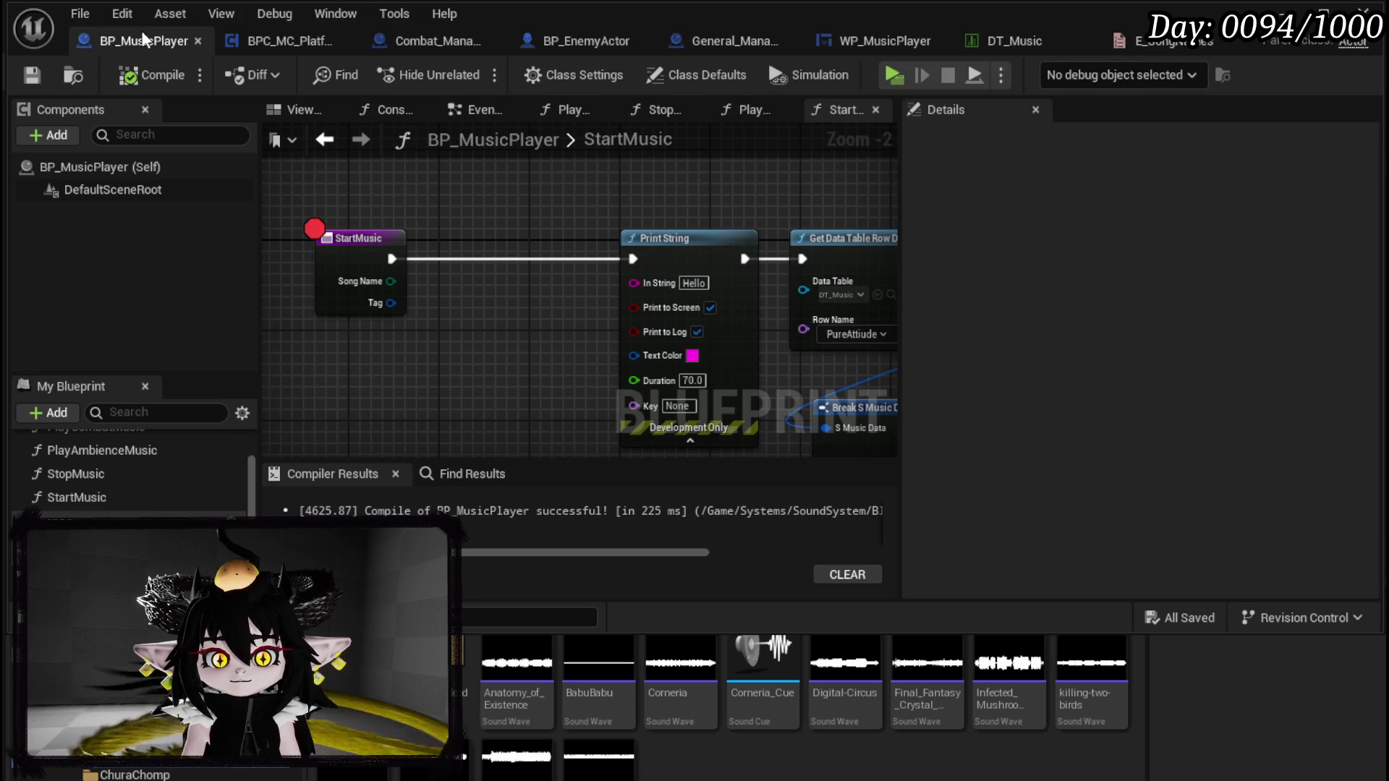
left_click(750, 44)
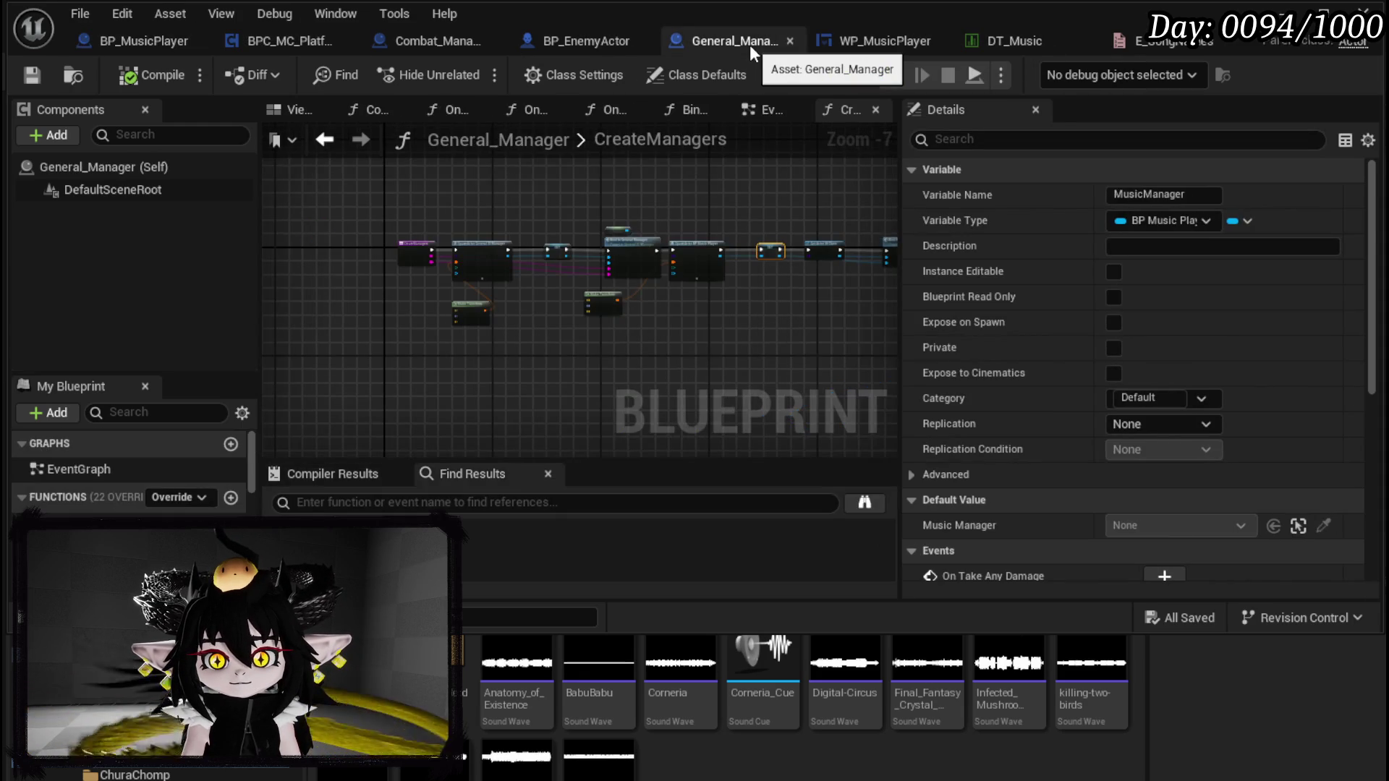
Step: From General_Manager's CreateManagers graph, open Combat_Manager's Bind Music Manager function
left_click(102, 40)
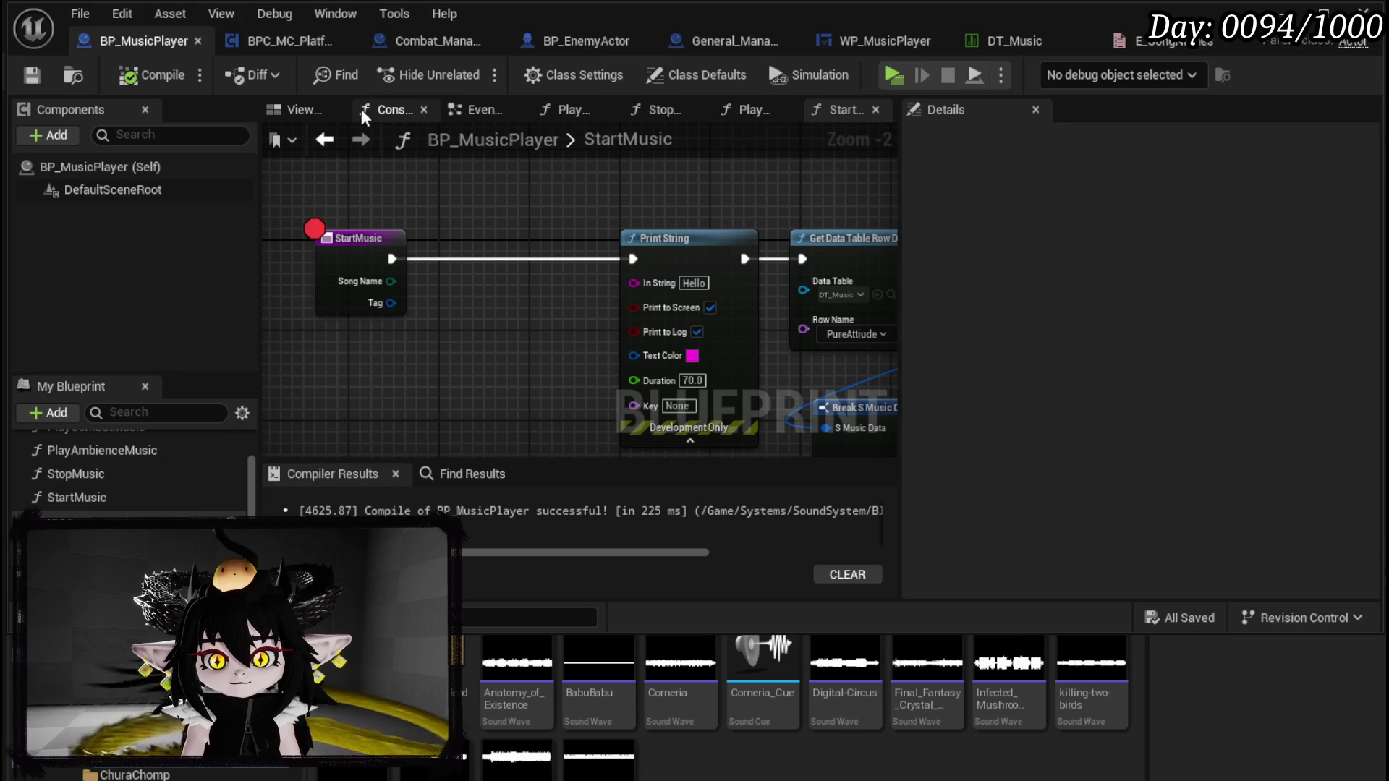
left_click(698, 49)
scroll(677, 217, "up", 5)
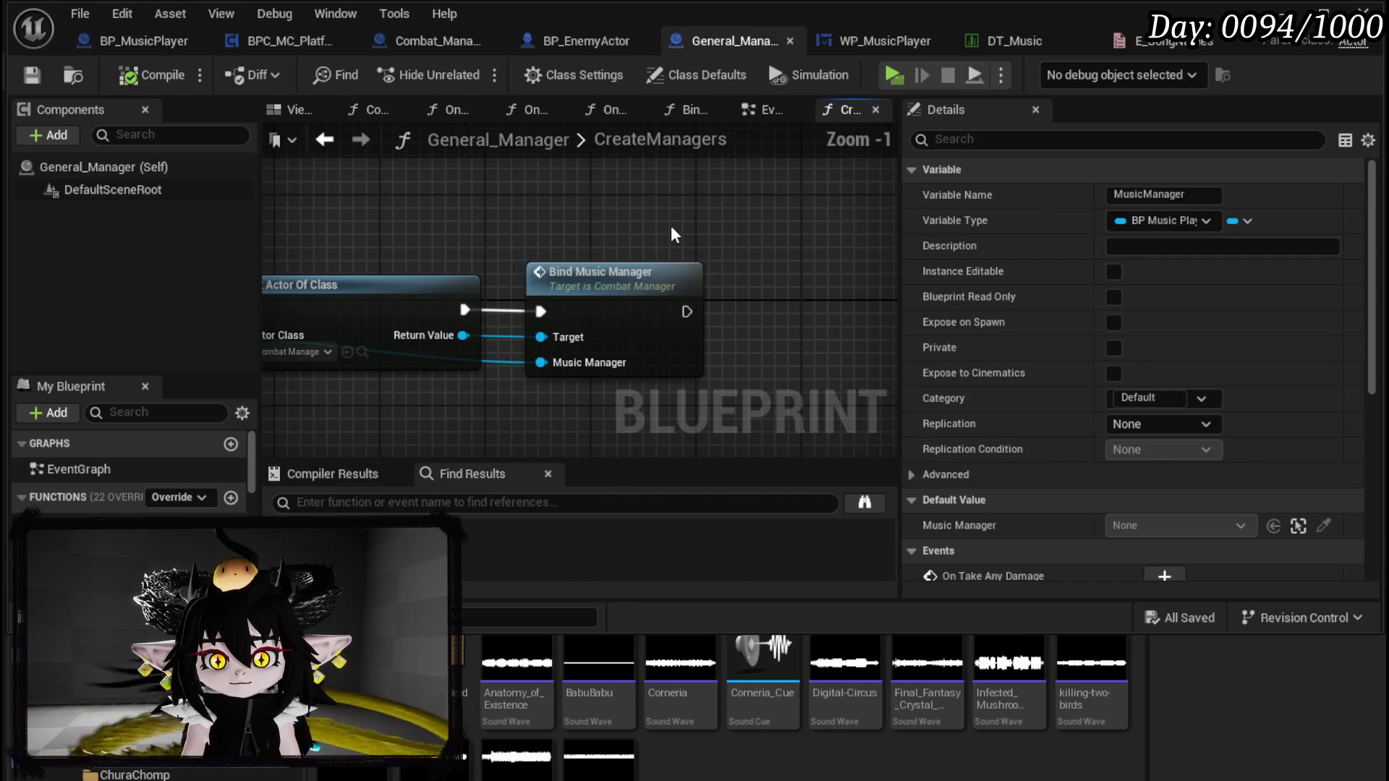
double_click(630, 272)
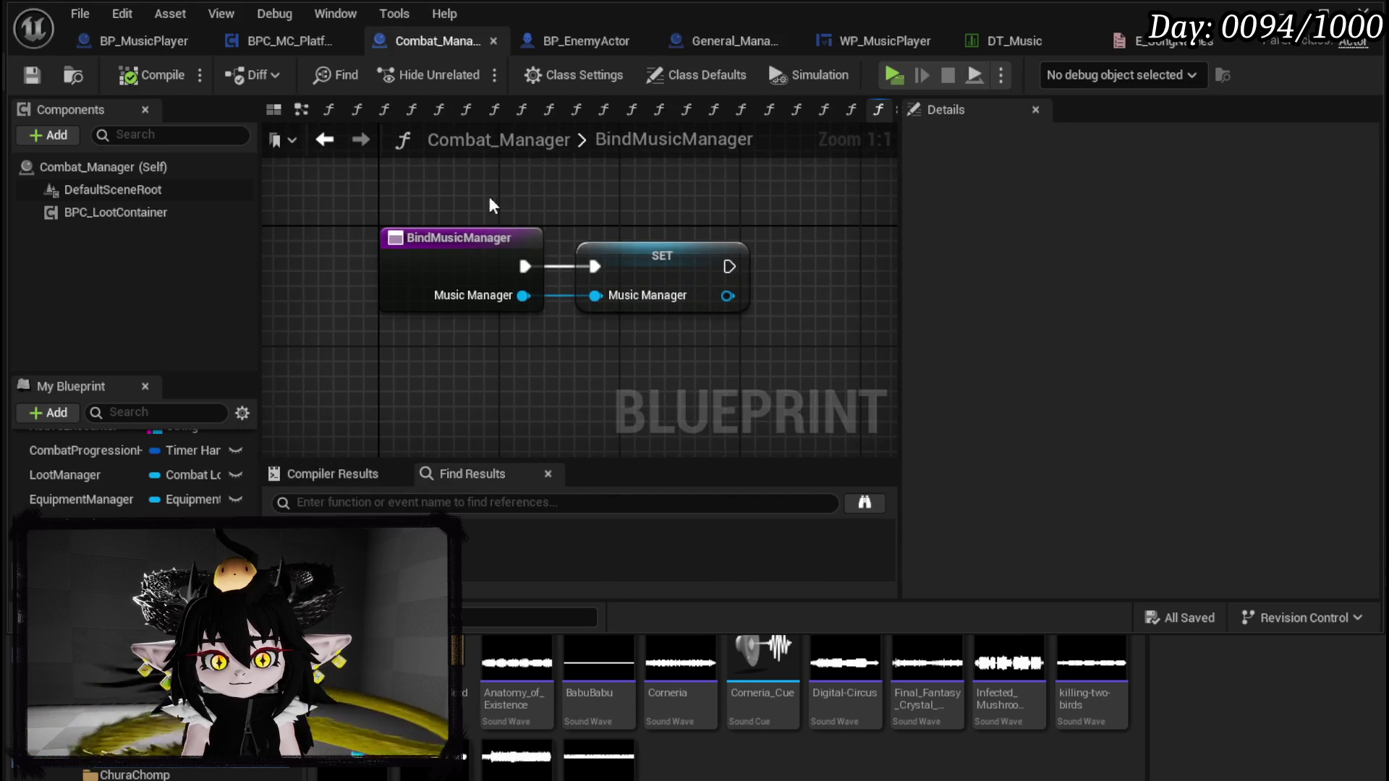
scroll(131, 479, "up", 5)
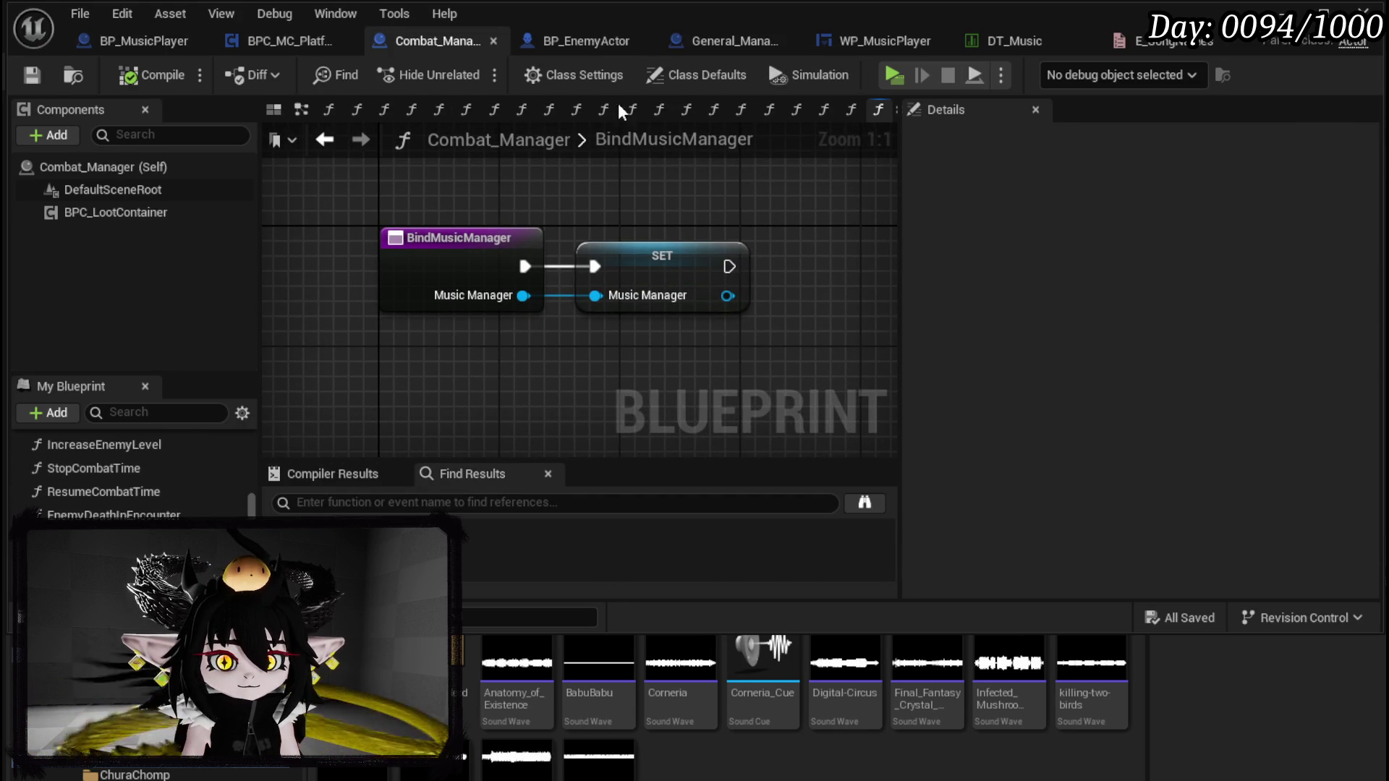
Step: Compare against StartMusic, then scroll through Combat_Manager's BindMusicManager graph and function list
left_click(181, 43)
left_click(425, 42)
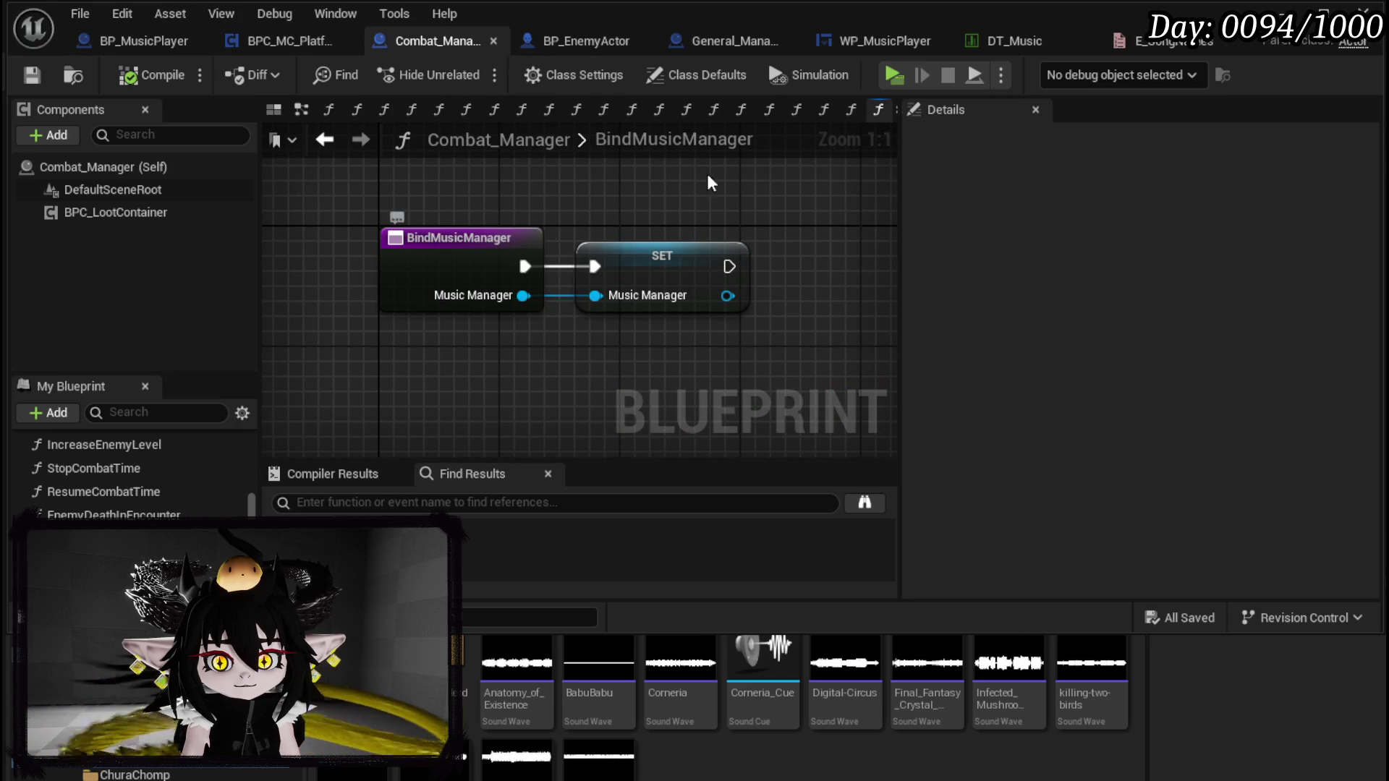
scroll(172, 485, "down", 5)
scroll(168, 482, "up", 3)
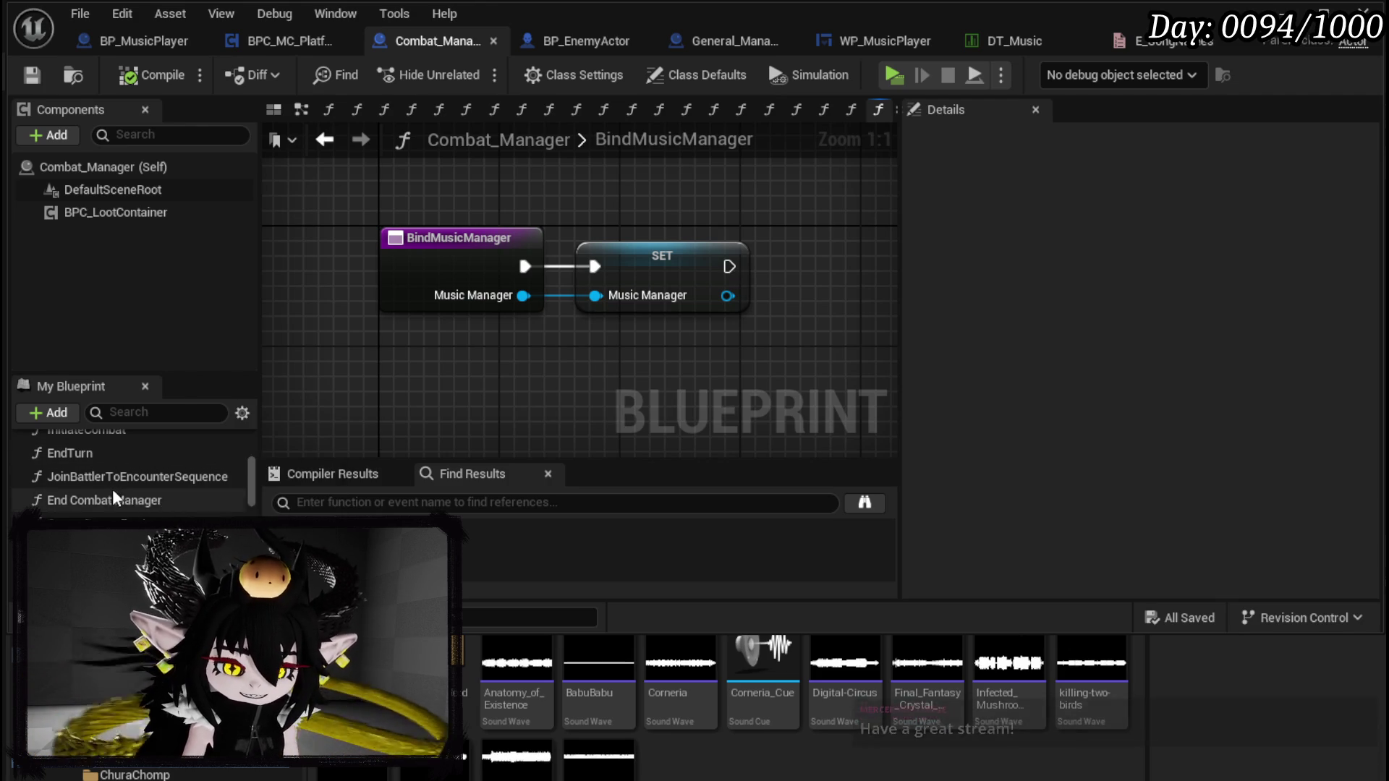
scroll(113, 488, "up", 3)
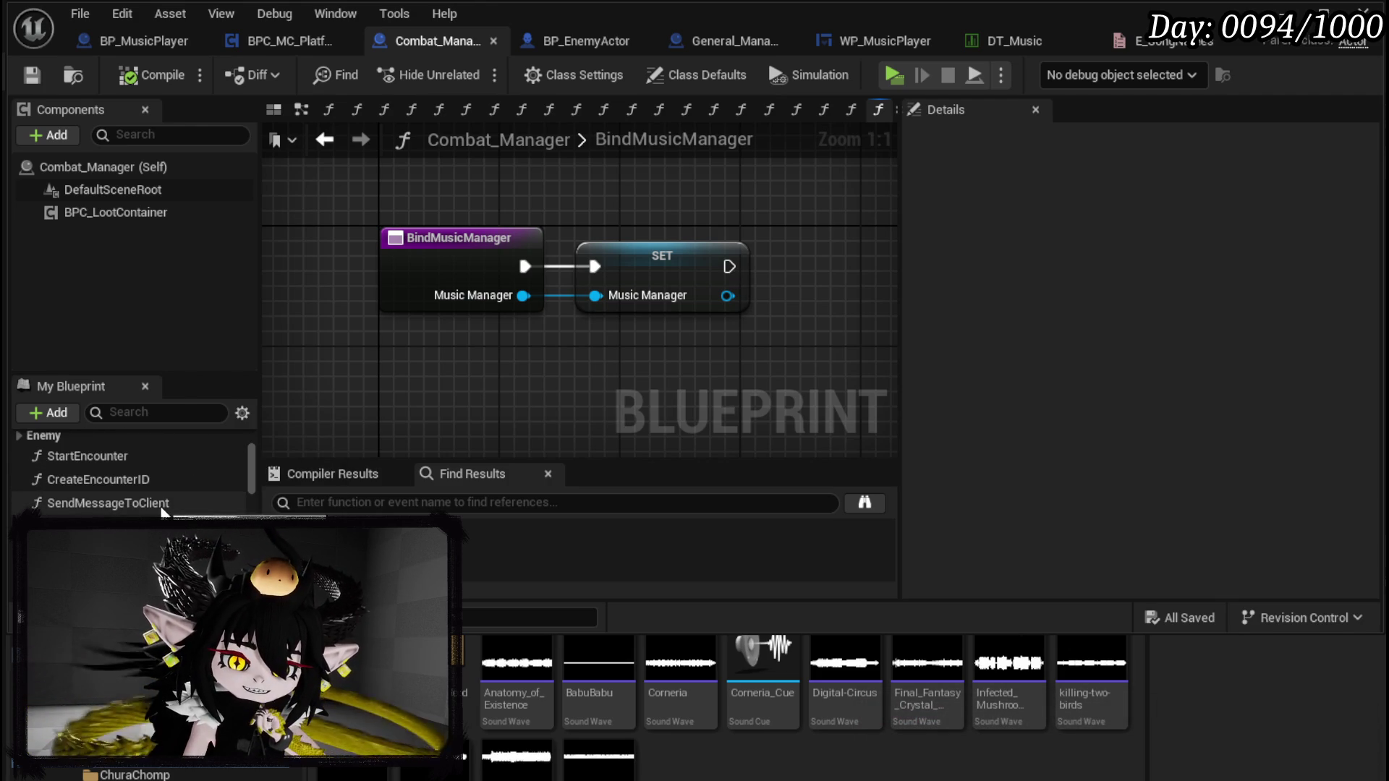
scroll(163, 513, "up", 1)
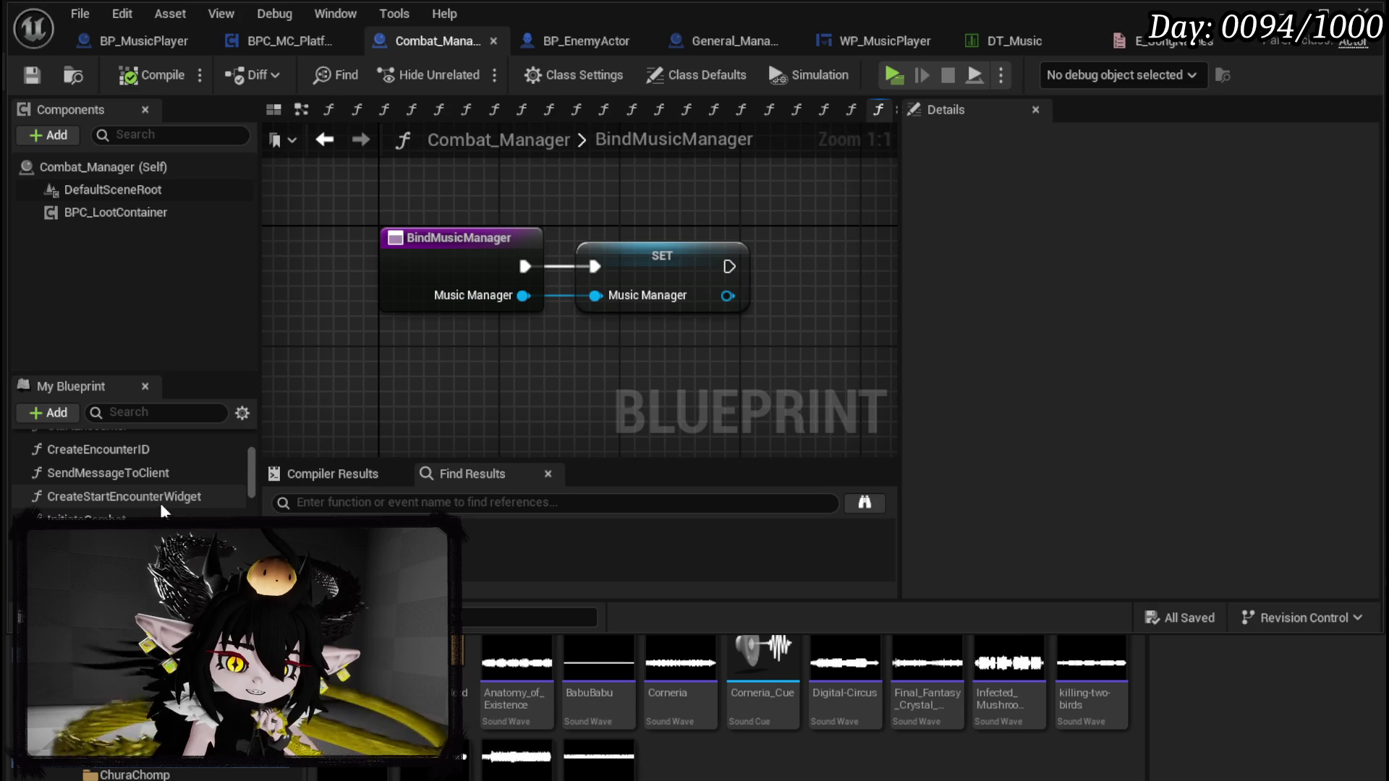
scroll(159, 502, "up", 3)
scroll(159, 503, "up", 2)
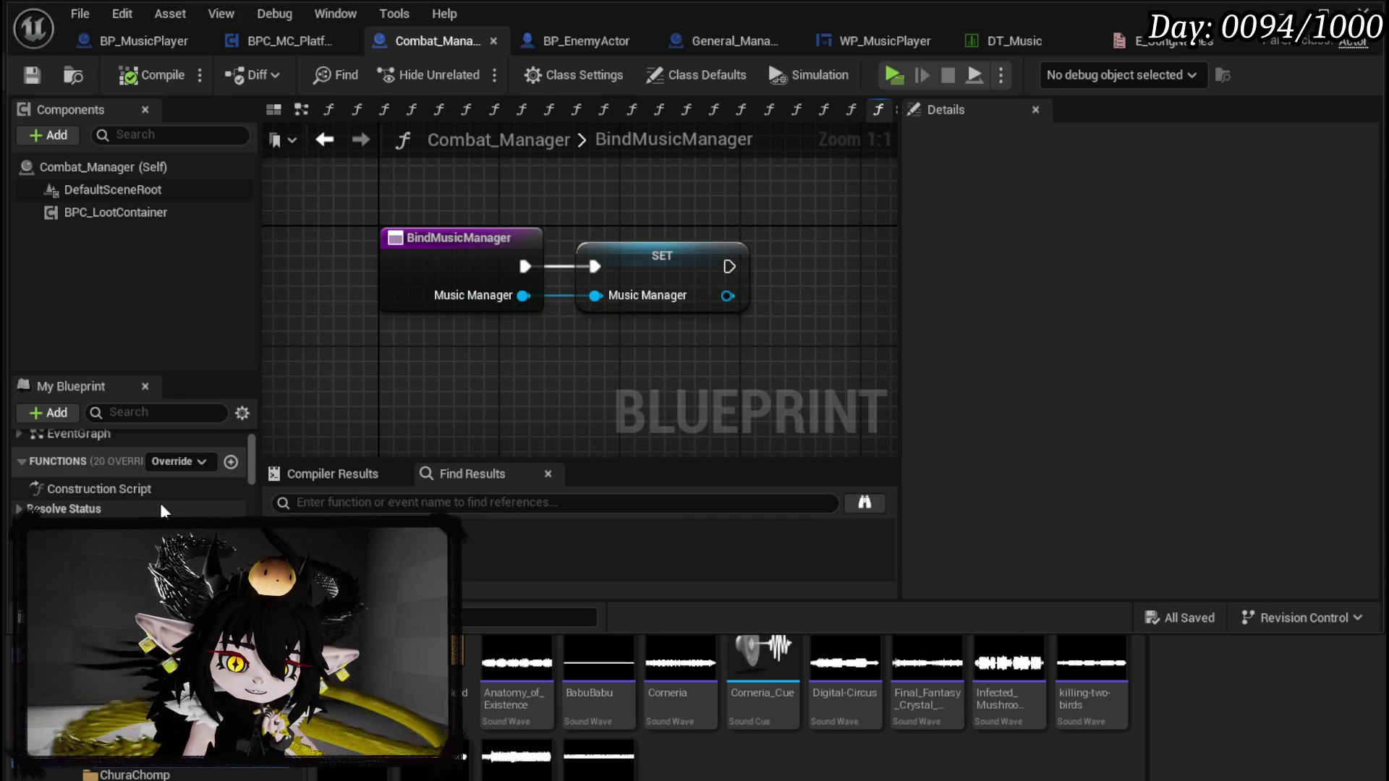
scroll(159, 502, "down", 2)
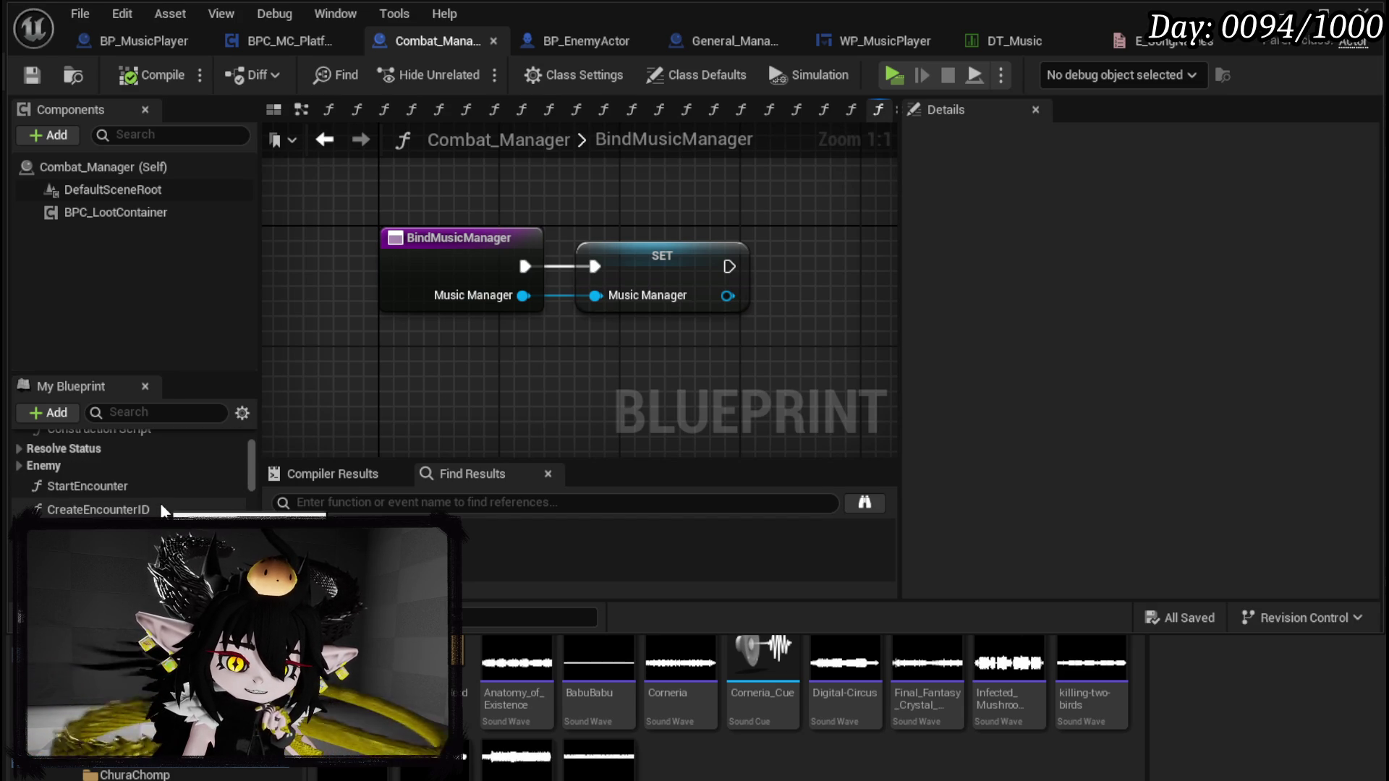
scroll(162, 511, "down", 1)
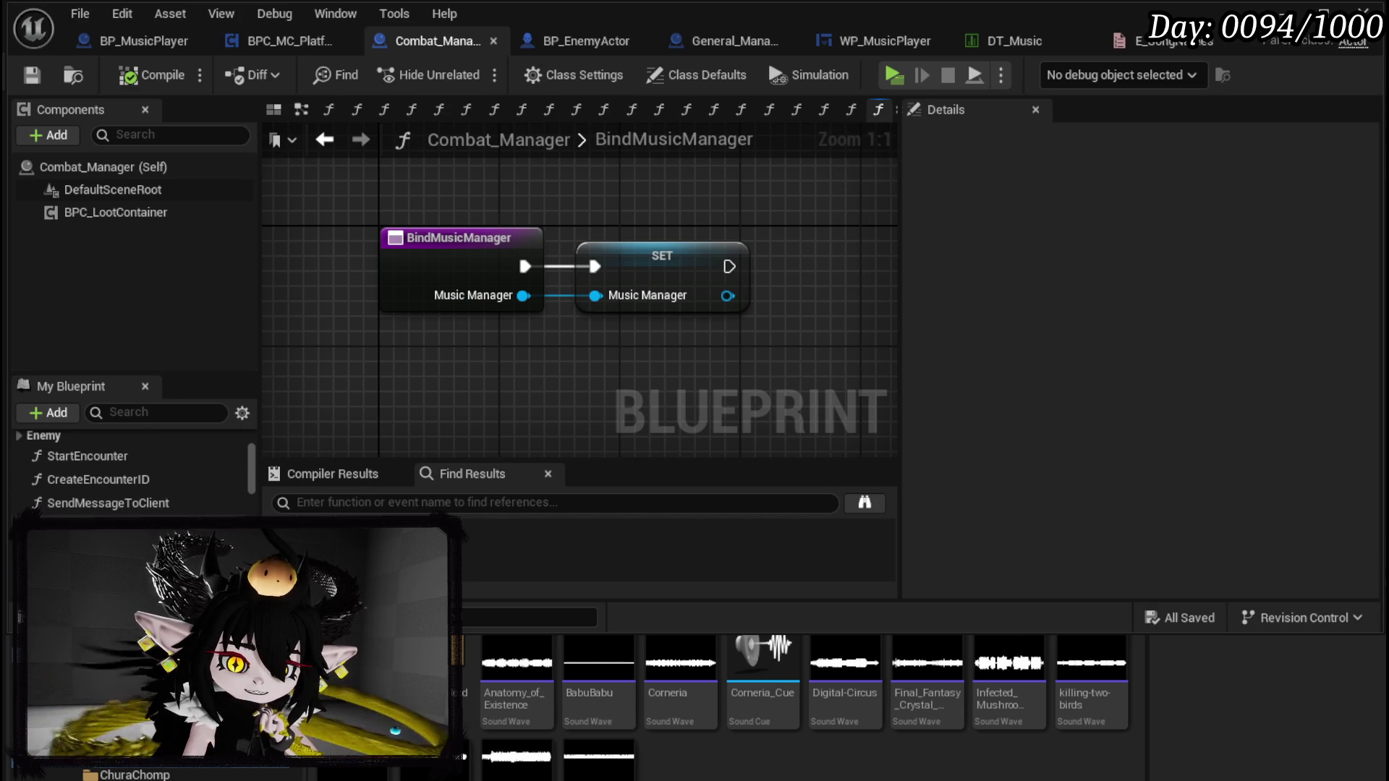
scroll(137, 470, "down", 1)
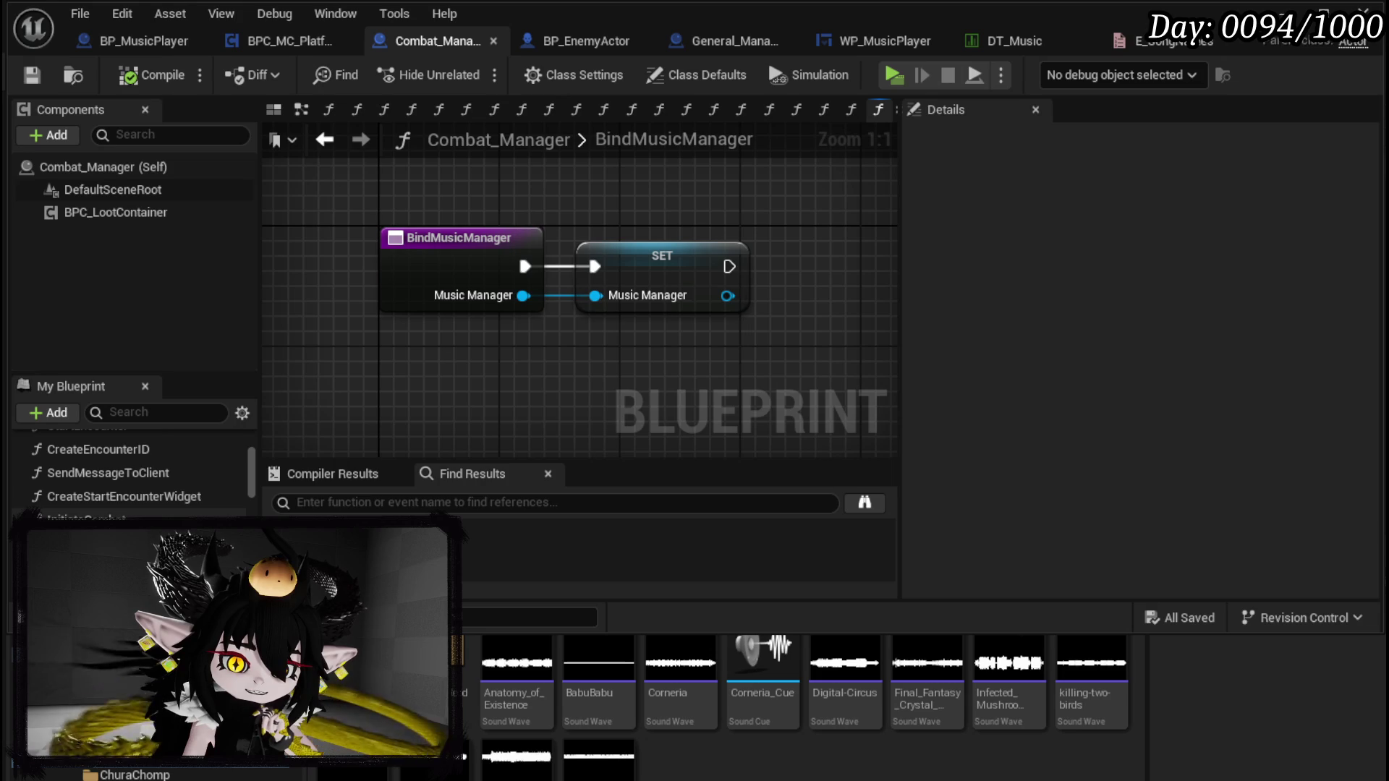
scroll(138, 470, "down", 4)
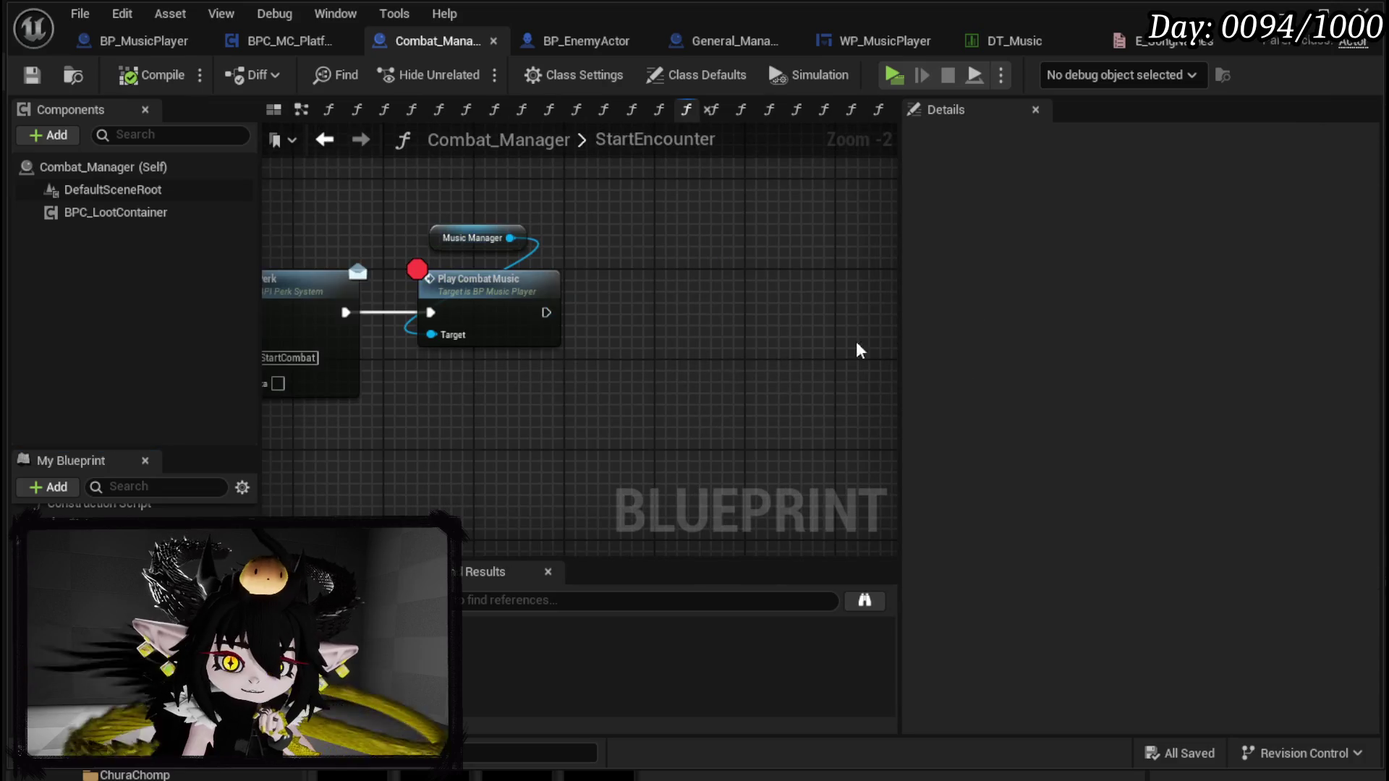
Step: In PlayCombatMusic, open Manage Gameplay Tags from the Start Music node's Tag picker
double_click(510, 326)
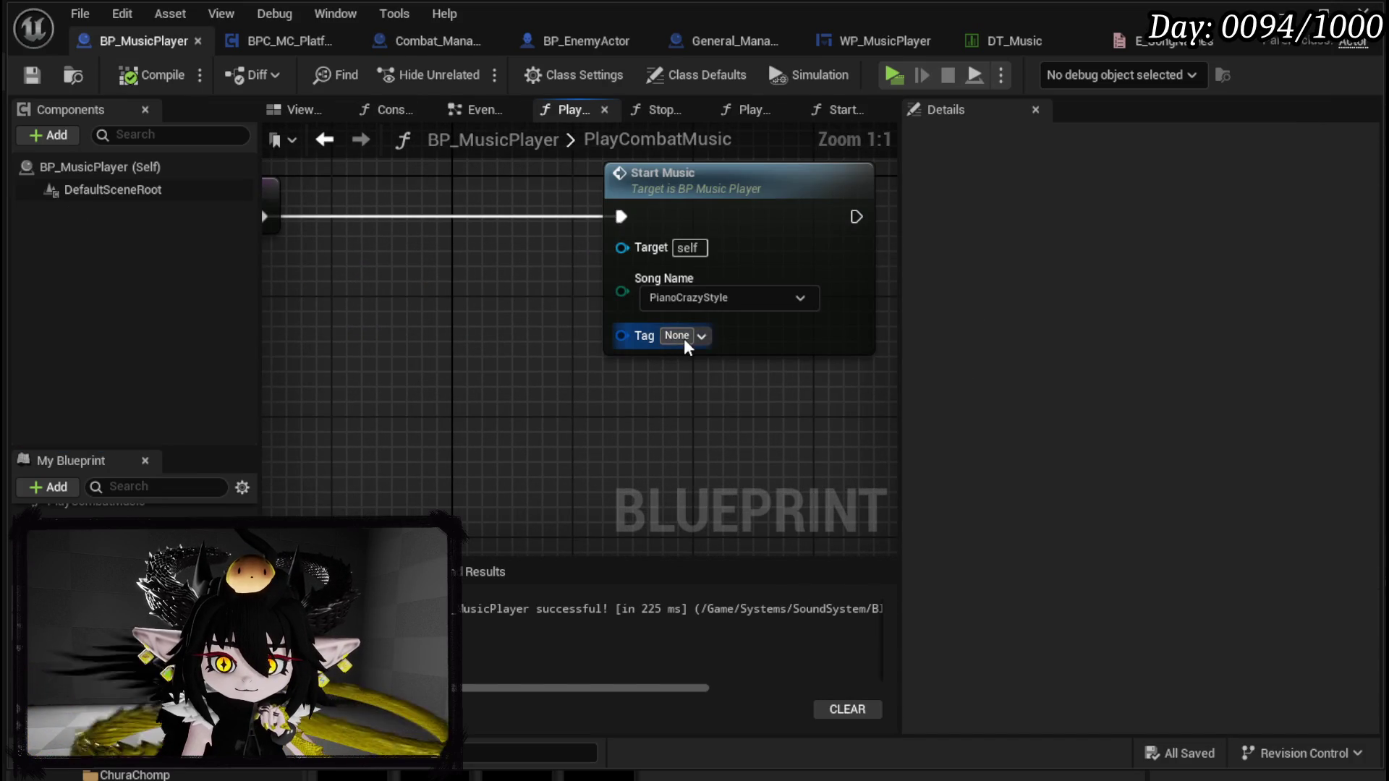
left_click(684, 338)
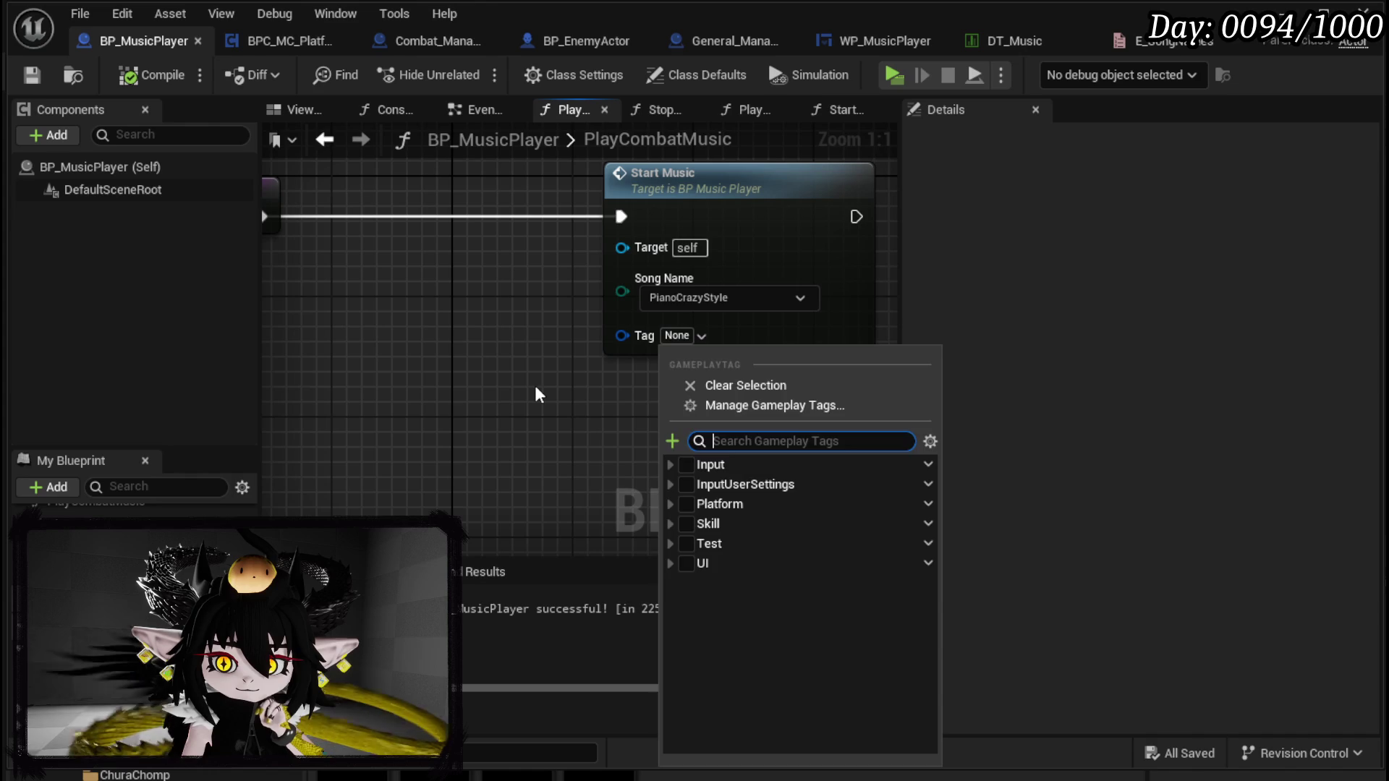
left_click(539, 395)
left_click(680, 336)
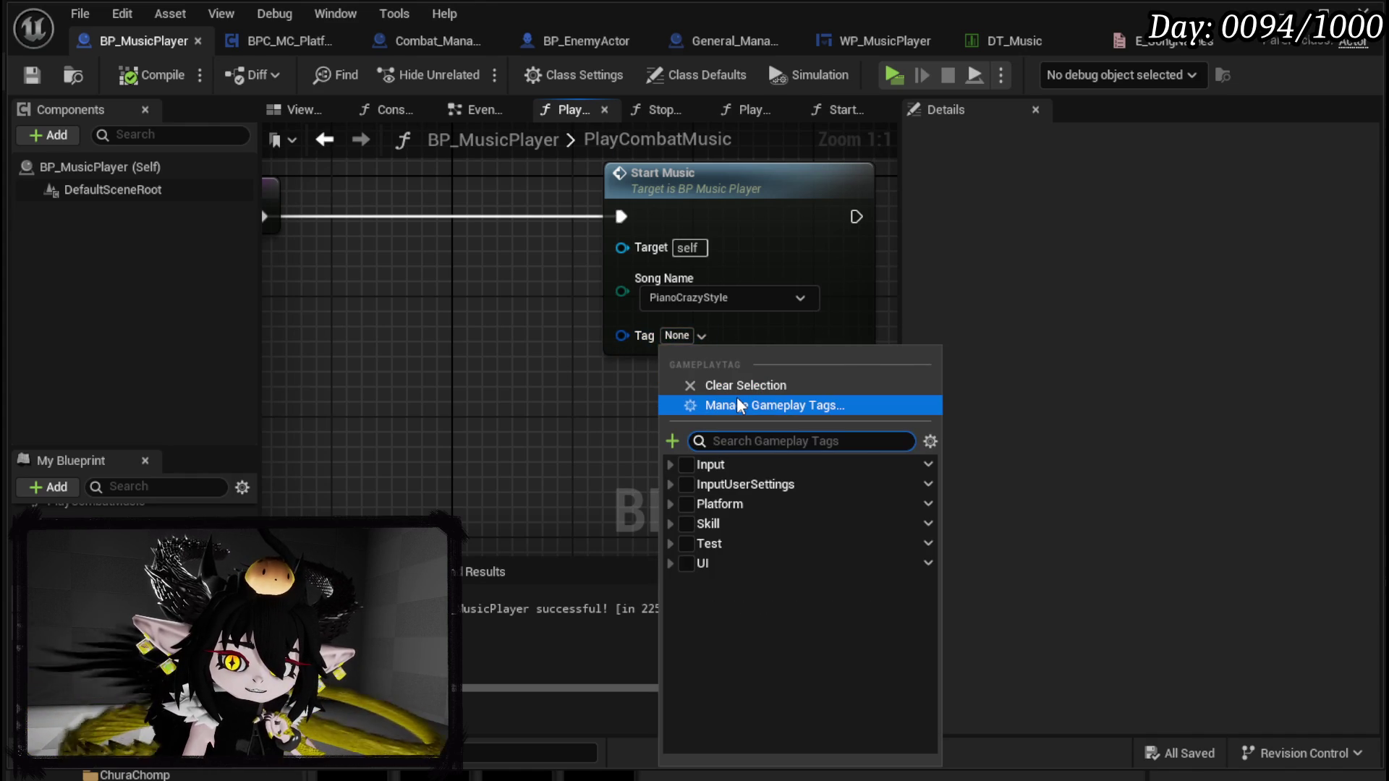
left_click(707, 409)
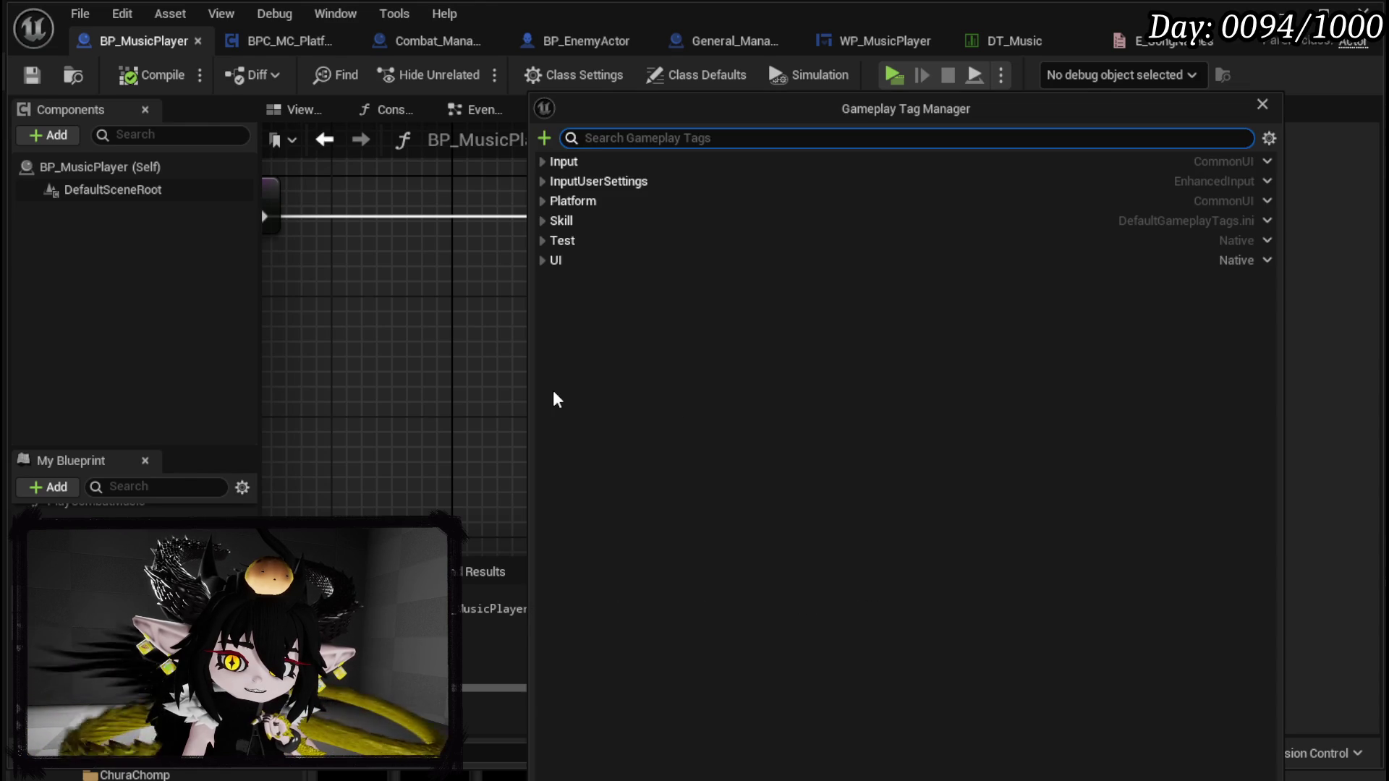
Step: Add a gameplay tag named Music with DefaultGameplayTags.ini as its source
left_click(544, 137)
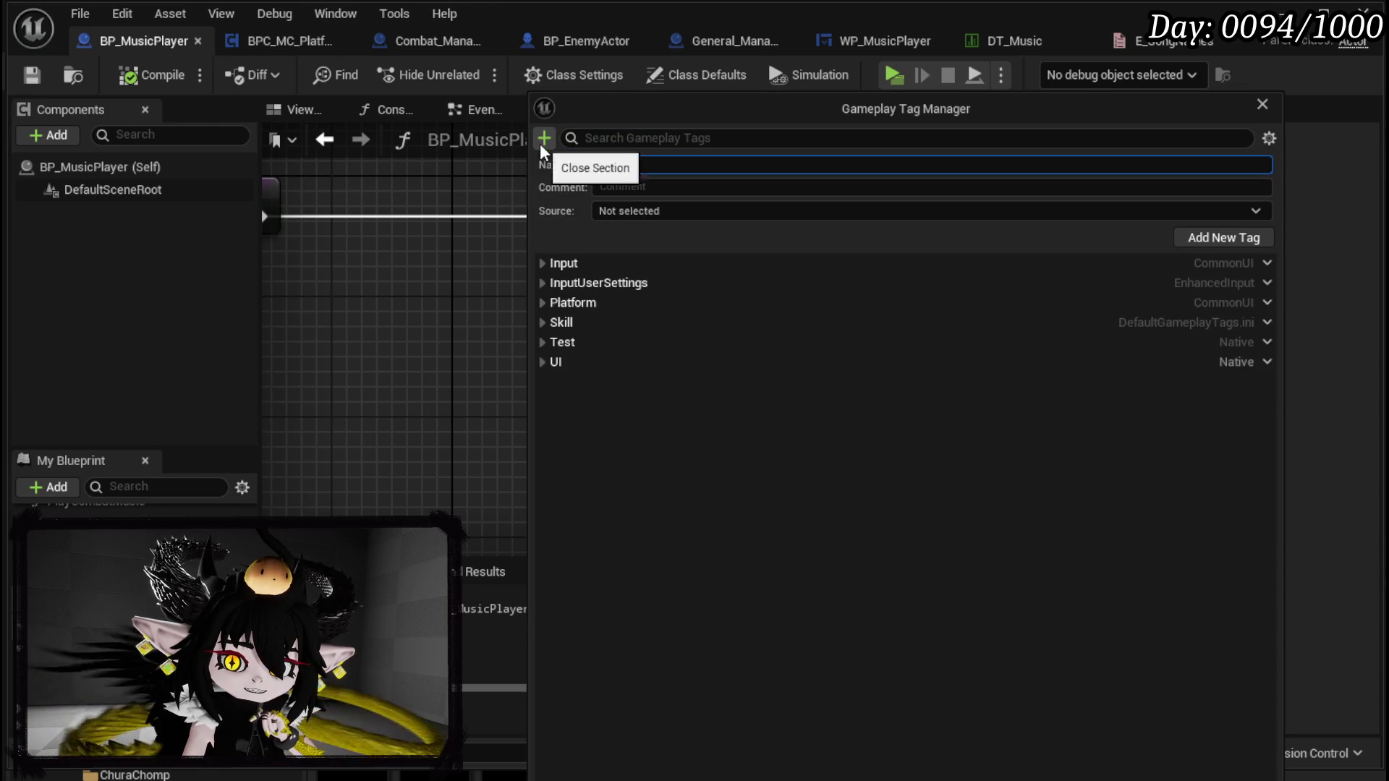
type("Music")
left_click(847, 381)
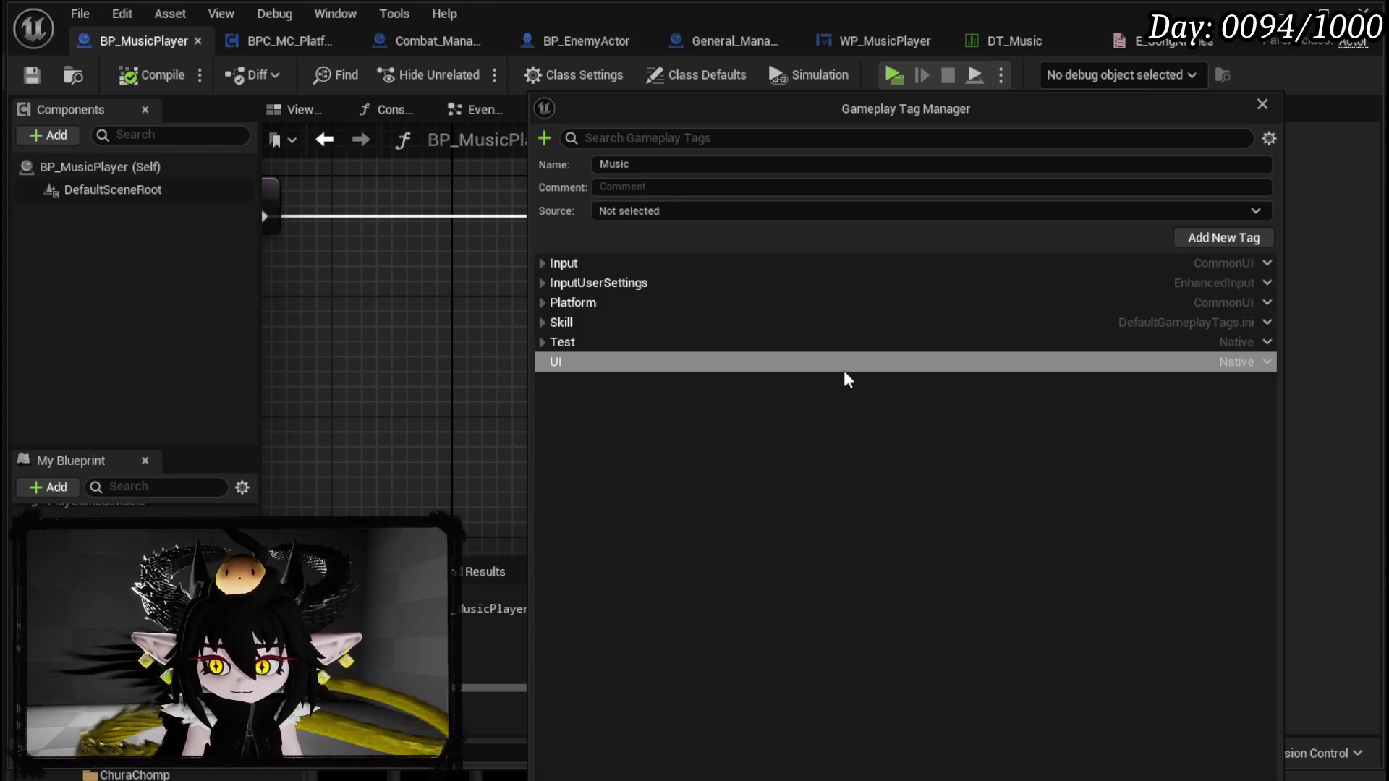
left_click(644, 211)
left_click(644, 232)
left_click(649, 165)
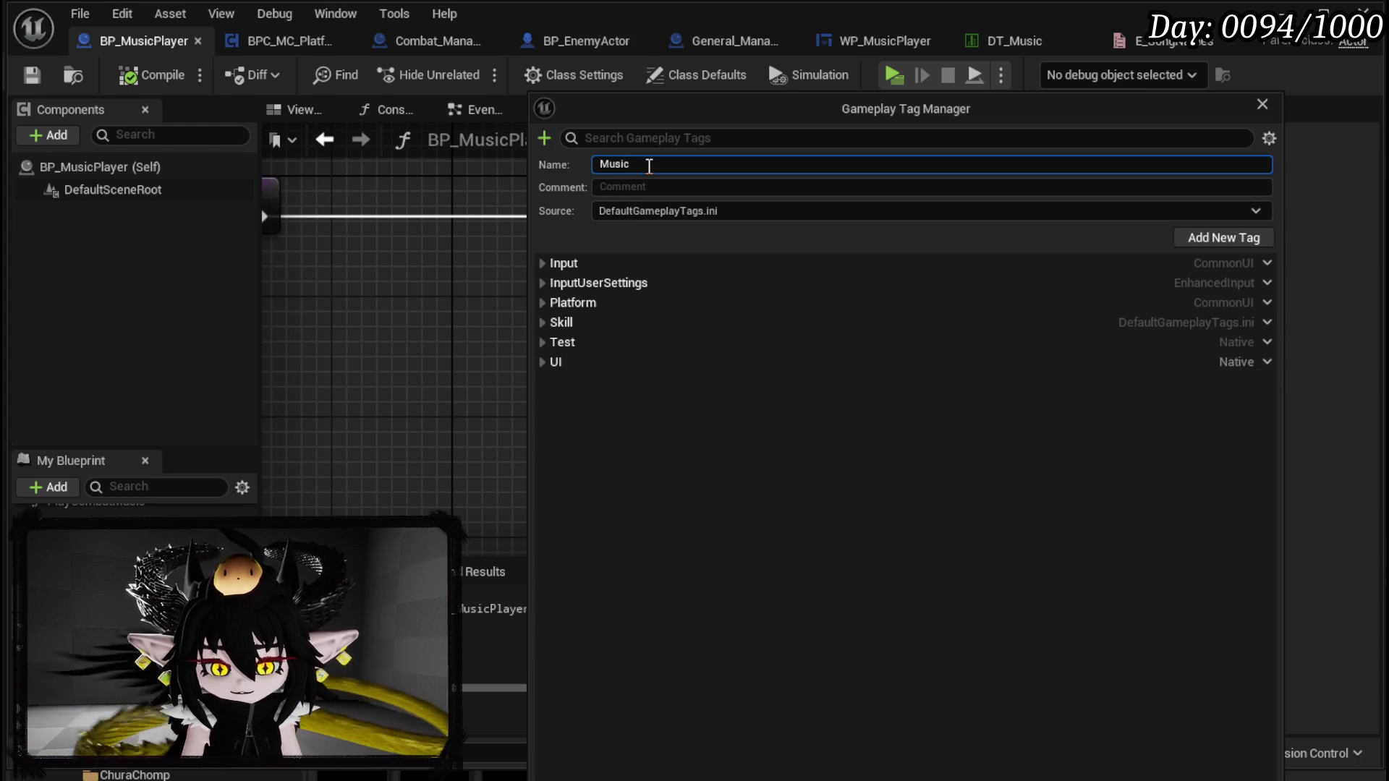
key("Return")
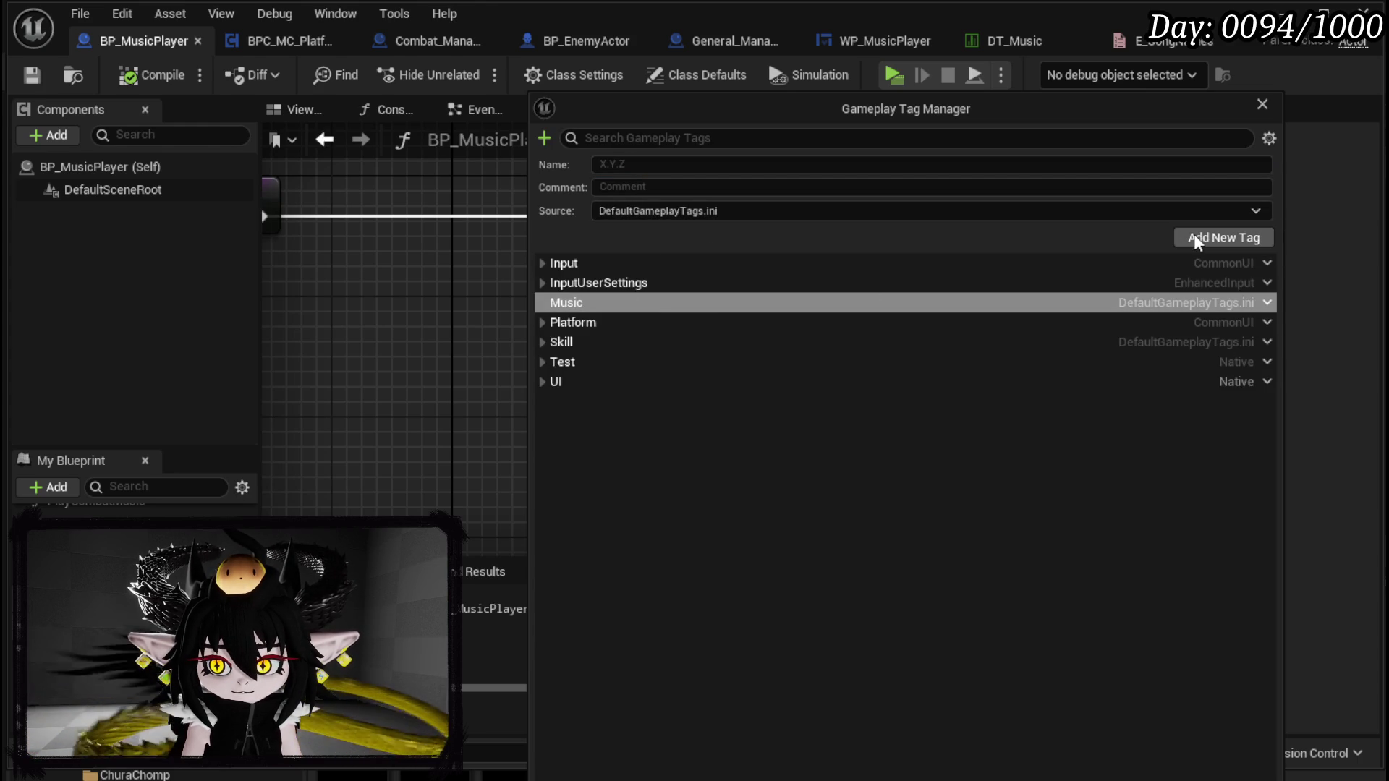
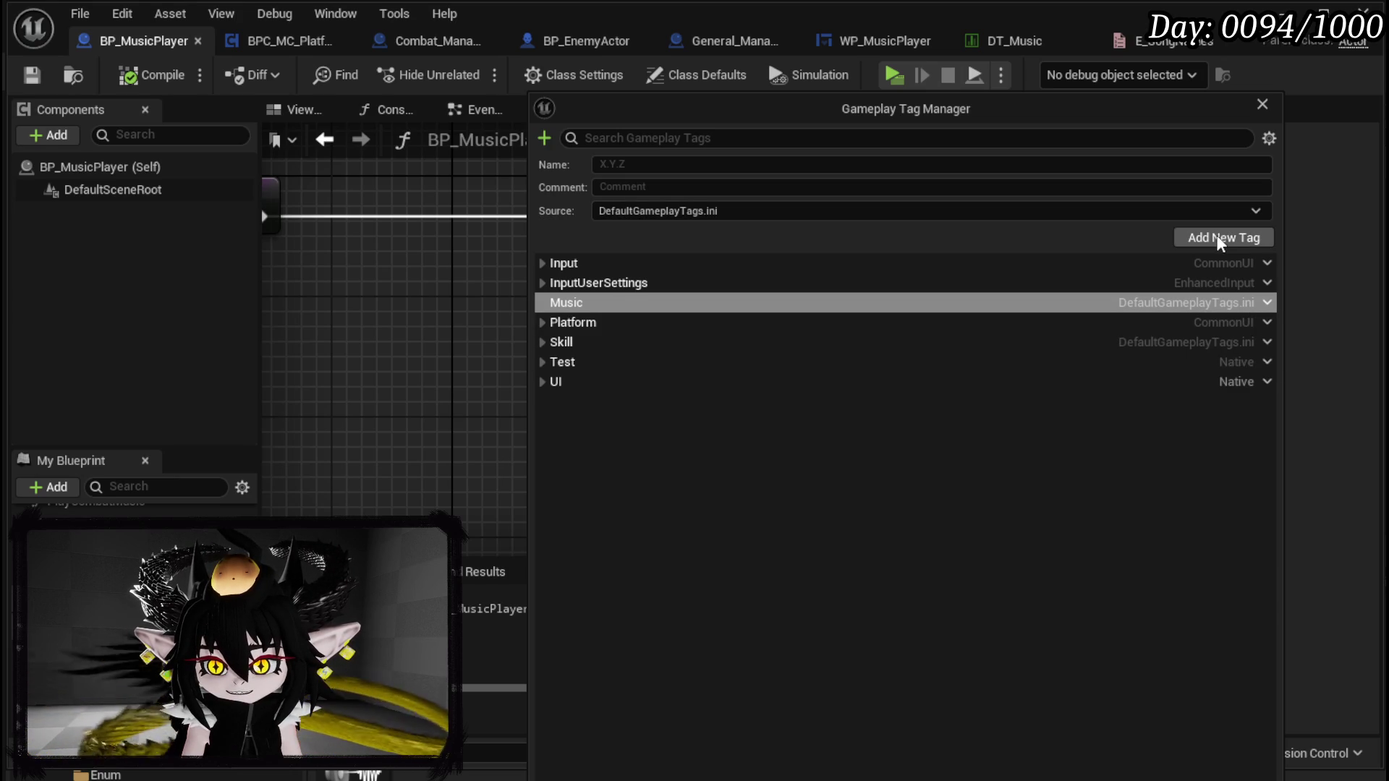
Step: Add DanseMorialta as a sub tag of Music in the Gameplay Tag Manager, then close it
left_click(1267, 302)
left_click(1339, 332)
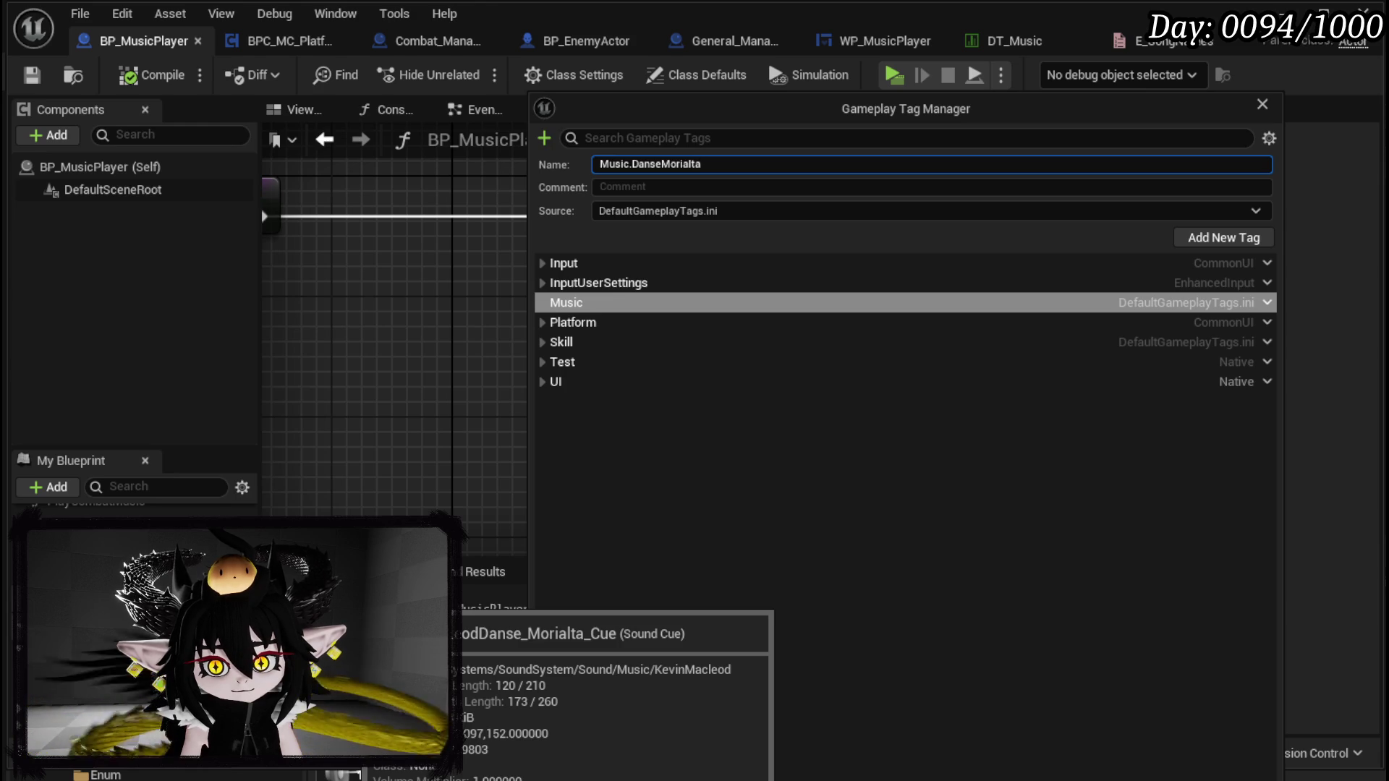
key("Return")
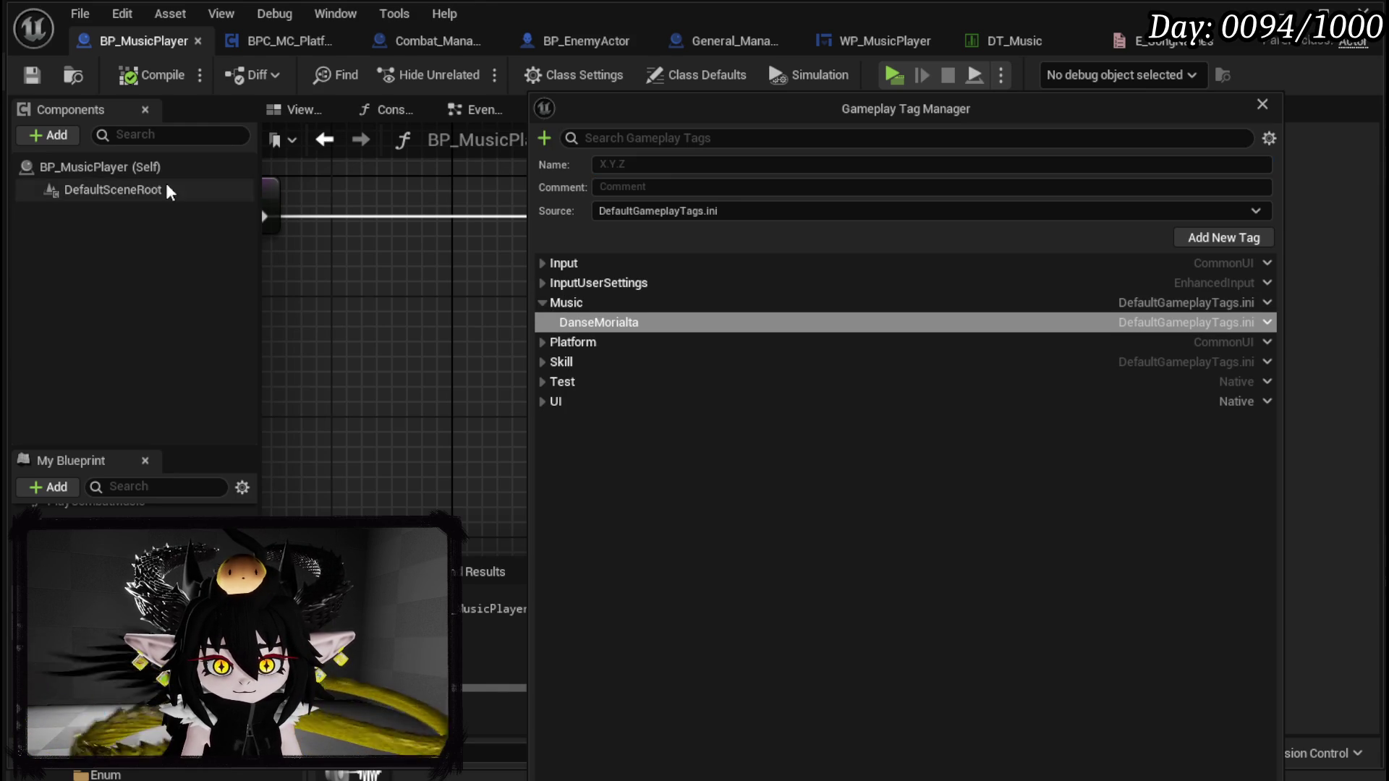
left_click(27, 73)
Step: Set the Start Music node's Tag to Music.DanseMorialta, then compile and save BP_MusicPlayer
left_click(677, 336)
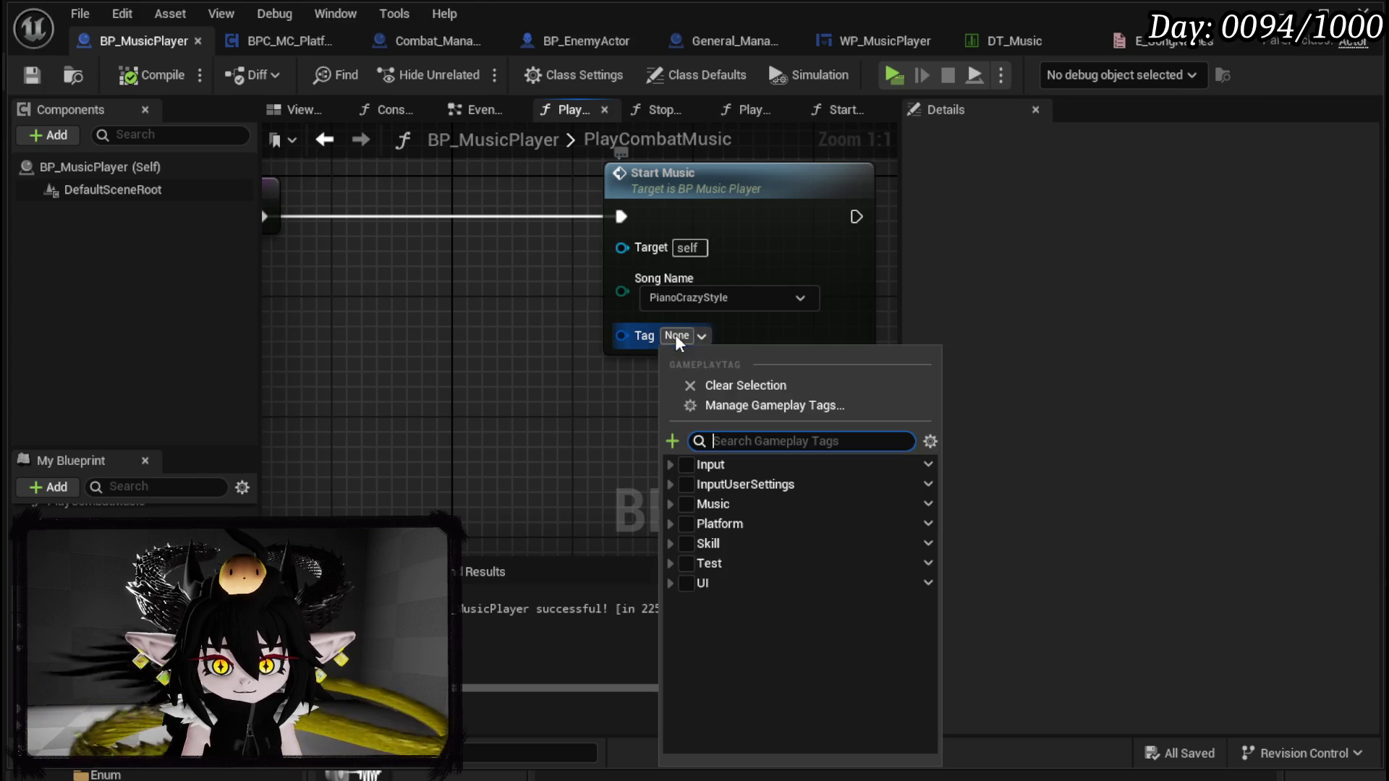
left_click(670, 504)
left_click(696, 524)
left_click(466, 474)
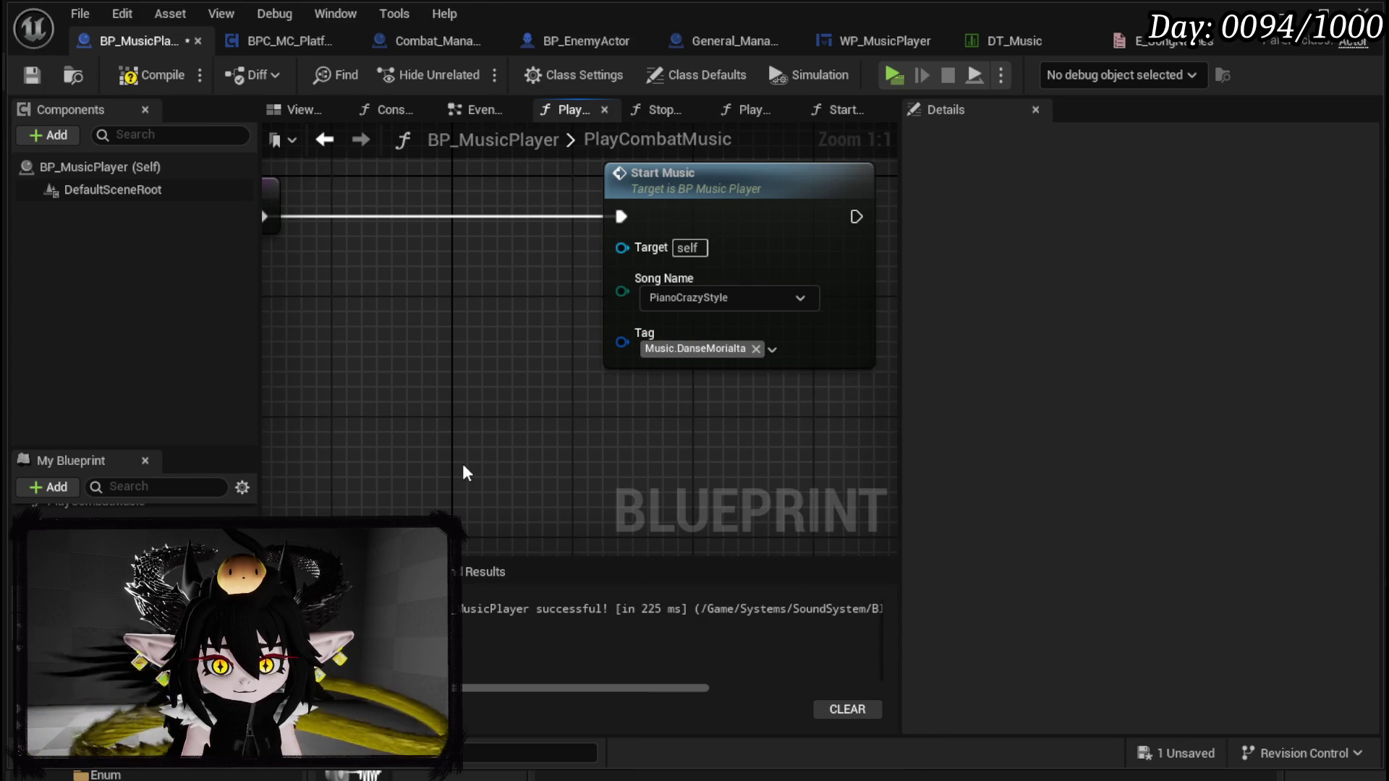
left_click(148, 74)
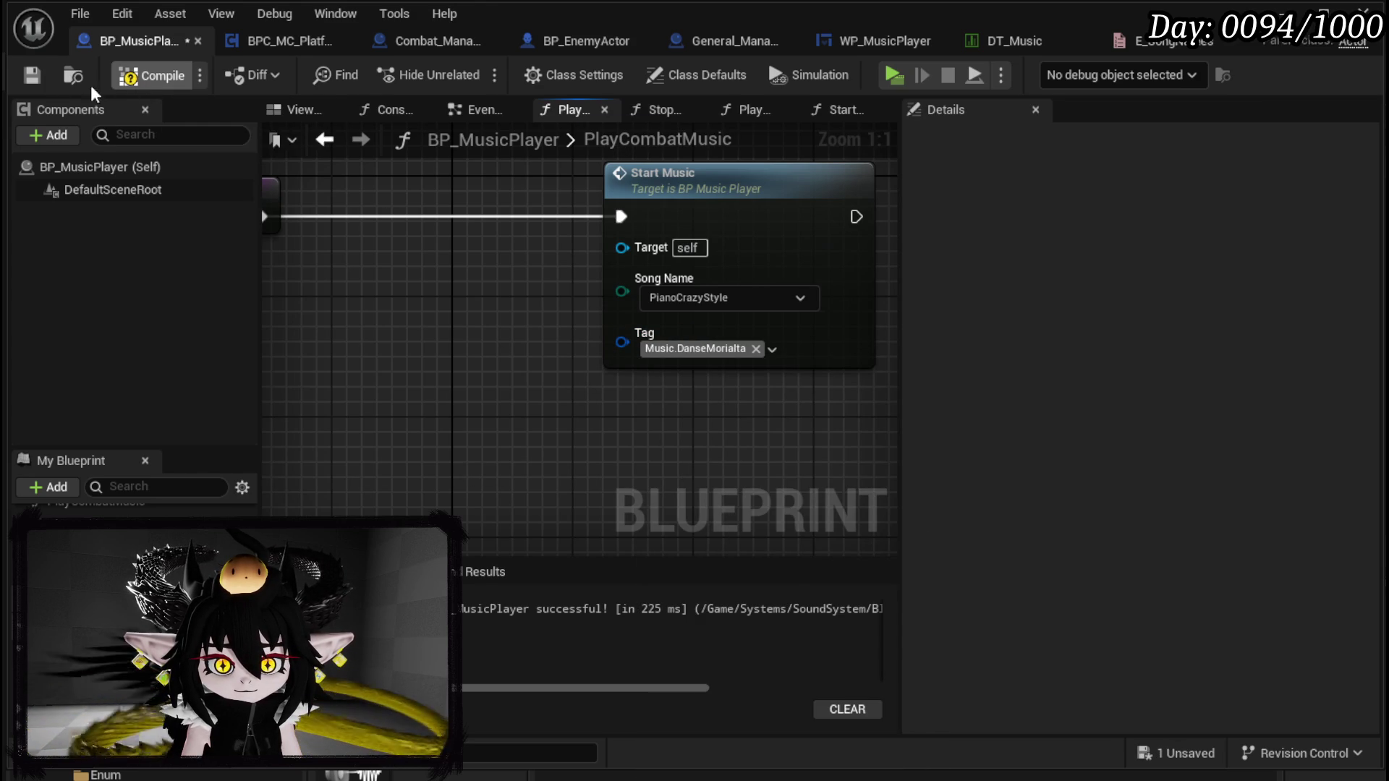
left_click(35, 83)
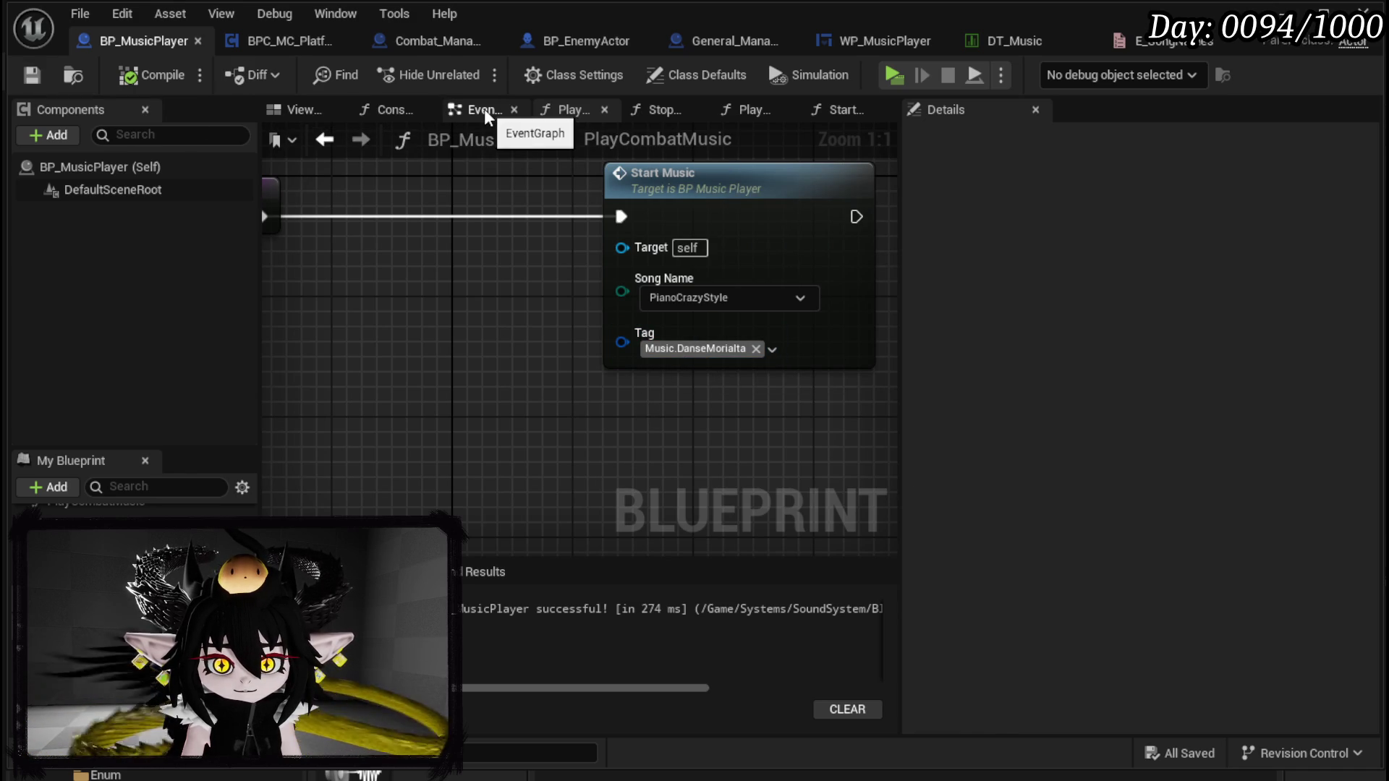
Step: Open the StartMusic function and try wiring its Tag directly into Print String
double_click(735, 175)
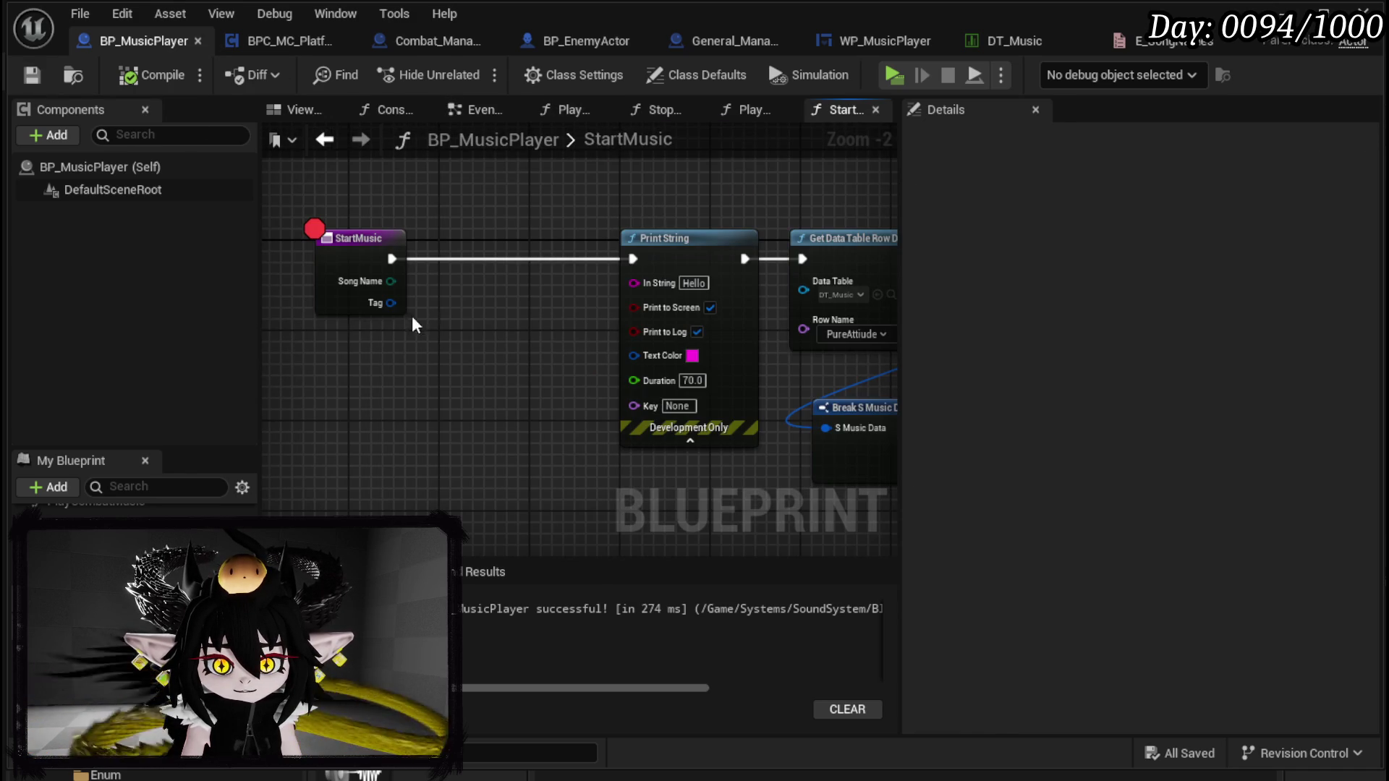
left_click_drag(384, 302, 373, 365)
mouse_move(391, 302)
left_mouse_down()
mouse_move(621, 306)
mouse_move(645, 265)
mouse_move(645, 279)
mouse_move(580, 311)
mouse_move(424, 354)
left_mouse_up()
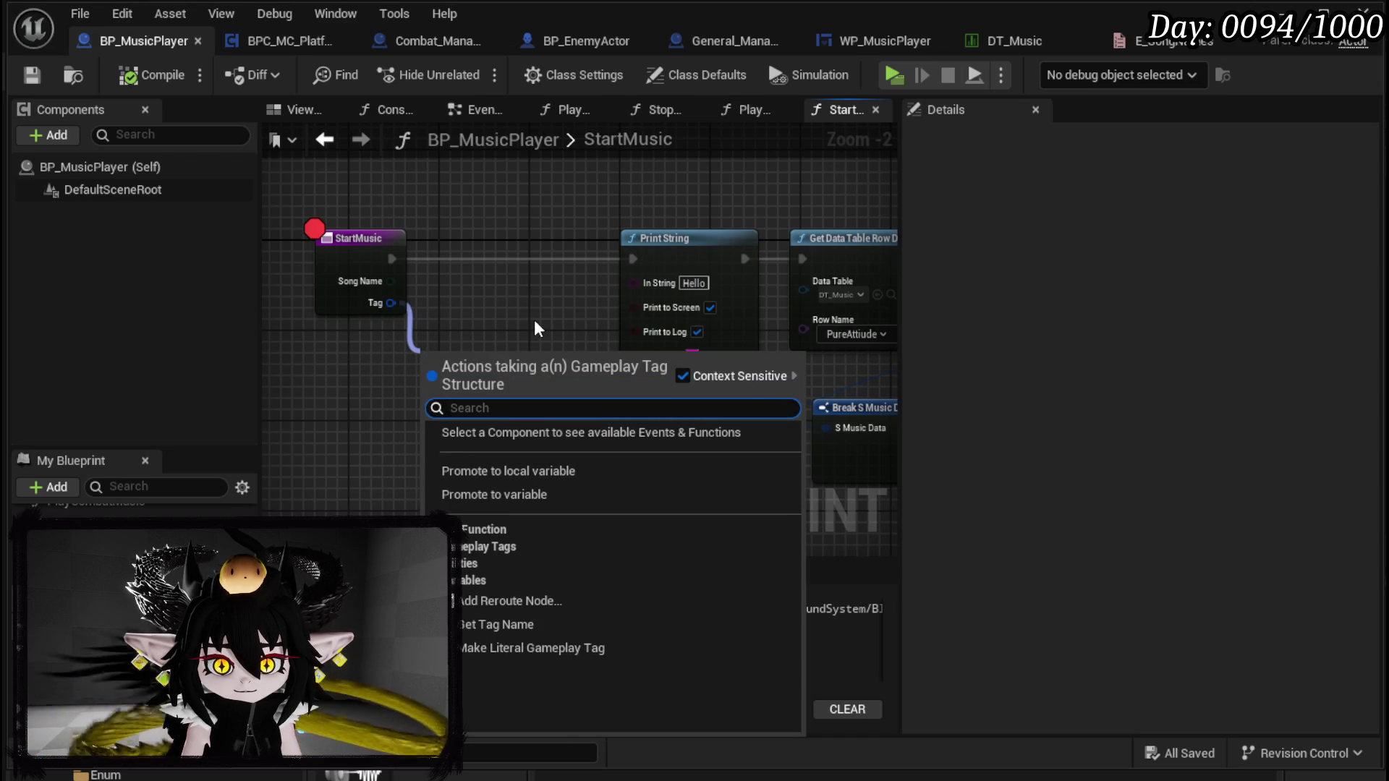
type("Str")
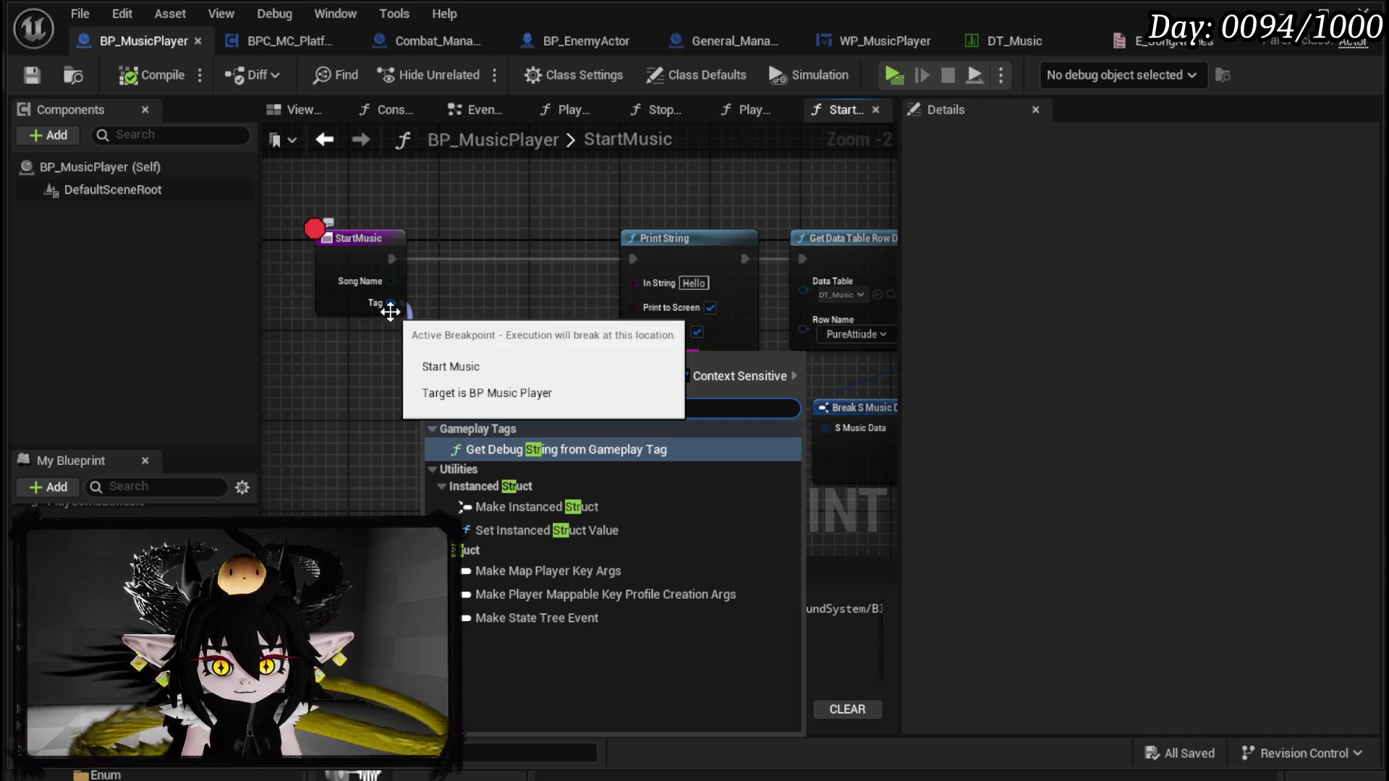
left_click_drag(391, 311, 363, 352)
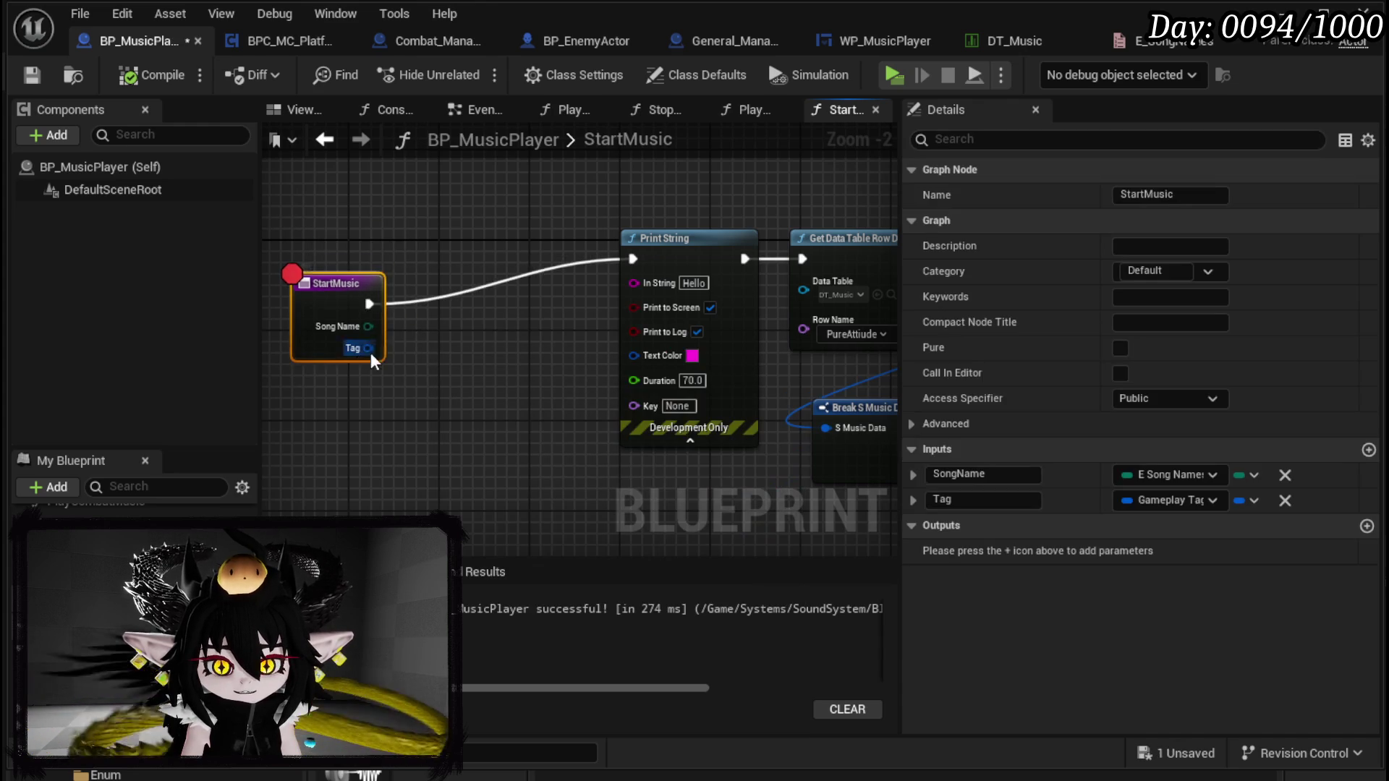
Step: Convert Tag with Get Tag Name into Print String's In String, then compile and save
mouse_move(353, 302)
left_mouse_down()
mouse_move(371, 249)
mouse_move(405, 322)
mouse_move(347, 362)
left_mouse_up()
type("name")
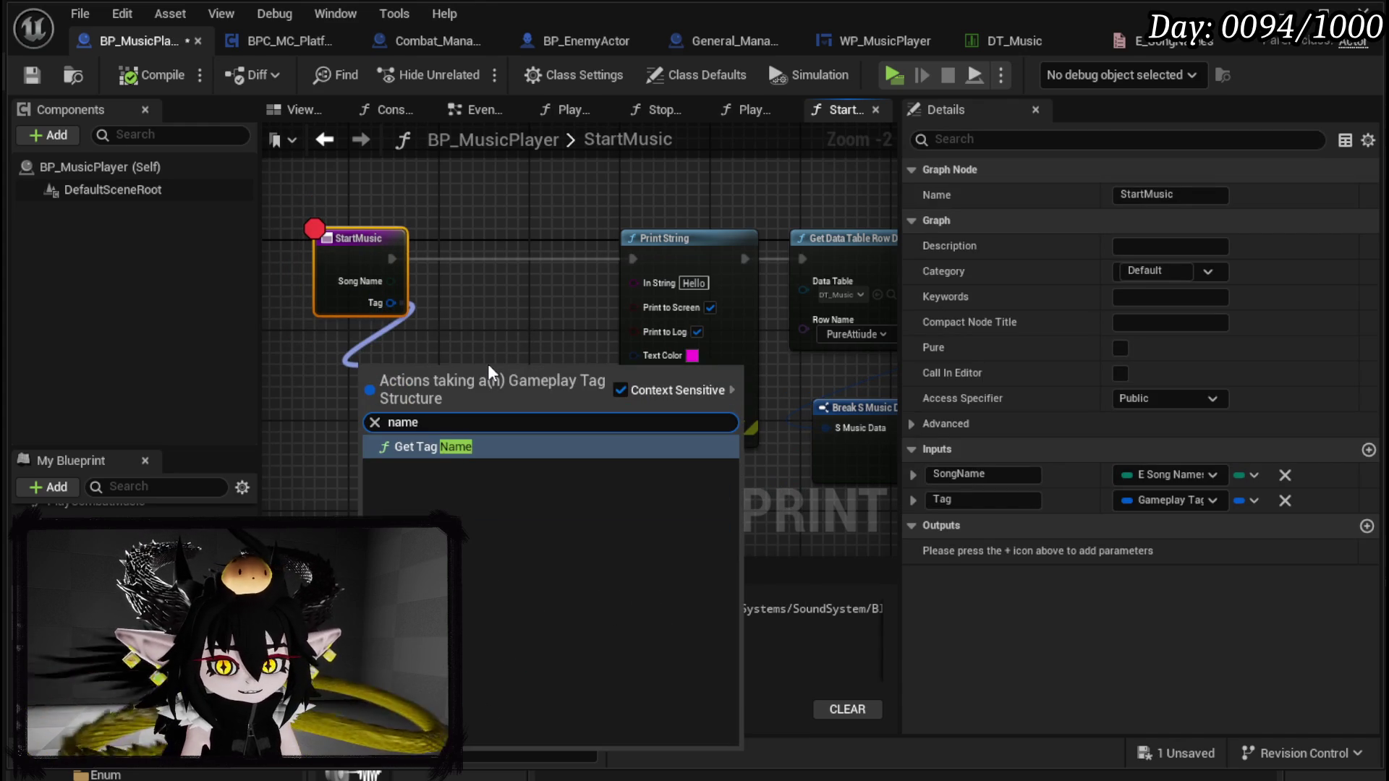
key("Escape")
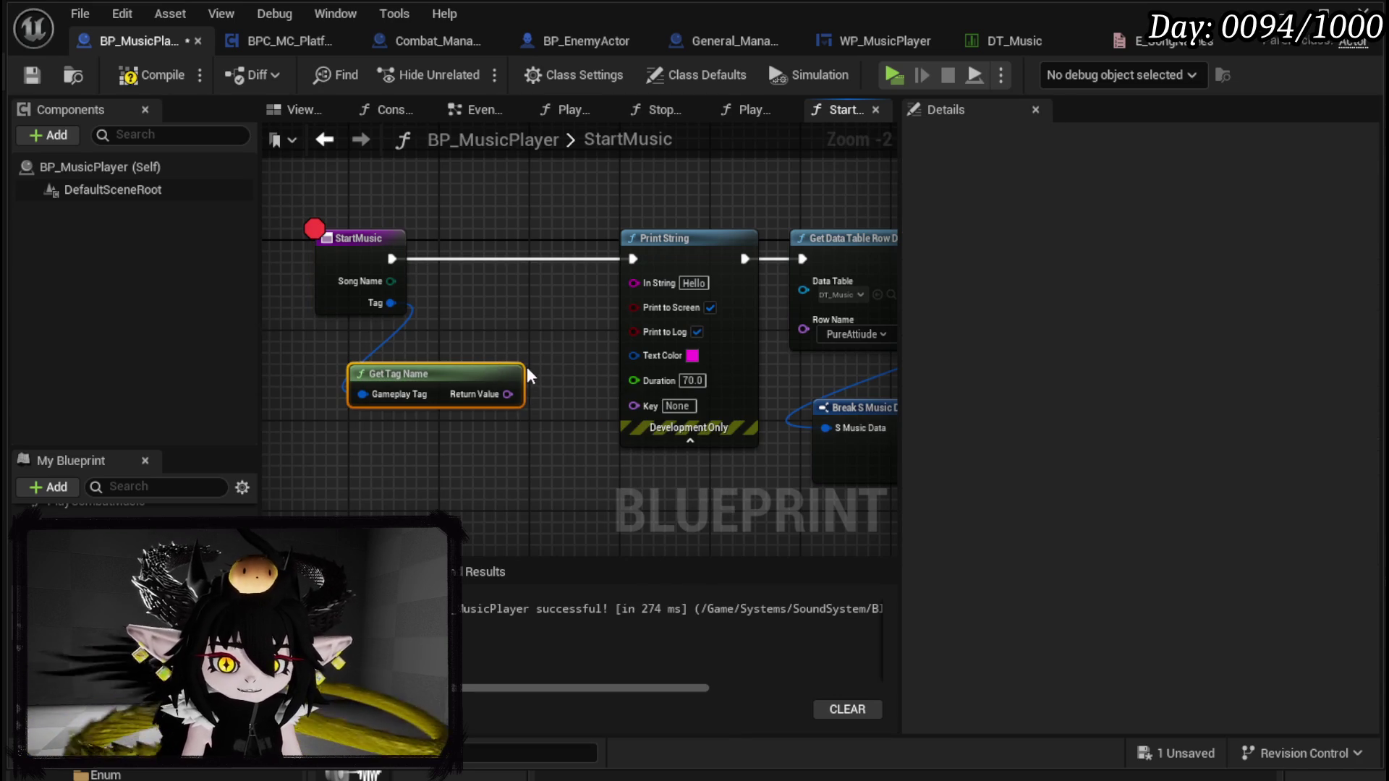
mouse_move(507, 395)
left_mouse_down()
mouse_move(645, 277)
mouse_move(633, 281)
left_mouse_up()
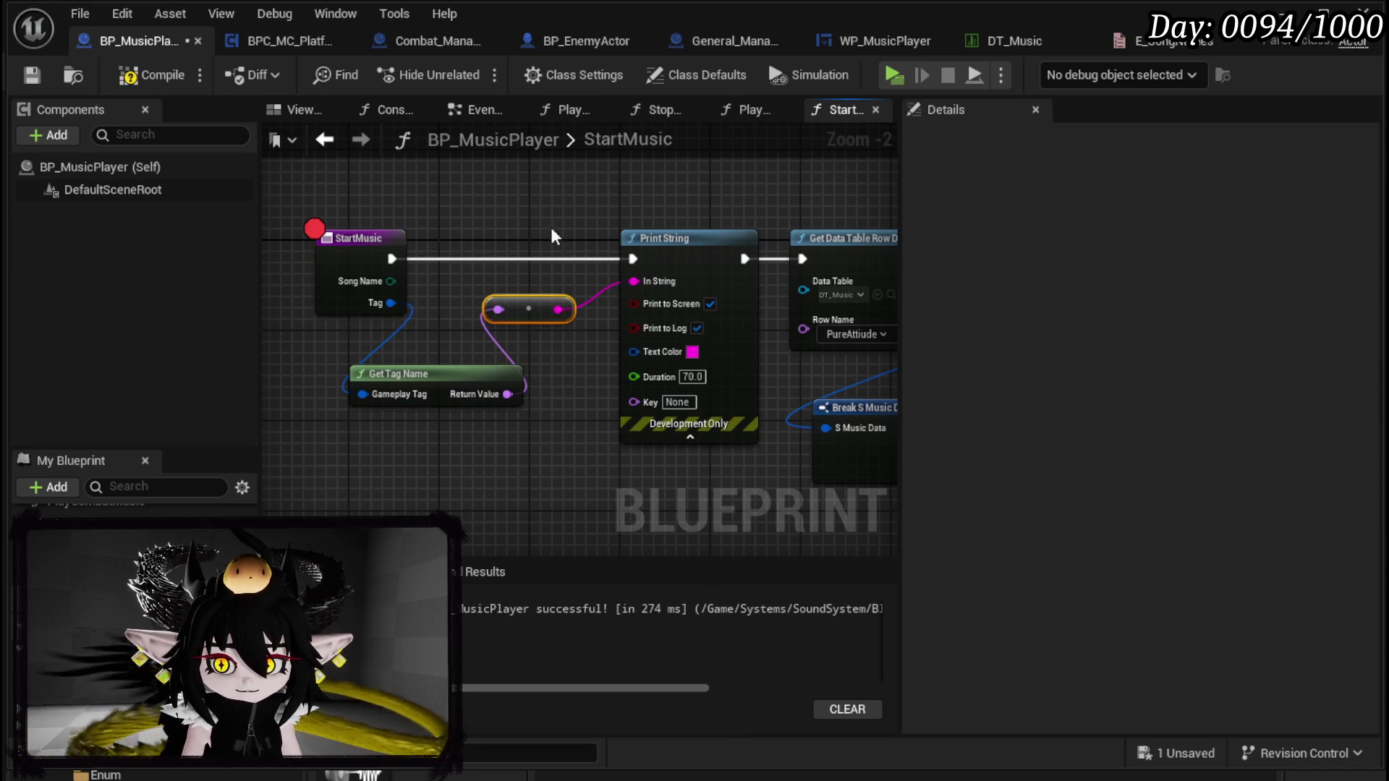
left_click(153, 78)
left_click(33, 74)
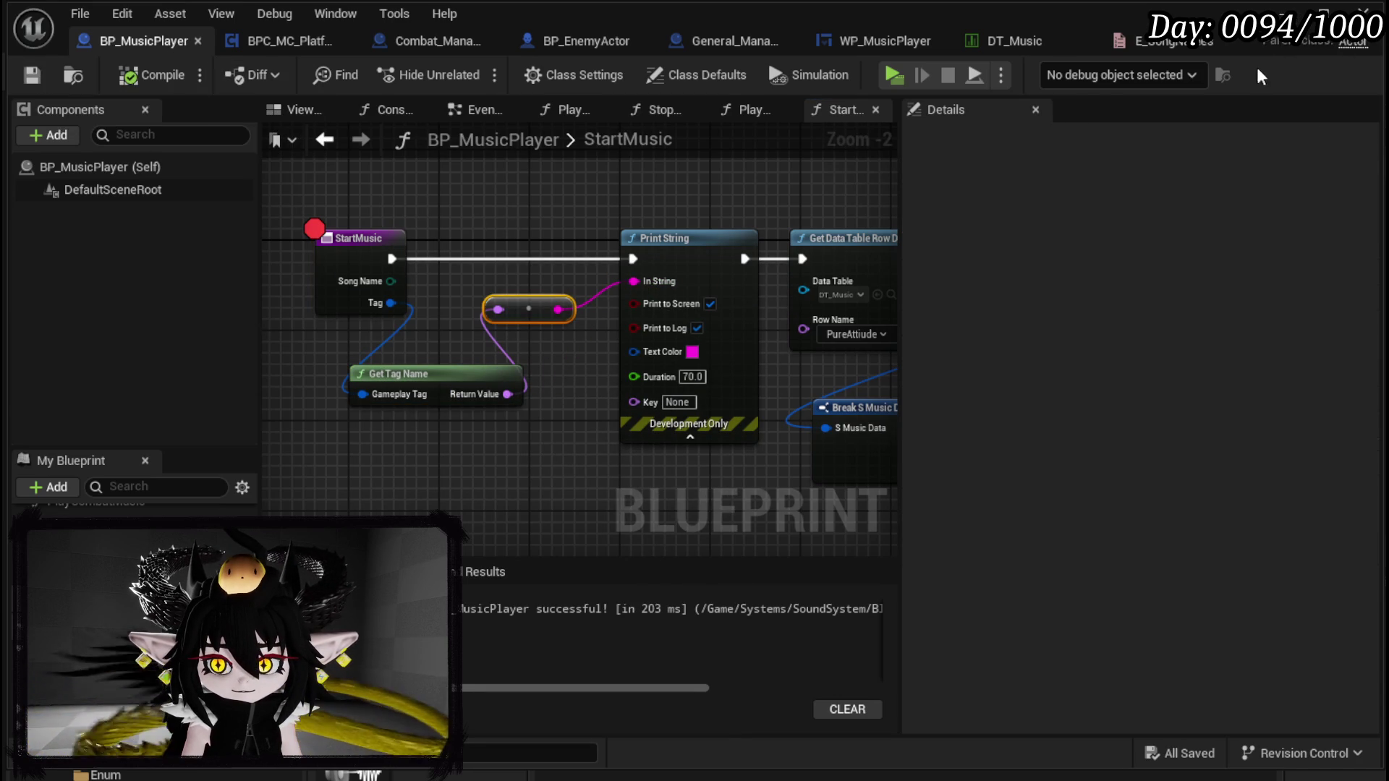
left_click(1363, 11)
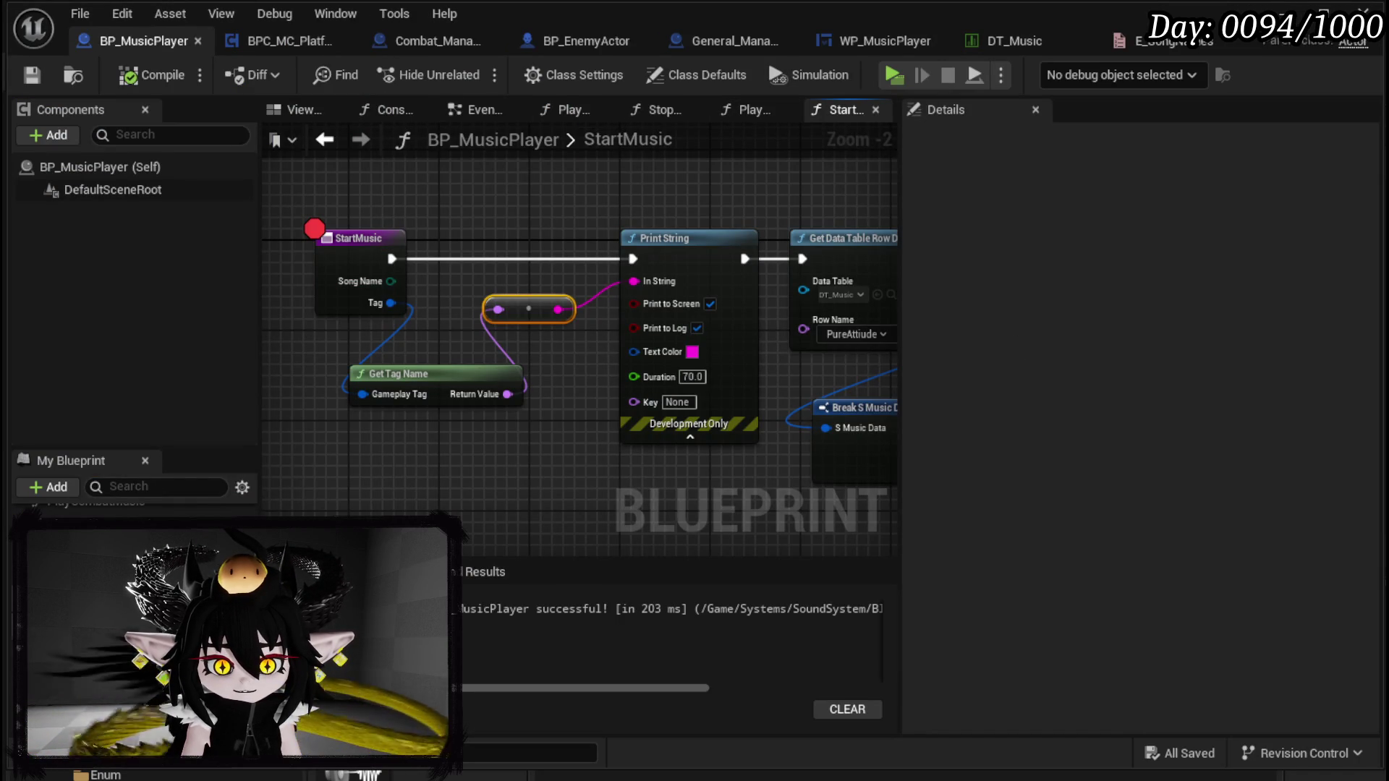
Step: In PlayAmbienceMusic, set the PureAttitude Start Music Tag to Music.DanseMorialta and save
left_click(745, 109)
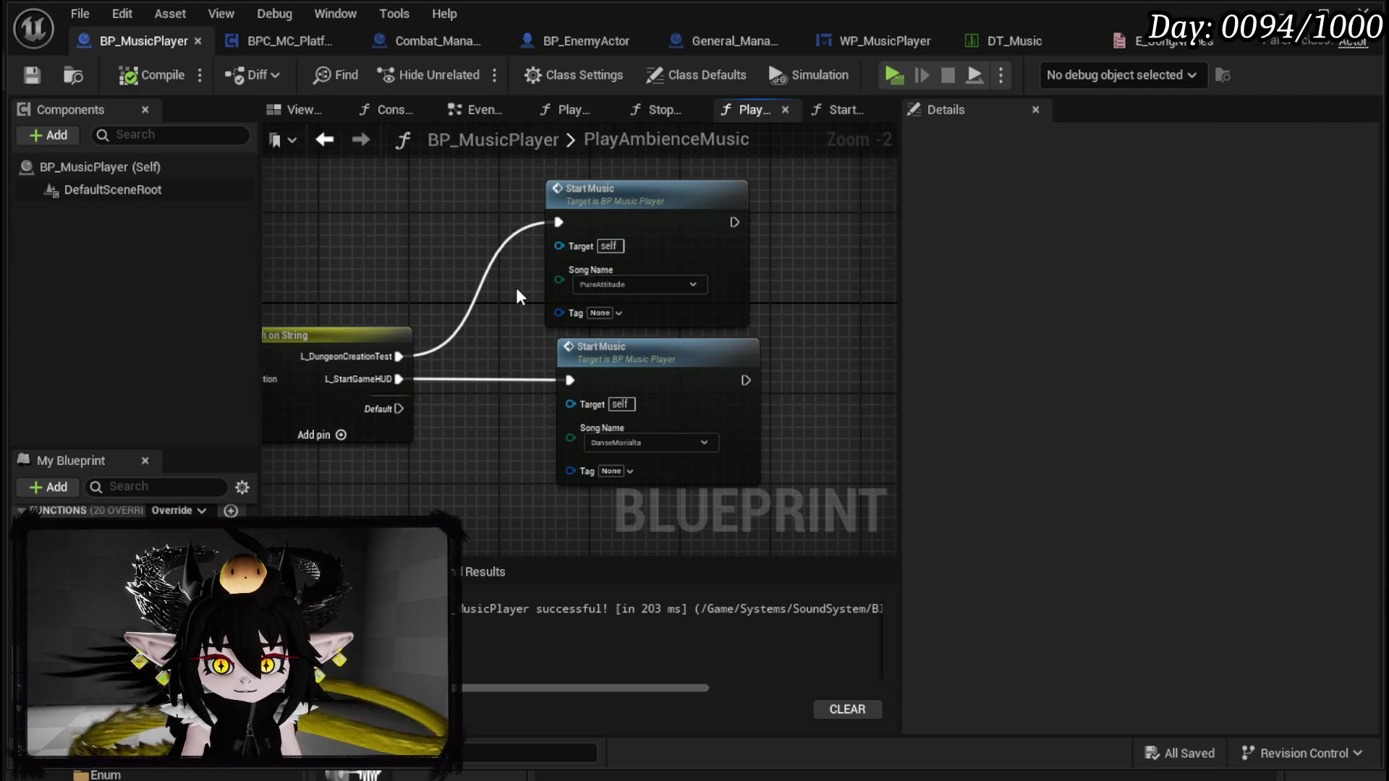
scroll(516, 295, "up", 2)
left_click(723, 325)
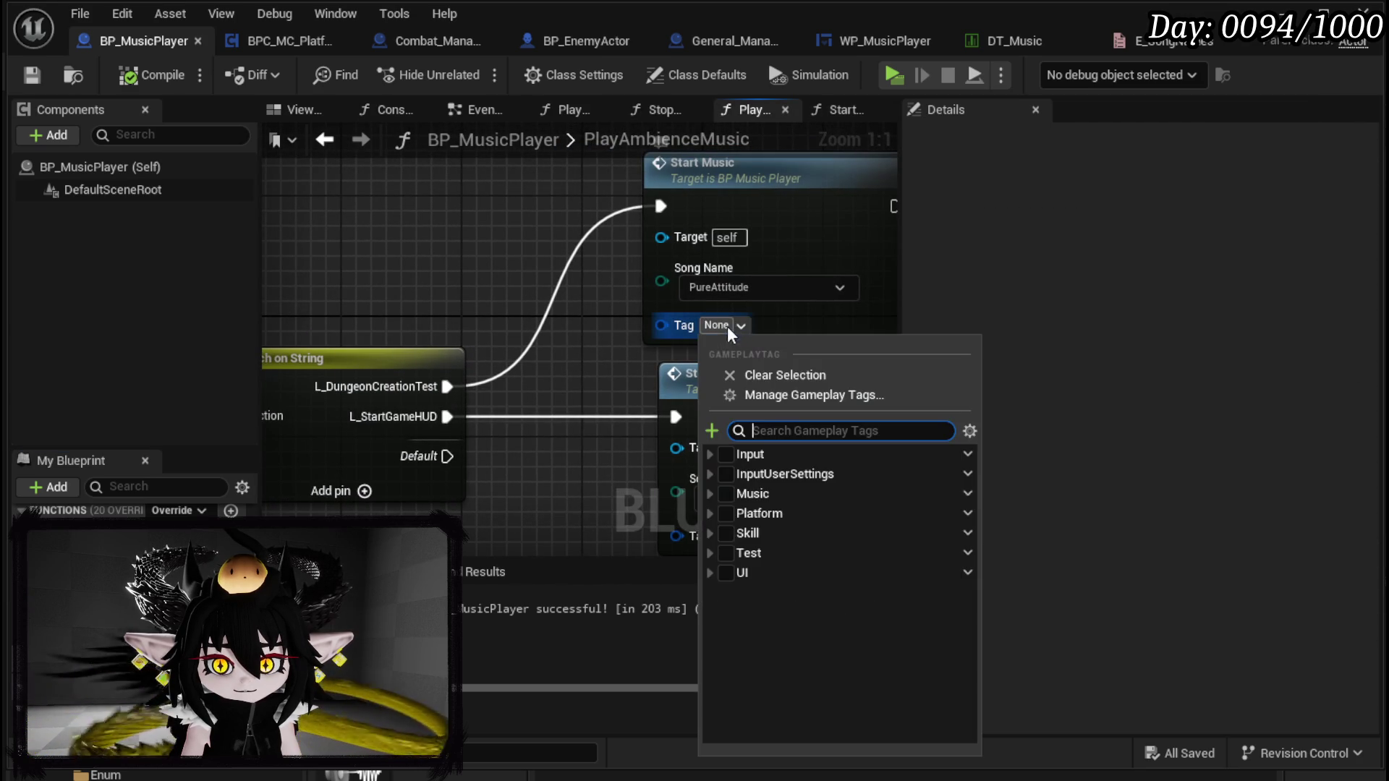
left_click(726, 495)
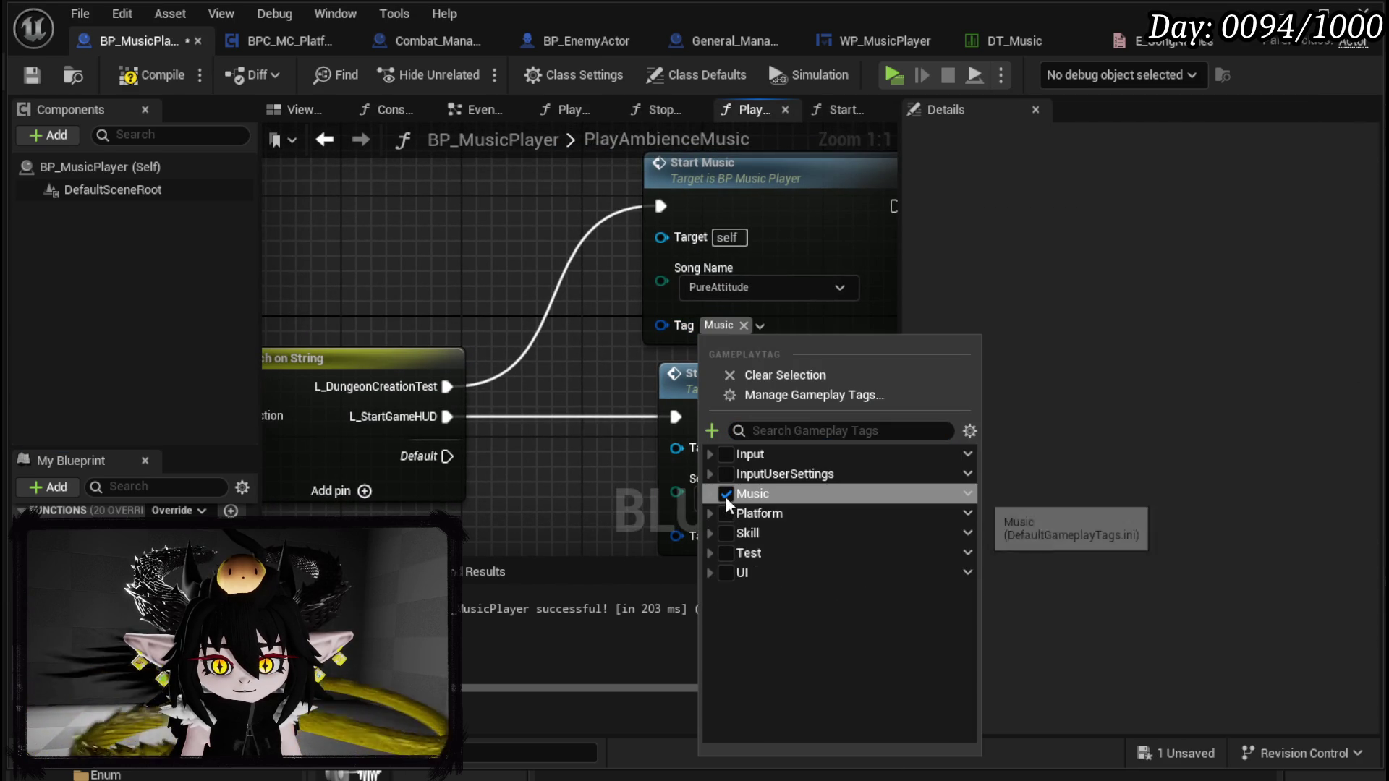
left_click(711, 494)
left_click(736, 513)
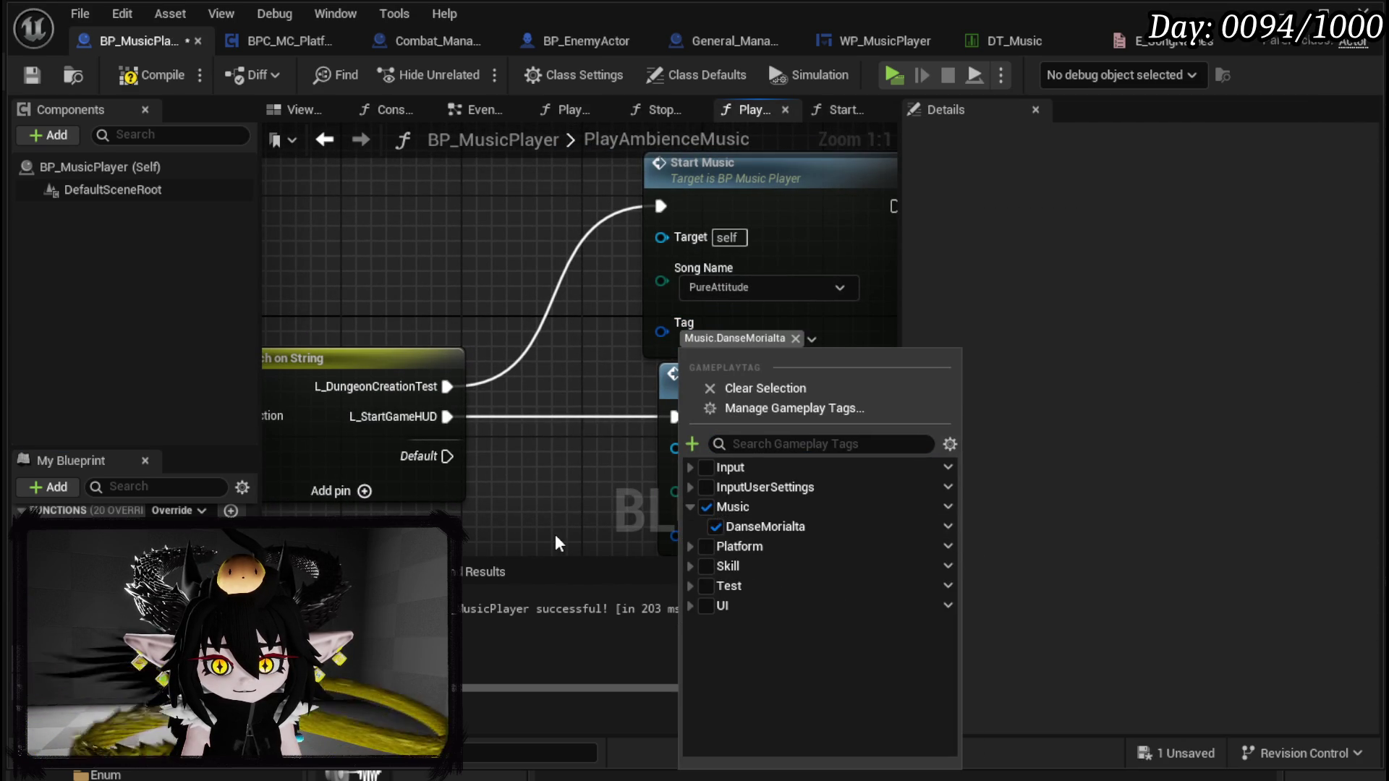
left_click(556, 543)
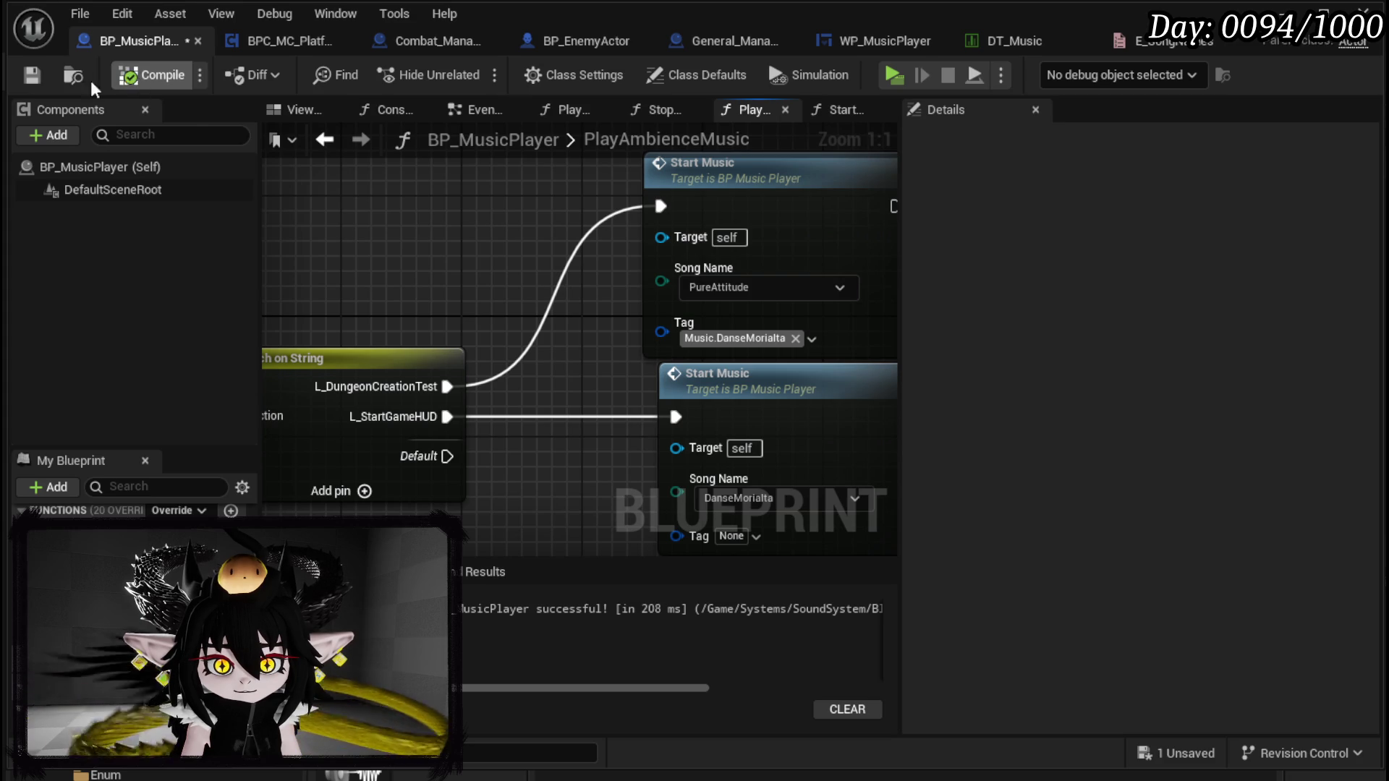
left_click(32, 75)
left_click(1284, 13)
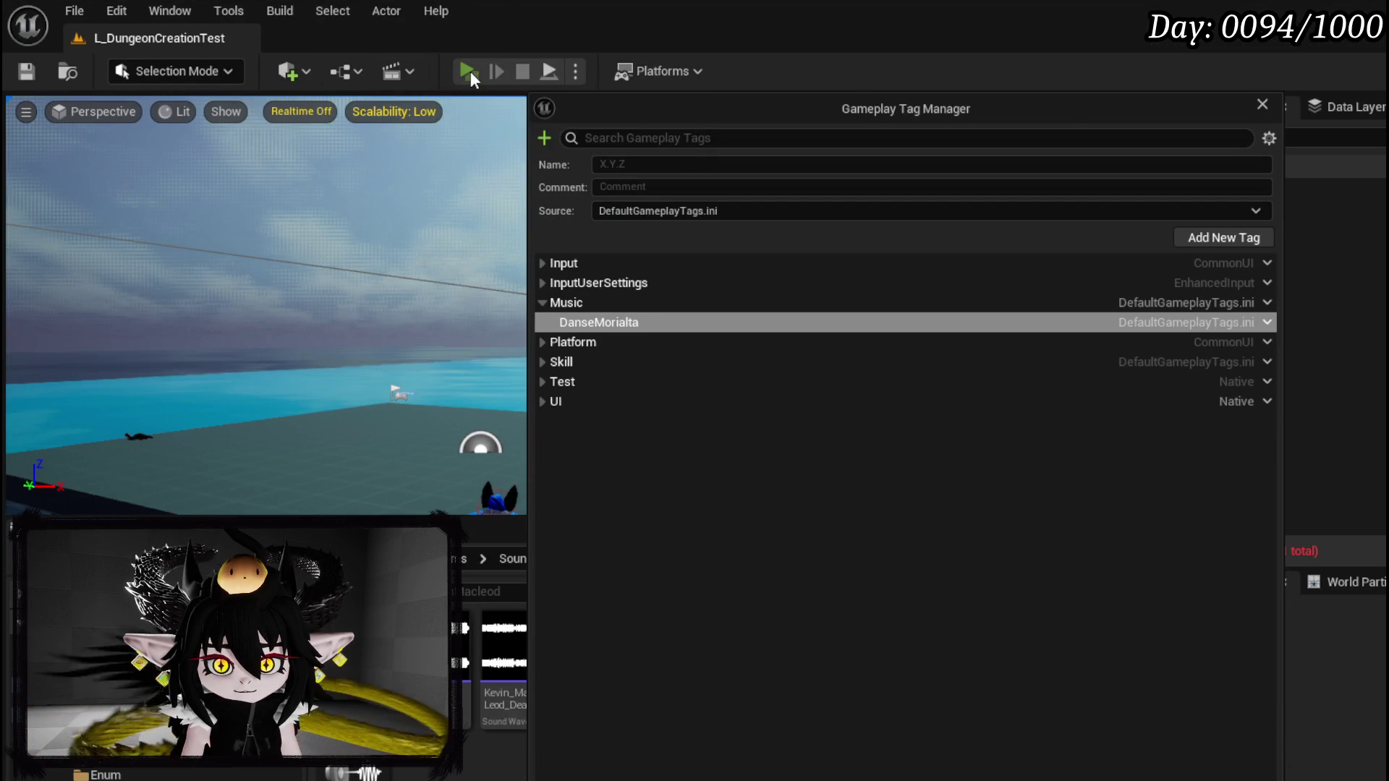
Step: Play the level, step from the StartMusic breakpoint to Print String to check the tag, then stop
left_click(470, 71)
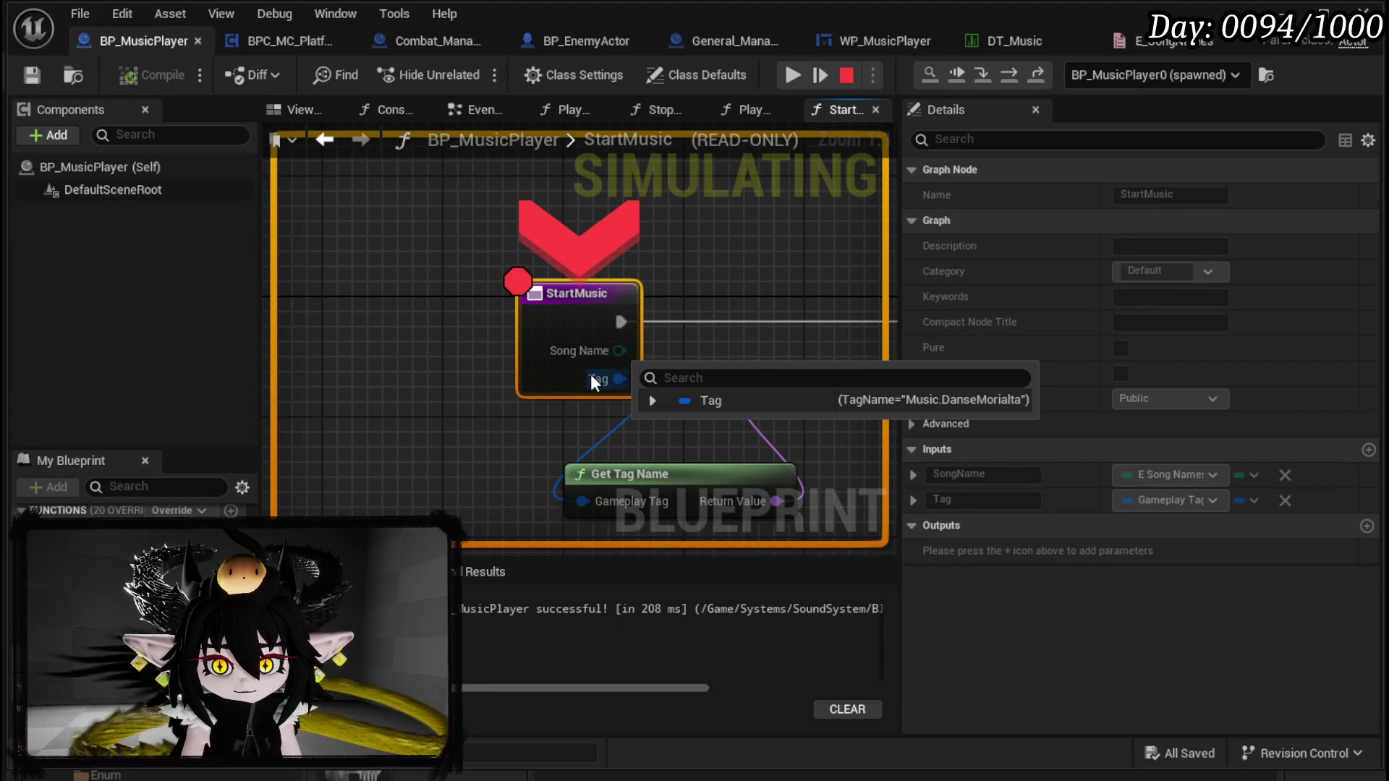
left_click_drag(713, 304, 476, 227)
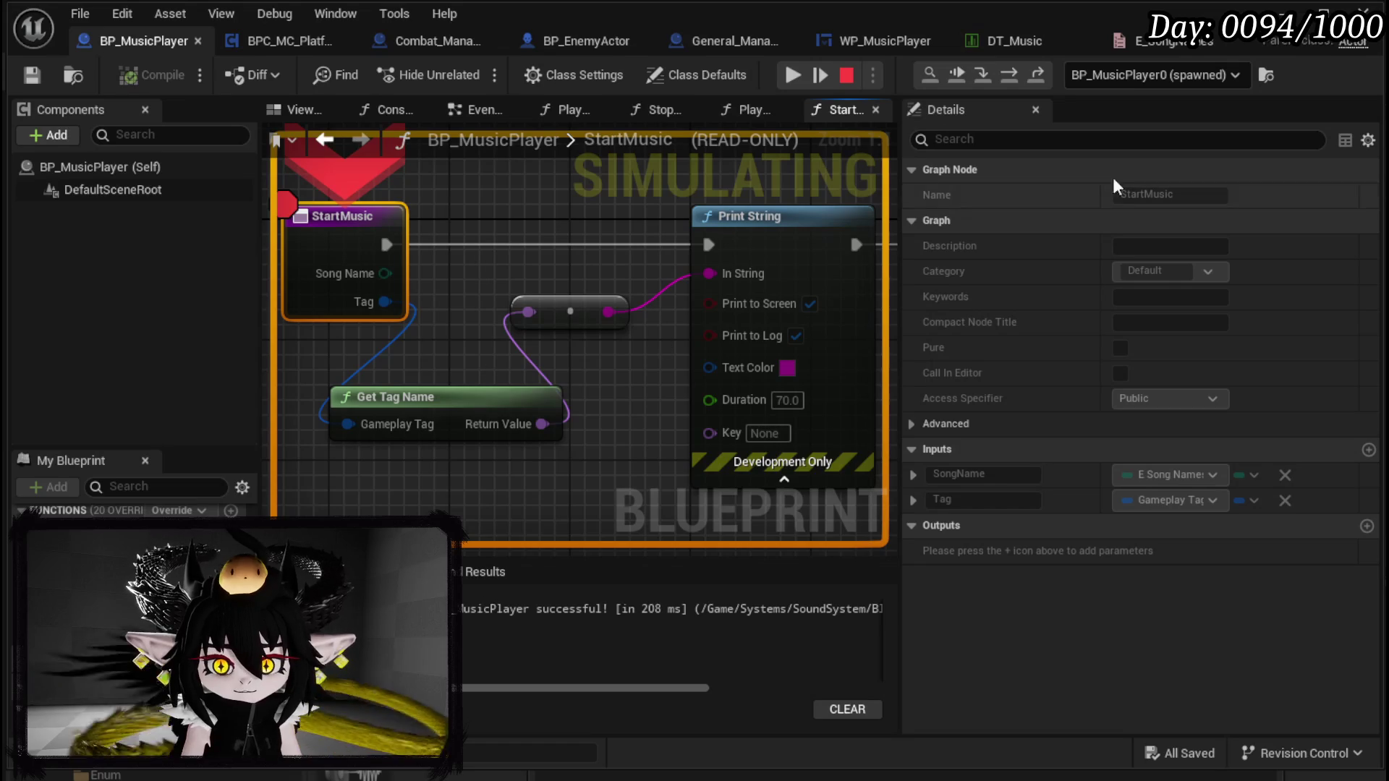
left_click(985, 75)
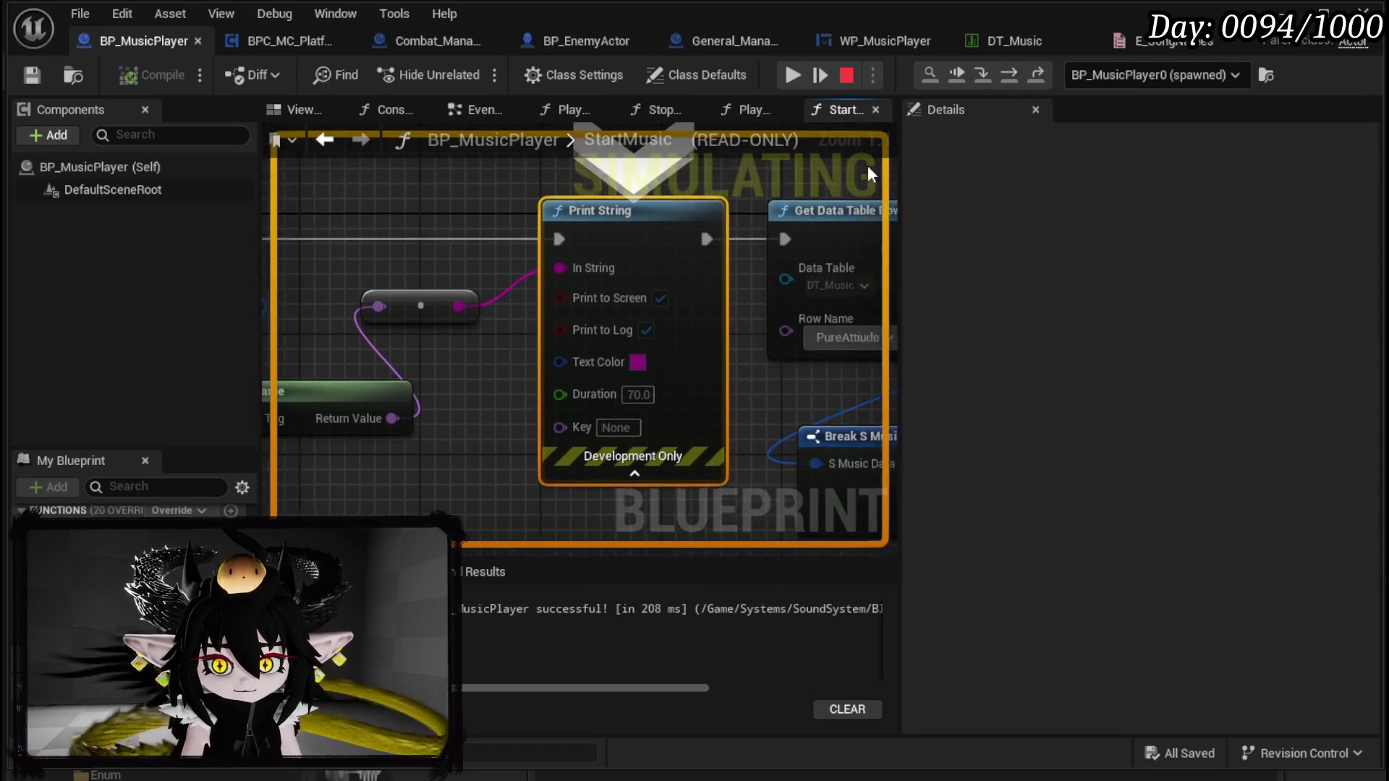
mouse_move(509, 268)
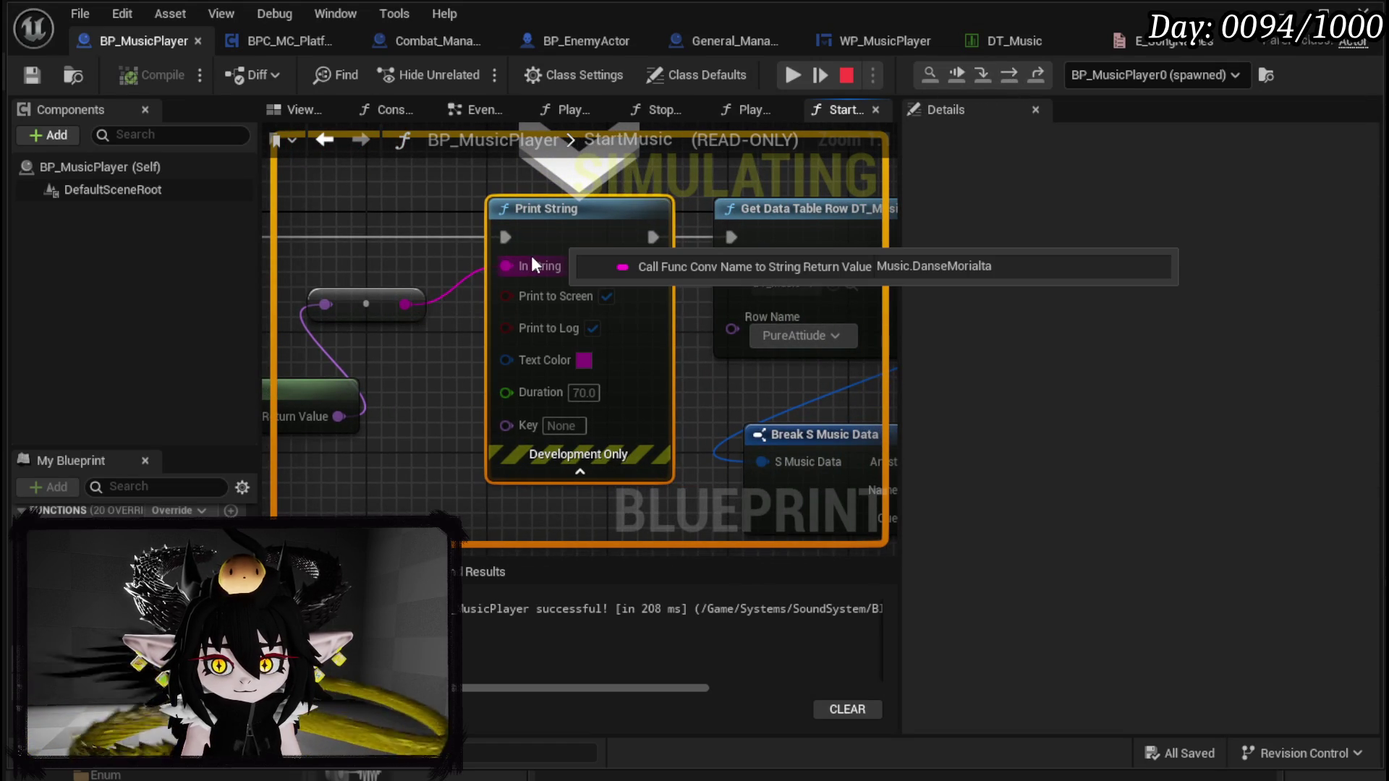
left_click(793, 76)
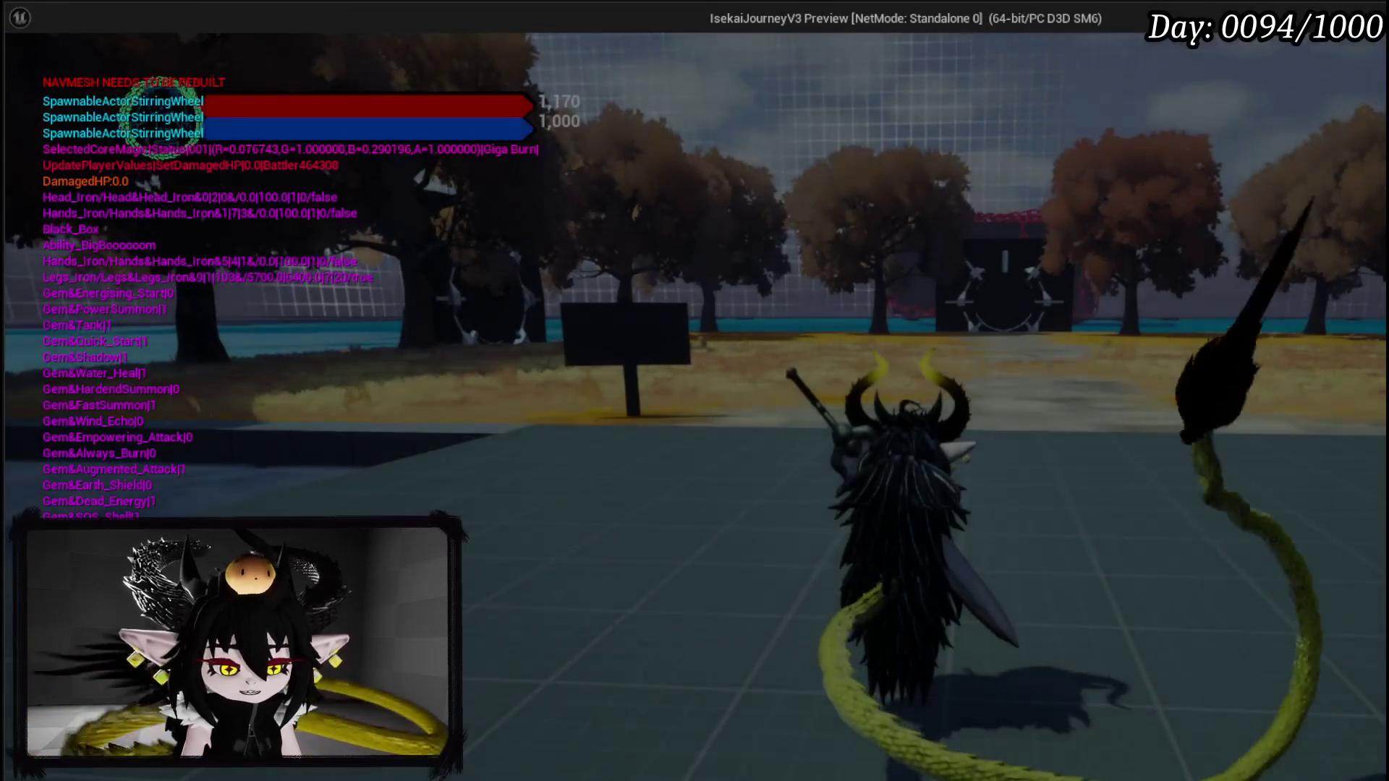
key("Escape")
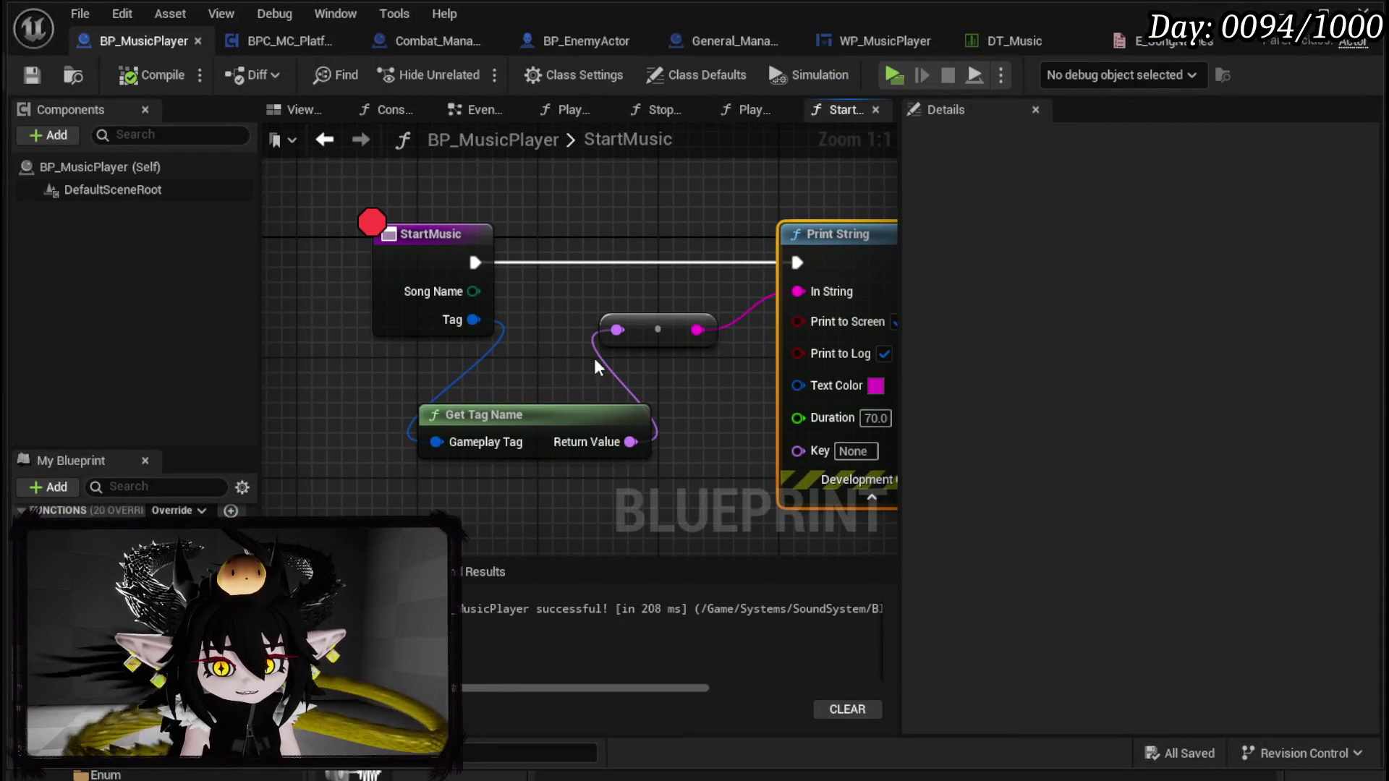
Step: Add a Parse Into Array node on the tag name string with a '.' delimiter
left_click_drag(696, 329, 667, 218)
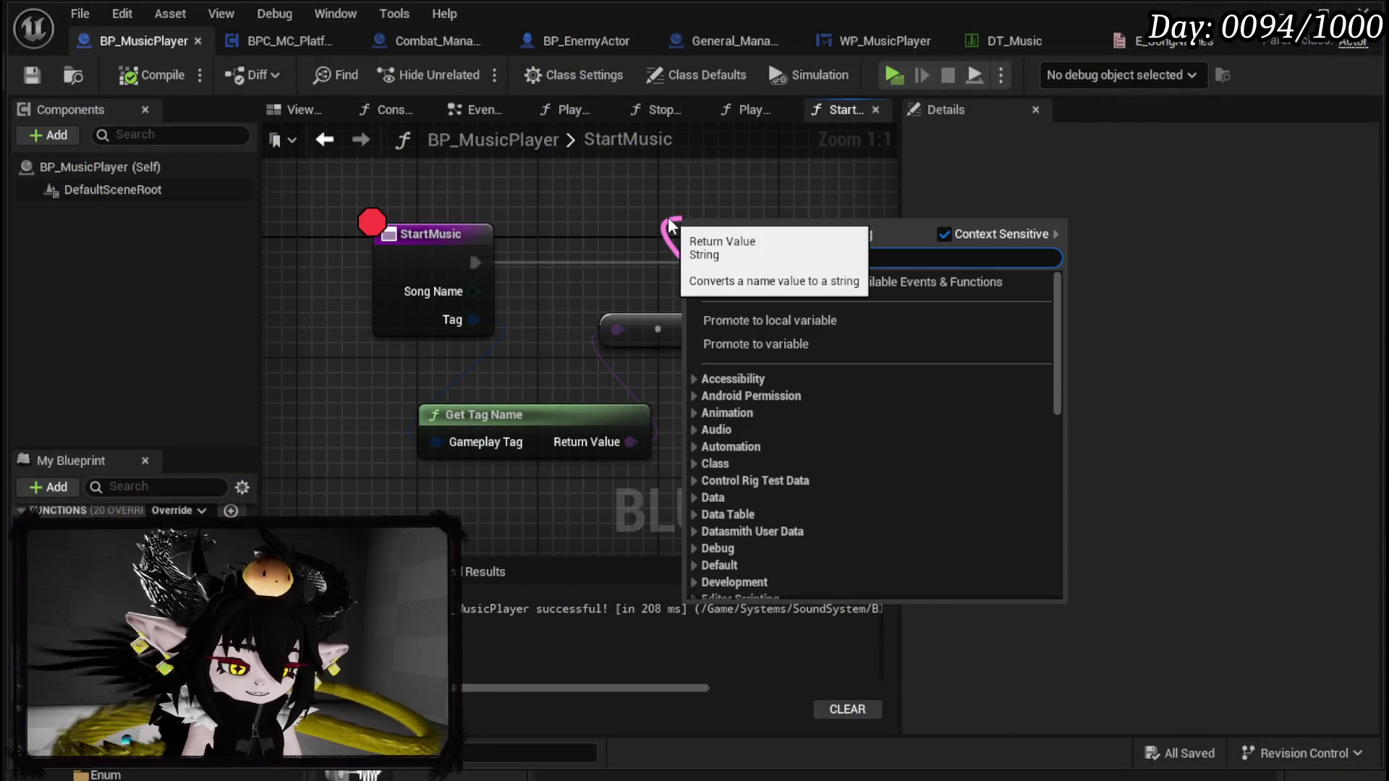
type("parse")
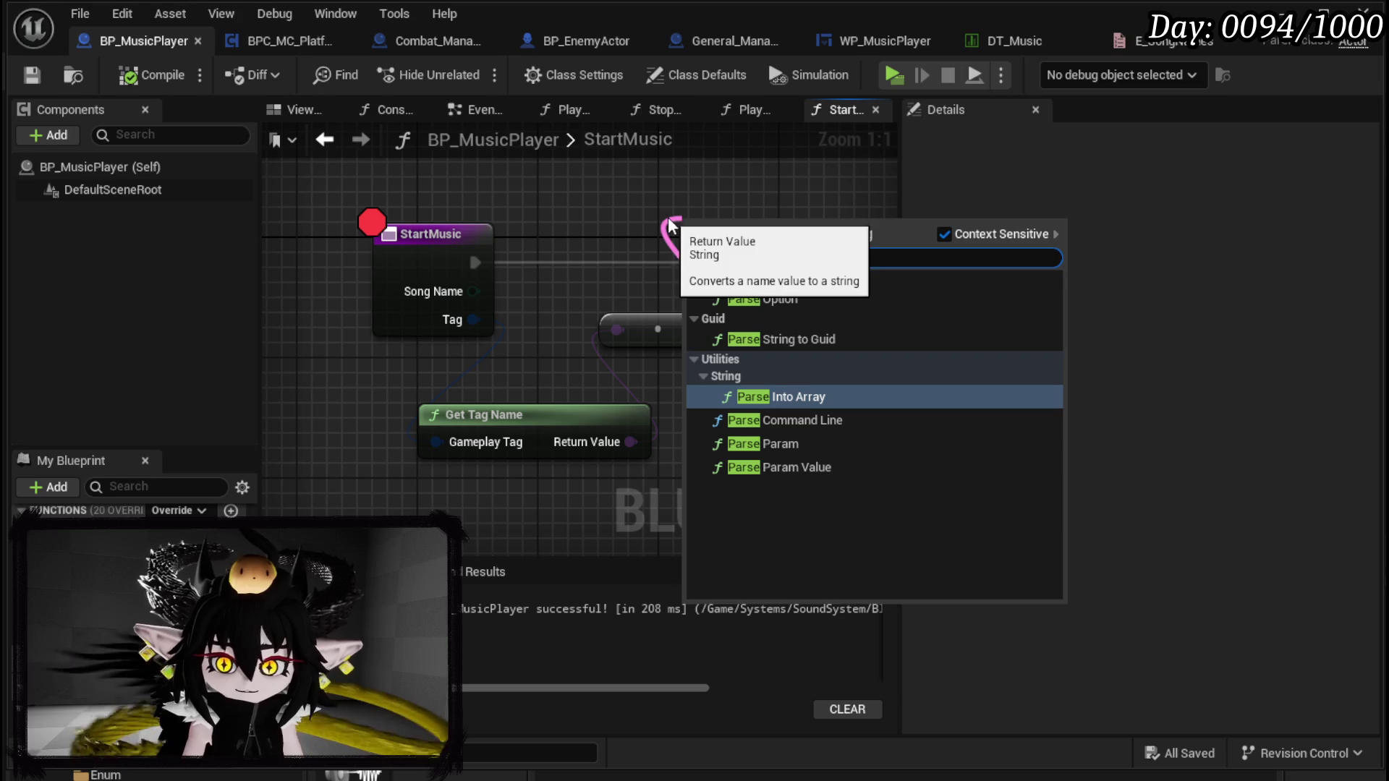
left_click(748, 398)
left_click_drag(717, 348, 522, 212)
left_click(499, 247)
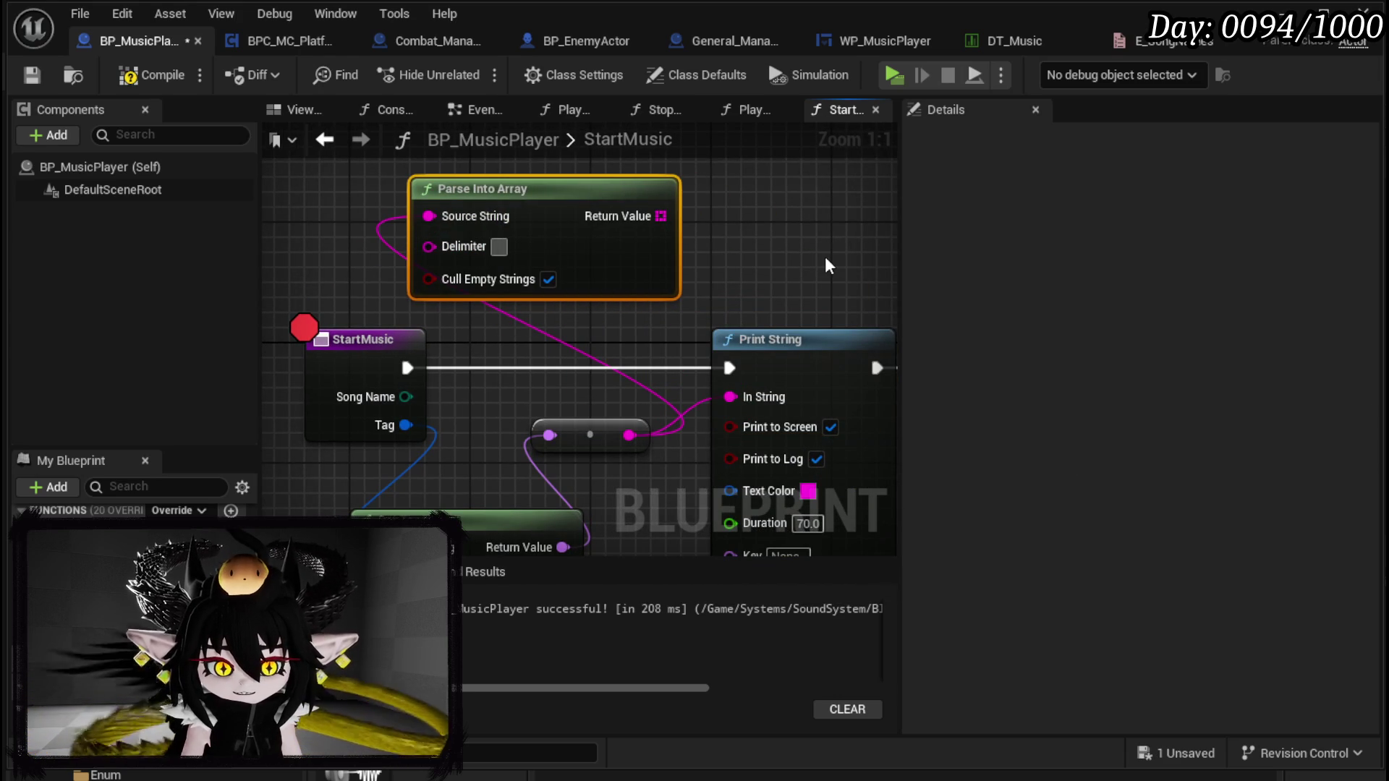
type(".")
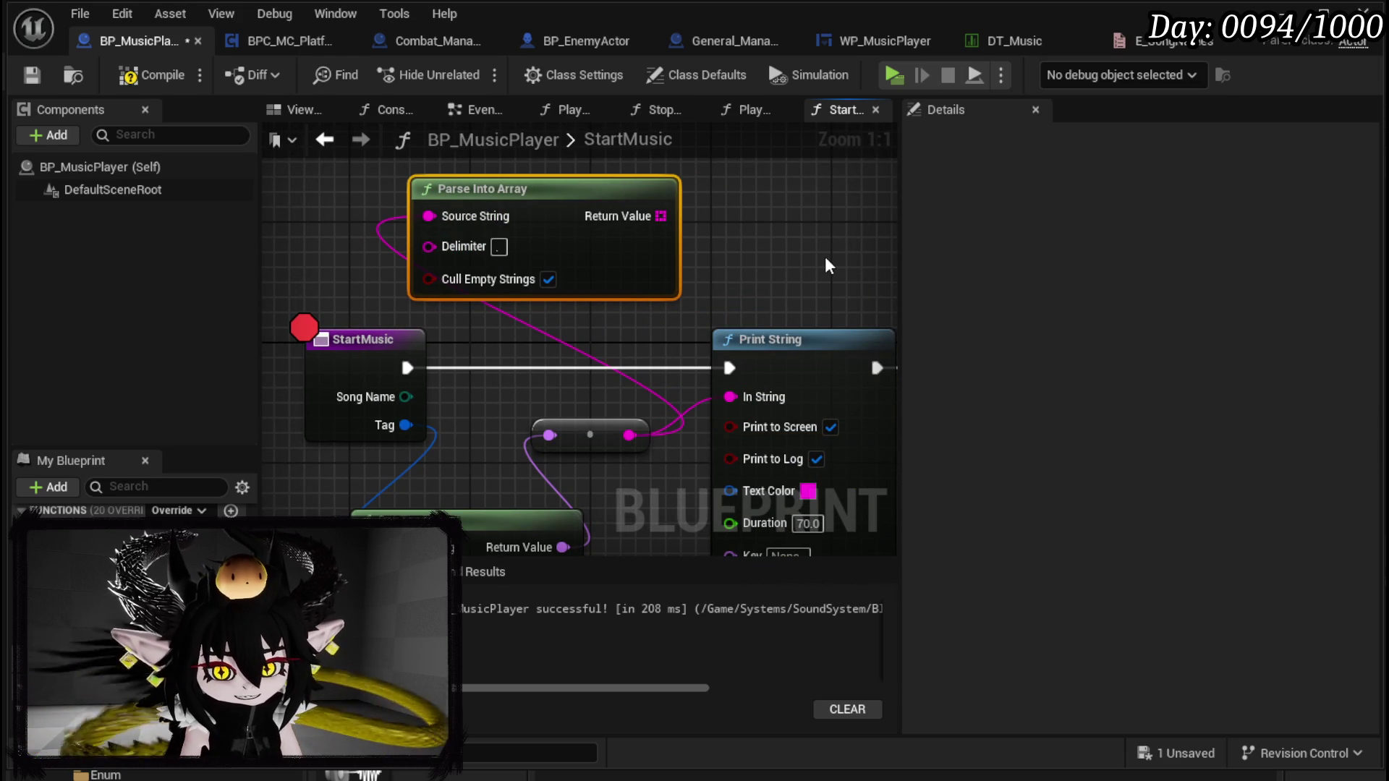
Step: Feed the parsed array's index 1 into the lookup's Row Name, with empty-string culling turned off
left_click_drag(557, 311, 417, 197)
type("get")
left_click(496, 388)
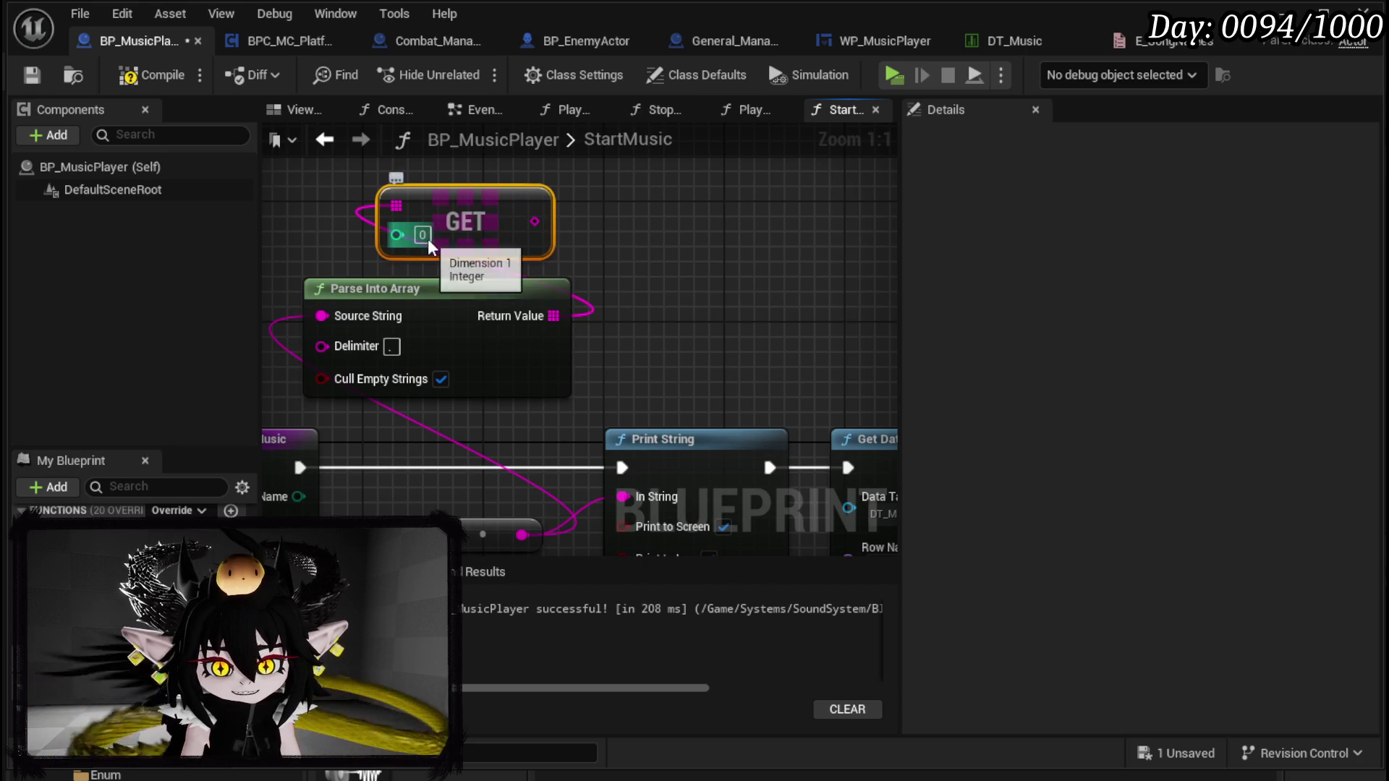
type("1")
scroll(649, 250, "down", 2)
left_click_drag(458, 180, 725, 443)
left_click(387, 299)
left_click(617, 242)
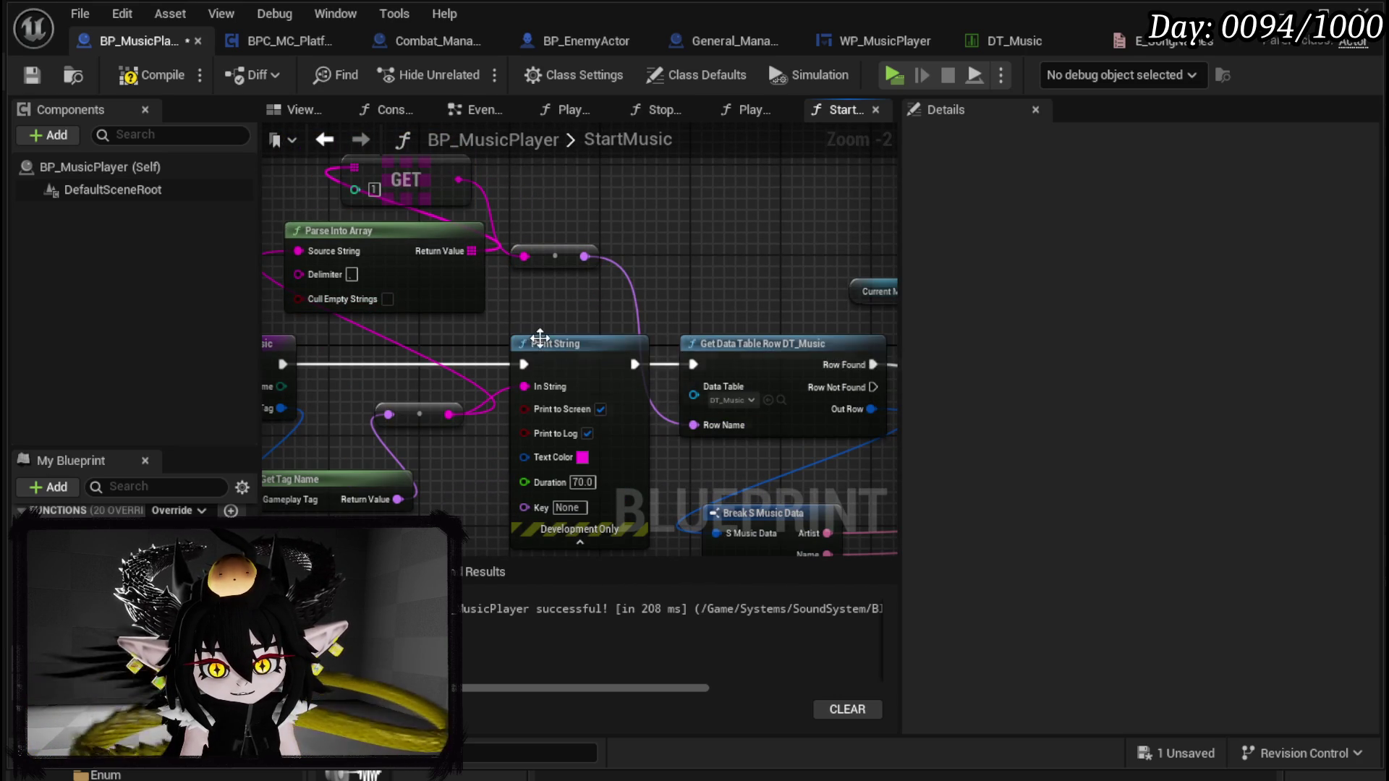
Step: Route StartMusic execution straight to the data table lookup, bypassing Print String, then compile and save
left_click_drag(301, 205, 370, 184)
mouse_move(351, 344)
left_mouse_down()
mouse_move(775, 337)
mouse_move(762, 344)
left_mouse_up()
left_click(152, 75)
left_click(32, 75)
scroll(726, 243, "down", 3)
scroll(726, 243, "up", 1)
mouse_move(641, 293)
left_mouse_down()
mouse_move(661, 340)
mouse_move(697, 300)
left_mouse_up()
scroll(454, 190, "up", 1)
mouse_move(463, 210)
left_mouse_down()
mouse_move(867, 365)
mouse_move(162, 175)
left_mouse_up()
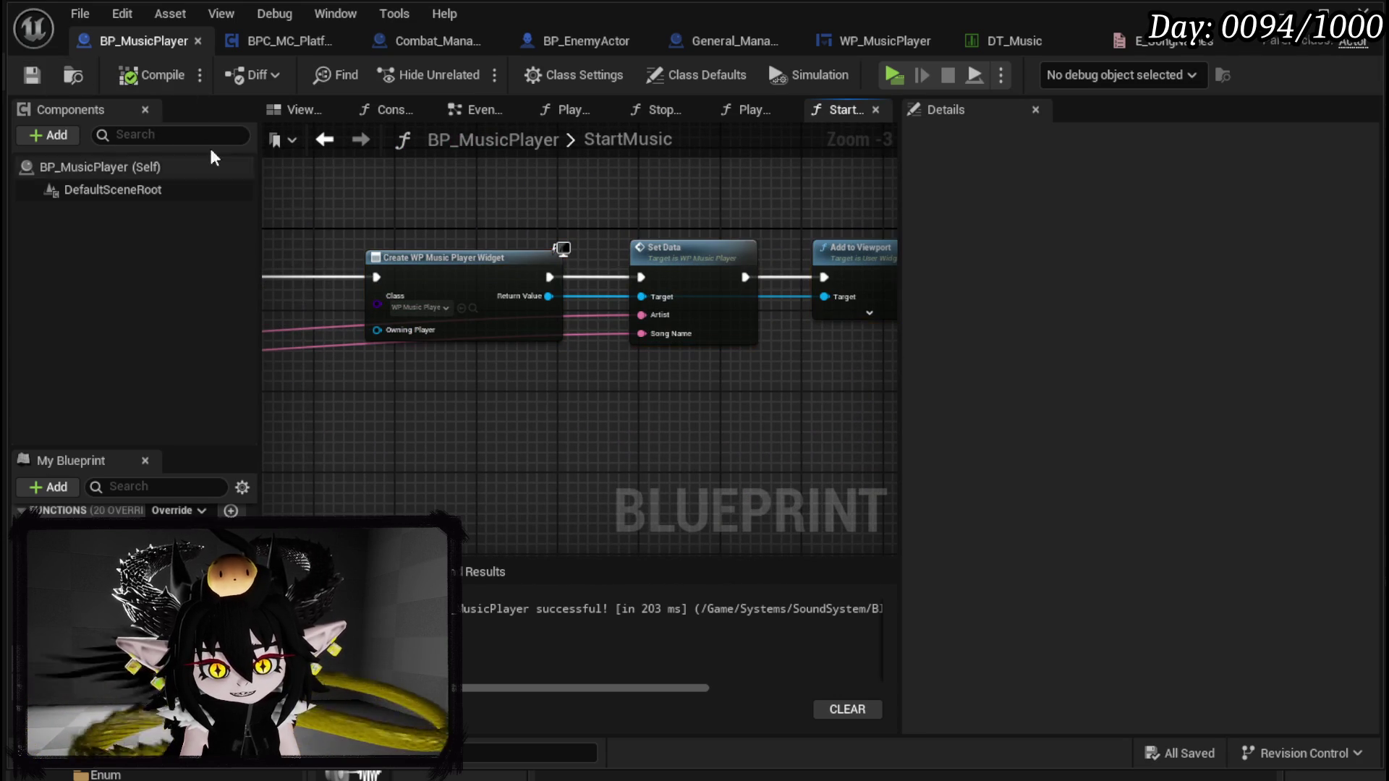
scroll(449, 241, "down", 3)
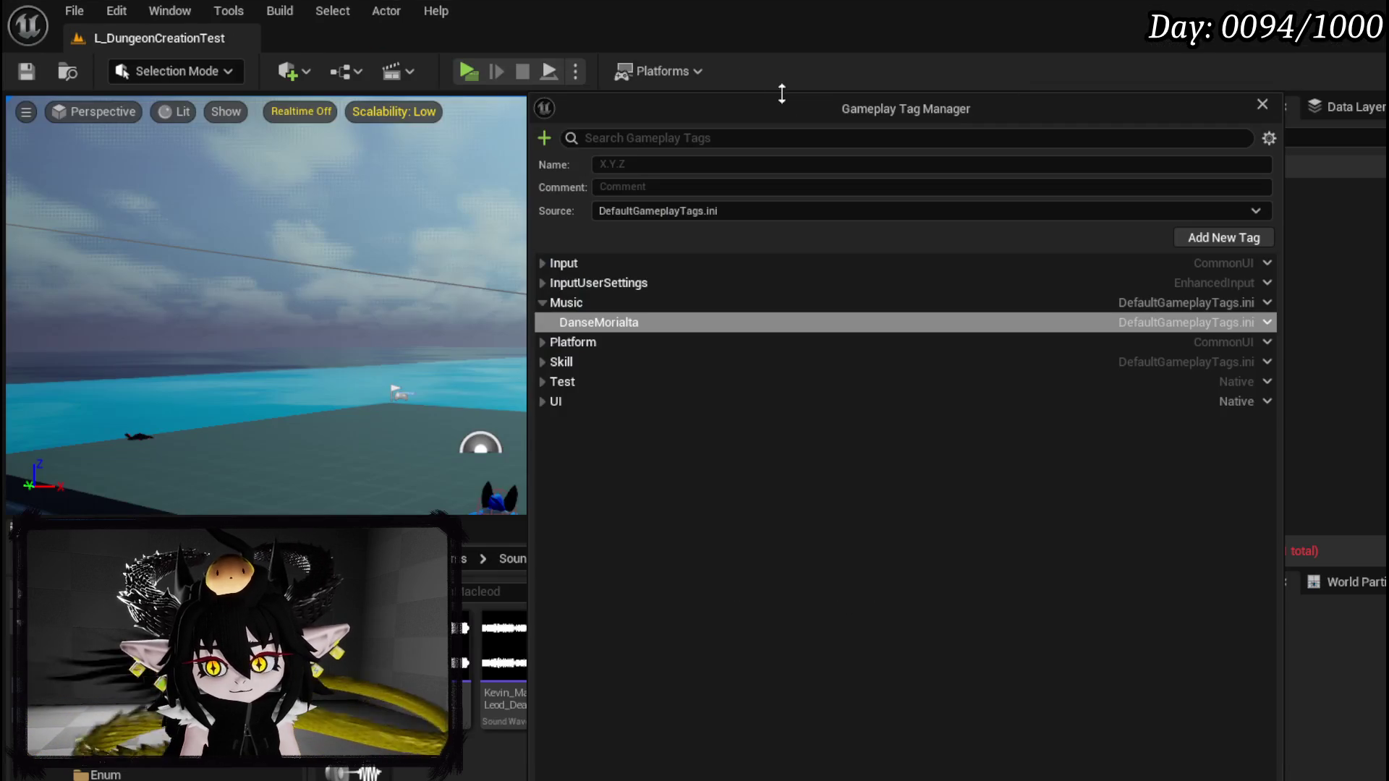
Step: Play-test past the breakpoint, enlarge the preview to check the bottom-right overlay, then stop
left_click(463, 76)
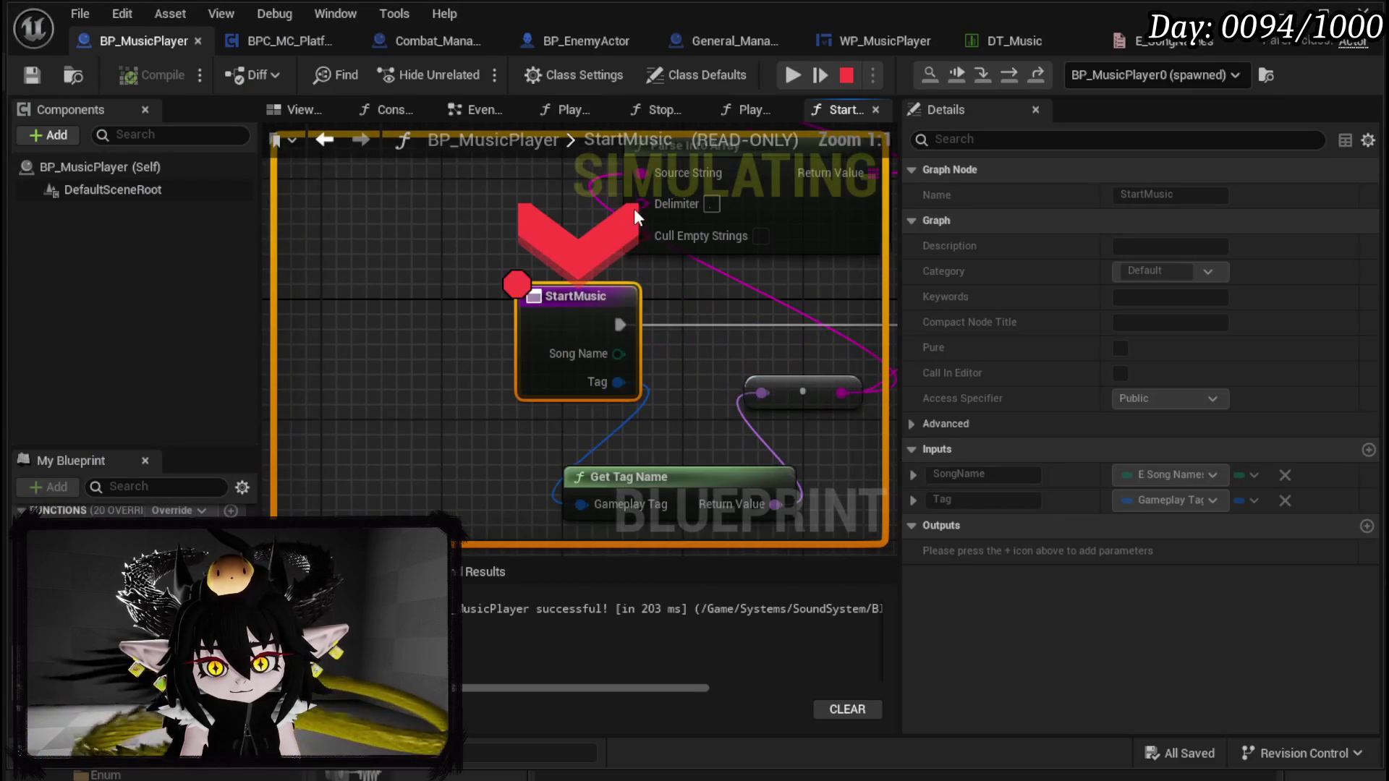
left_click(792, 75)
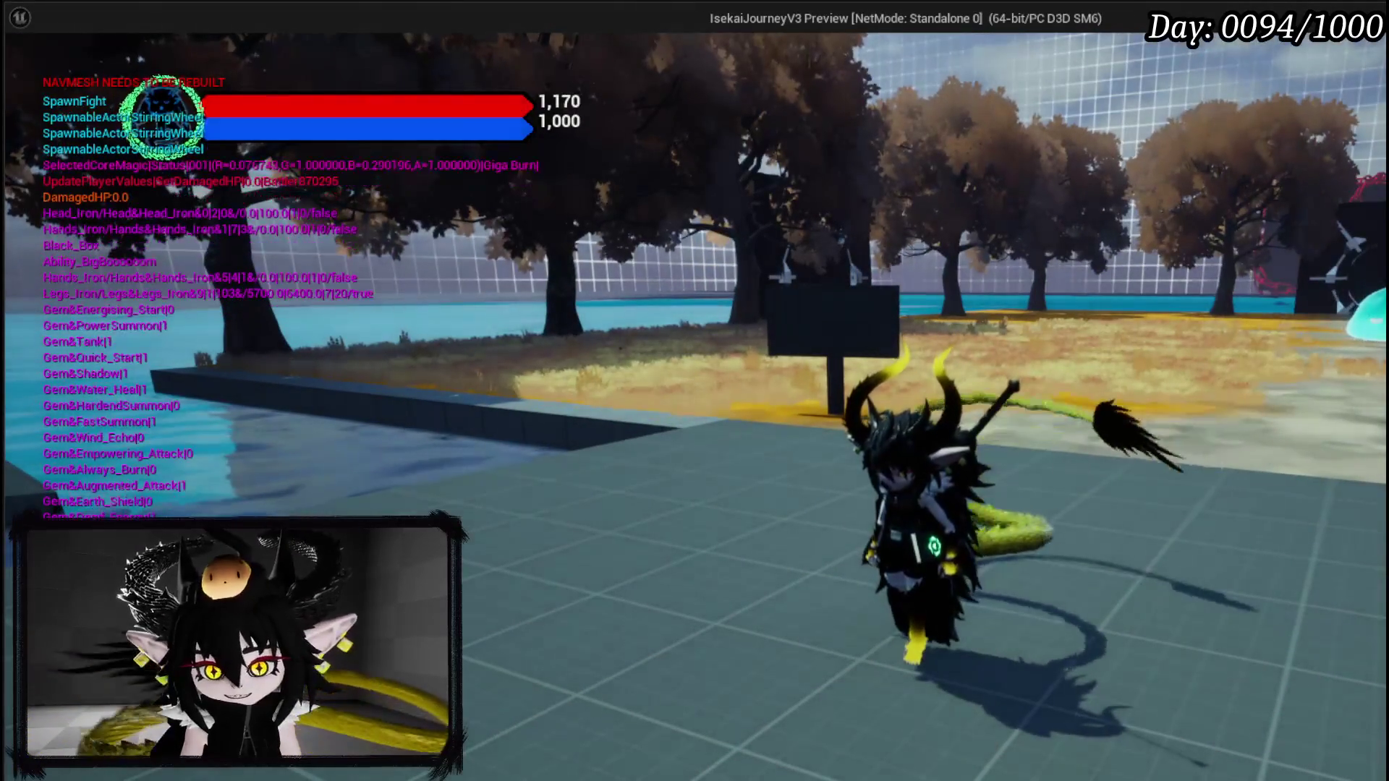
key("Escape")
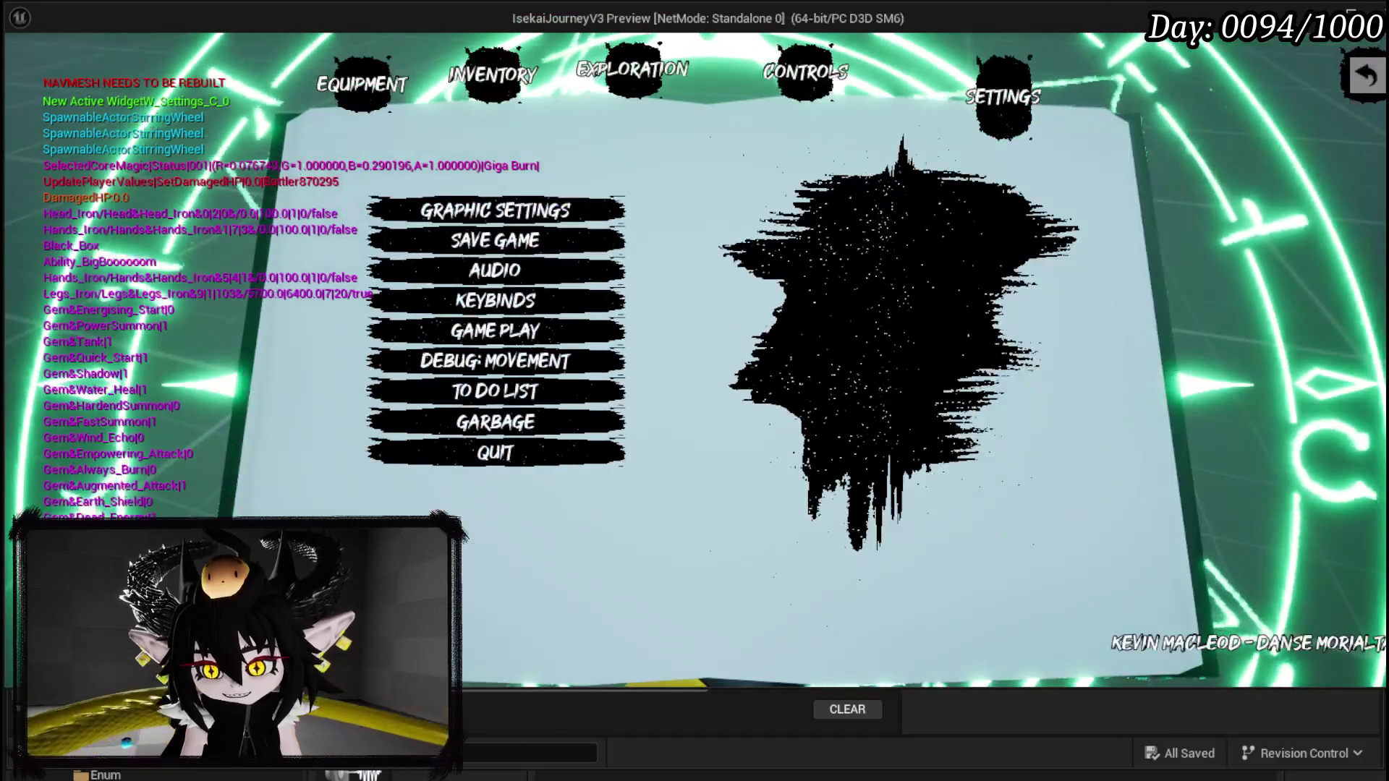
left_click_drag(1384, 689, 1379, 769)
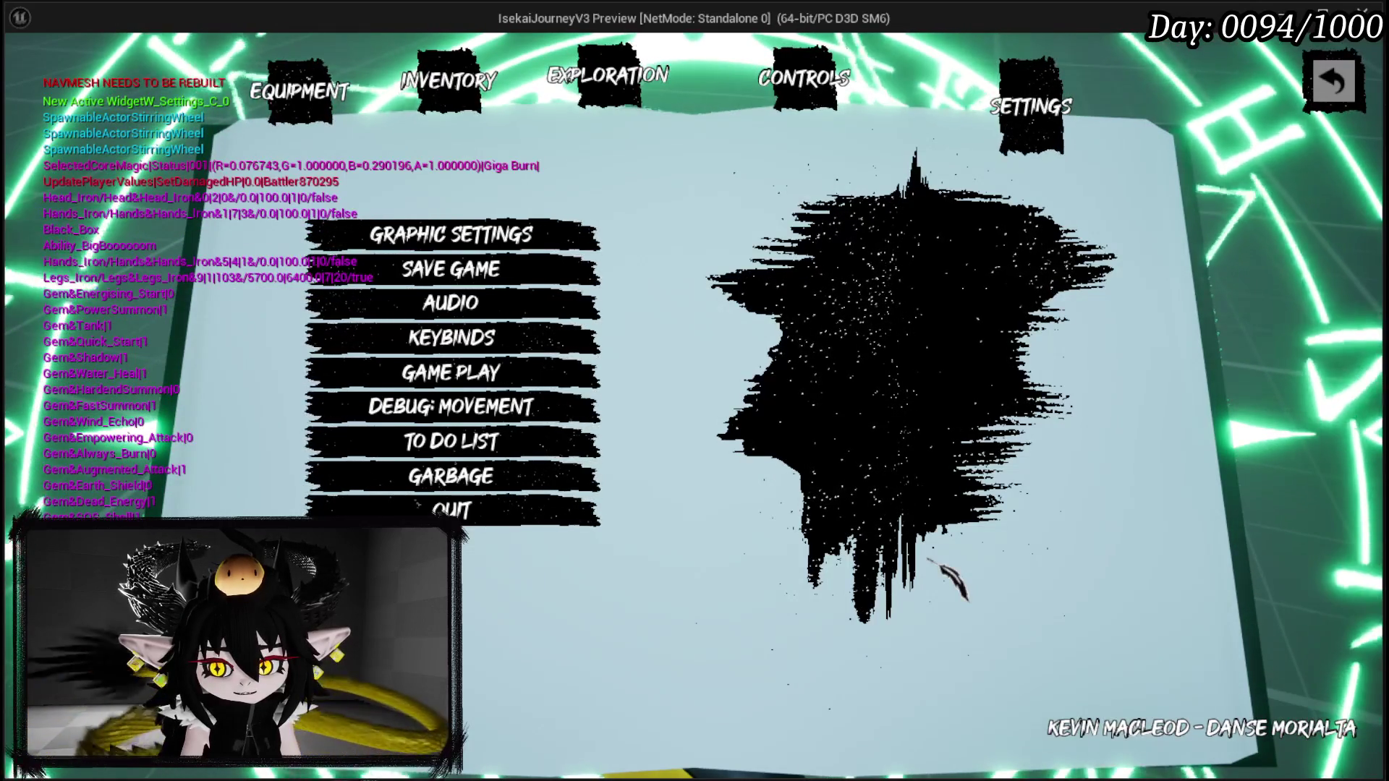
key("Escape")
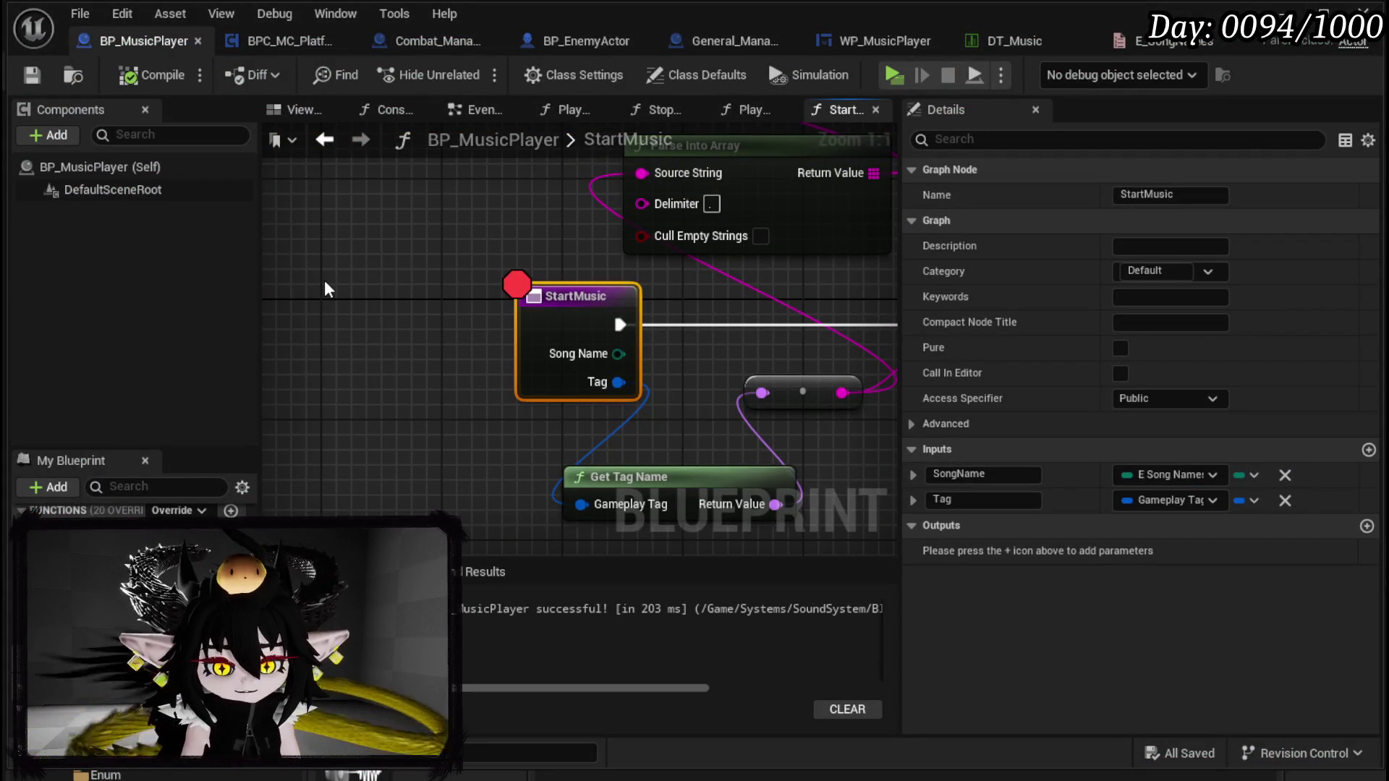
Step: Move the three widget nodes, including Add to Viewport, next to the SET node
mouse_move(748, 394)
left_mouse_down()
mouse_move(541, 366)
mouse_move(470, 373)
mouse_move(509, 344)
mouse_move(349, 336)
mouse_move(609, 366)
mouse_move(441, 375)
mouse_move(650, 376)
mouse_move(607, 376)
mouse_move(766, 348)
mouse_move(545, 368)
left_mouse_up()
scroll(523, 376, "down", 1)
scroll(766, 348, "down", 4)
mouse_move(428, 353)
left_mouse_down()
mouse_move(624, 353)
mouse_move(496, 347)
left_mouse_up()
left_click_drag(890, 333, 403, 333)
mouse_move(618, 352)
left_mouse_down()
mouse_move(909, 266)
mouse_move(618, 244)
mouse_move(639, 276)
left_mouse_up()
left_click_drag(806, 289, 886, 289)
left_click_drag(488, 290, 347, 286)
Step: Place Break S Music Data beneath the widget creation node
mouse_move(306, 340)
left_mouse_down()
mouse_move(745, 373)
mouse_move(472, 324)
left_mouse_up()
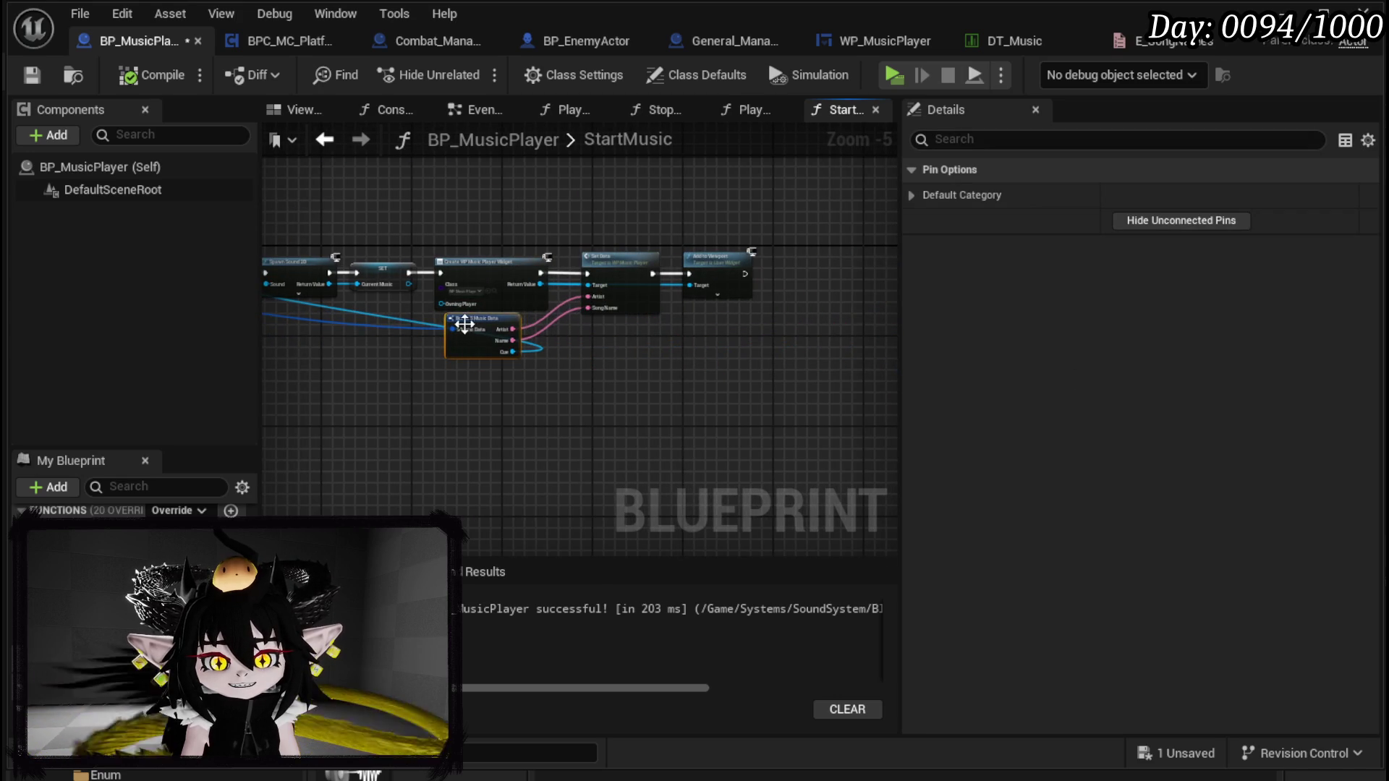
left_click_drag(361, 349, 594, 360)
mouse_move(707, 333)
left_mouse_down()
mouse_move(453, 341)
mouse_move(410, 324)
mouse_move(418, 334)
left_mouse_up()
left_click_drag(559, 340, 446, 358)
left_click_drag(426, 256, 490, 311)
left_click(718, 306)
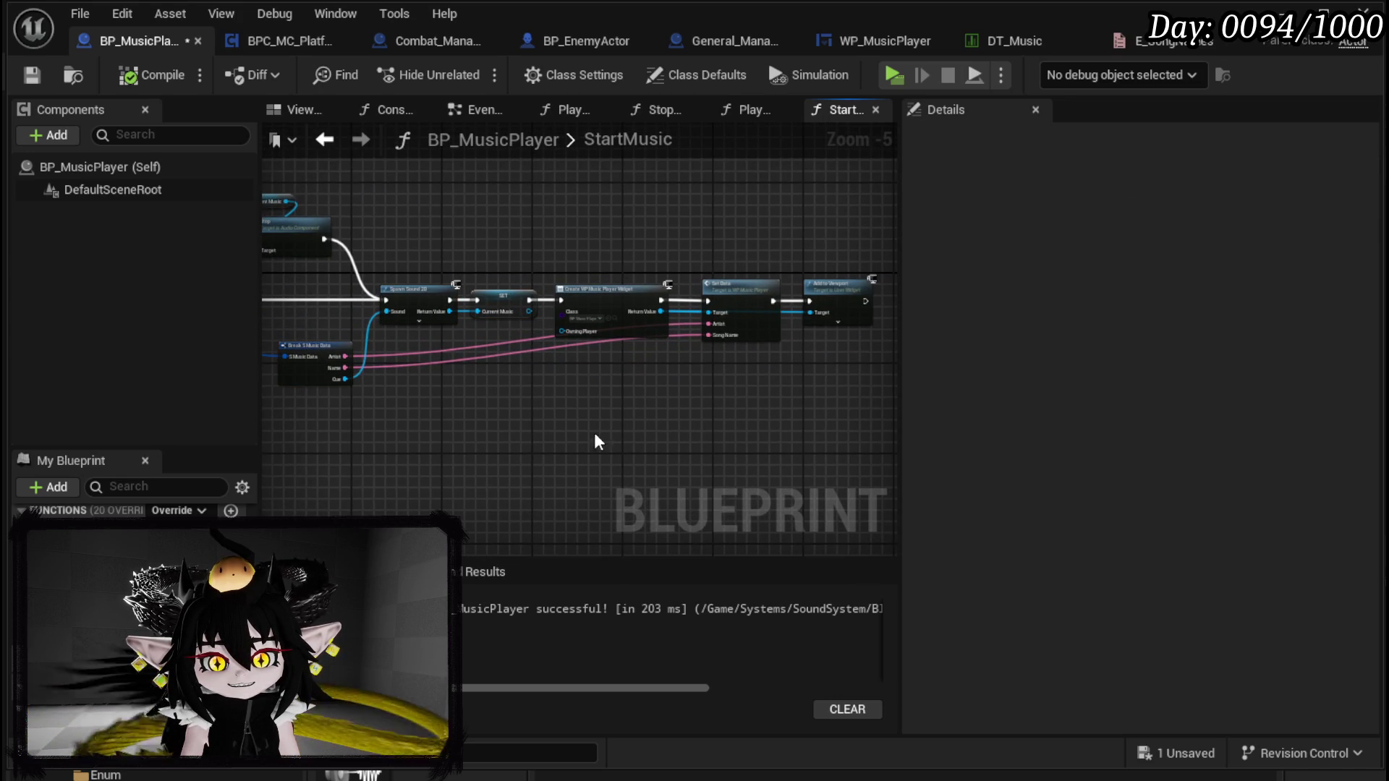
scroll(598, 443, "up", 3)
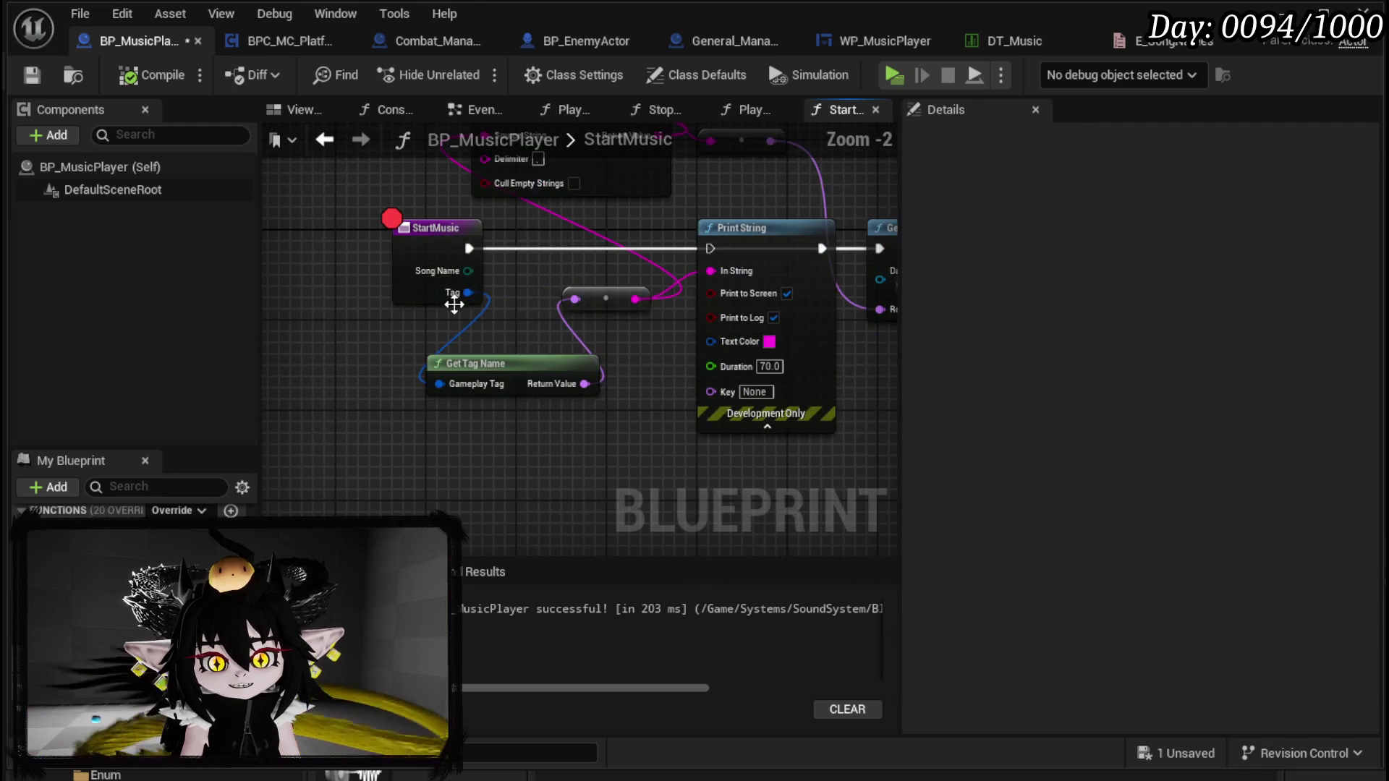
Step: Remove StartMusic's SongName input, compile and save, then jump to the call flagged by the warning
left_click(401, 258)
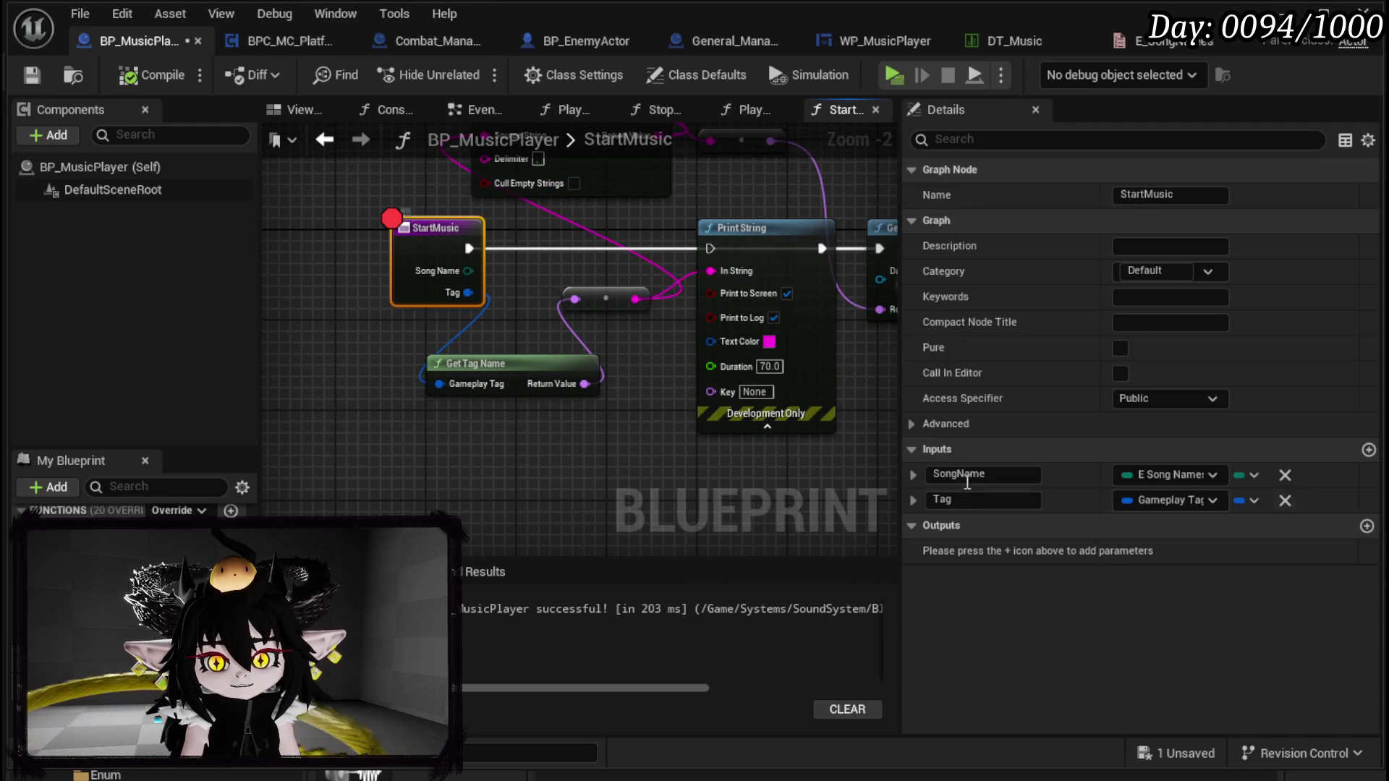
left_click(1285, 475)
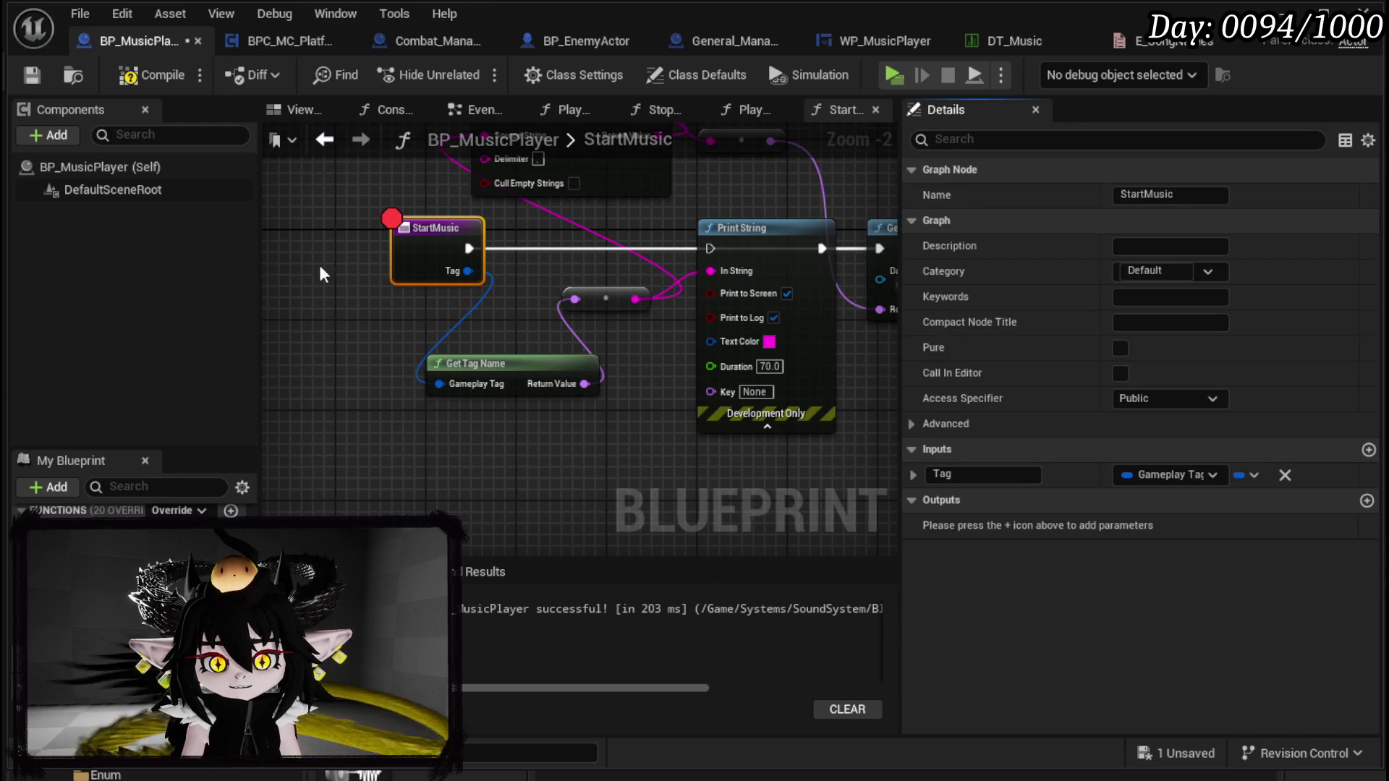
left_click(153, 74)
left_click(31, 74)
right_click(437, 222)
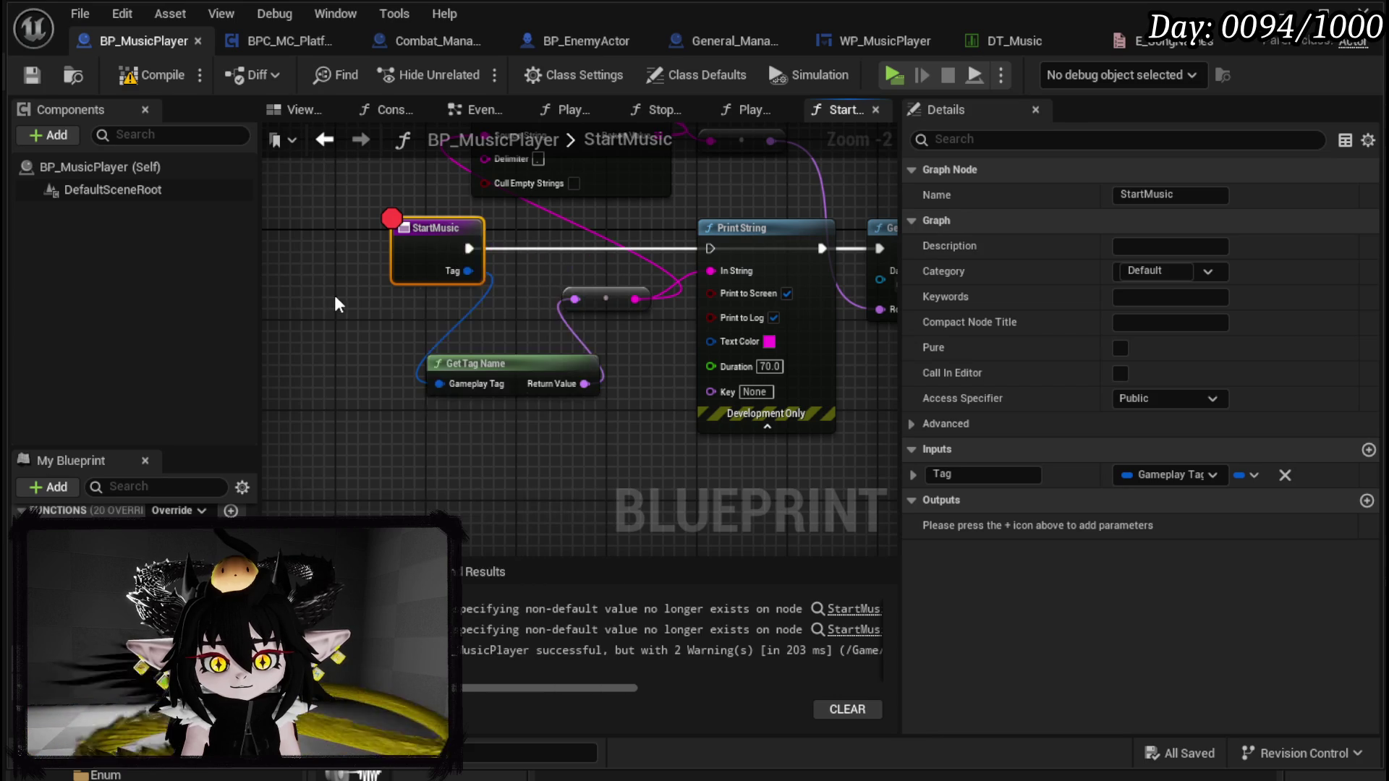
left_click(850, 609)
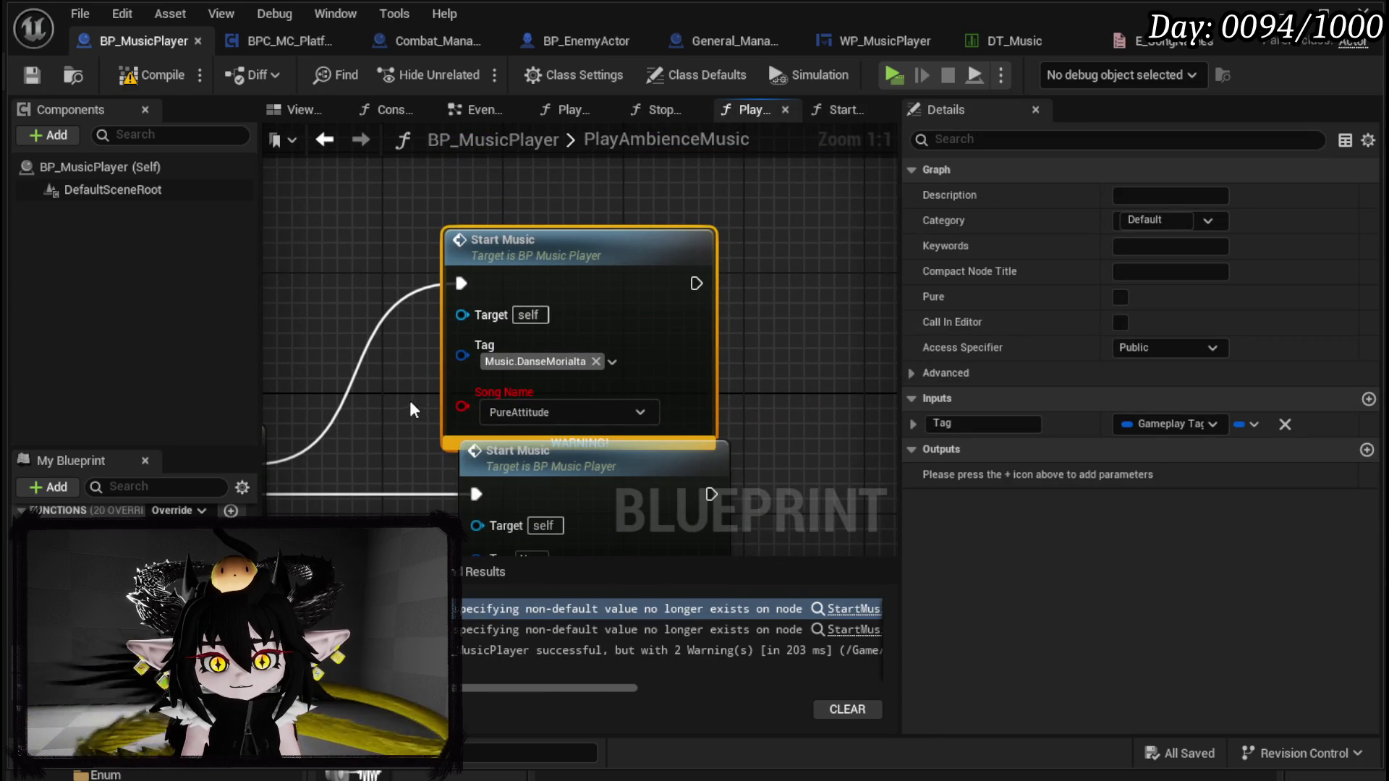
left_click_drag(404, 368, 573, 321)
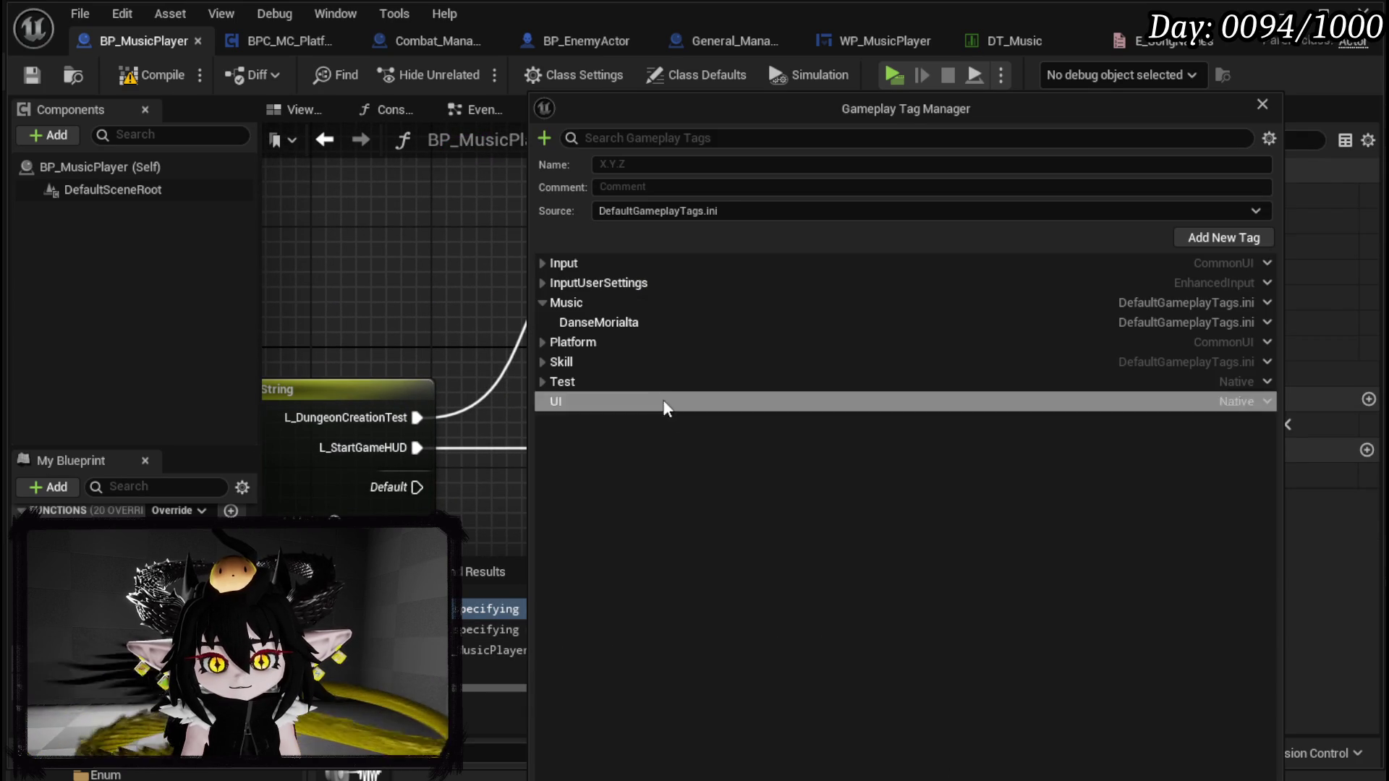
Step: Add PureAttitude and PianoCrazyStyle as sub tags under Music
left_click(1297, 16)
mouse_move(970, 107)
left_mouse_down()
mouse_move(402, 76)
mouse_move(476, 22)
left_mouse_up()
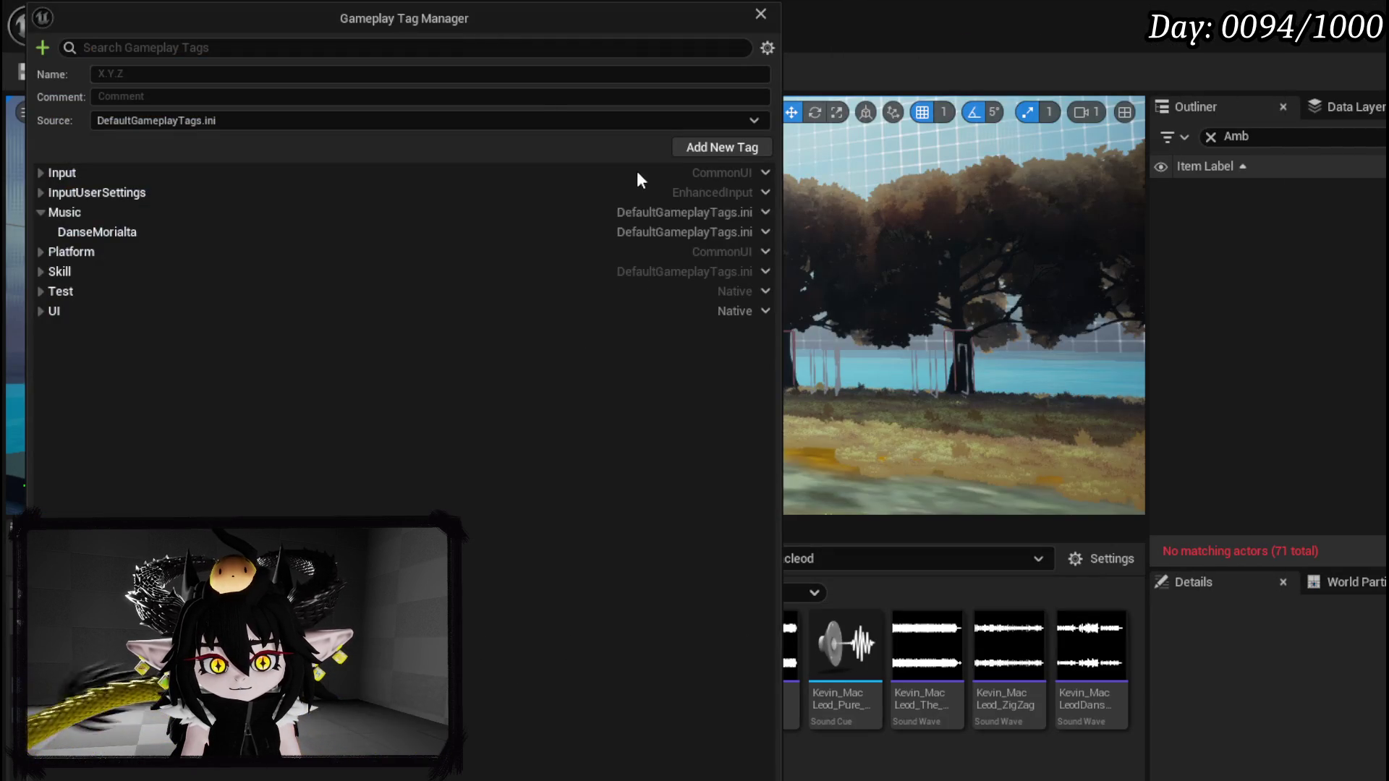
left_click(127, 217)
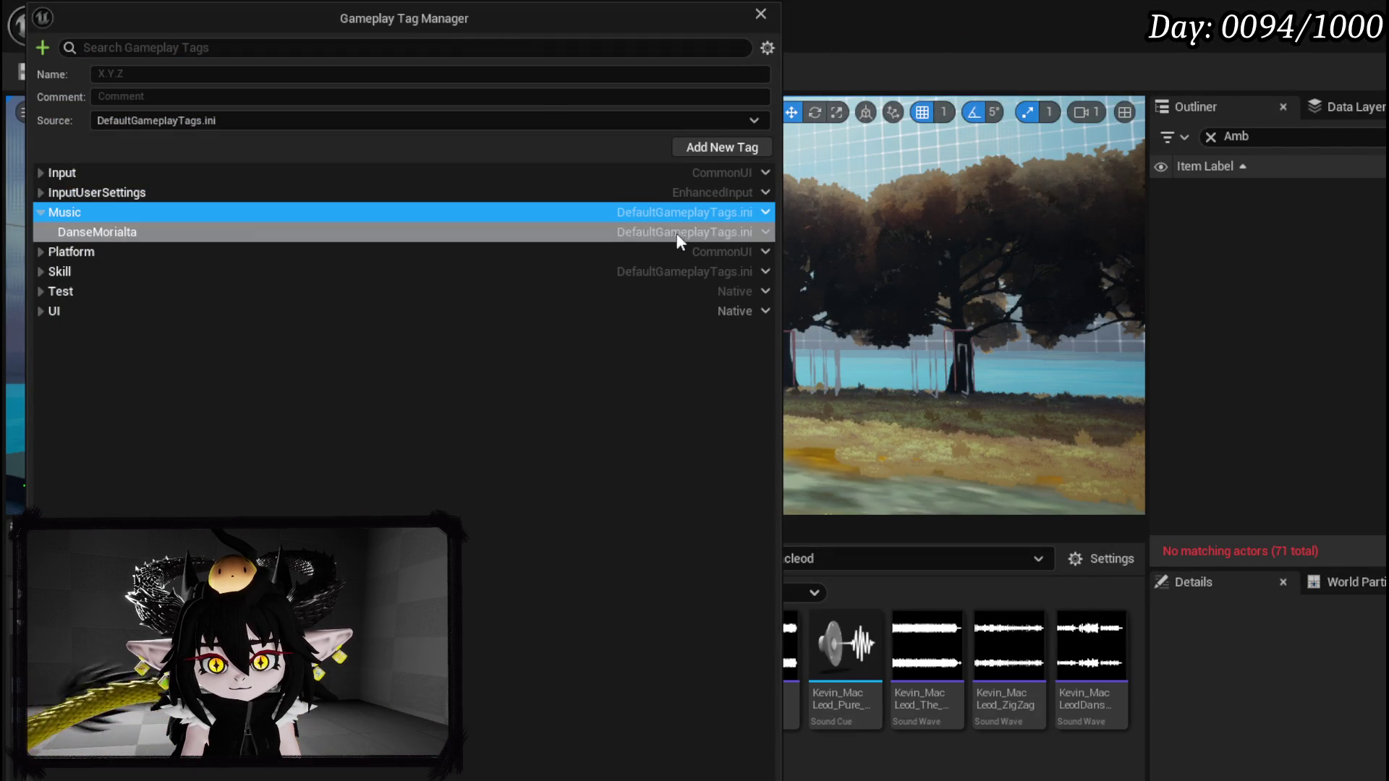
left_click(765, 212)
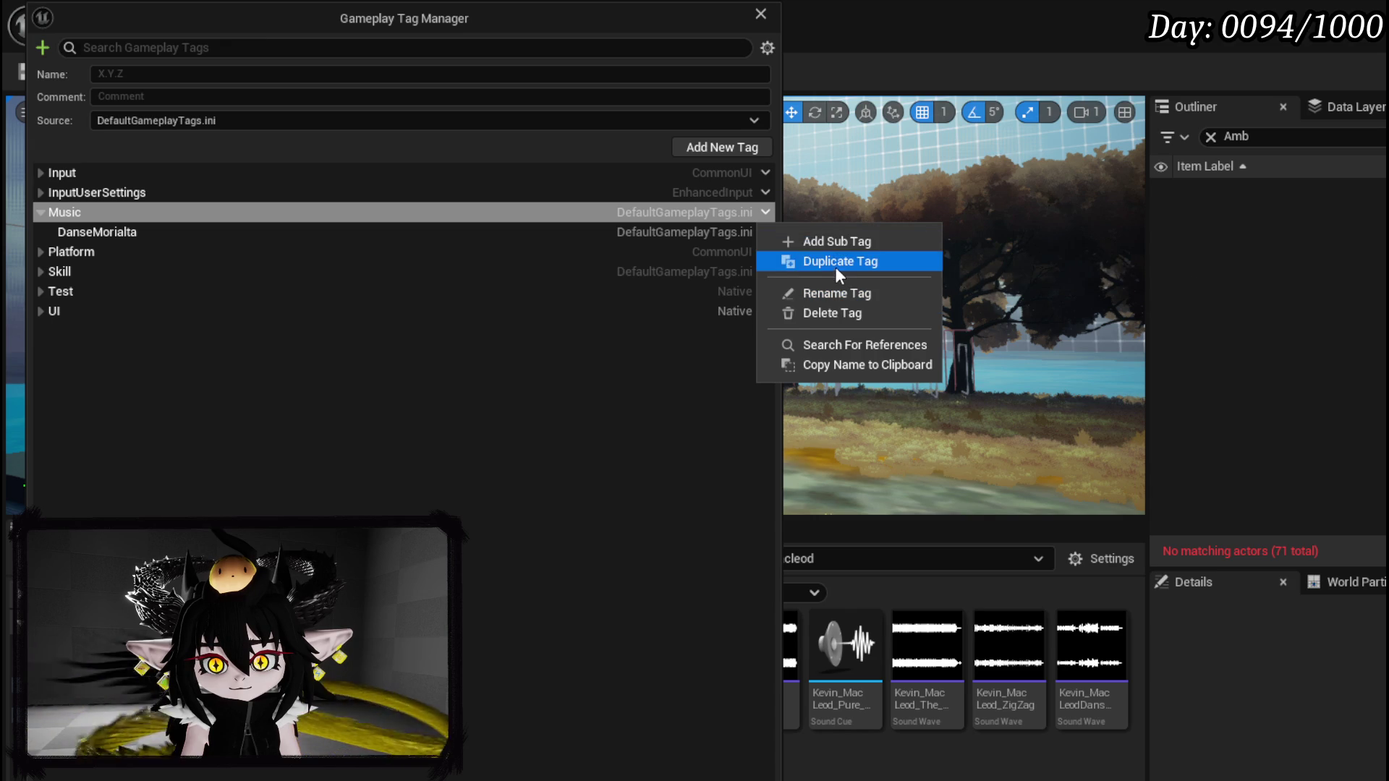
left_click(837, 243)
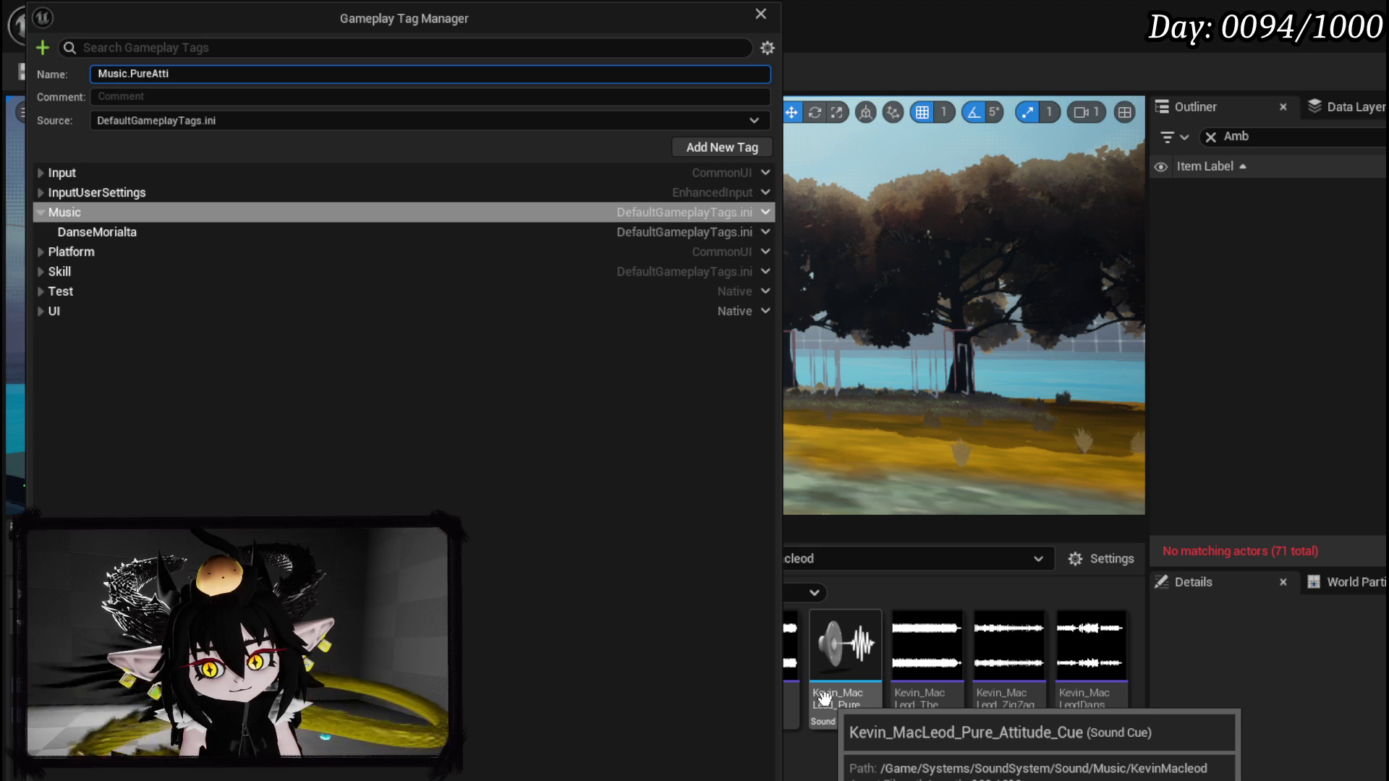
key("Return")
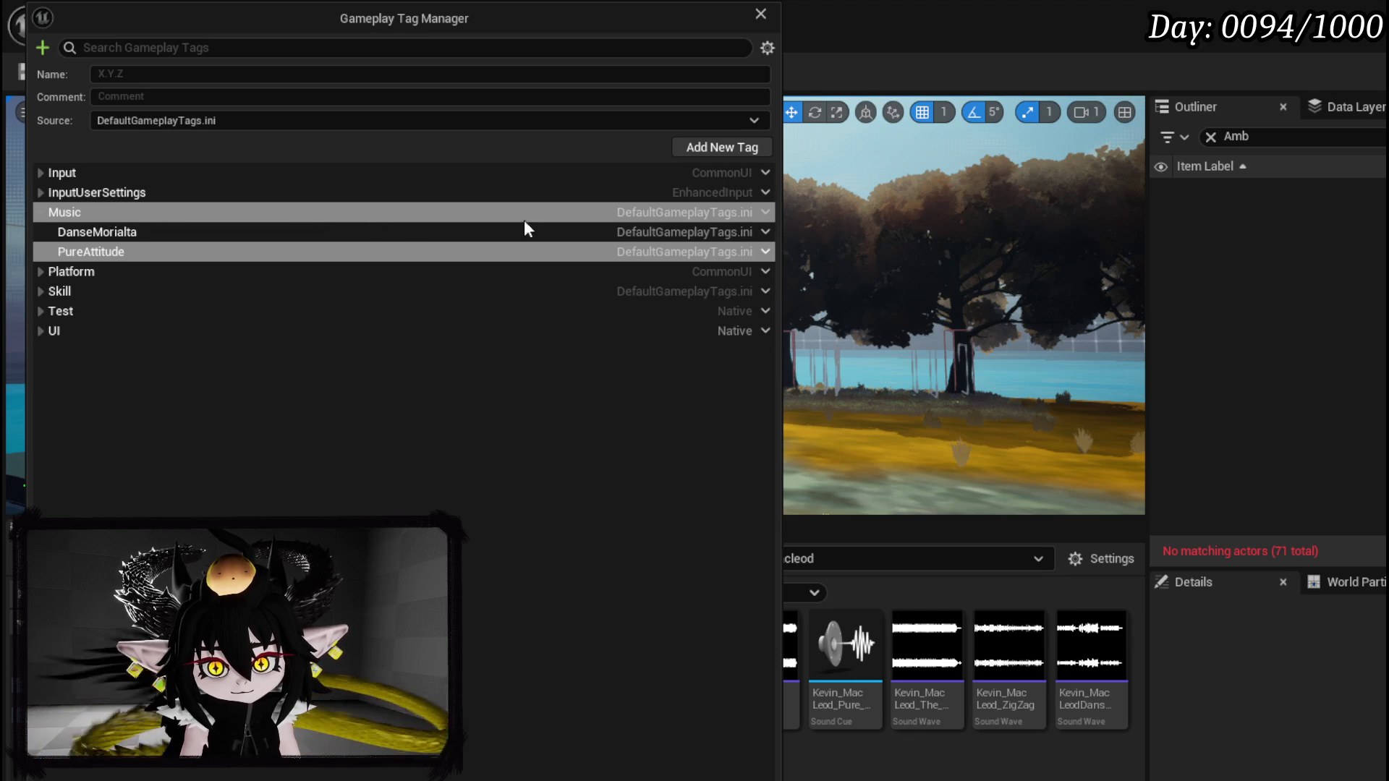
left_click(767, 211)
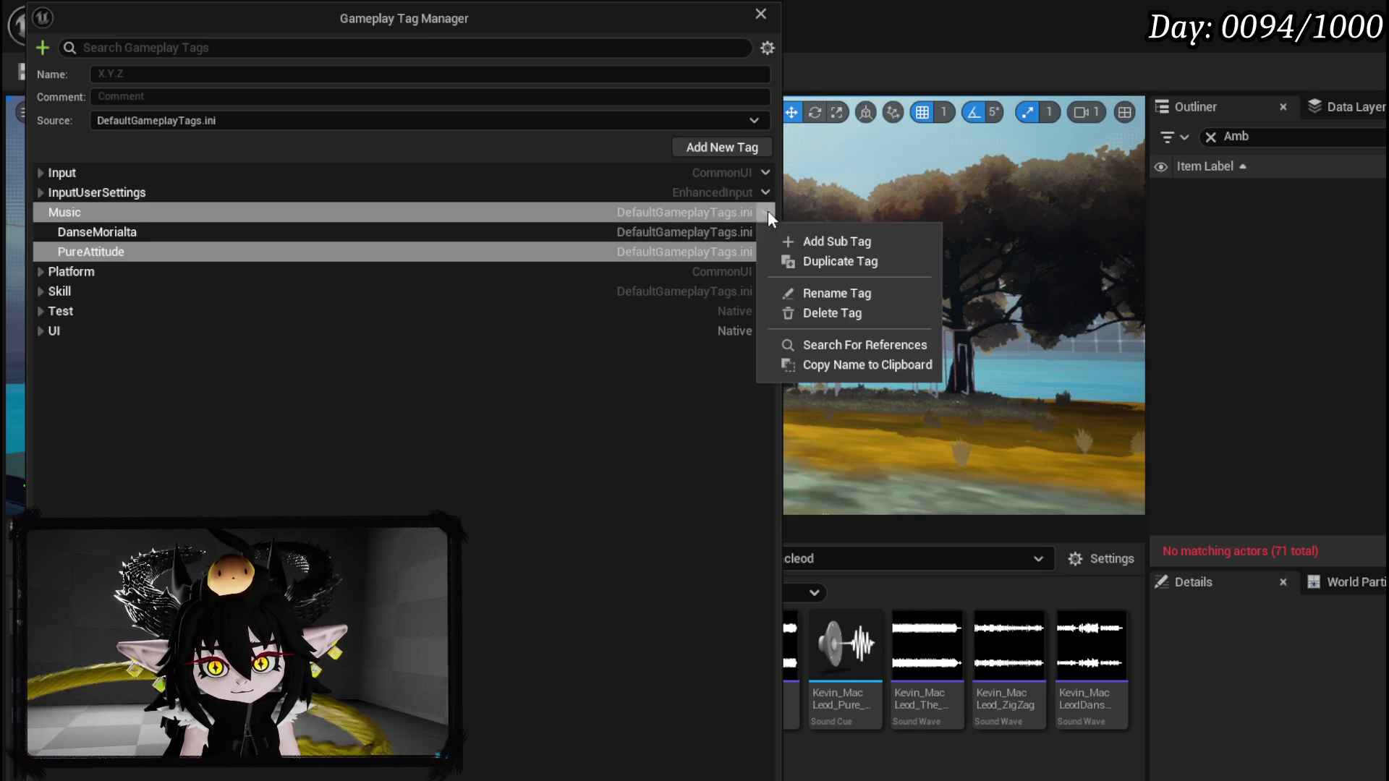
left_click(810, 241)
type("Music.PianoCrazyStyle")
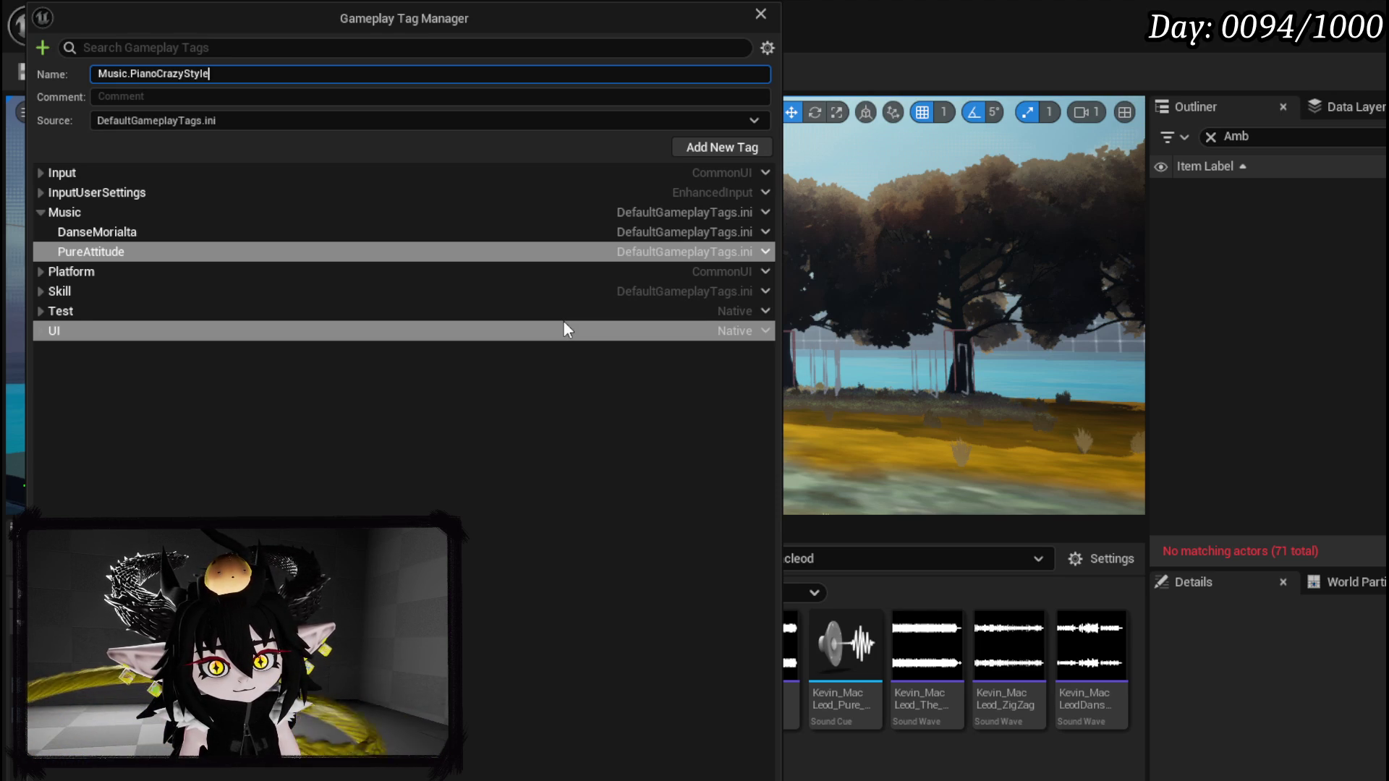
key("Return")
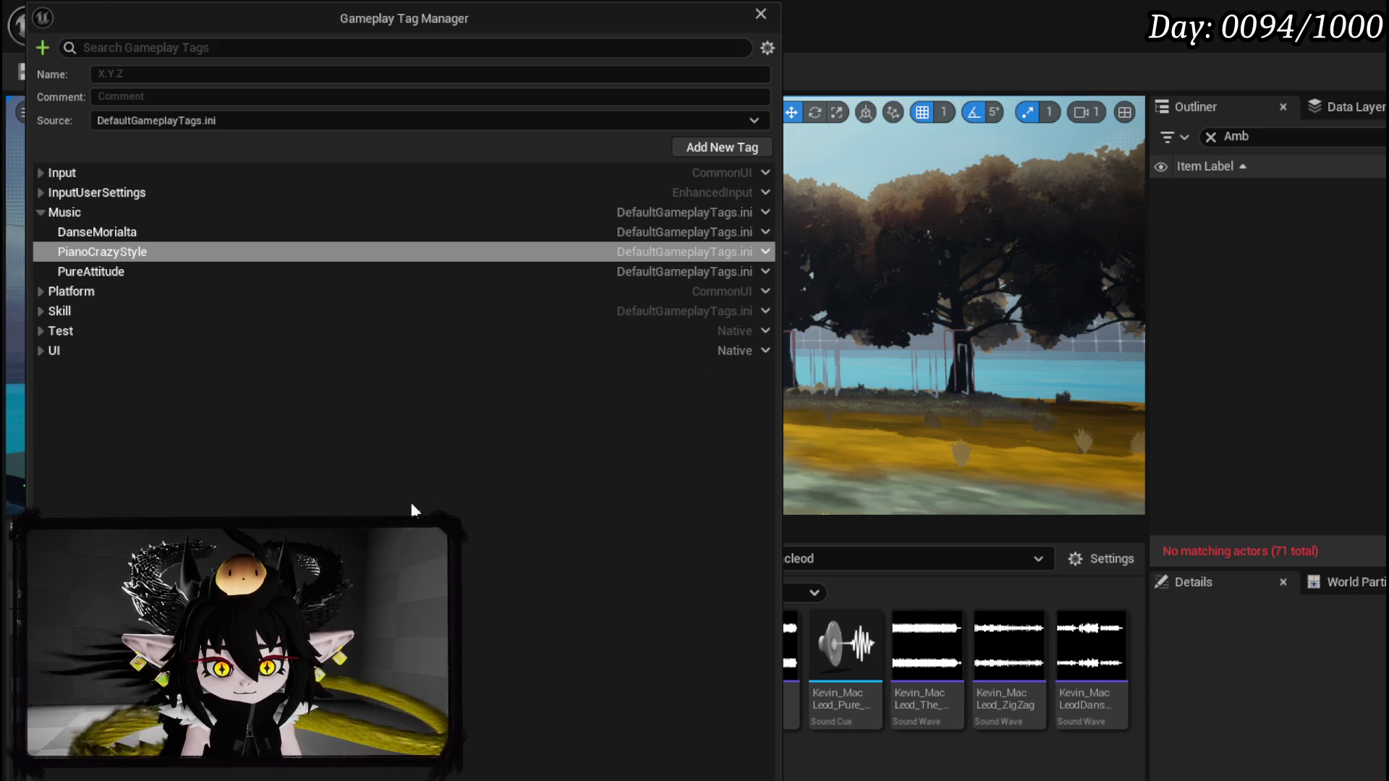
Step: Add a Corneria sub tag under Music.PianoCrazyStyle
mouse_move(621, 28)
left_mouse_down()
mouse_move(521, 27)
mouse_move(1106, 37)
mouse_move(487, 27)
left_mouse_up()
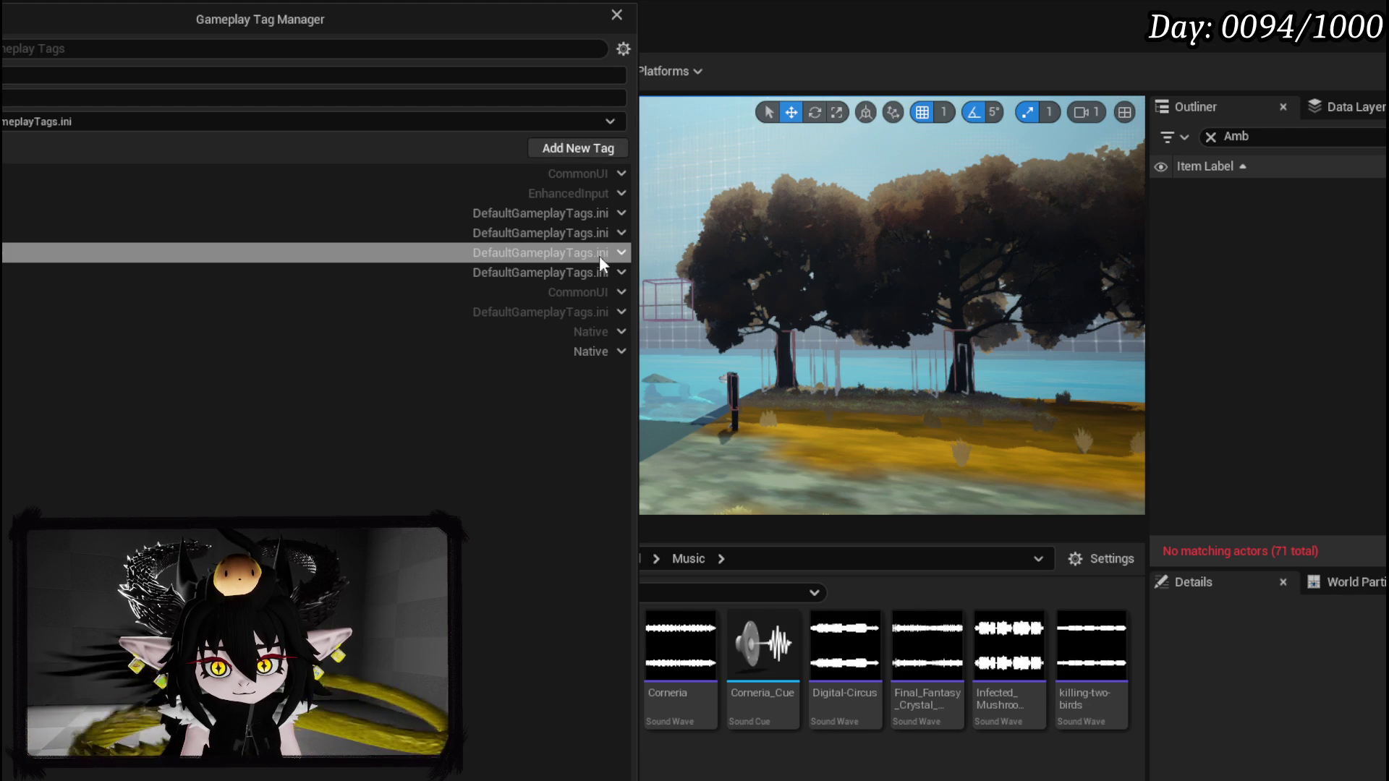
left_click(621, 252)
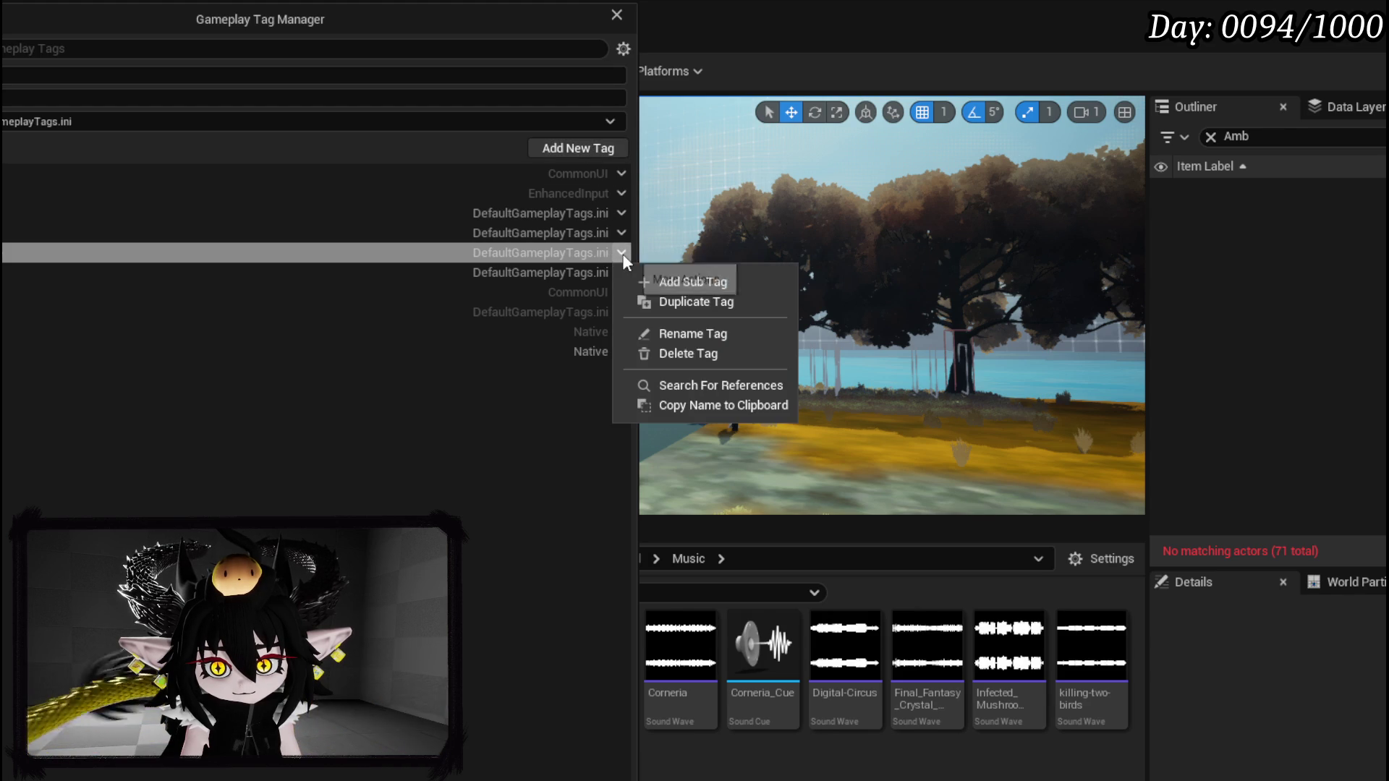
left_click(691, 283)
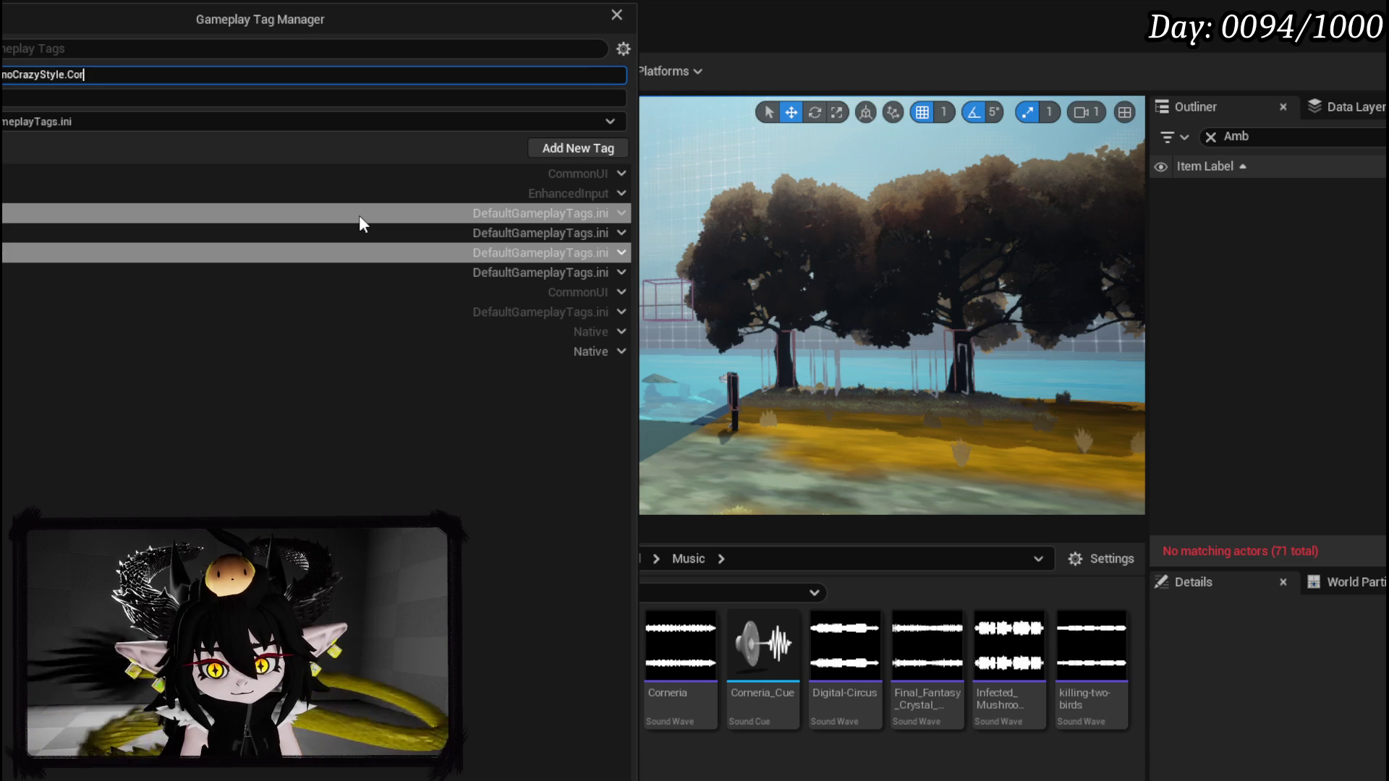
type("eria")
key("Return")
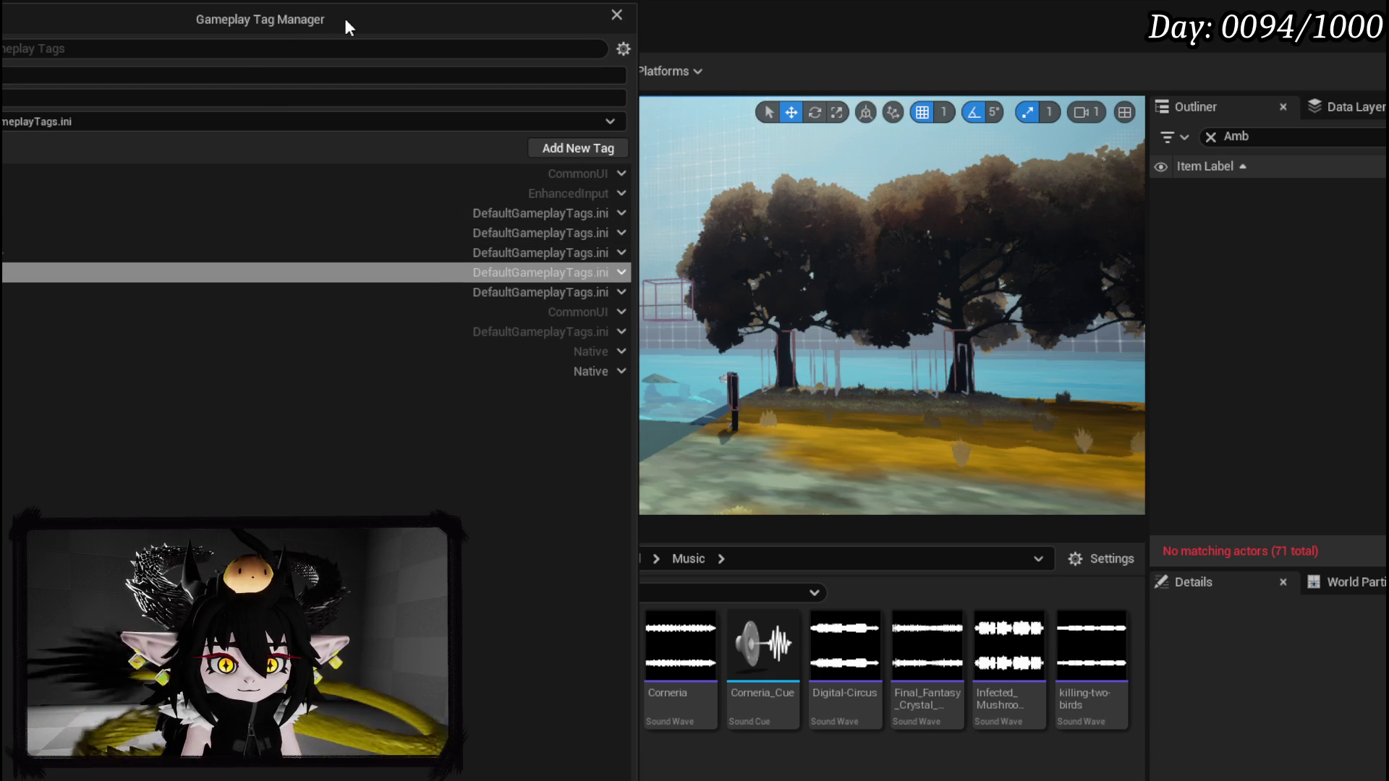
Step: Delete the misplaced Corneria tag under PianoCrazyStyle
left_click_drag(302, 19, 611, 58)
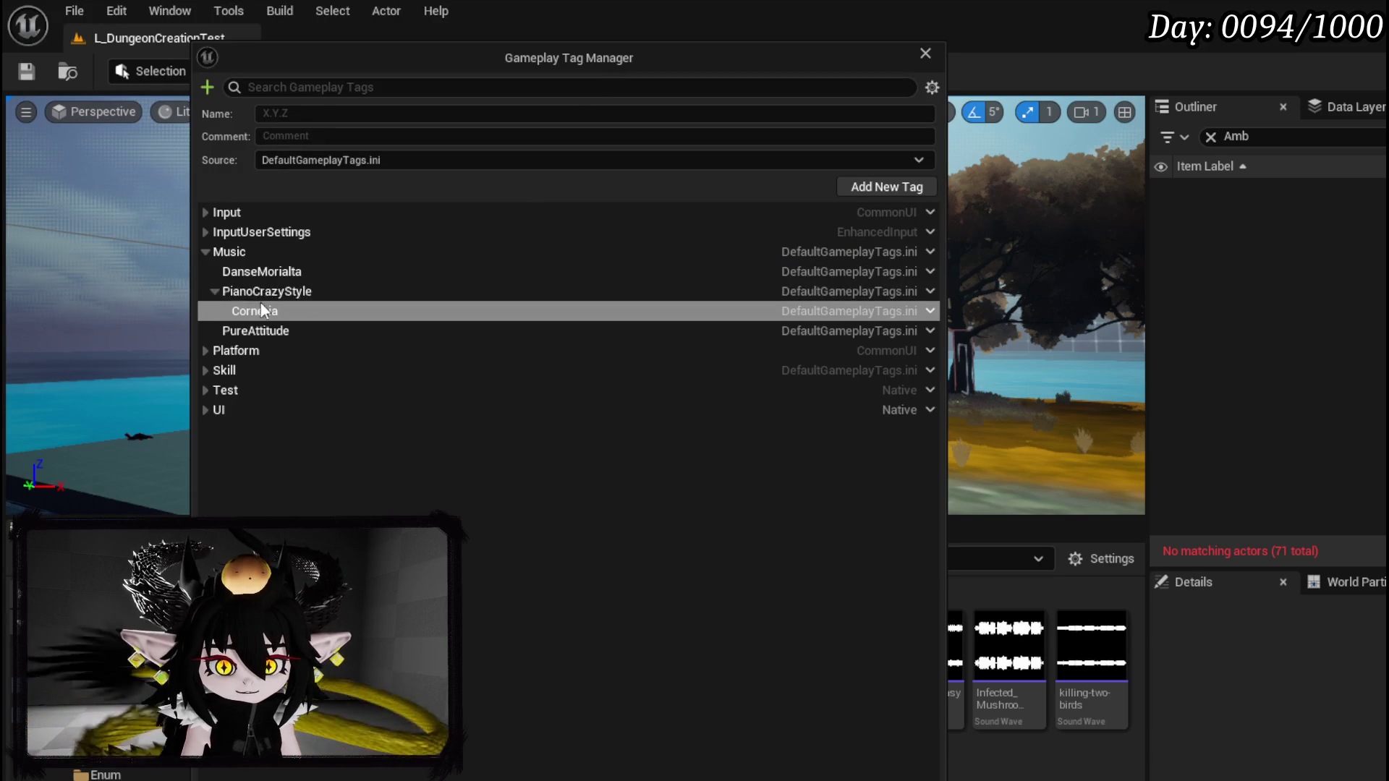
left_click(215, 288)
left_click(217, 288)
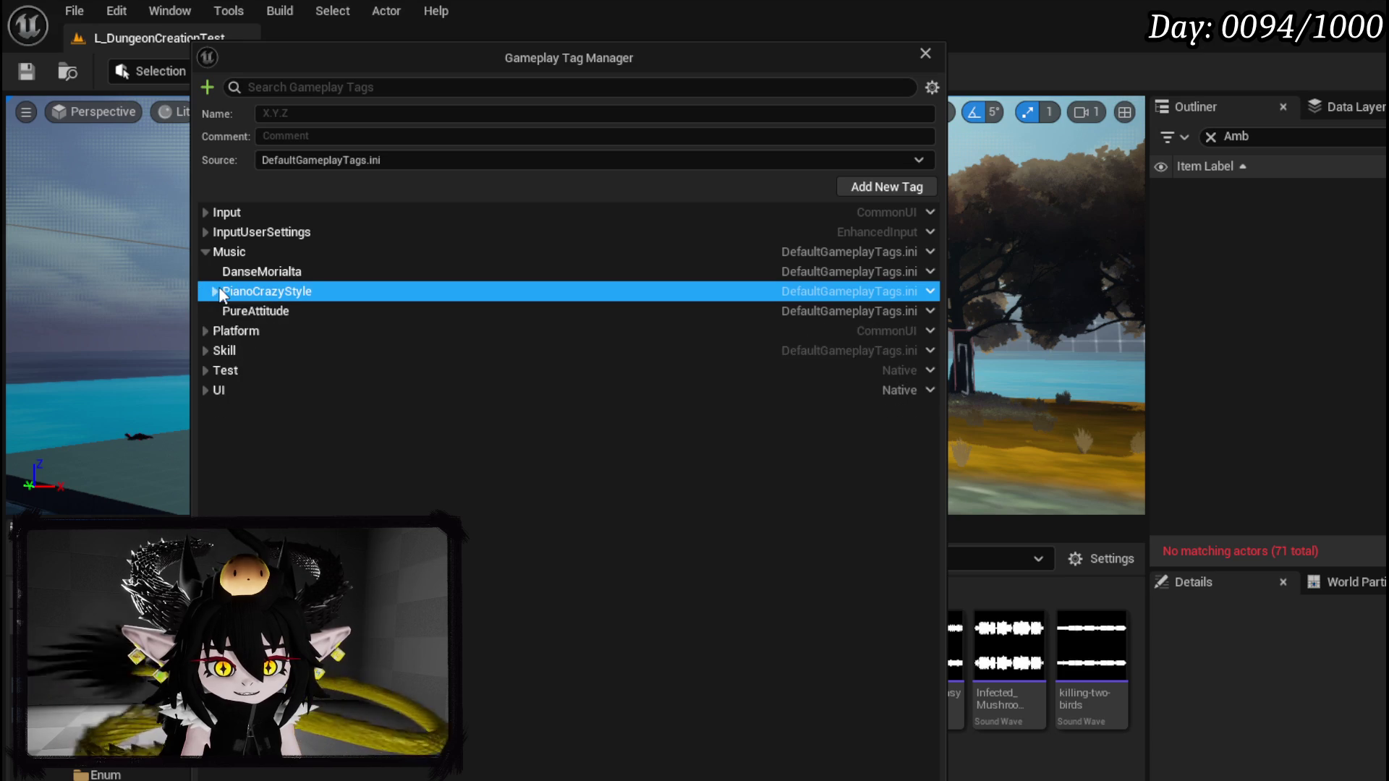
left_click(243, 310)
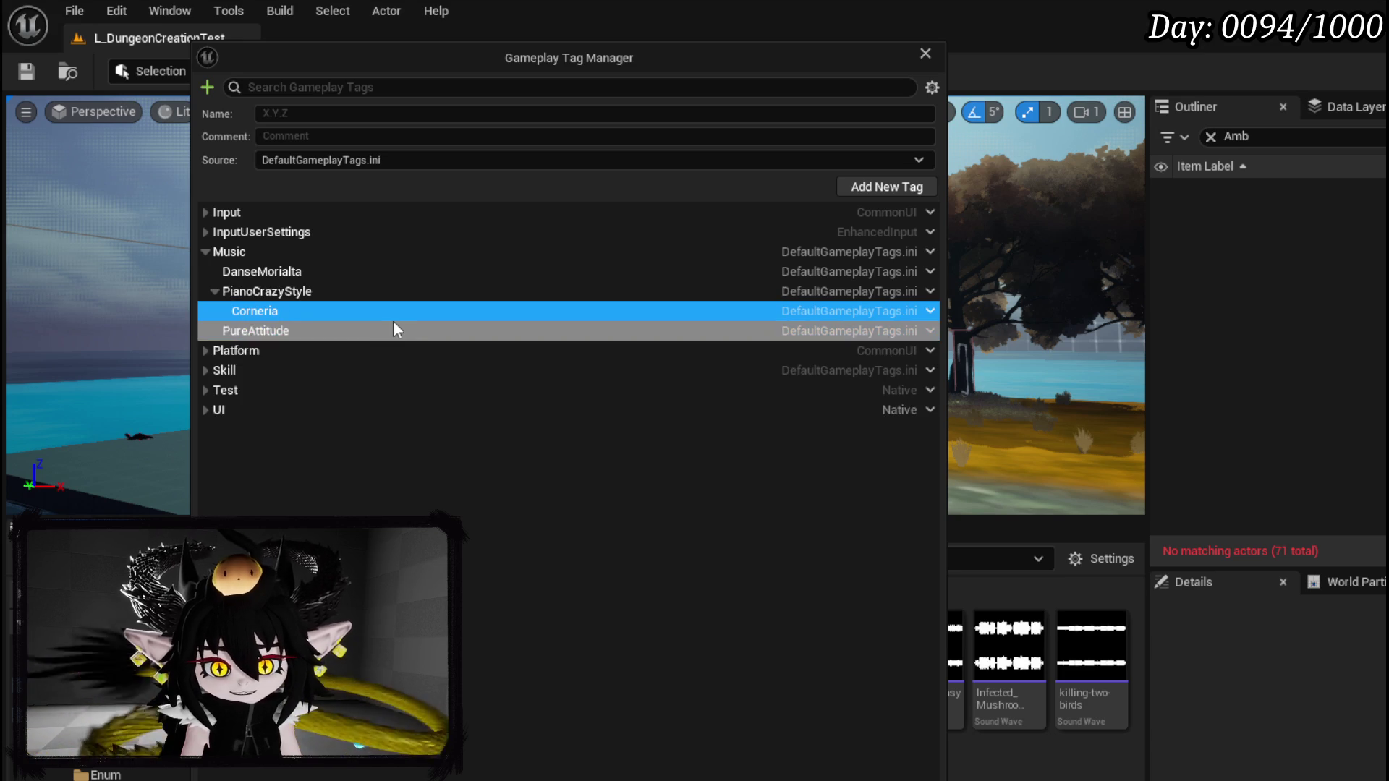
left_click(930, 311)
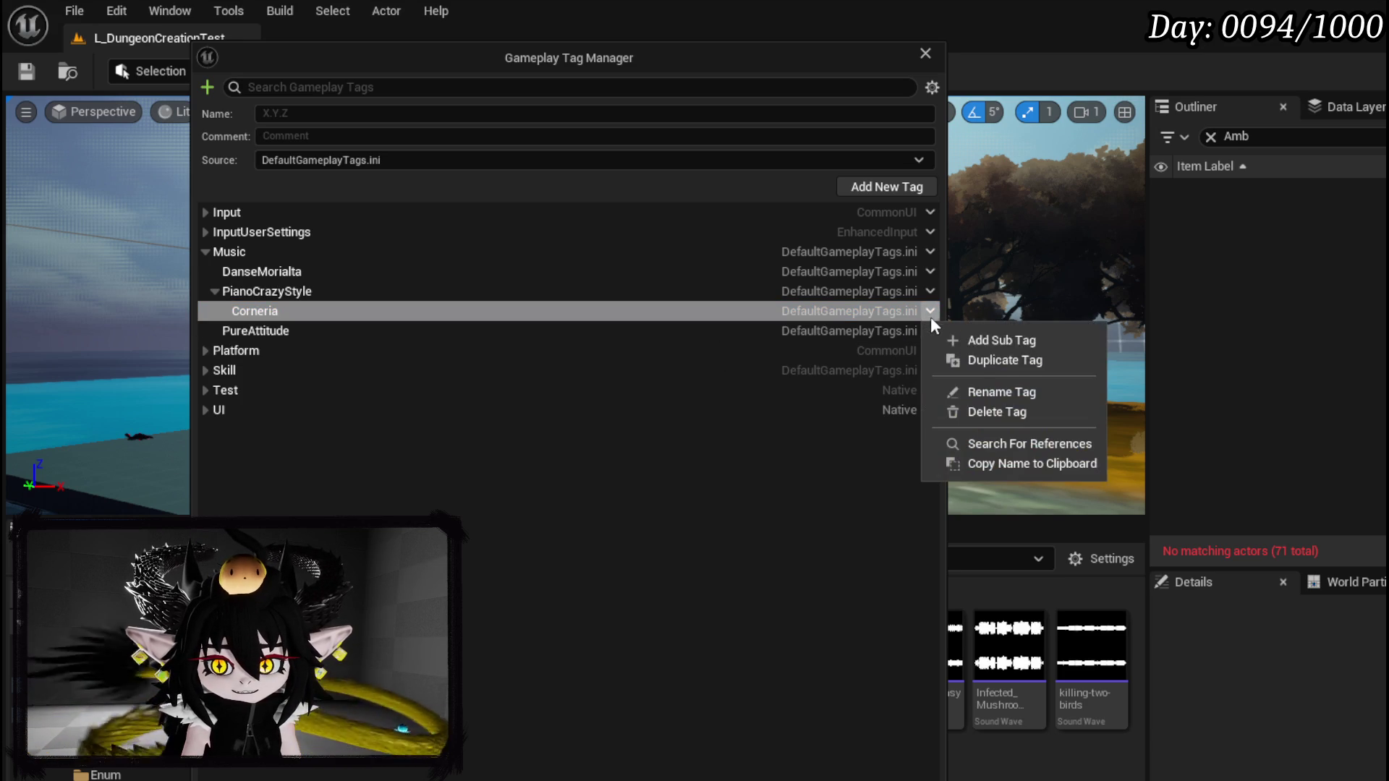
left_click(996, 411)
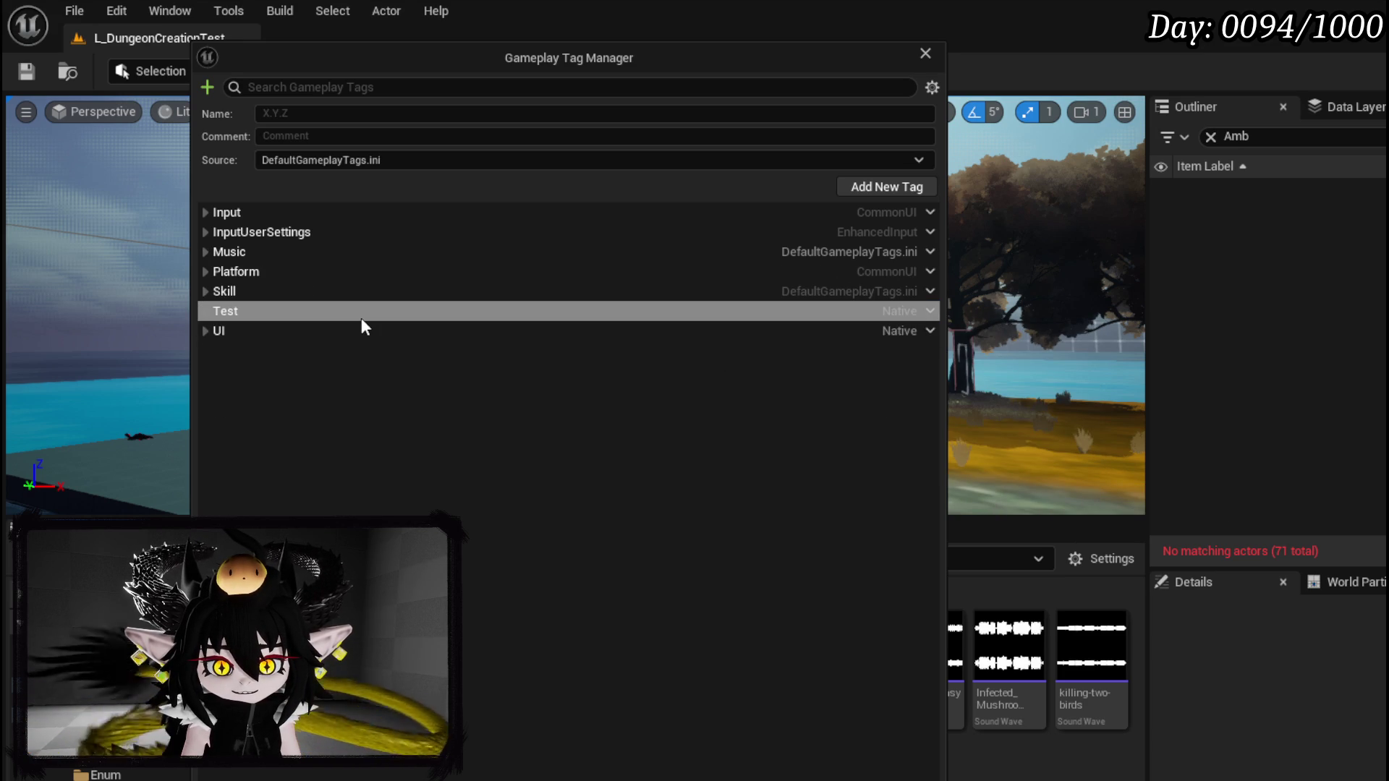
Step: Add Corneria as a sub tag of Music, then close the Gameplay Tag Manager
left_click(207, 253)
left_click(207, 252)
left_click(206, 252)
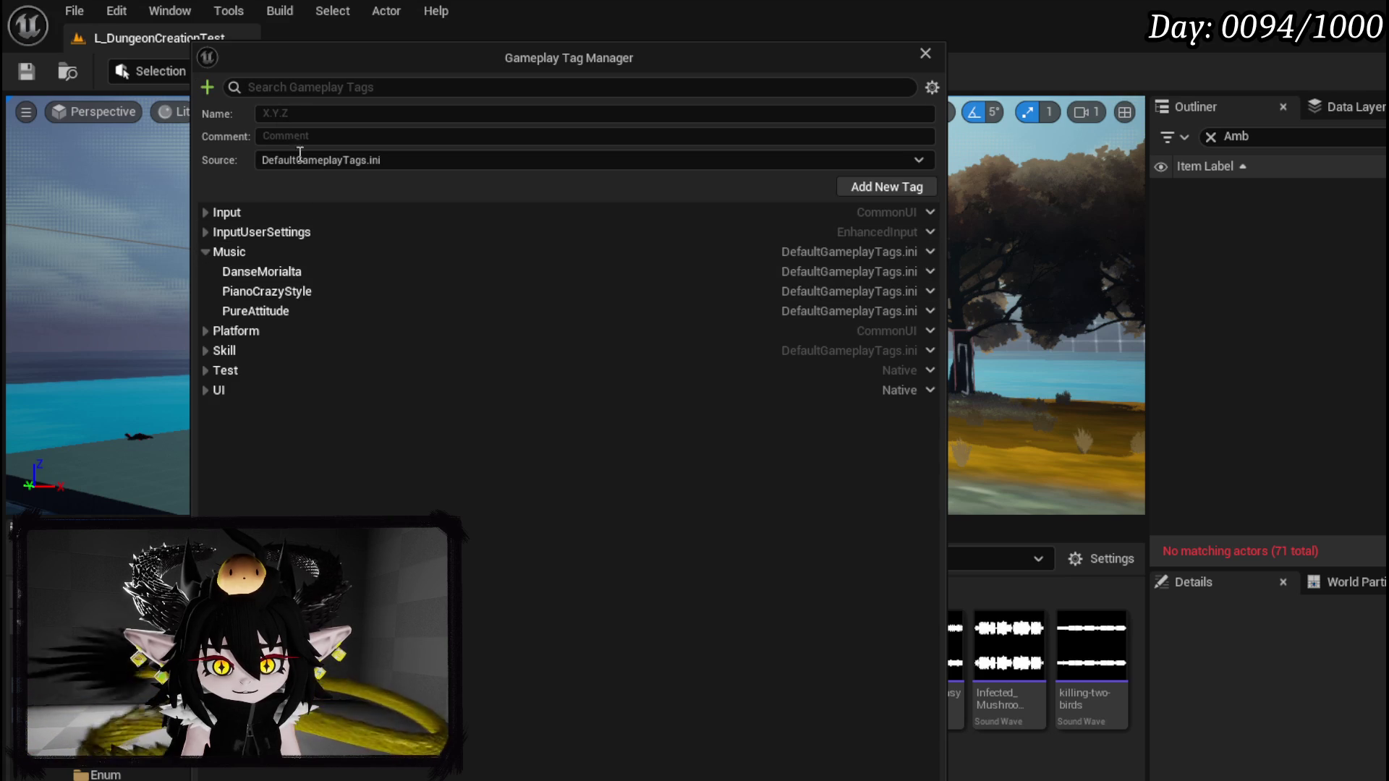
left_click(926, 252)
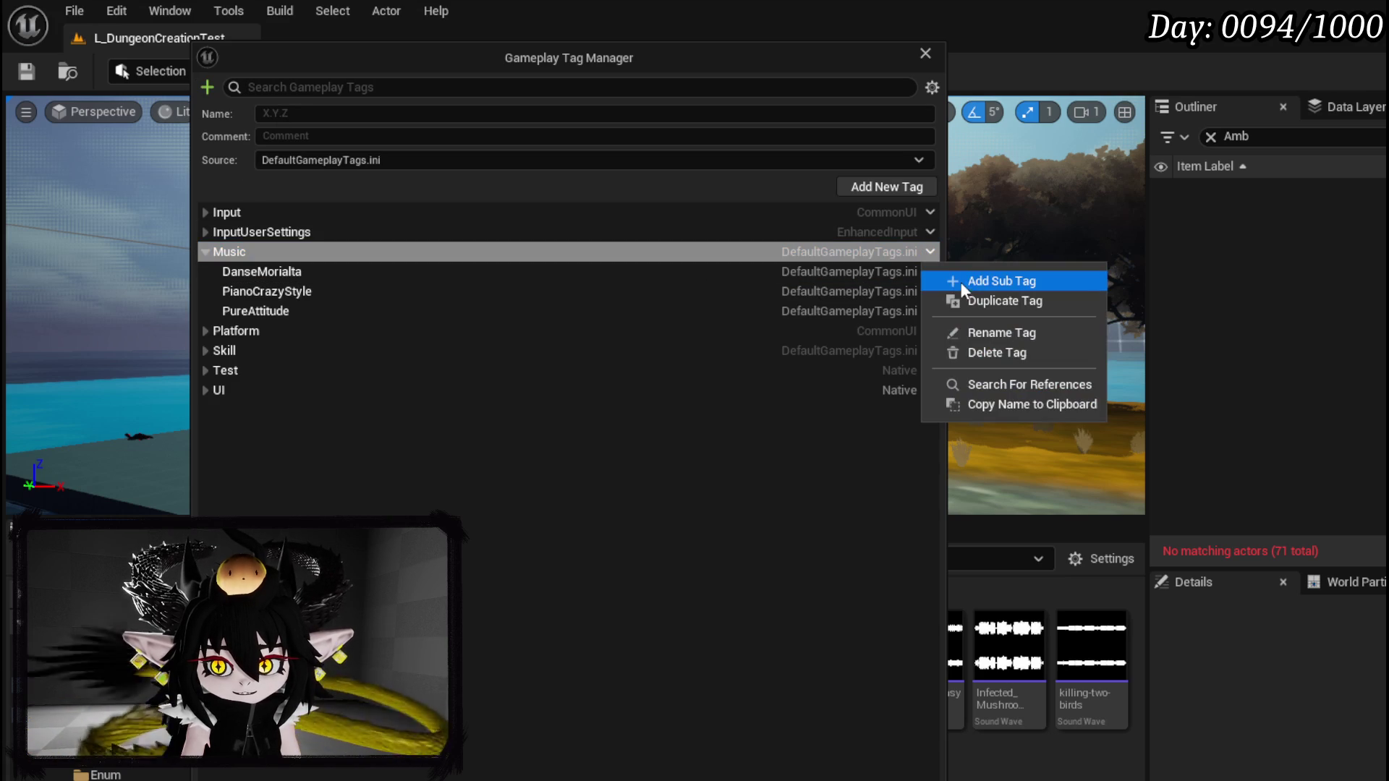
left_click(981, 290)
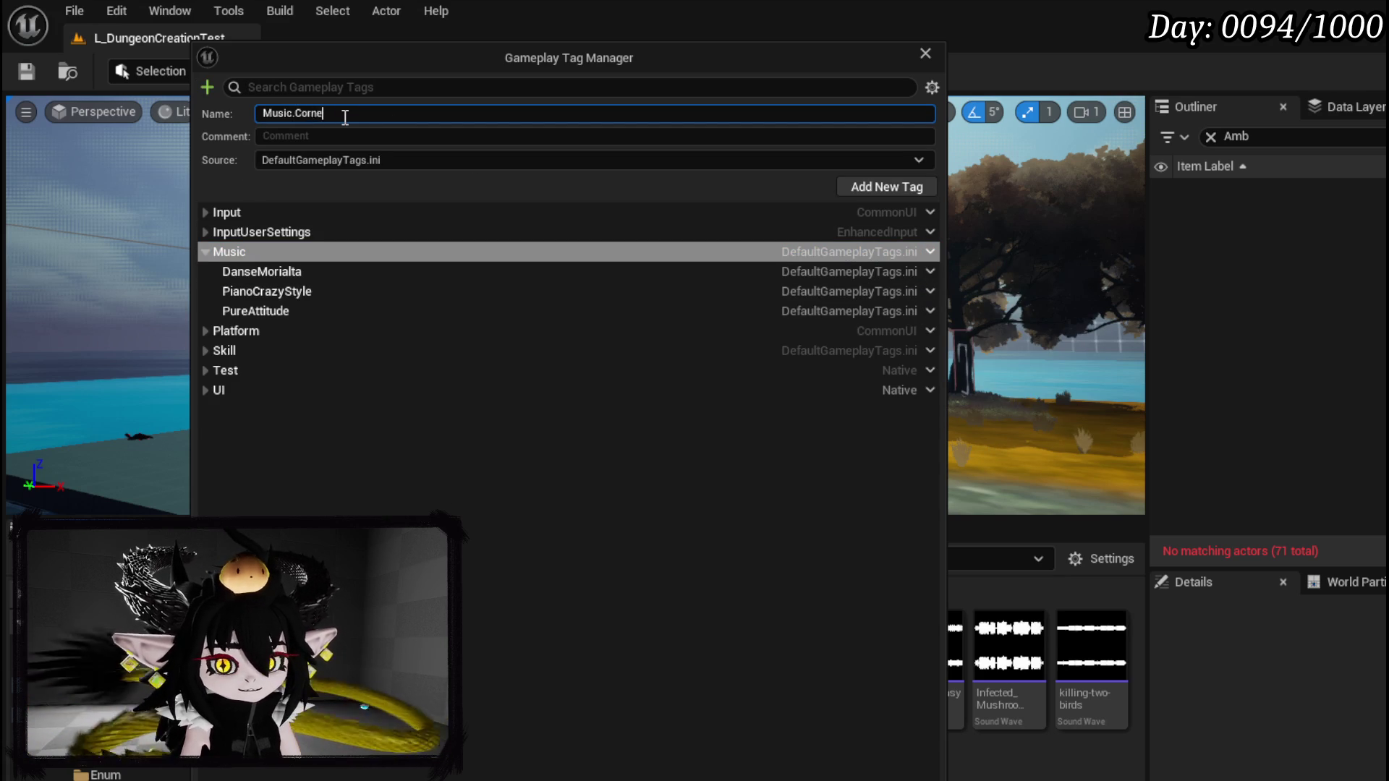
key("Return")
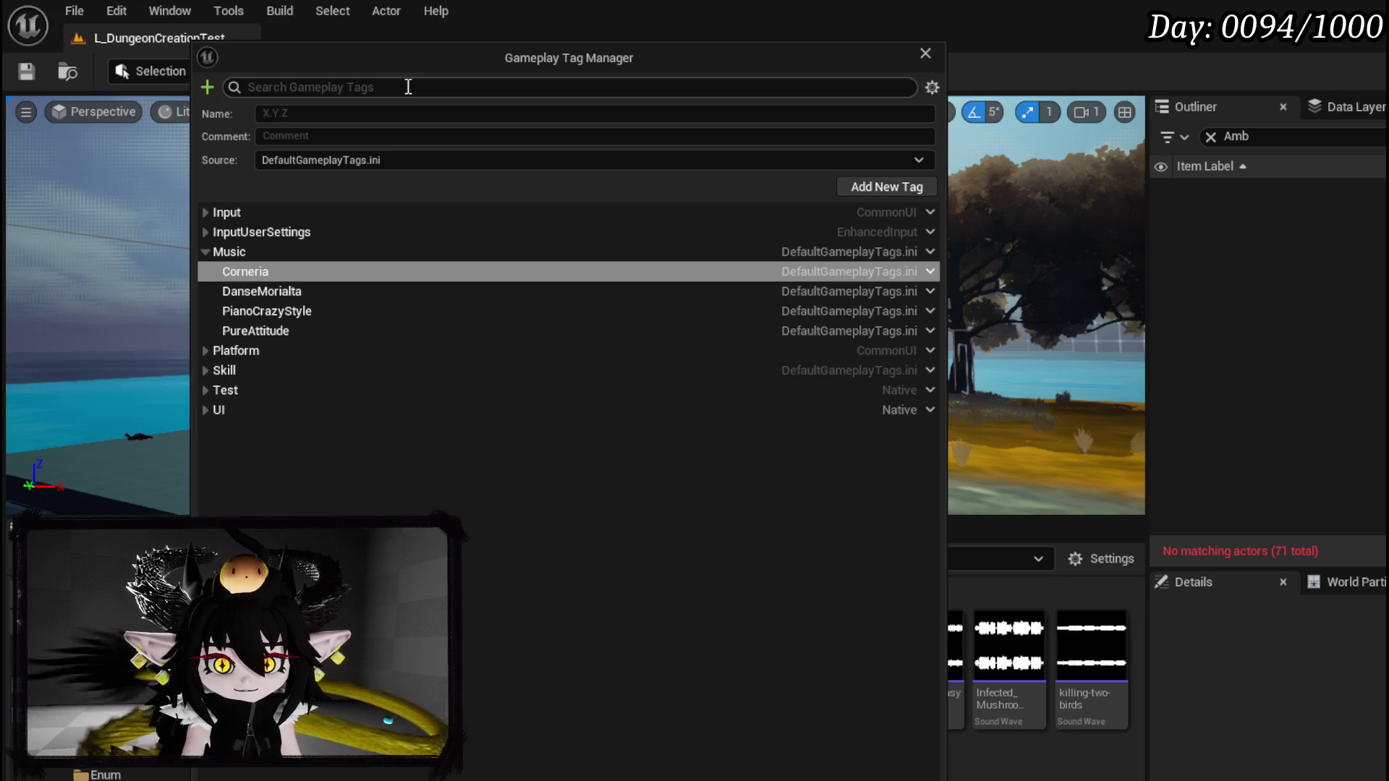
left_click_drag(510, 59, 300, 52)
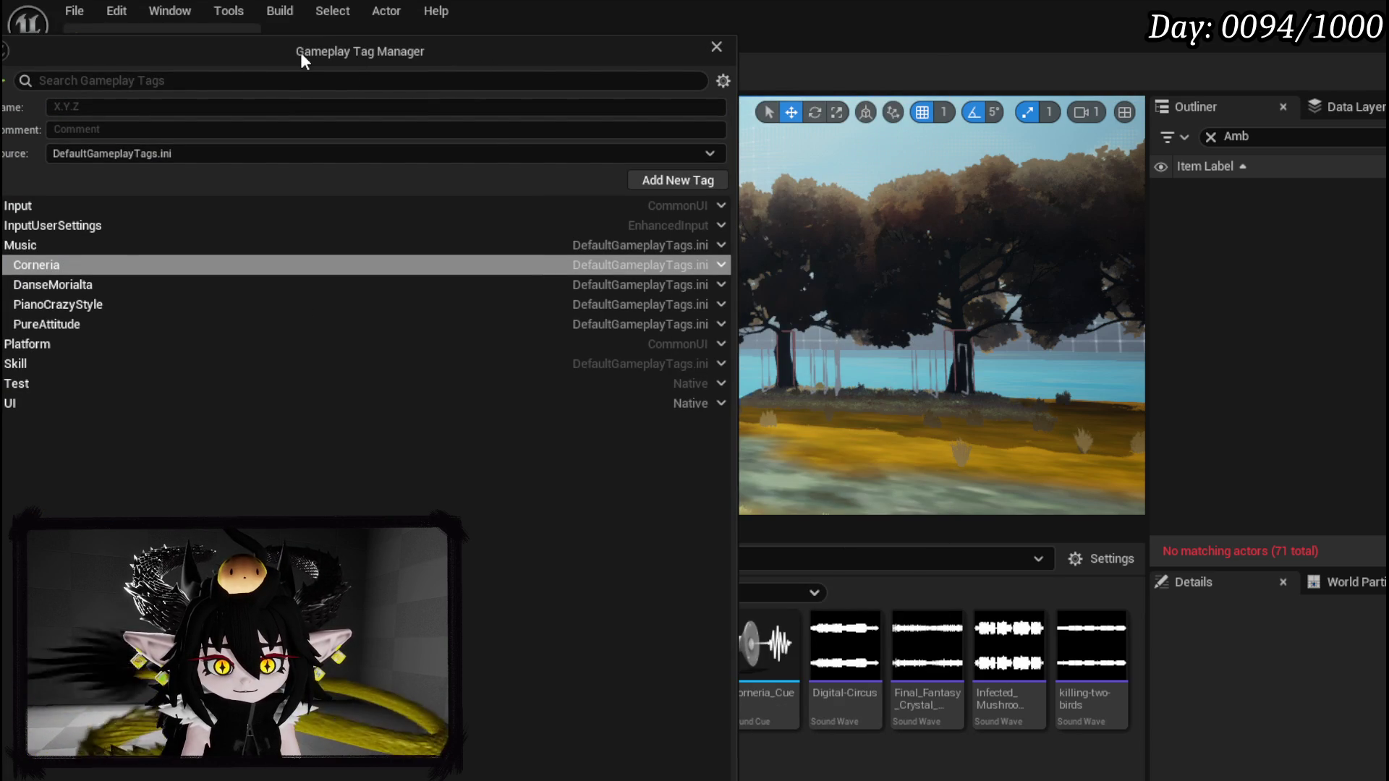
left_click_drag(301, 52, 459, 57)
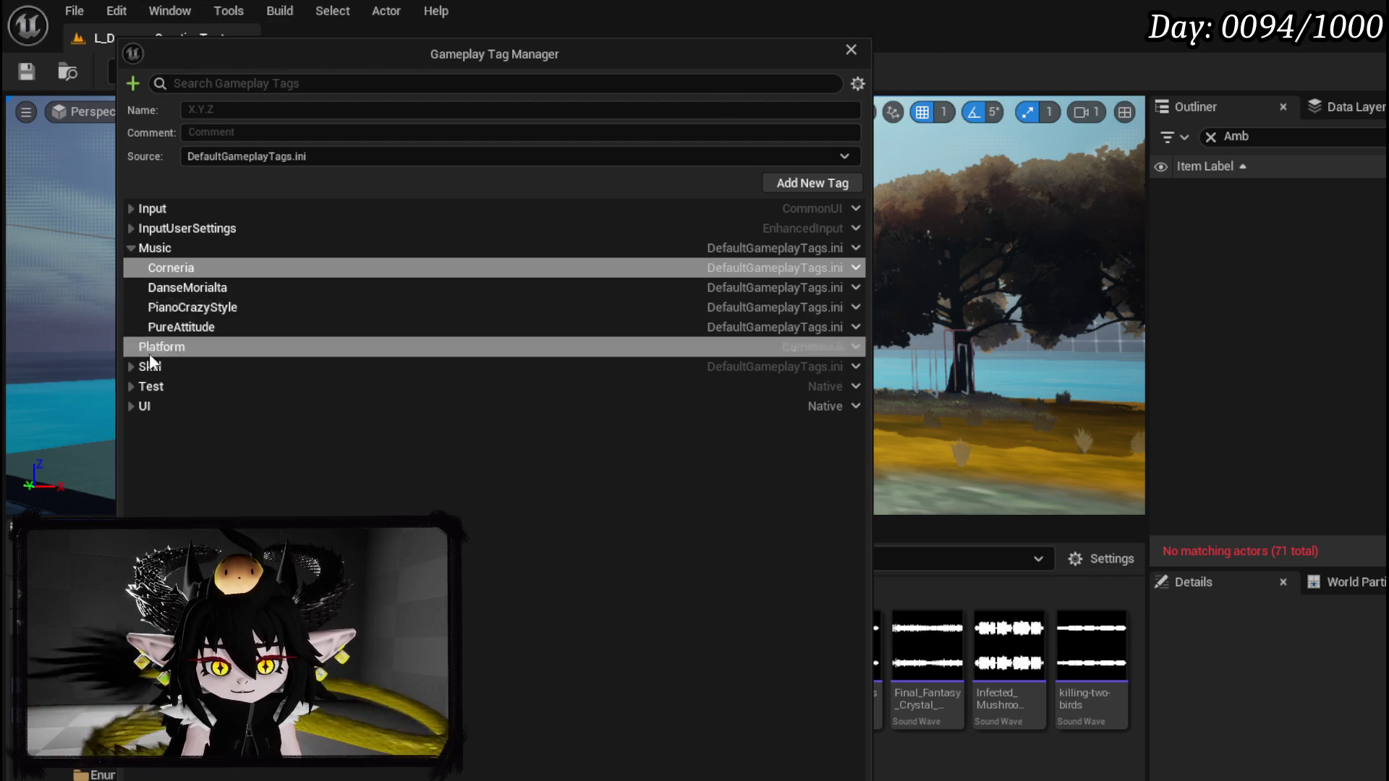
left_click(851, 50)
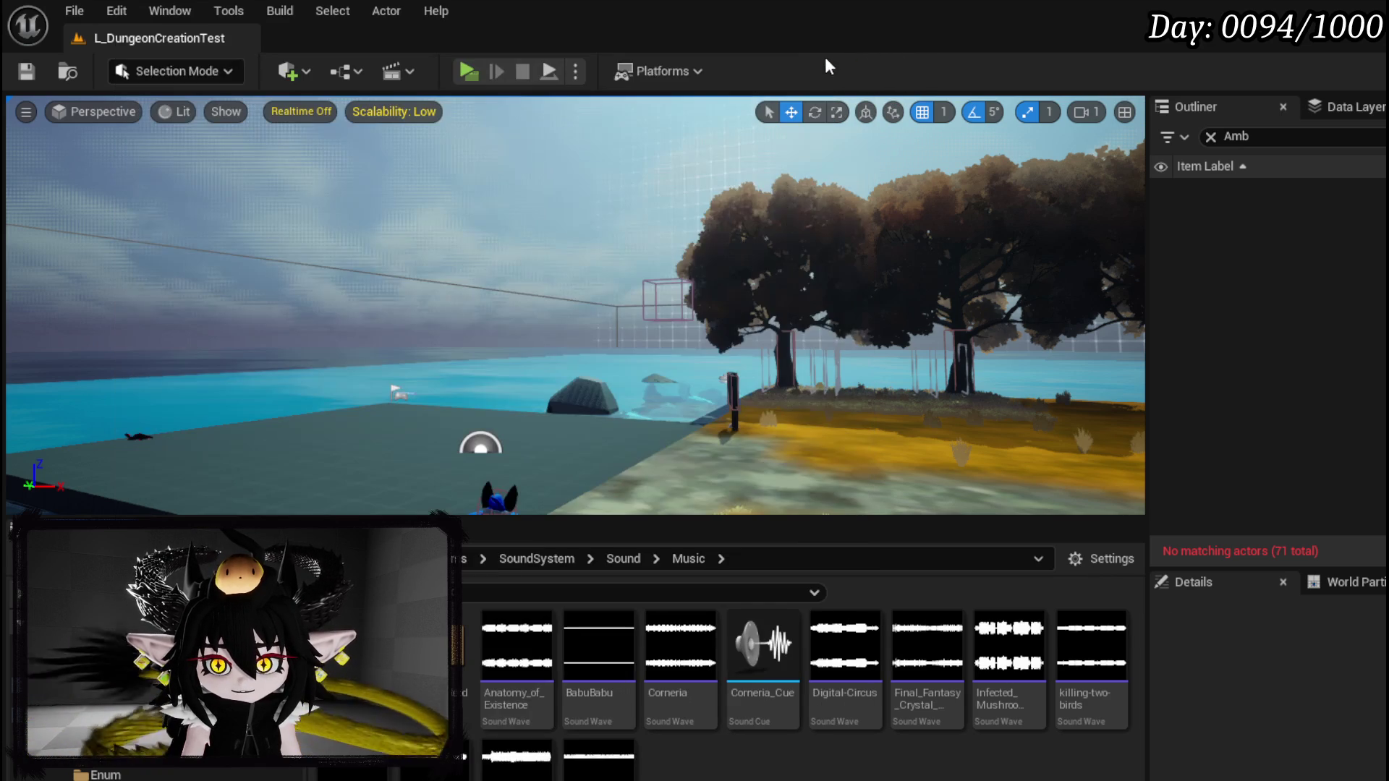
Step: Save all assets, refresh both Start Music nodes, and retag the upper node to PureAttitude
left_click(26, 72)
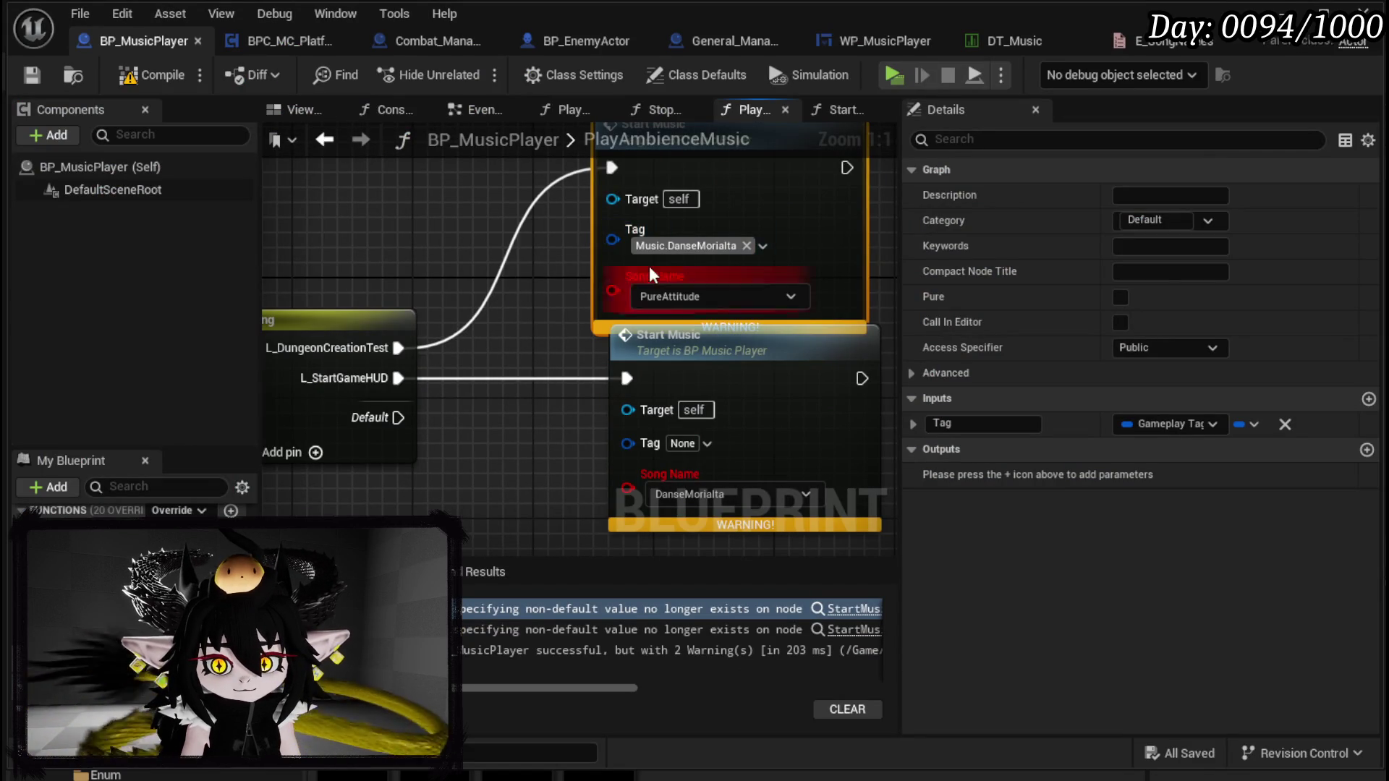
left_click_drag(581, 426, 749, 246)
right_click(823, 243)
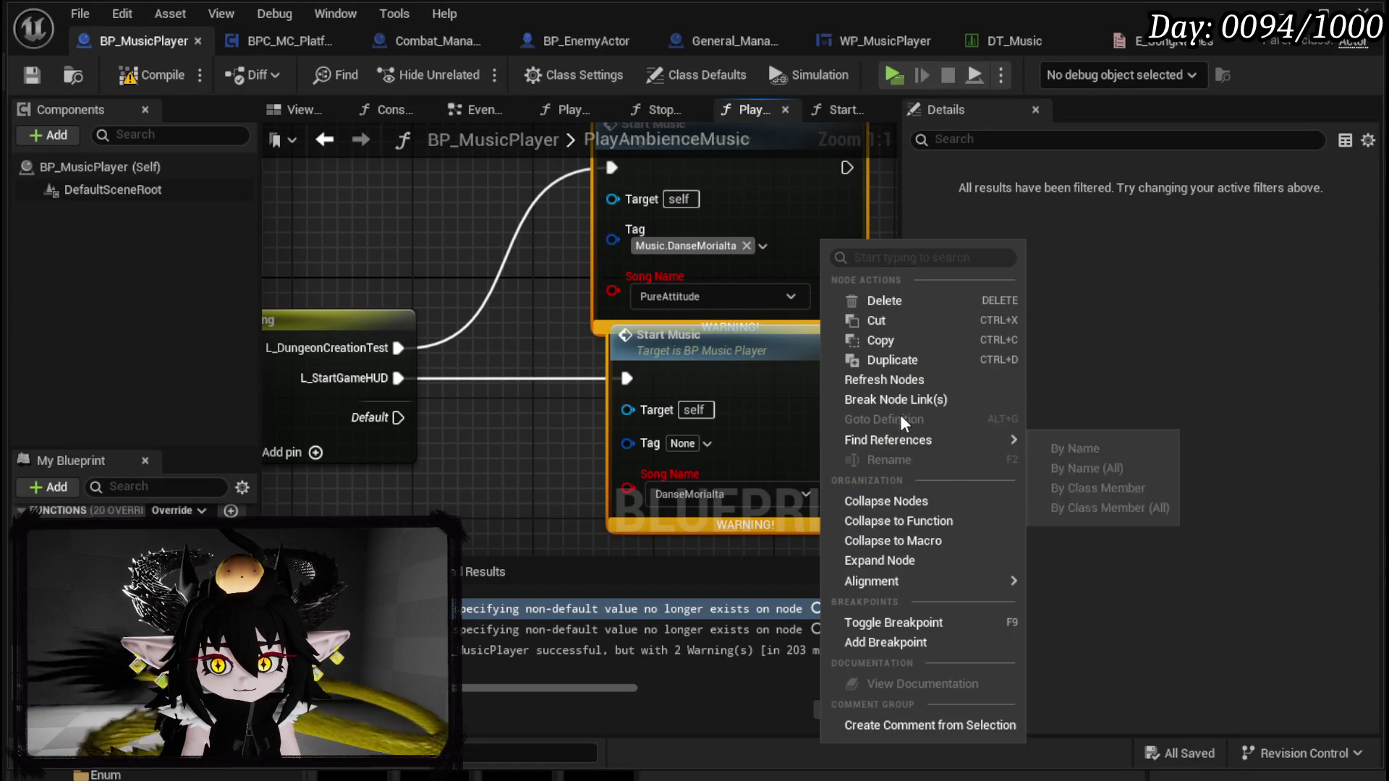
left_click(898, 360)
left_click(714, 249)
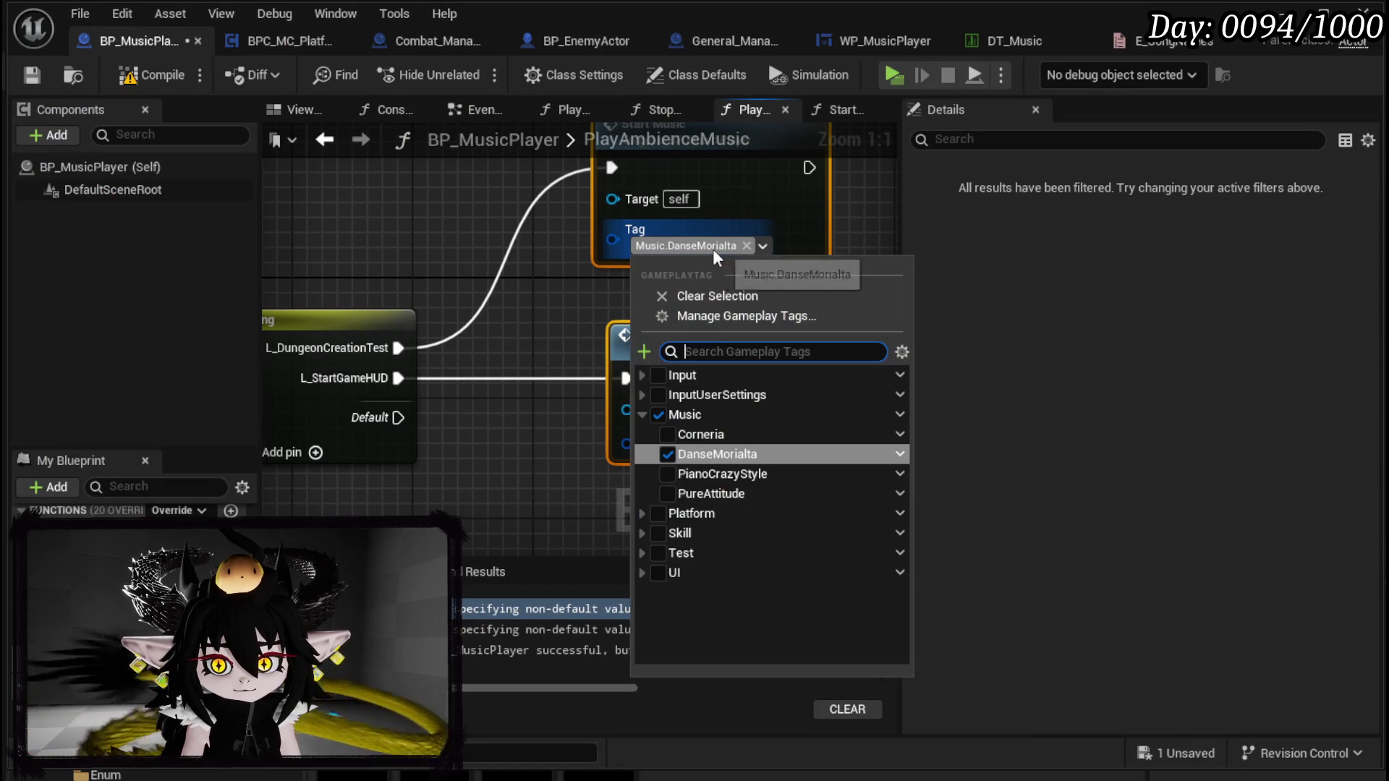
left_click(669, 455)
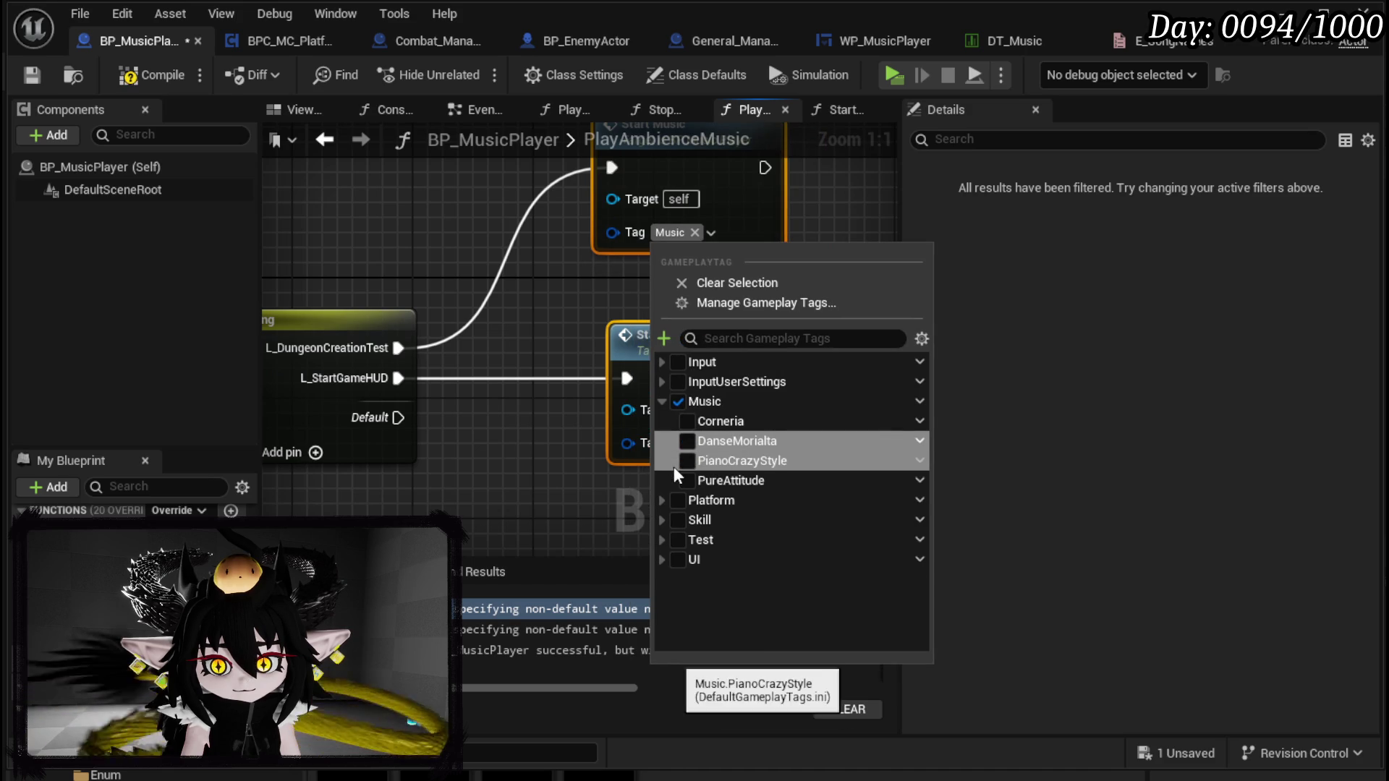
left_click(684, 479)
left_click(531, 463)
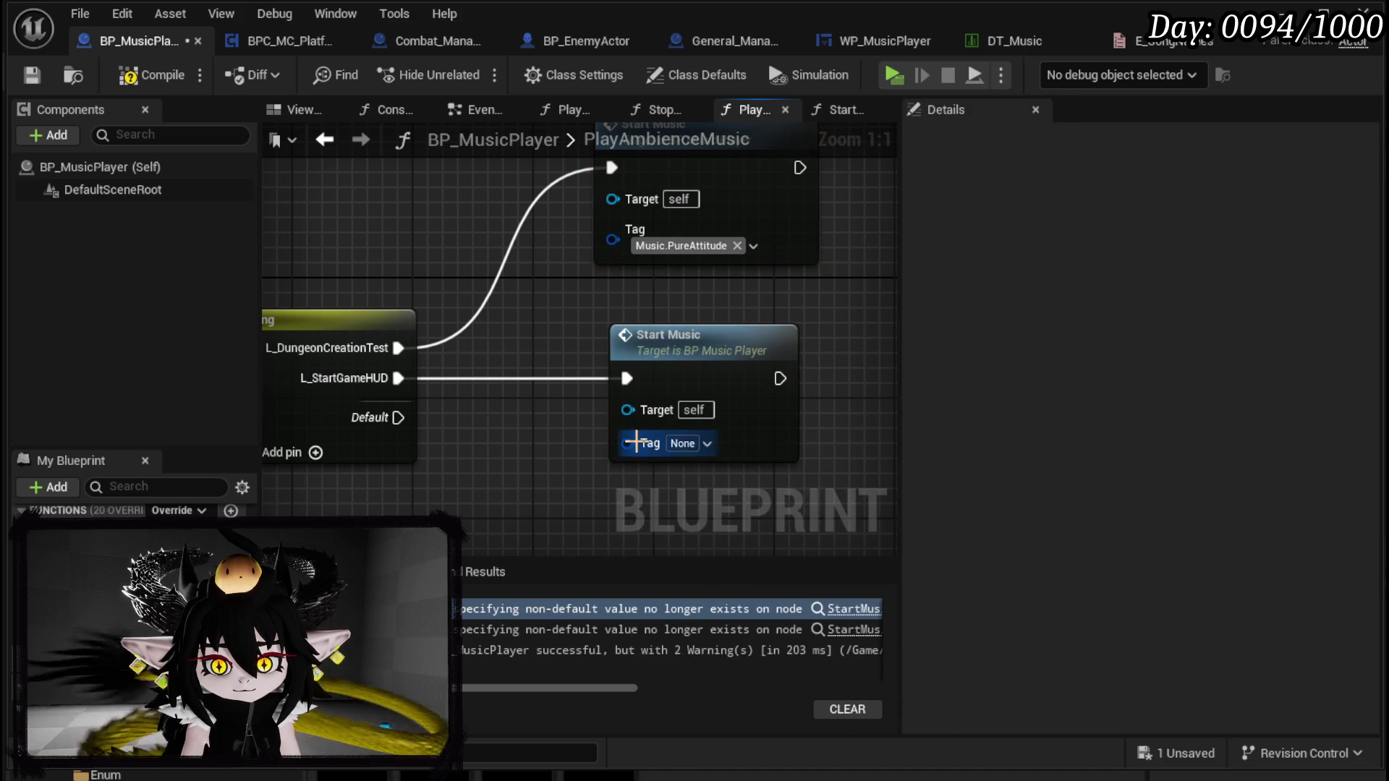
Step: Set the lower Start Music node's tag to Music.DanseMorialta, then compile and save
left_click(680, 442)
left_click(693, 611)
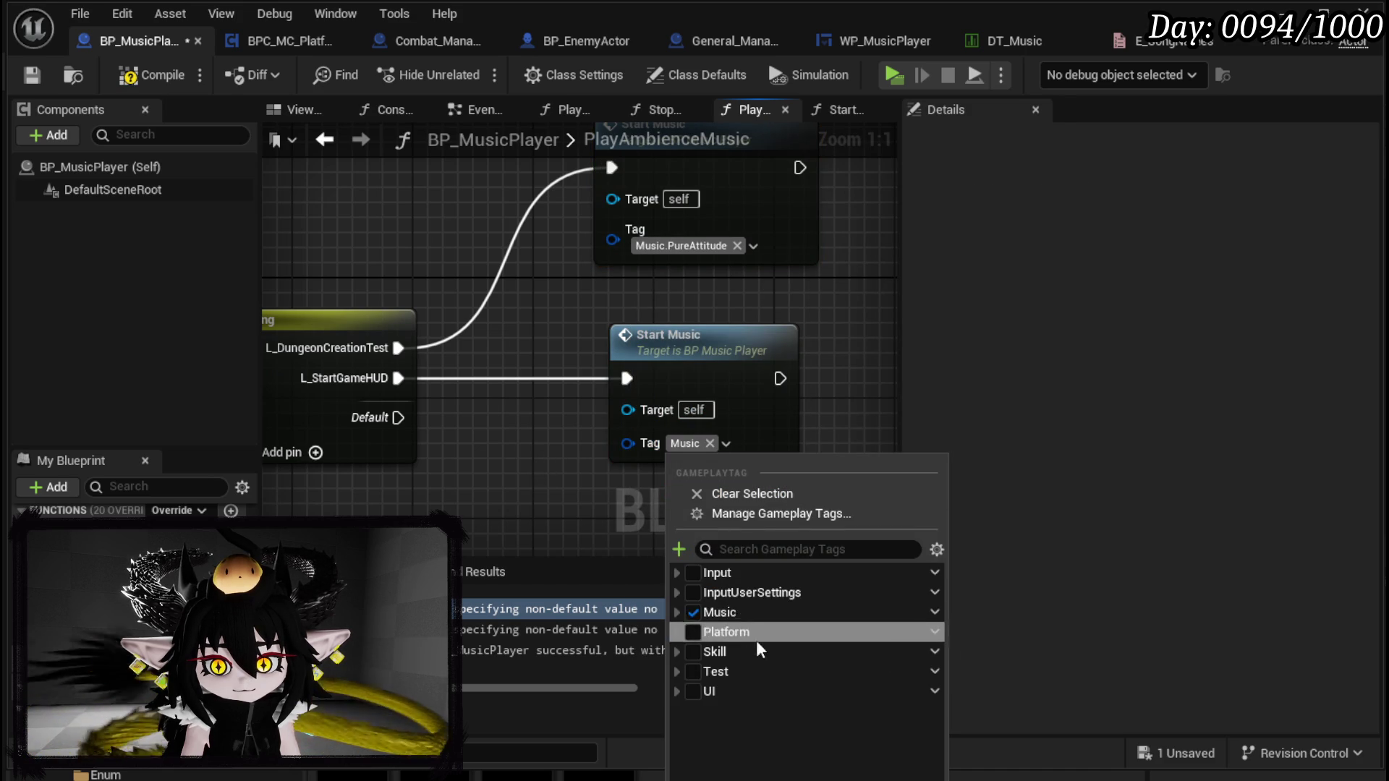
left_click(677, 612)
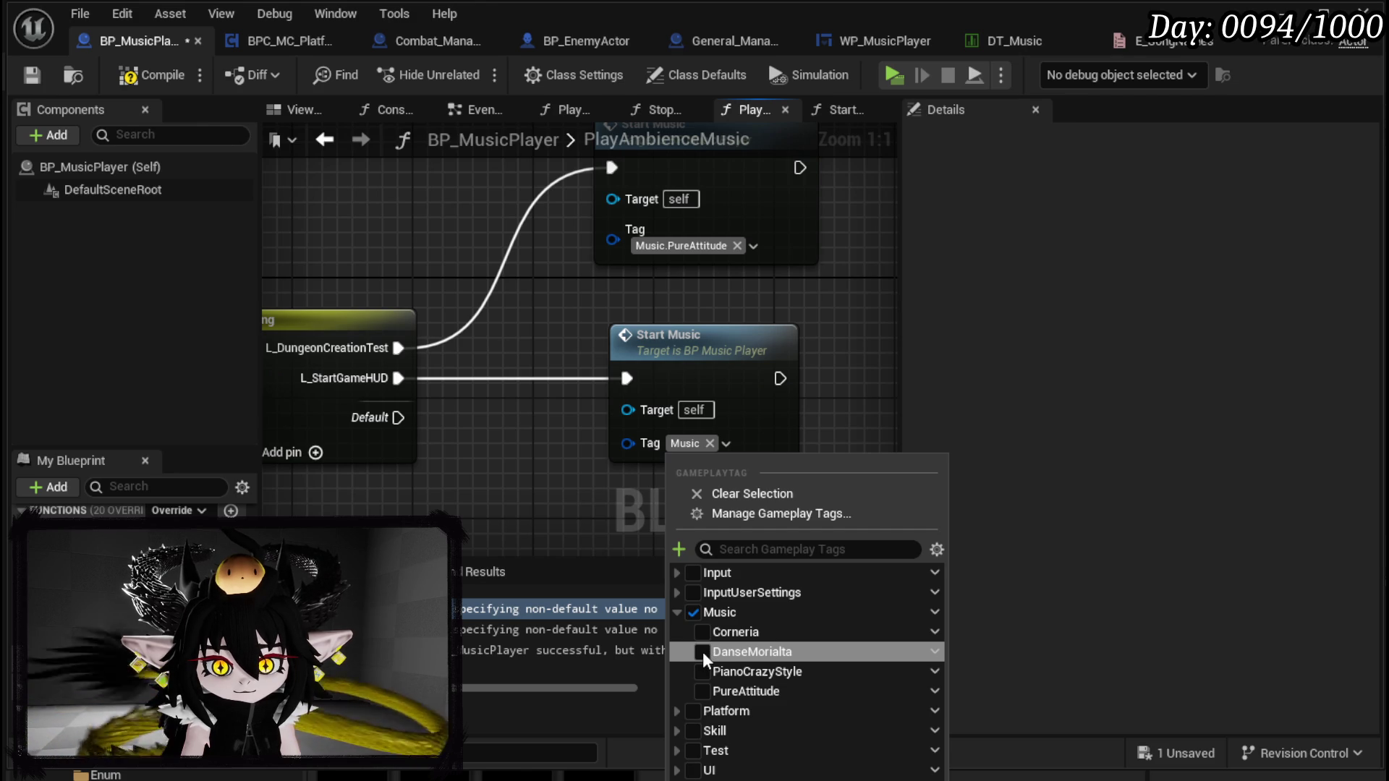
left_click(702, 652)
left_click(518, 472)
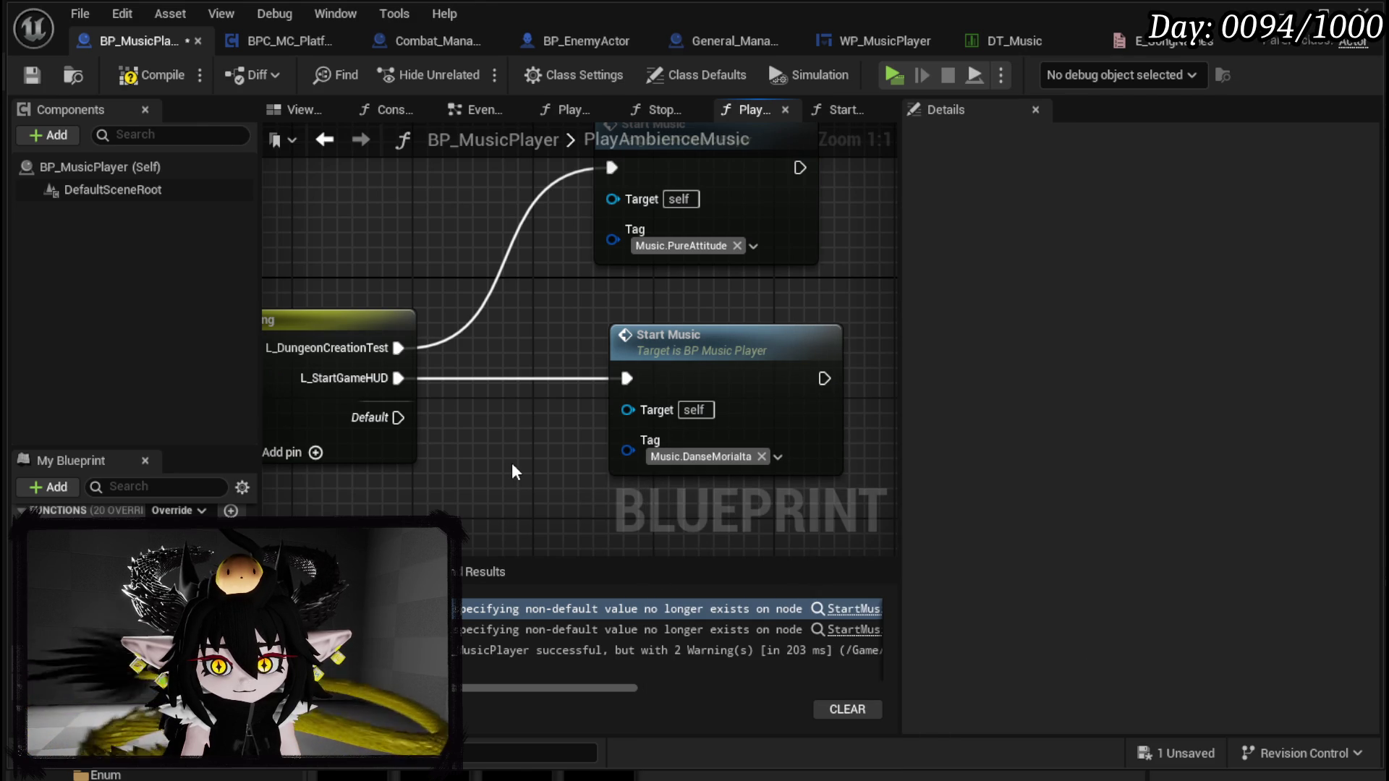
left_click(152, 75)
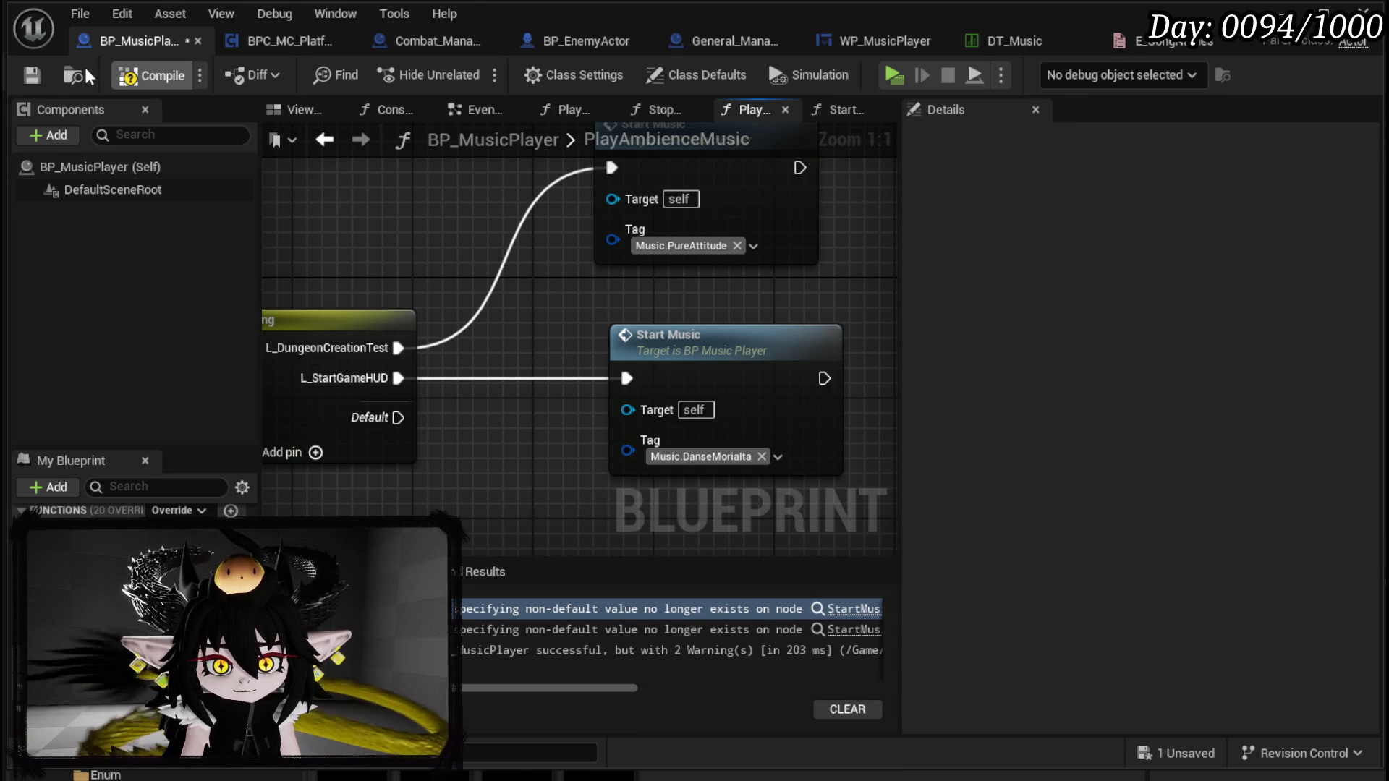
left_click(47, 73)
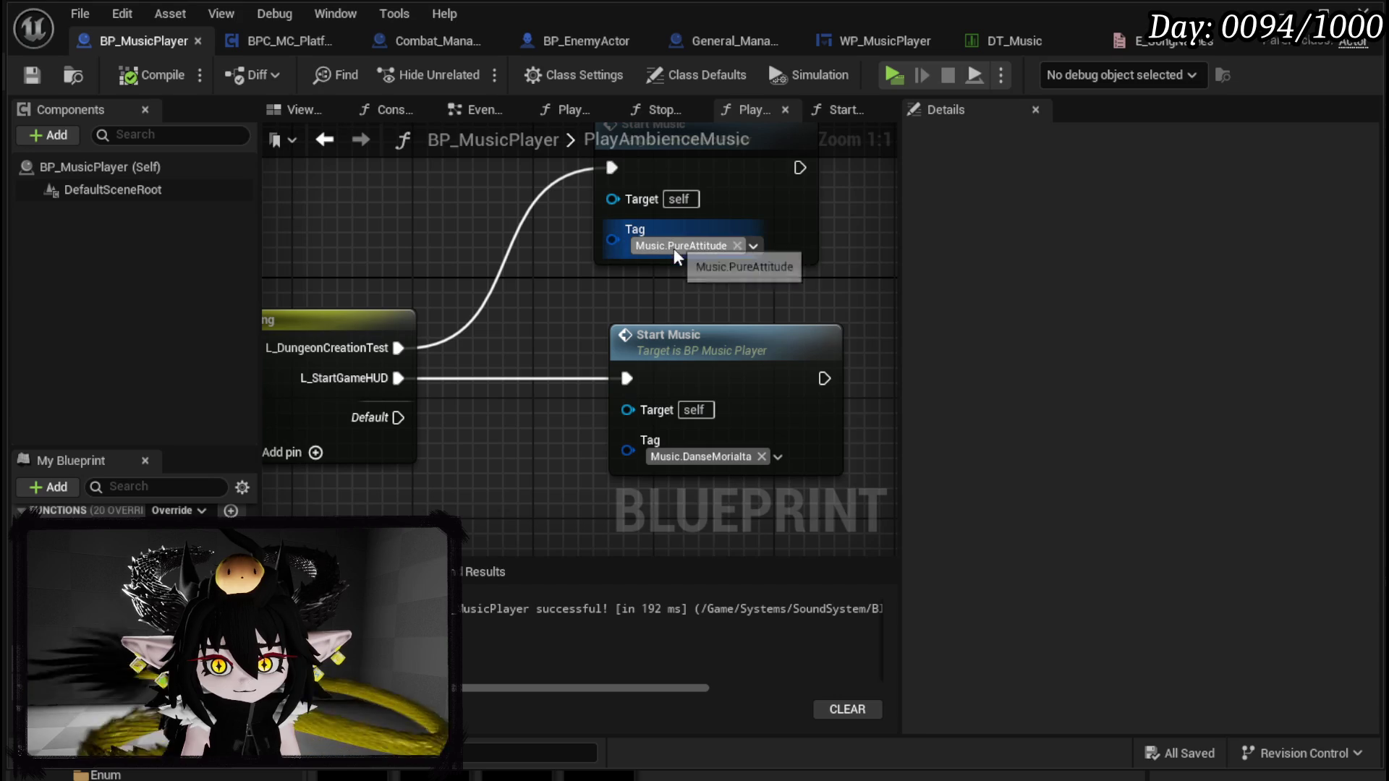
Step: Swap the tags: upper node to DanseMorialta, lower node to PureAttitude; compile and save
left_click(673, 245)
left_click(667, 493)
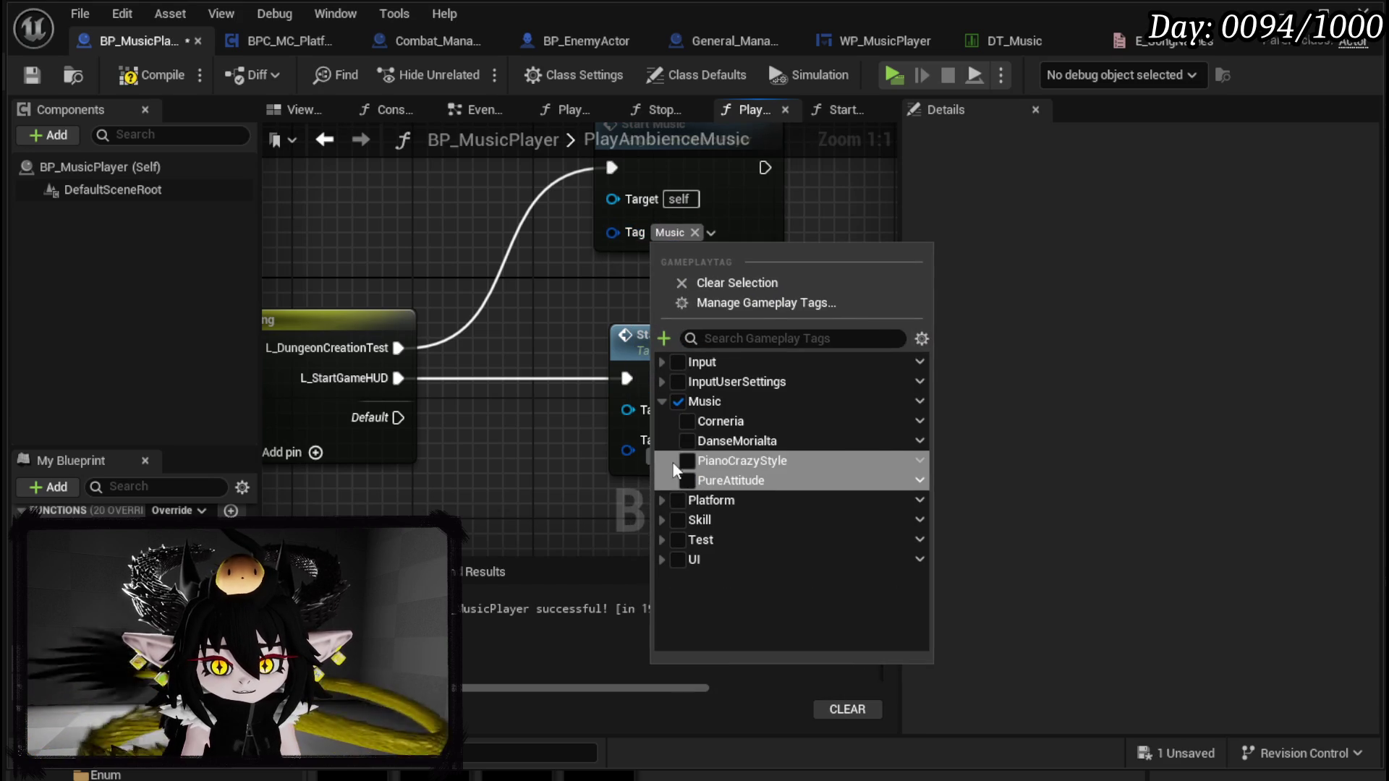
left_click(667, 453)
left_click(518, 445)
left_click(691, 456)
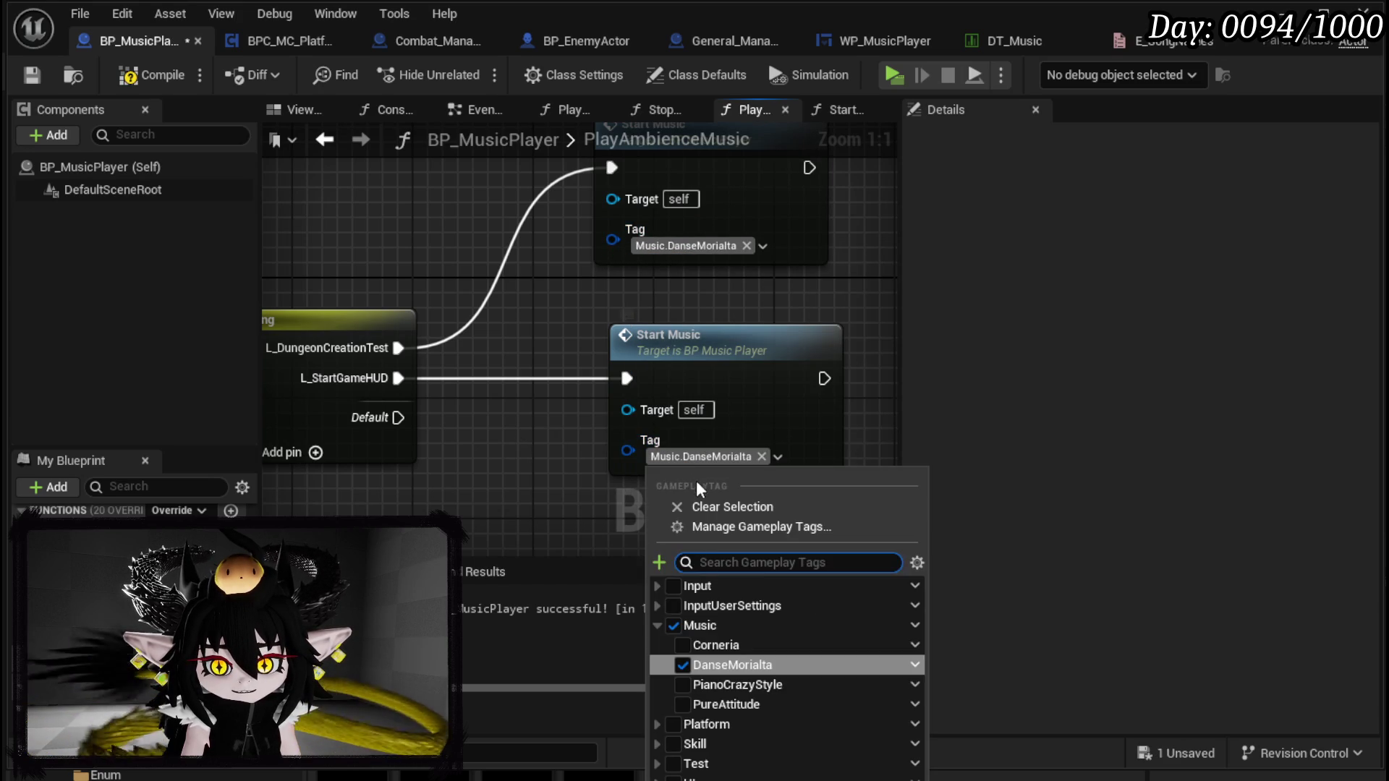
left_click(683, 664)
left_click(699, 689)
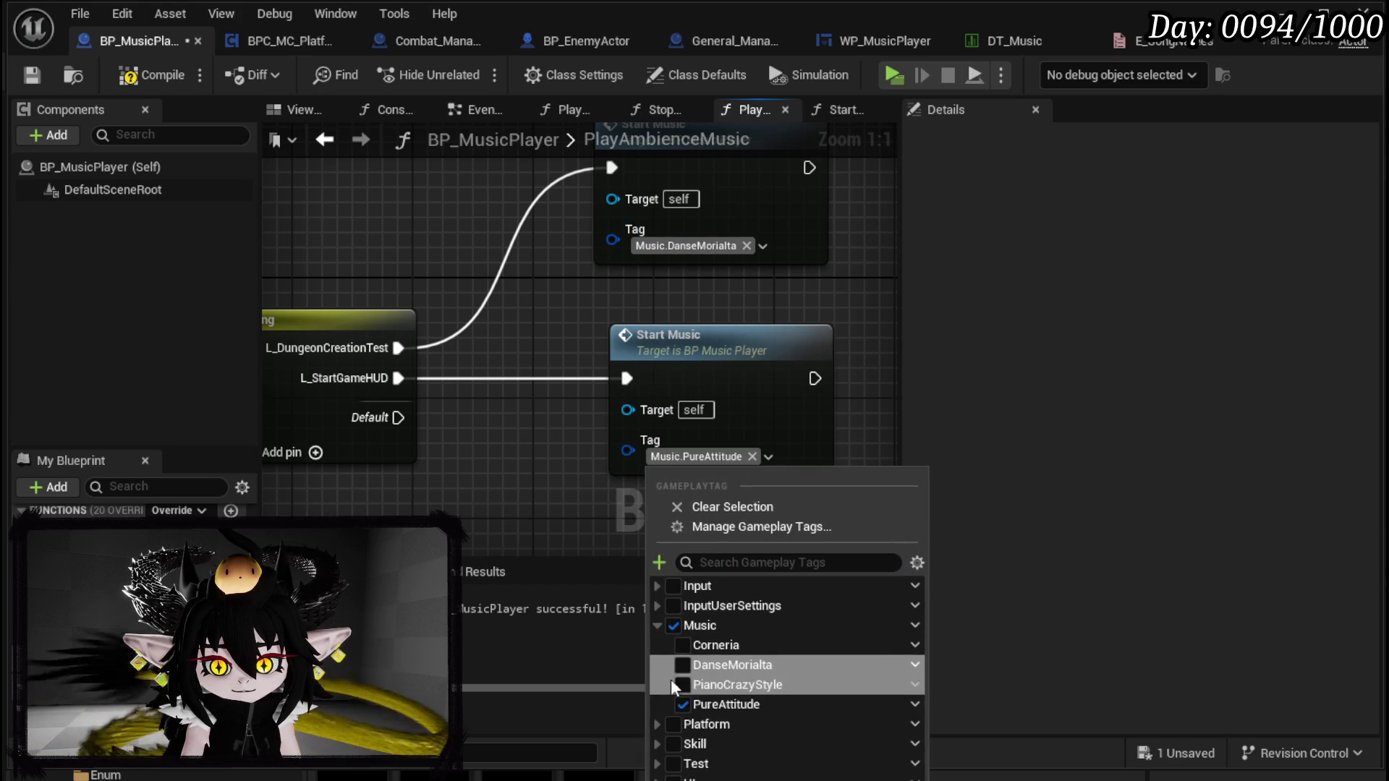
left_click(466, 574)
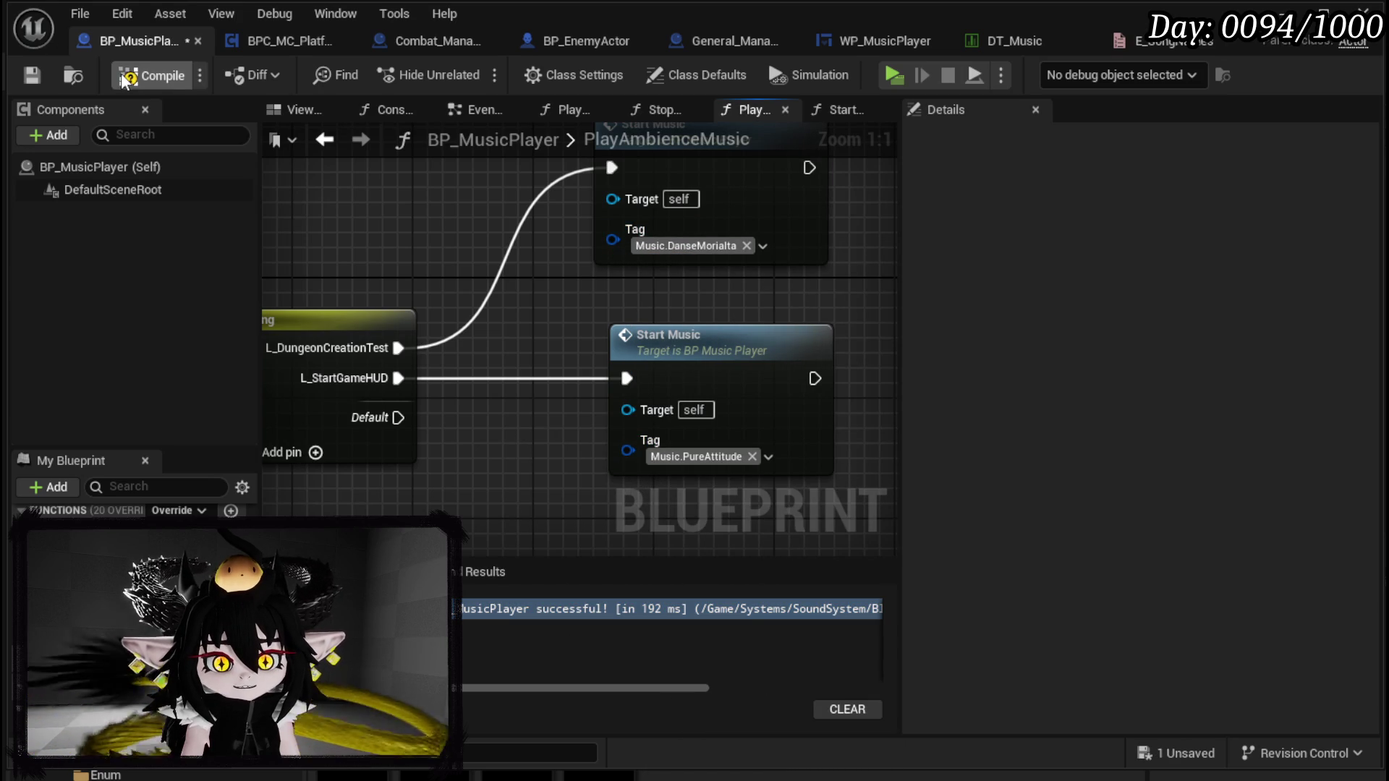
left_click(153, 75)
key("ctrl+s")
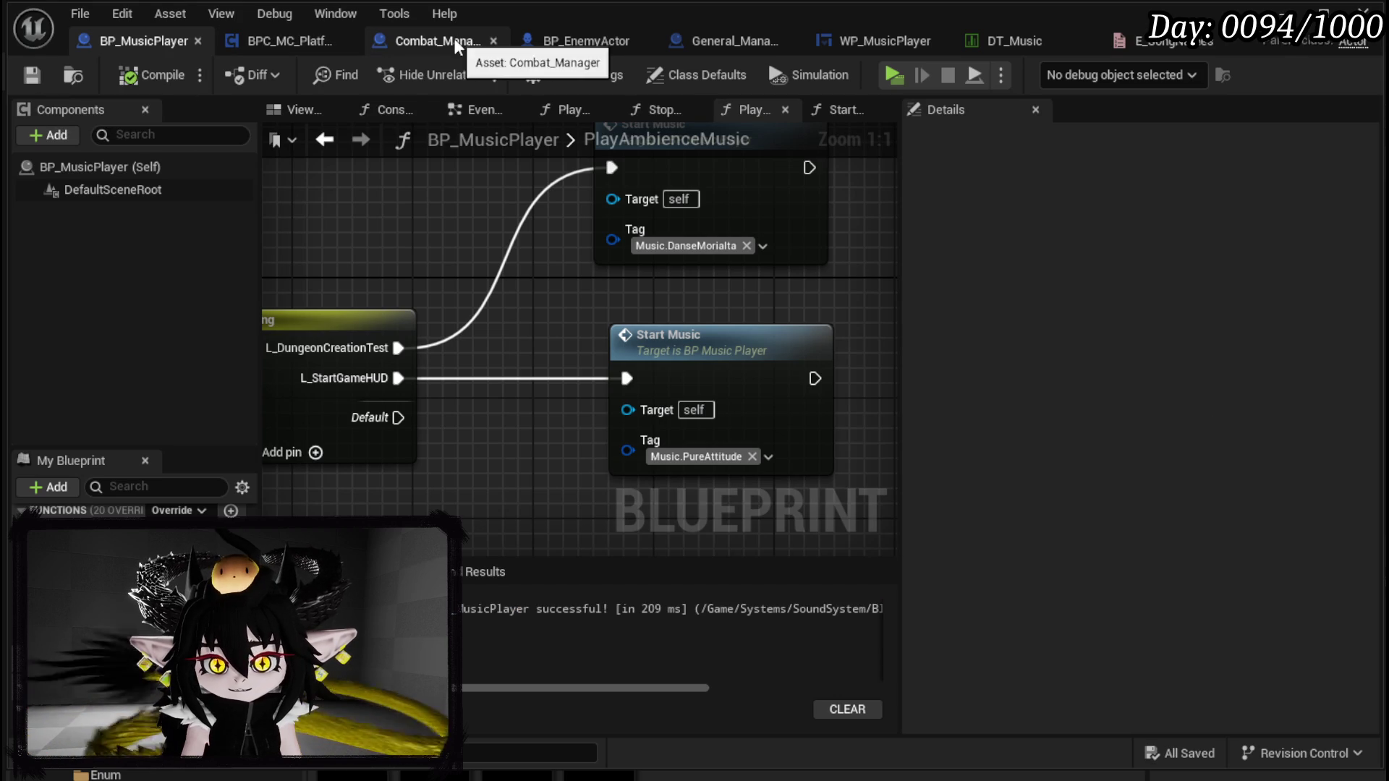
Step: In Combat_Manager's PlayCombatMusic, set the Start Music tag to Music.Corneria, compile and save
left_click(453, 39)
double_click(479, 290)
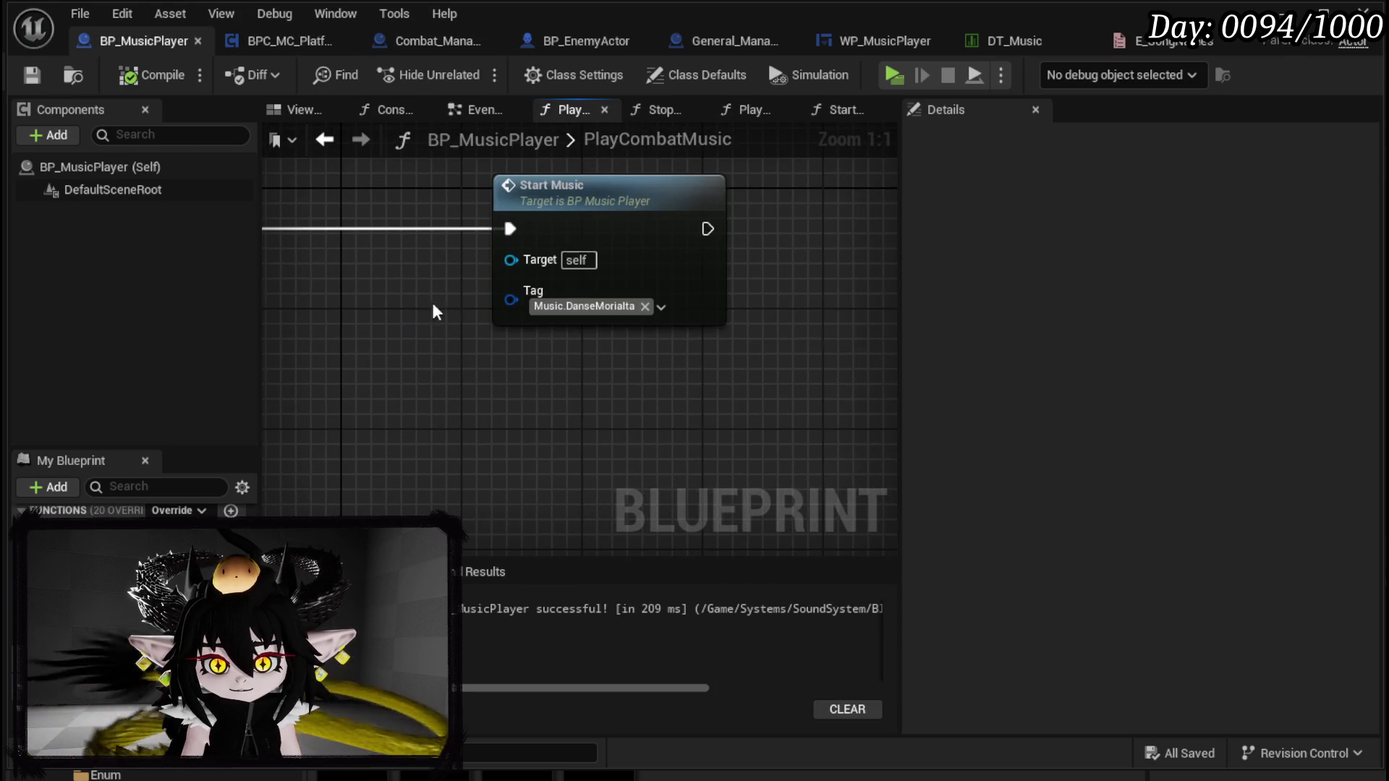
left_click(591, 307)
left_click(581, 512)
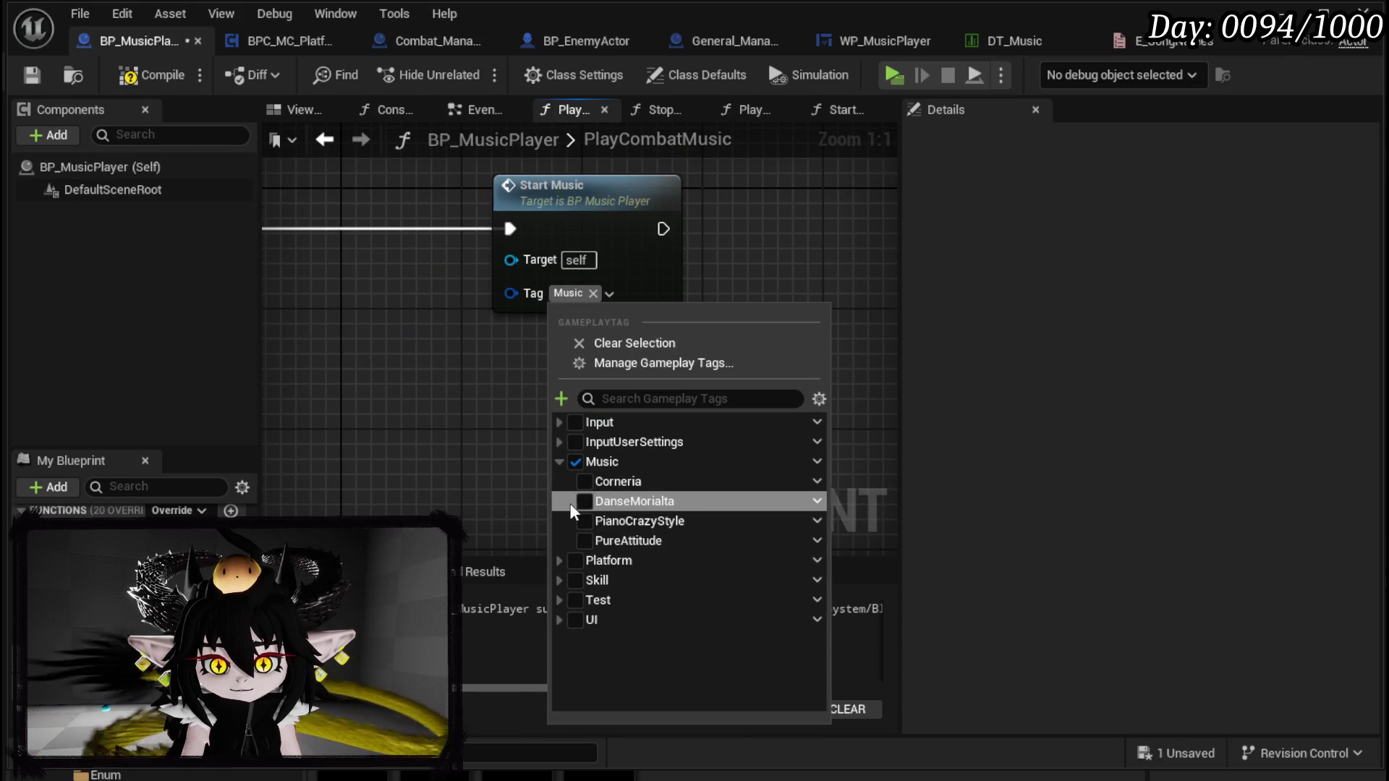
left_click(588, 483)
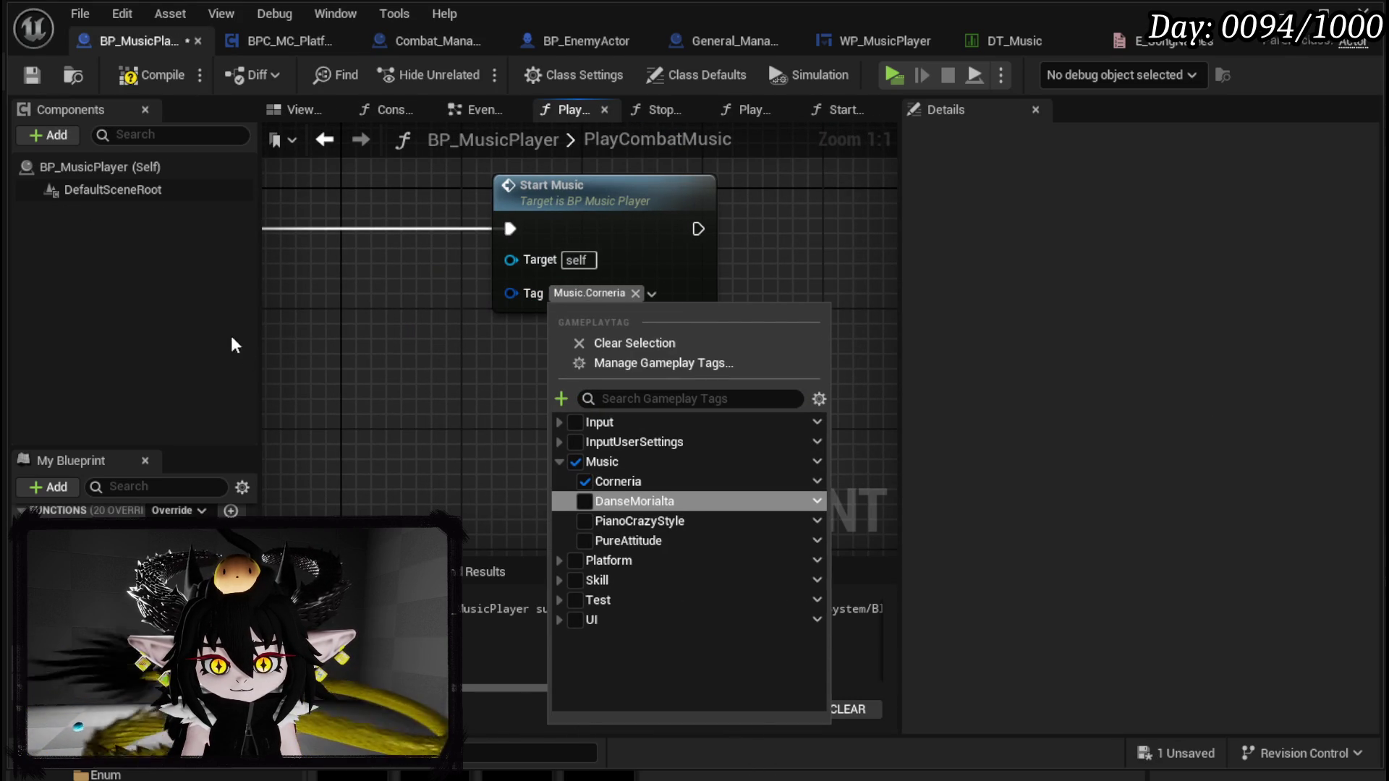
left_click(152, 75)
key("ctrl+s")
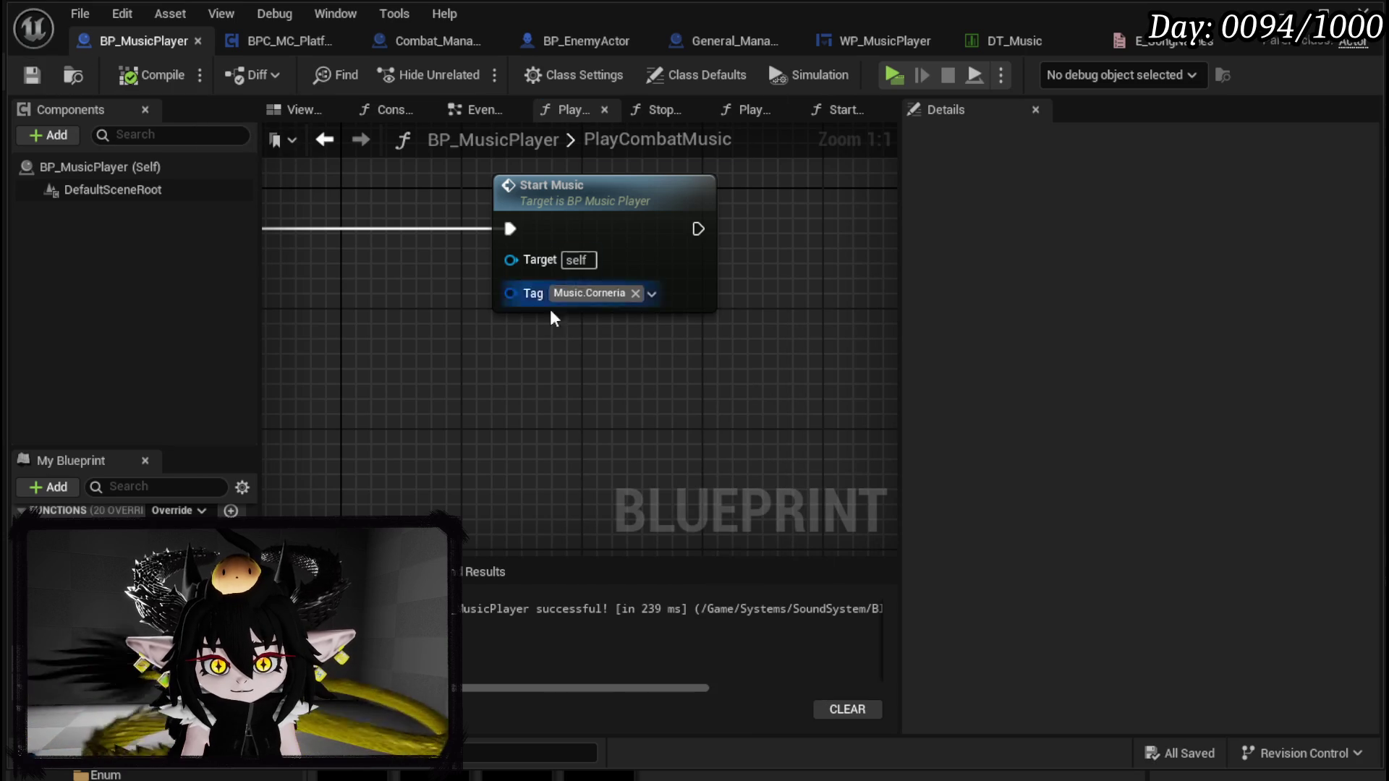
Step: Change the Start Music tag to Music.PianoCrazyStyle, then compile and save
left_click(597, 294)
left_click(590, 520)
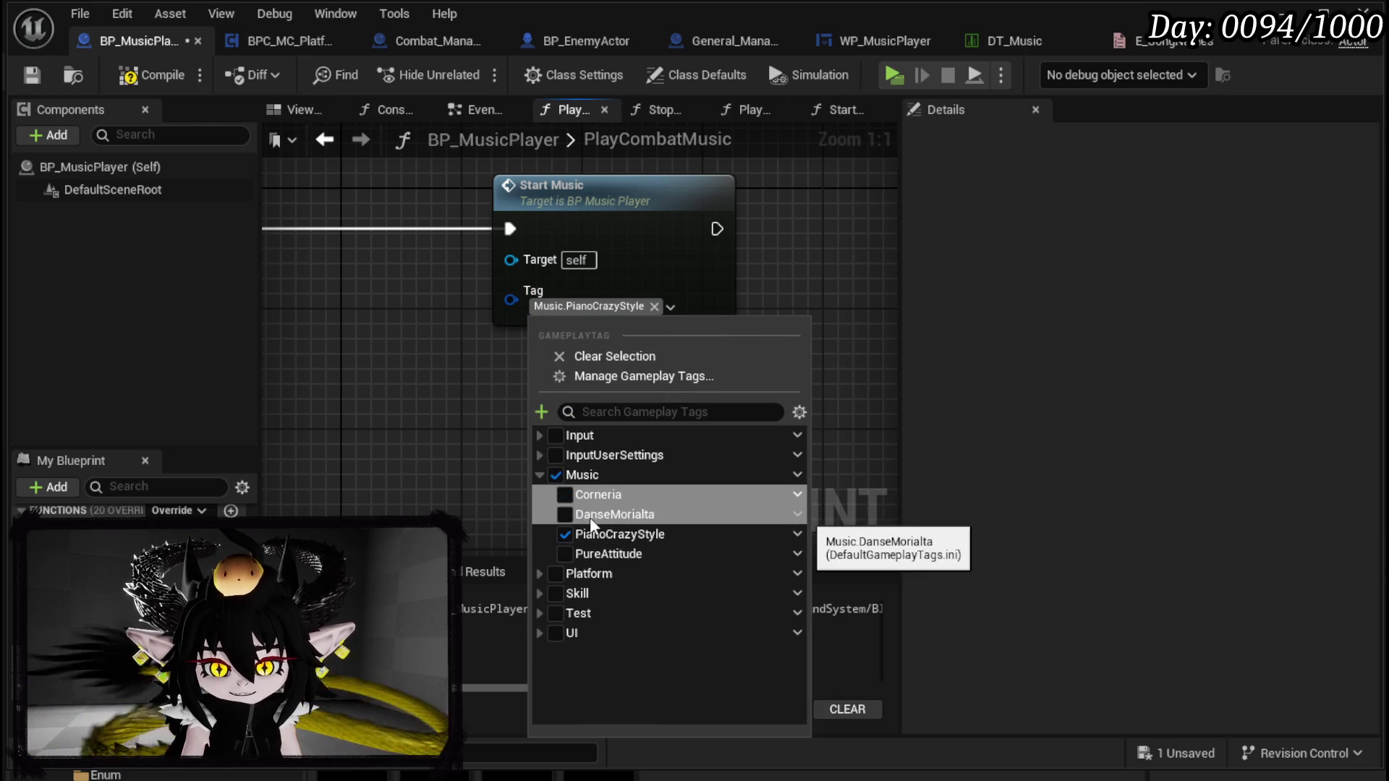
left_click(152, 74)
left_click(41, 74)
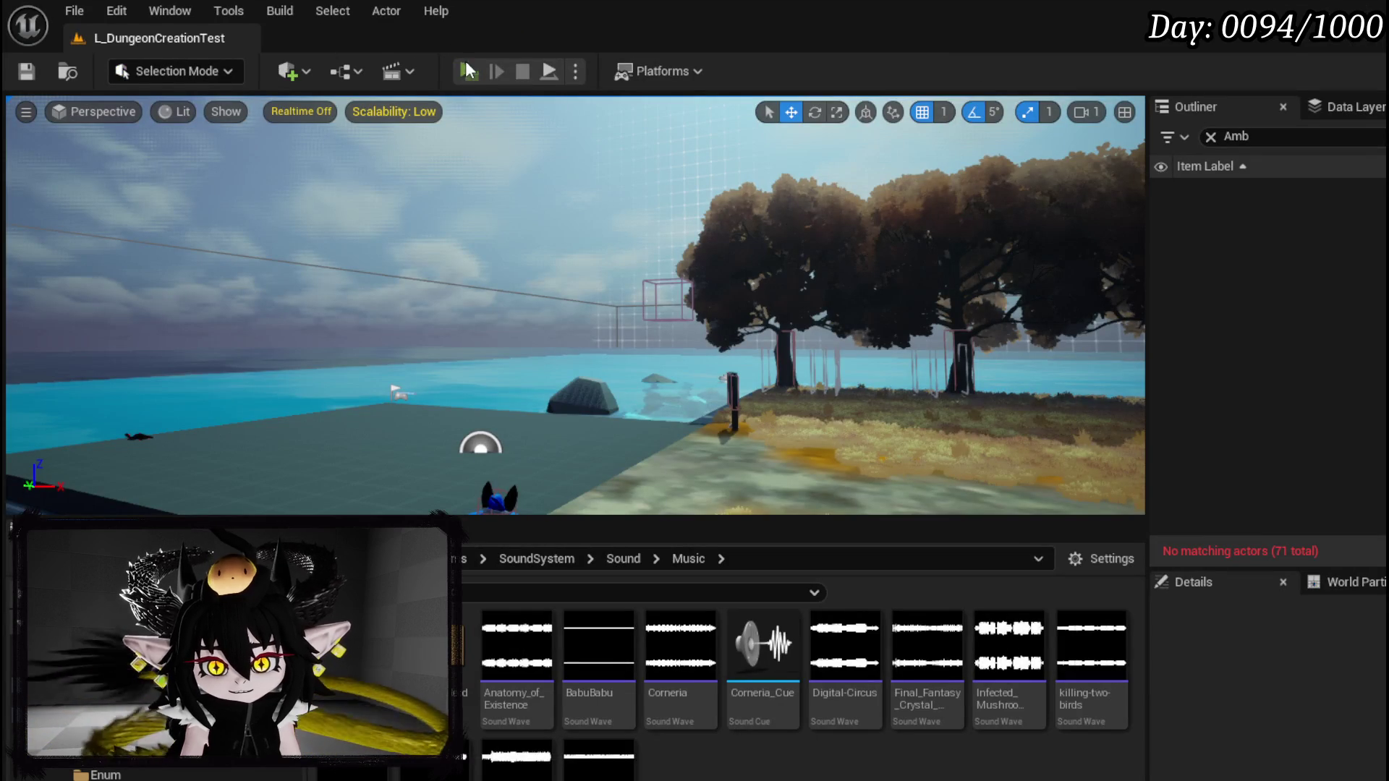
Step: Play the level, resume past the StartMusic breakpoint, then view the widget creation nodes
left_click(469, 70)
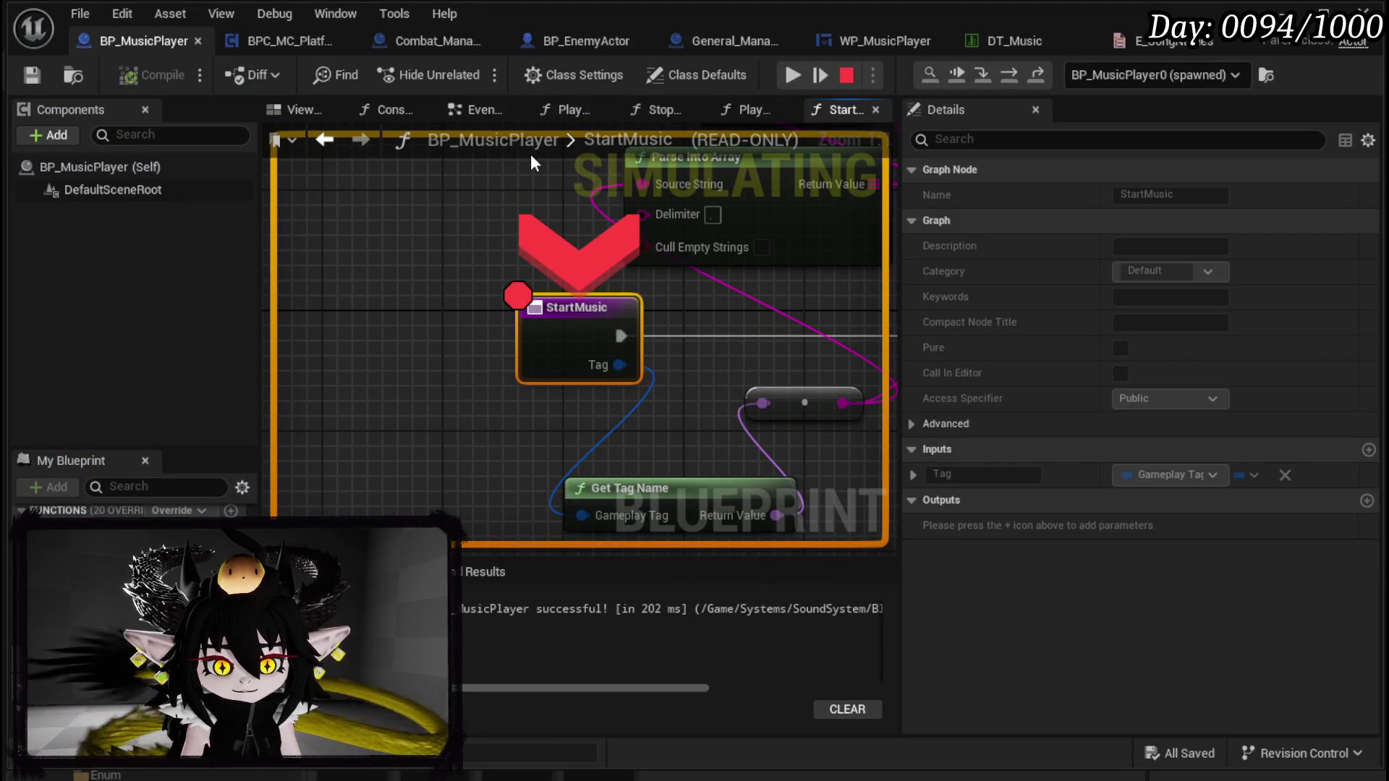
left_click_drag(454, 245, 393, 184)
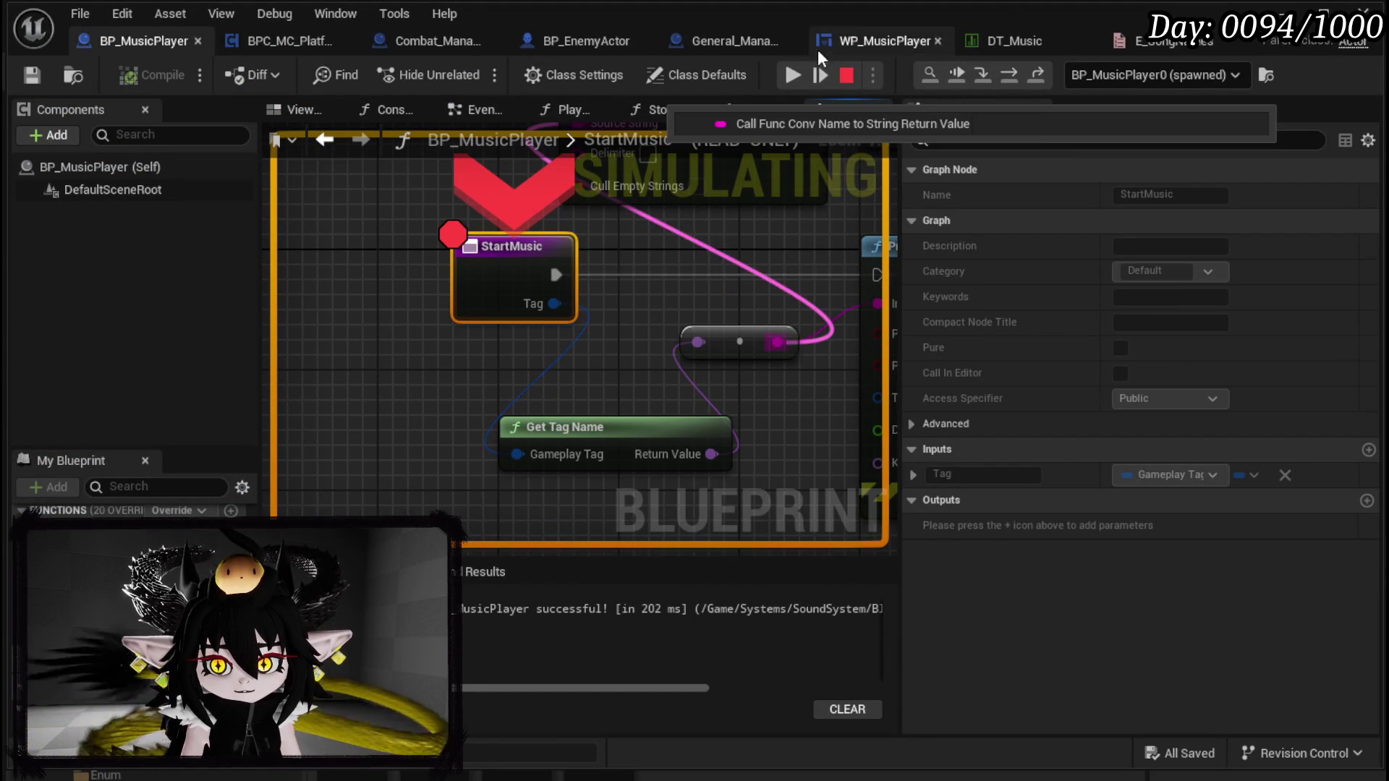
left_click(794, 76)
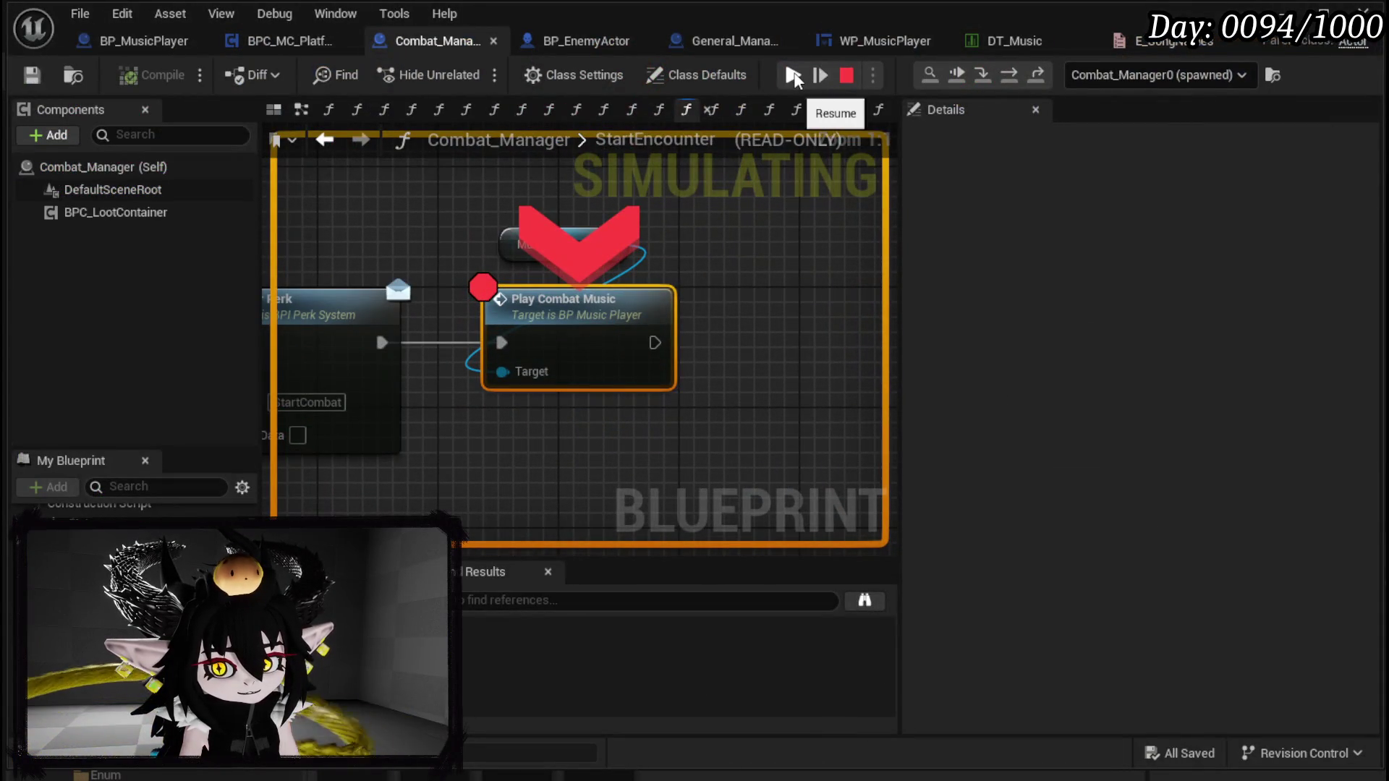
left_click(793, 75)
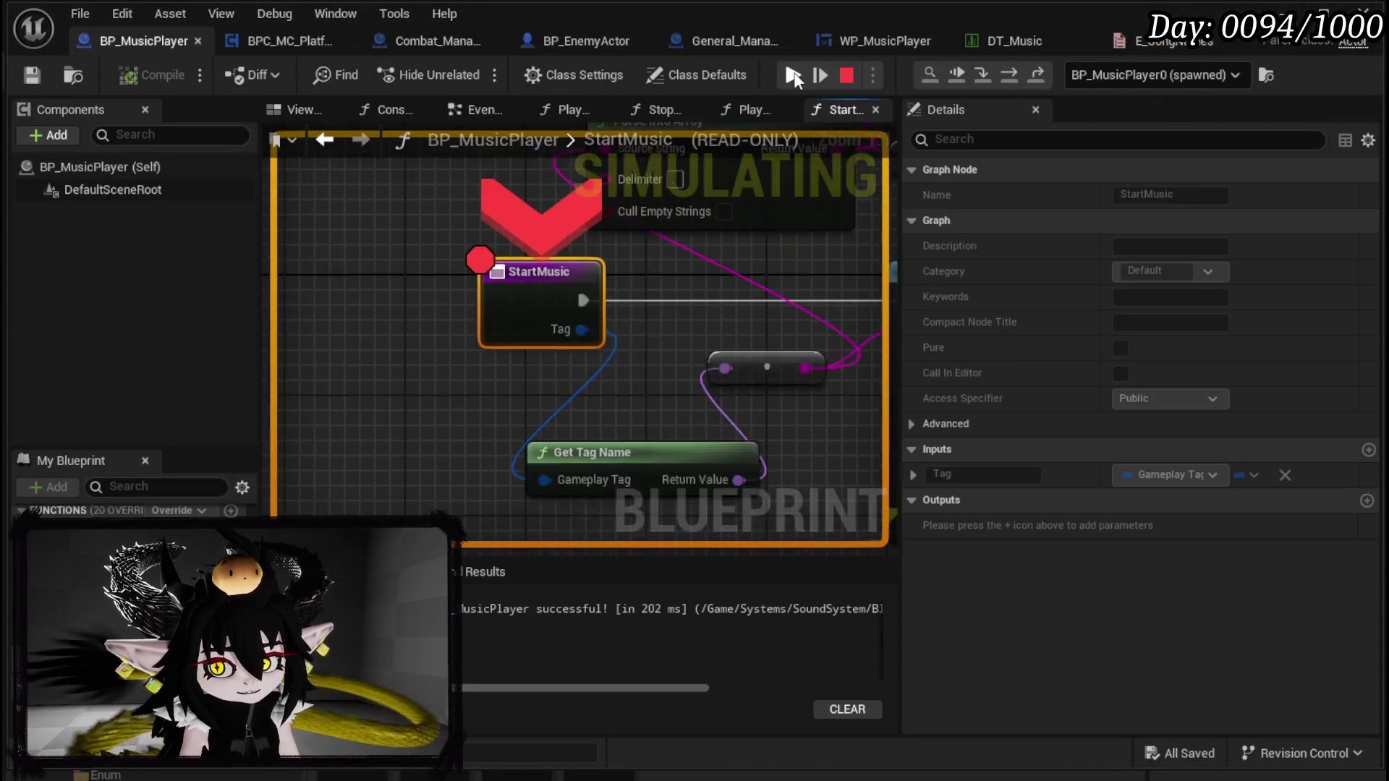
left_click(793, 75)
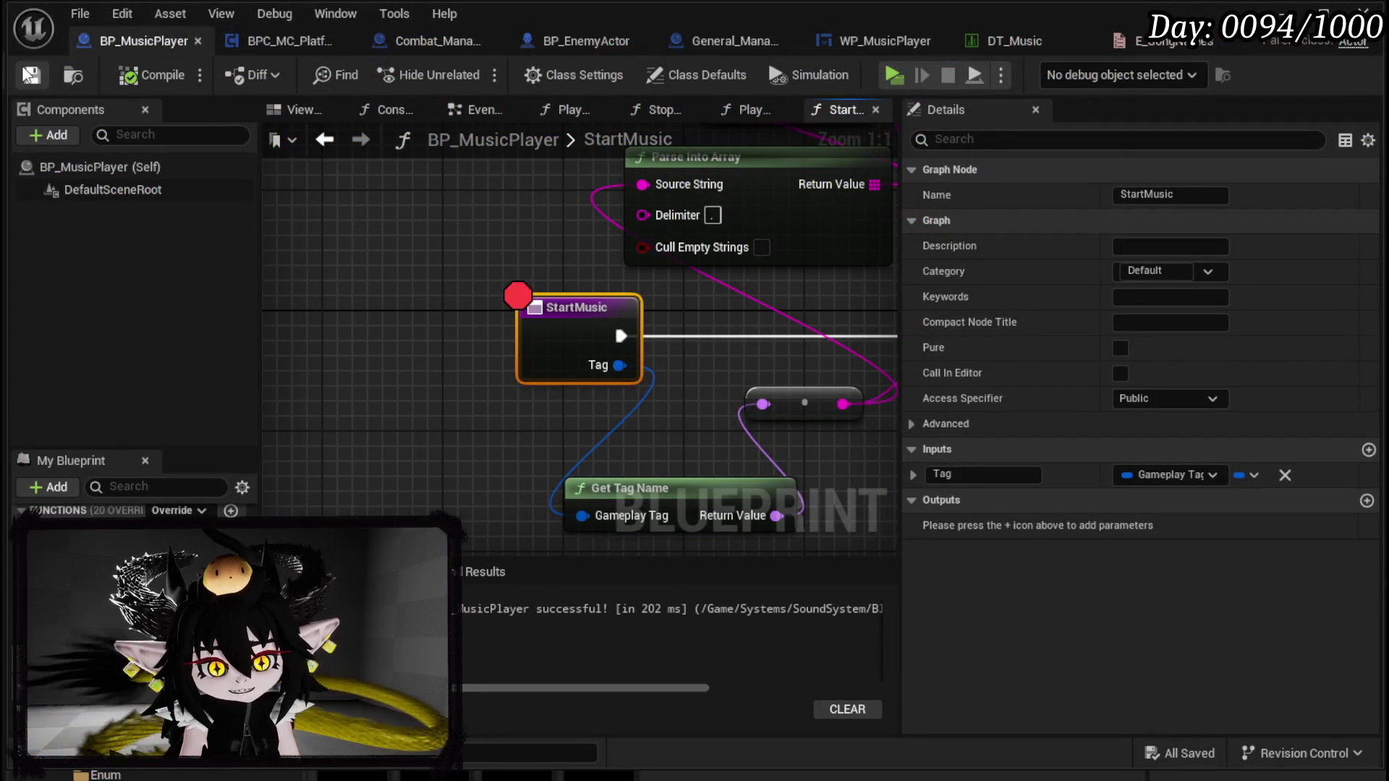
scroll(604, 323, "down", 4)
mouse_move(604, 323)
left_mouse_down()
mouse_move(507, 239)
mouse_move(635, 194)
mouse_move(419, 228)
left_mouse_up()
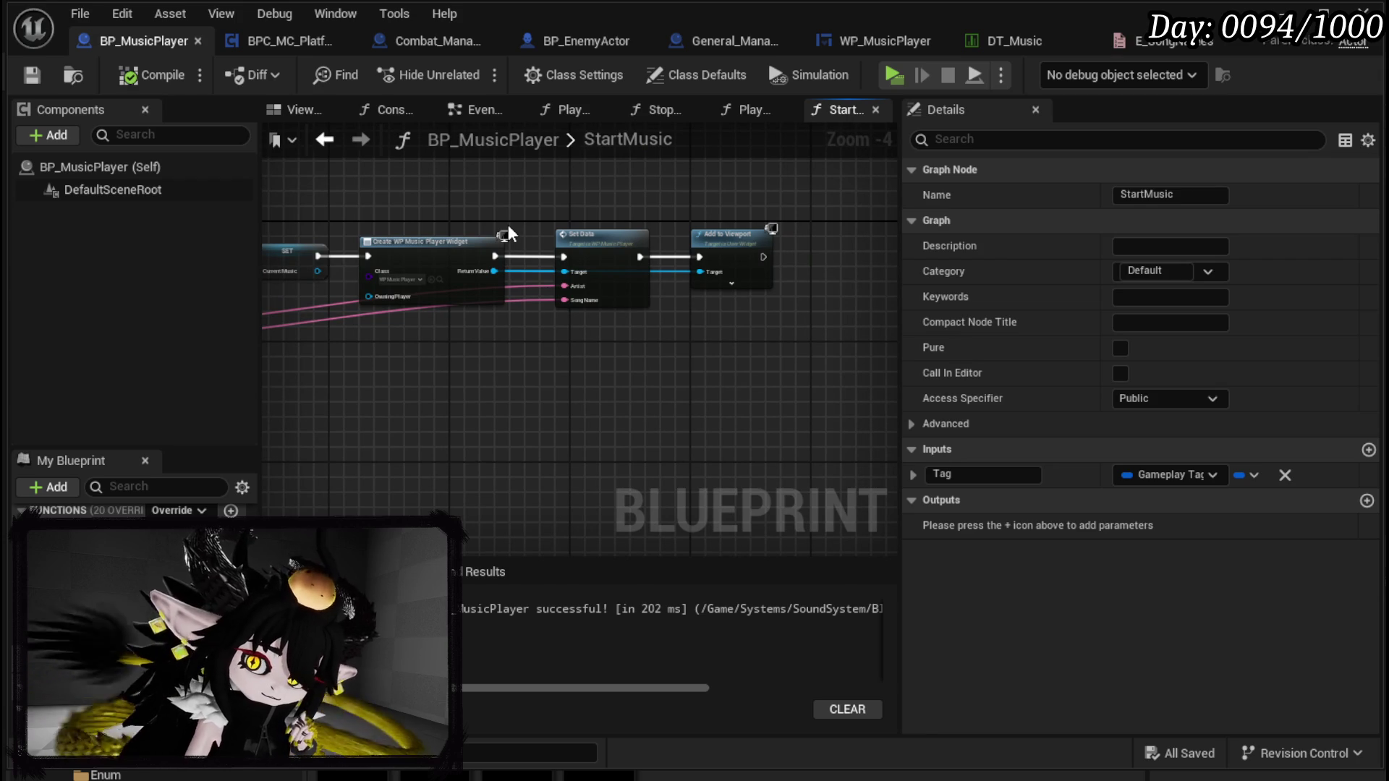
Step: Open WP_MusicPlayer and check its Designer layout before returning to Graph
left_click(846, 42)
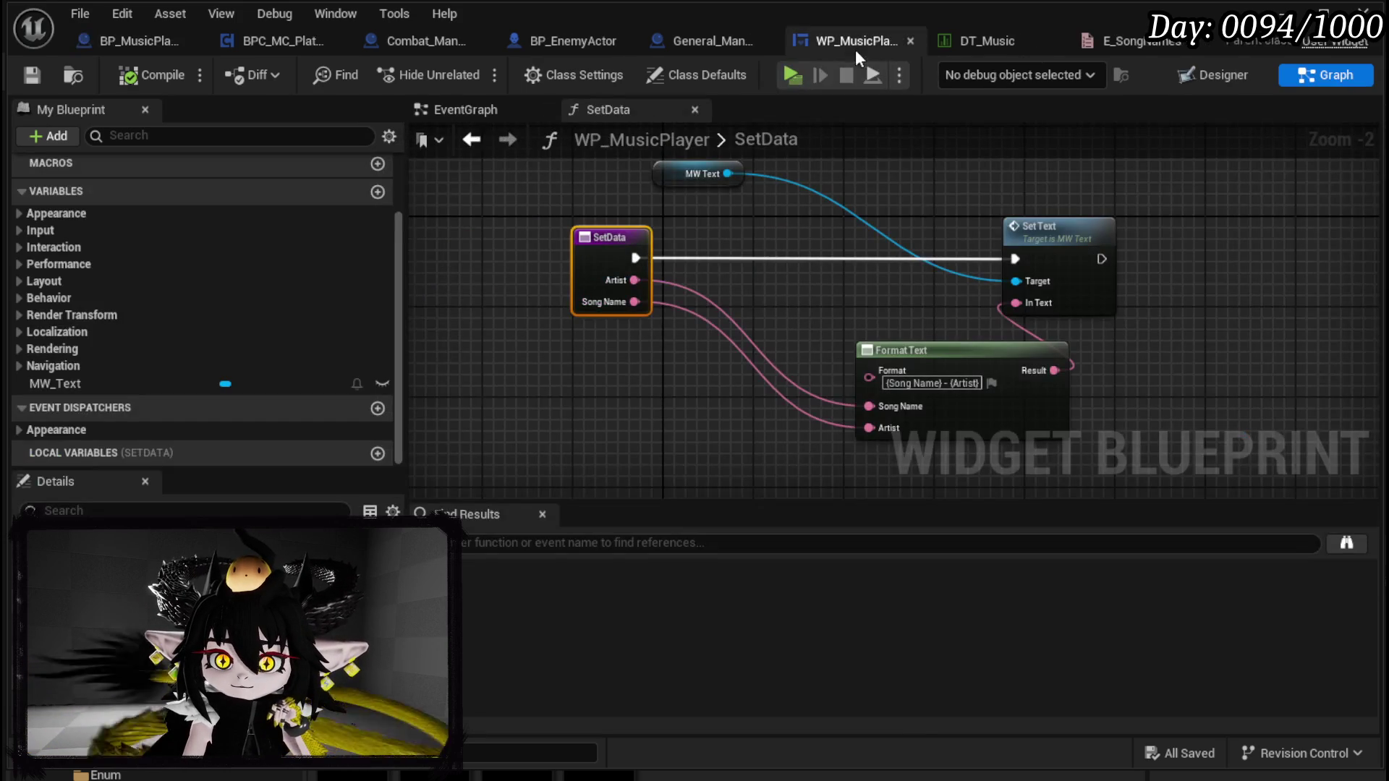
left_click(1193, 76)
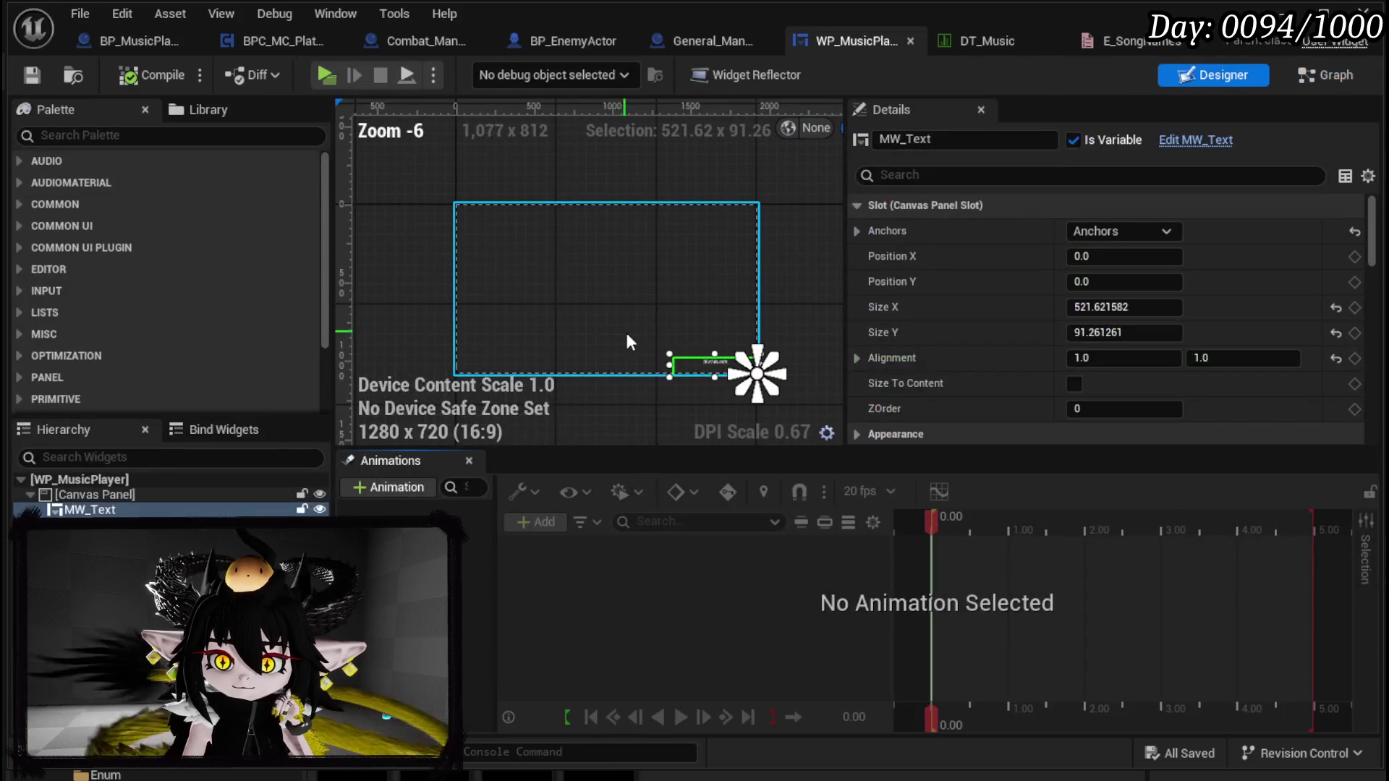
left_click(1331, 73)
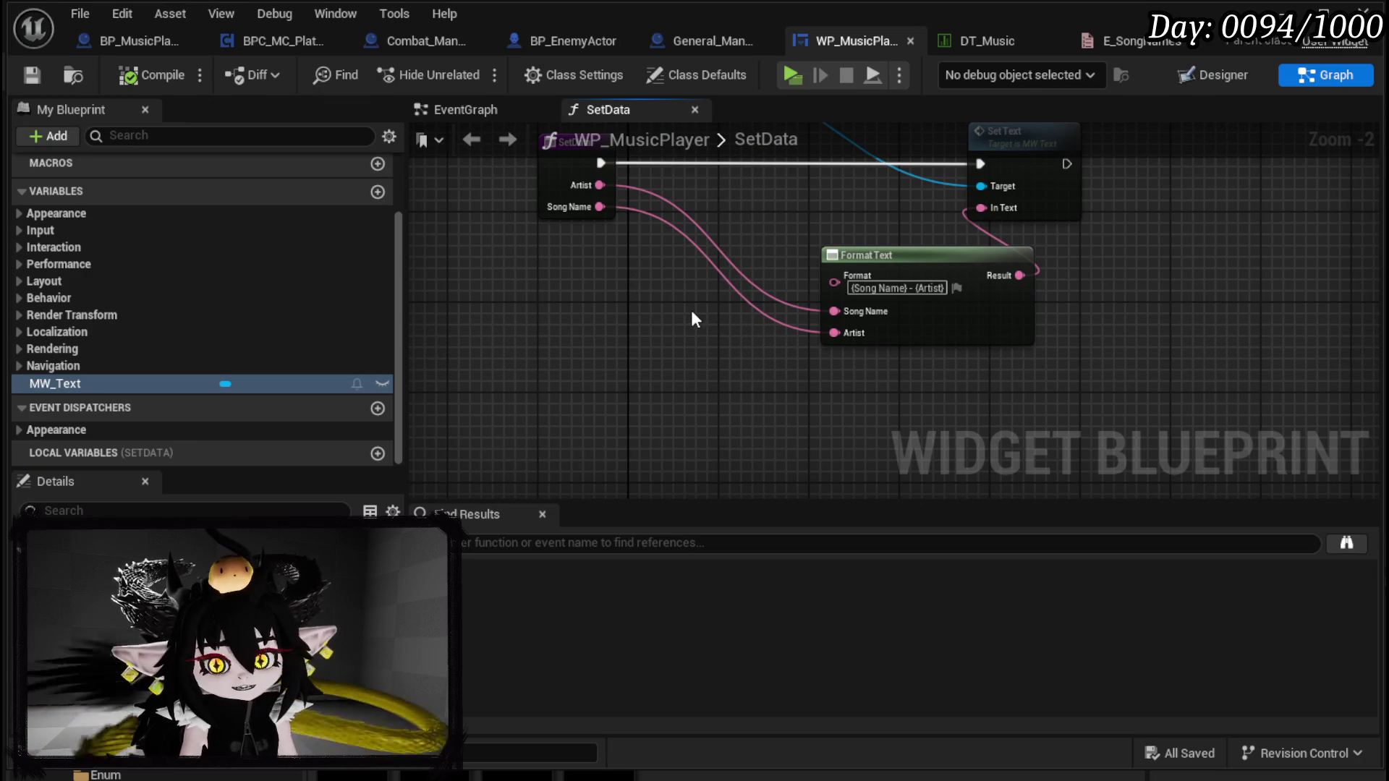
Step: Delete the stray MW Text node from the EventGraph, save, and open SetData
scroll(671, 291, "down", 3)
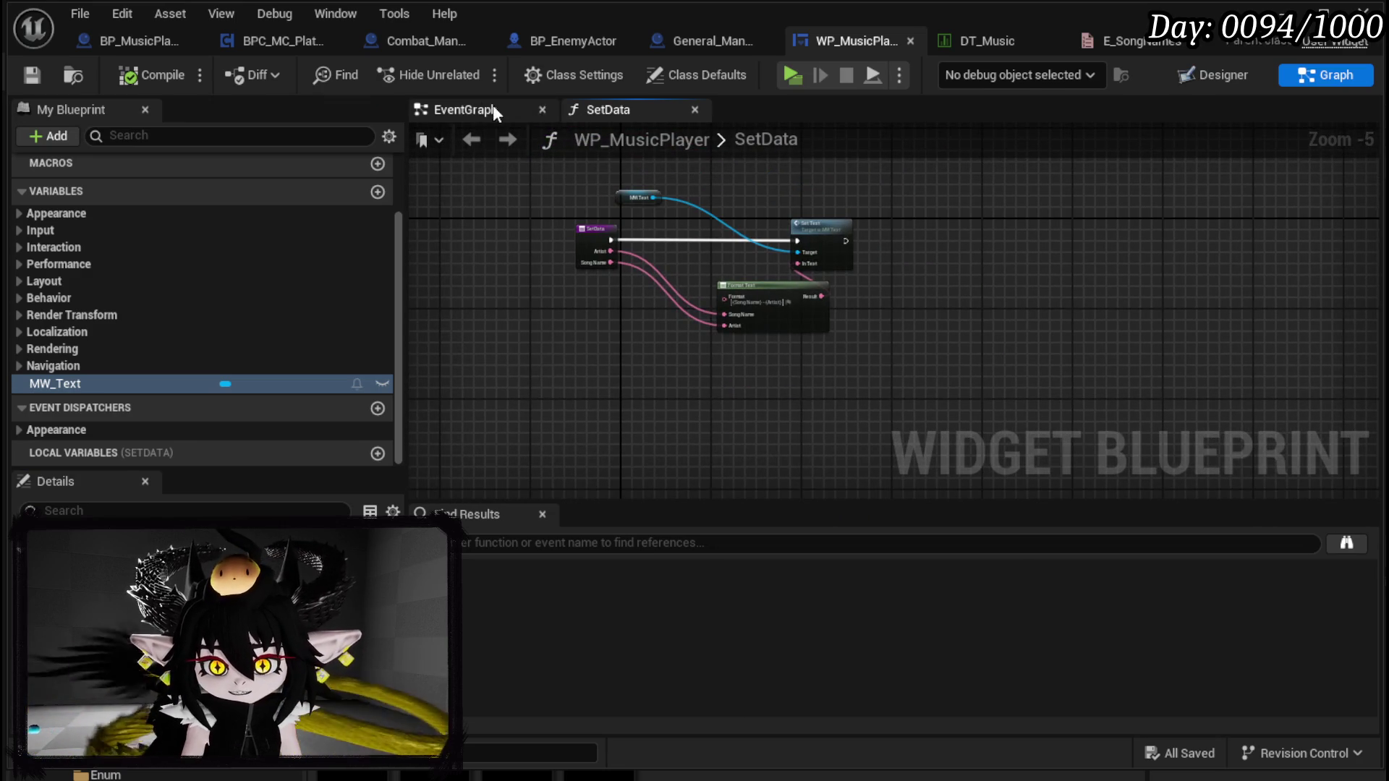
left_click(498, 109)
left_click(677, 233)
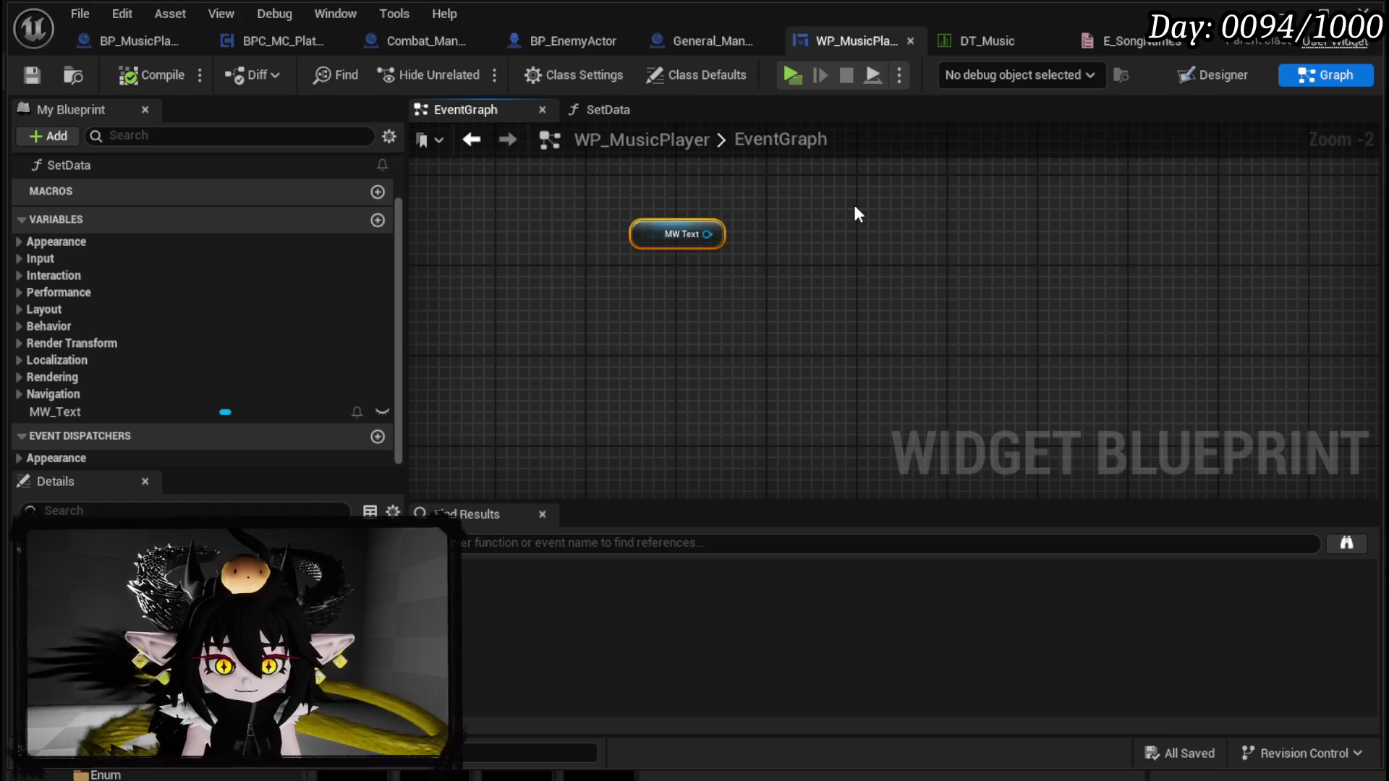
key("Delete")
left_click(30, 75)
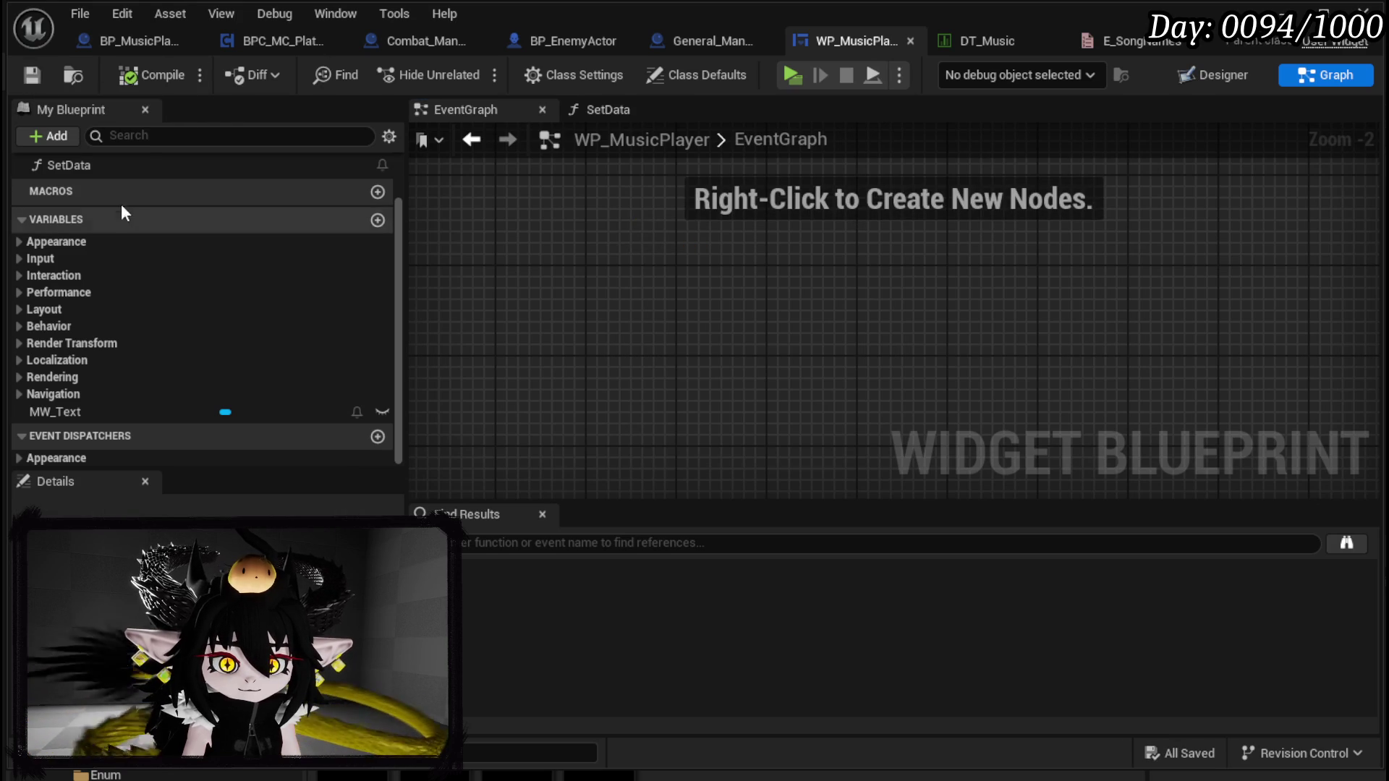
double_click(103, 168)
scroll(731, 268, "up", 3)
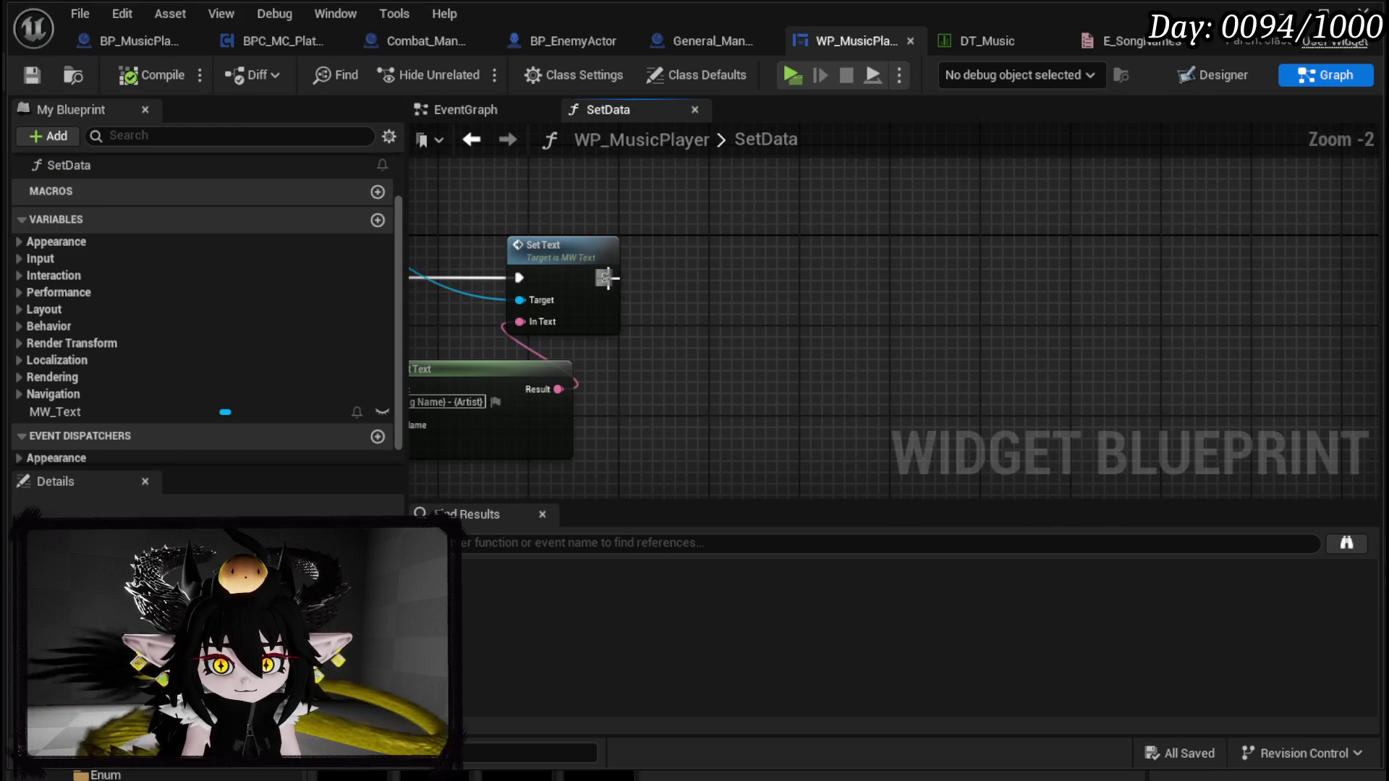
Step: Add a Set Timer by Event after Set Text, fed by a Create Event node
left_click_drag(606, 277, 742, 281)
type("Set Ti")
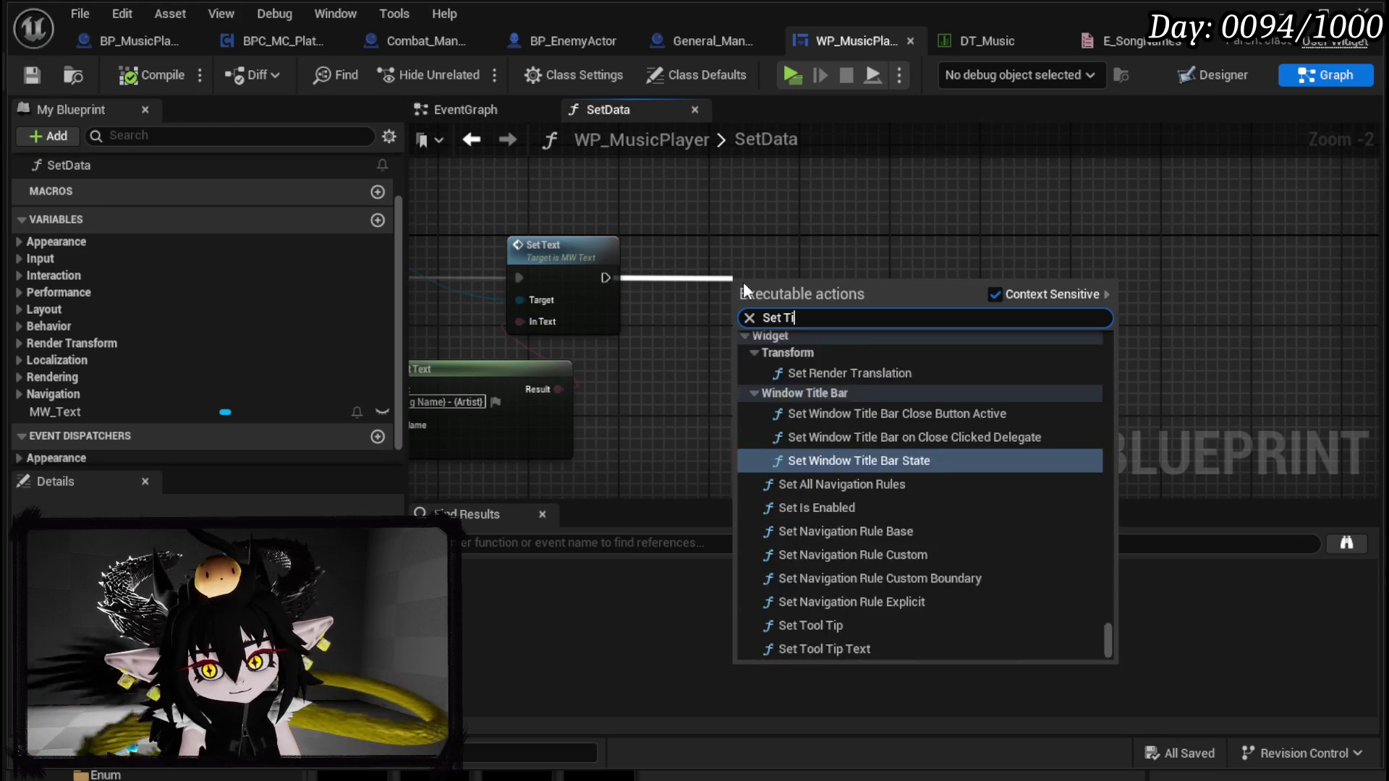
type("mer by Event")
key("Return")
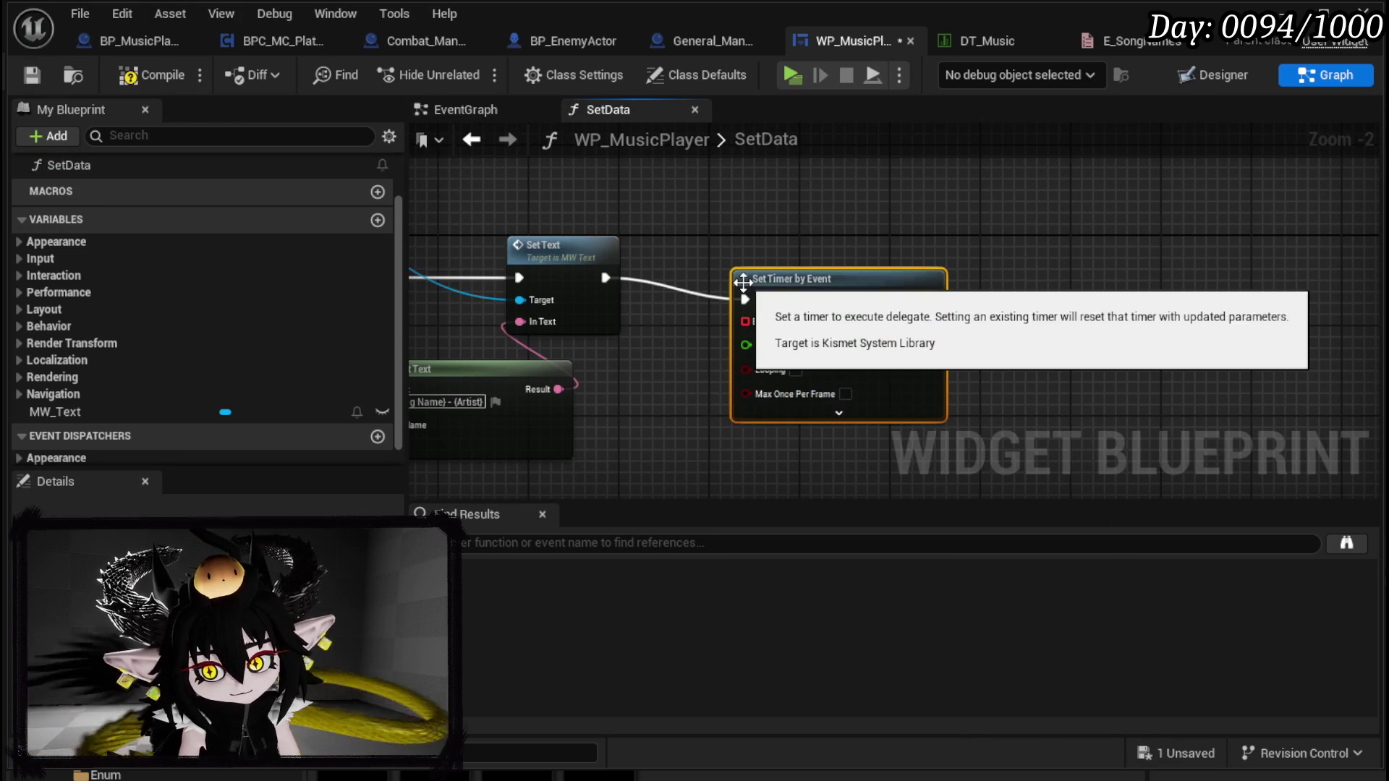
mouse_move(806, 292)
left_mouse_down()
mouse_move(902, 249)
mouse_move(929, 258)
mouse_move(826, 414)
left_mouse_up()
type("Crea")
left_click(896, 484)
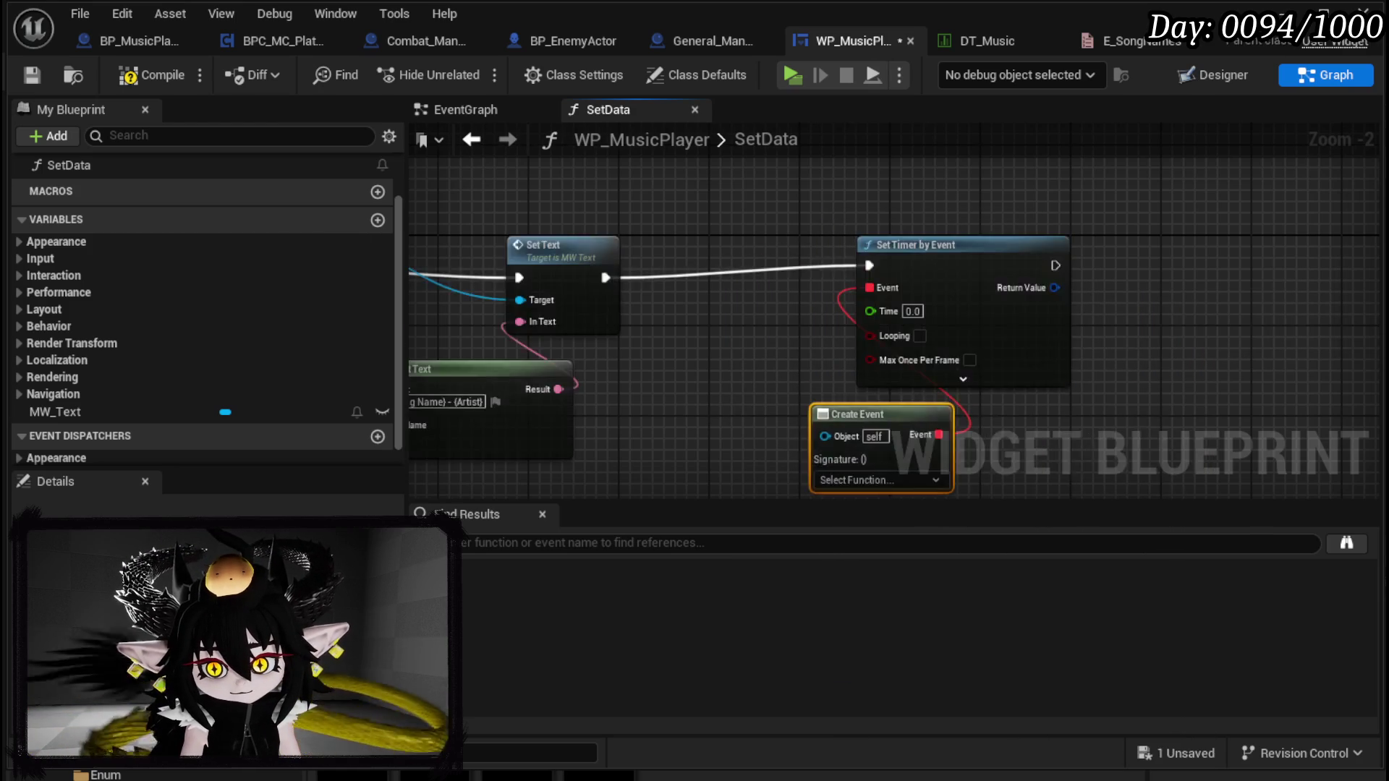
Step: Set the timer's Time to 5 seconds and arrange the timer nodes
left_click_drag(856, 242, 918, 239)
left_click(877, 225)
type("5")
left_click(826, 377)
left_click(659, 315)
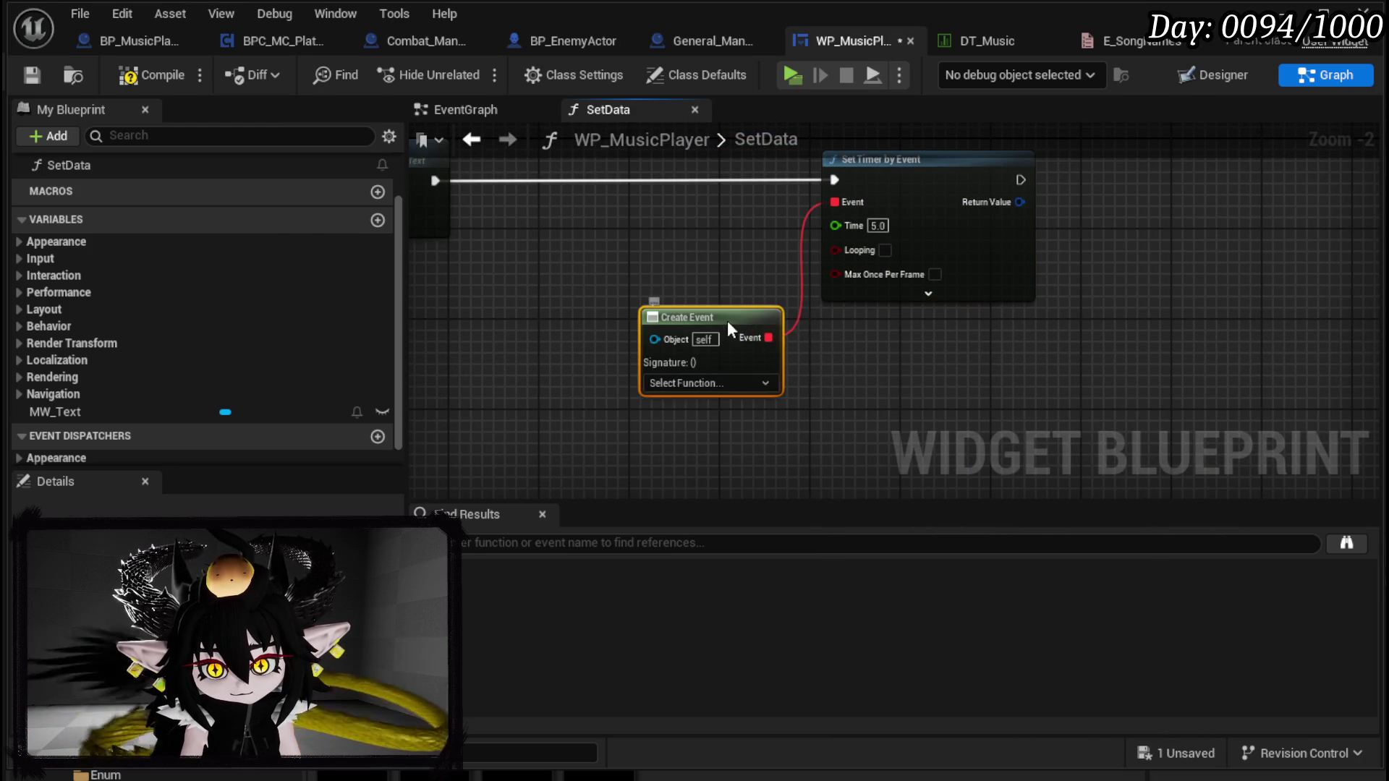
left_click_drag(729, 329, 785, 340)
left_click_drag(610, 328, 602, 264)
scroll(264, 275, "up", 1)
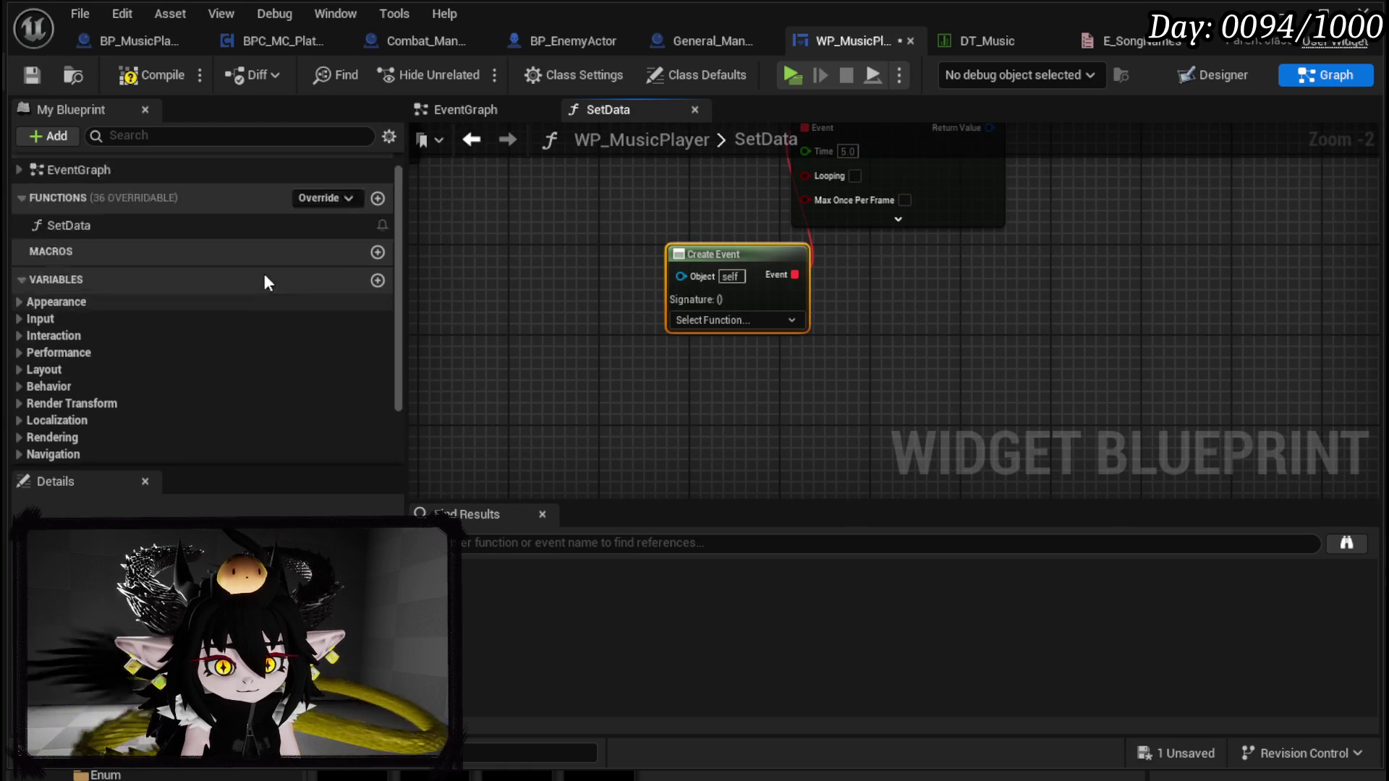
Step: Create a function named End and bind the Create Event node to it
left_click(377, 220)
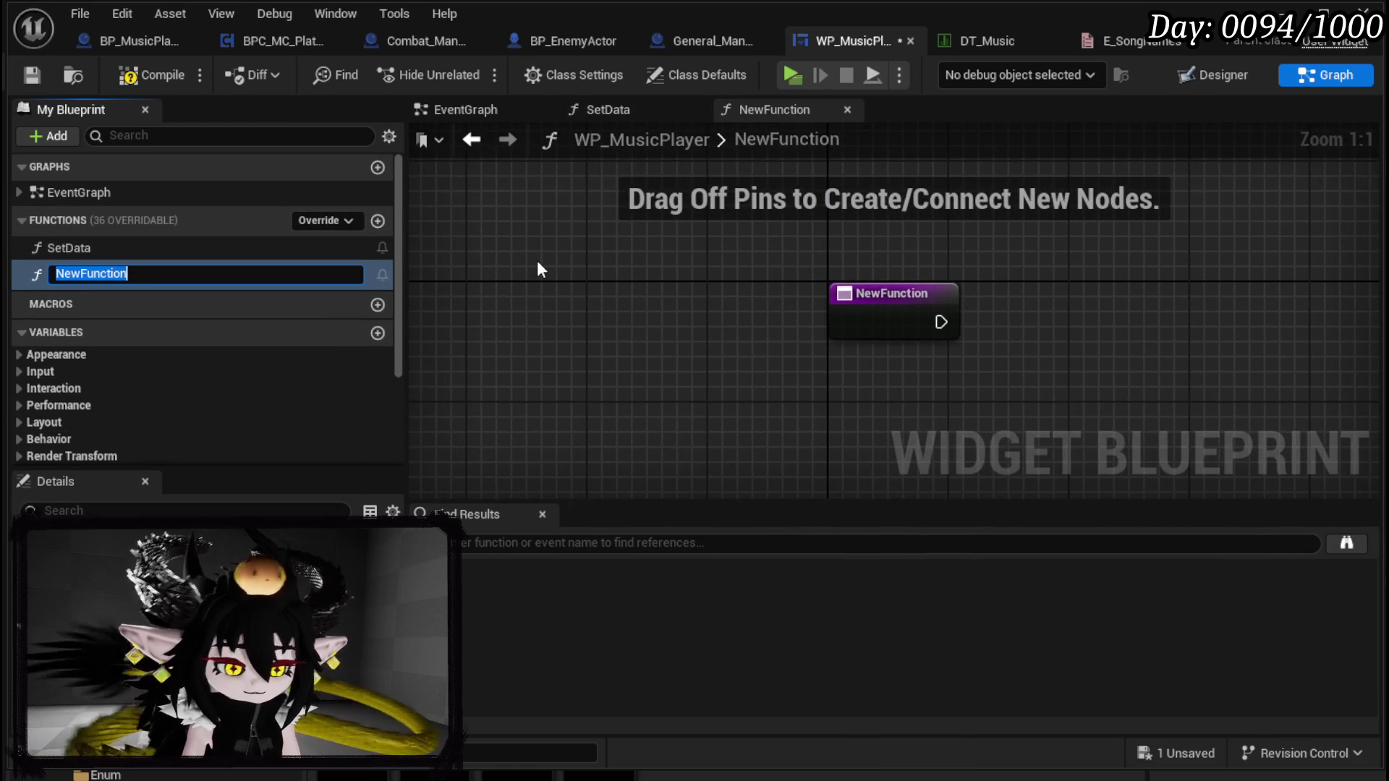
type("End")
key("Return")
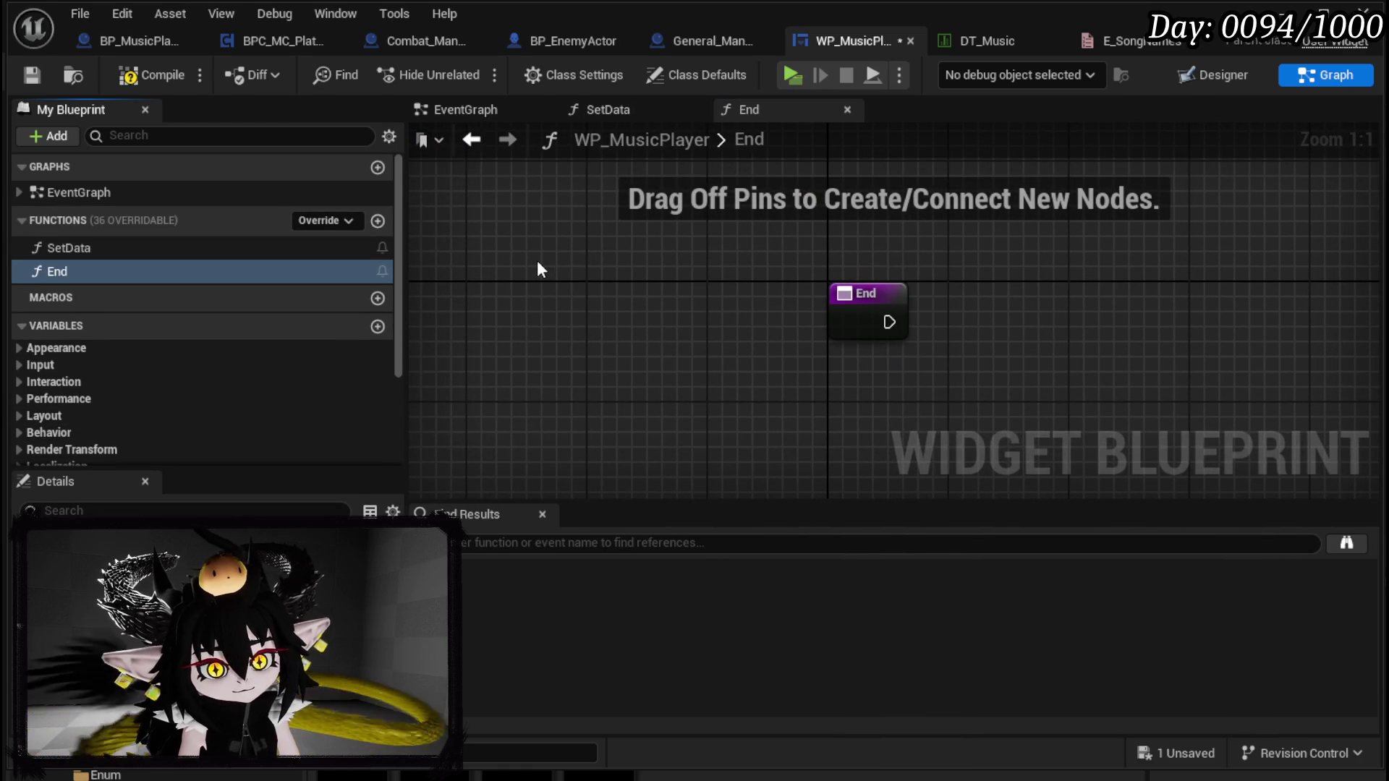
left_click(154, 78)
left_click(503, 551)
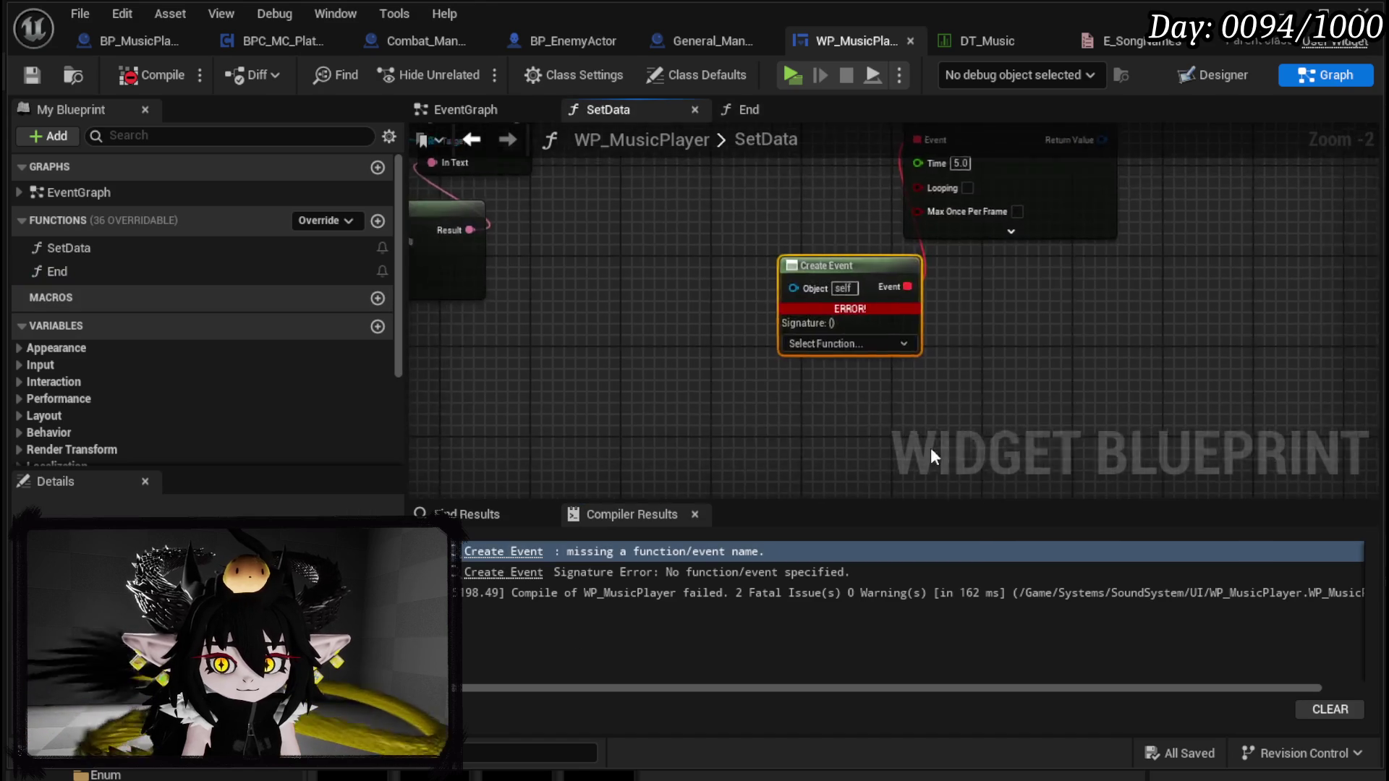
left_click(862, 355)
left_click(835, 478)
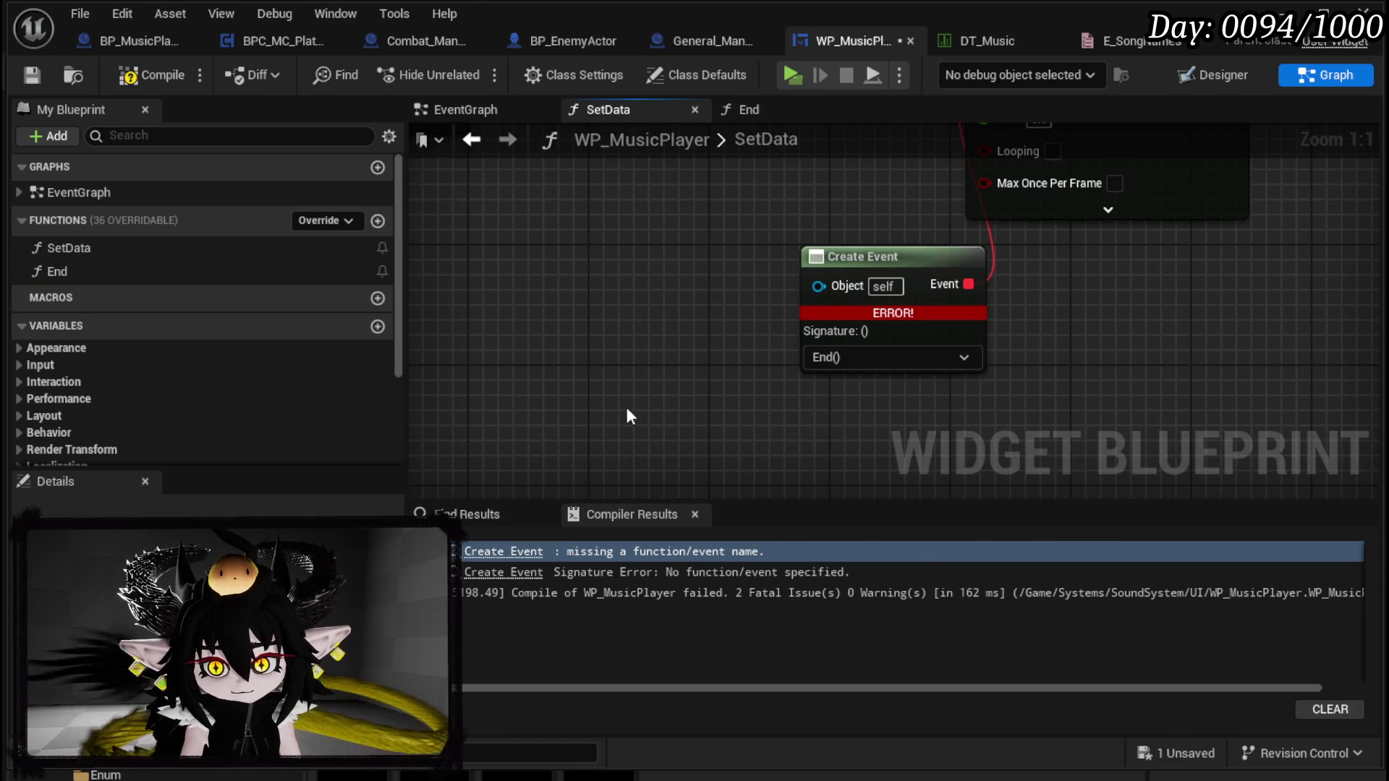
Step: In End, add Set Visibility set to Collapsed, then save the widget
double_click(164, 275)
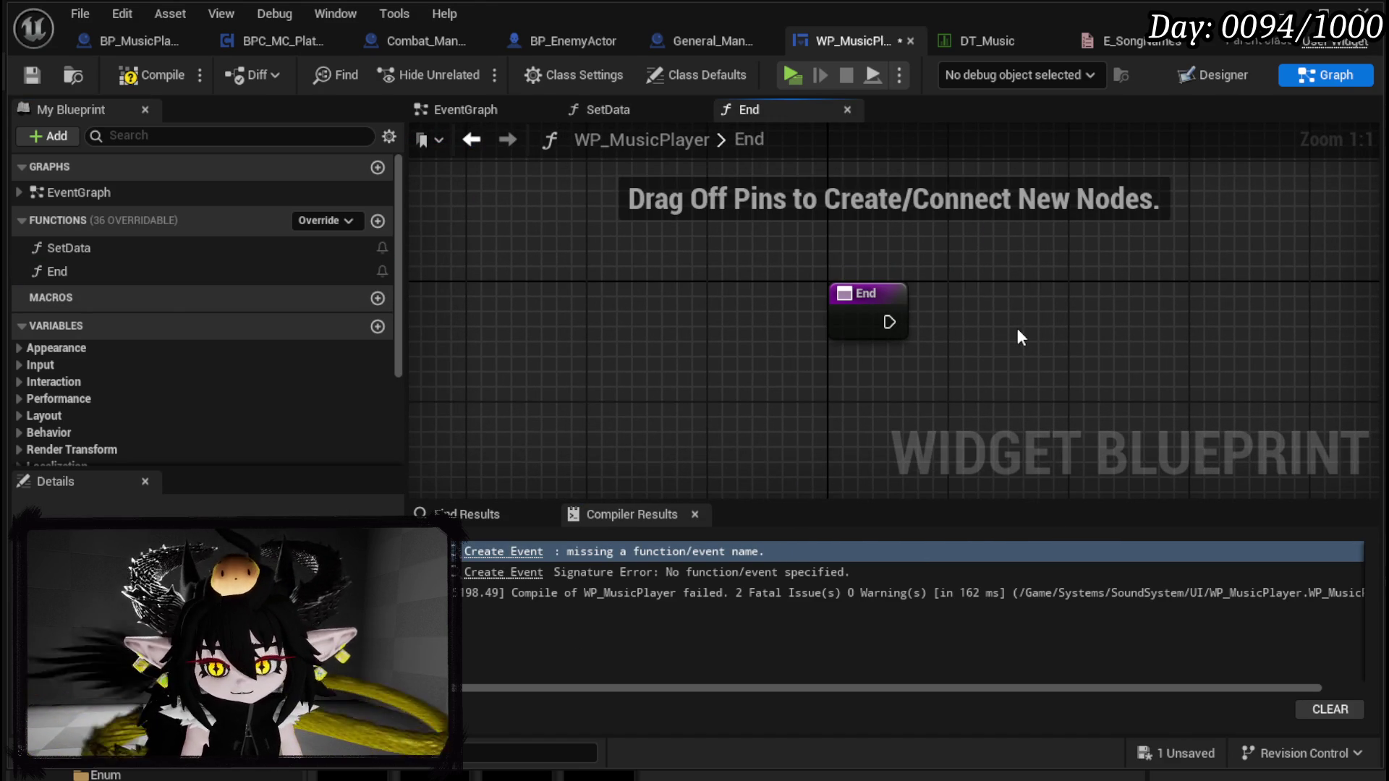
mouse_move(889, 322)
left_mouse_down()
mouse_move(969, 311)
mouse_move(907, 305)
mouse_move(1031, 362)
mouse_move(889, 324)
mouse_move(1111, 350)
mouse_move(1022, 327)
left_mouse_up()
type("set Visi")
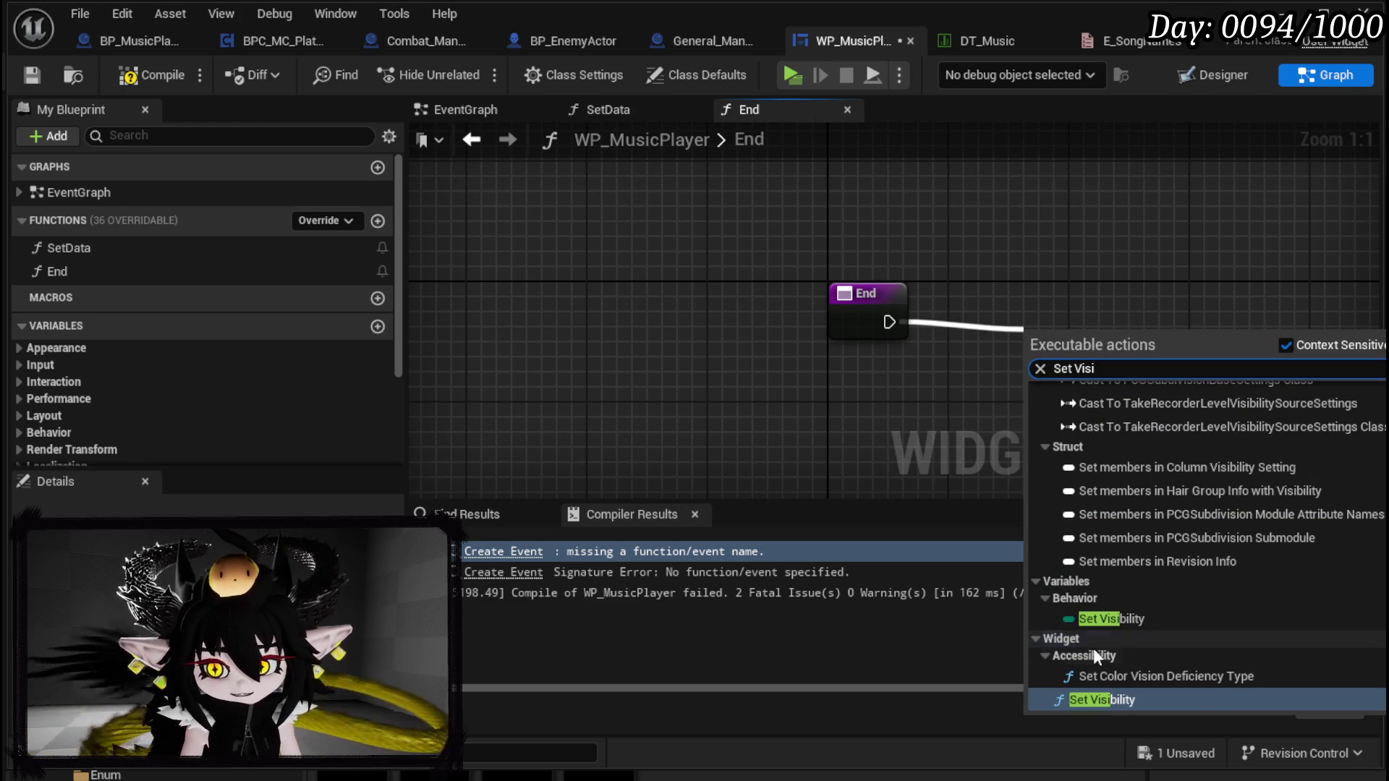
left_click(1105, 698)
left_click_drag(1109, 374, 1019, 298)
left_click(995, 407)
left_click(1022, 433)
left_click(719, 362)
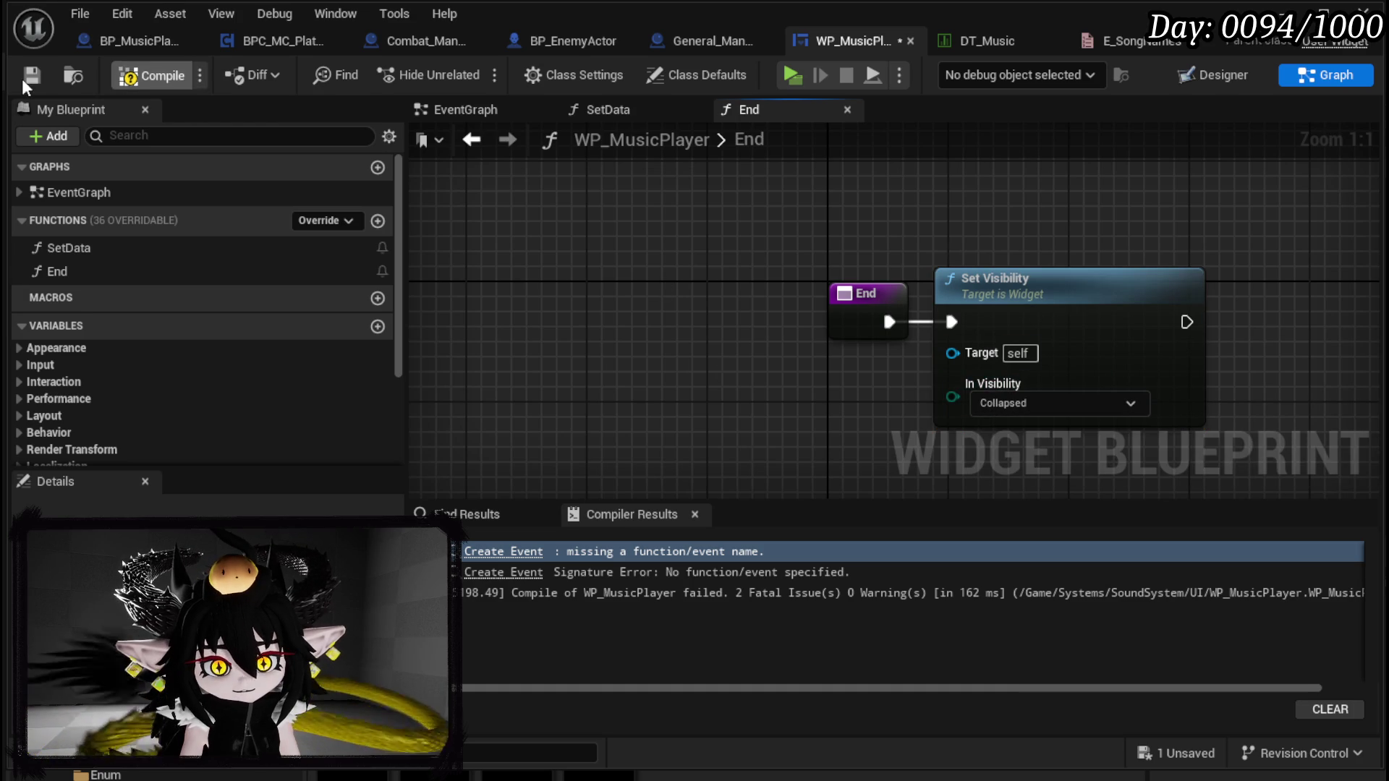
left_click(21, 78)
Step: Open the SetData function graph and bring its nodes into view
double_click(96, 249)
left_click_drag(604, 290, 425, 389)
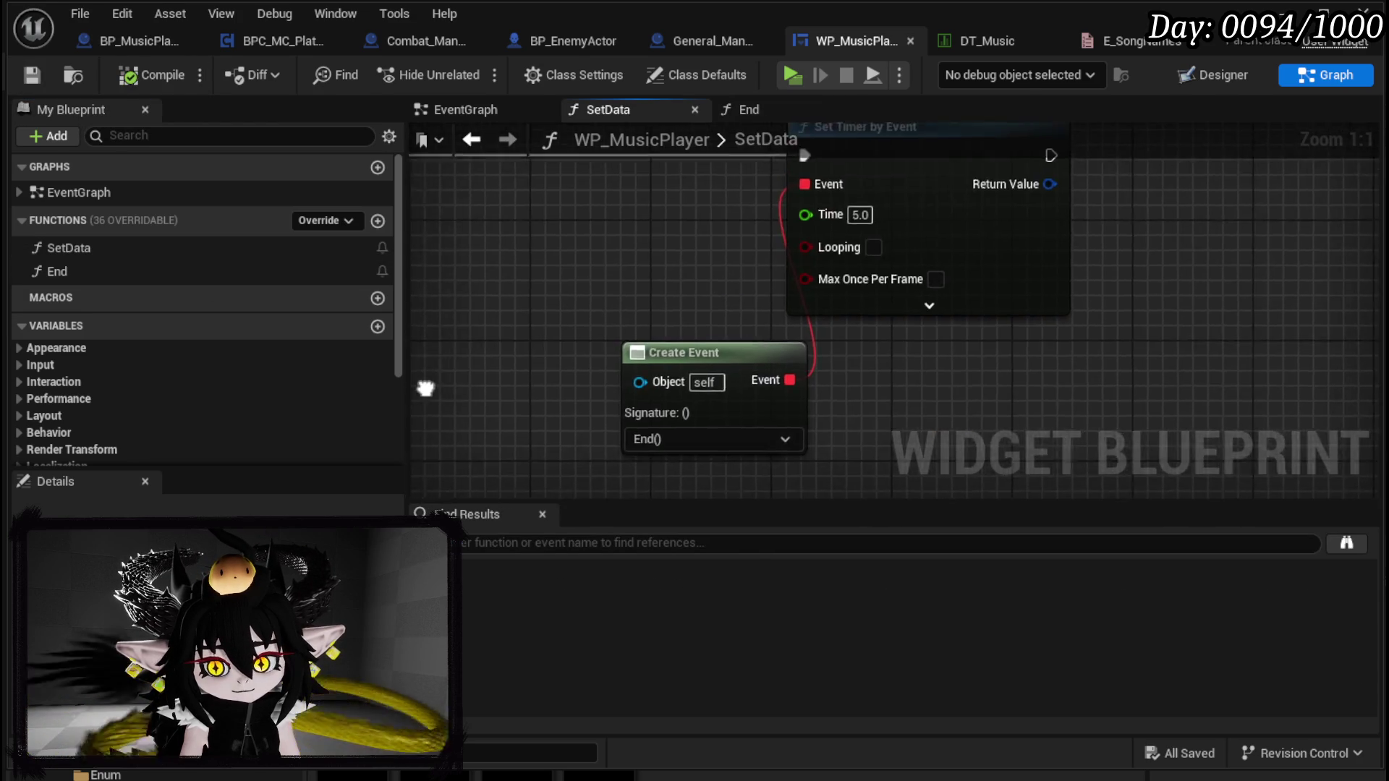
scroll(675, 292, "down", 3)
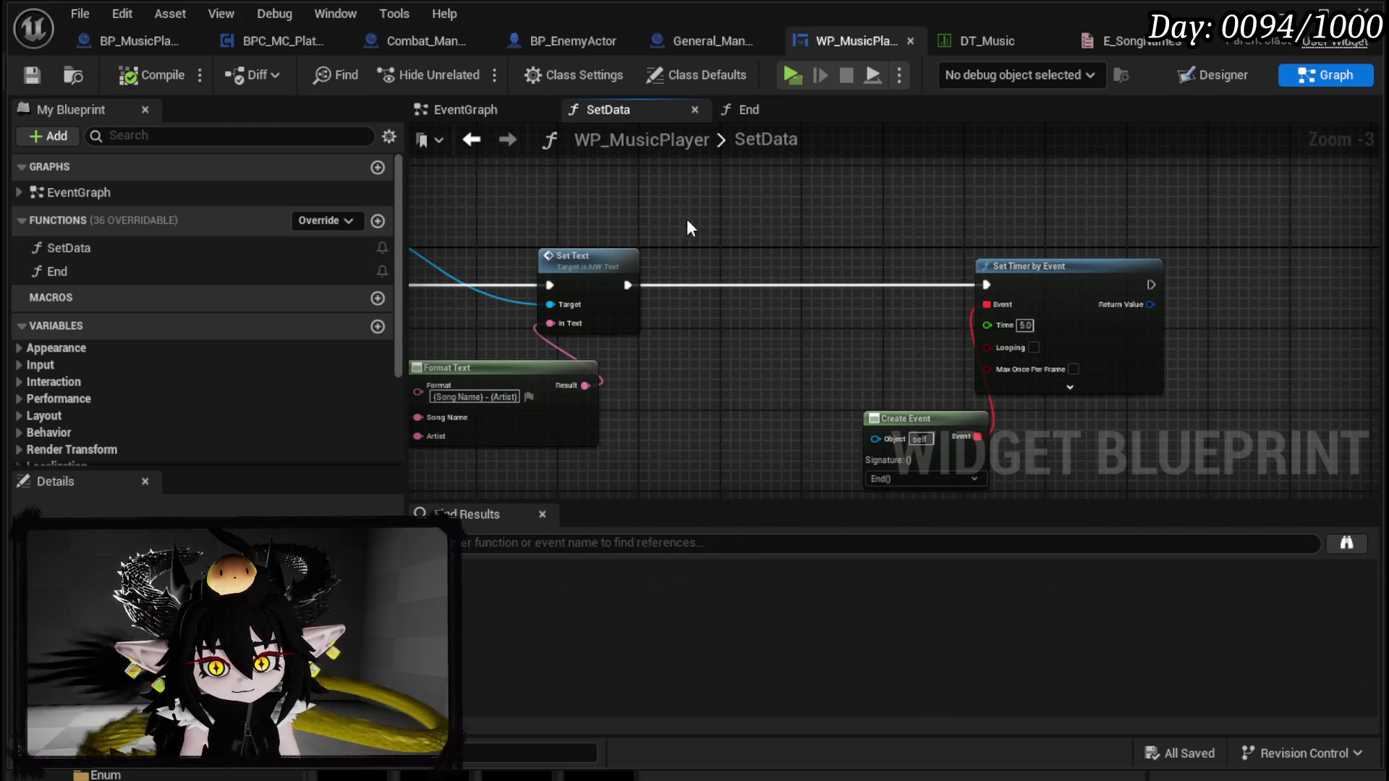
Step: Wire a Set Visibility (Not Hit-Testable, Self & All Children) between Set Text and the timer; compile and save
right_click(683, 215)
type("set Visi")
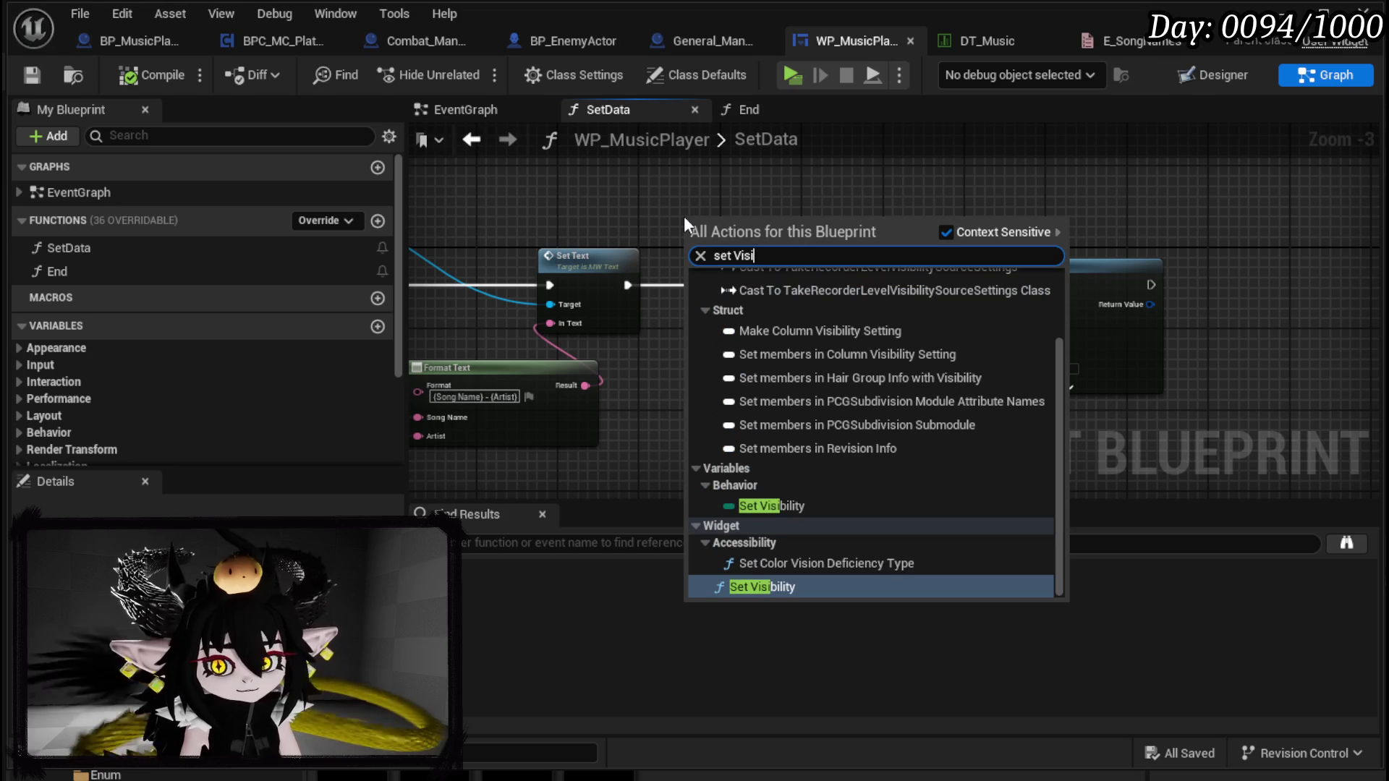
left_click(788, 586)
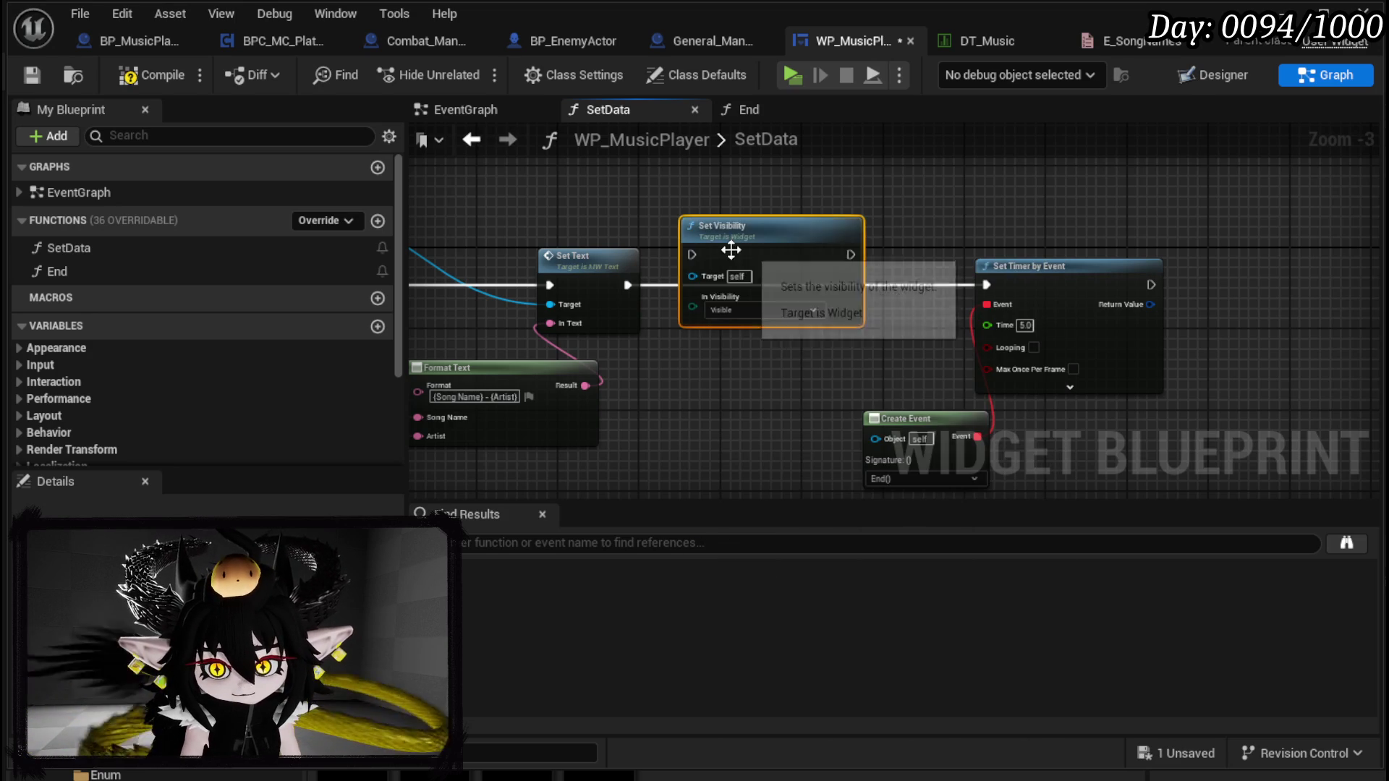
mouse_move(628, 285)
left_mouse_down()
mouse_move(712, 281)
mouse_move(763, 196)
mouse_move(713, 297)
mouse_move(702, 282)
left_mouse_up()
left_click_drag(861, 285, 986, 284)
left_click(734, 343)
left_click(755, 393)
left_click_drag(666, 415, 1057, 405)
left_click(166, 81)
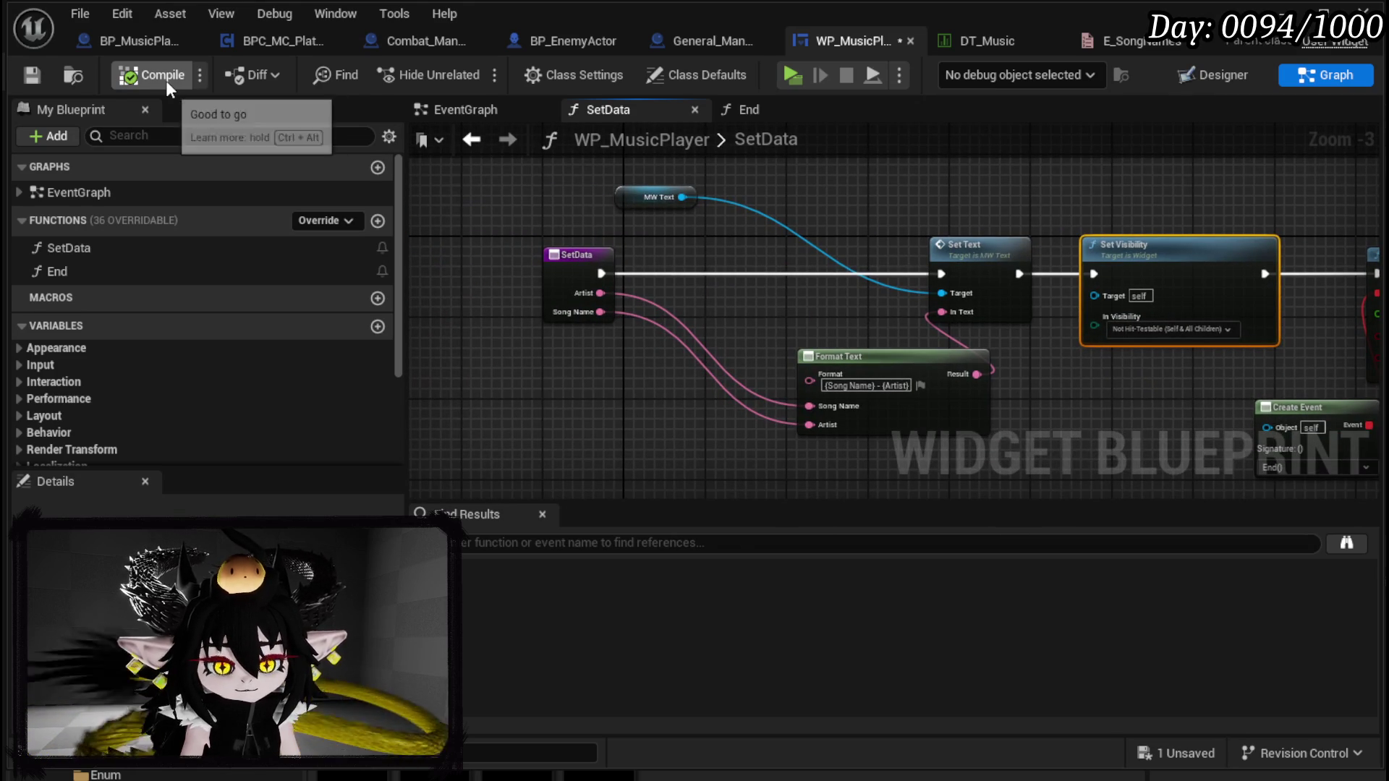
left_click(32, 81)
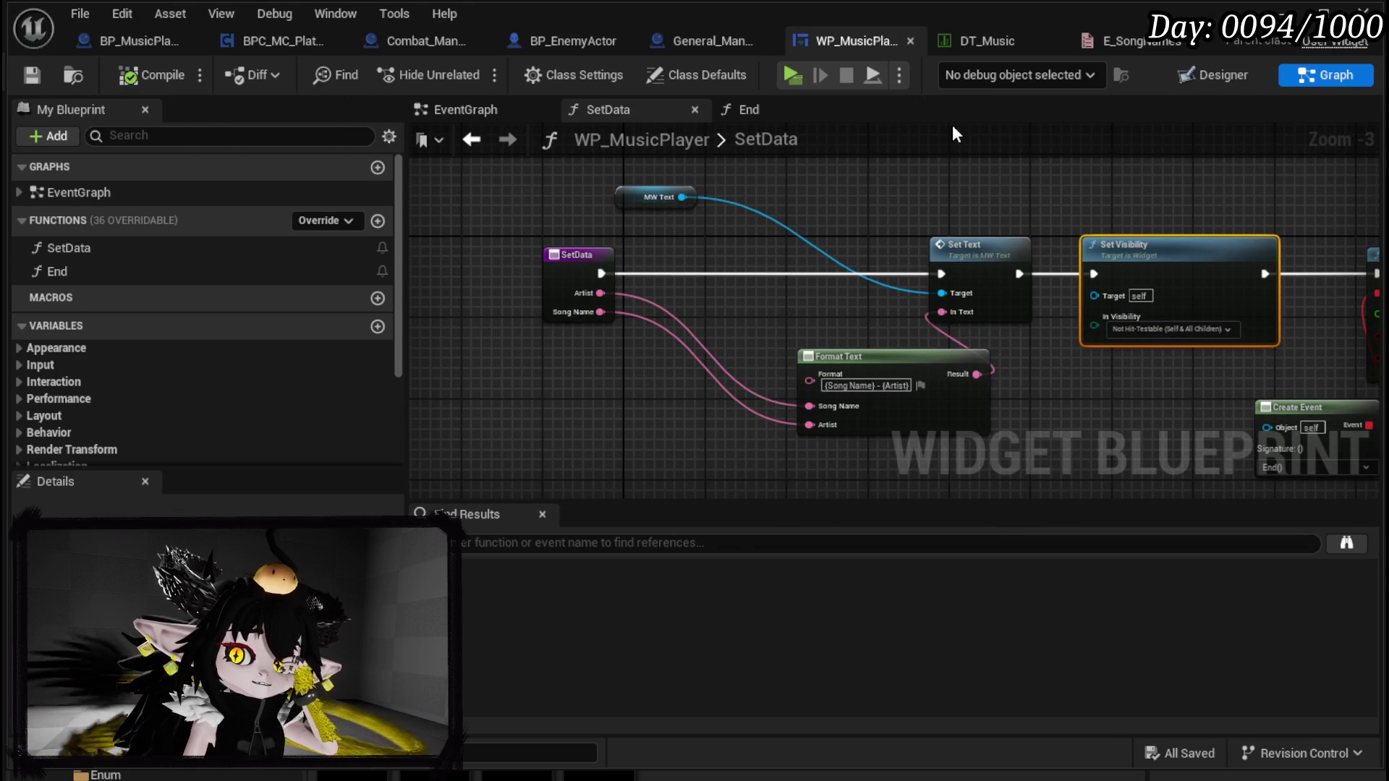
Step: In BP_MusicPlayer's StartMusic, shift Set Data and Add to Viewport right to make room
left_click(155, 42)
scroll(651, 231, "up", 2)
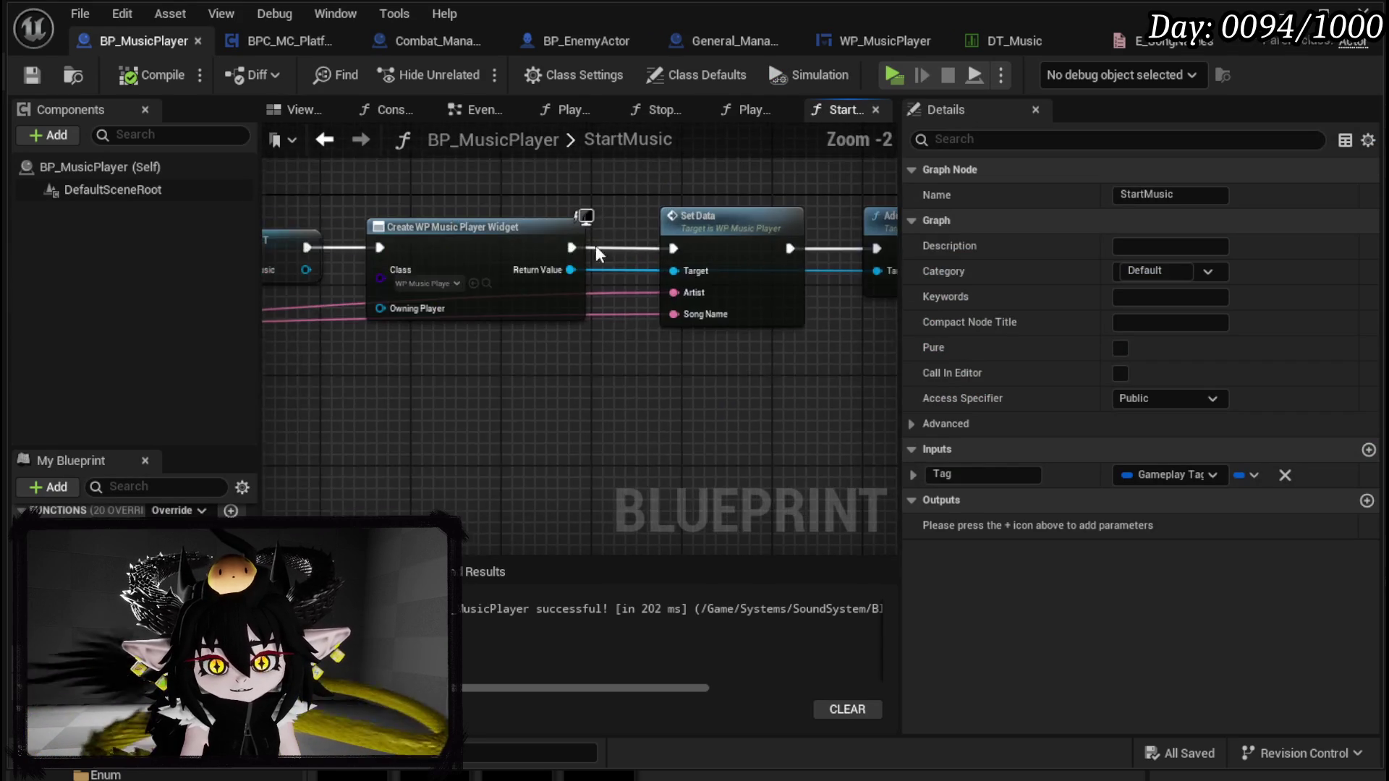
mouse_move(714, 224)
left_mouse_down()
mouse_move(936, 379)
mouse_move(707, 241)
mouse_move(785, 284)
mouse_move(850, 278)
left_mouse_up()
scroll(707, 241, "down", 2)
mouse_move(551, 279)
left_mouse_down()
mouse_move(665, 264)
mouse_move(656, 279)
left_mouse_up()
scroll(543, 292, "up", 3)
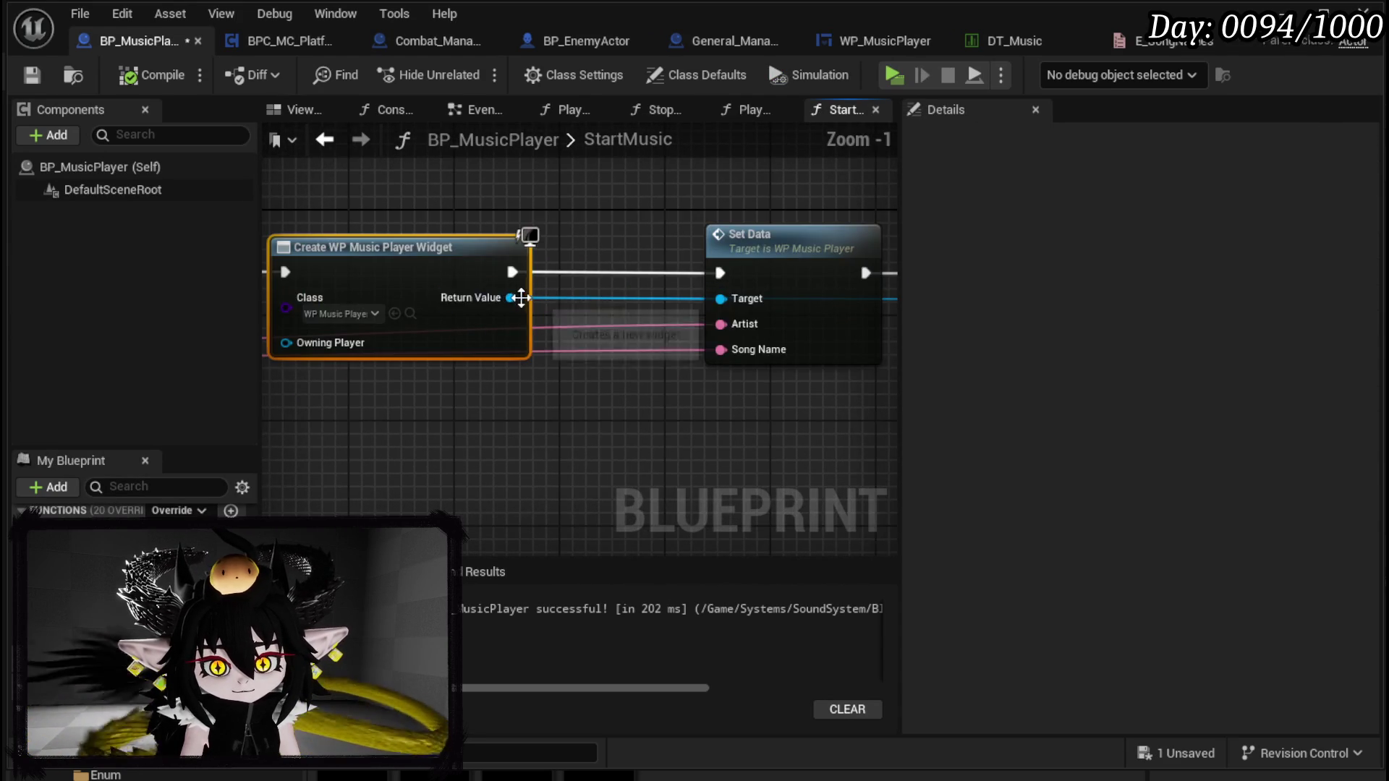
Step: Promote Create Widget's Return Value to MusicPlayerWidget_Ref and wire it into Set Data's Target
right_click(511, 298)
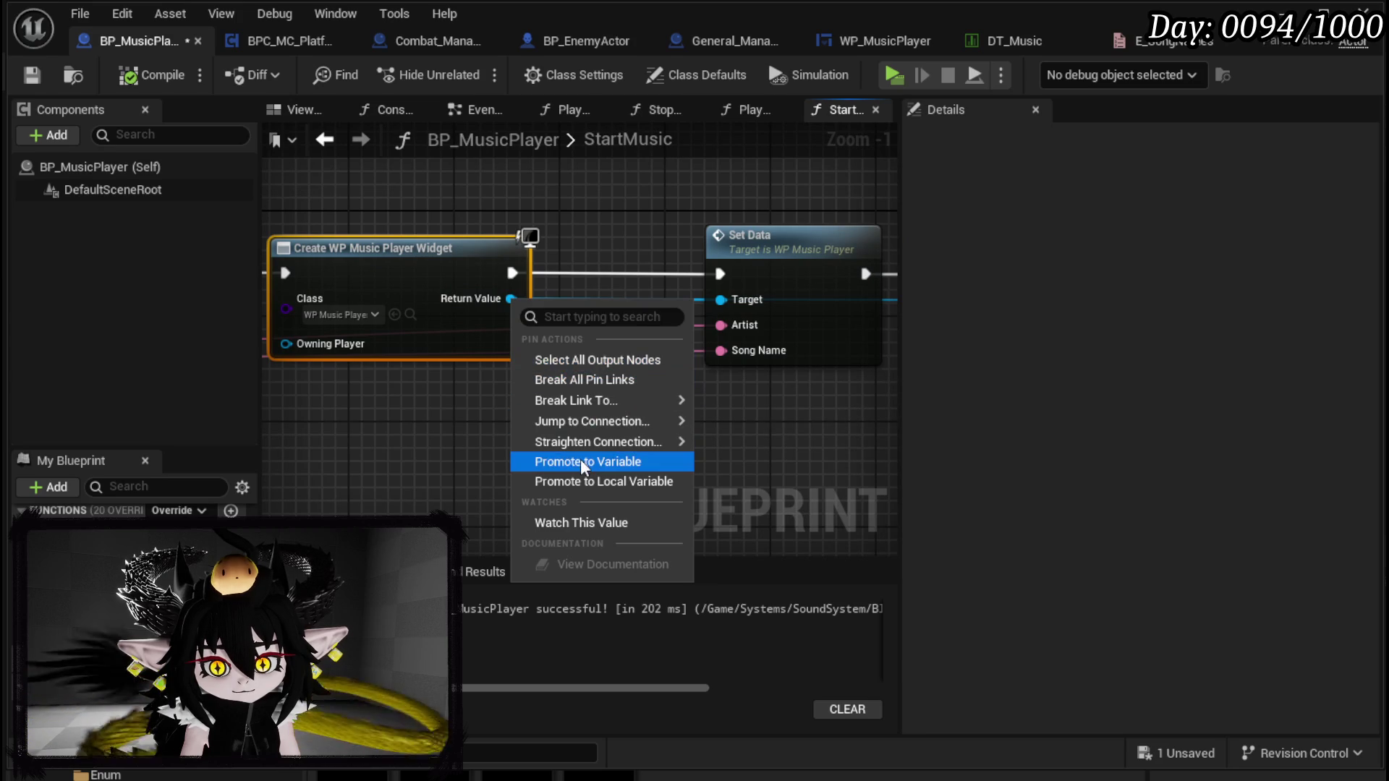
left_click(579, 462)
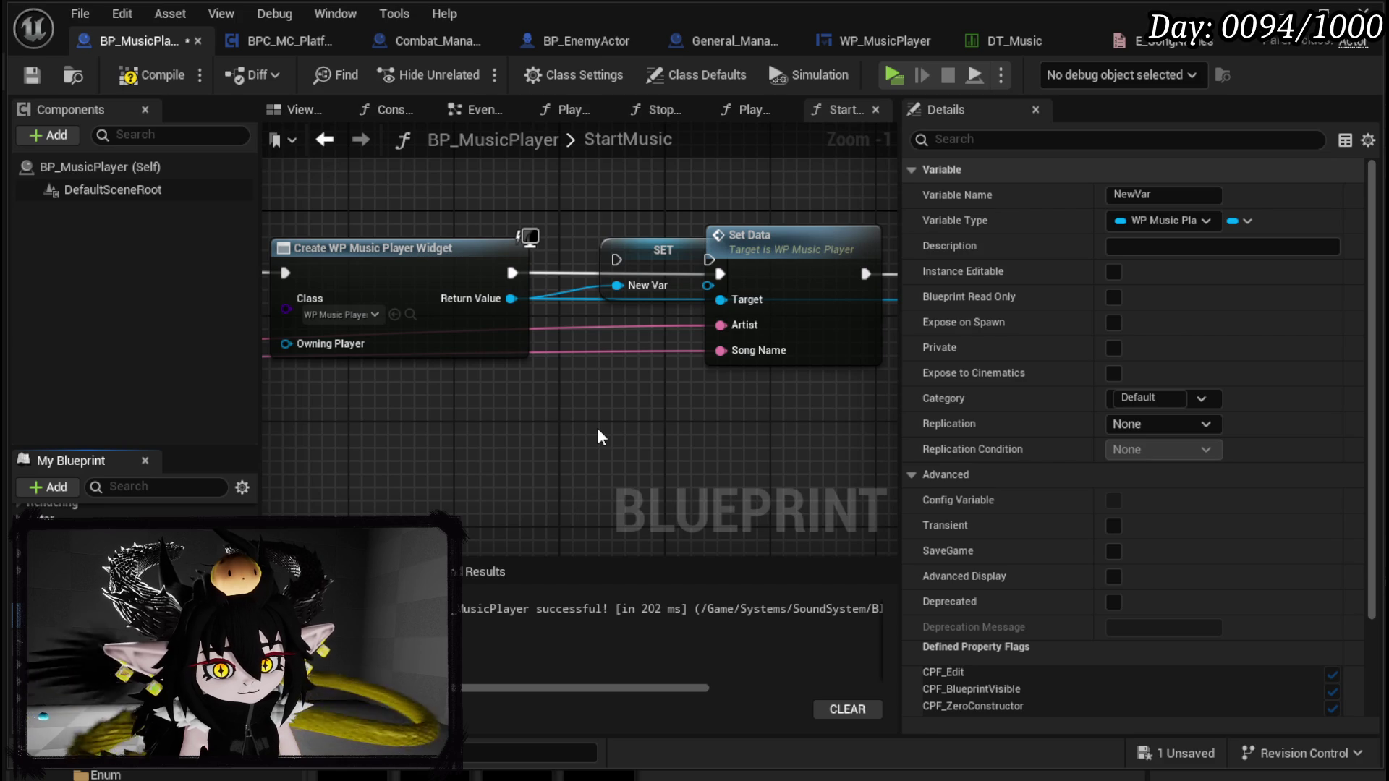
key("Return")
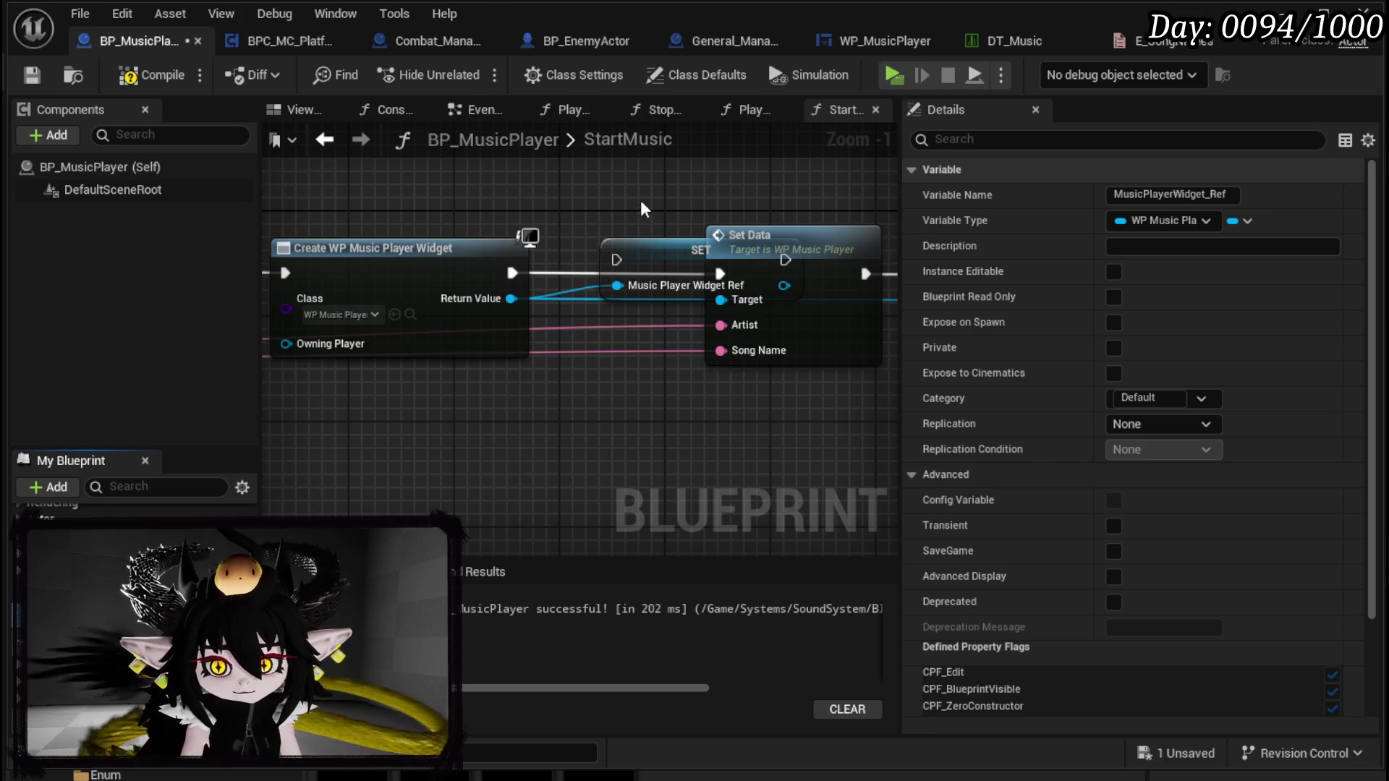
left_click_drag(655, 249, 584, 196)
left_click_drag(500, 298, 727, 302)
mouse_move(783, 360)
left_mouse_down()
mouse_move(307, 340)
mouse_move(502, 281)
left_mouse_up()
Step: Remove a stray reroute point and align the SET node with Set Data
double_click(482, 348)
left_click_drag(479, 348, 480, 334)
left_click(480, 333)
key("Delete")
left_click_drag(465, 255, 541, 240)
mouse_move(706, 235)
left_mouse_down()
mouse_move(726, 316)
mouse_move(600, 316)
mouse_move(739, 312)
left_mouse_up()
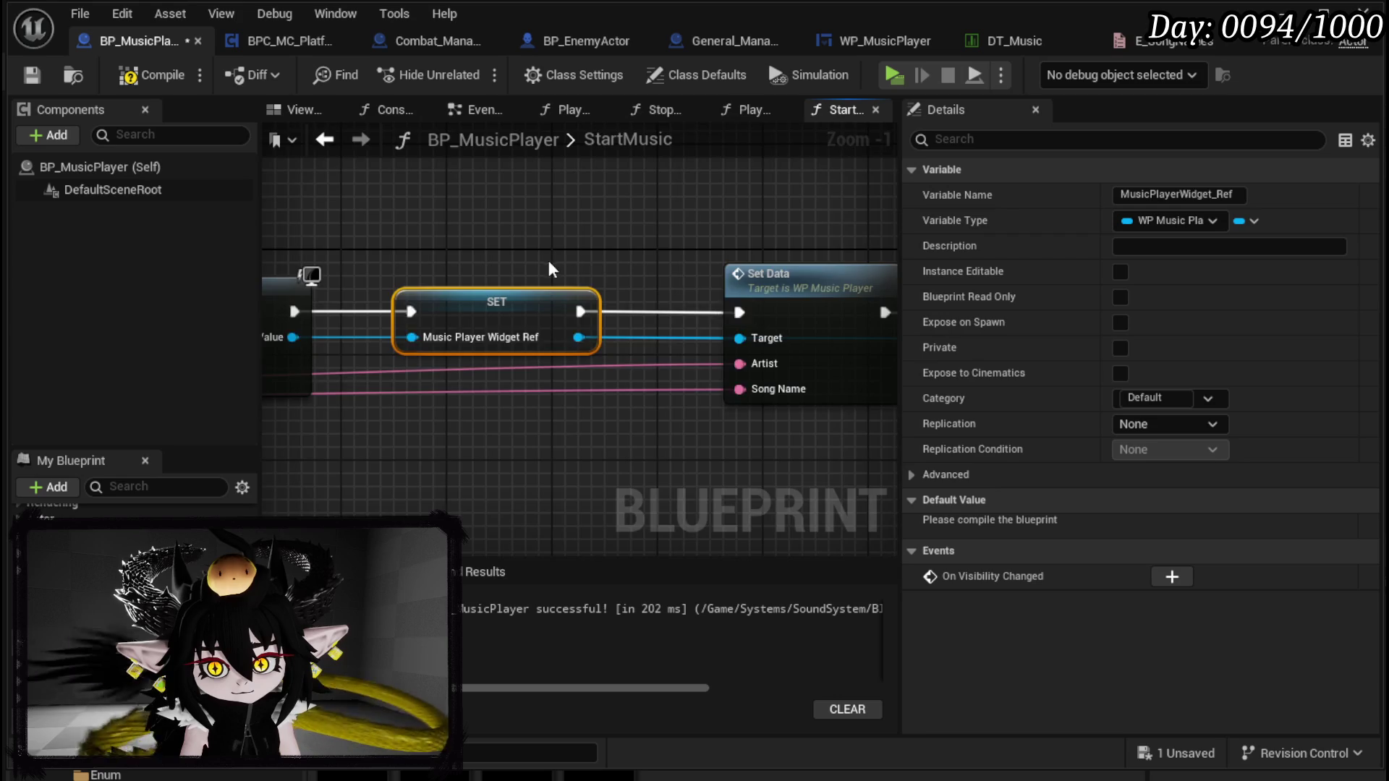
Step: Check MusicPlayerWidget_Ref with Is Valid, routing Is Not Valid to Create Widget
scroll(792, 276, "down", 3)
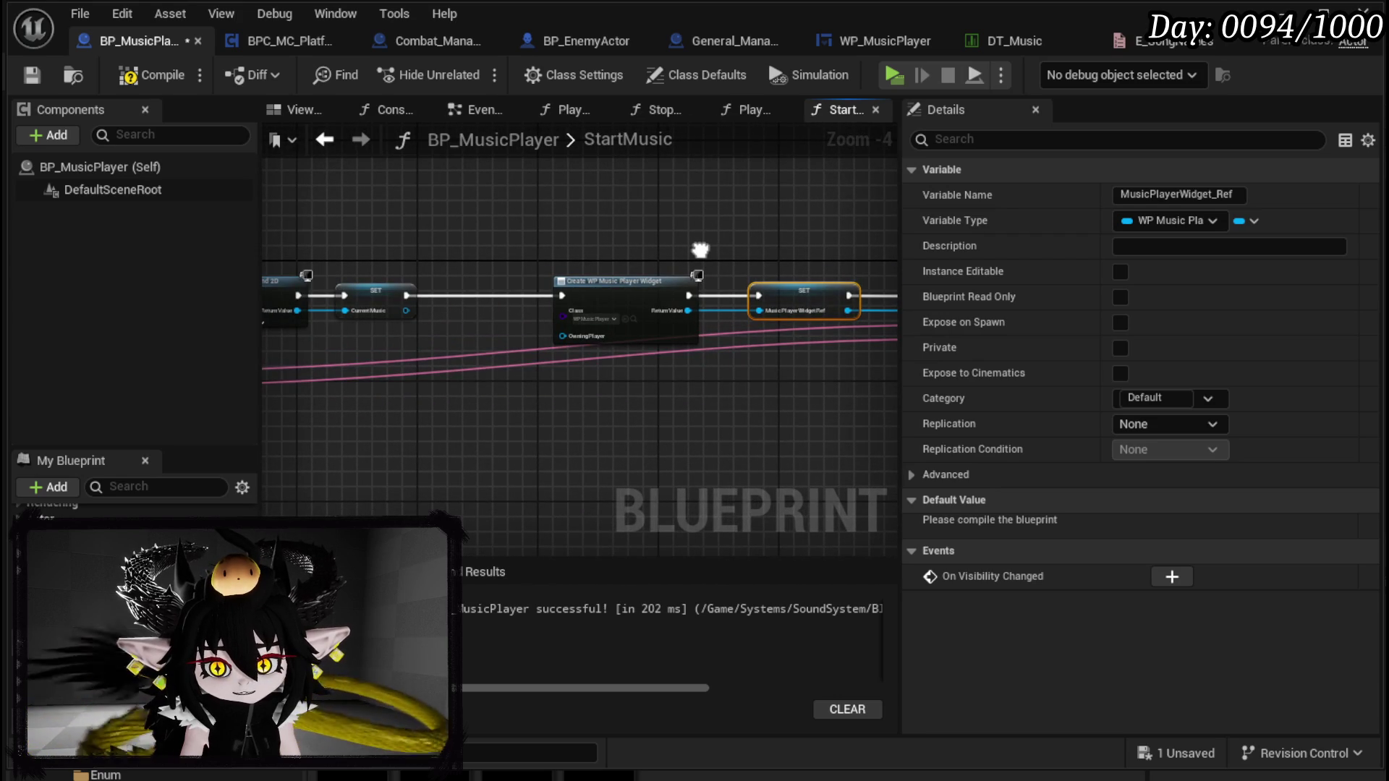
mouse_move(65, 549)
left_mouse_down()
mouse_move(415, 276)
mouse_move(354, 280)
mouse_move(506, 255)
left_mouse_up()
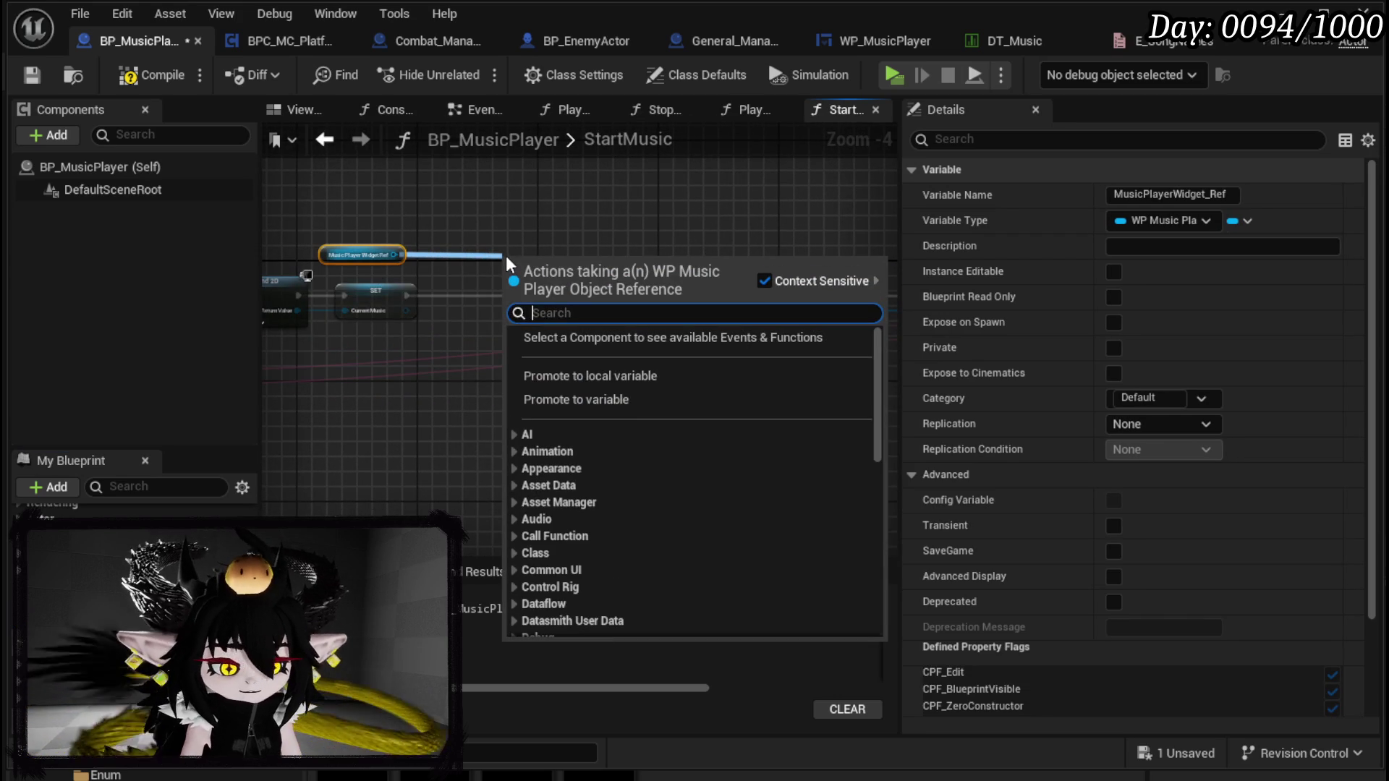
type("is Valid")
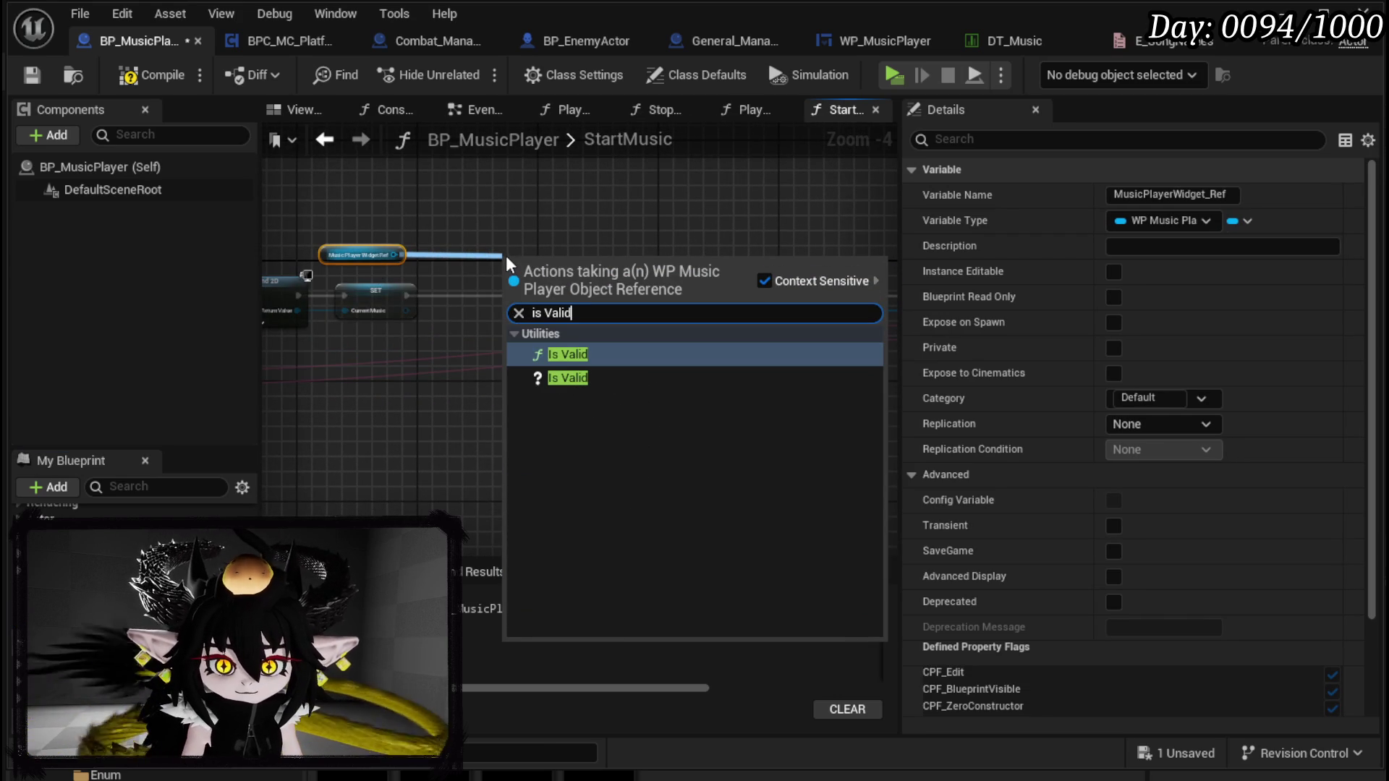
left_click(553, 379)
mouse_move(544, 273)
left_mouse_down()
mouse_move(427, 300)
mouse_move(448, 296)
left_mouse_up()
mouse_move(534, 310)
left_mouse_down()
mouse_move(562, 295)
mouse_move(513, 265)
mouse_move(433, 277)
mouse_move(504, 280)
mouse_move(276, 258)
left_mouse_up()
Step: Duplicate the MusicPlayerWidget_Ref getter, undoing an accidental Add to Viewport copy
left_click(336, 287)
key("ctrl+c")
key("ctrl+v")
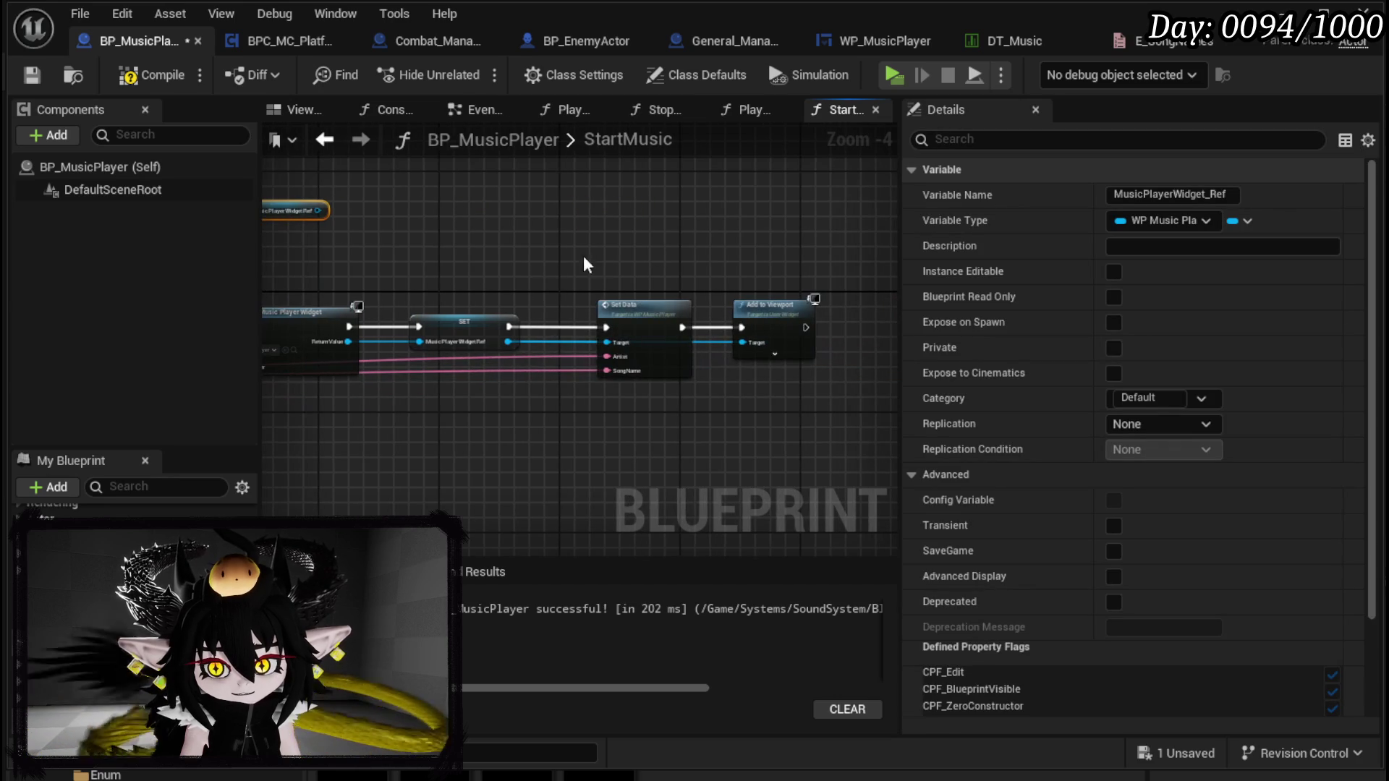
left_click(767, 309)
key("ctrl+c")
key("ctrl+v")
left_click_drag(532, 220, 619, 271)
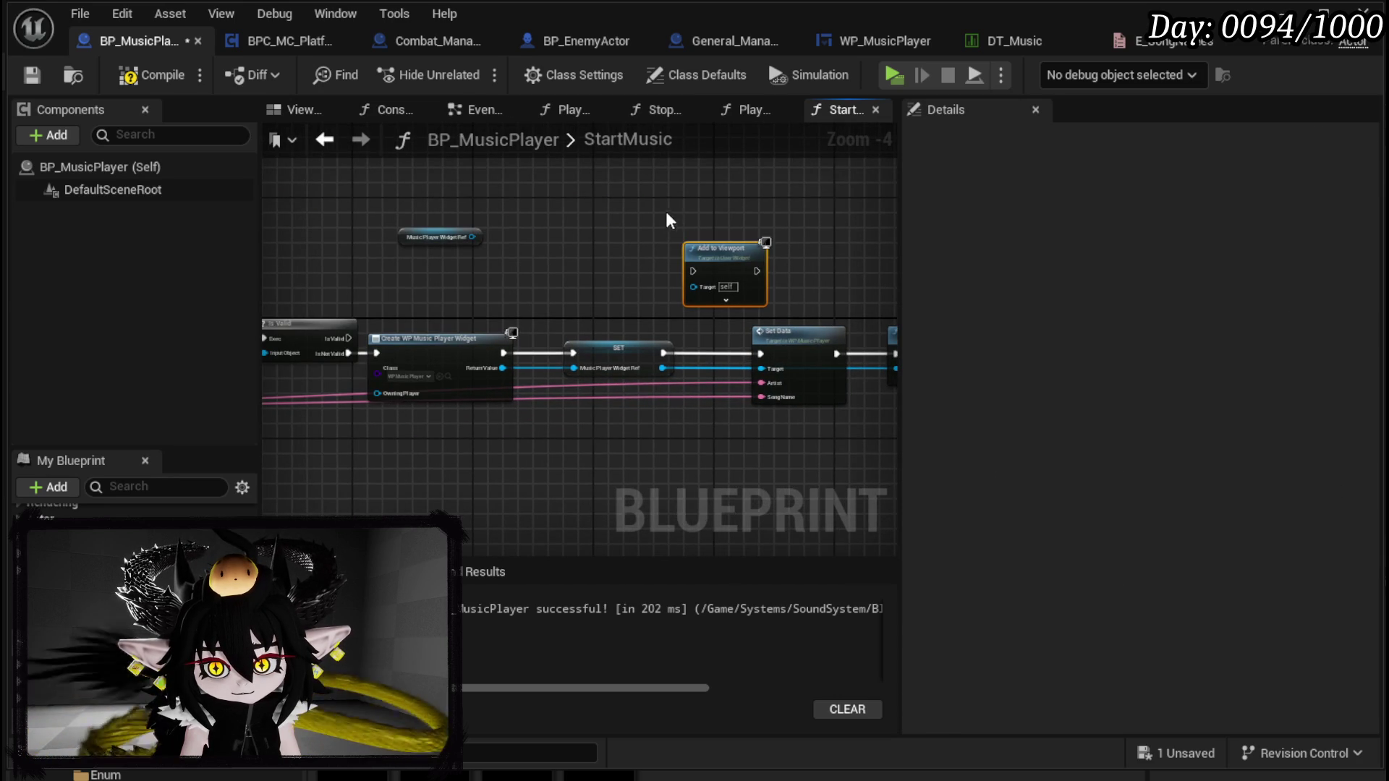
key("ctrl+z")
Step: Add a second Set Data targeting the reference, run from Is Valid, with Artist connected
key("ctrl+c")
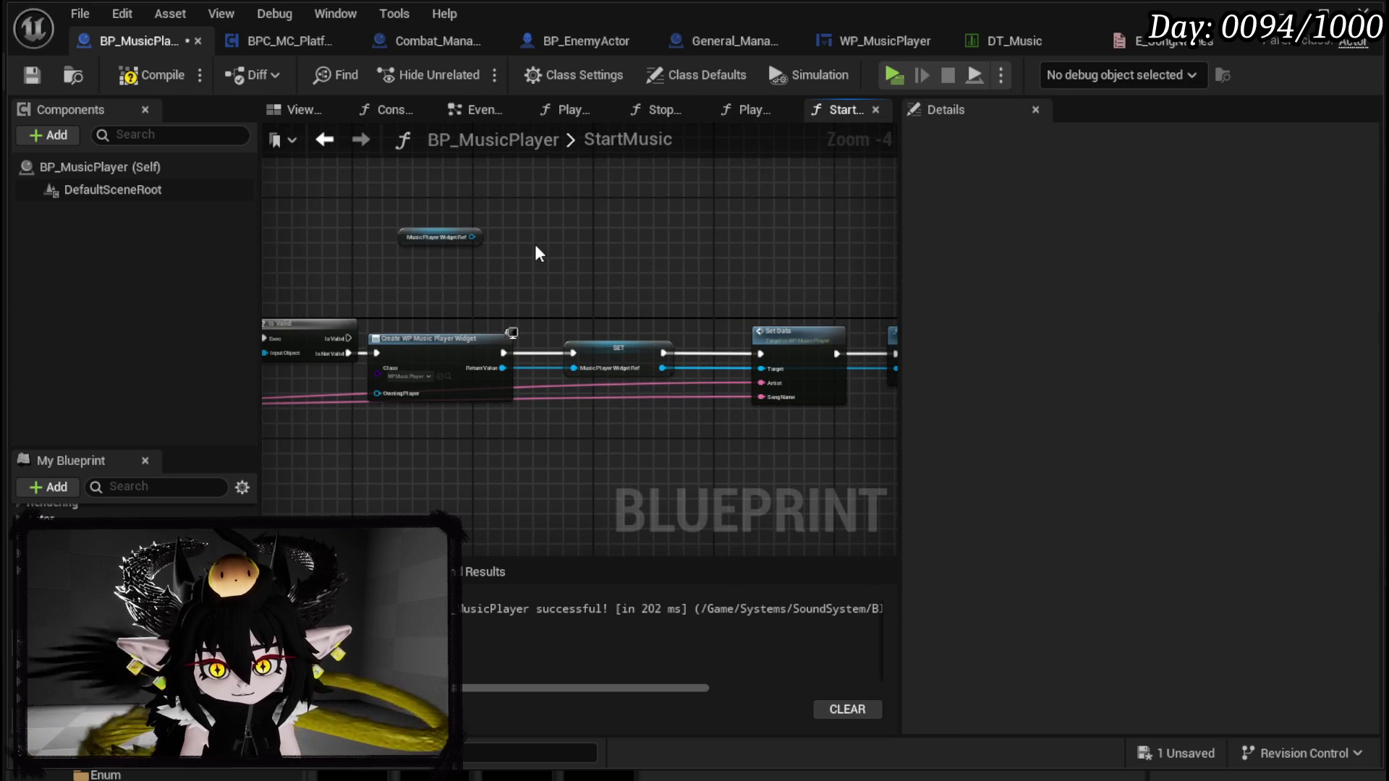
key("ctrl+v")
left_click_drag(472, 237, 553, 288)
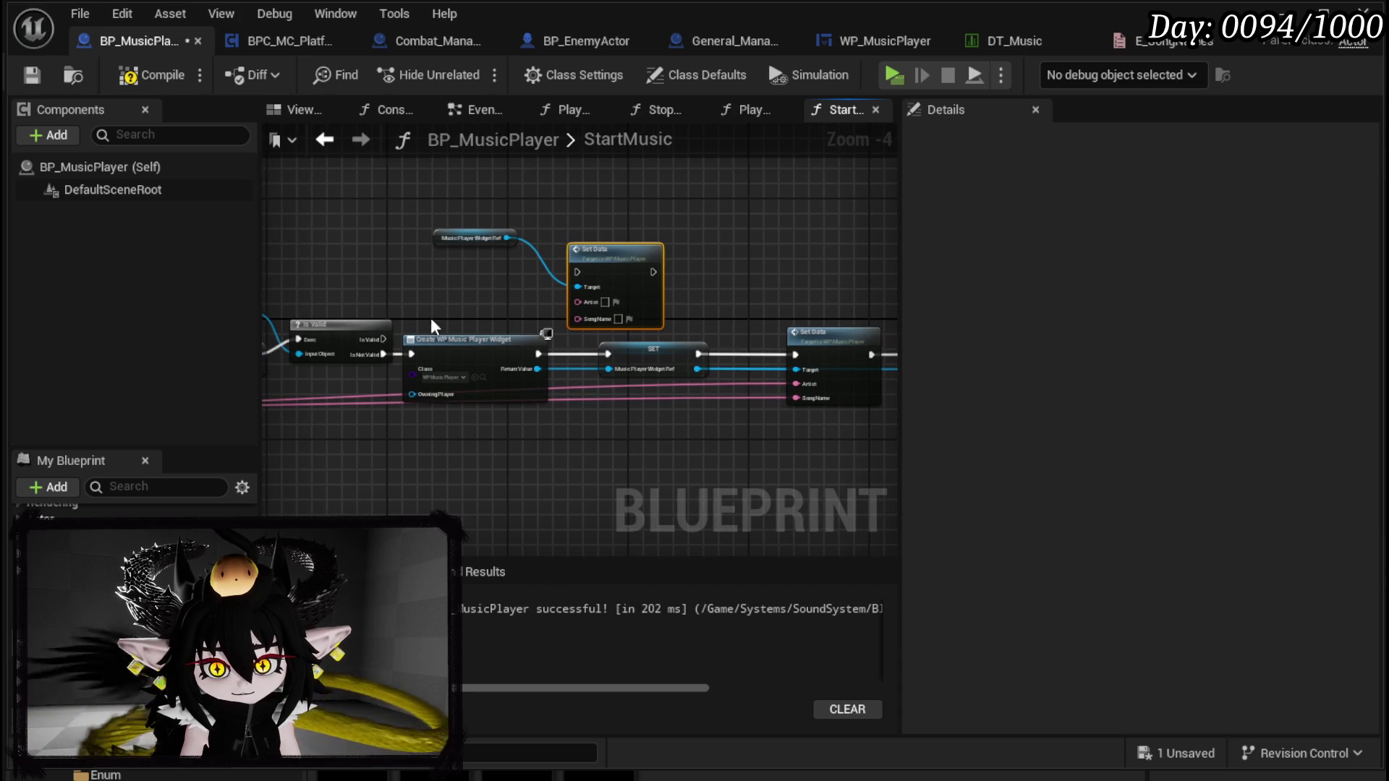
mouse_move(375, 340)
left_mouse_down()
mouse_move(602, 280)
mouse_move(577, 272)
mouse_move(684, 257)
mouse_move(856, 272)
left_mouse_up()
mouse_move(796, 383)
left_mouse_down()
mouse_move(797, 293)
mouse_move(809, 329)
mouse_move(795, 308)
left_mouse_up()
left_click(177, 77)
key("ctrl+s")
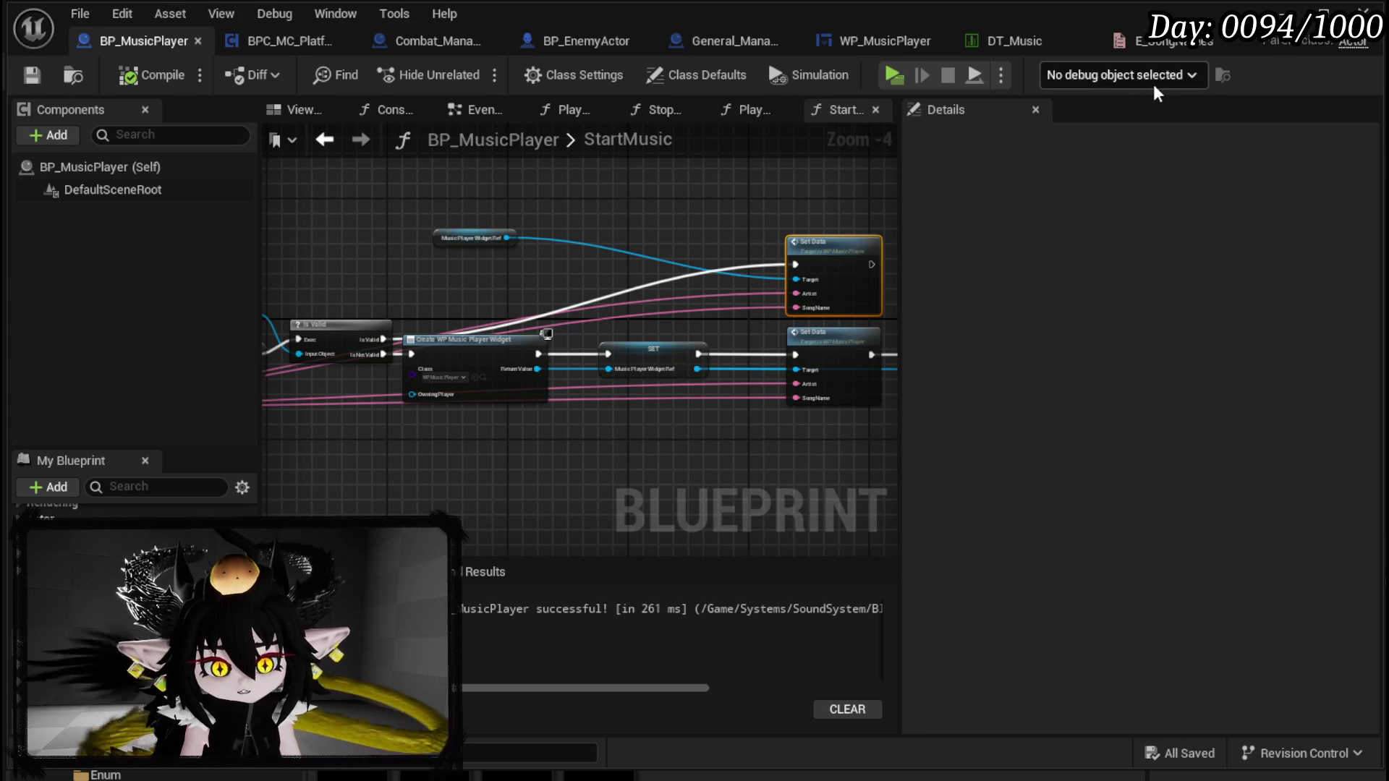
left_click(1284, 13)
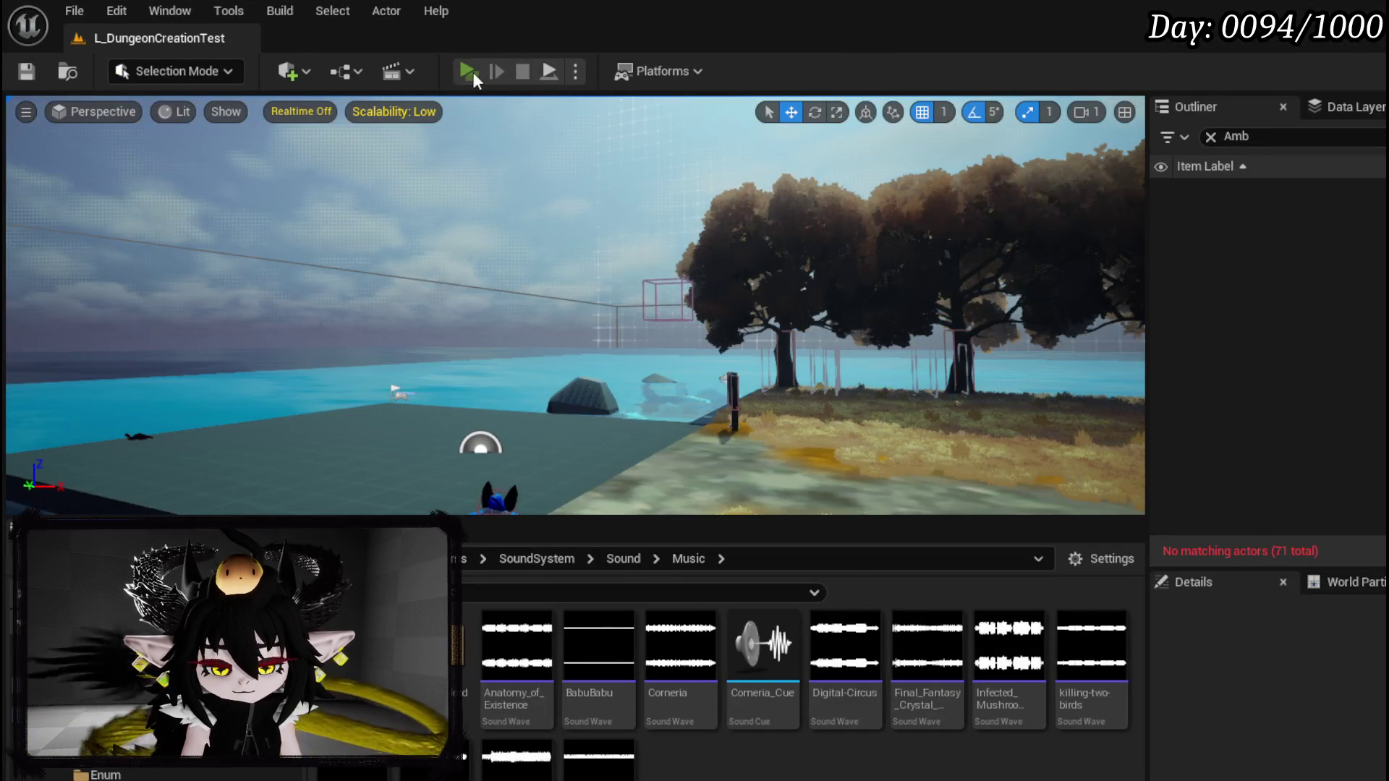
left_click(471, 72)
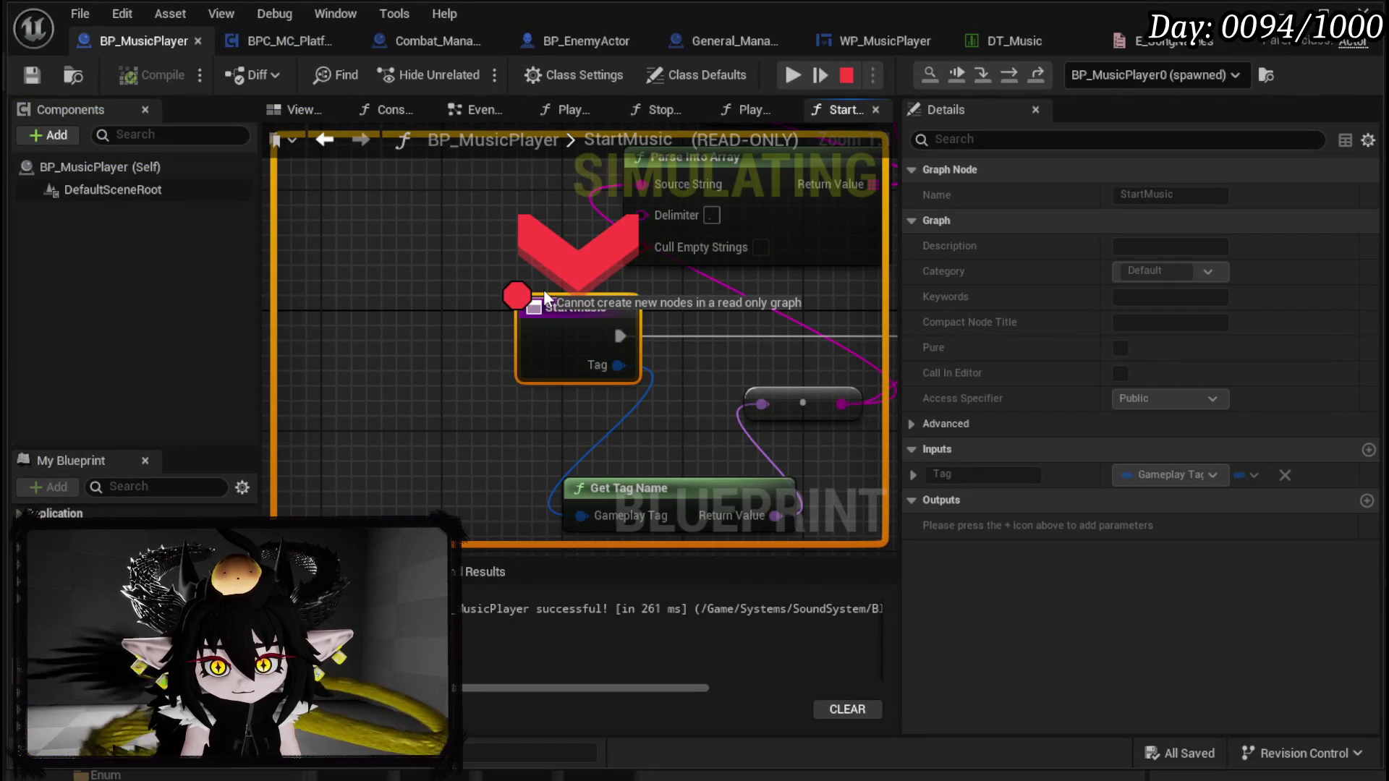
right_click(553, 335)
left_click(602, 437)
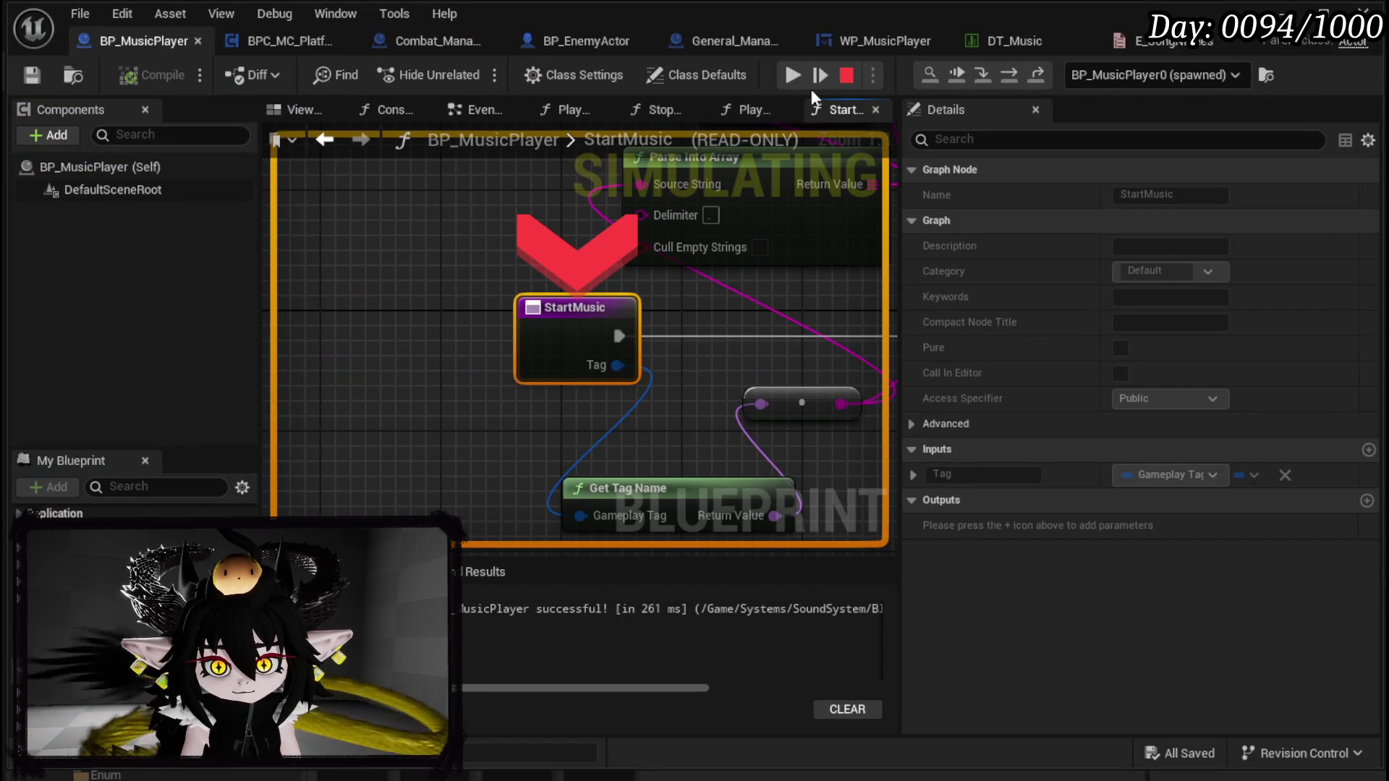
left_click(790, 77)
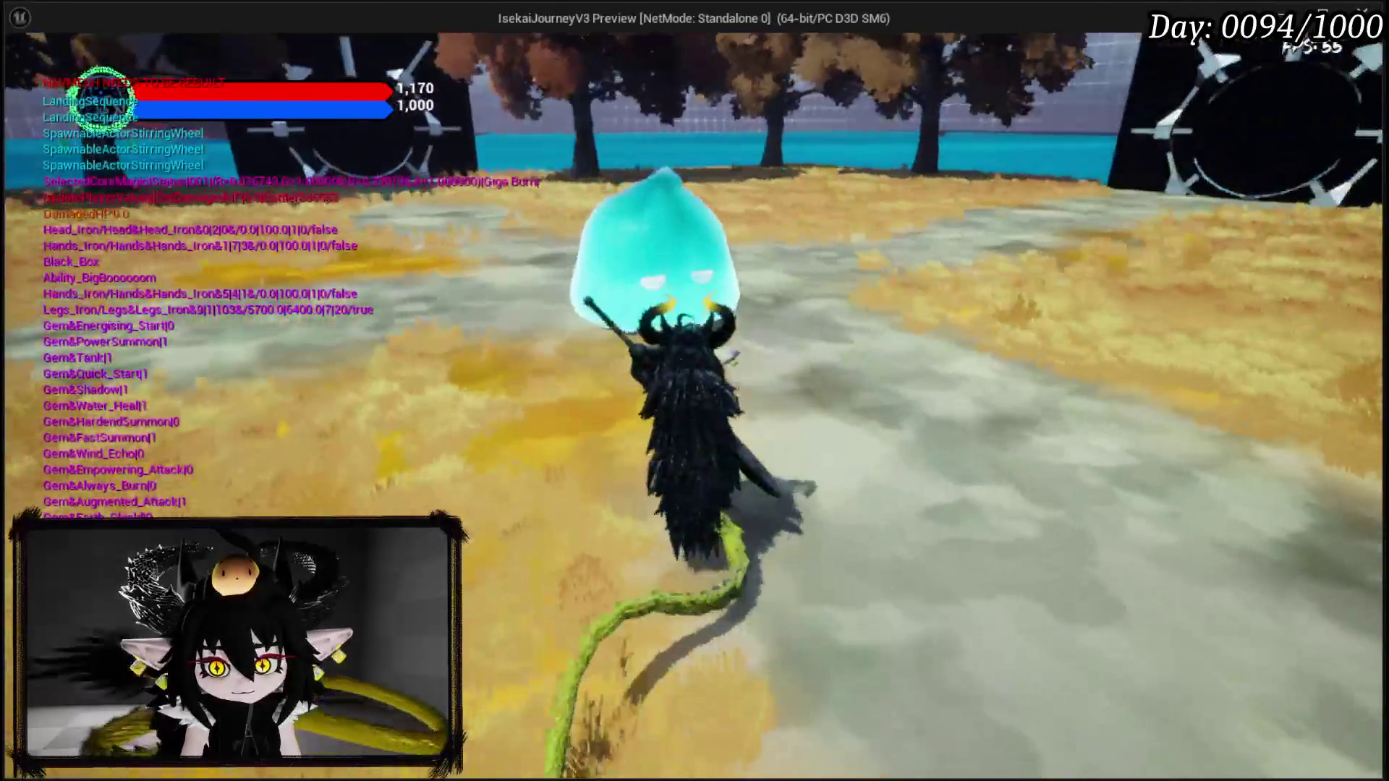
key("1")
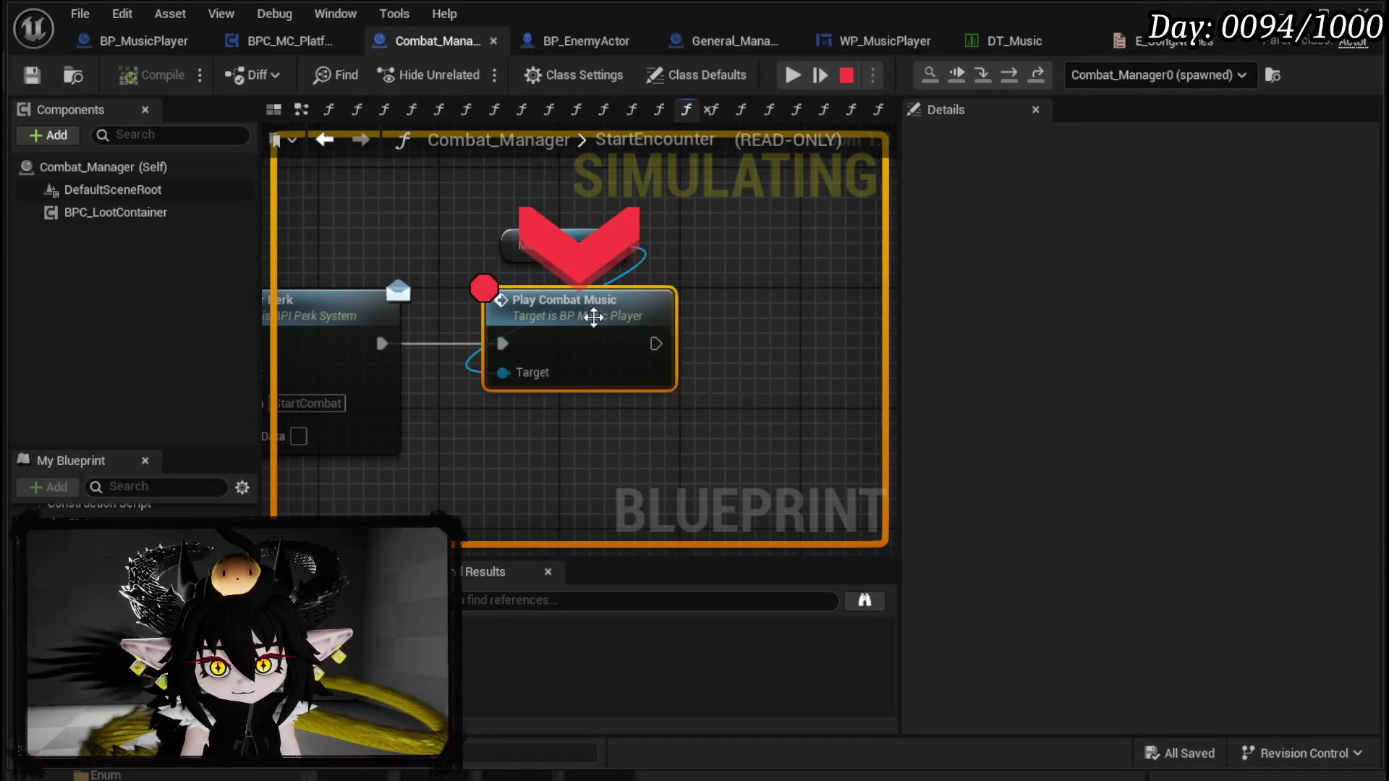
left_click(666, 441)
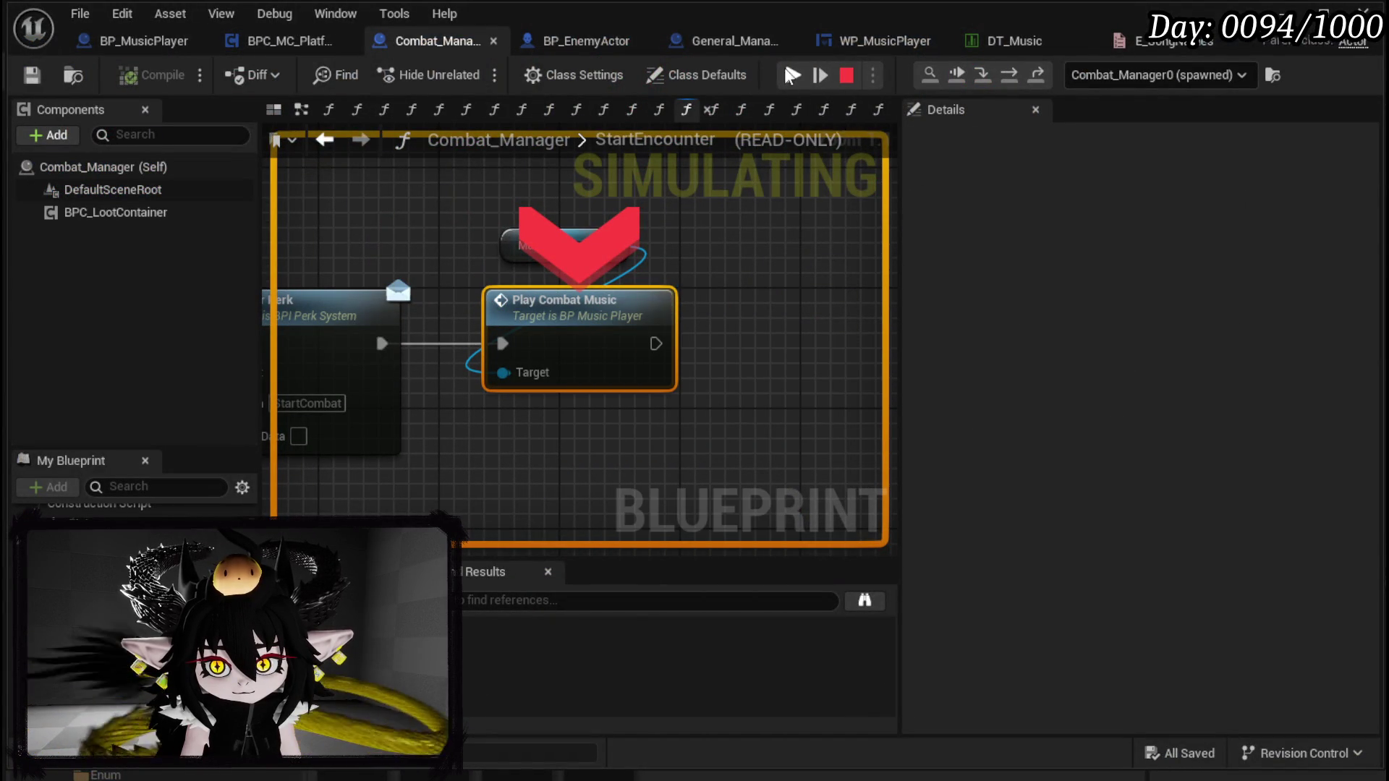
left_click(793, 74)
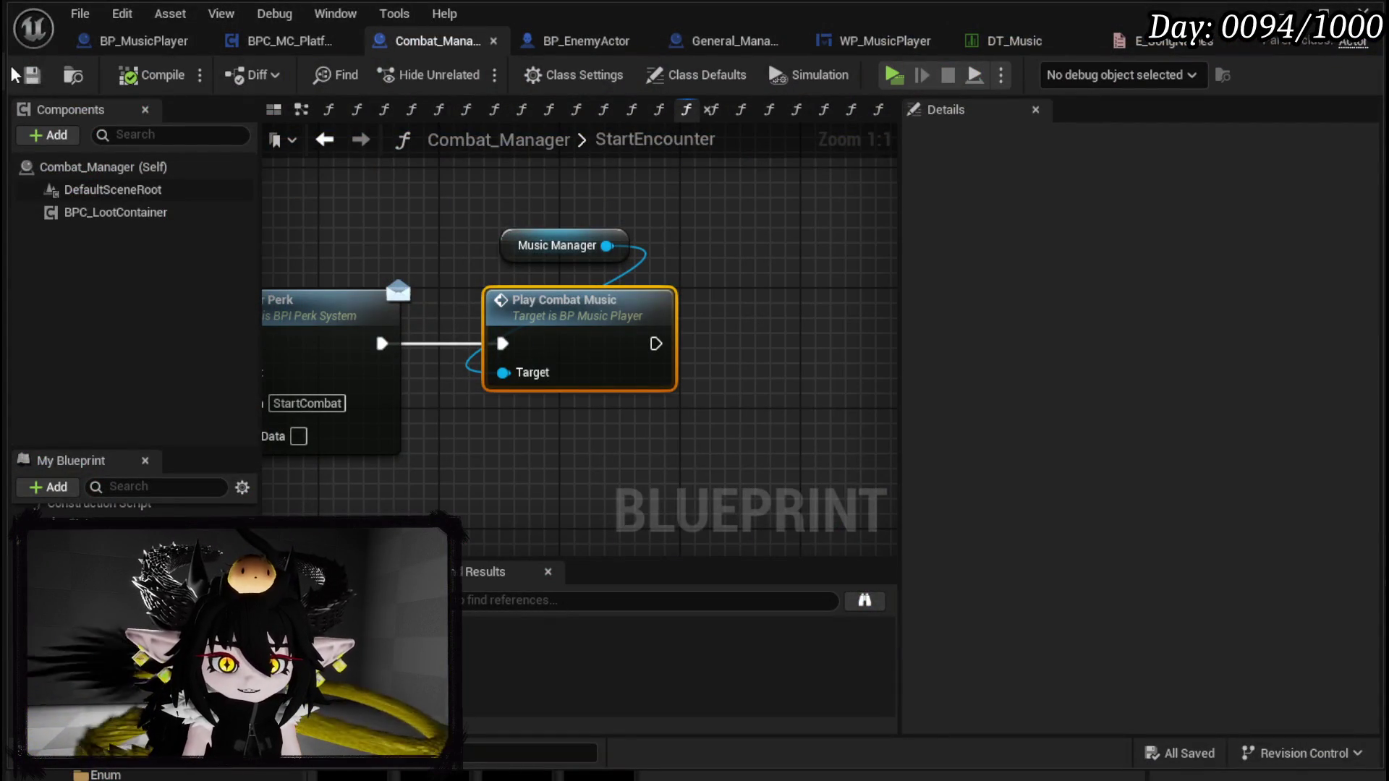
scroll(510, 282, "down", 2)
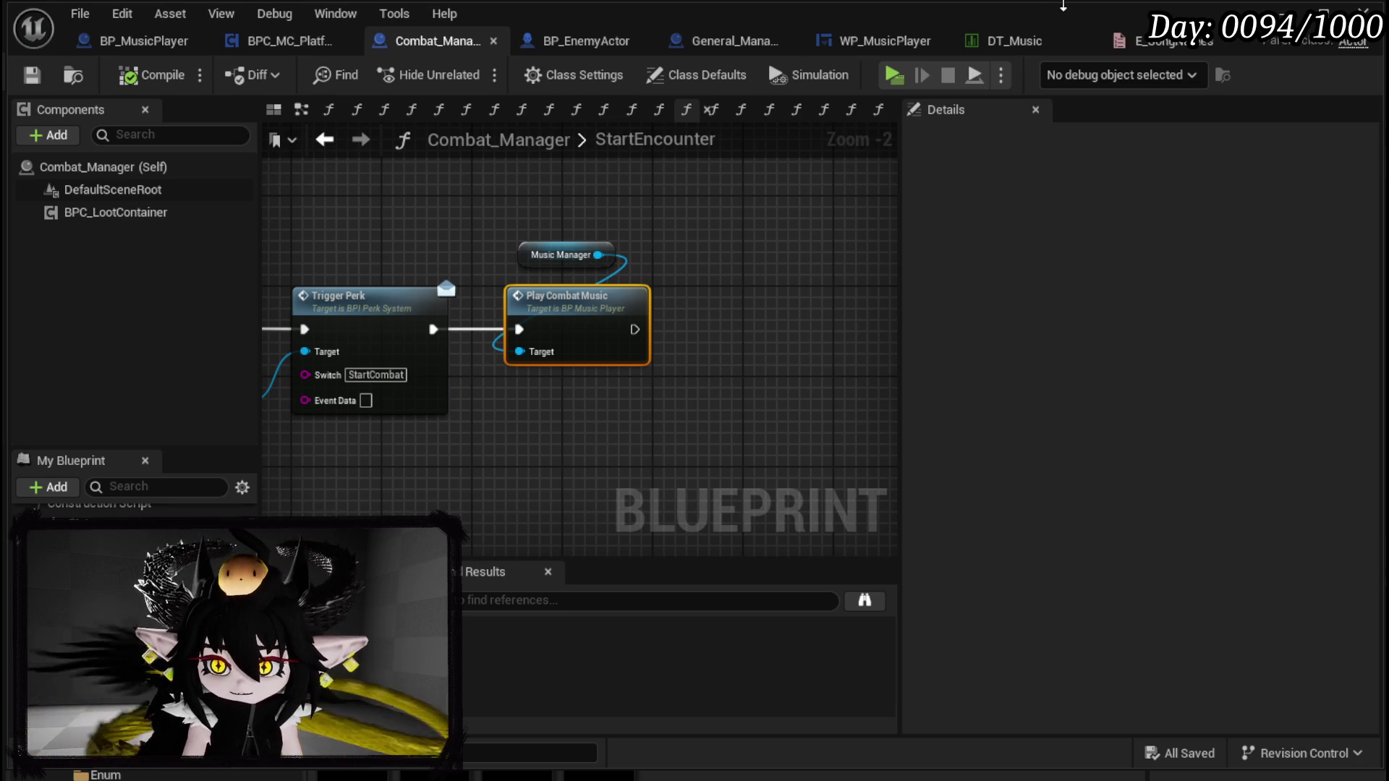
Step: Set the SetData timer duration to 15 seconds and save WP_MusicPlayer
left_click(855, 29)
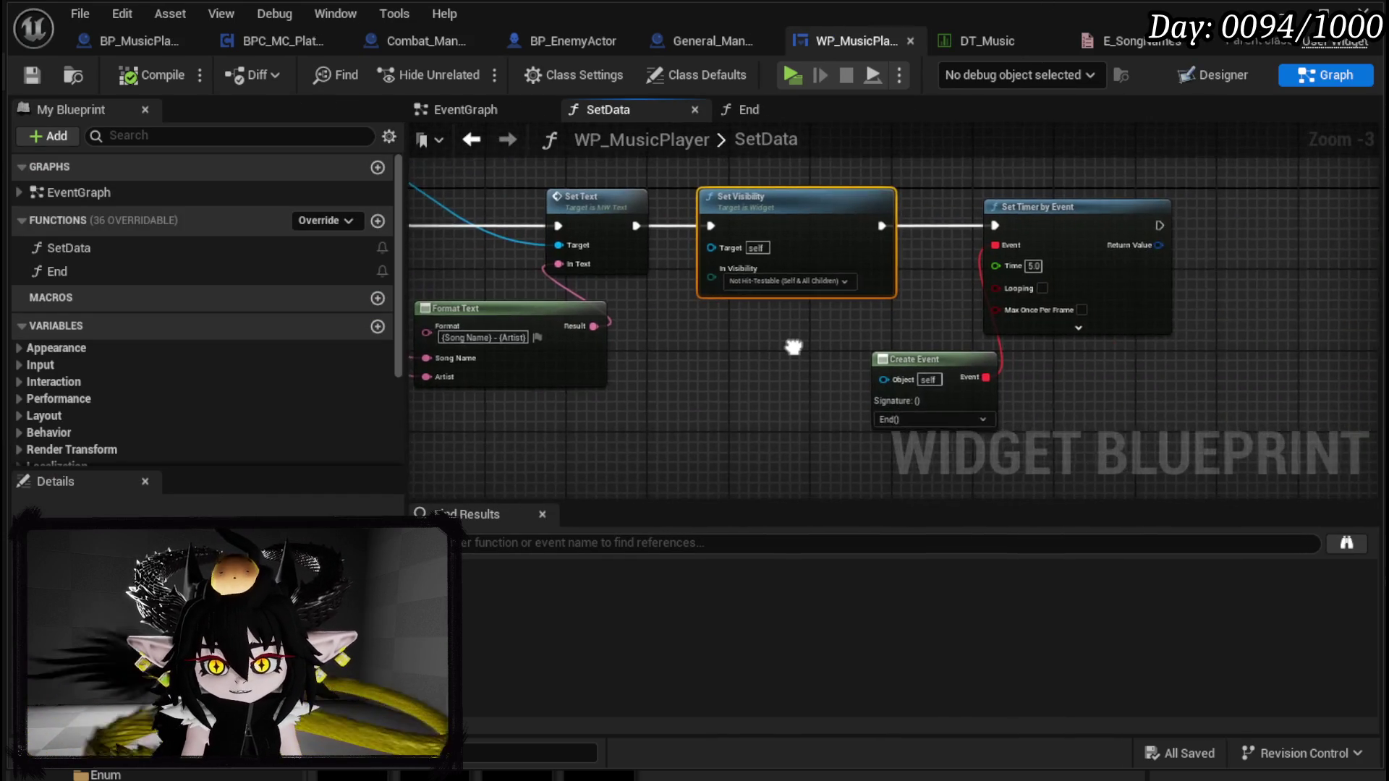
scroll(687, 349, "up", 2)
left_click(961, 213)
type("1")
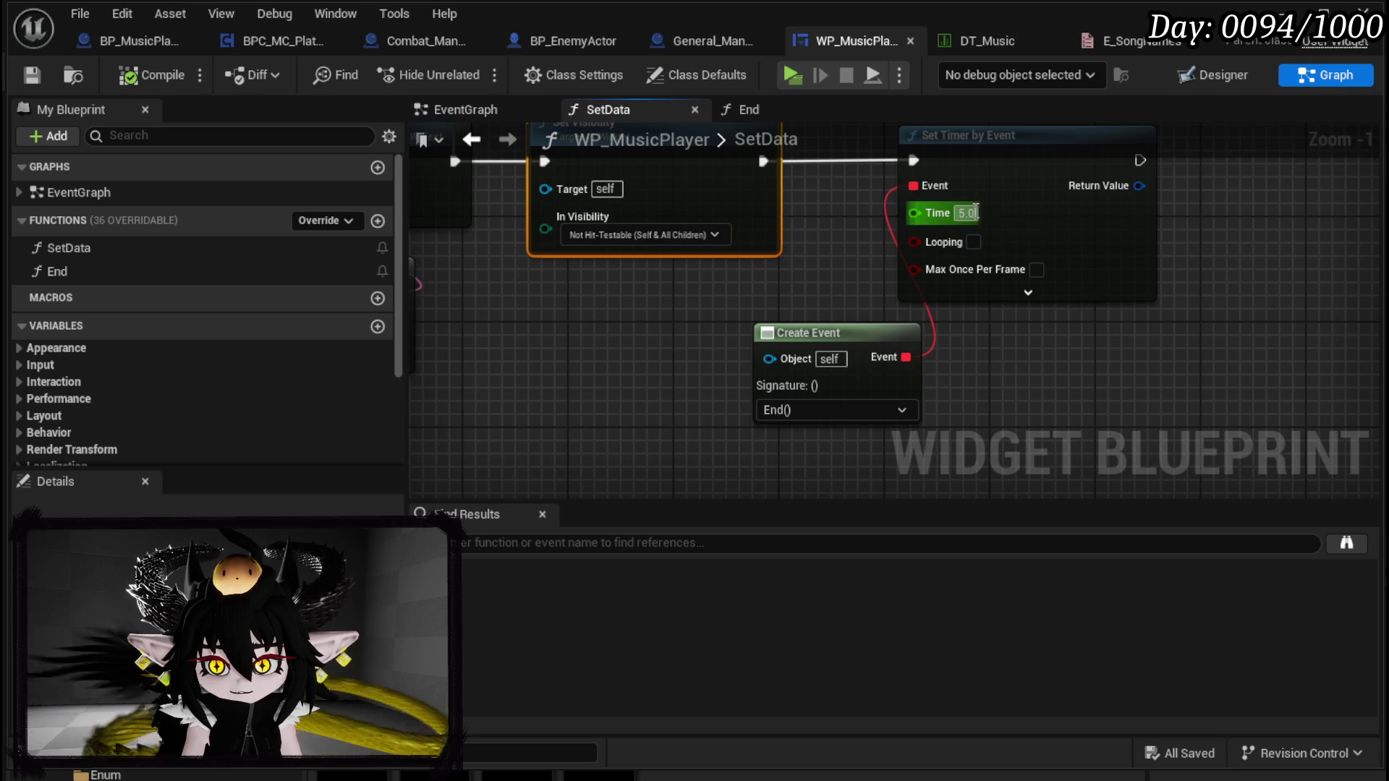
type("5")
left_click(803, 251)
left_click(32, 75)
scroll(744, 275, "down", 2)
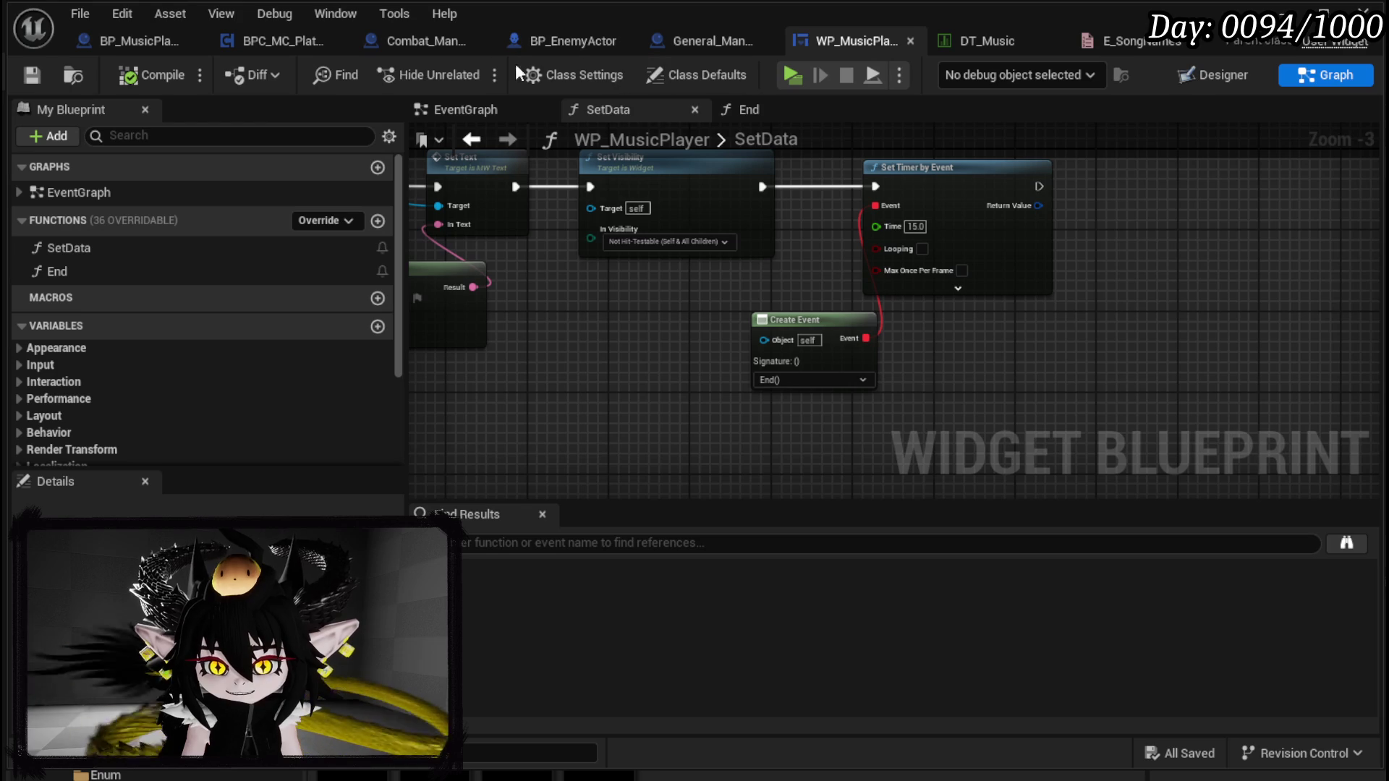
Step: Change PlayCombatMusic's music tag from PianoCrazyStyle to Music.Corneria, then compile and save
left_click(422, 40)
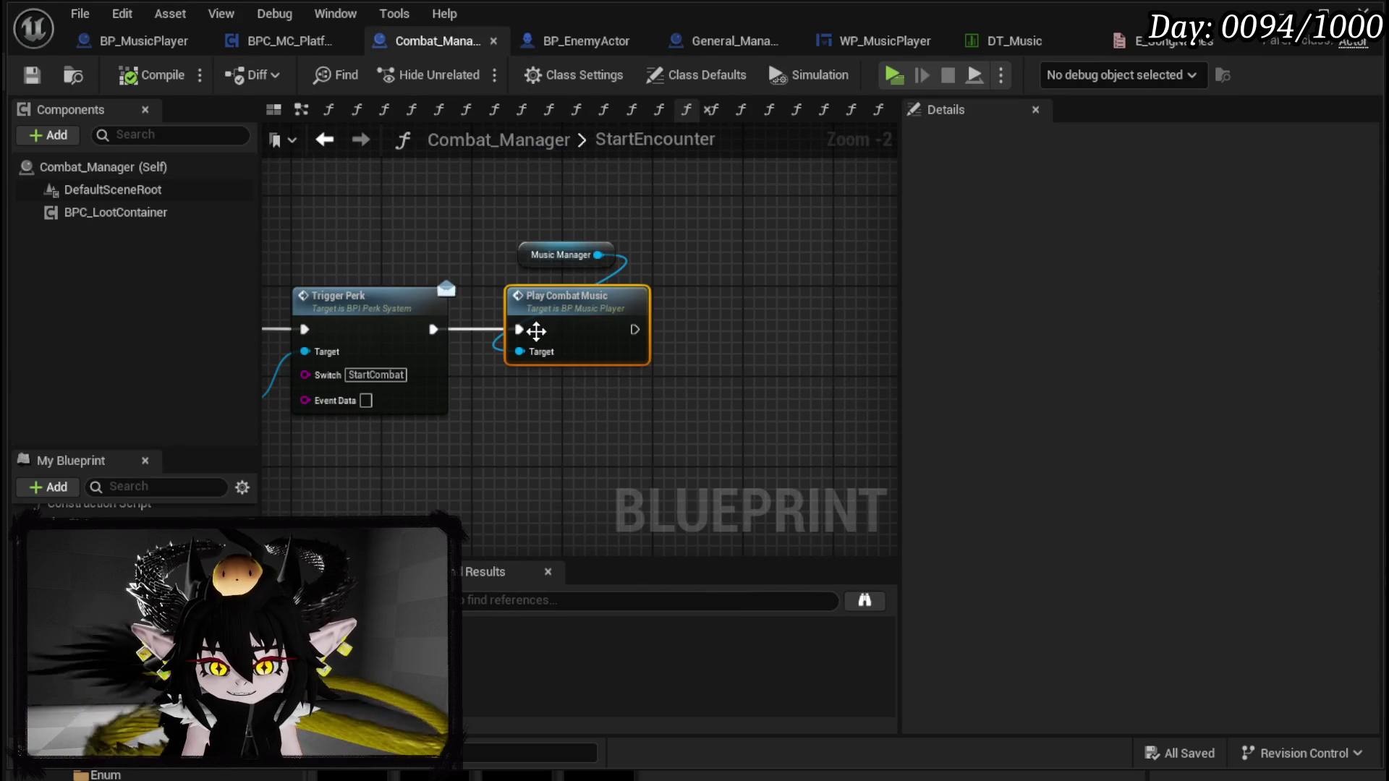
double_click(546, 330)
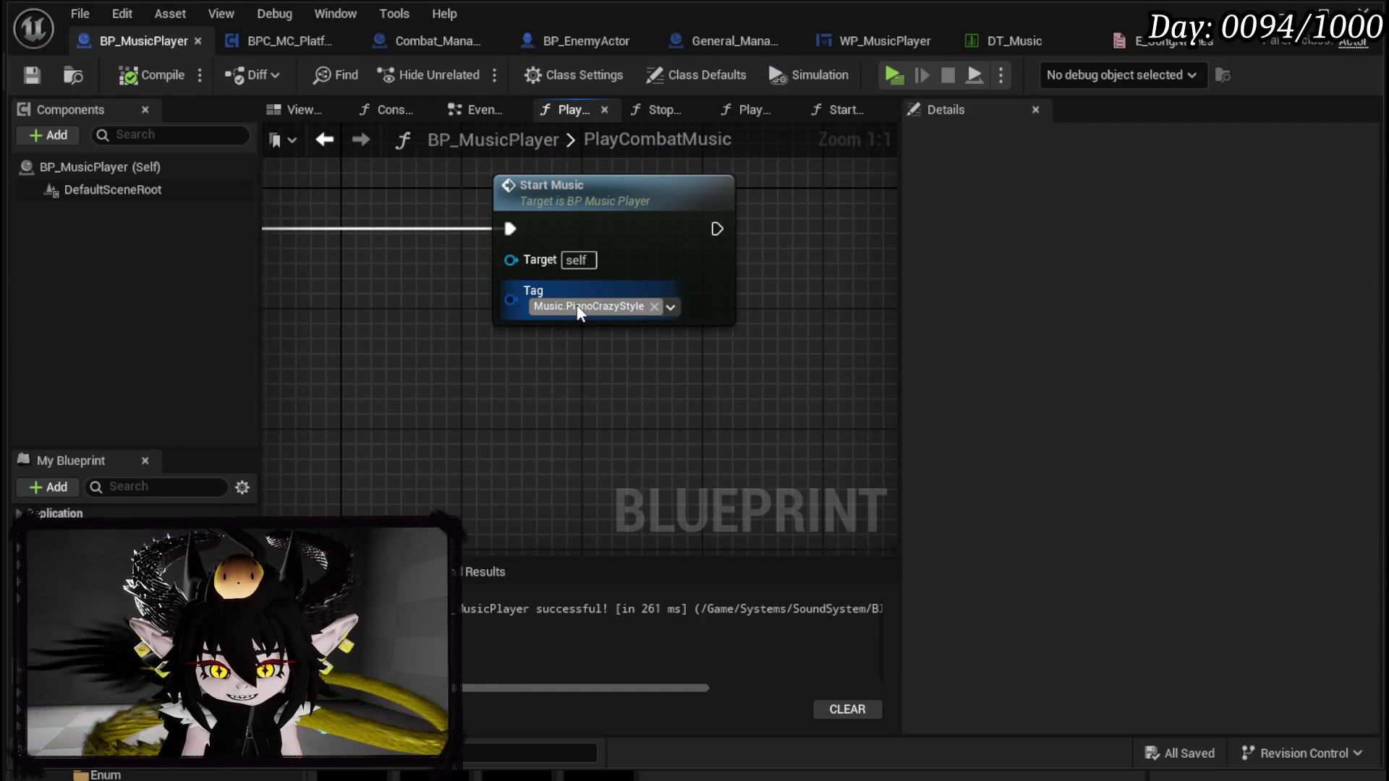
left_click(575, 305)
left_click(566, 534)
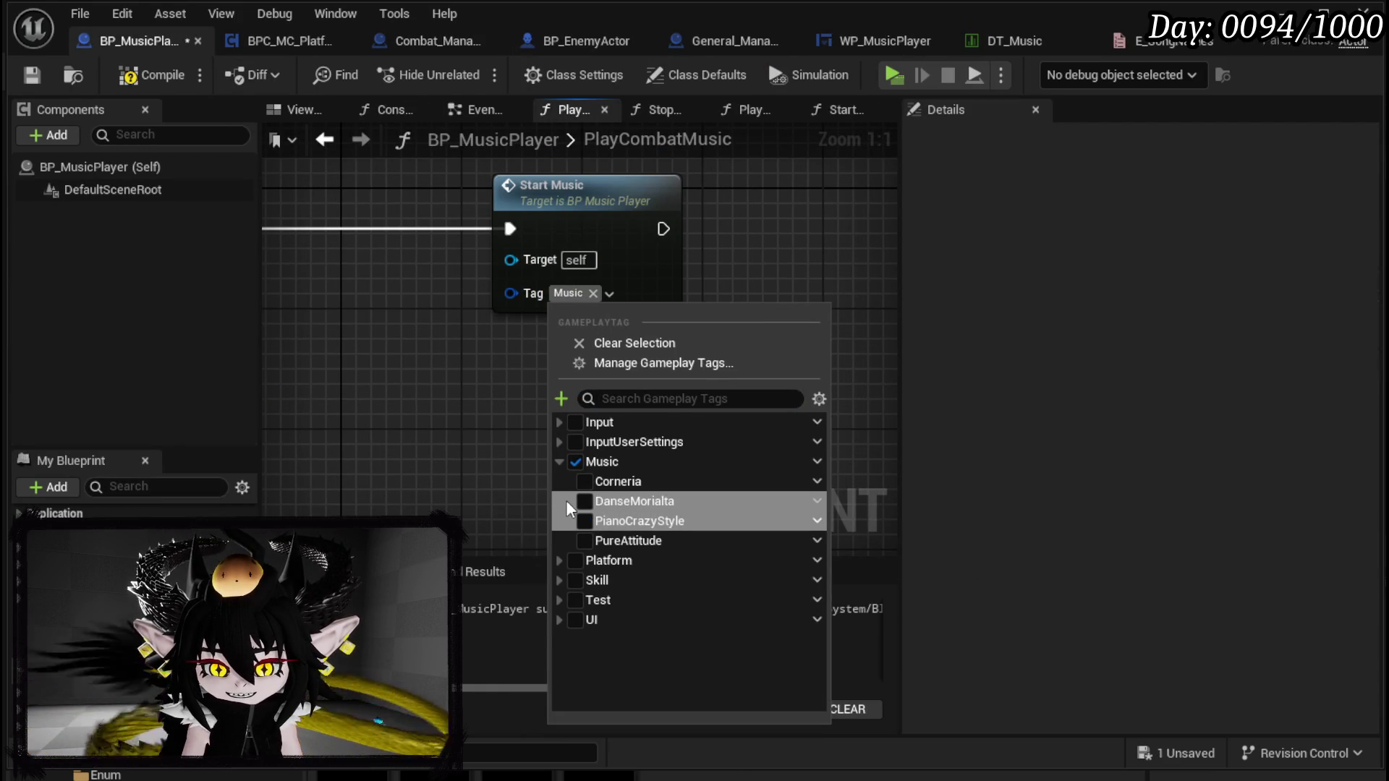
left_click(585, 484)
left_click(354, 370)
left_click(128, 75)
left_click(31, 75)
scroll(415, 330, "down", 2)
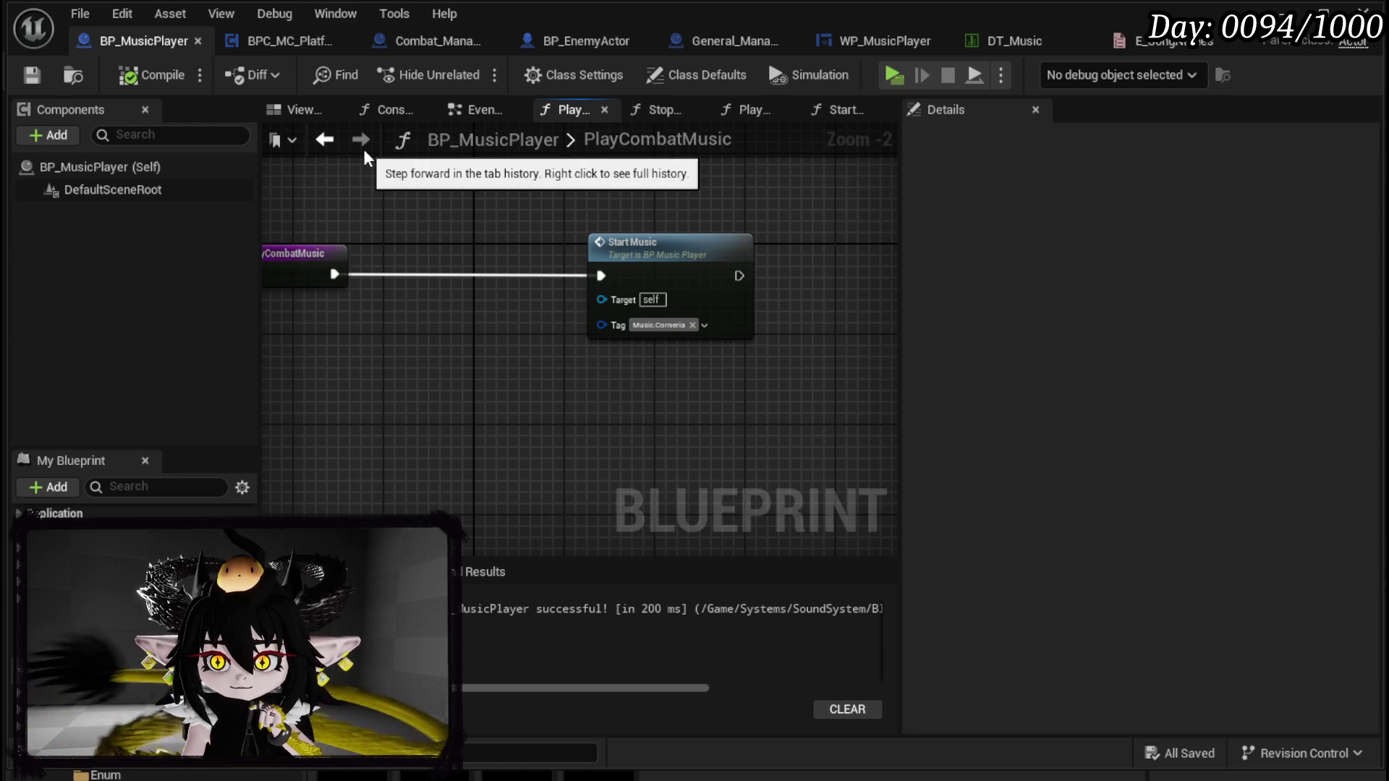
Step: Wire SetData's Artist and Song Name pins into the matching Format Text inputs, then compile and save
left_click(897, 44)
scroll(960, 383, "down", 1)
scroll(958, 383, "down", 1)
left_click_drag(552, 427, 1165, 190)
scroll(962, 373, "up", 3)
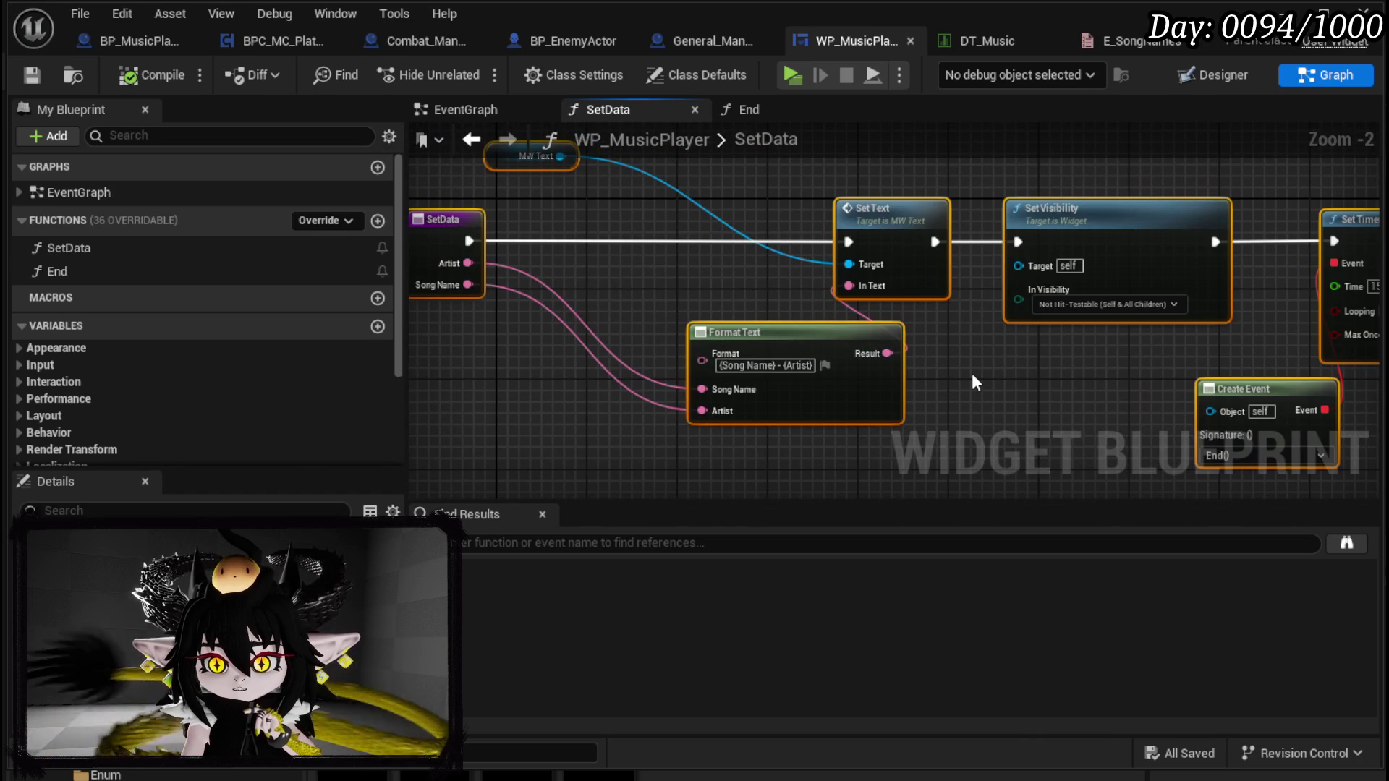
left_click_drag(971, 373, 1071, 359)
scroll(636, 311, "up", 1)
mouse_move(565, 236)
left_mouse_down()
mouse_move(853, 414)
mouse_move(837, 409)
left_mouse_up()
left_click_drag(567, 262, 837, 383)
left_click(152, 74)
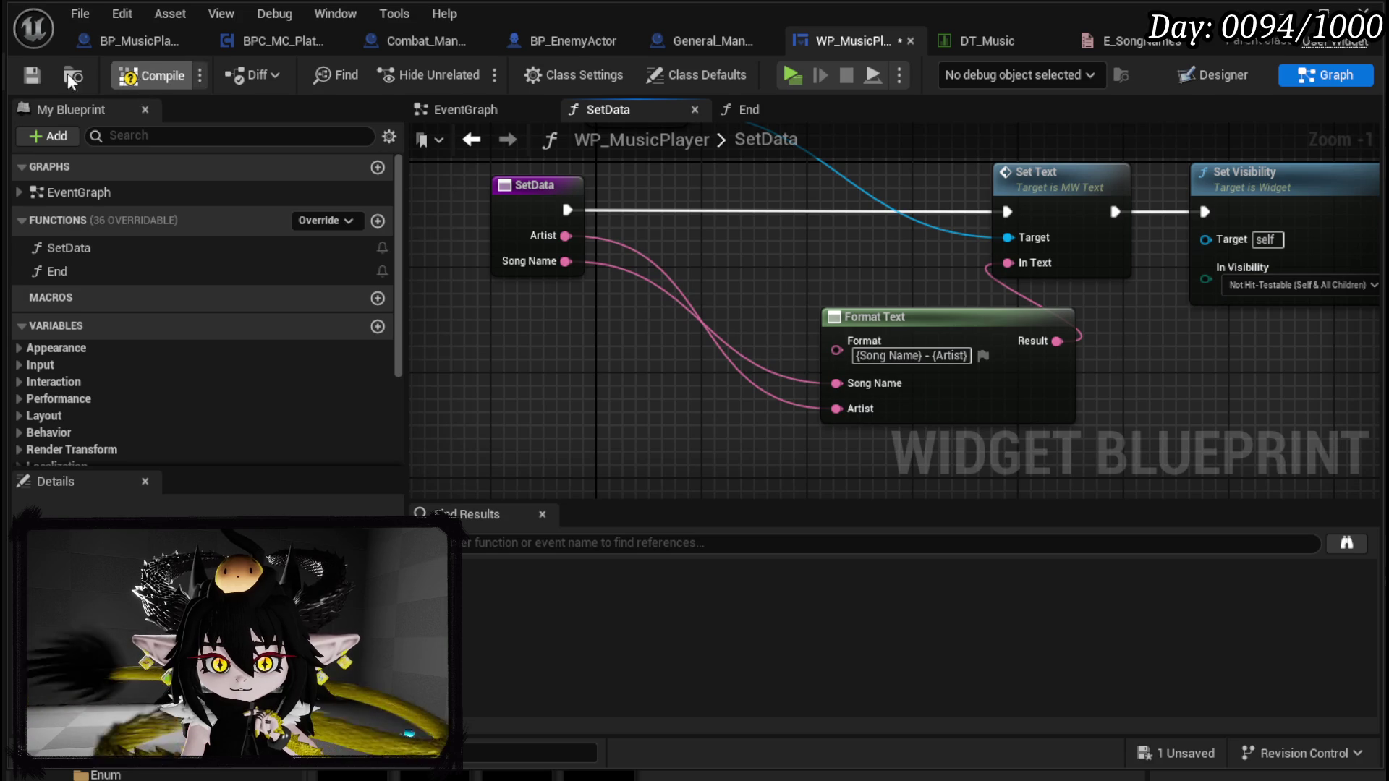
left_click(31, 74)
Step: Switch WP_MusicPlayer to its Designer layout
left_click_drag(996, 340, 965, 346)
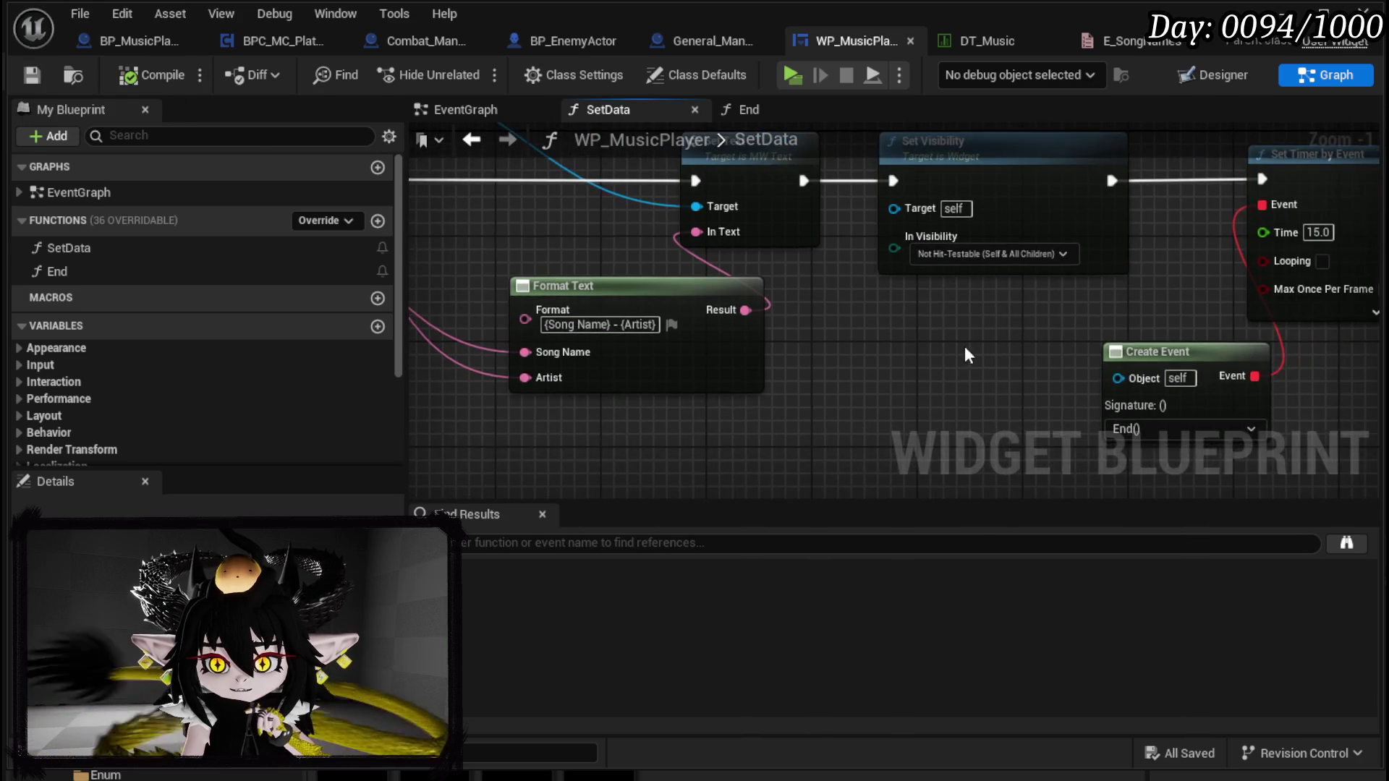
scroll(965, 346, "down", 2)
left_click_drag(776, 311, 753, 309)
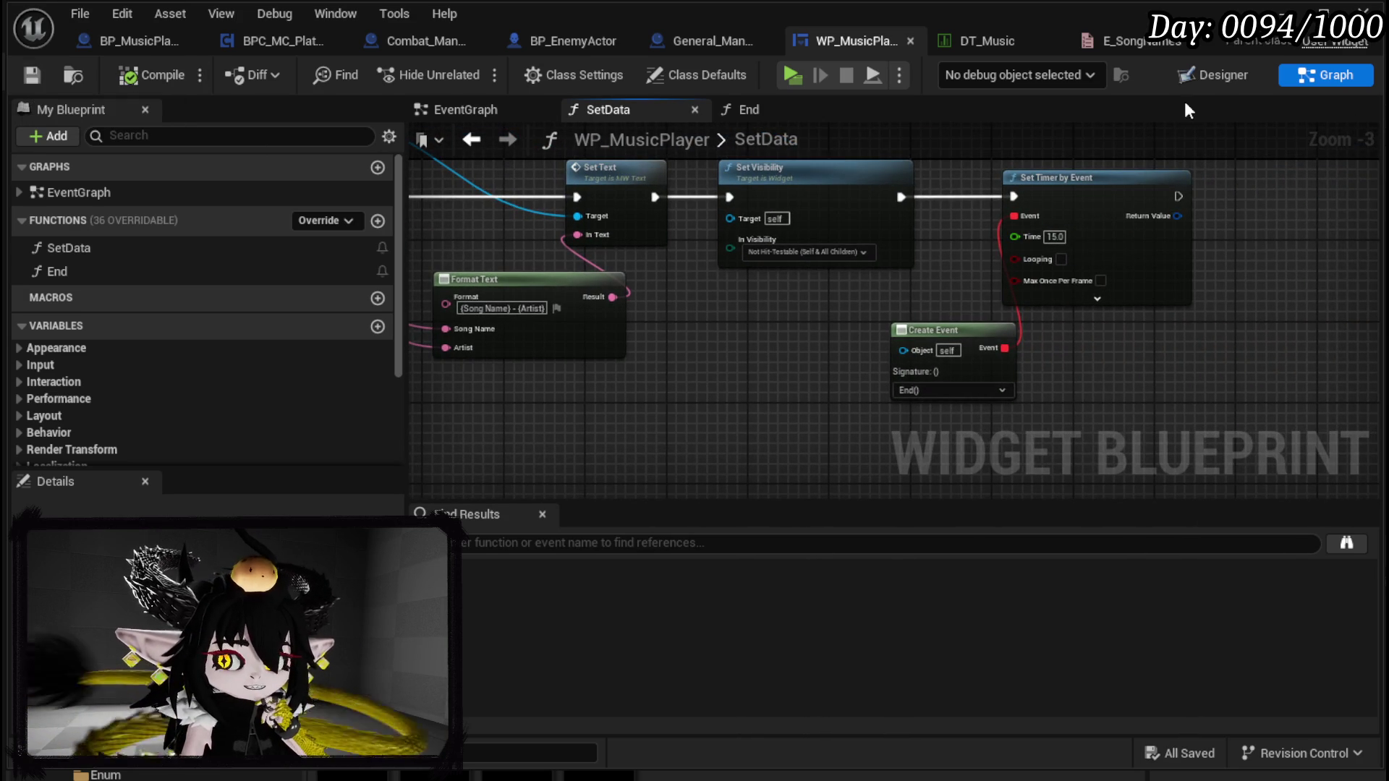
left_click(1244, 70)
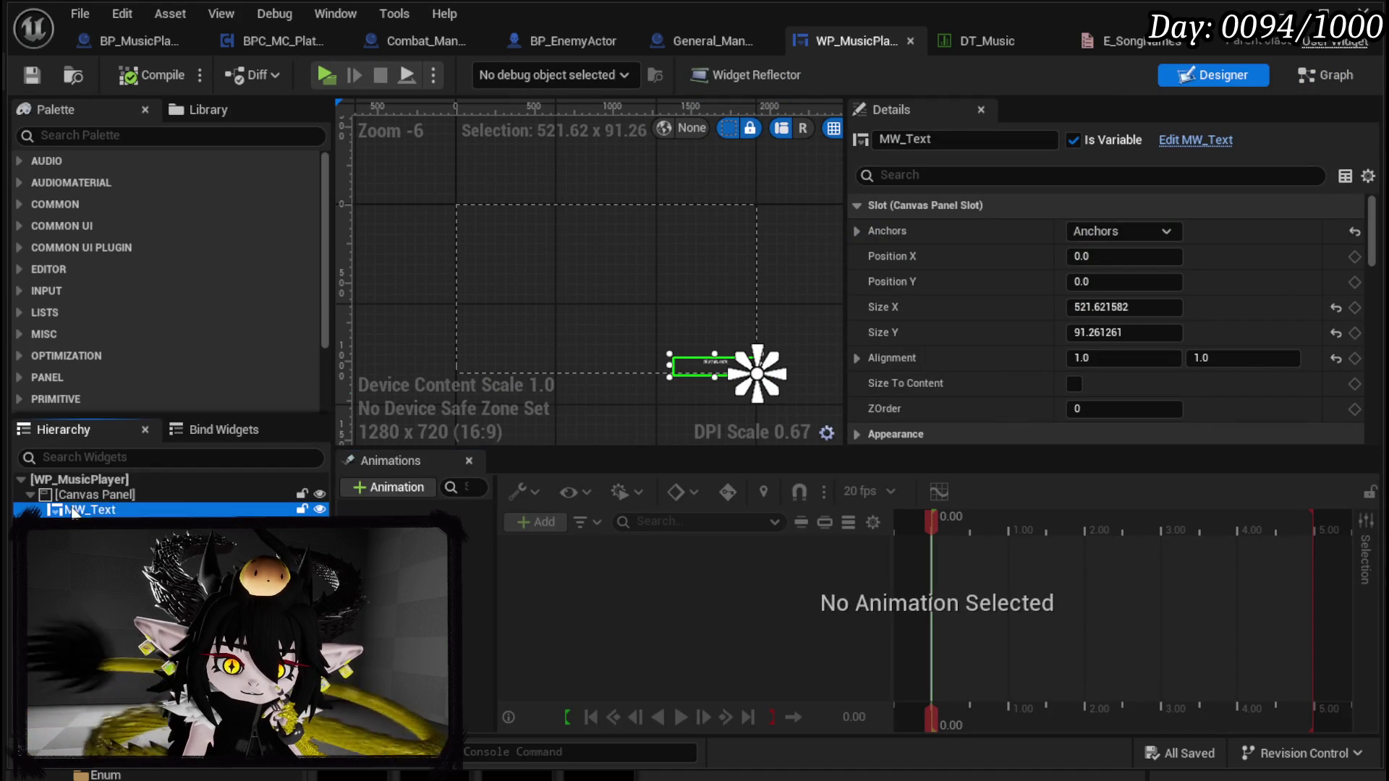
Step: Wrap MW_Text in an Overlay with Size To Content enabled, then compile and save
right_click(320, 671)
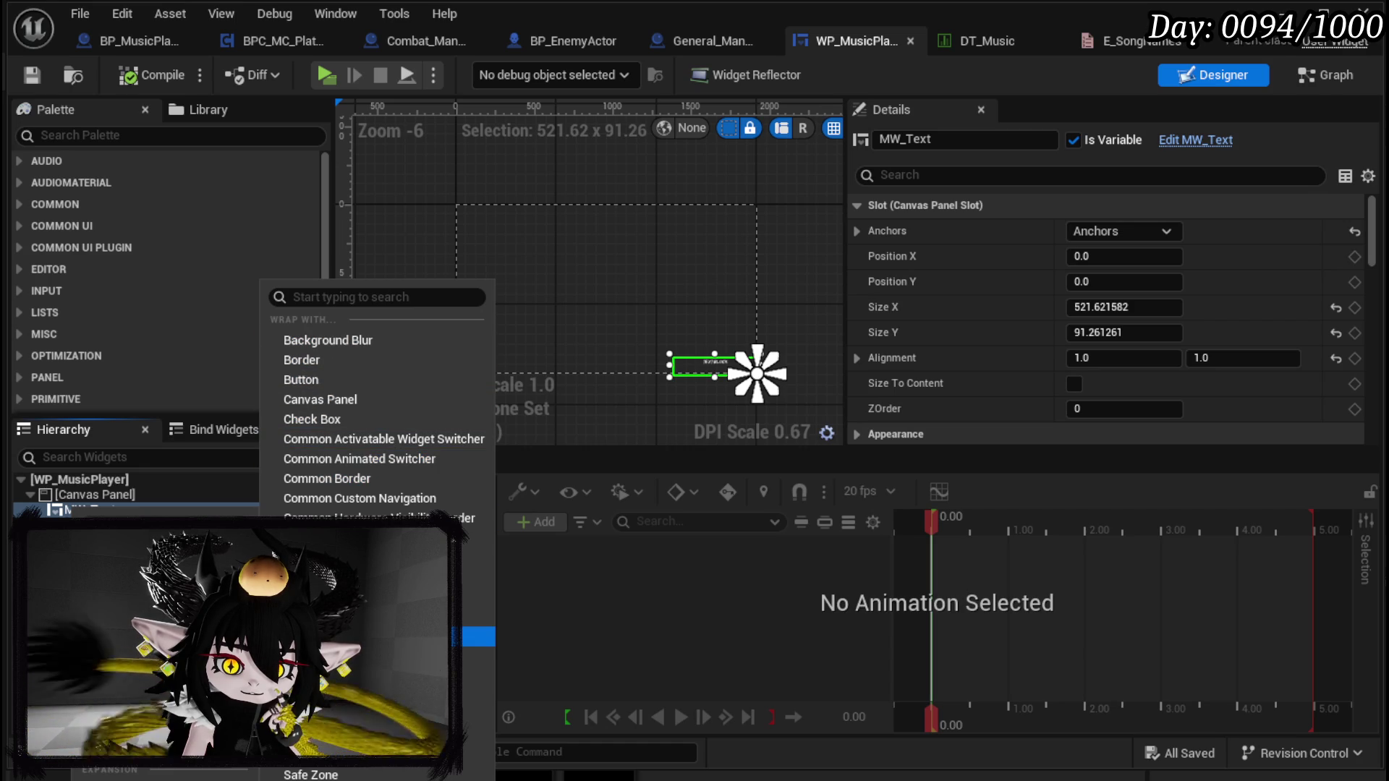
left_click(326, 735)
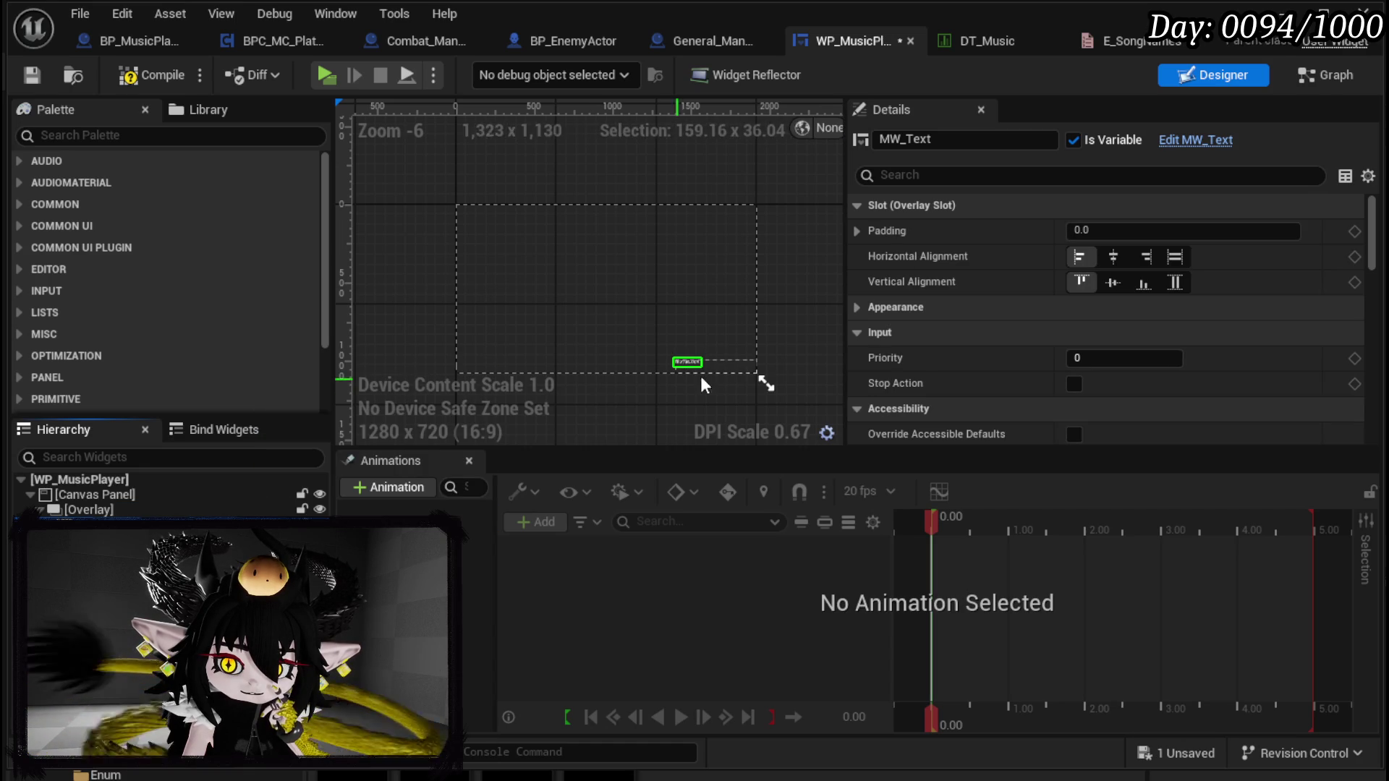
left_click(85, 510)
left_click(1074, 384)
scroll(809, 381, "up", 4)
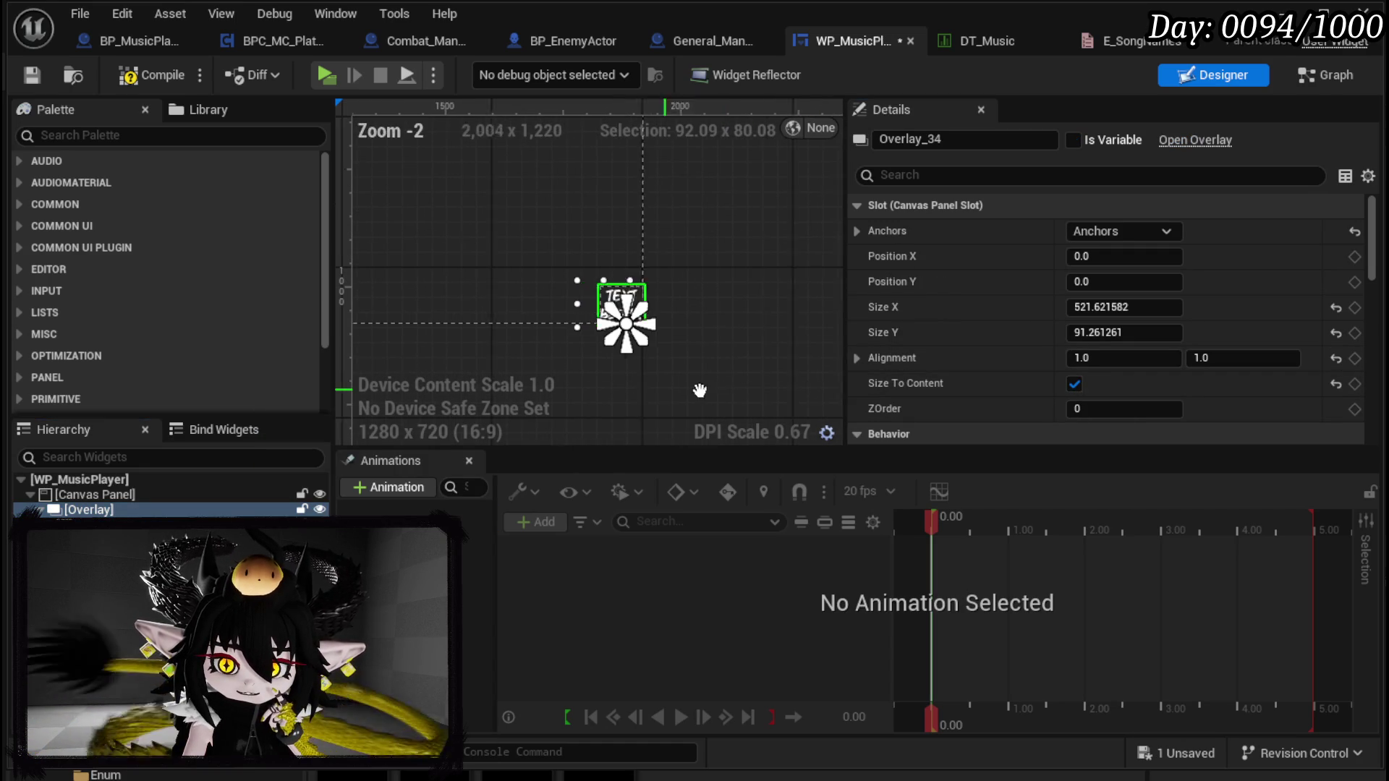
left_click(120, 75)
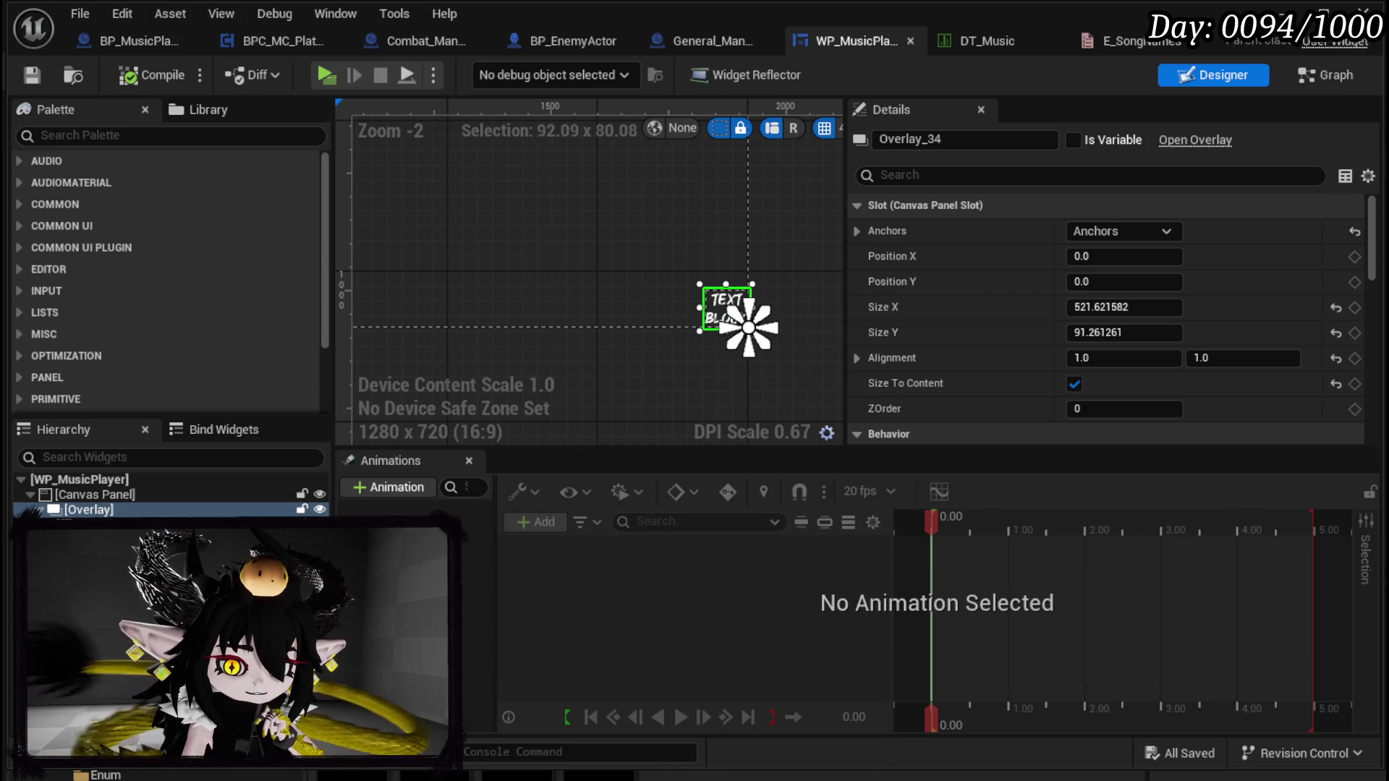
Step: Select MW_Text inside the Overlay and begin editing its Text value
scroll(1226, 292, "down", 10)
scroll(1177, 308, "down", 5)
scroll(1141, 391, "up", 6)
scroll(1140, 388, "up", 5)
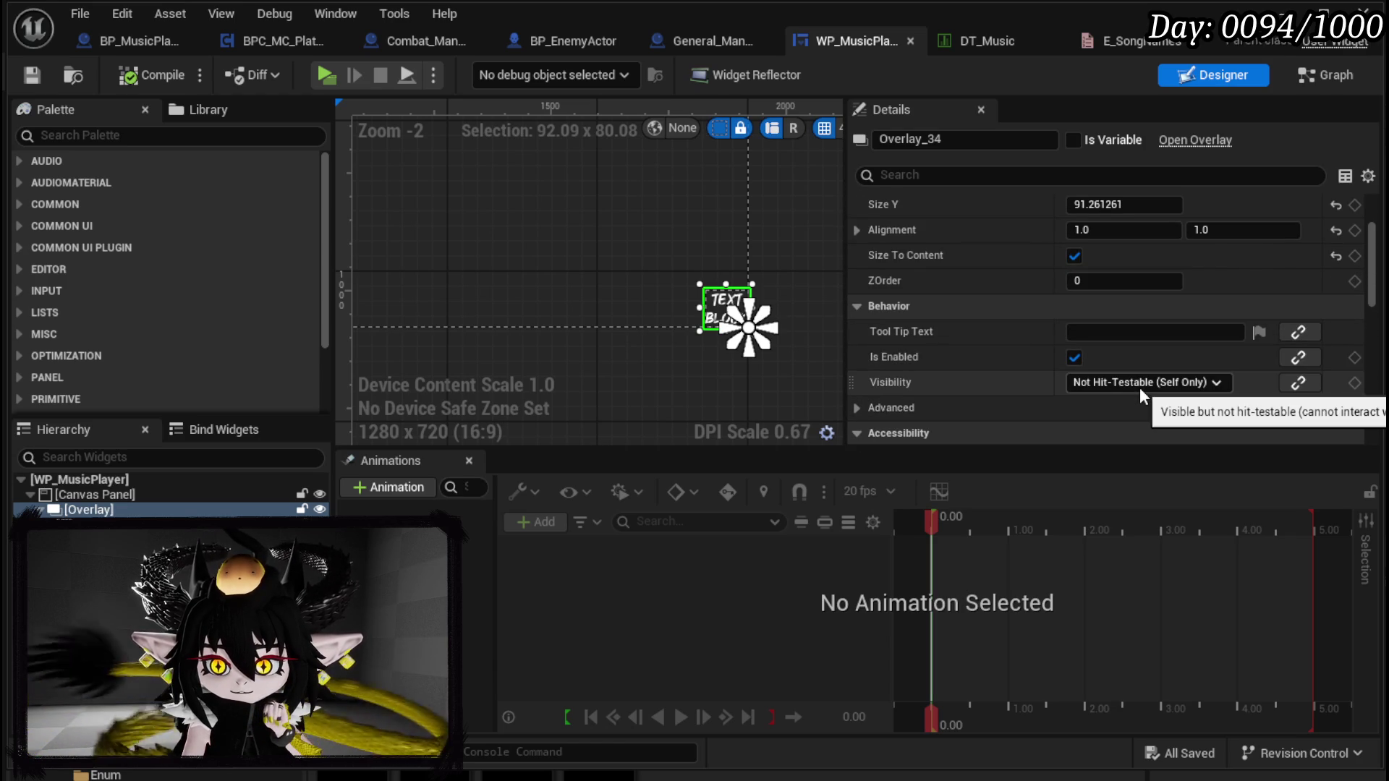
scroll(1139, 388, "up", 3)
left_click(86, 524)
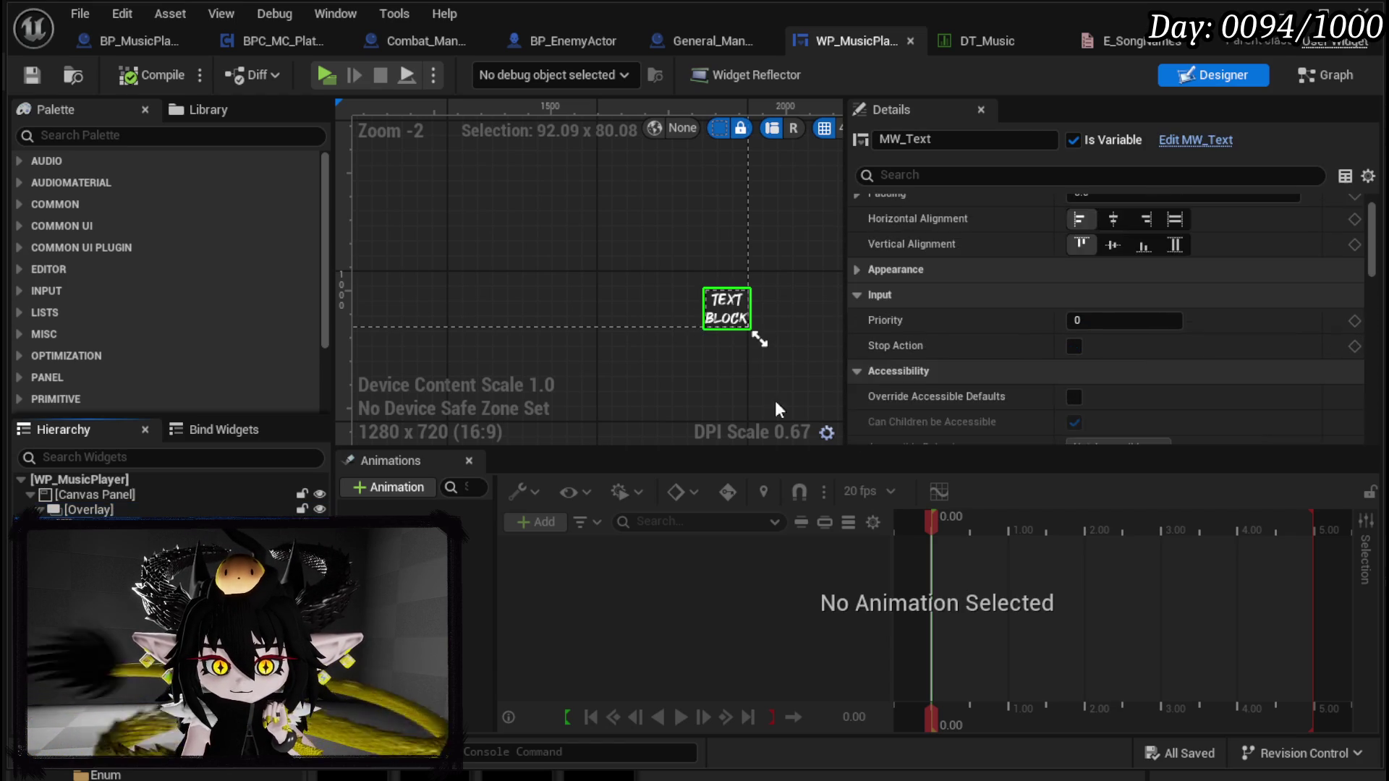
scroll(1086, 324, "down", 3)
scroll(1087, 325, "up", 5)
scroll(1085, 324, "down", 2)
scroll(1089, 333, "down", 10)
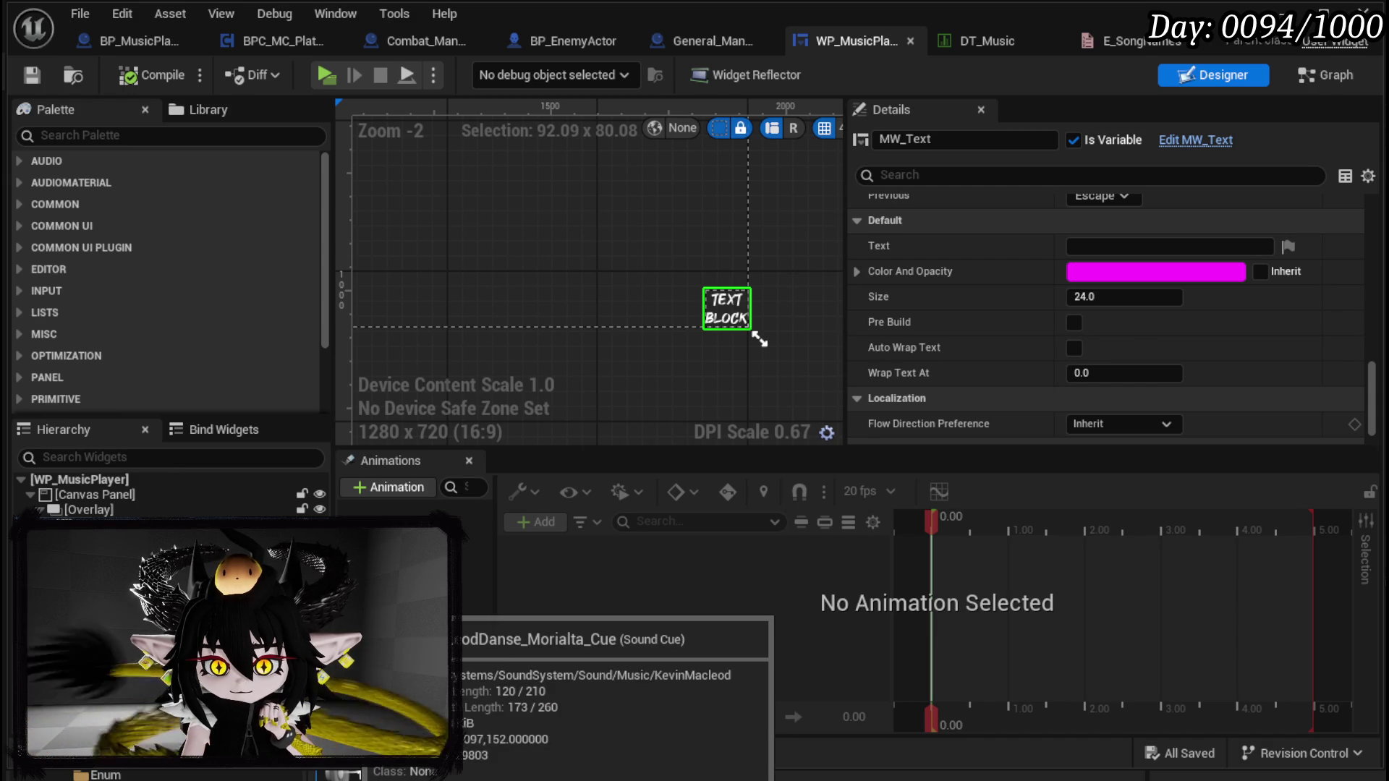
left_click(1102, 249)
type("KevinMacLeod -")
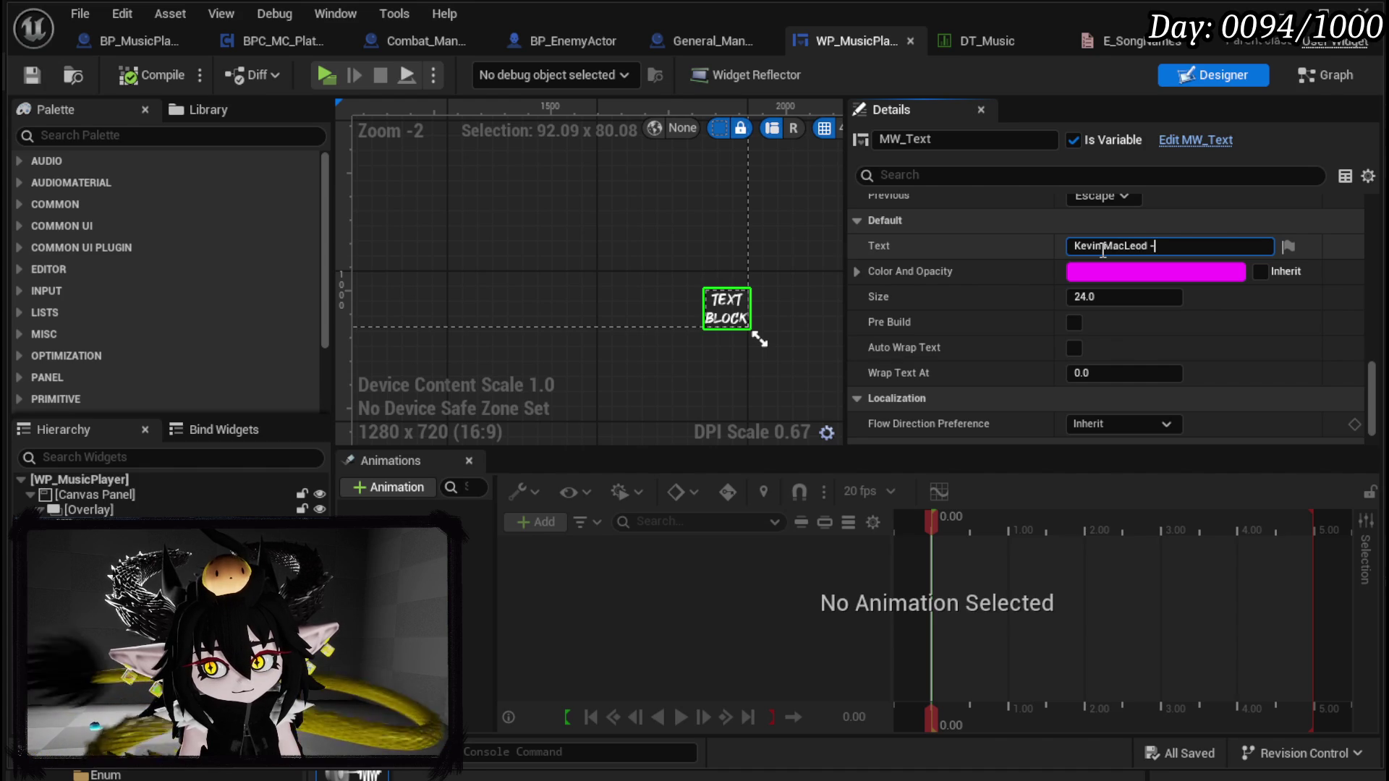
Step: Commit the artist text, then add the song title Obliteration to MW_Text
key("Return")
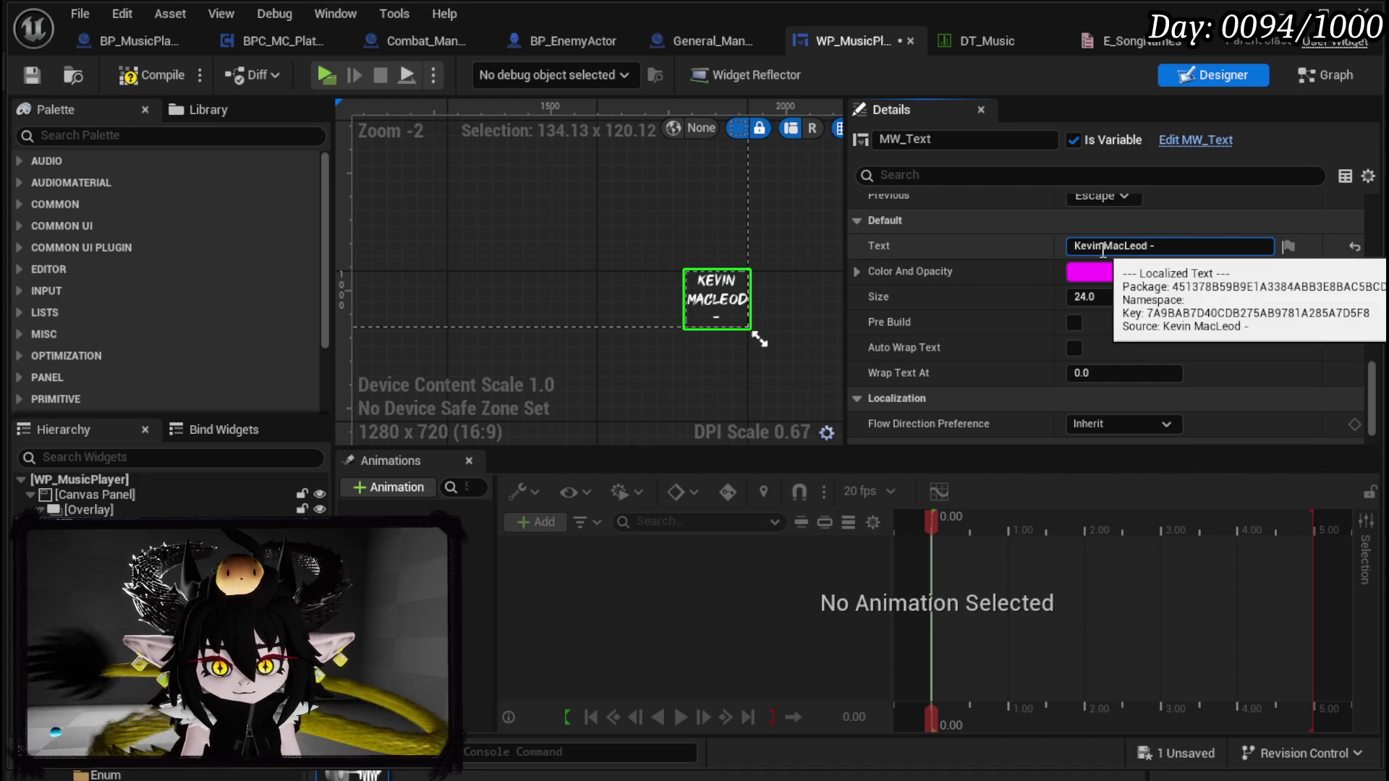
left_click_drag(869, 768, 878, 621)
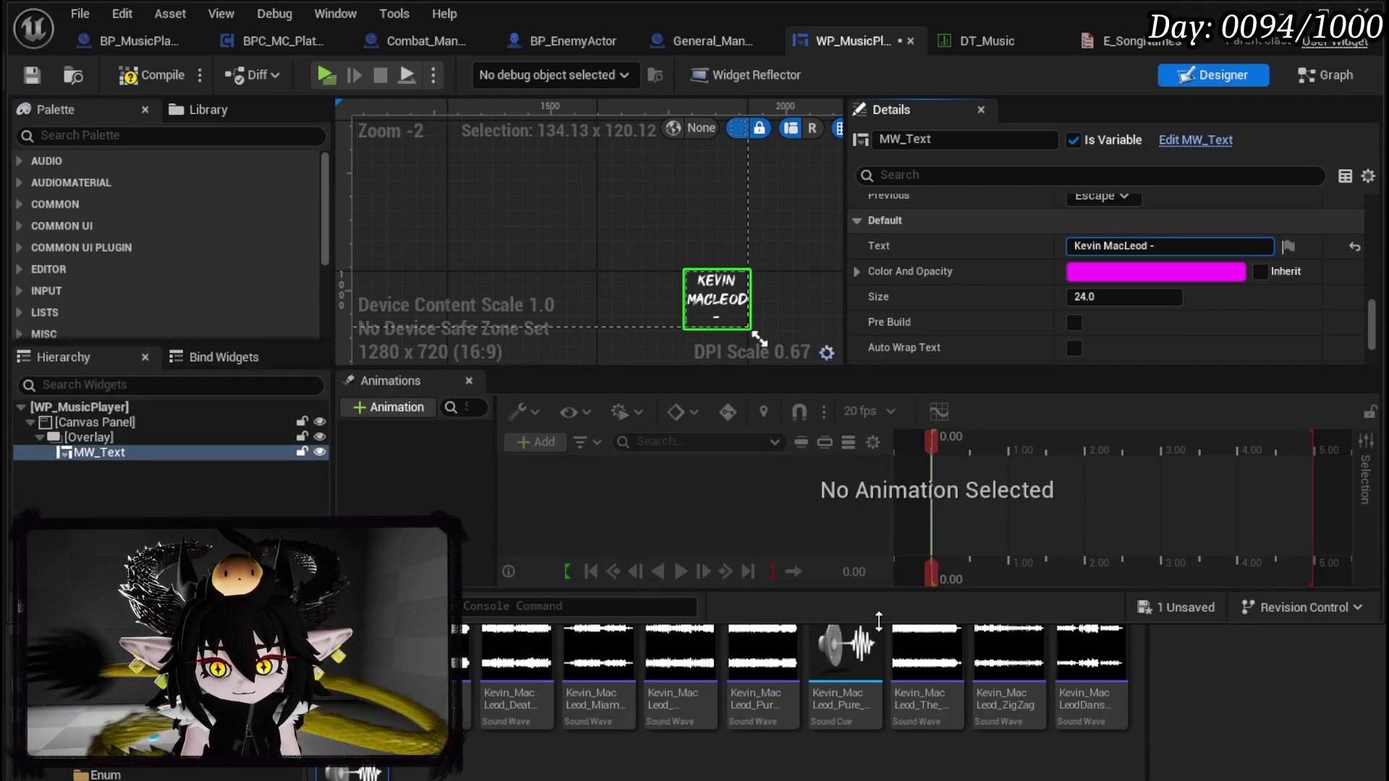
mouse_move(754, 691)
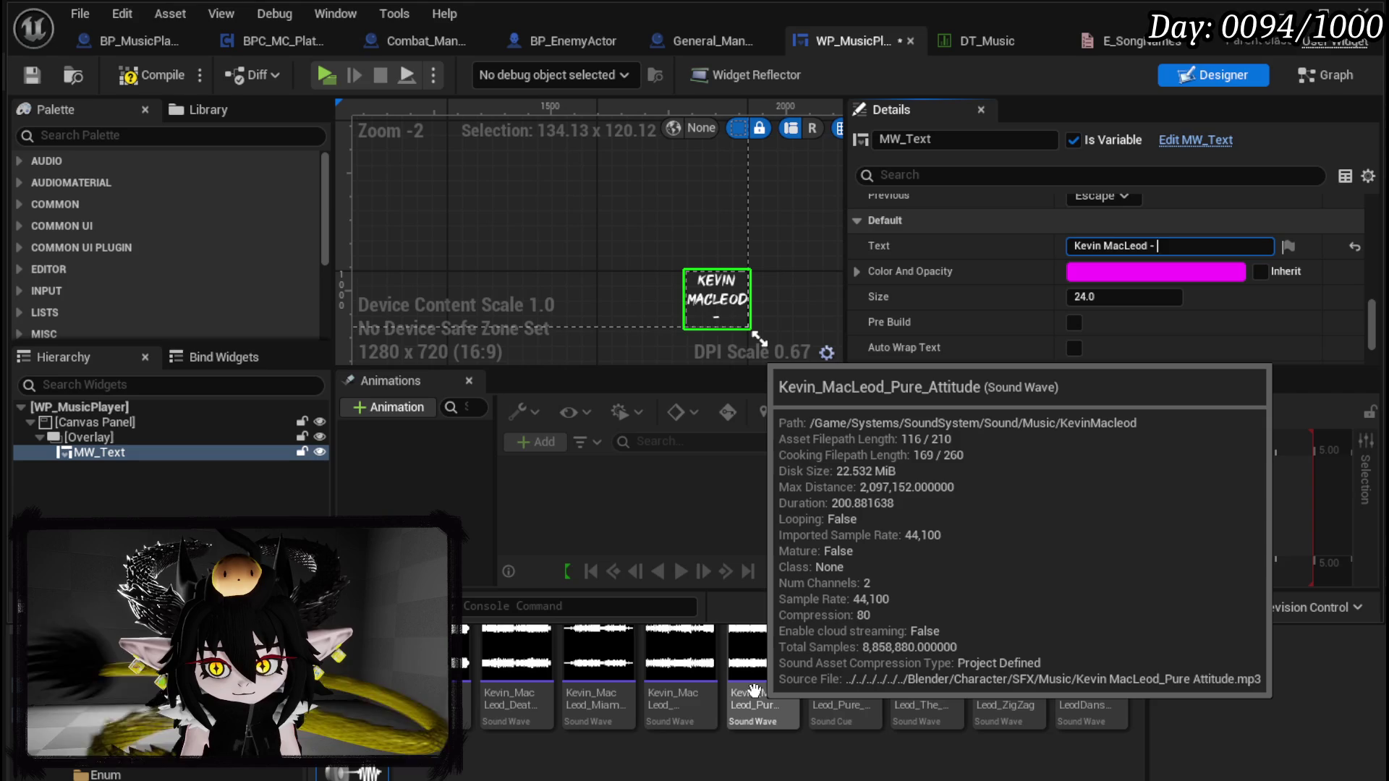
mouse_move(678, 685)
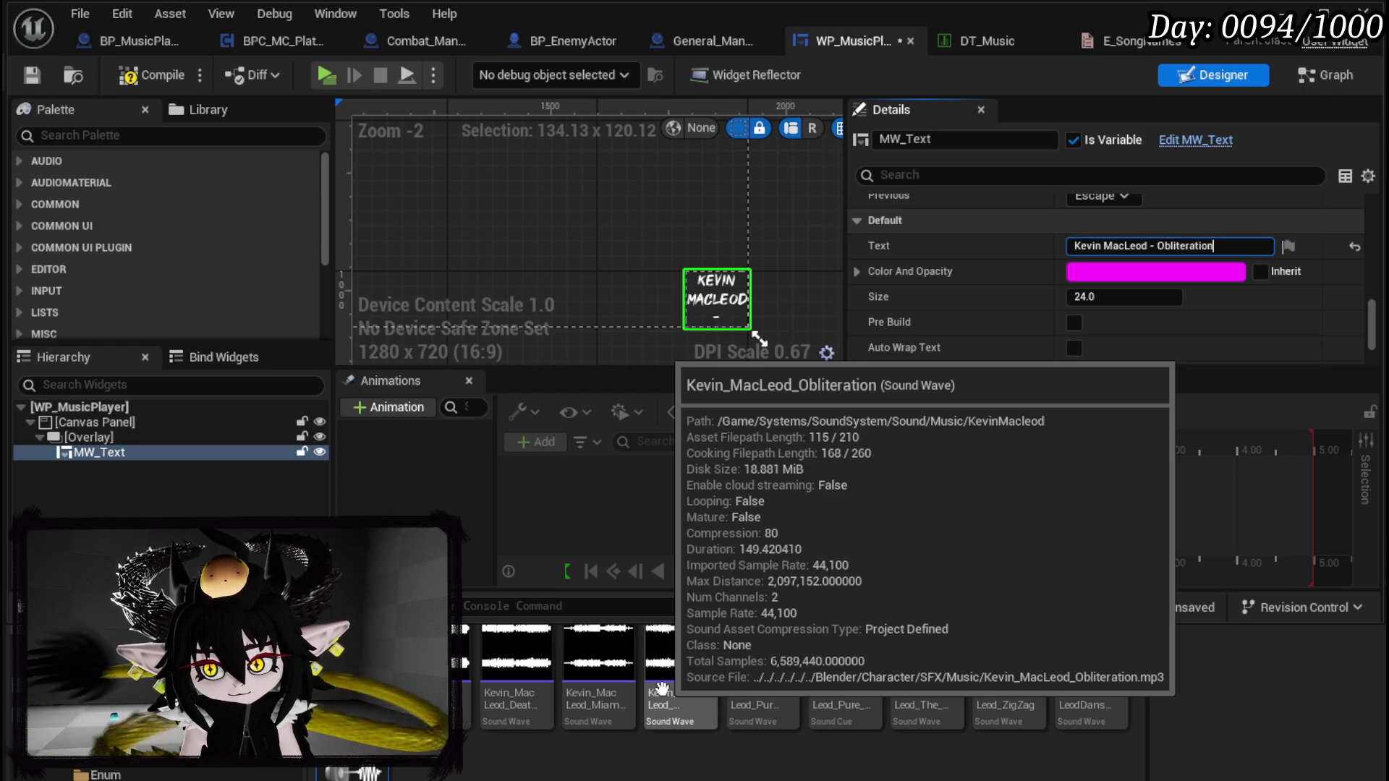
key("Return")
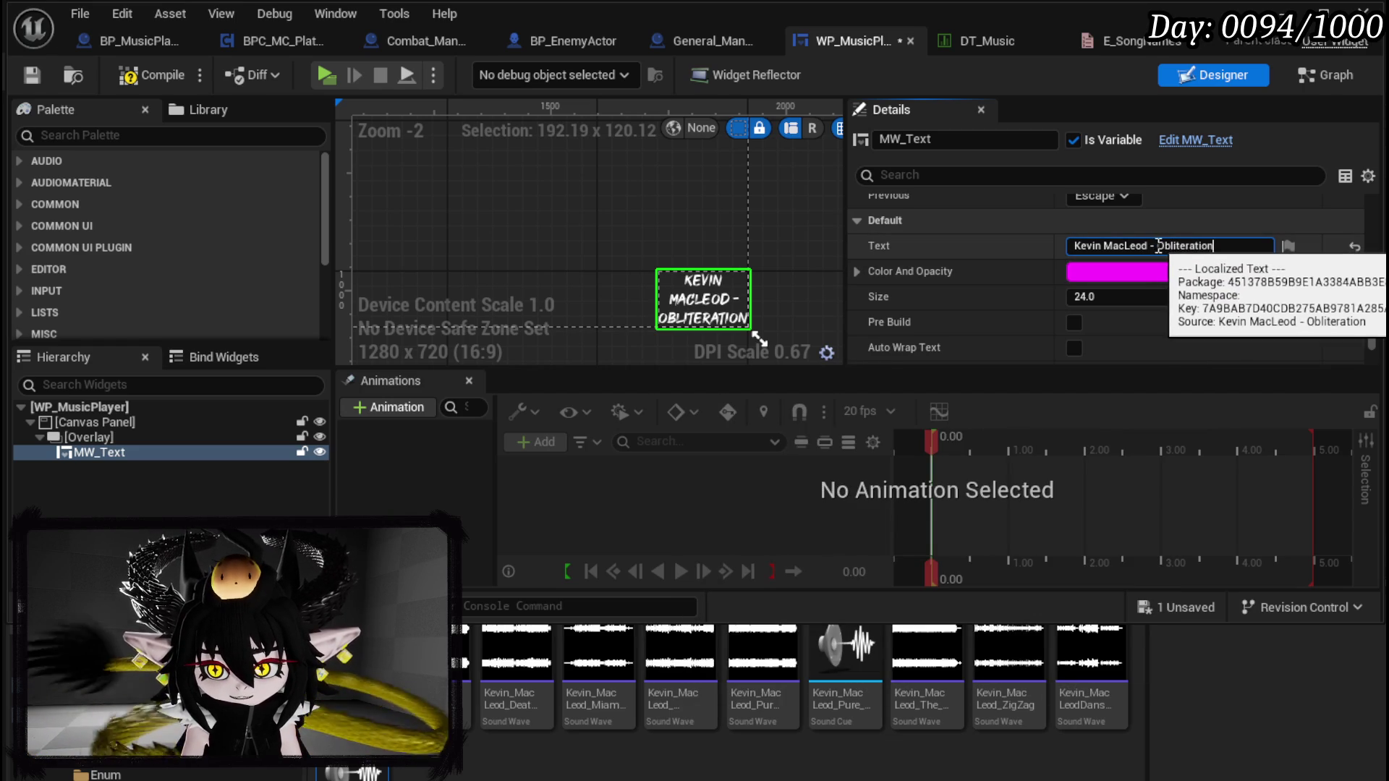
Step: Move the artist name after 'Obliteration' with a ' - ' separator, then compile and save
left_click_drag(1156, 246, 1075, 246)
left_click(1226, 246)
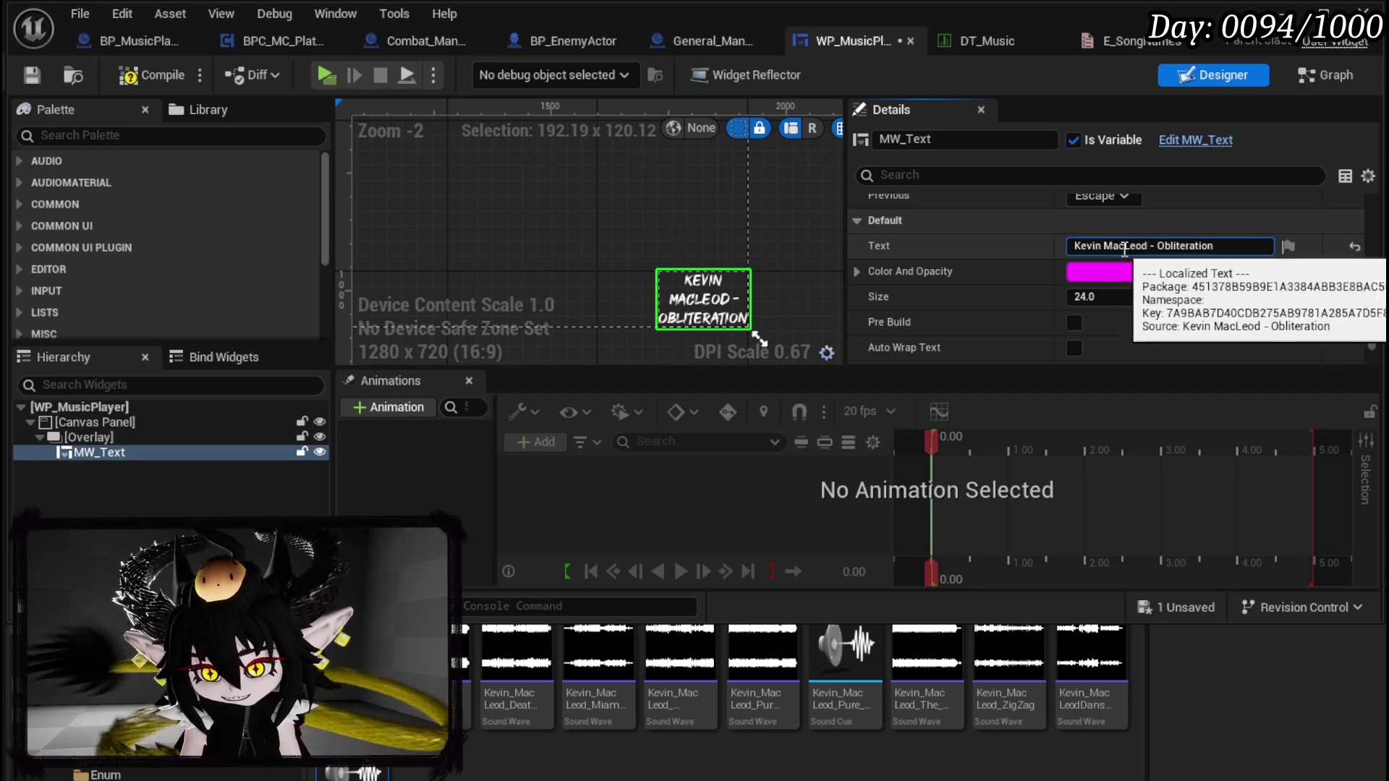
key("ctrl+x")
left_click(1187, 246)
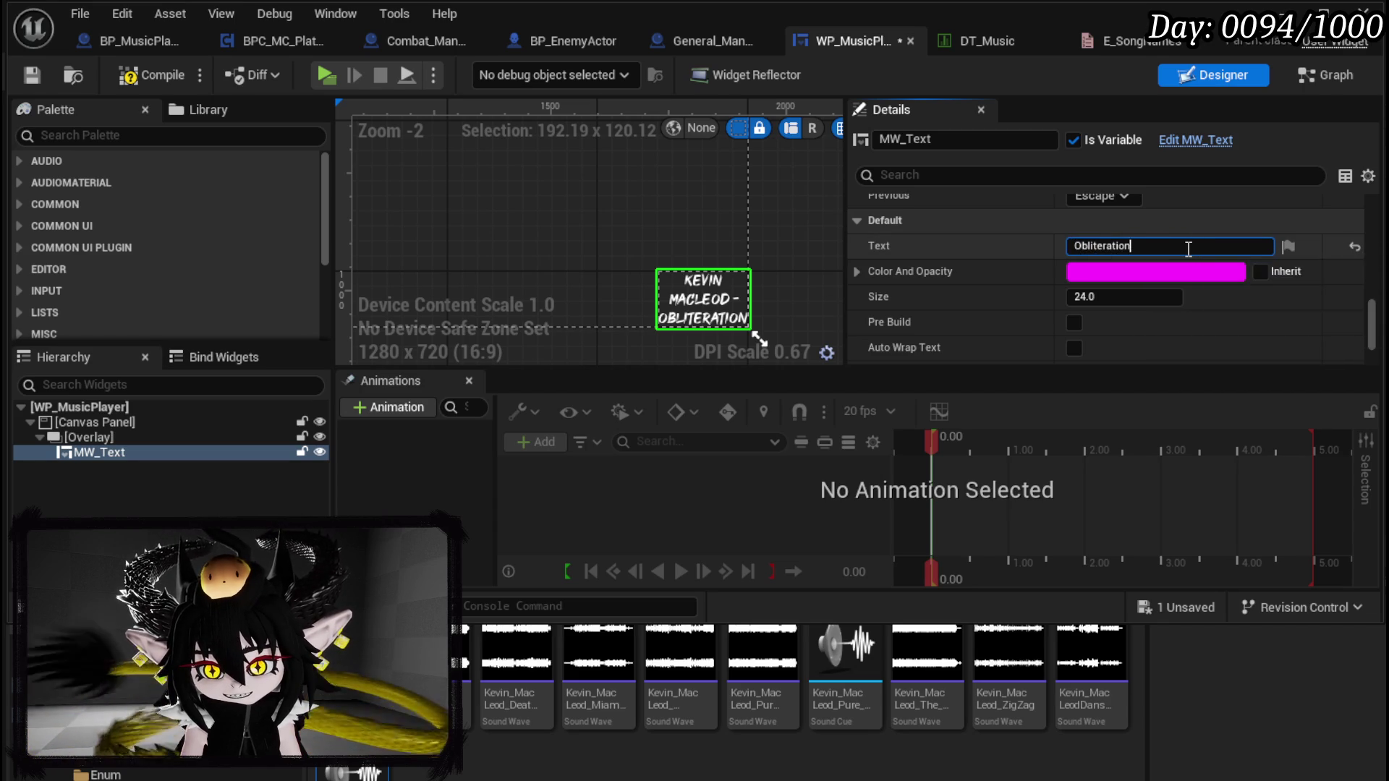
key("ctrl+v")
key("ctrl+Left")
key("ctrl+Left")
key("ctrl+Left")
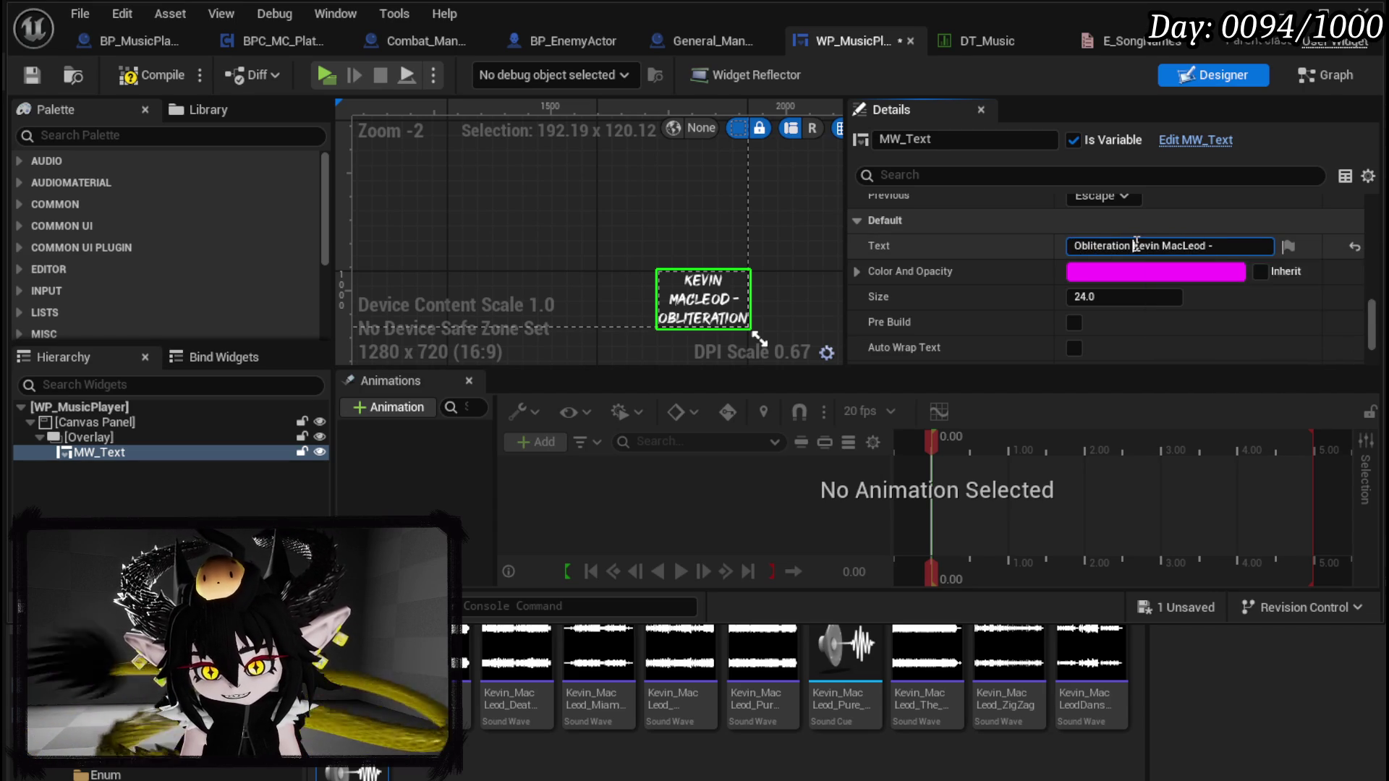
type("-")
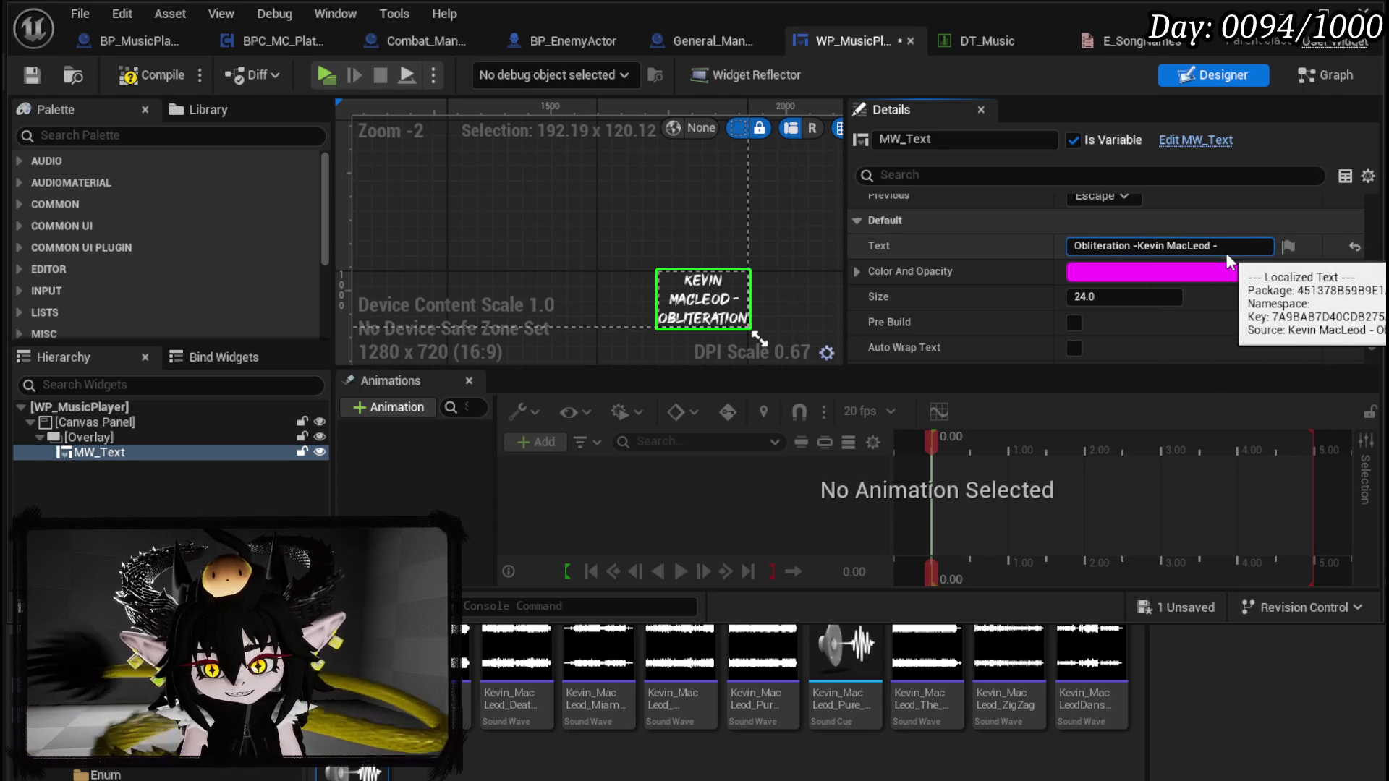
left_click(1238, 246)
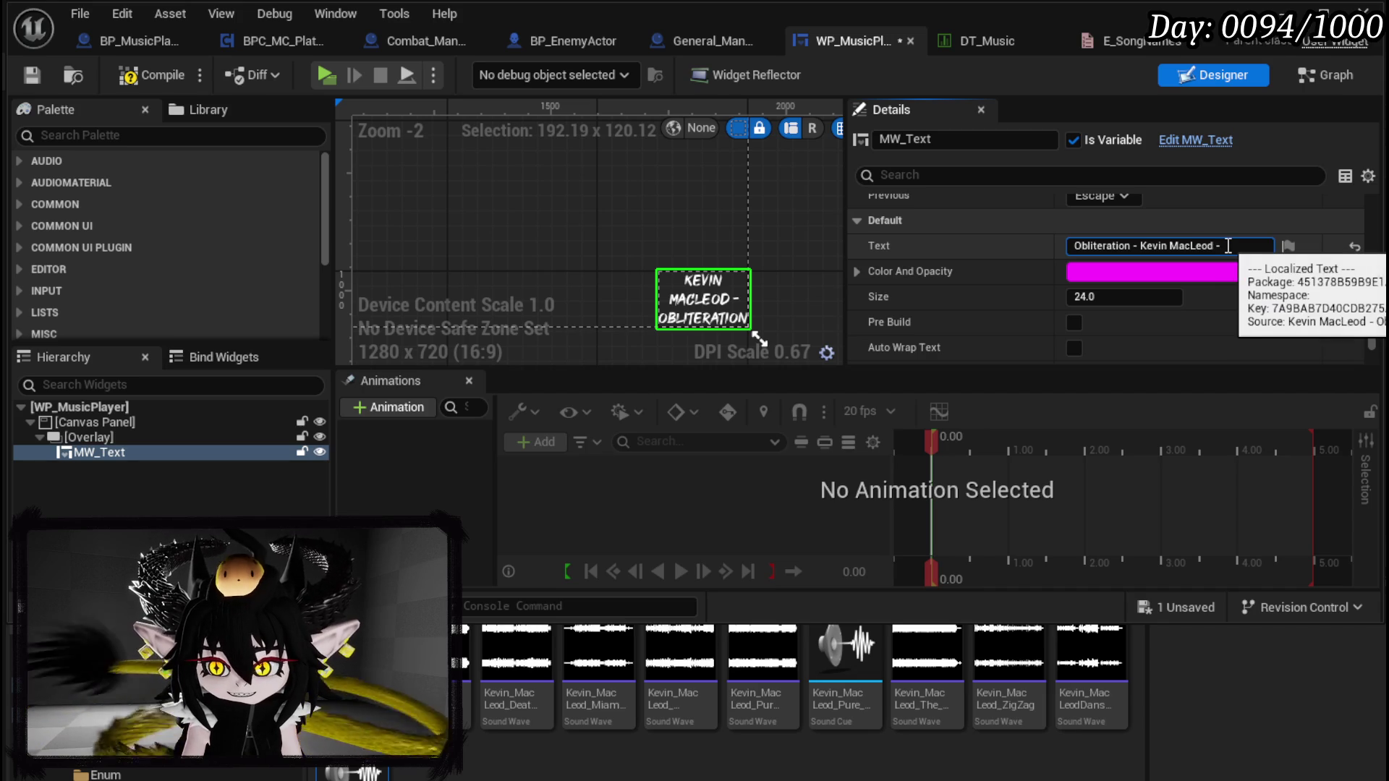
key("BackSpace")
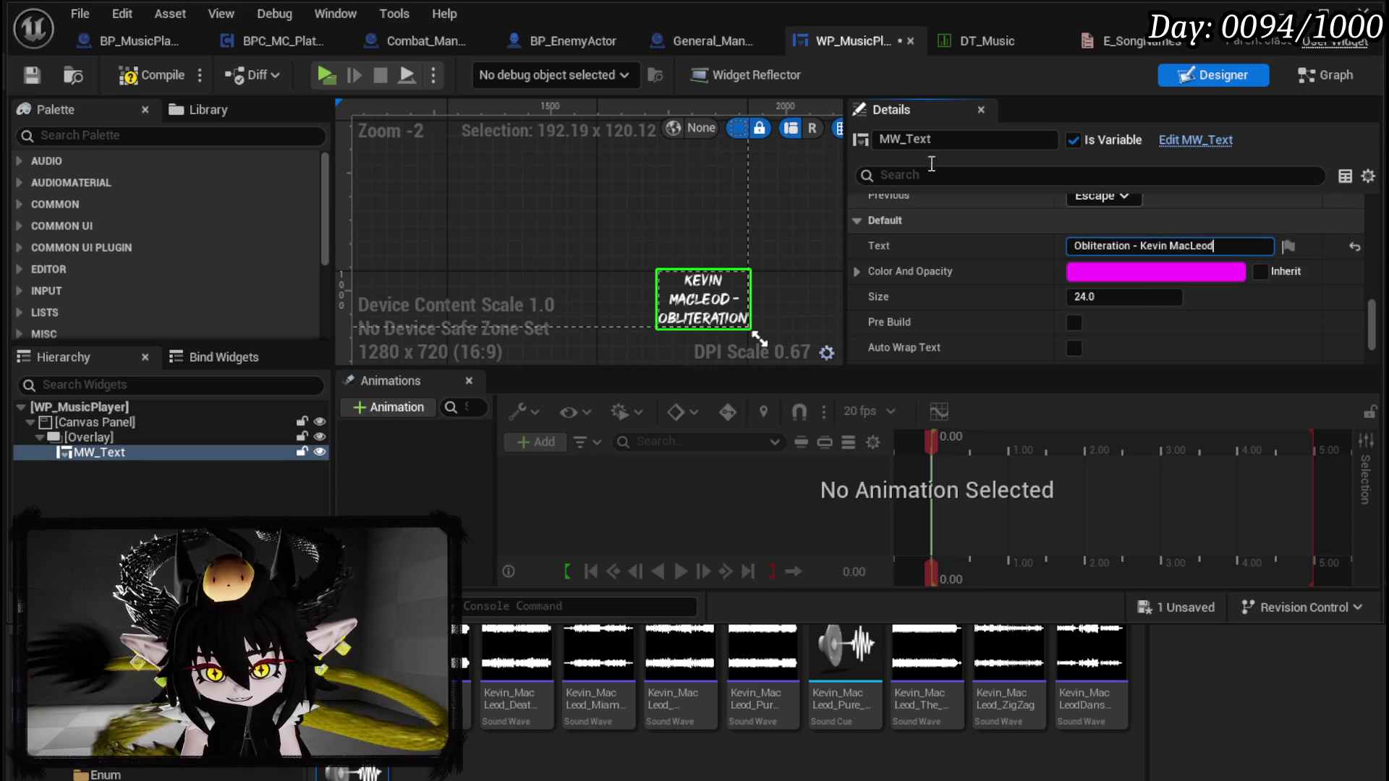
left_click(152, 75)
left_click(29, 76)
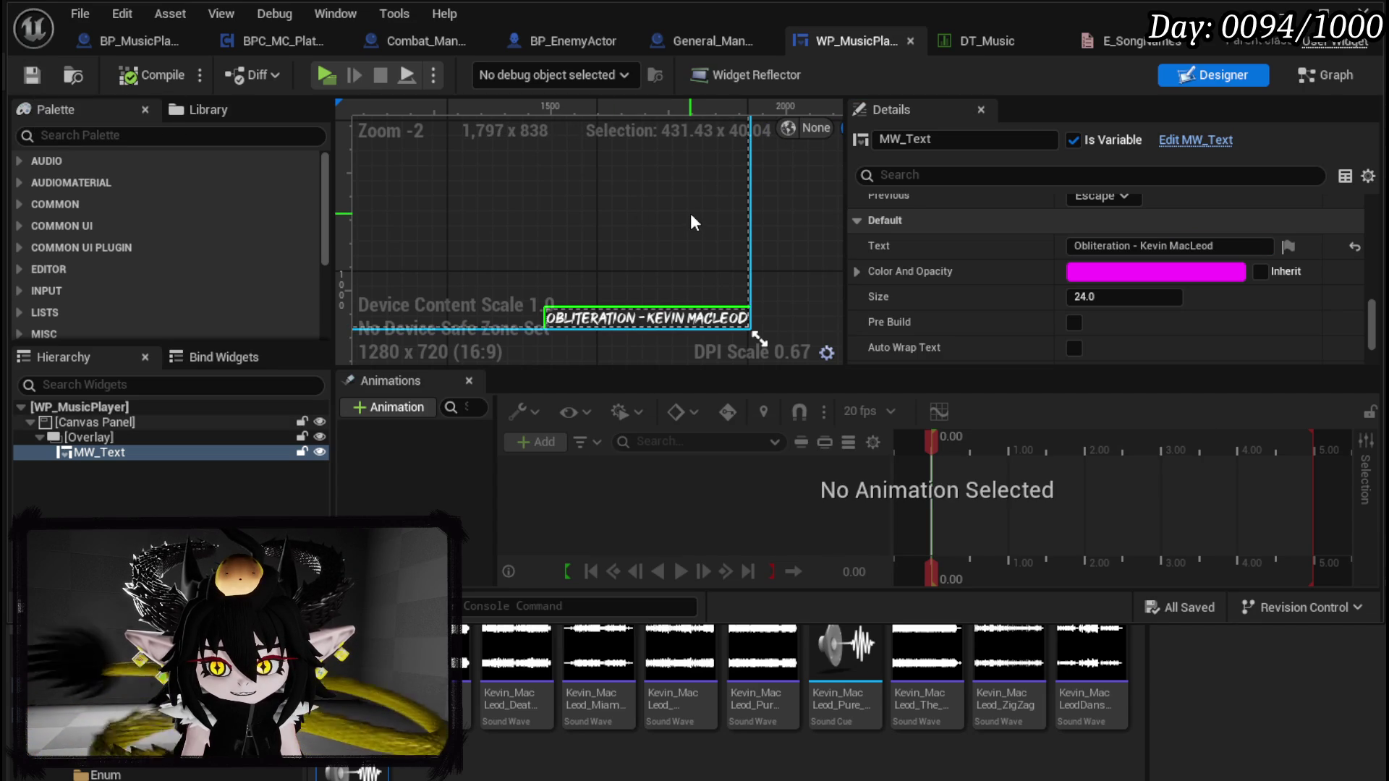
Step: Raise MW_Text's font size to 28, then compile and save the widget
left_click(1171, 298)
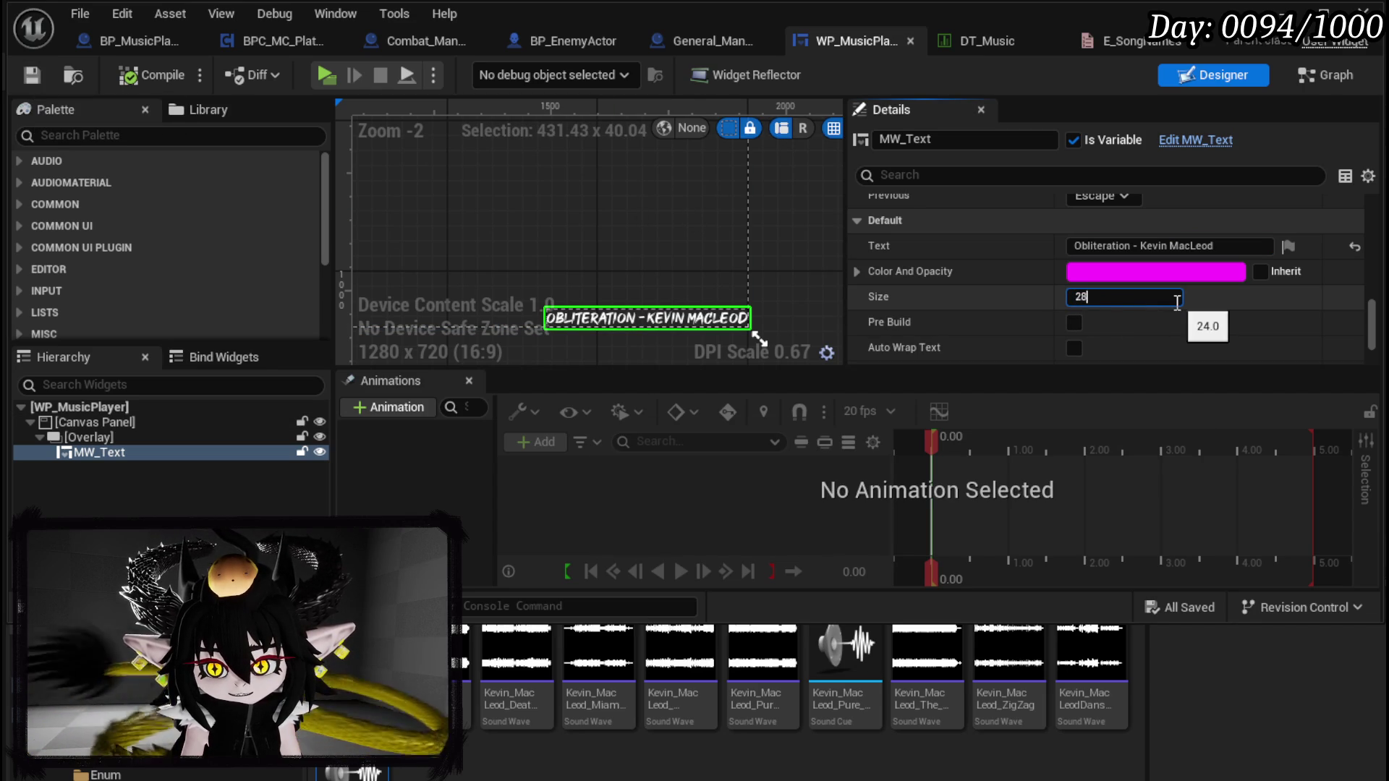
key("Return")
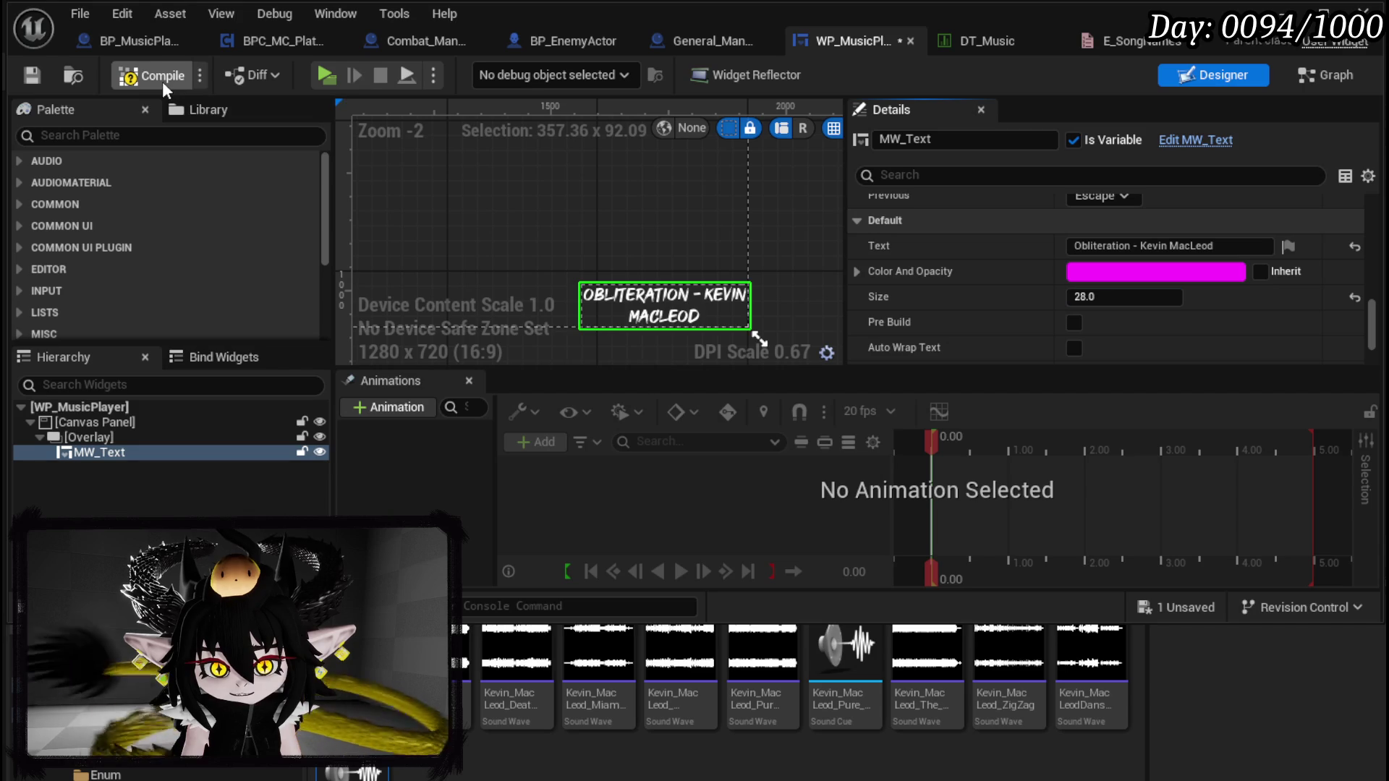
left_click(162, 81)
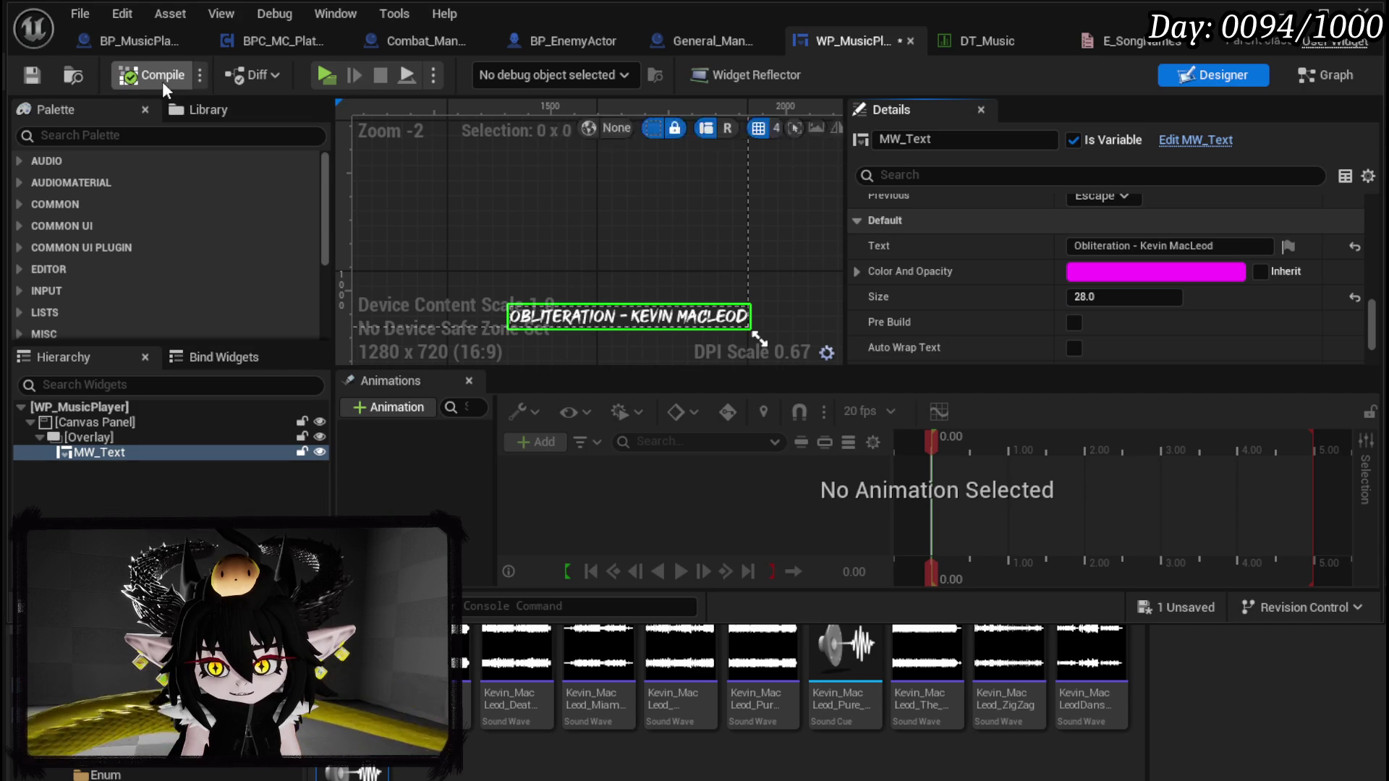
left_click(32, 76)
scroll(1234, 291, "down", 2)
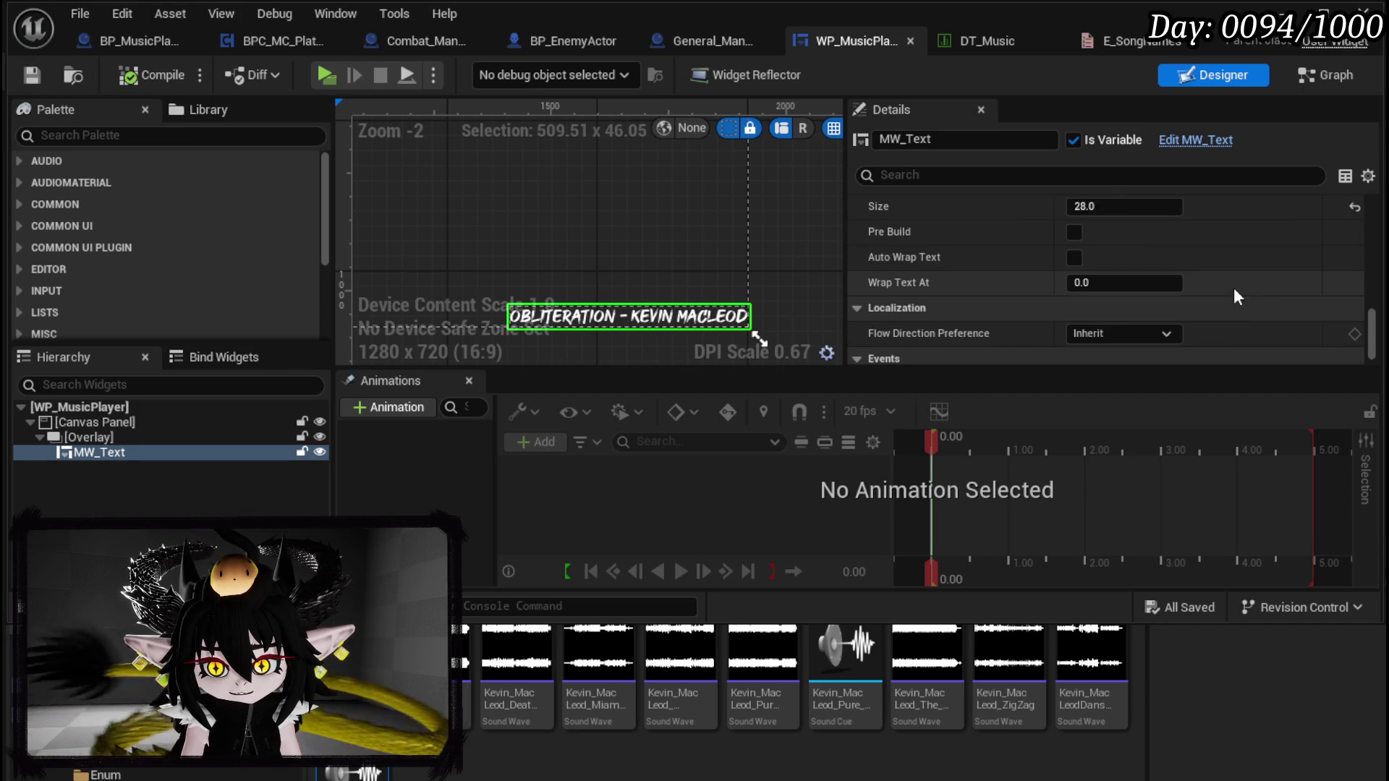
scroll(1235, 291, "up", 5)
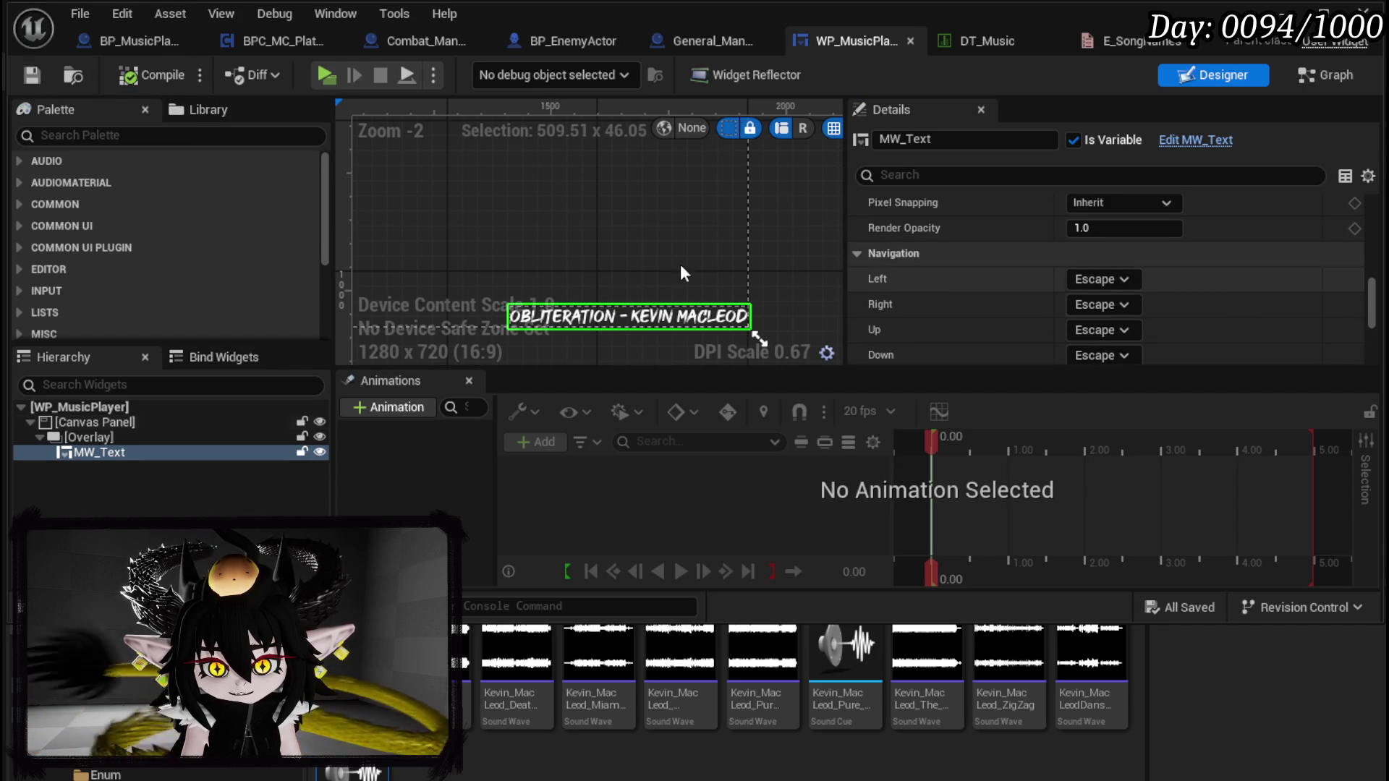
scroll(687, 258, "down", 4)
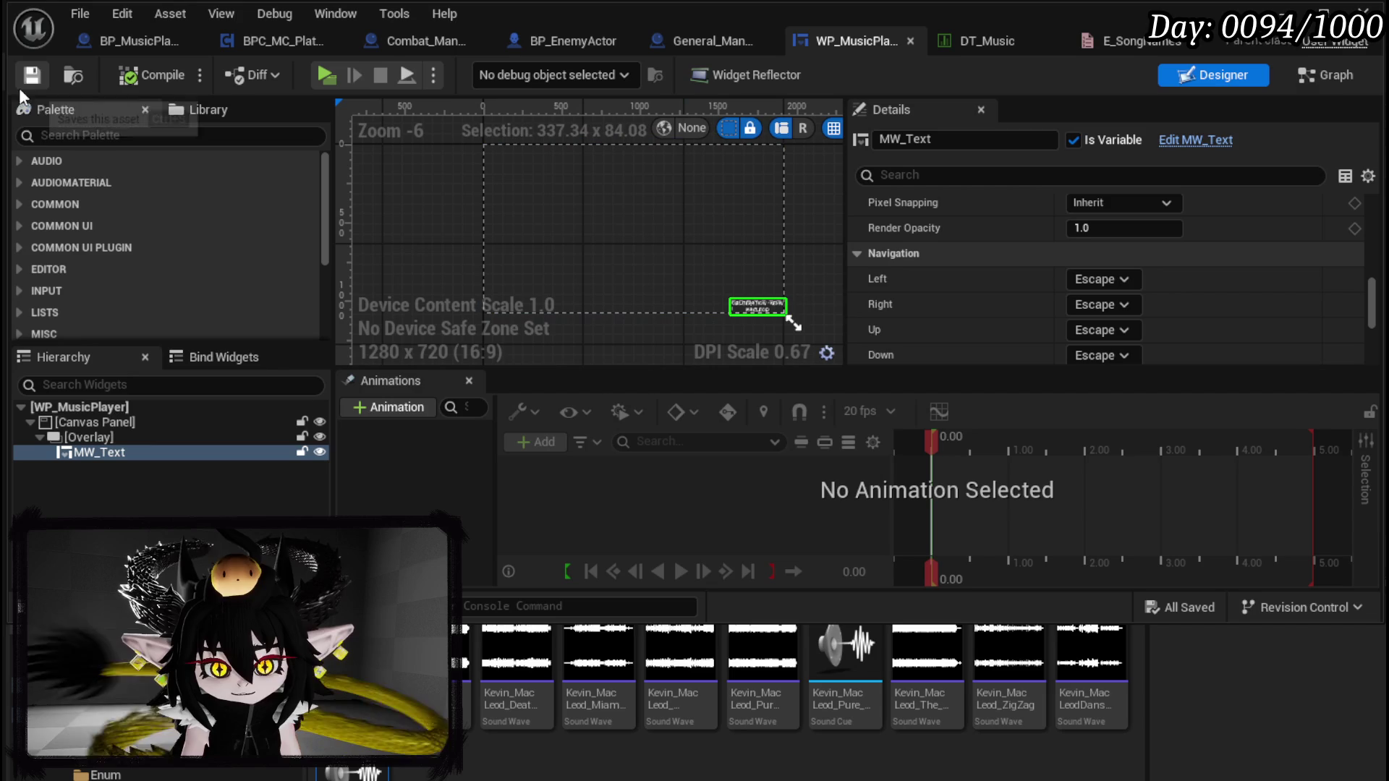
left_click(107, 435)
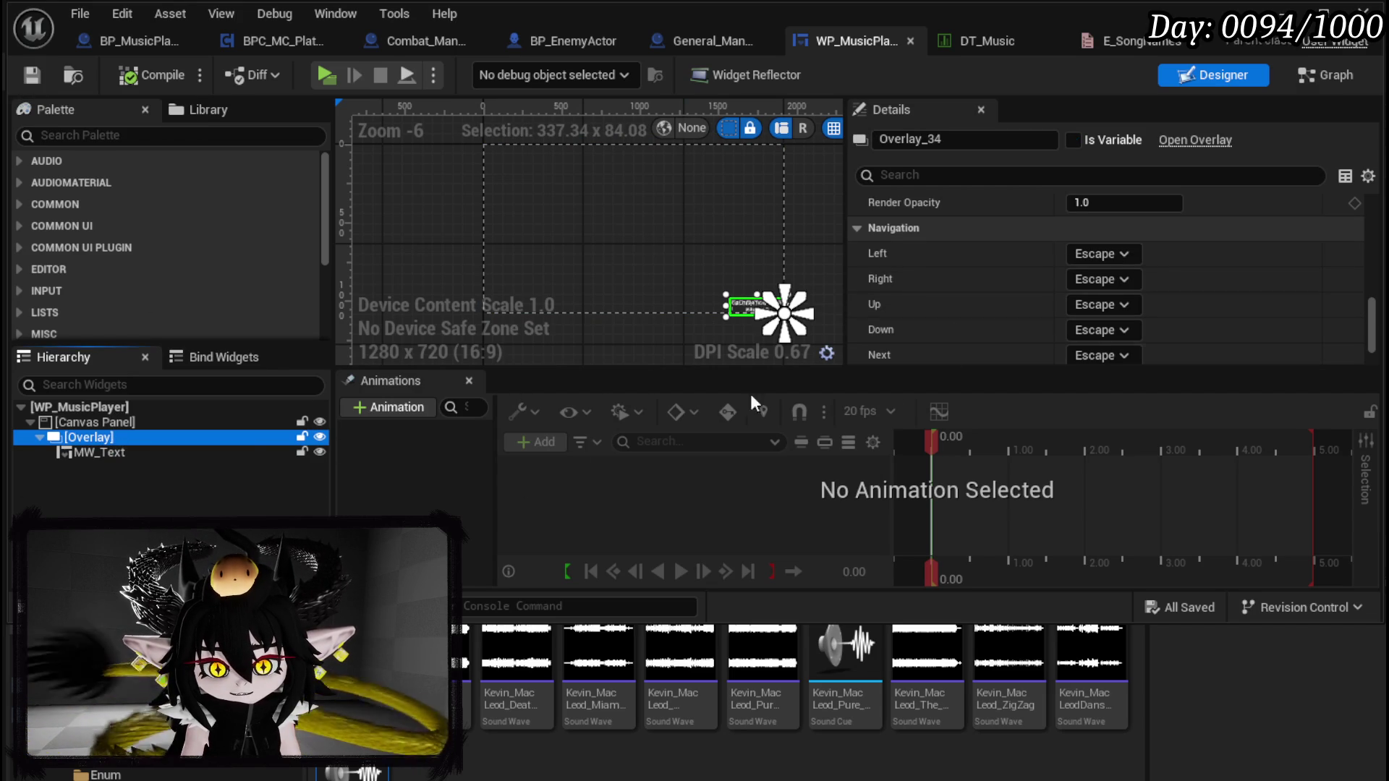
scroll(1103, 240, "up", 2)
scroll(1103, 241, "down", 3)
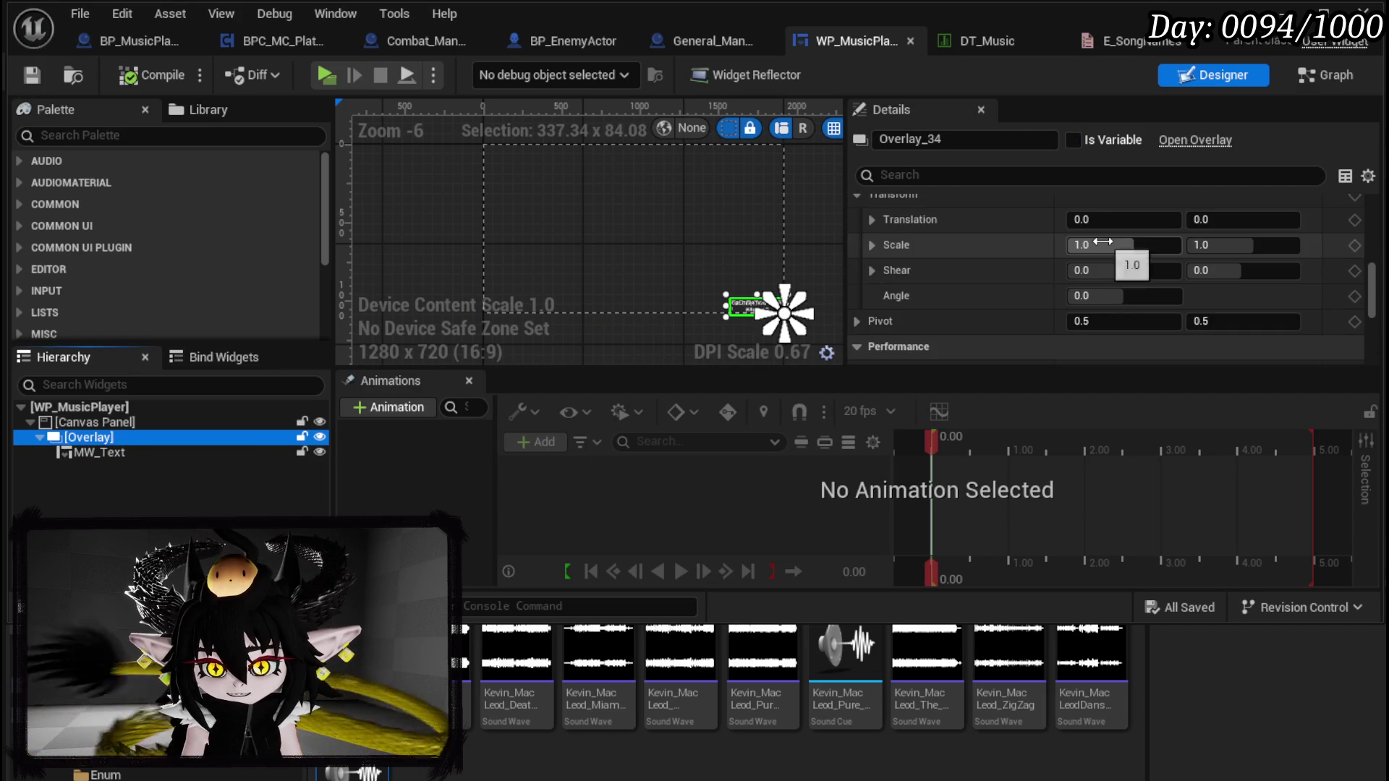
scroll(1102, 240, "up", 6)
scroll(1103, 240, "down", 4)
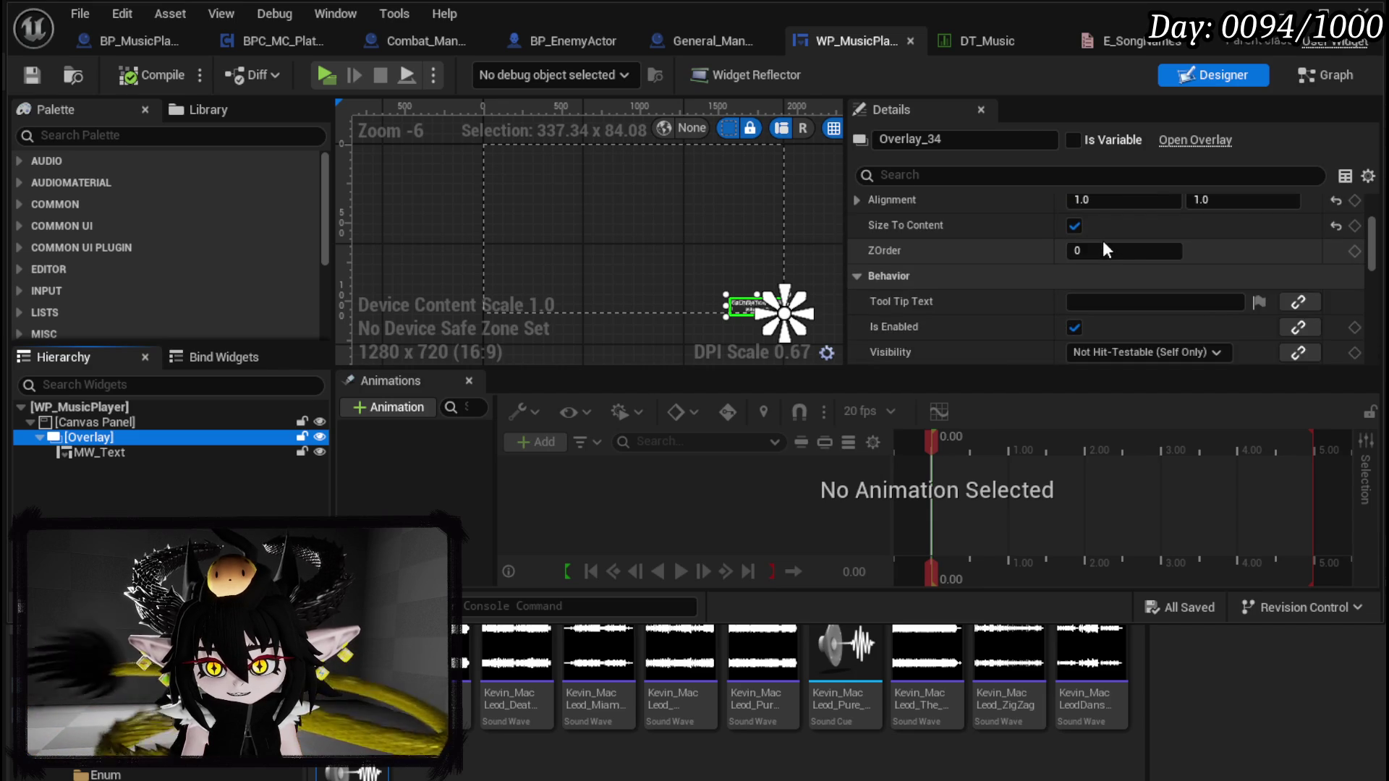
scroll(1102, 242, "up", 1)
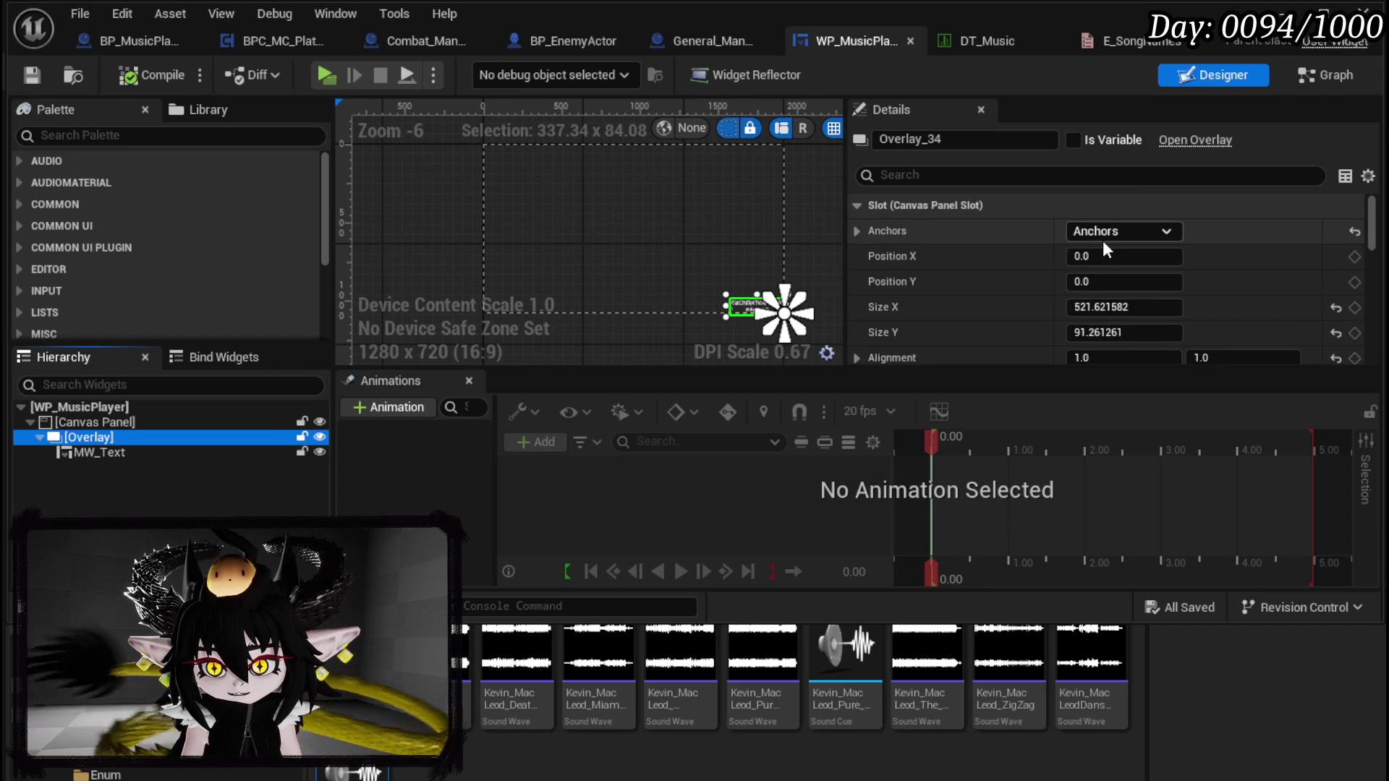
scroll(1102, 240, "down", 6)
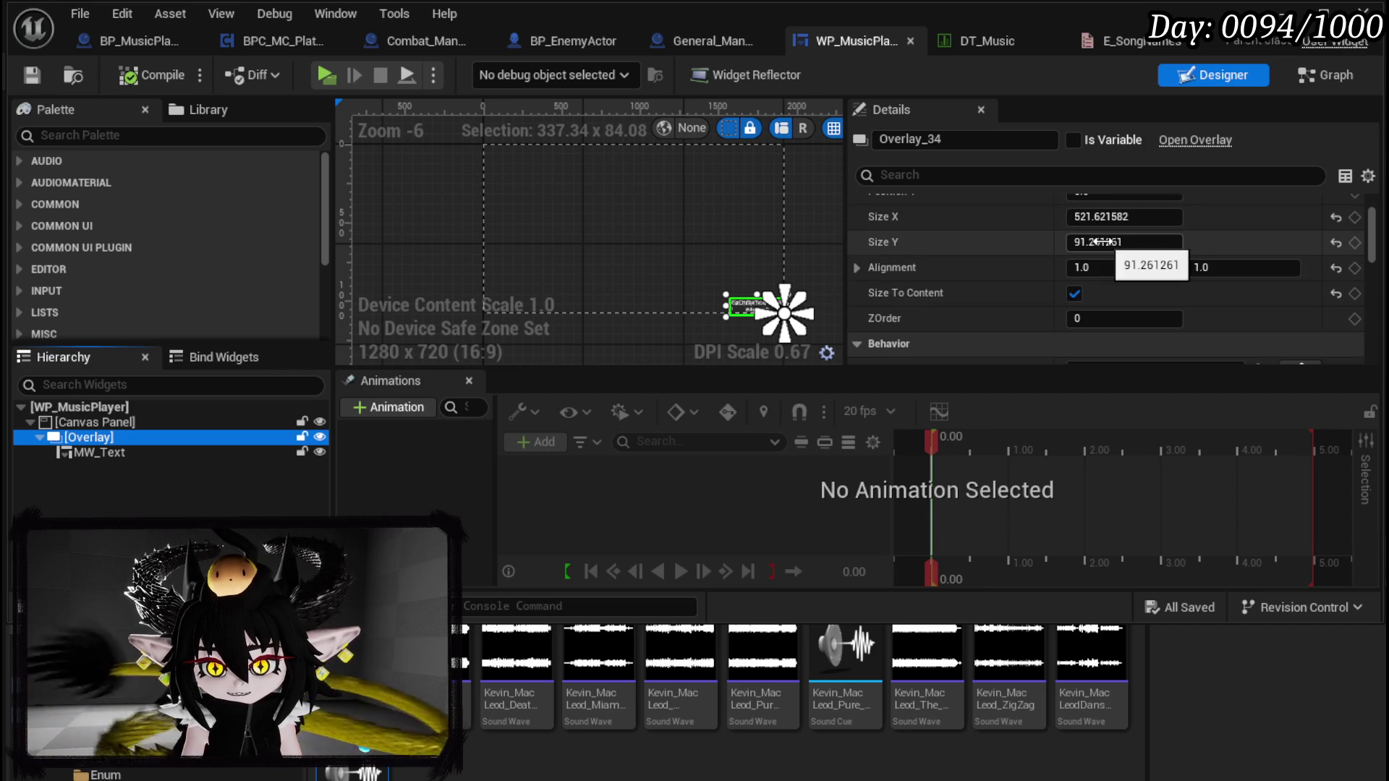
scroll(912, 302, "down", 10)
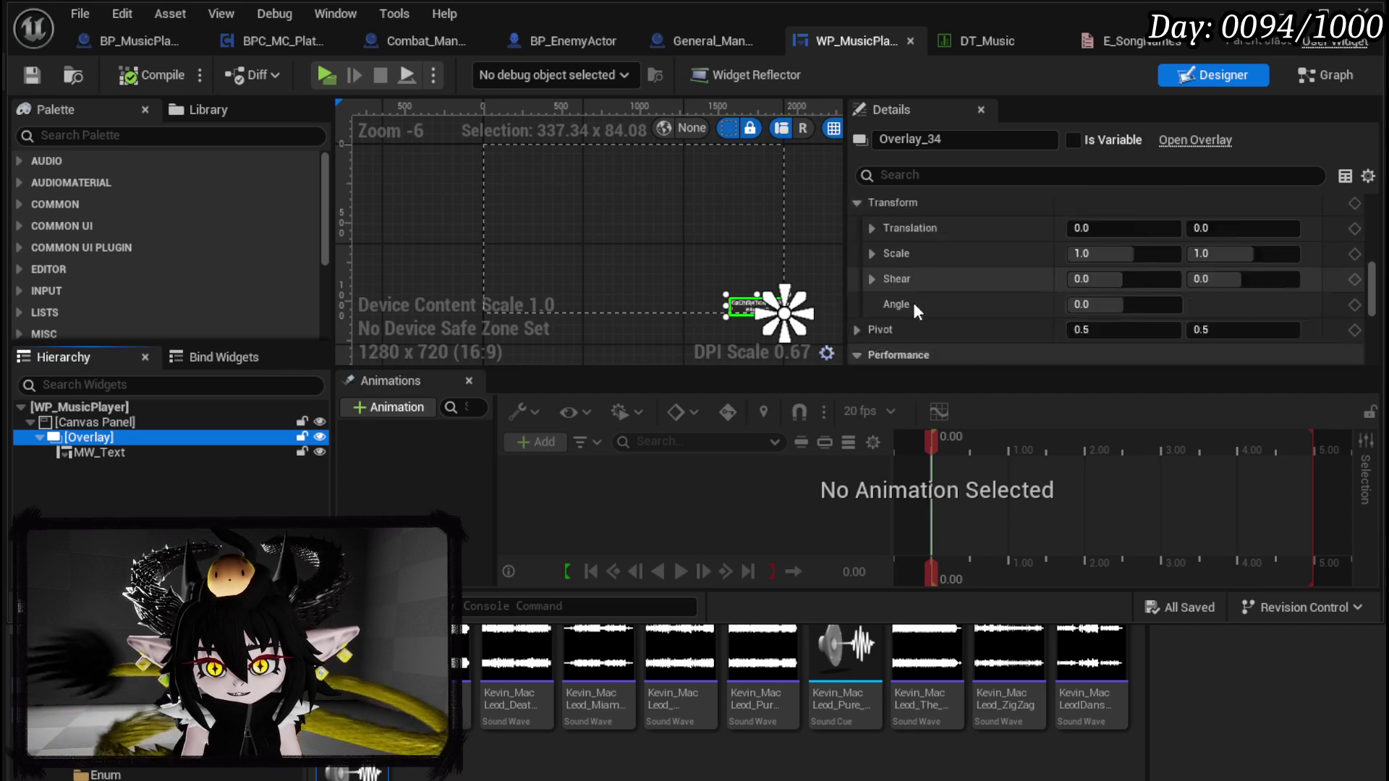
scroll(913, 301, "down", 7)
scroll(996, 298, "up", 4)
scroll(996, 299, "up", 3)
left_click(919, 175)
type("tin")
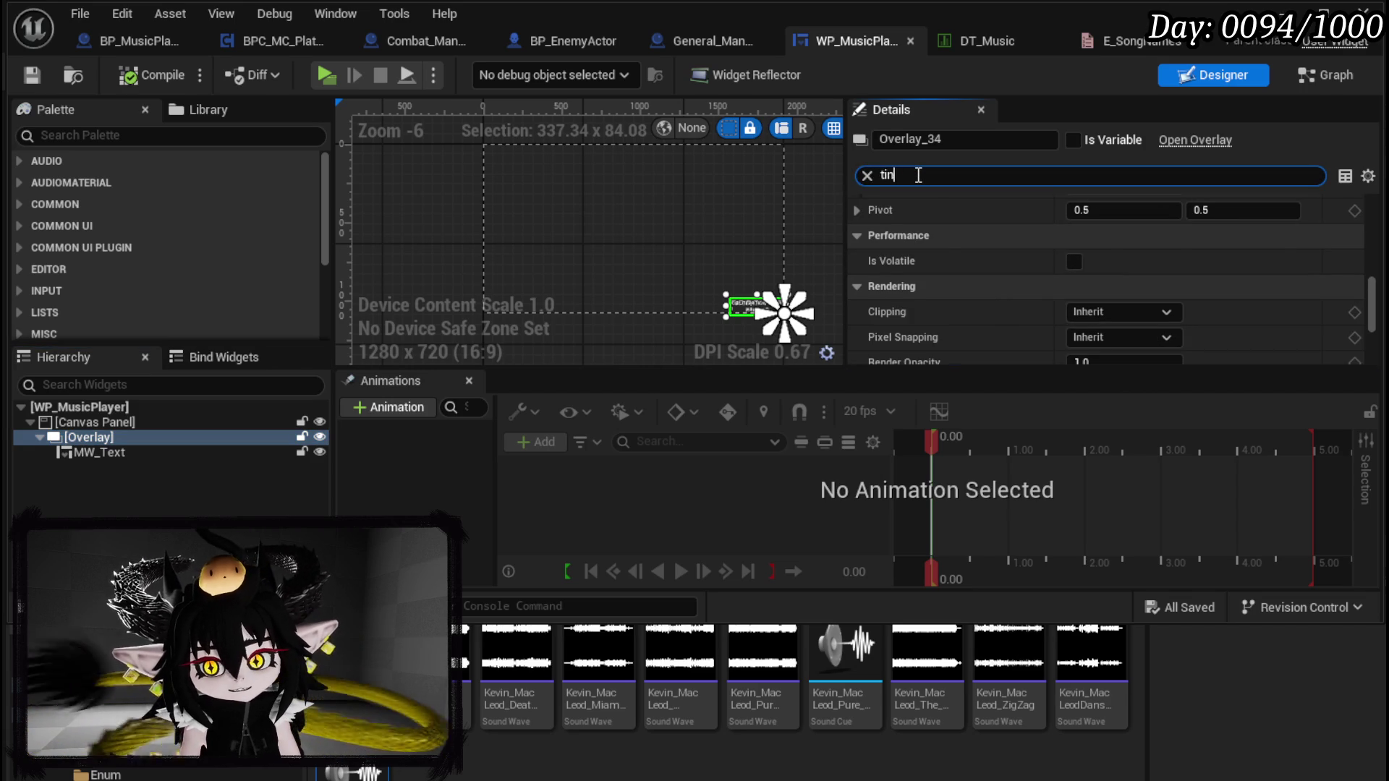
type("tpl")
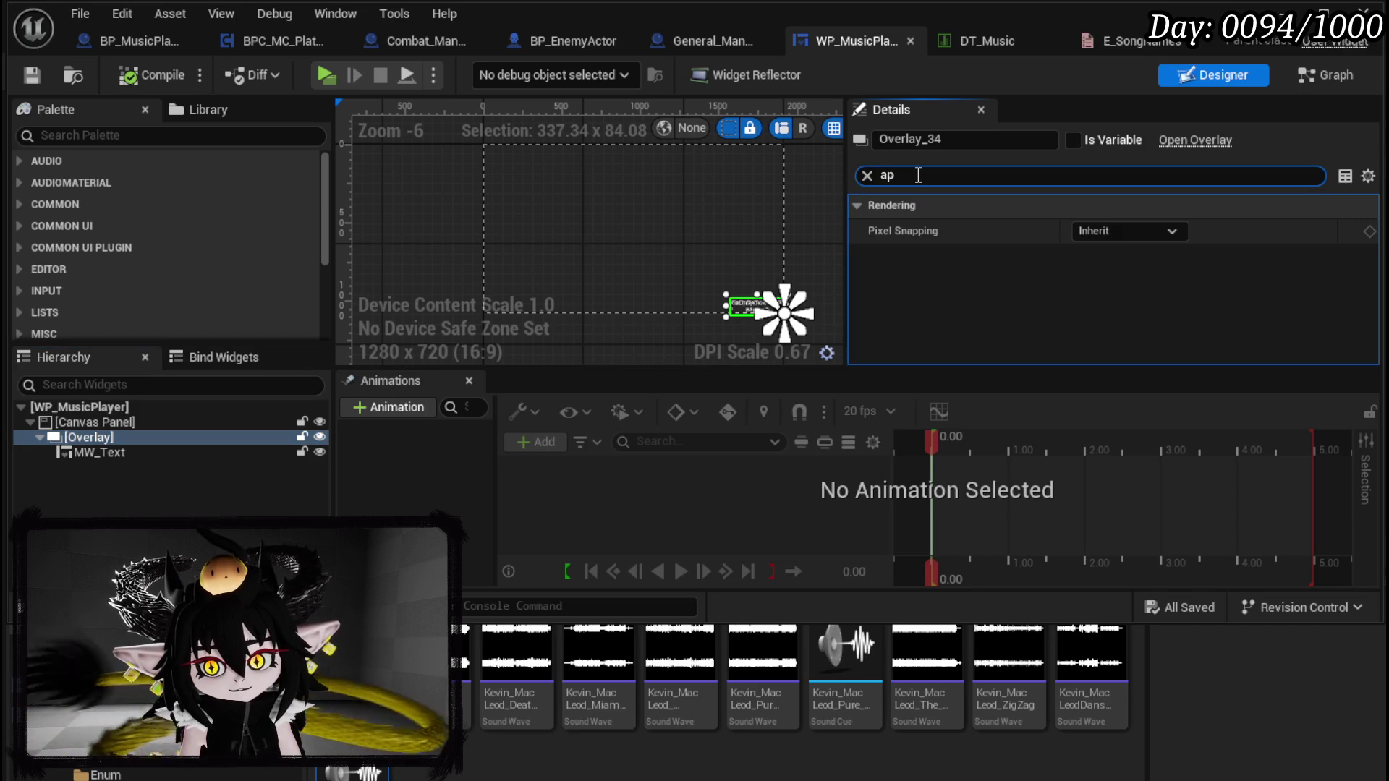
key("BackSpace")
type("lp")
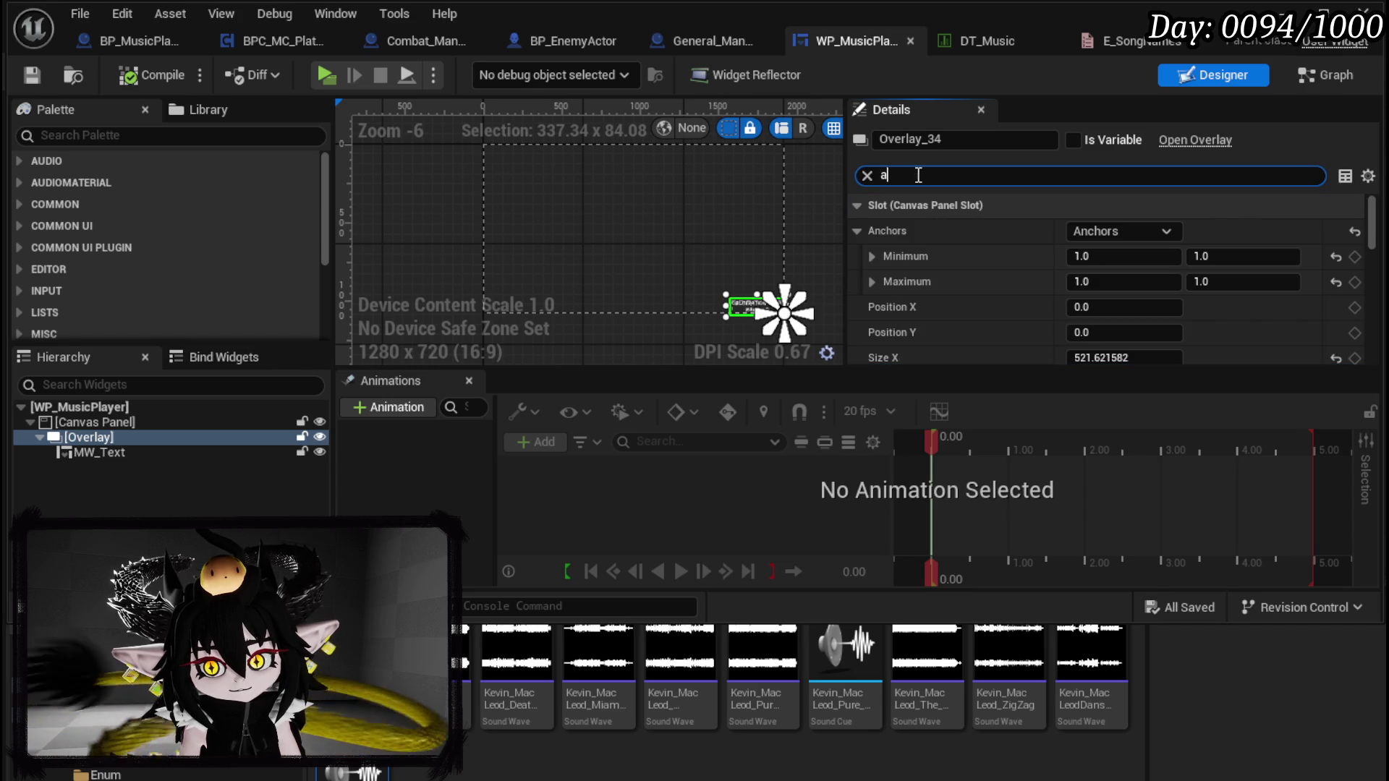
key("BackSpace")
key("BackSpace")
key("BackSpace")
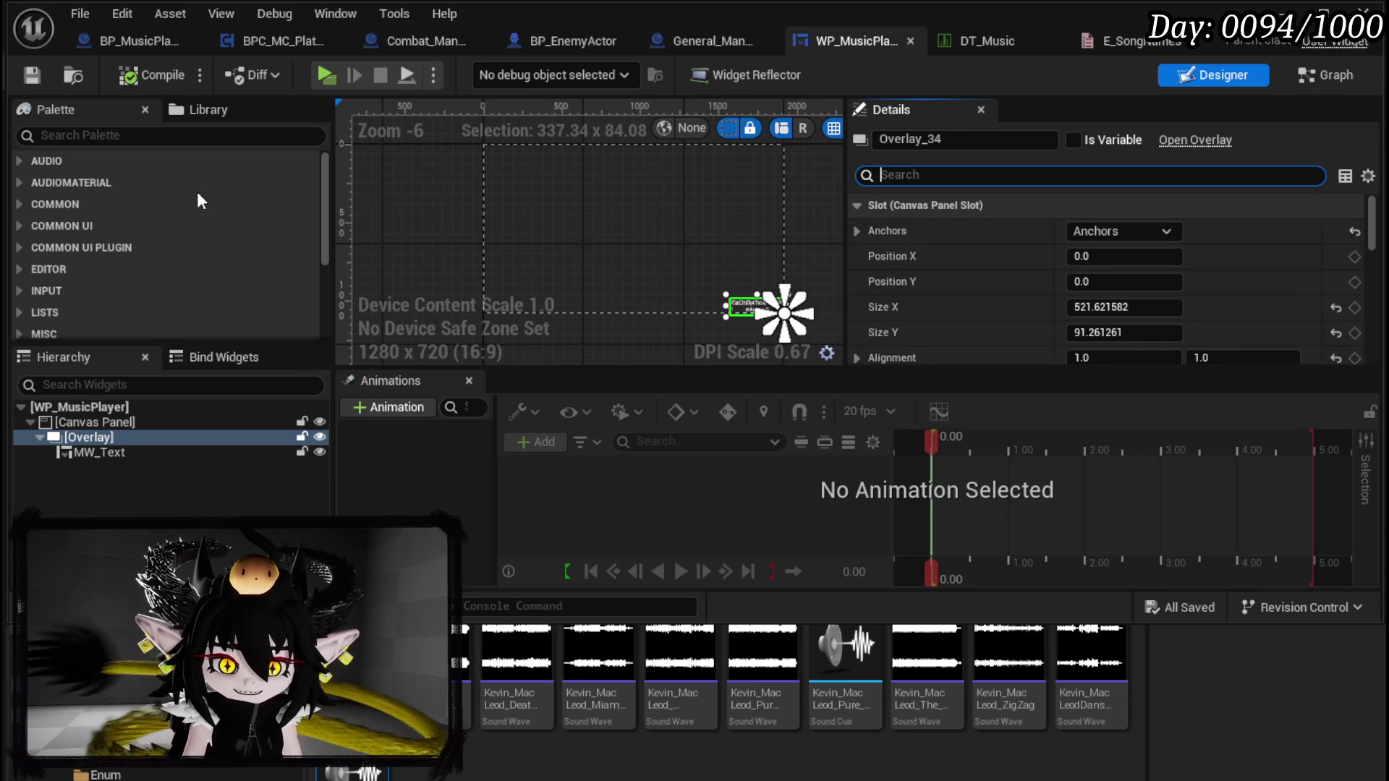
scroll(762, 289, "up", 3)
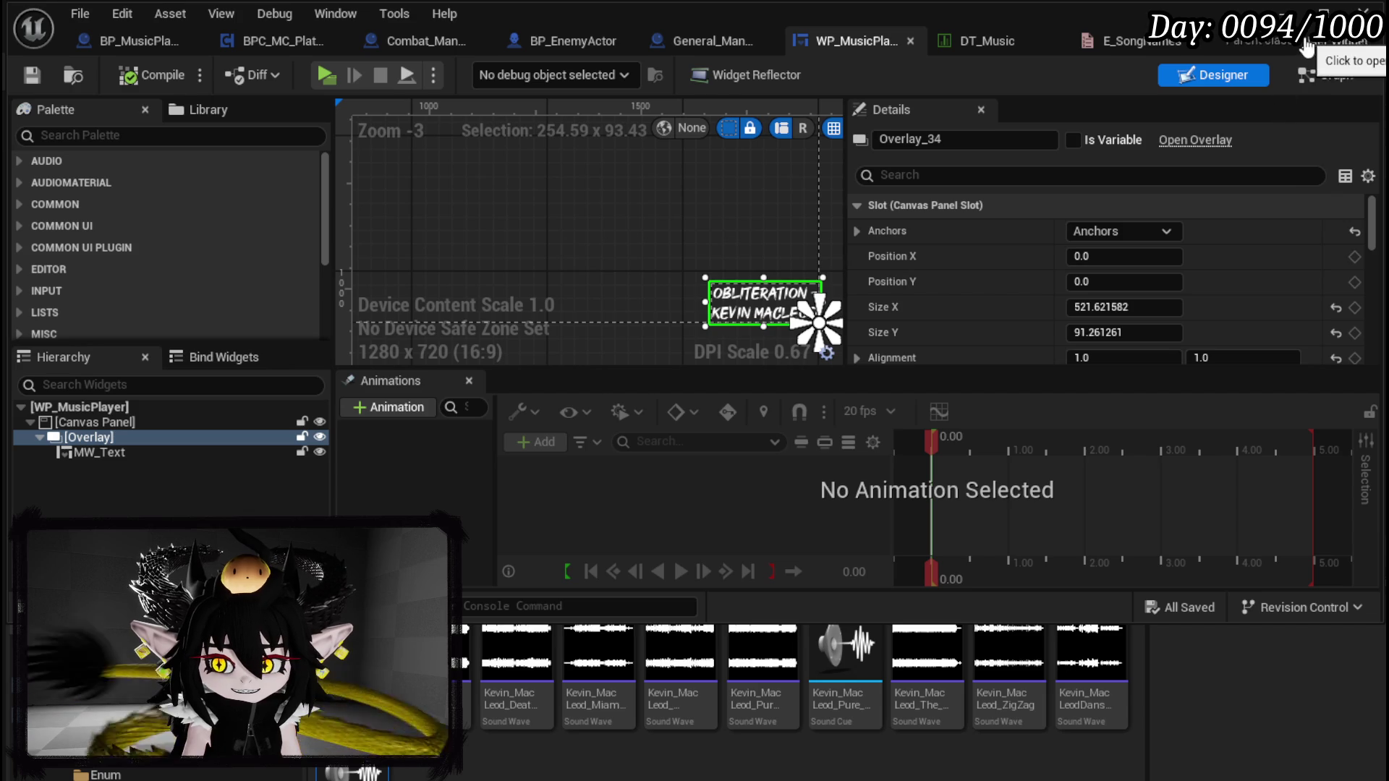
left_click_drag(759, 253, 614, 221)
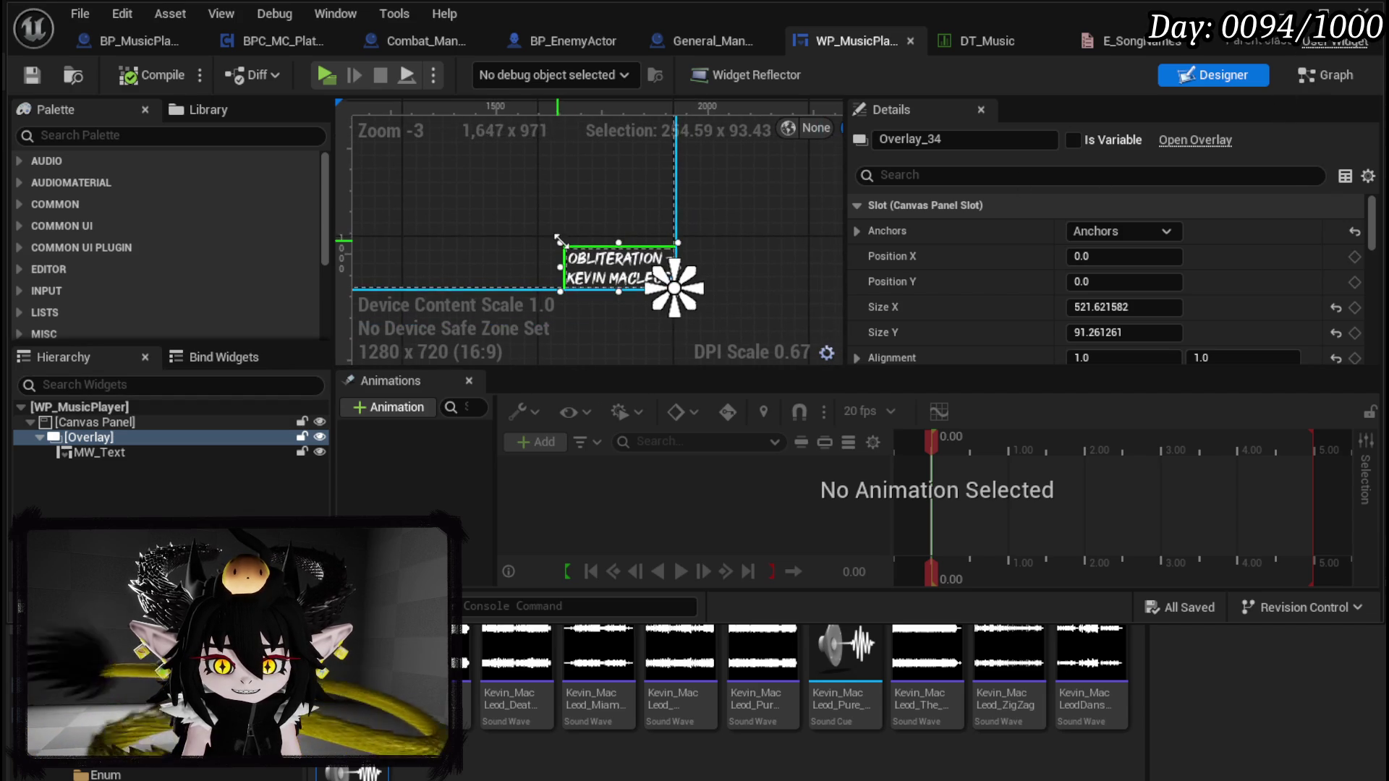
Step: Create a new widget animation named PopUp and open it for editing
left_click(409, 410)
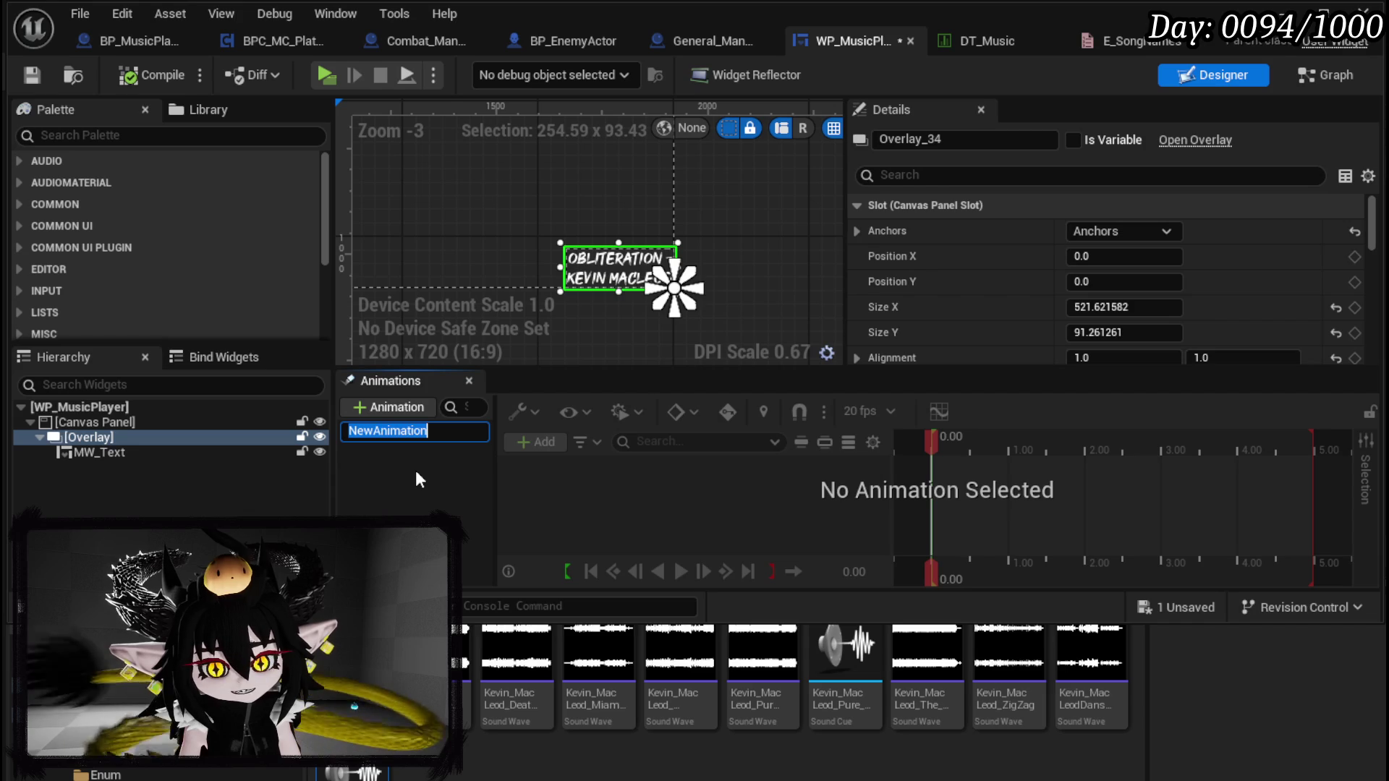
type("PopUp")
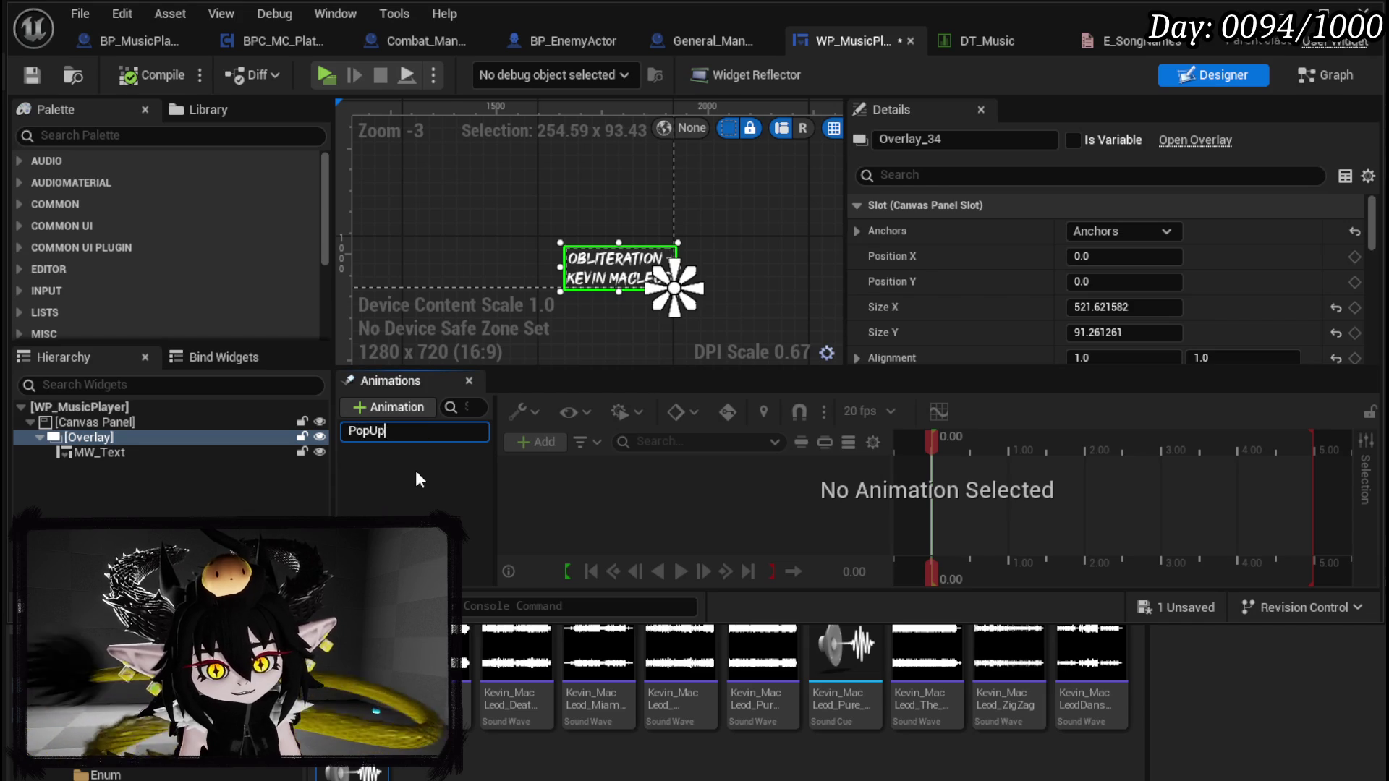
key("Return")
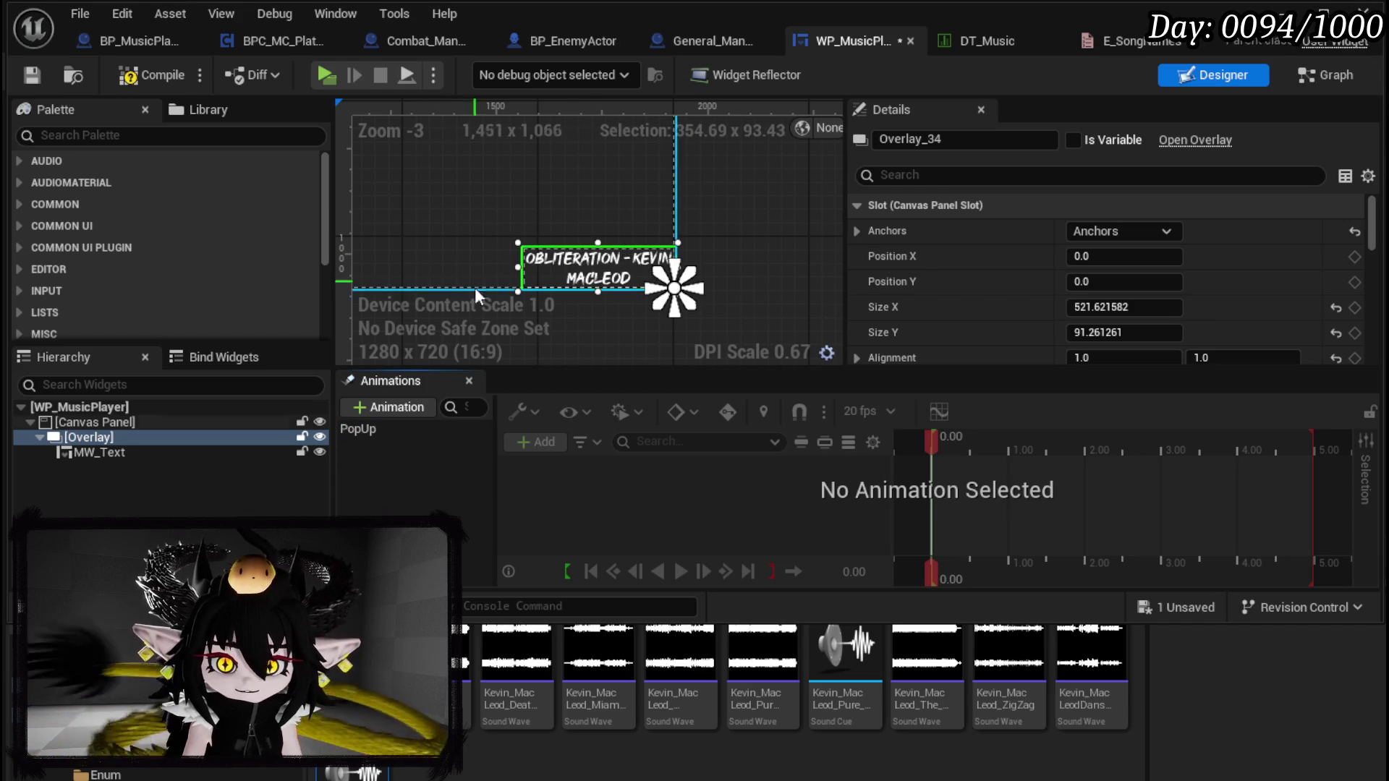
left_click(375, 430)
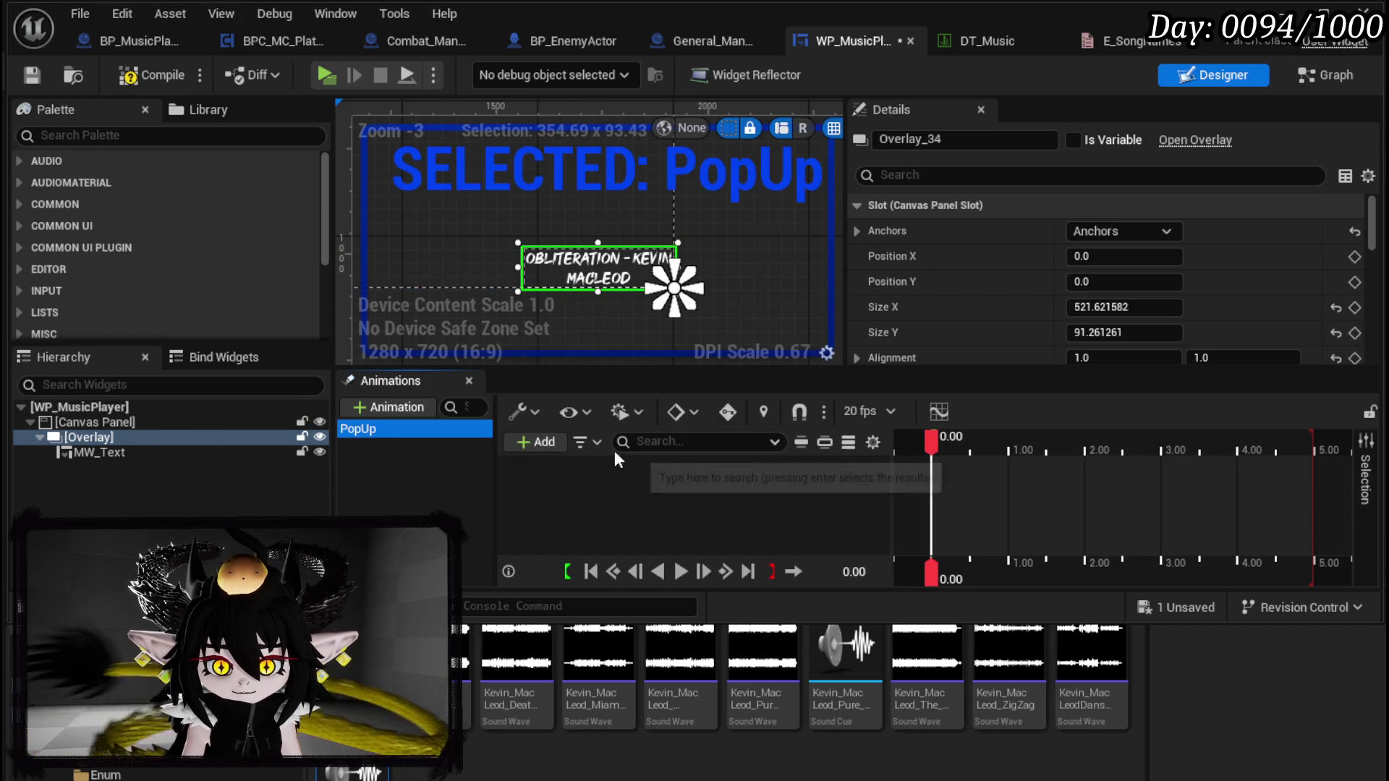
Step: Add Overlay_34 with a Transform track to PopUp and drag its Translation X higher
left_click(538, 443)
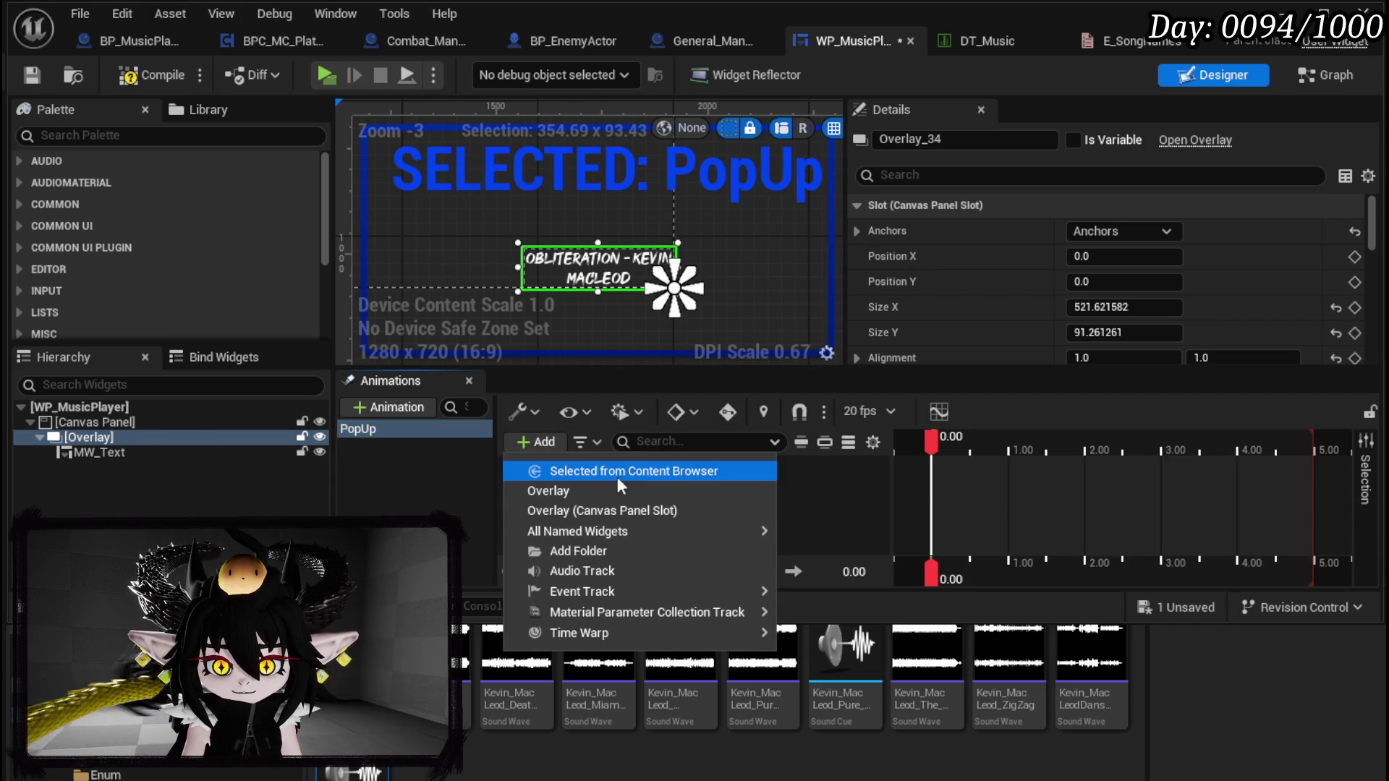
left_click(573, 490)
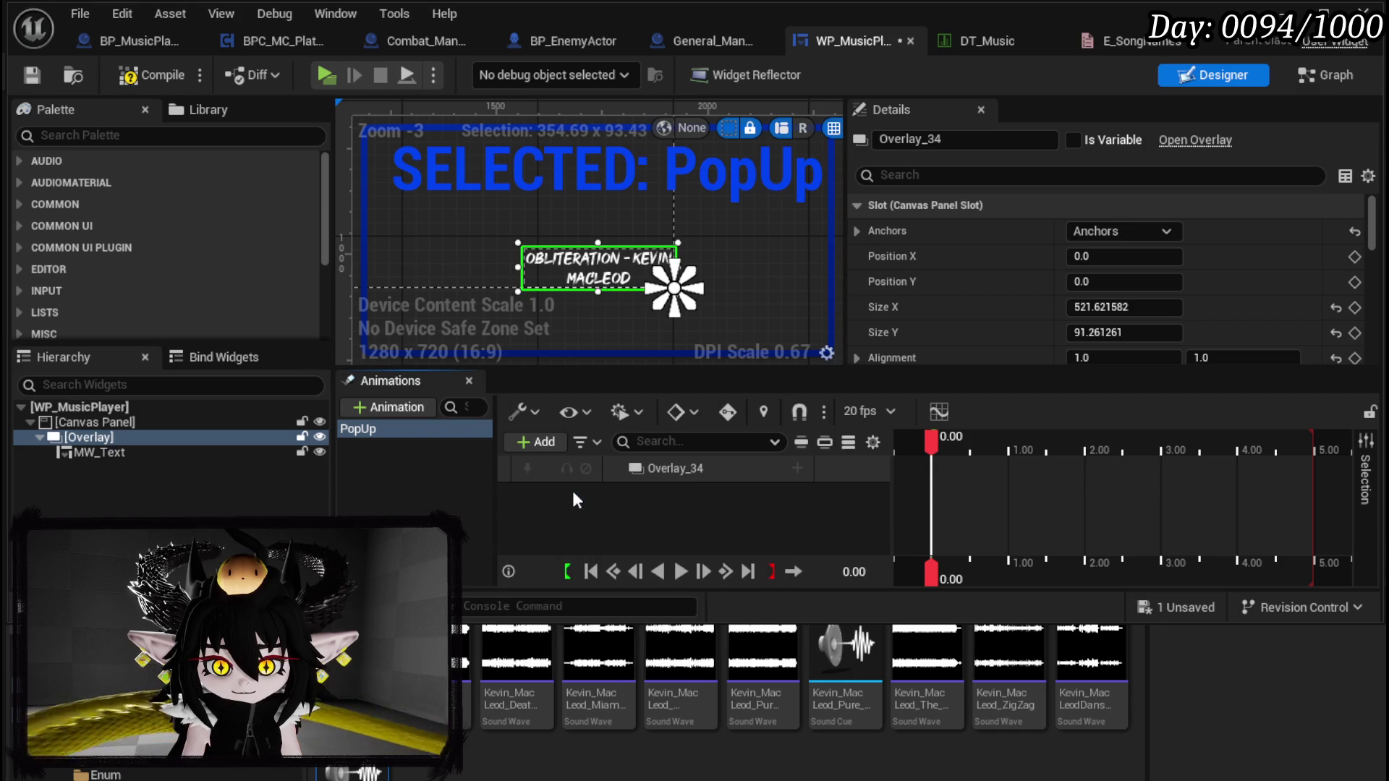
left_click(796, 469)
left_click(858, 777)
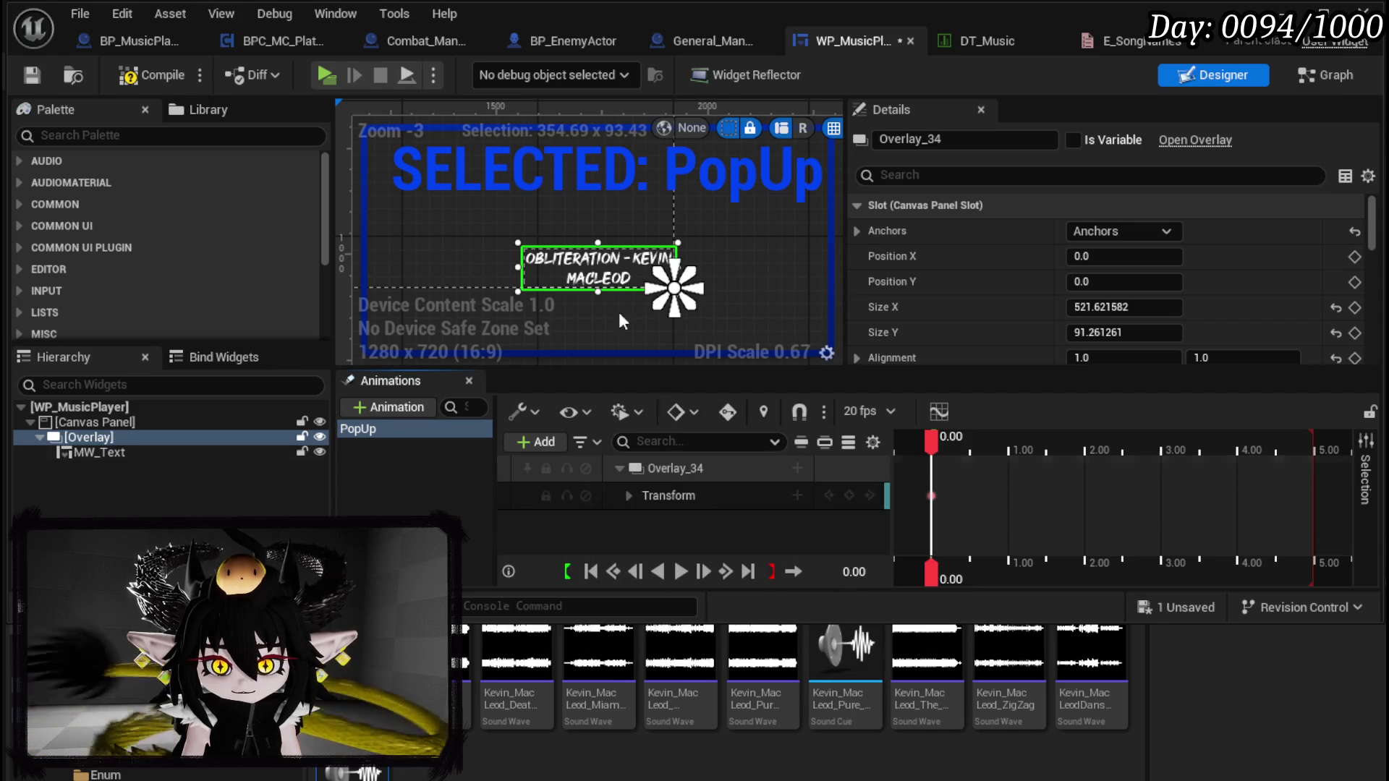
left_click(626, 499)
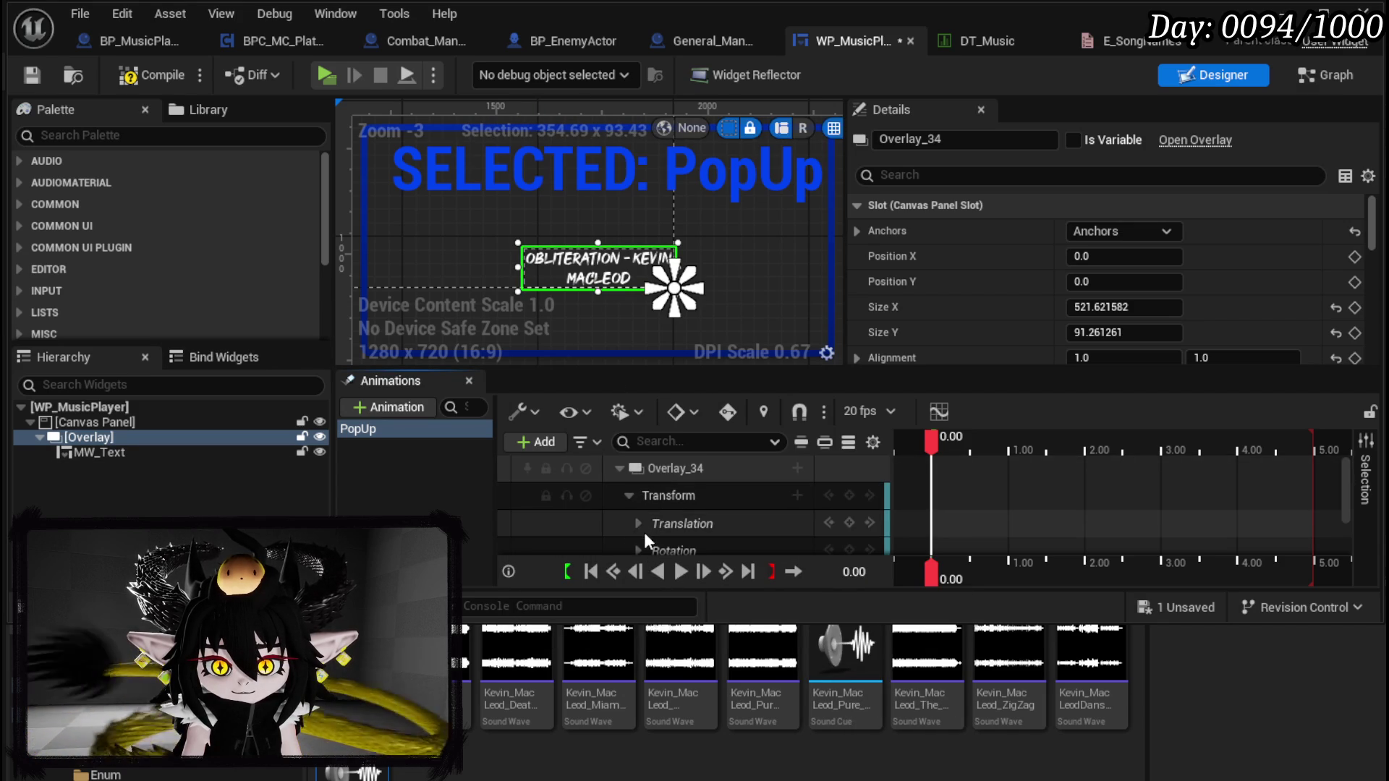
left_click(637, 525)
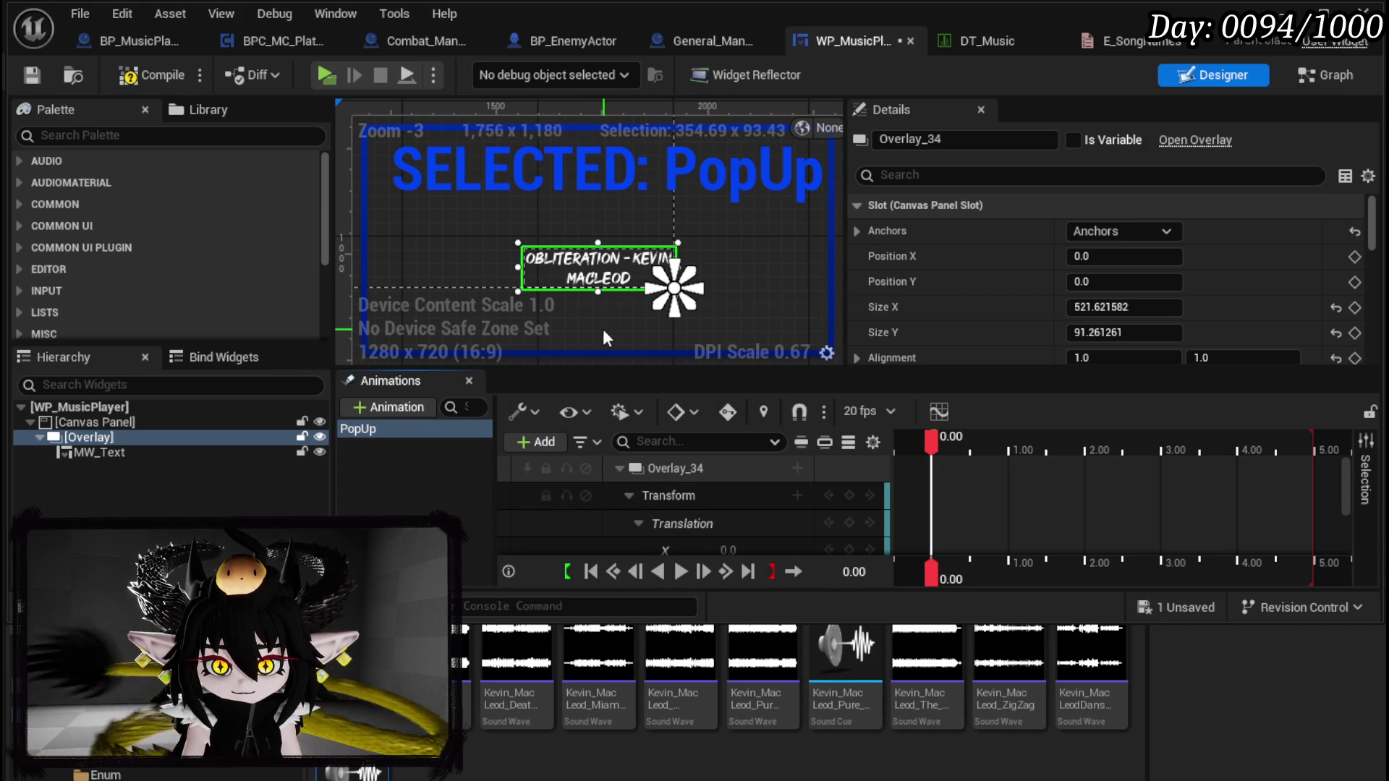
scroll(720, 517, "down", 1)
left_click_drag(728, 520, 890, 520)
Step: Set the Overlay's Translation X to 1000 at the start of PopUp
left_click(728, 521)
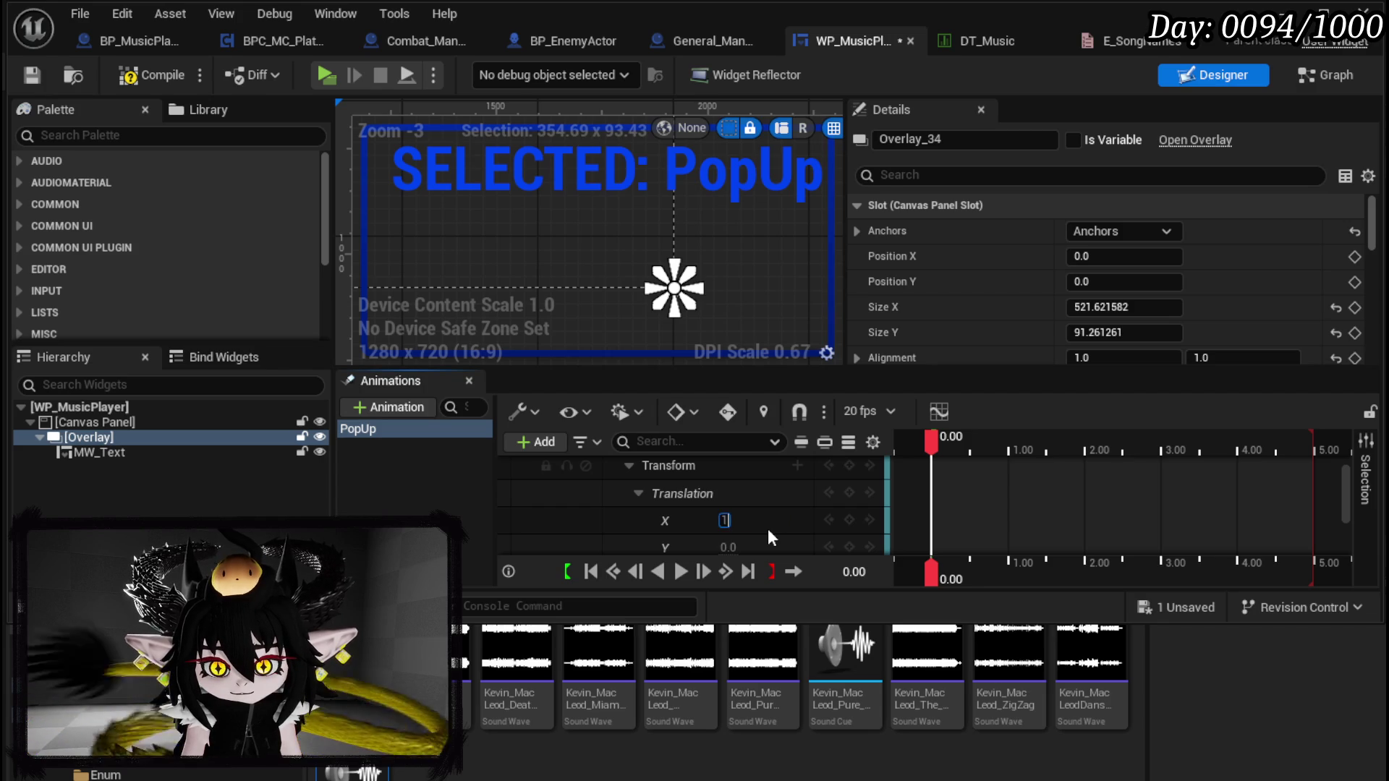
type("00")
key("Return")
left_click(735, 521)
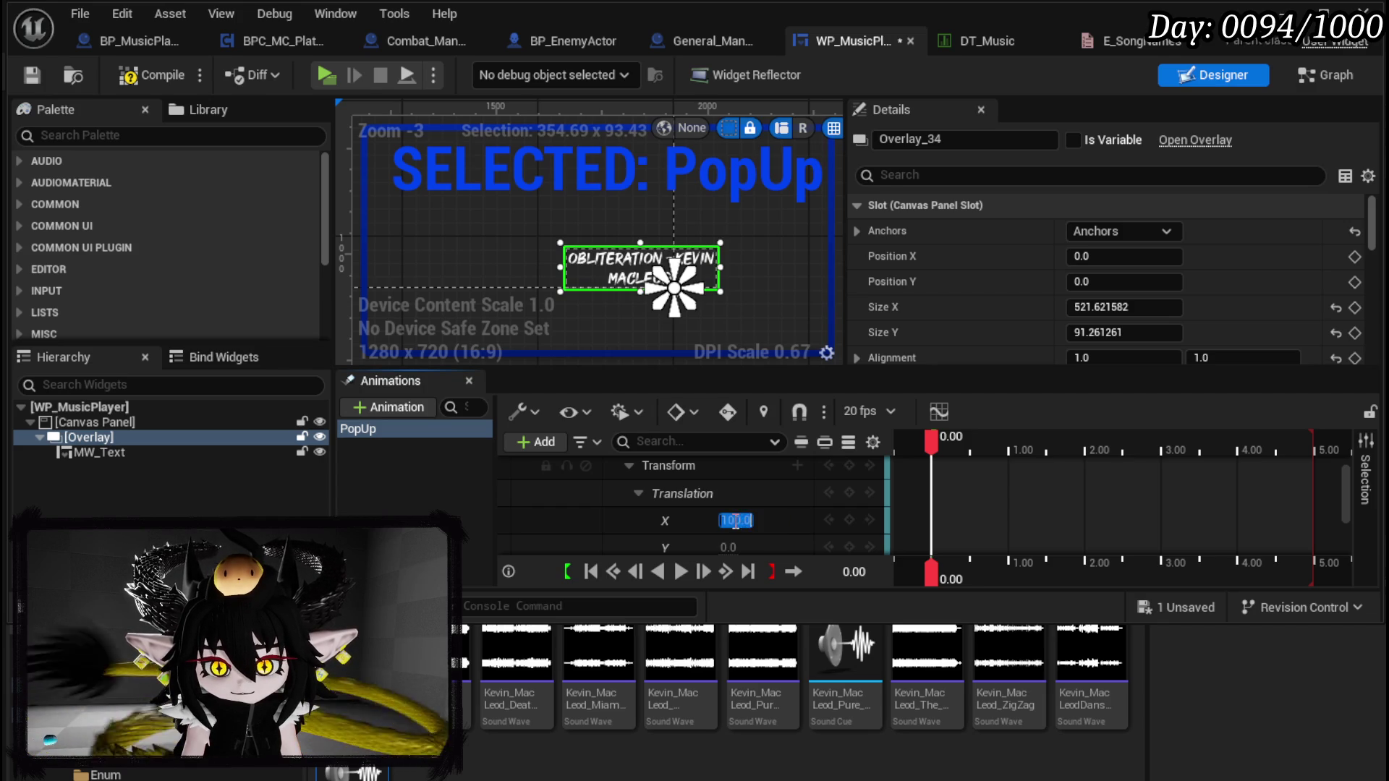
type("1000")
key("Return")
scroll(753, 289, "down", 3)
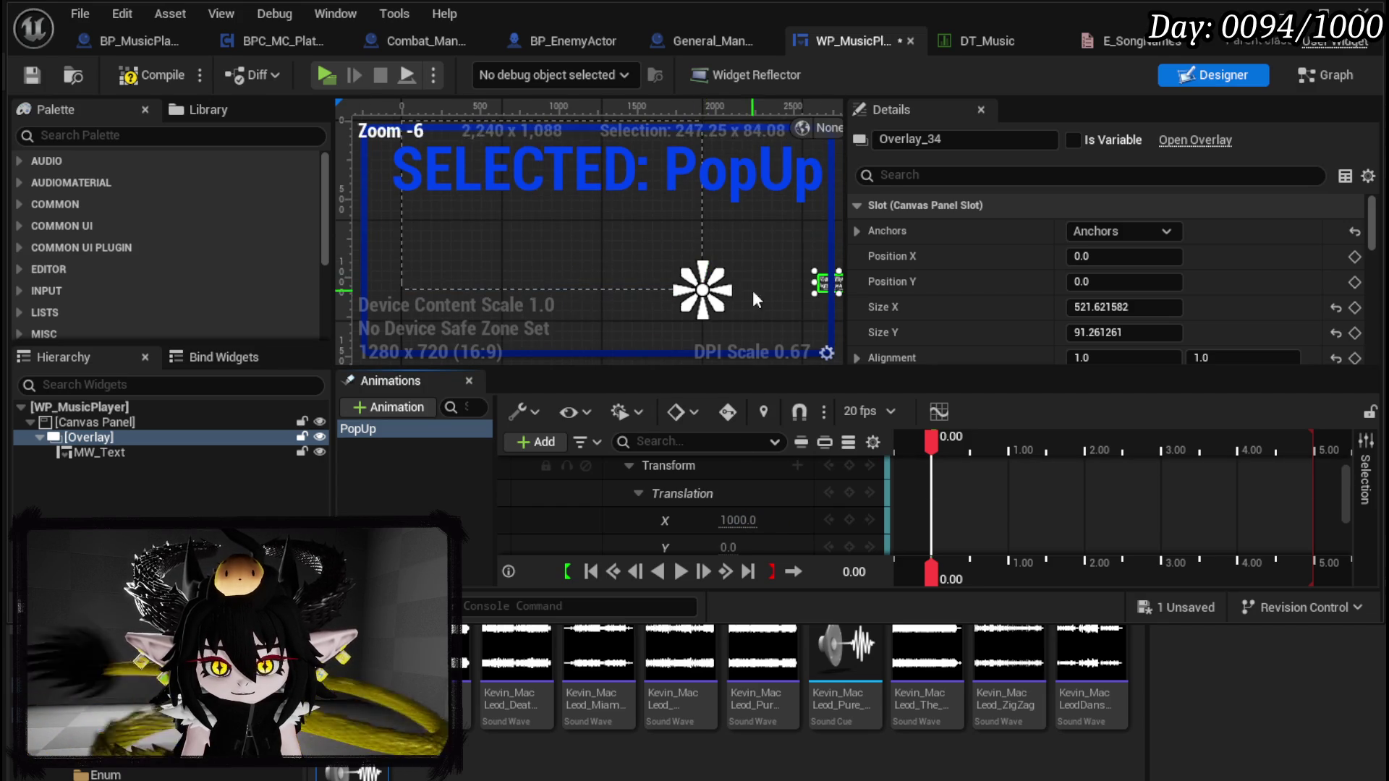
Step: Key Translation X at 0 at about 0.21 seconds and compile the widget
mouse_move(938, 448)
left_mouse_down()
mouse_move(968, 448)
mouse_move(948, 442)
left_mouse_up()
left_click(738, 520)
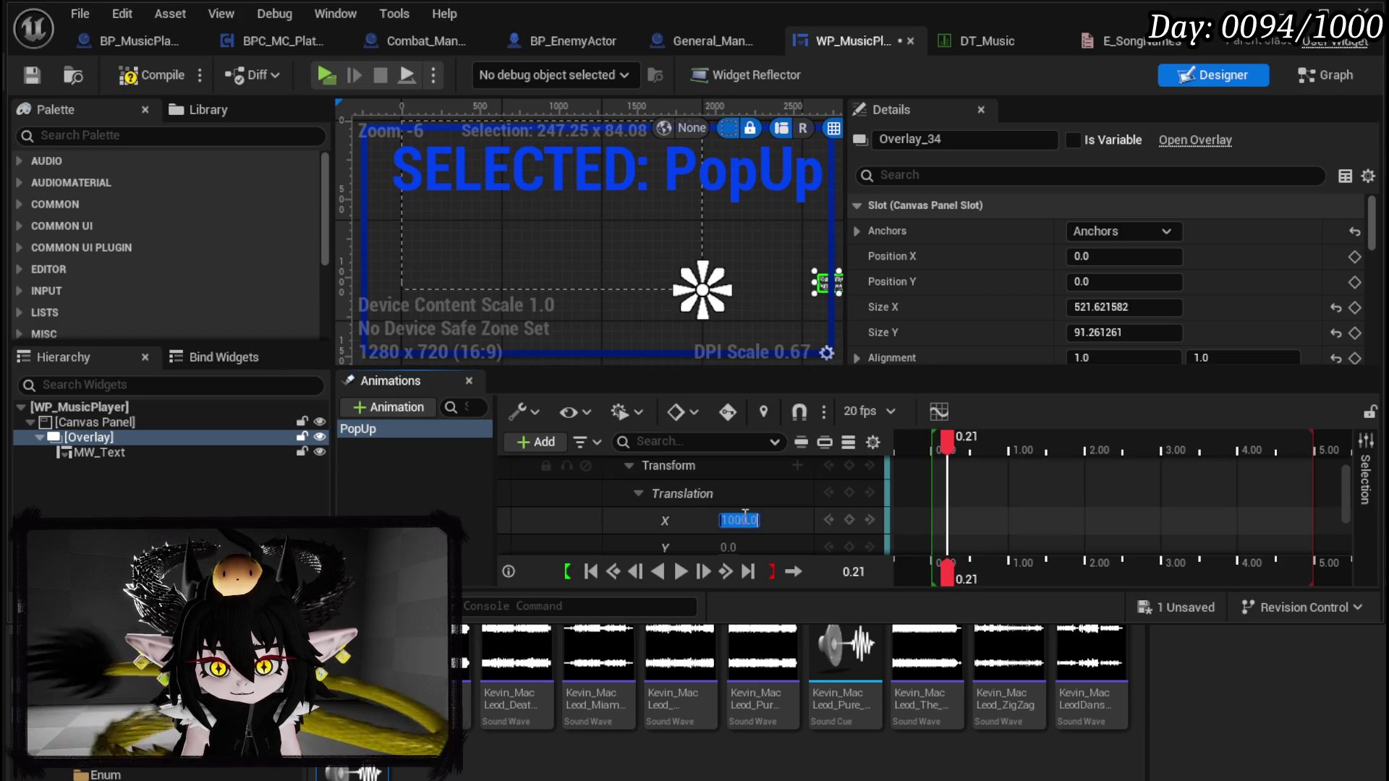
type("0")
key("Return")
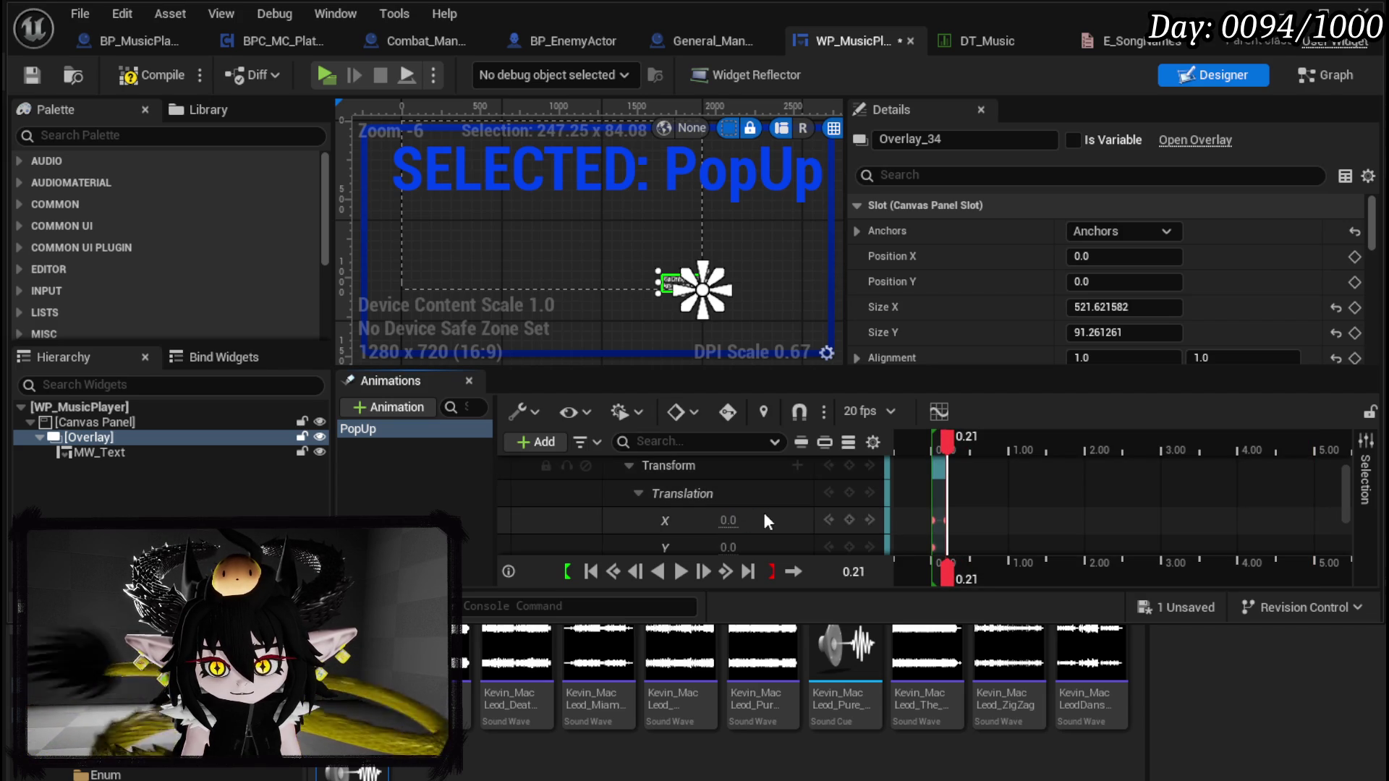
left_click(155, 76)
Step: Play the PopUp animation several times to preview the overlay sliding in
left_click(675, 573)
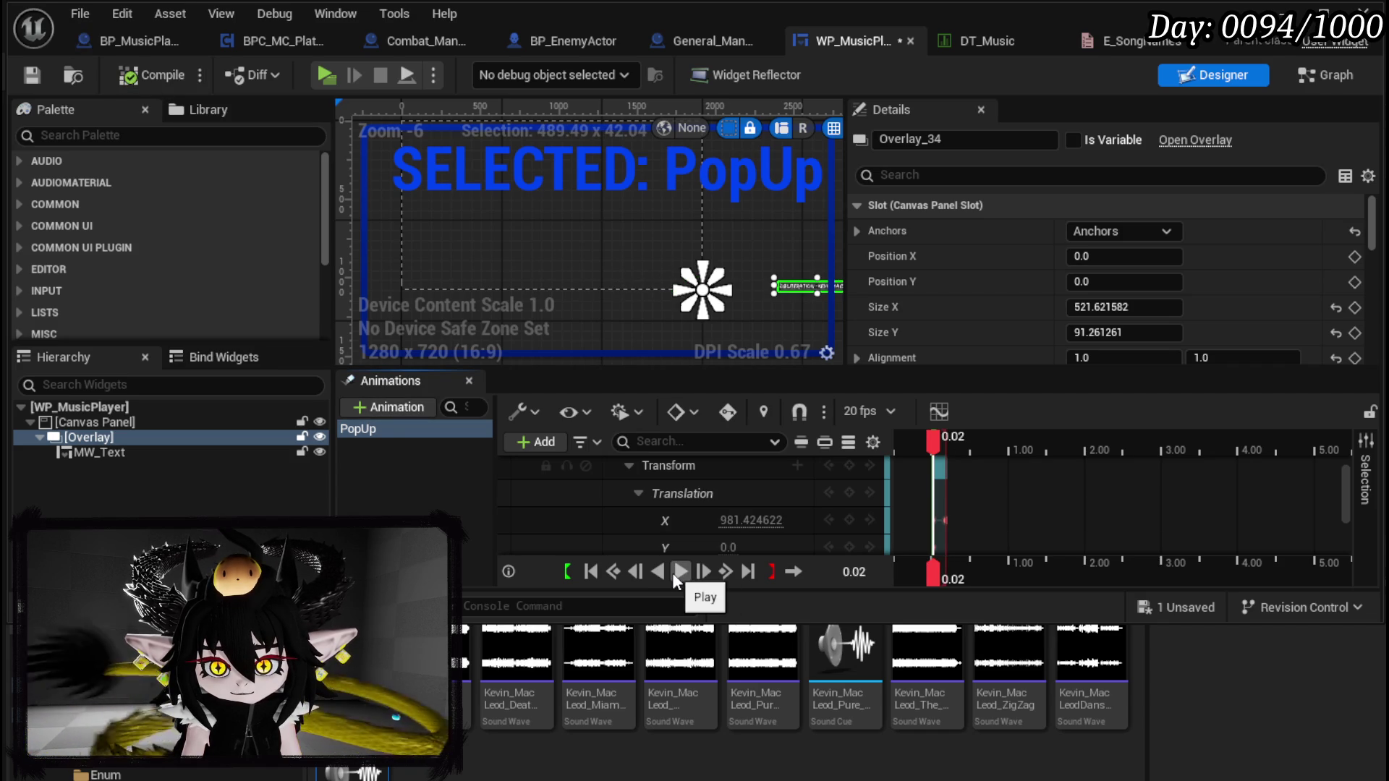
left_click(675, 572)
left_click(675, 572)
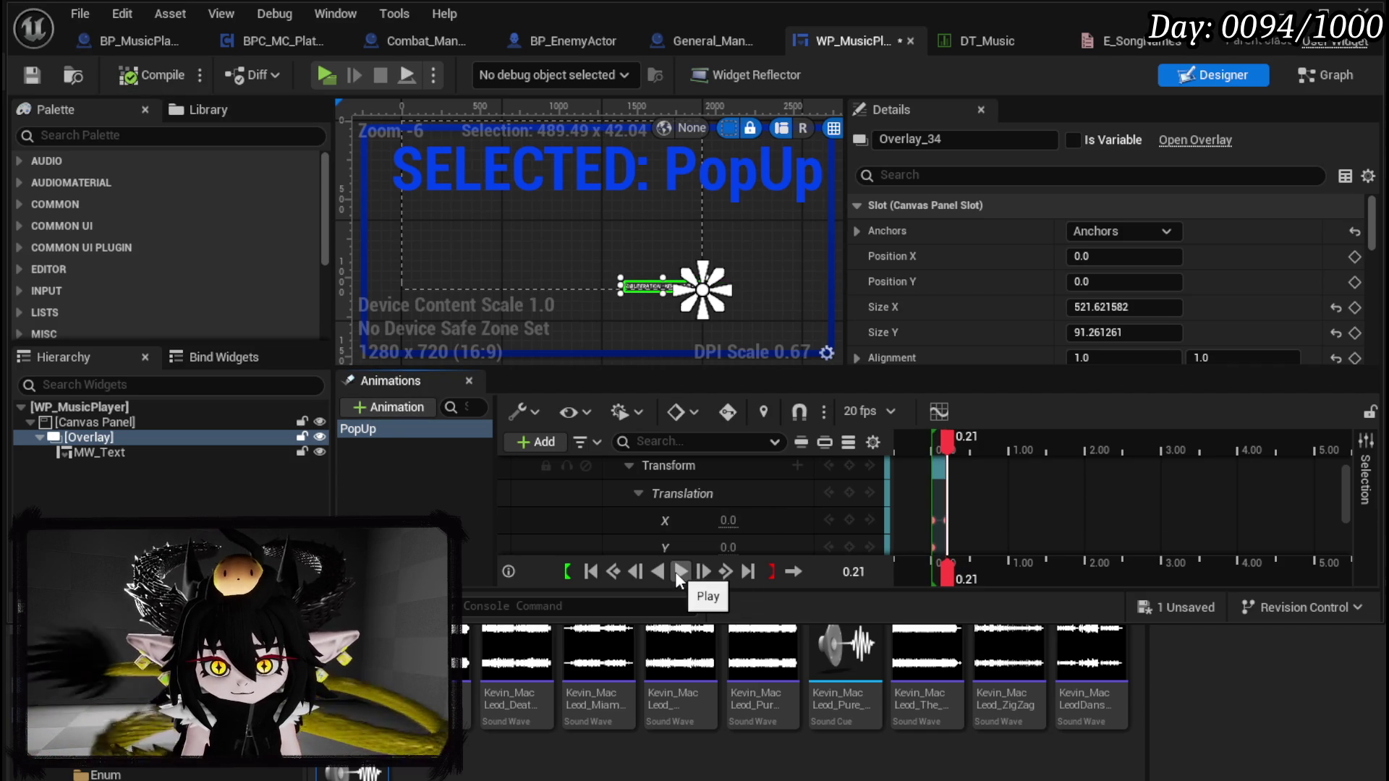
scroll(756, 235, "up", 4)
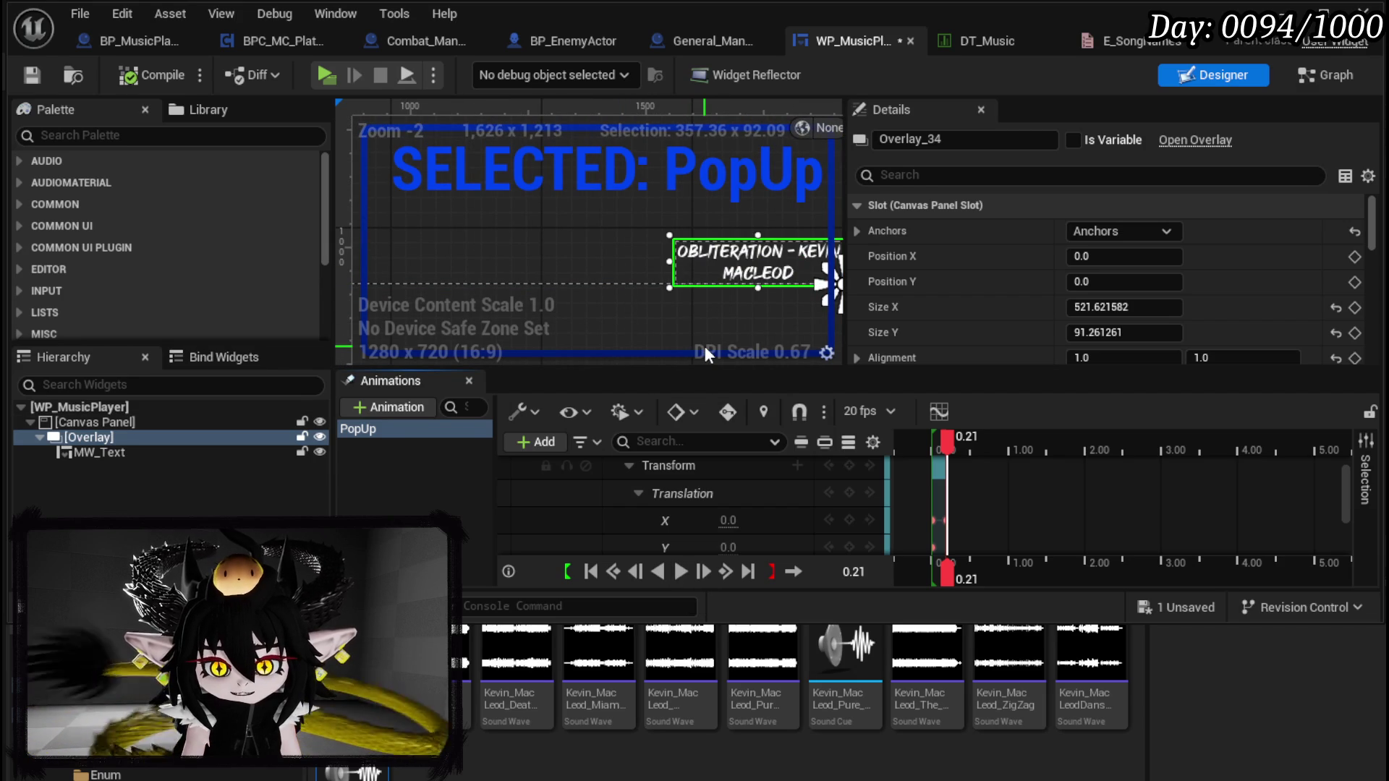
left_click(93, 440)
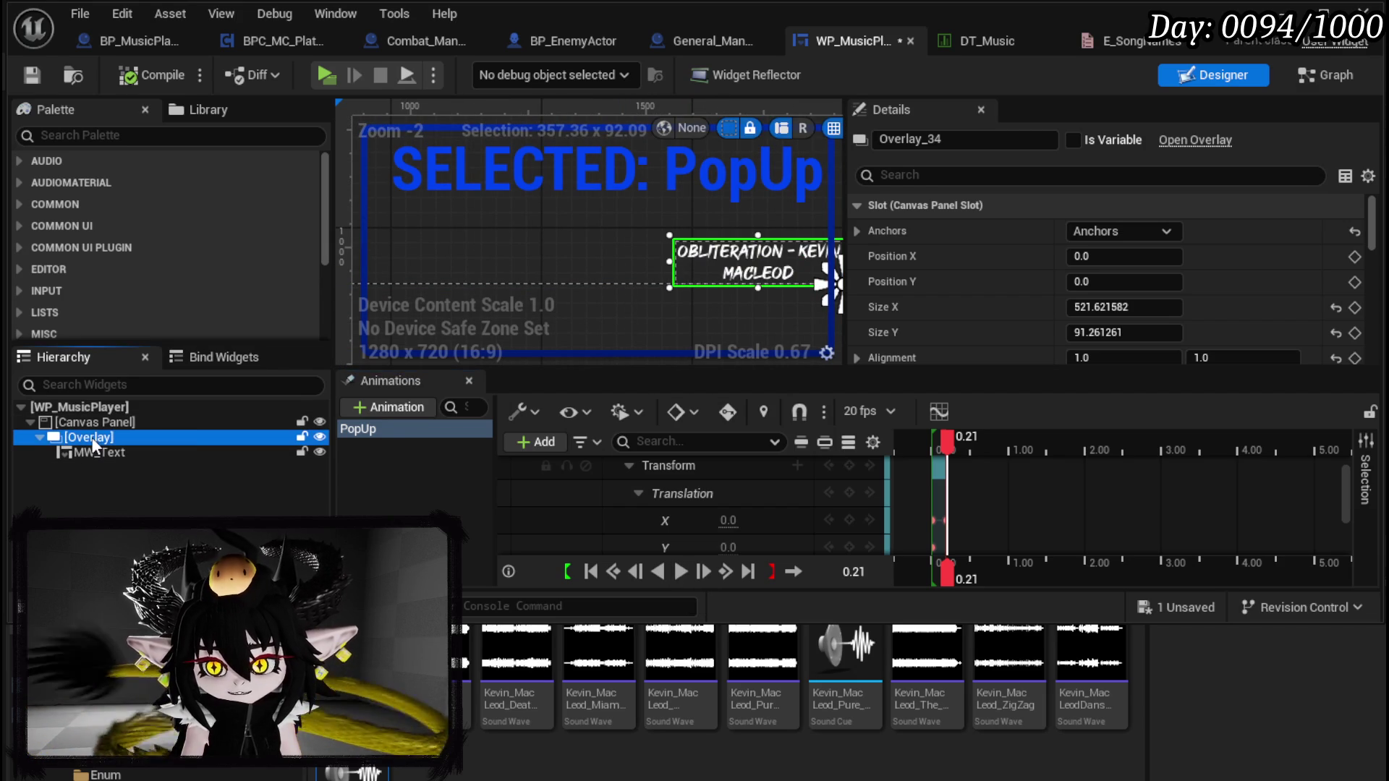
Step: Set the Overlay's slot Position X to -25
left_click(442, 476)
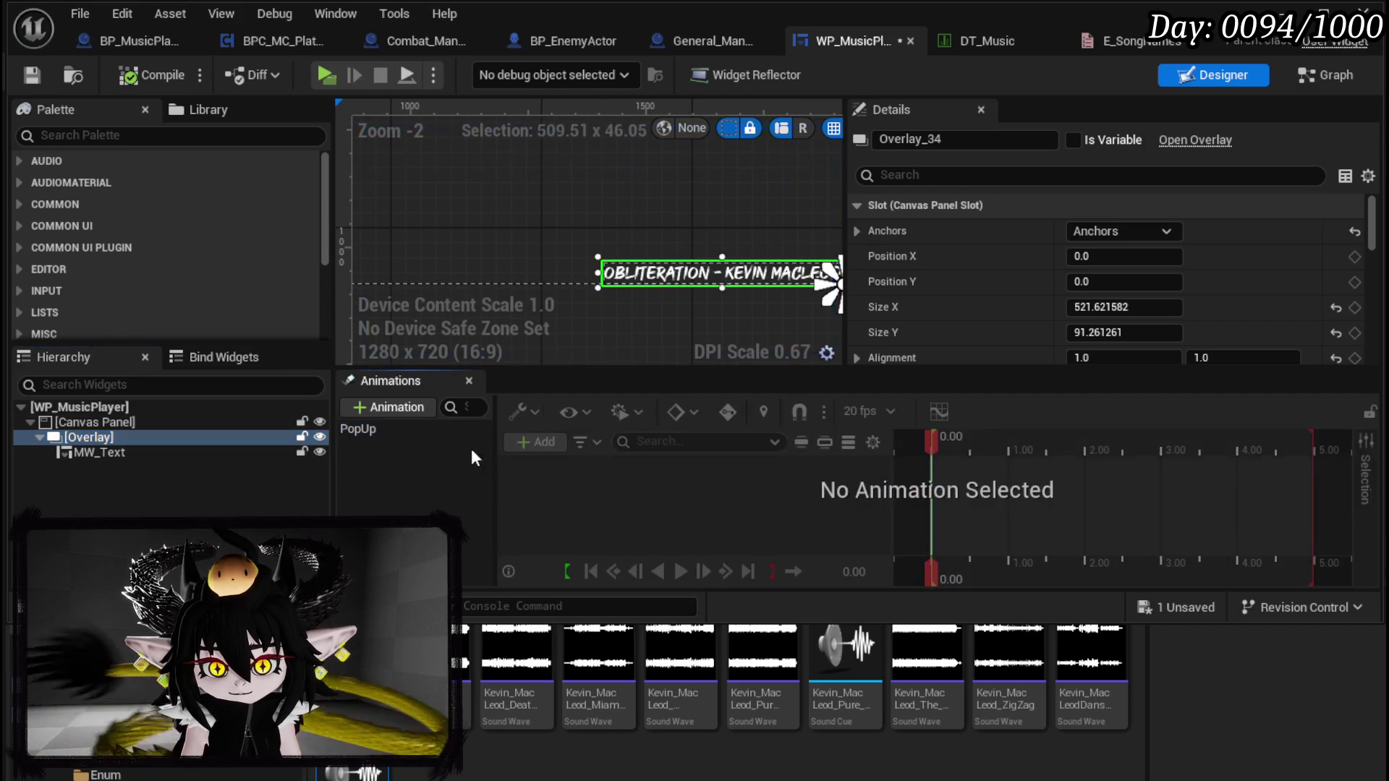
left_click_drag(627, 284, 548, 277)
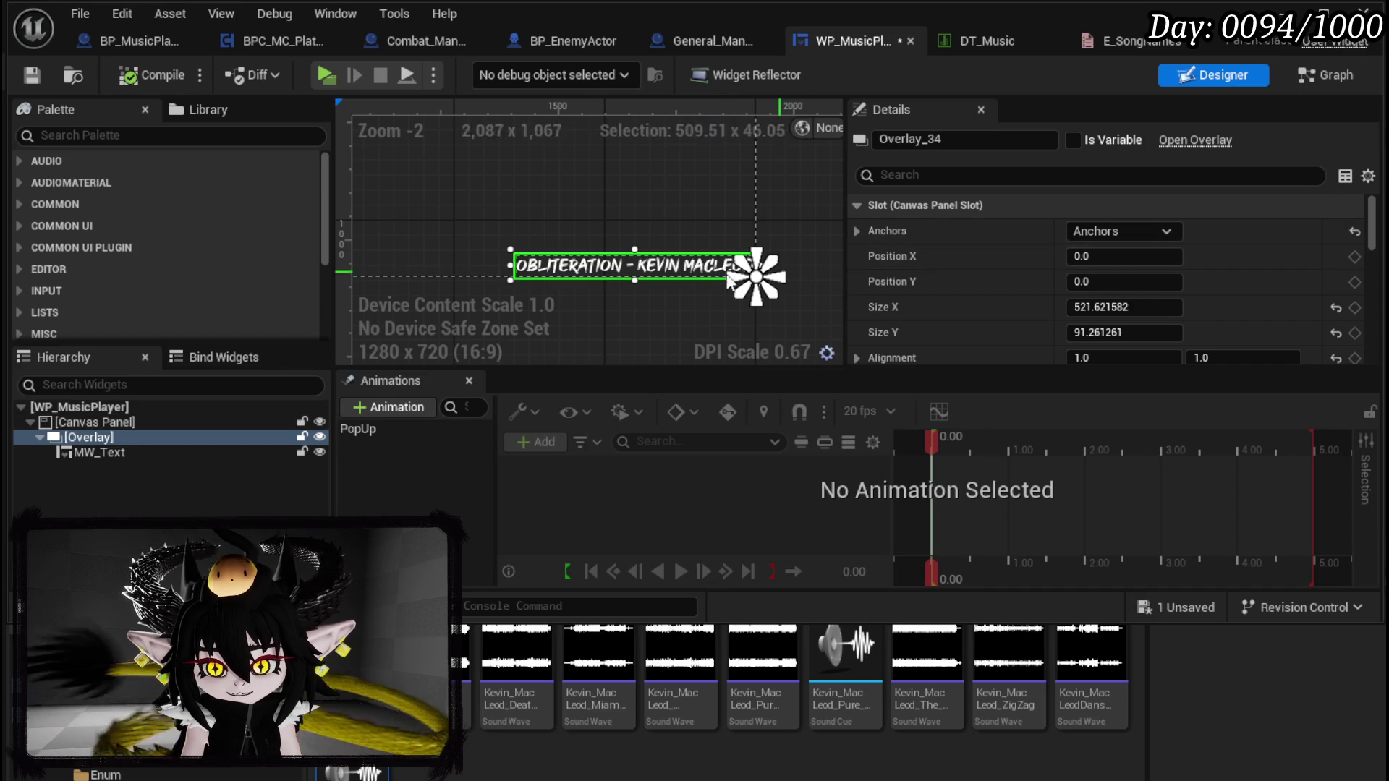
left_click(1114, 259)
type("10")
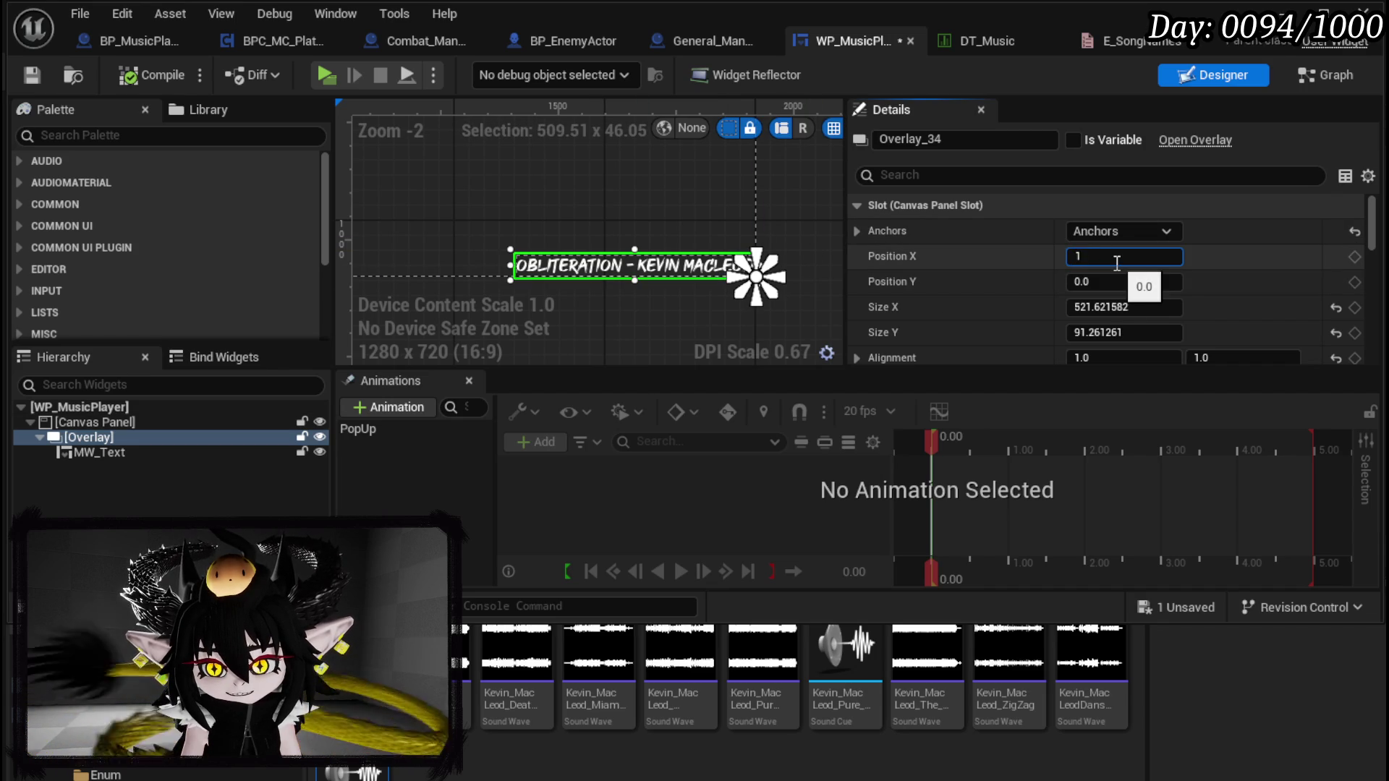
key("Return")
type("-")
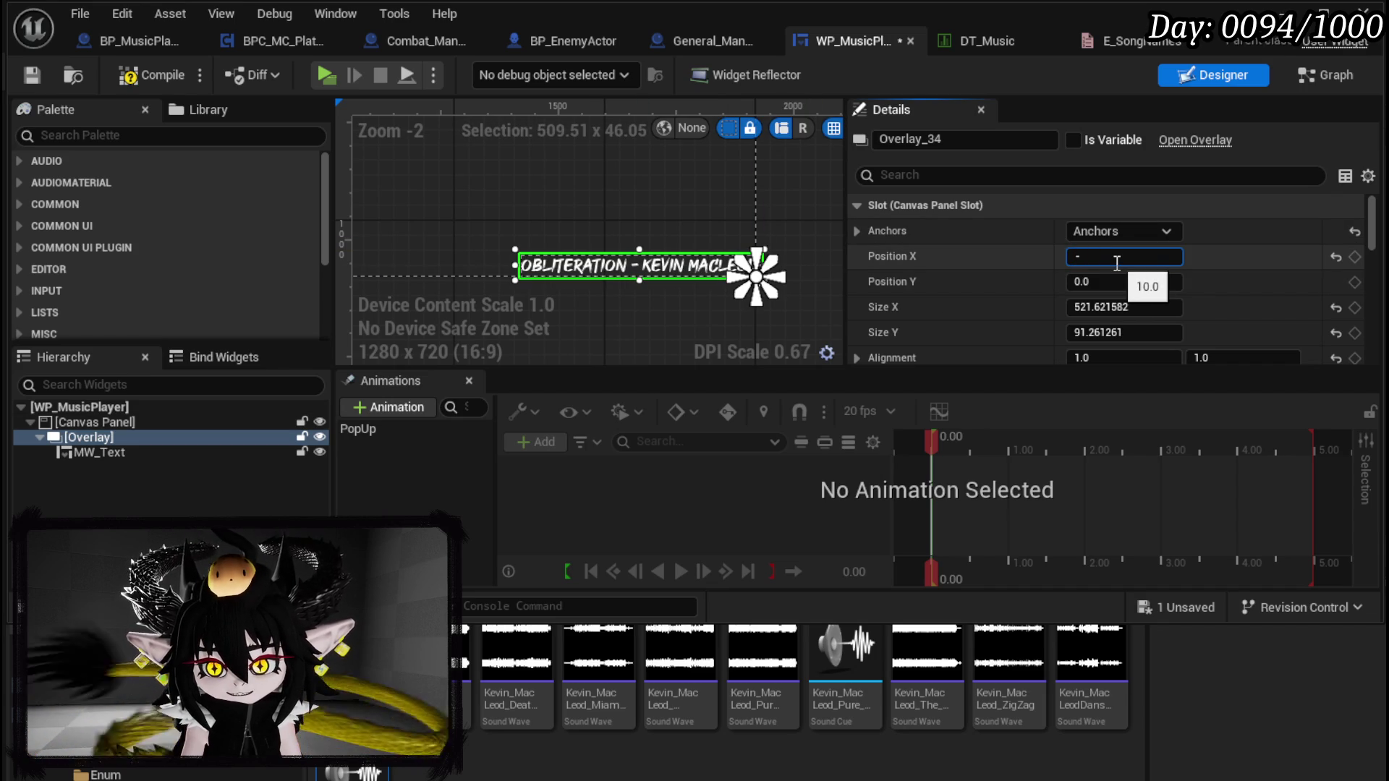
type("25")
key("Return")
Step: Set the Overlay's slot Position Y to -25 and compile with F7
left_click(1115, 280)
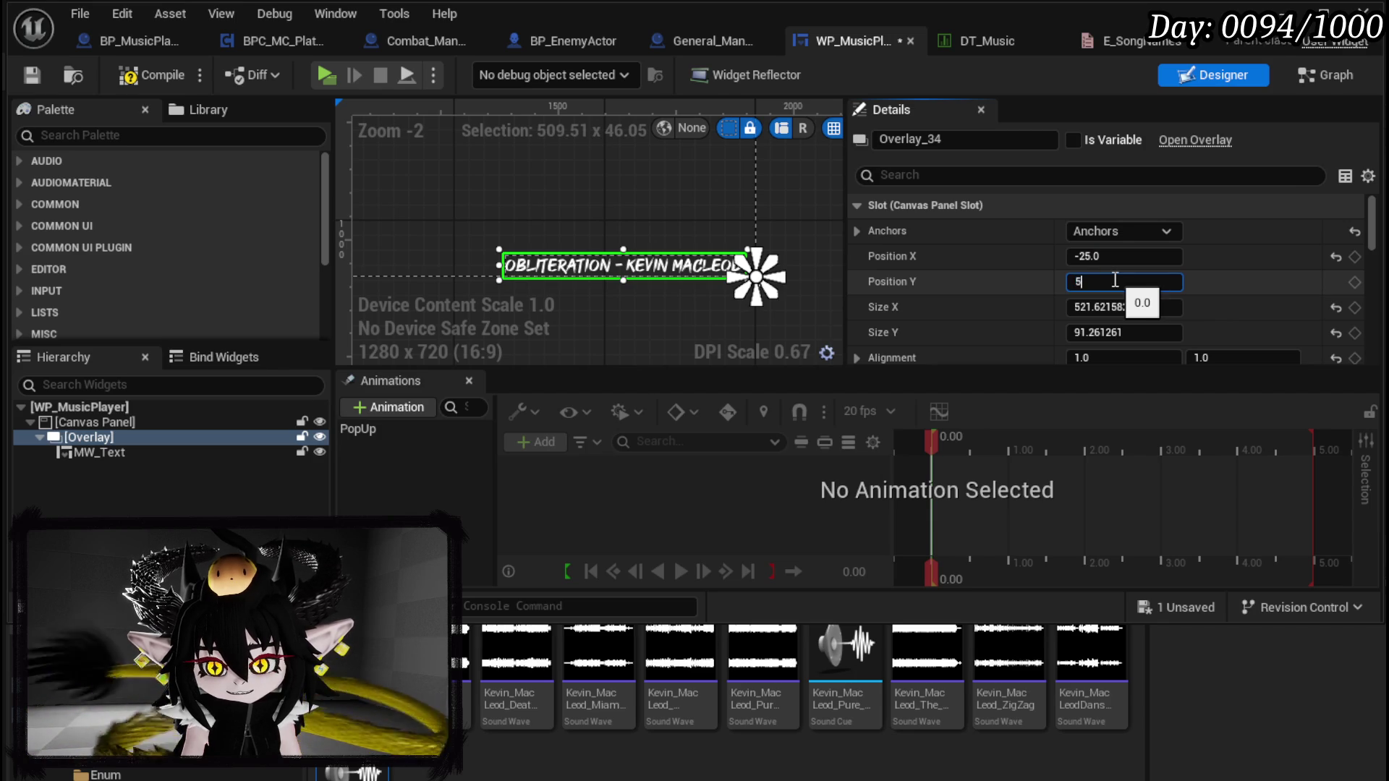
type("0")
key("Return")
type("-5")
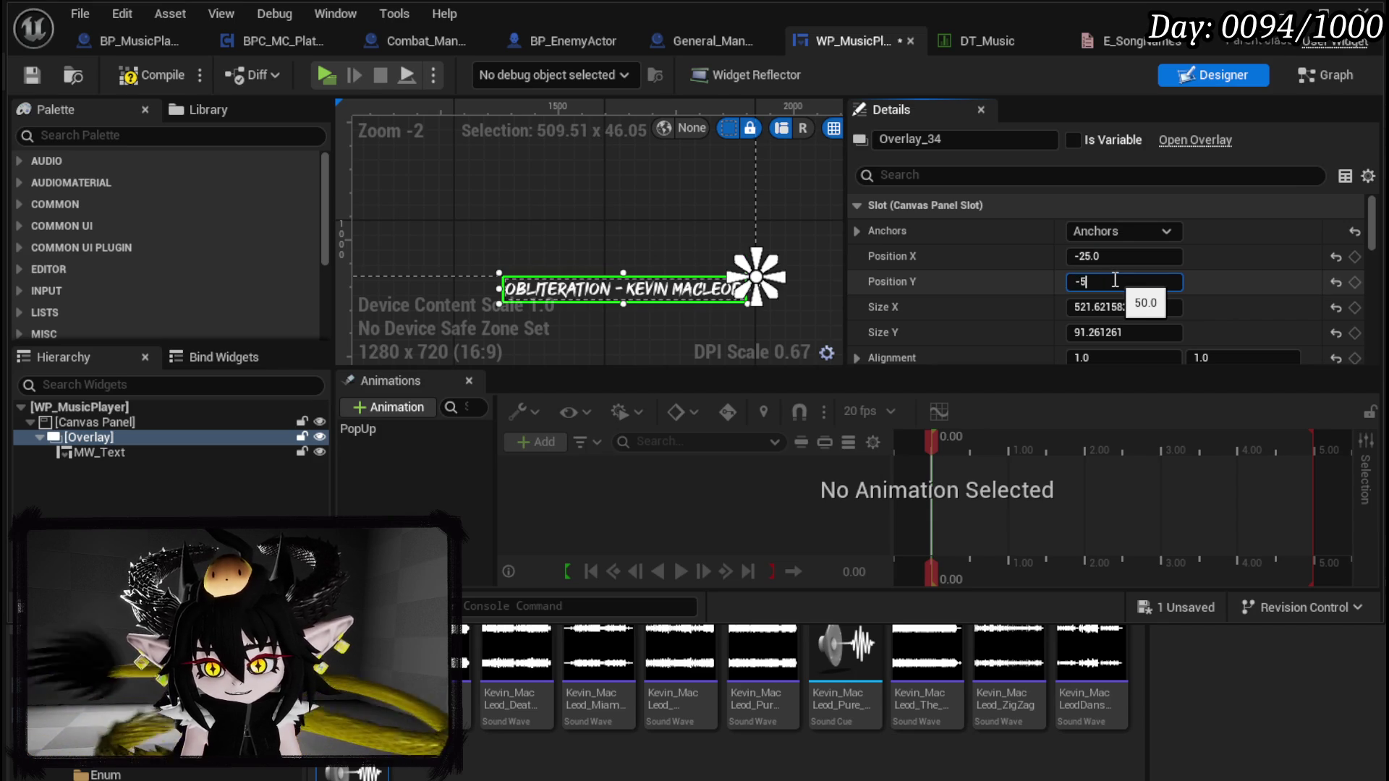
type("0.0")
key("Return")
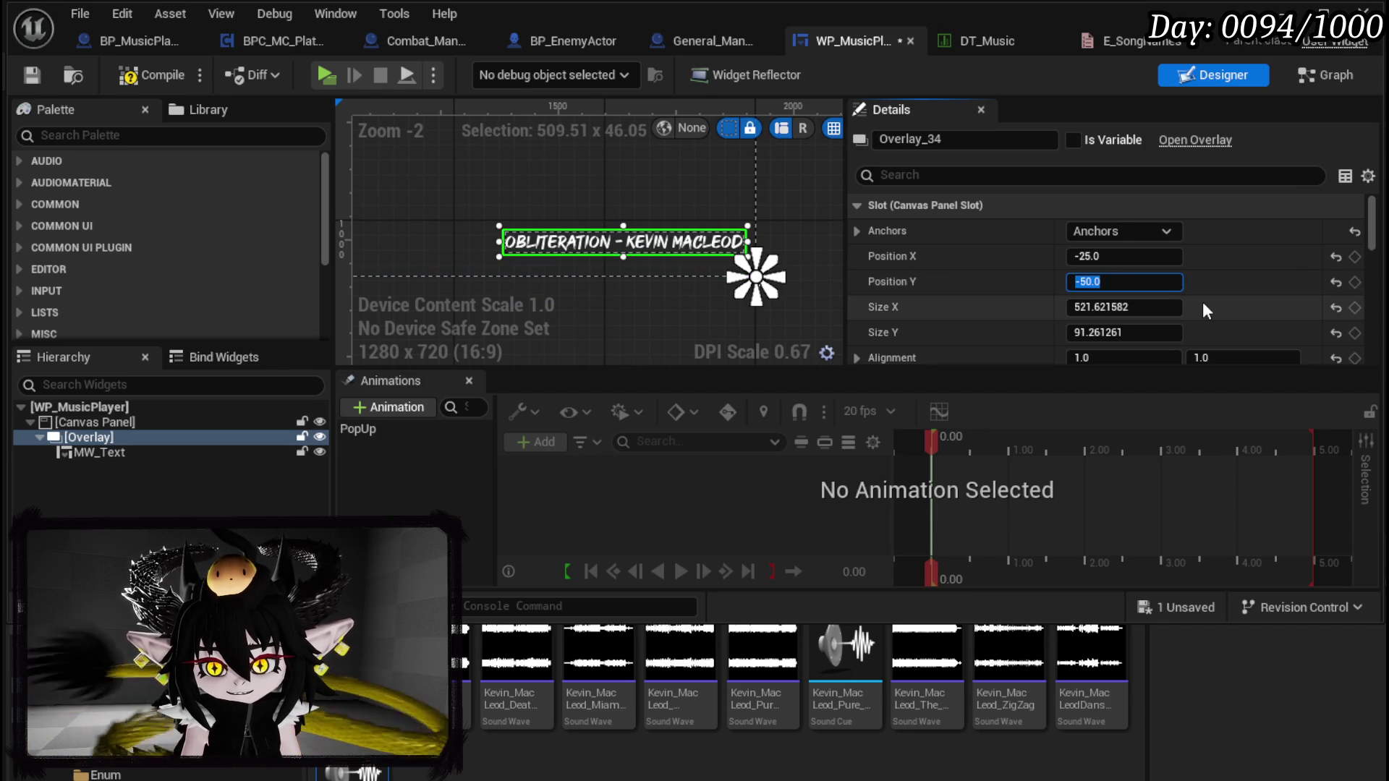
type("-25")
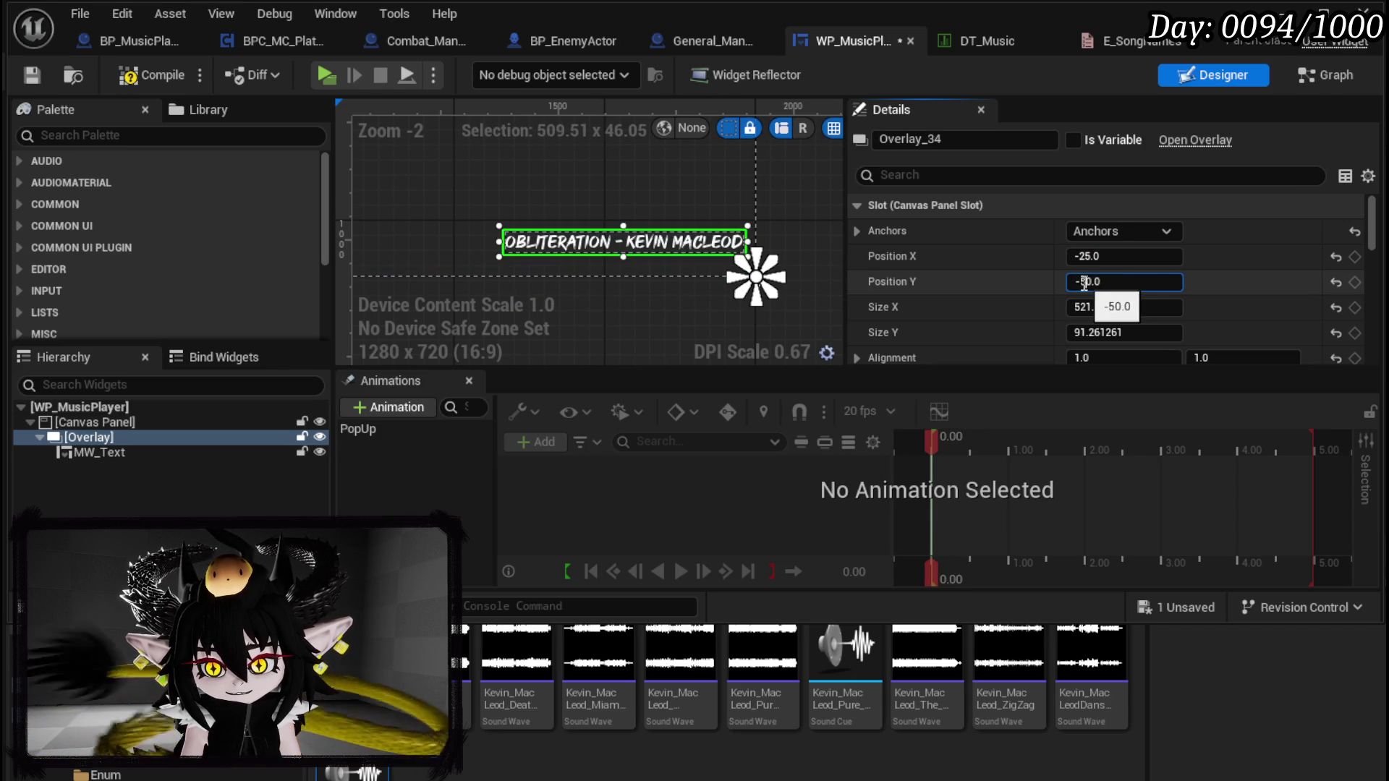
key("Return")
key("F7")
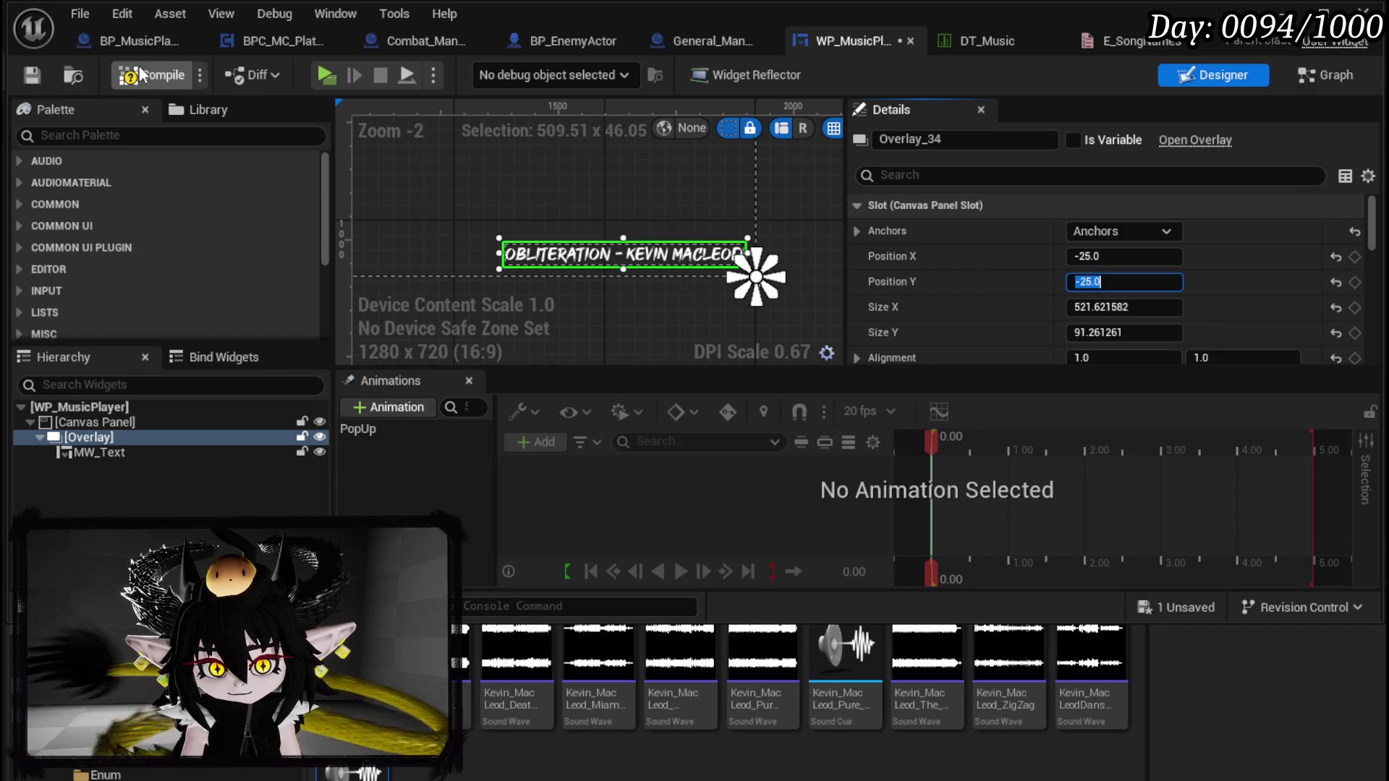
Step: Preview the PopUp slide-in, save WP_MusicPlayer, and return to the SetData graph
left_click(389, 434)
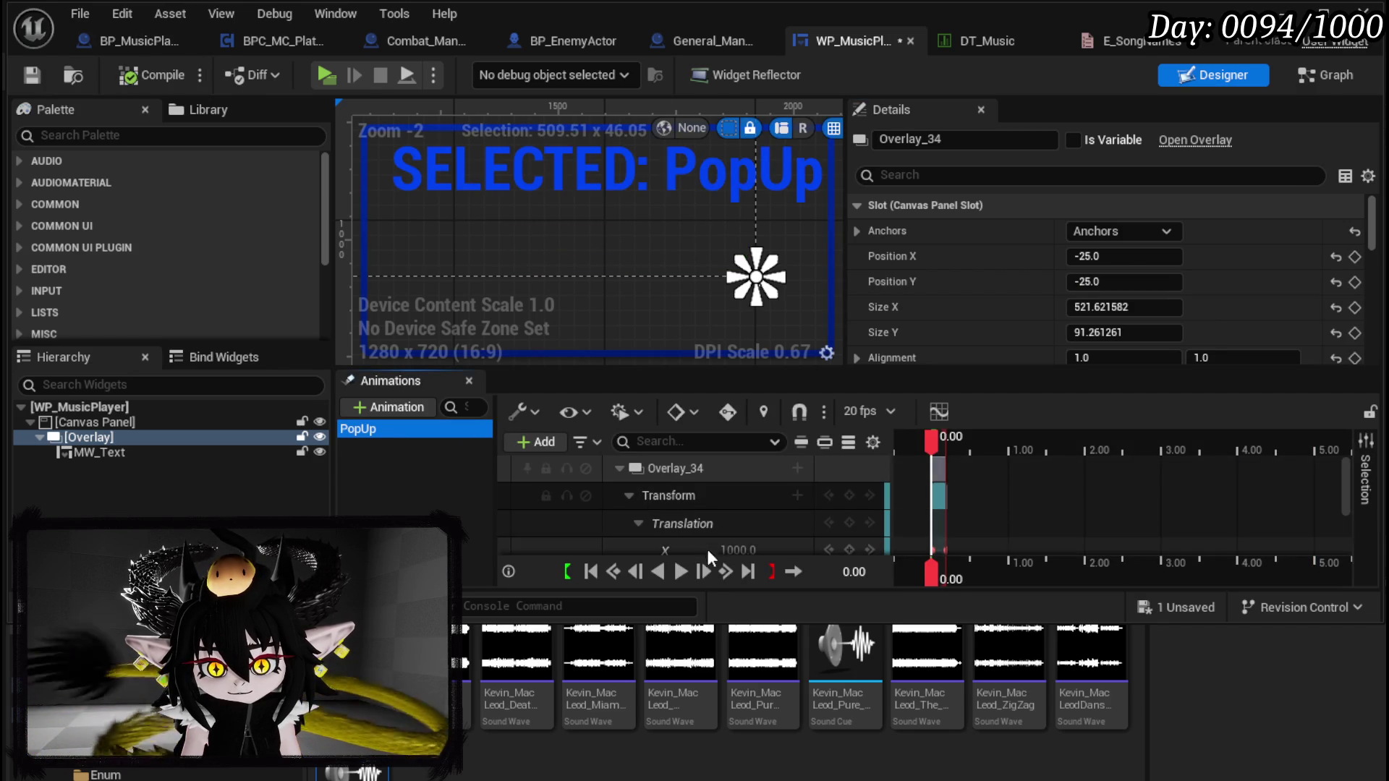
left_click(688, 570)
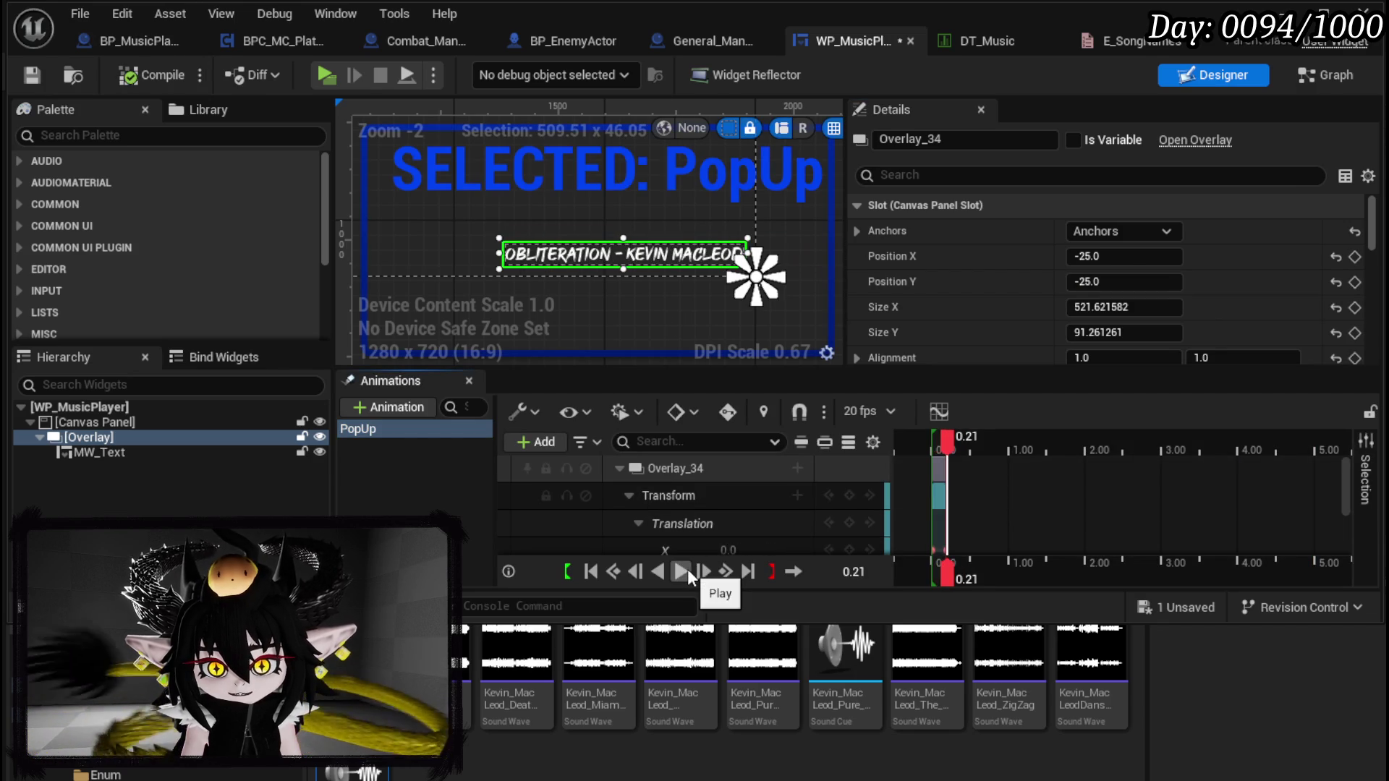
left_click(32, 75)
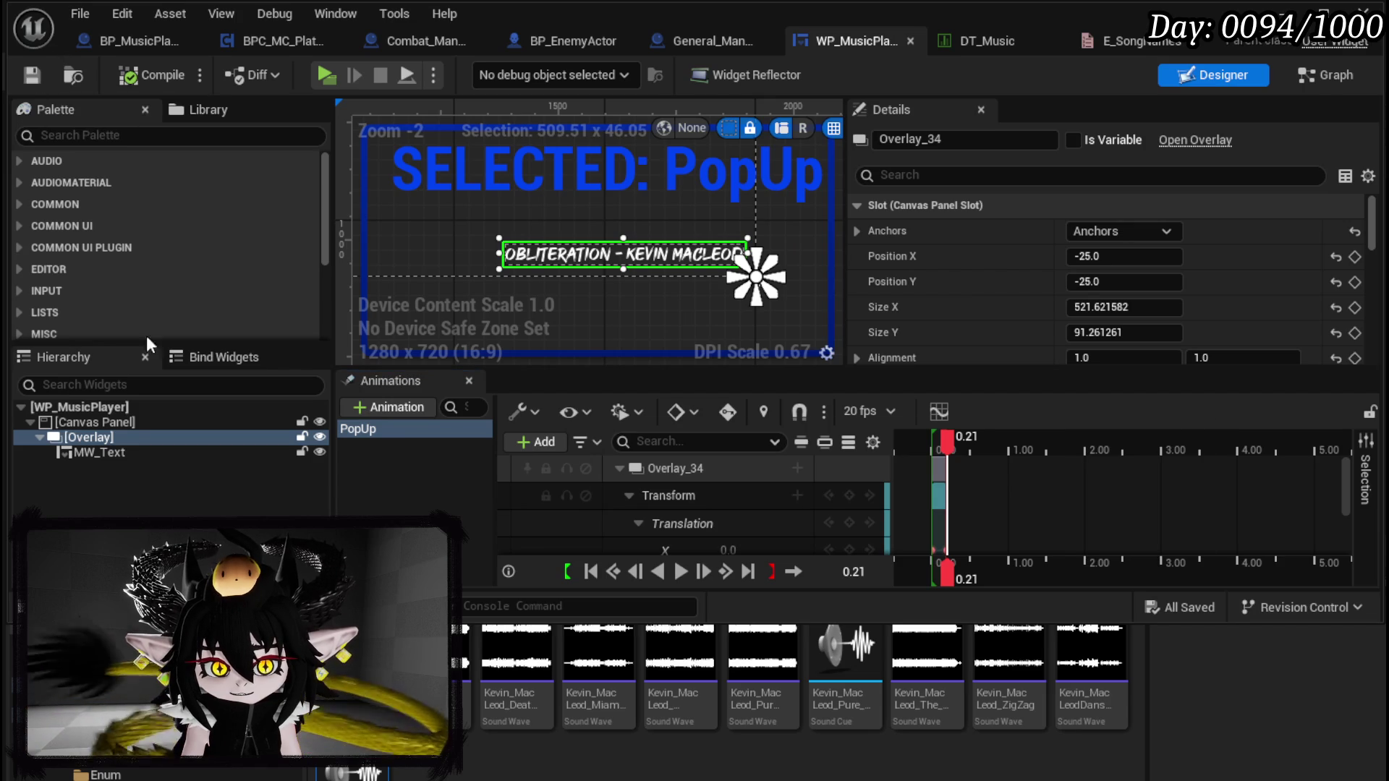
left_click(398, 496)
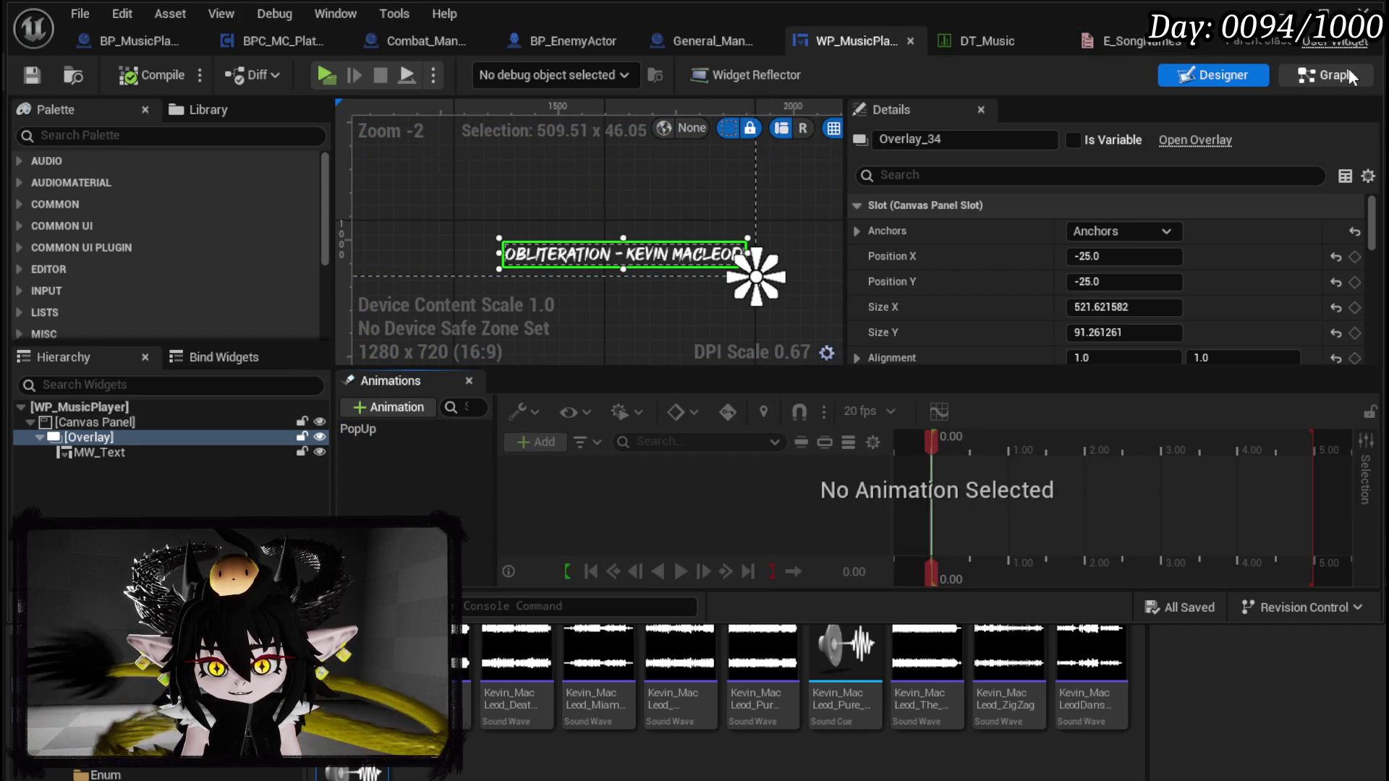
left_click(1348, 75)
scroll(702, 268, "down", 5)
scroll(866, 259, "up", 3)
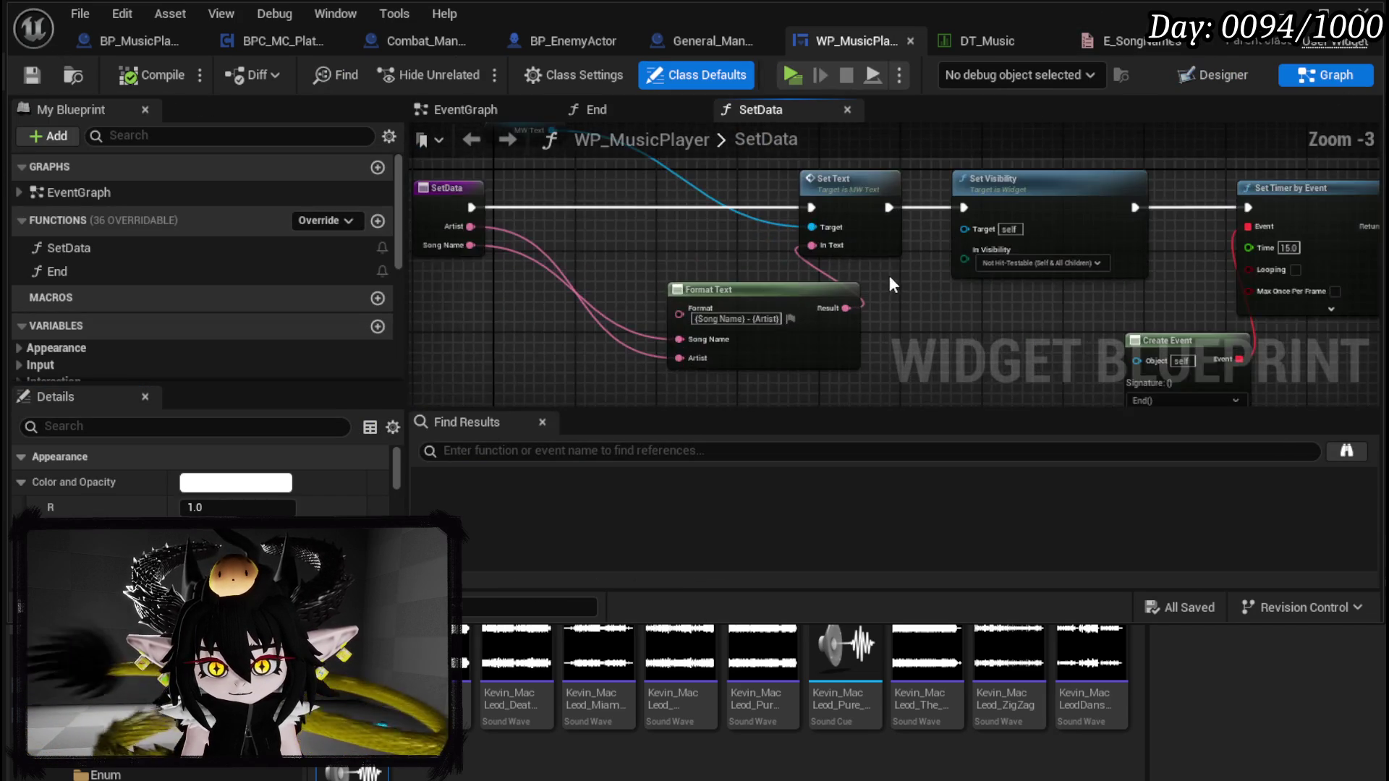